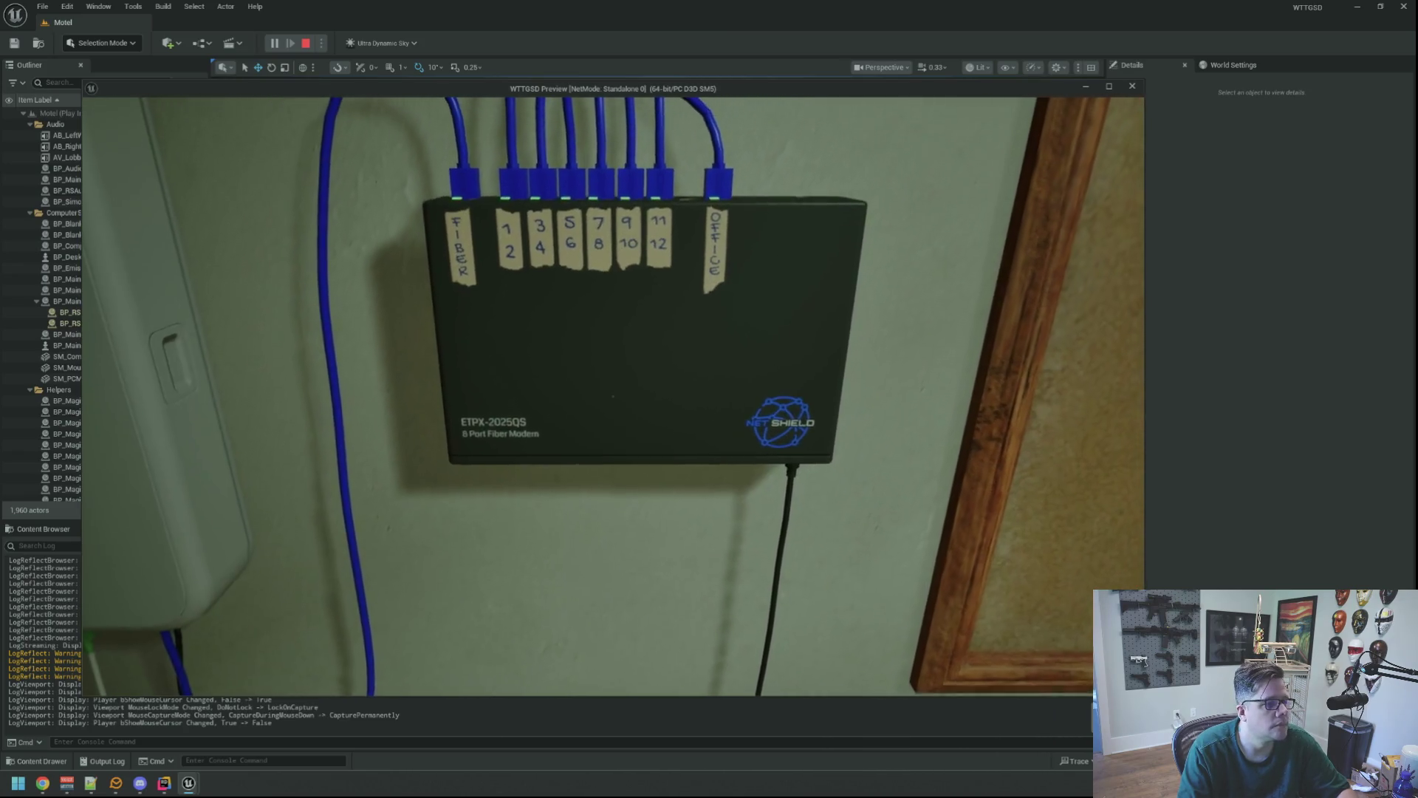
- Run DegradeRandomHub from the in-game console and open the storage and Electrical Room doors
key("grave")
key("Up")
key("Up")
key("Up")
key("Up")
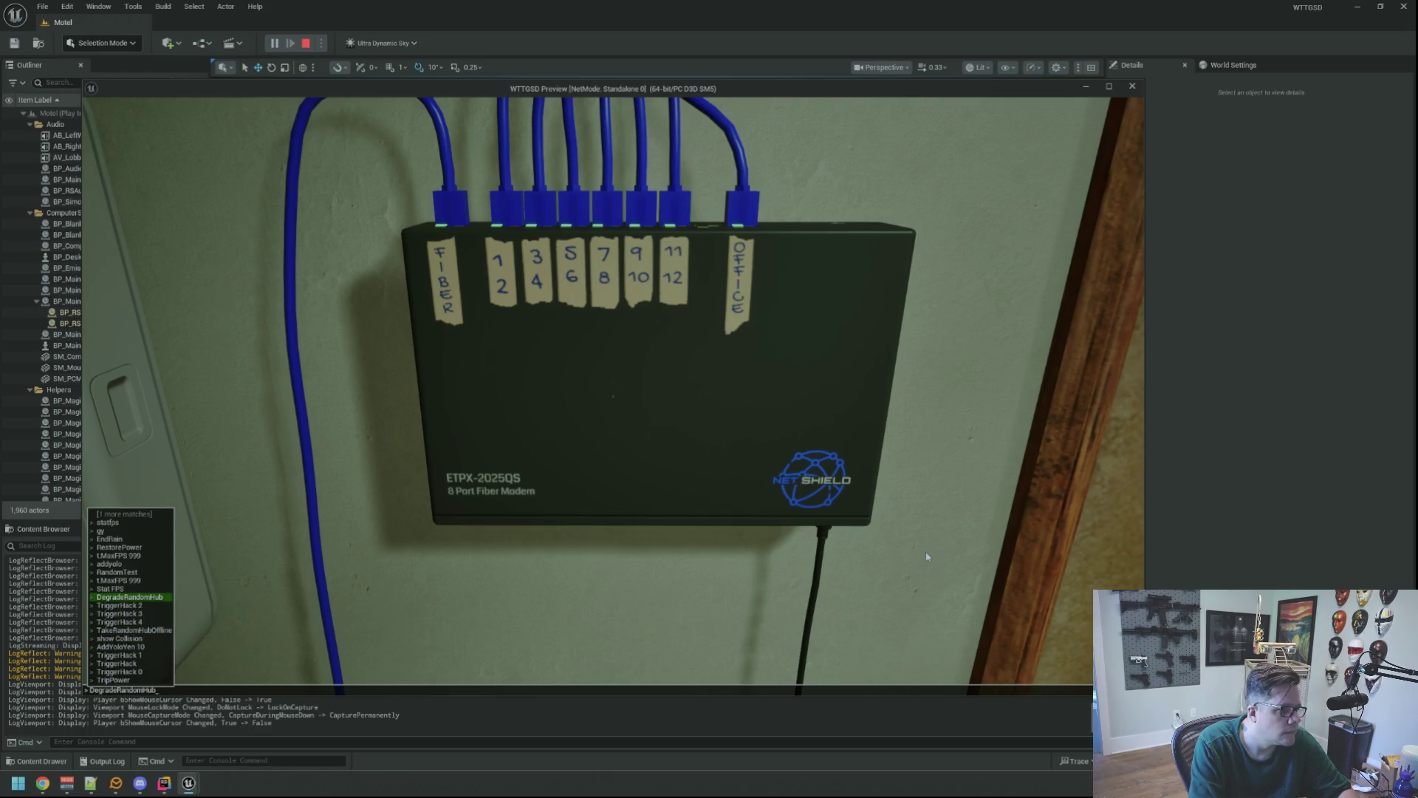
key("Return")
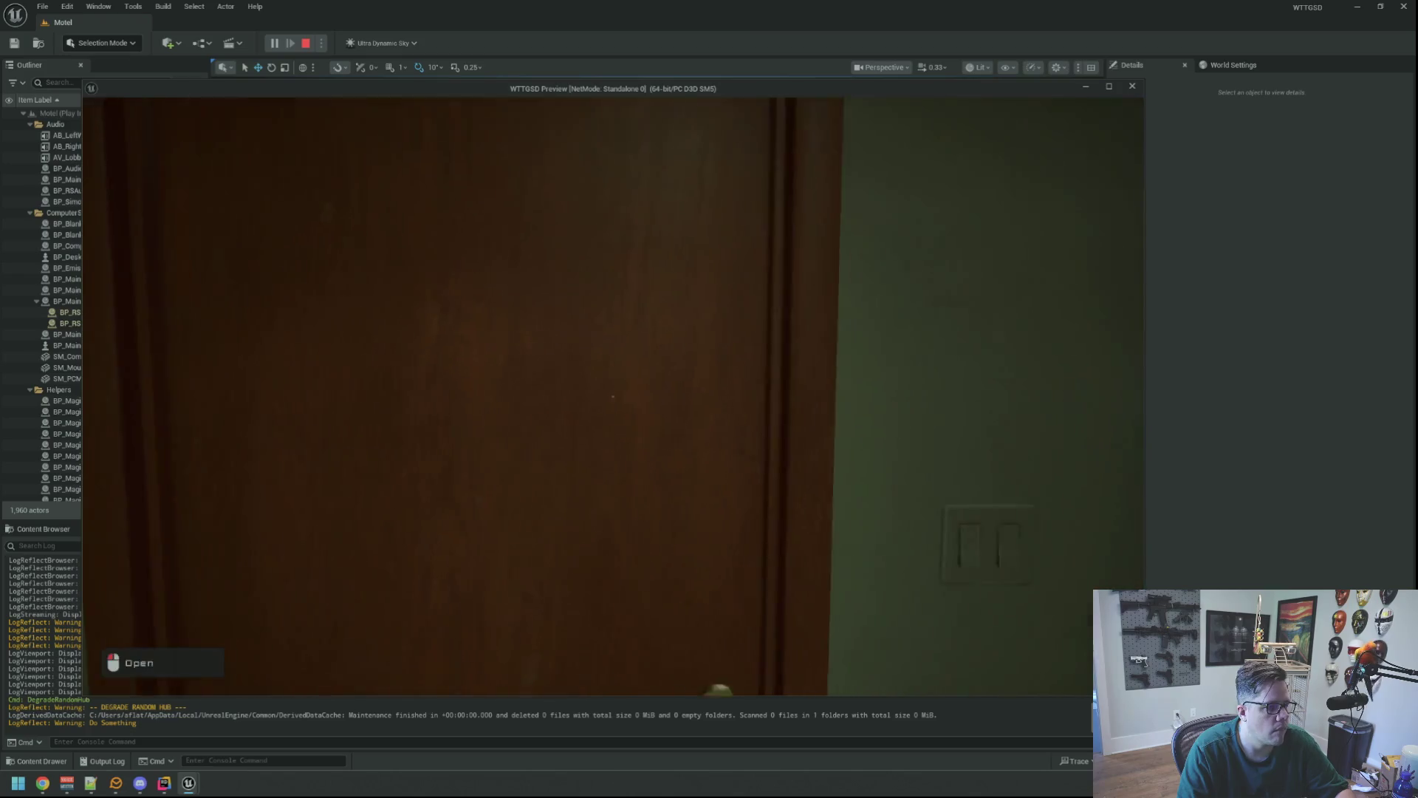
left_click(612, 396)
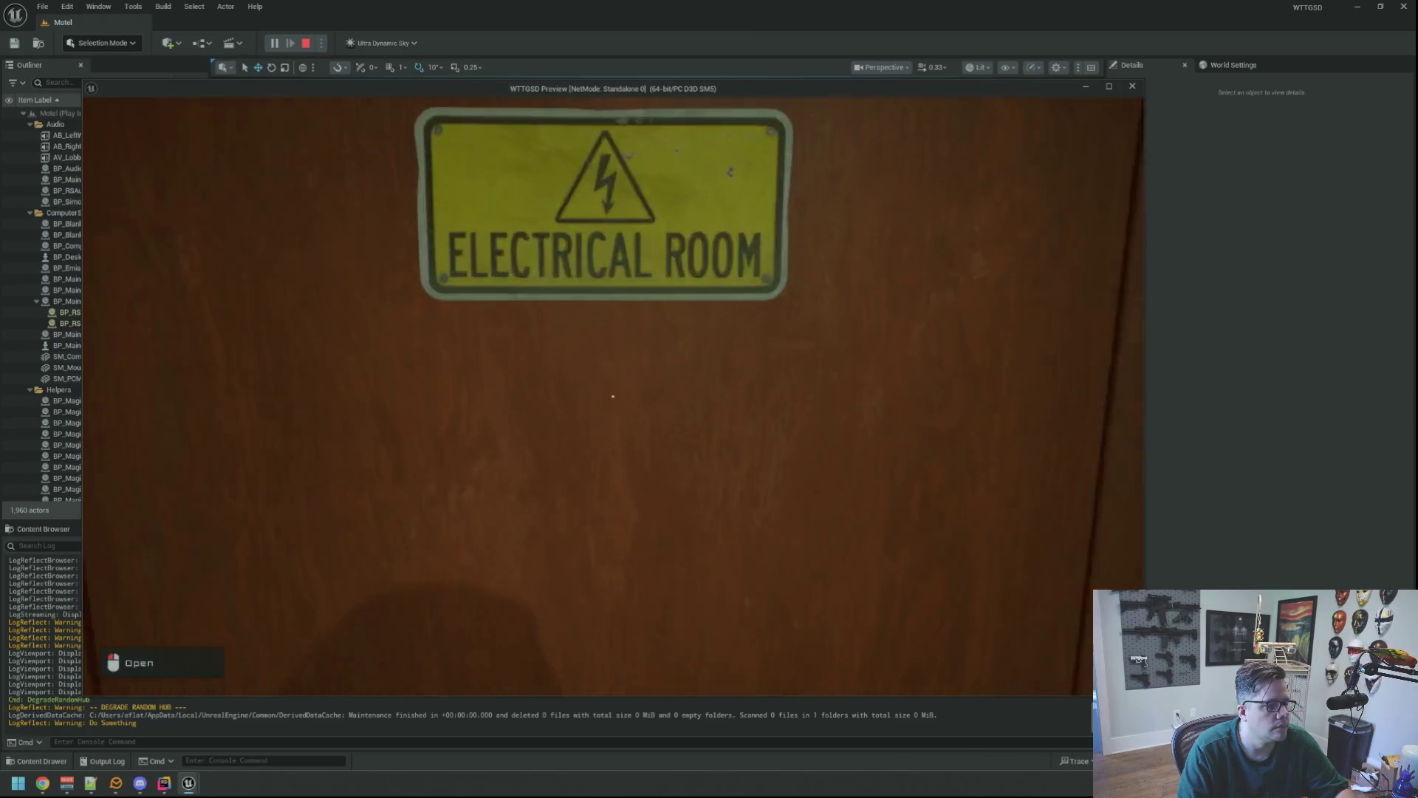
left_click(613, 397)
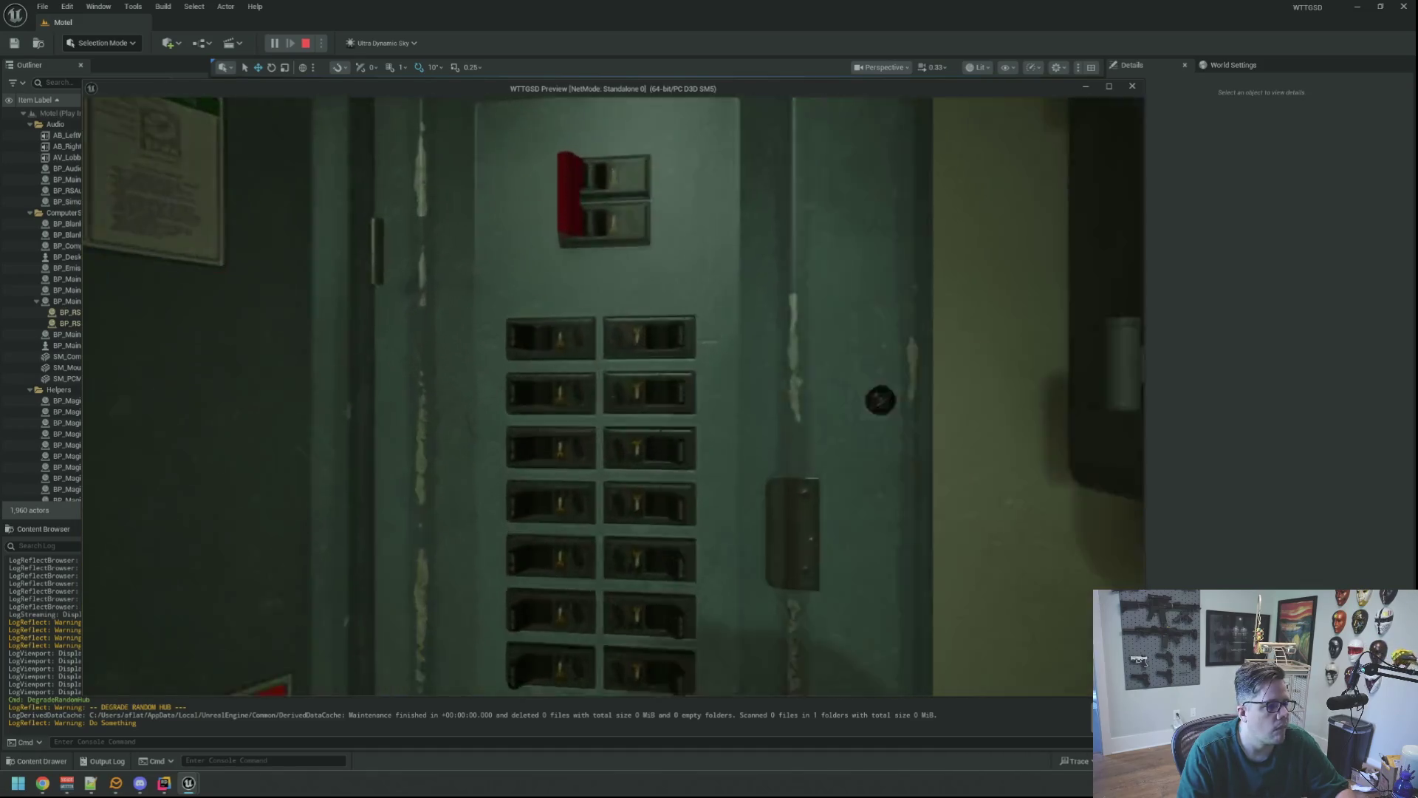
- Pause and end the play session, then close the Unreal Editor
key("Escape")
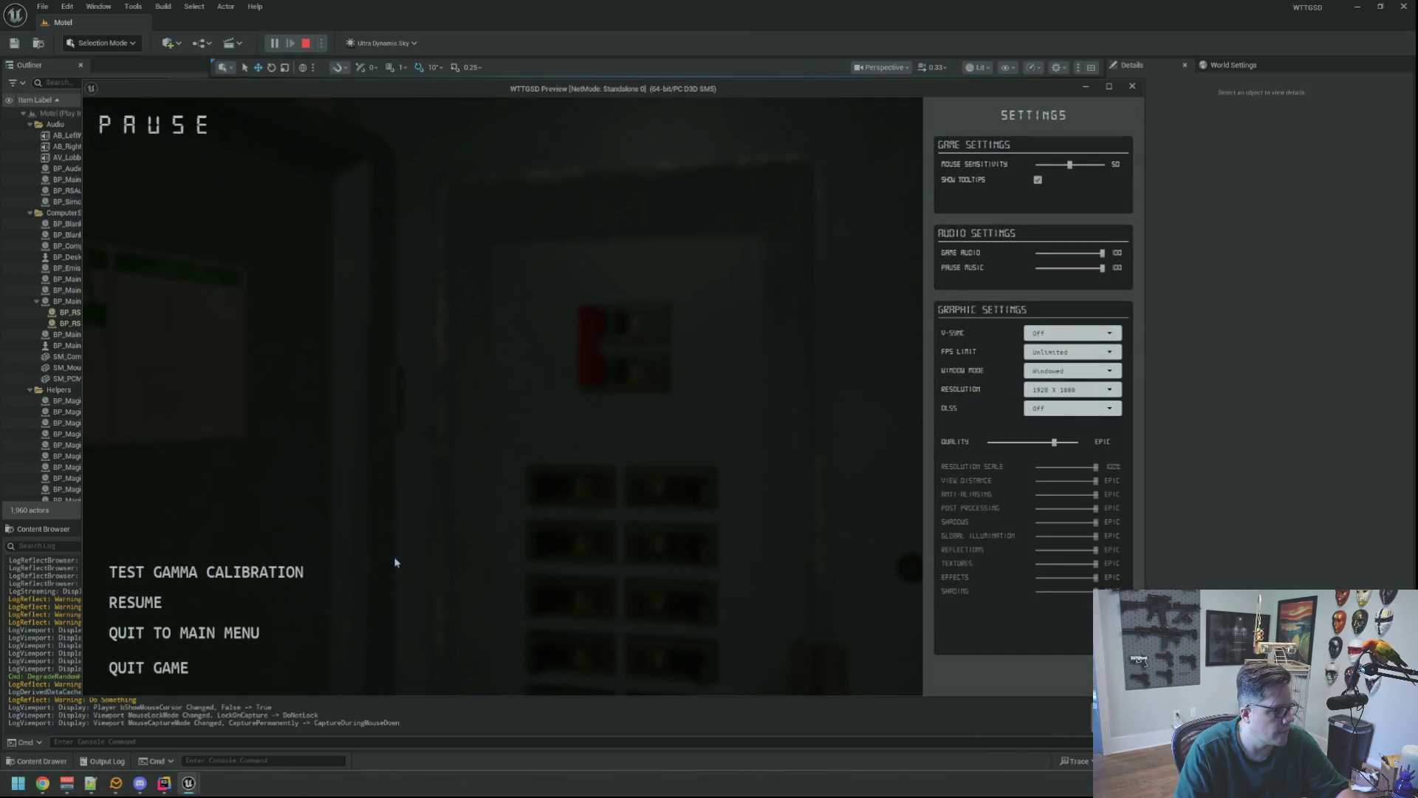
key("Escape")
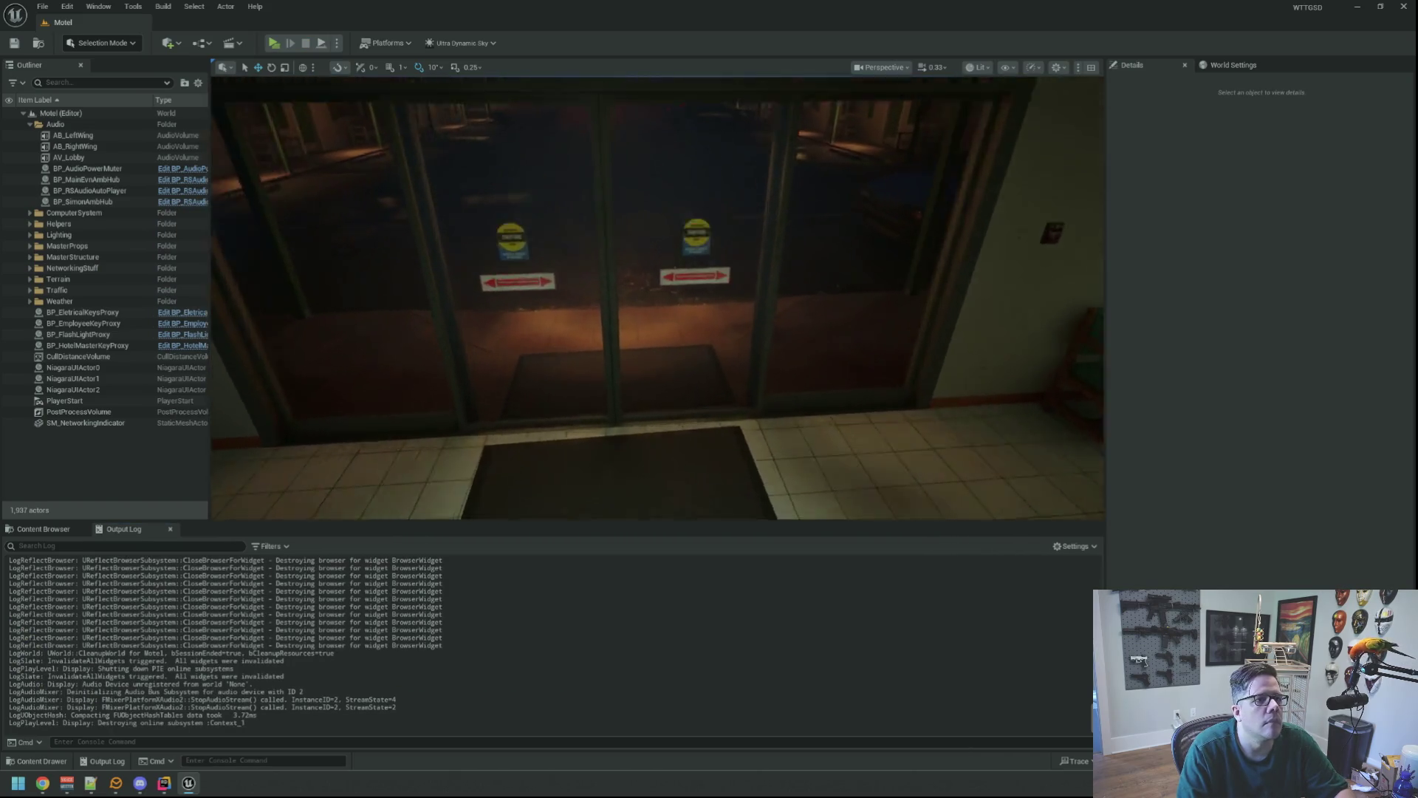
left_click(1401, 6)
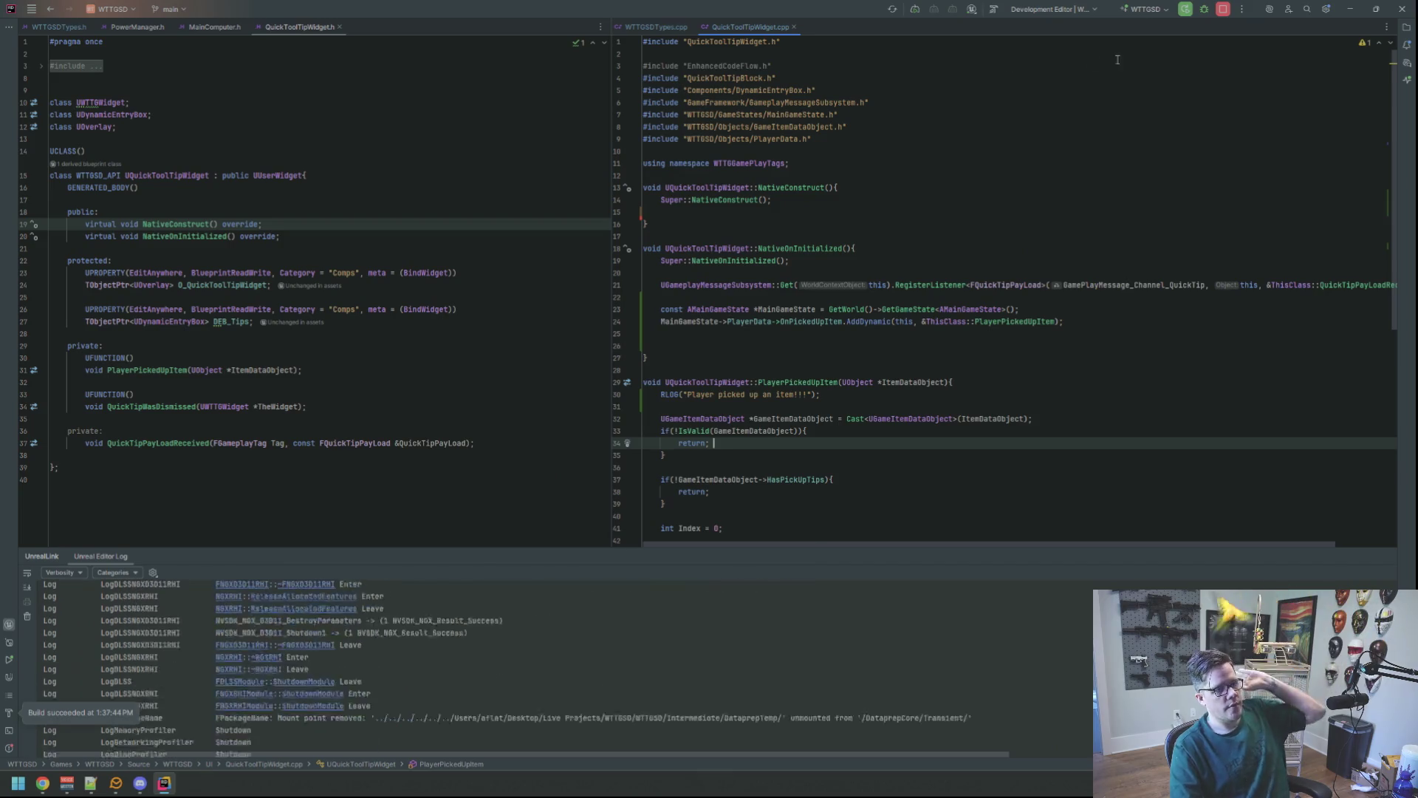
- Close the Rider code editor and launch GitHub Desktop from Start search
left_click(977, 90)
left_click(1401, 9)
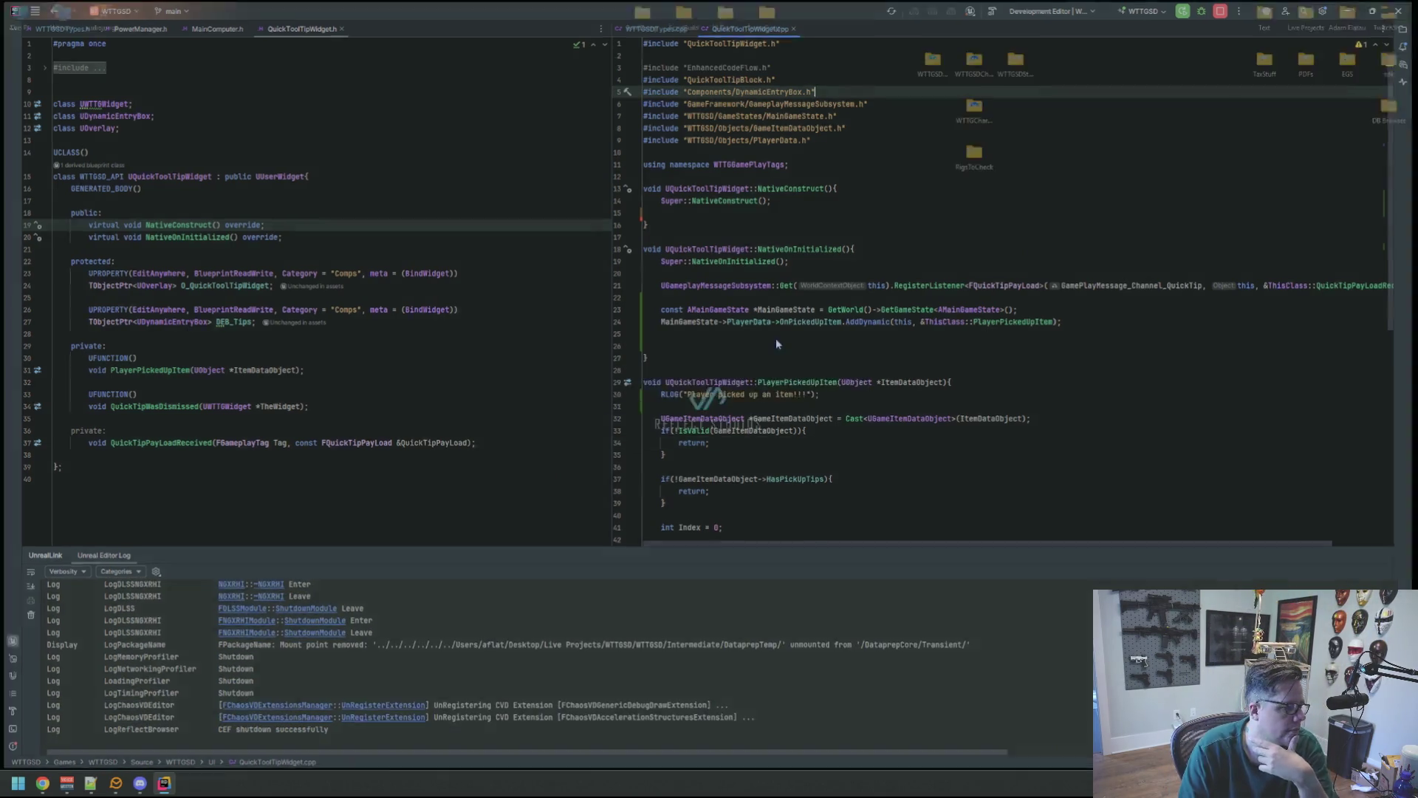
key("super")
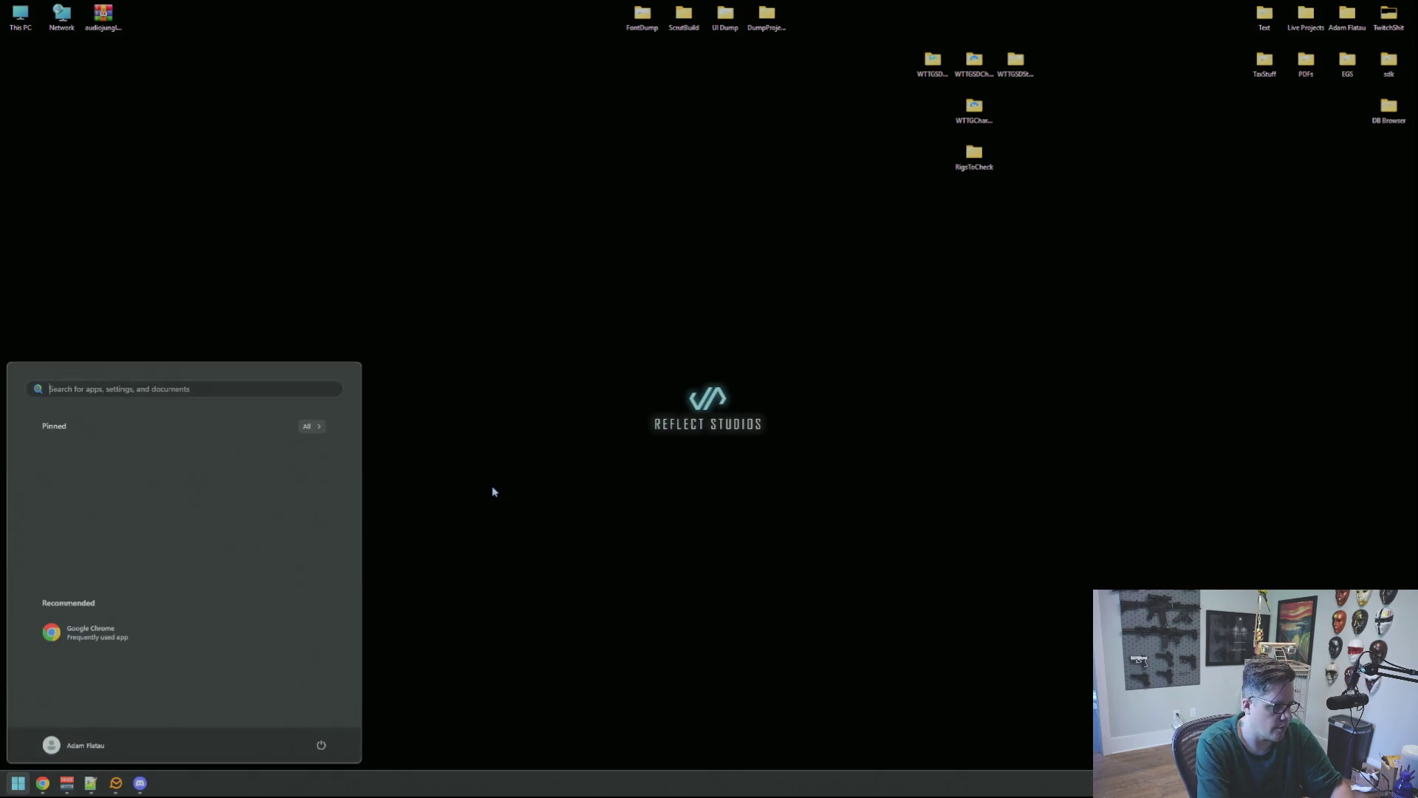
type("e")
key("Return")
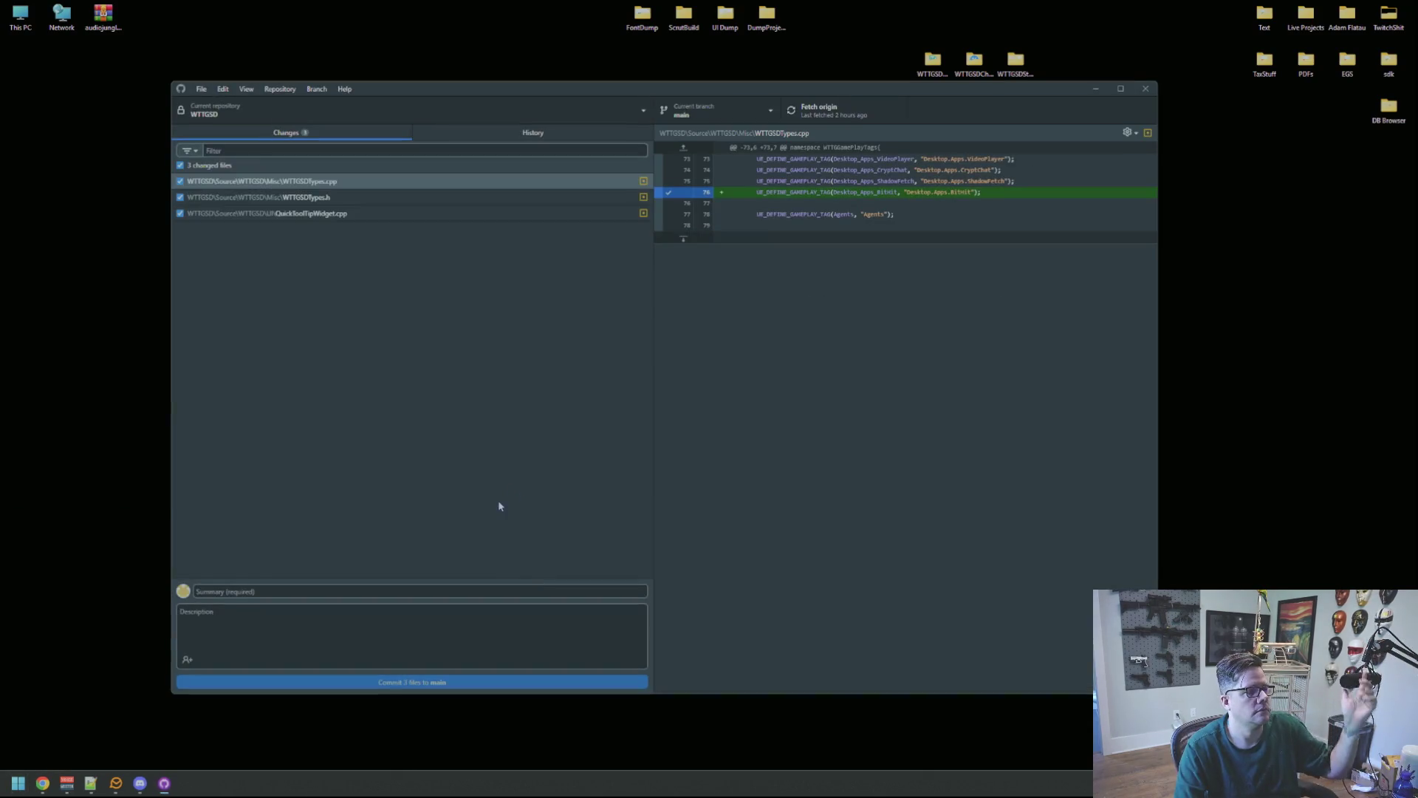
- Commit the three changed files to main with summary 'qq' and description 'q', then push to origin
left_click(364, 591)
type("qq")
left_click(373, 628)
type("q")
key("ctrl+Return")
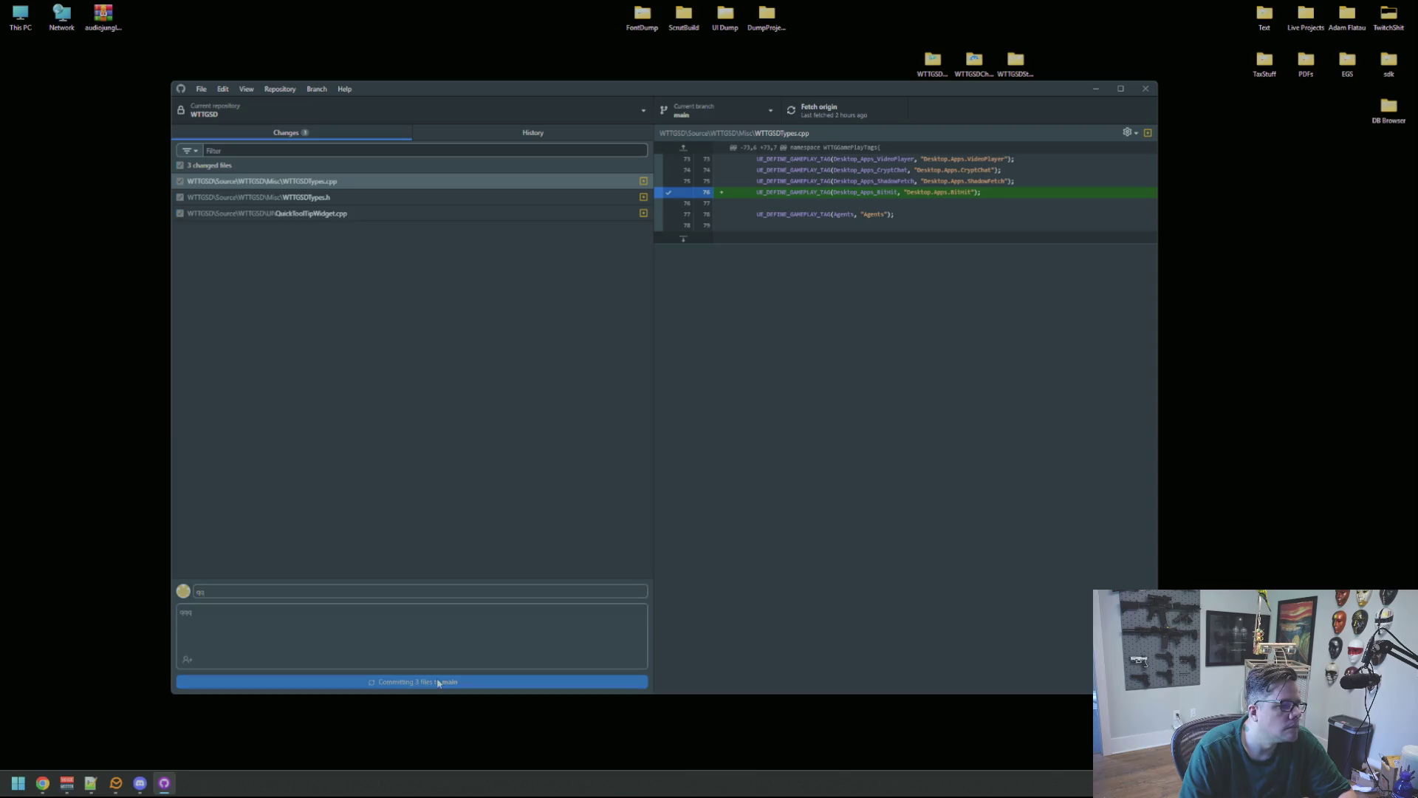
left_click(834, 112)
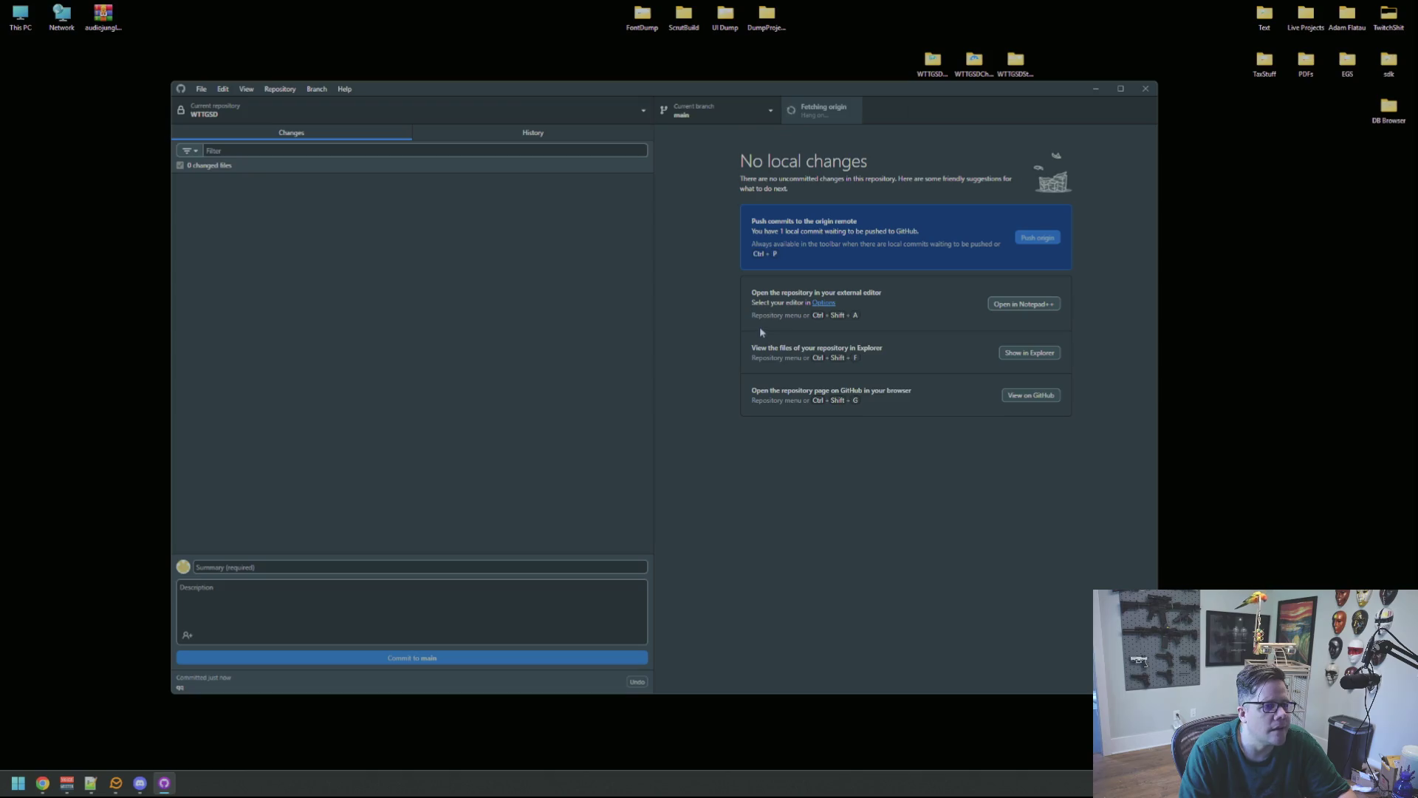
- Switch the repository to the Anim branch and close GitHub Desktop
left_click(715, 112)
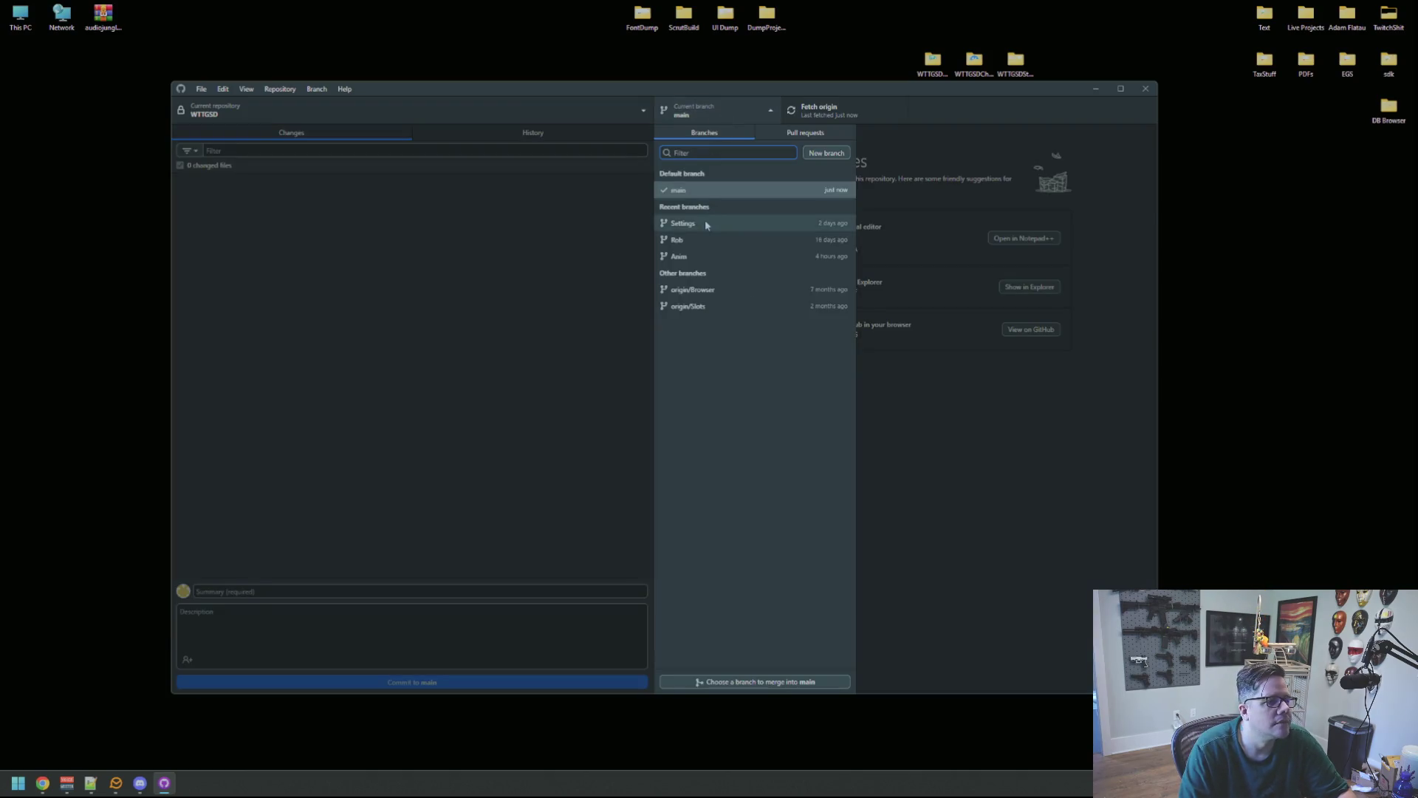
left_click(701, 256)
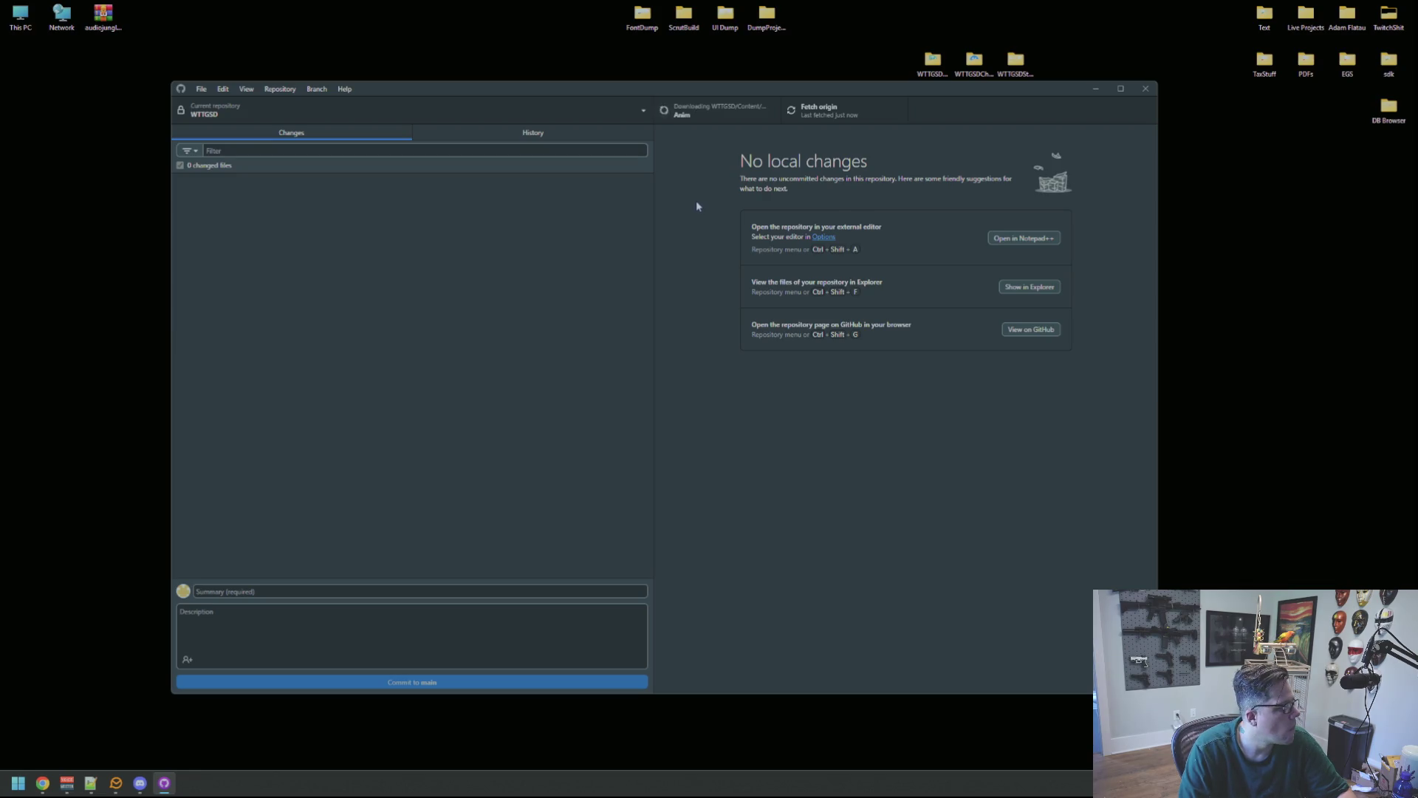
left_click(1146, 89)
- Open Live Projects > WTTGSD > WTTGSD, launch WTTGSD.uproject and dismiss the module-load error
double_click(1312, 22)
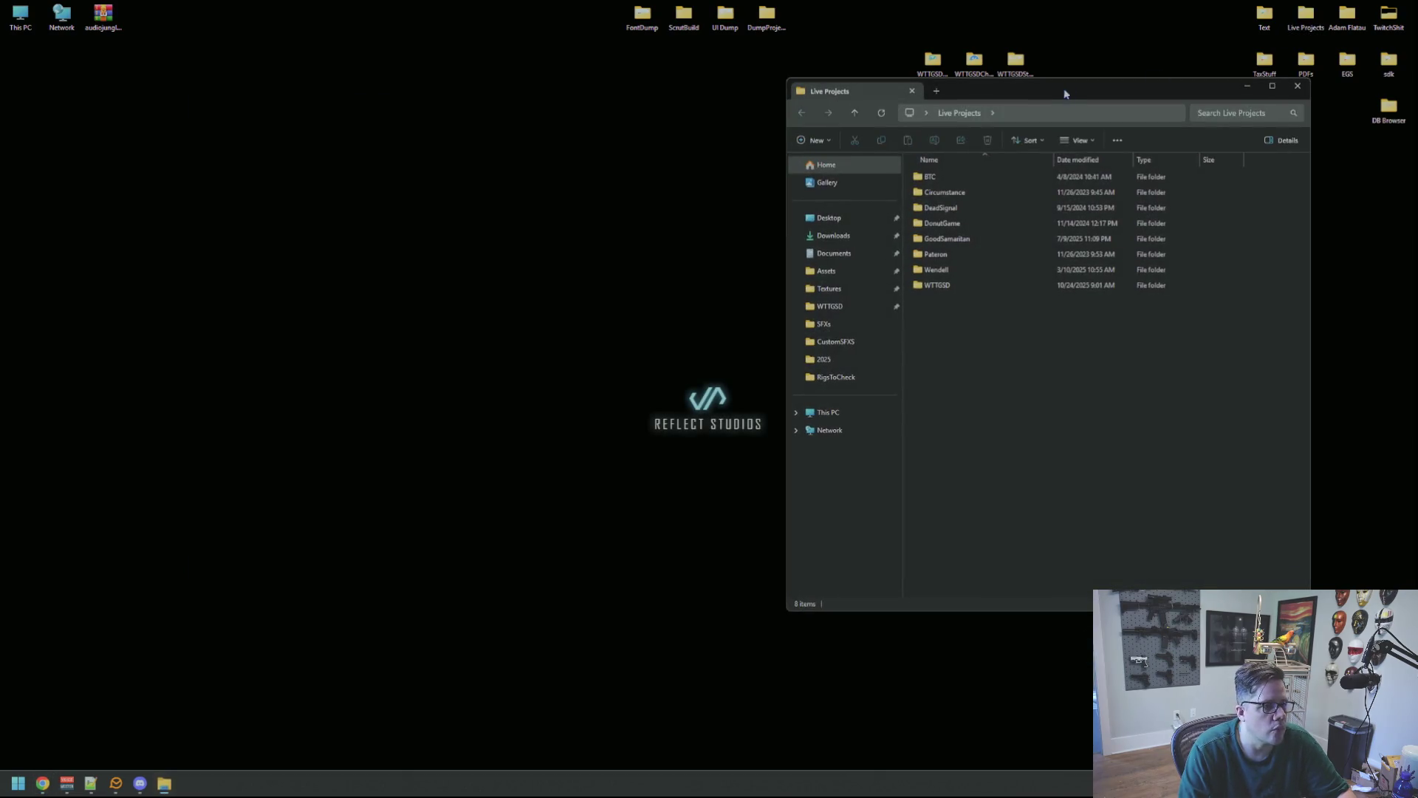
left_click_drag(1069, 87, 776, 95)
double_click(677, 295)
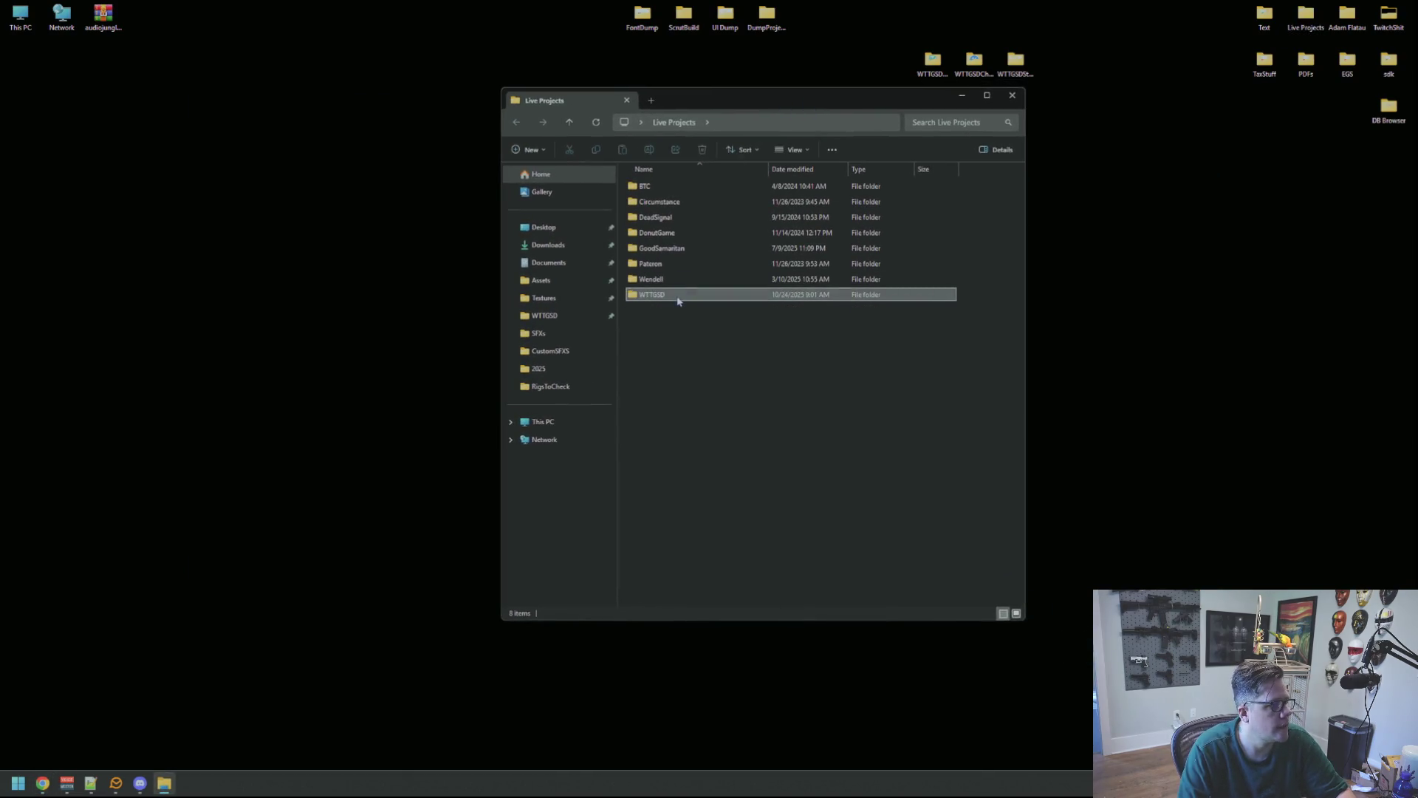
double_click(729, 217)
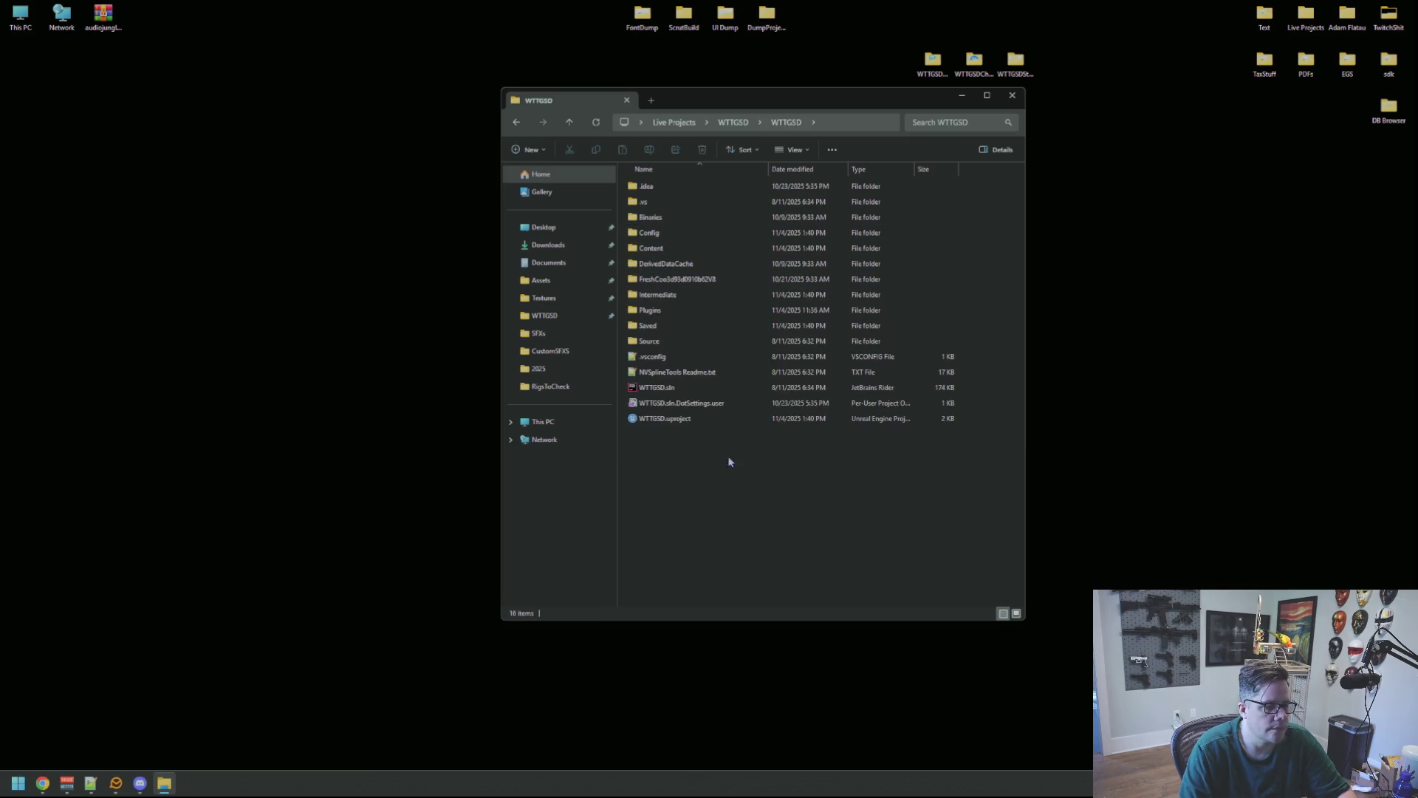
double_click(681, 420)
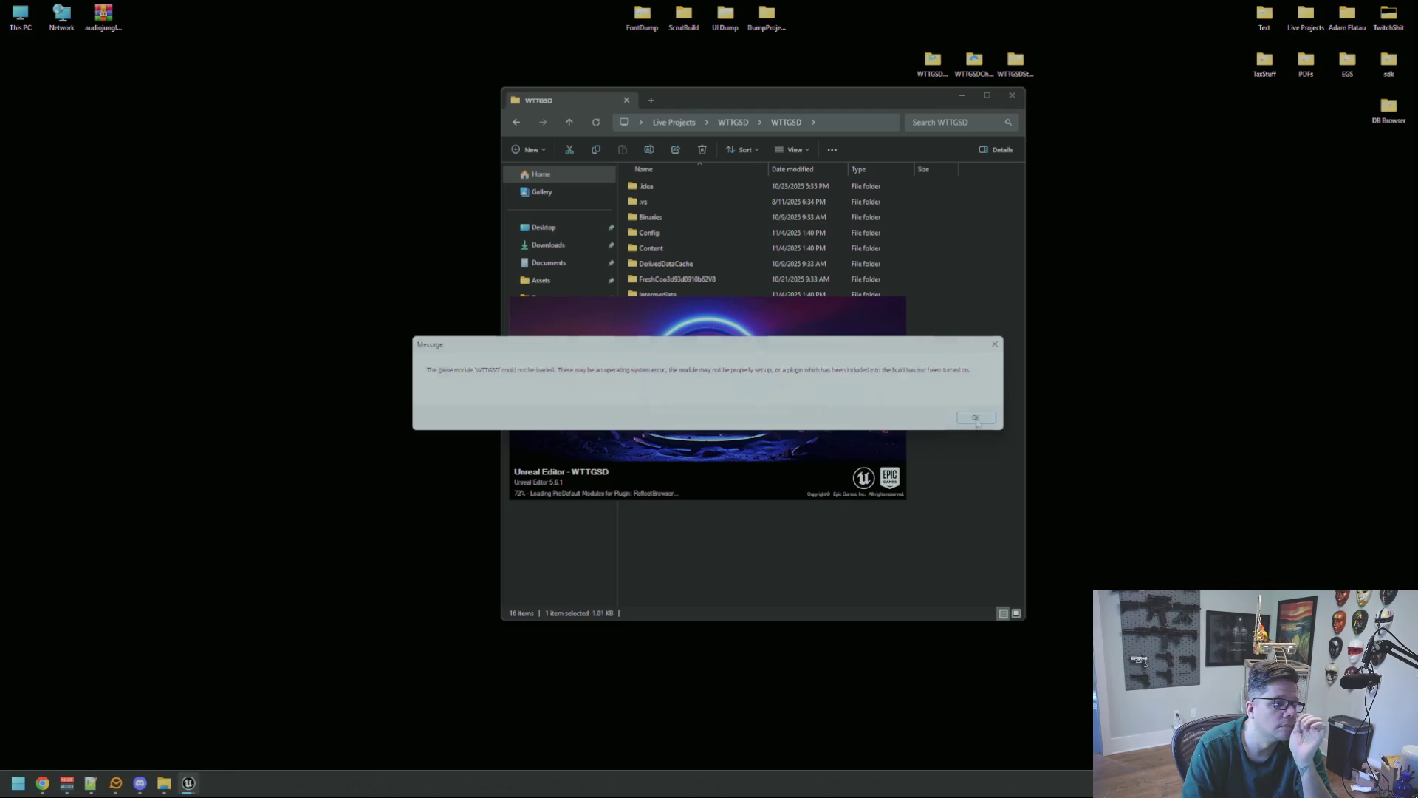
left_click(977, 418)
- Generate Visual Studio project files from WTTGSD.uproject's extended context menu
right_click(693, 390)
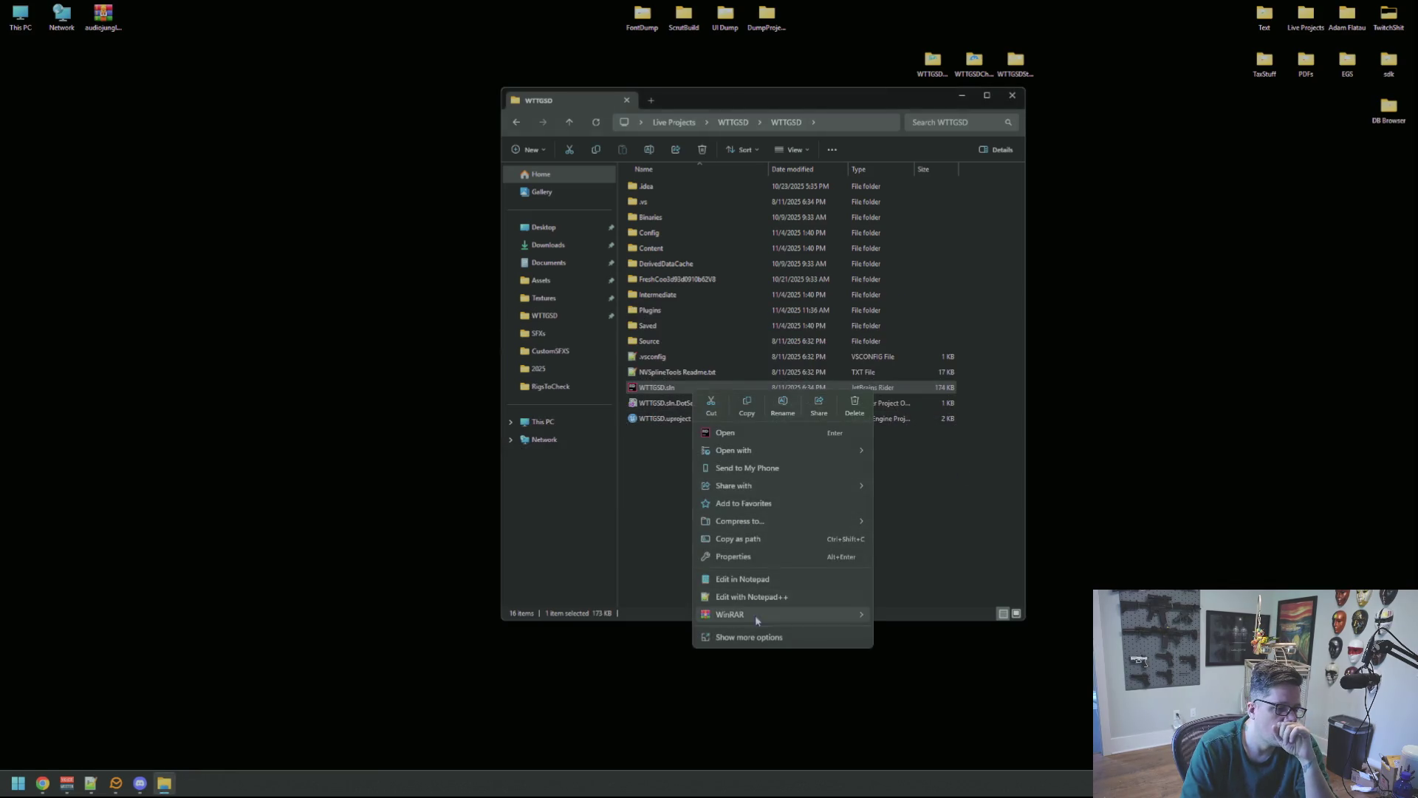
left_click(763, 638)
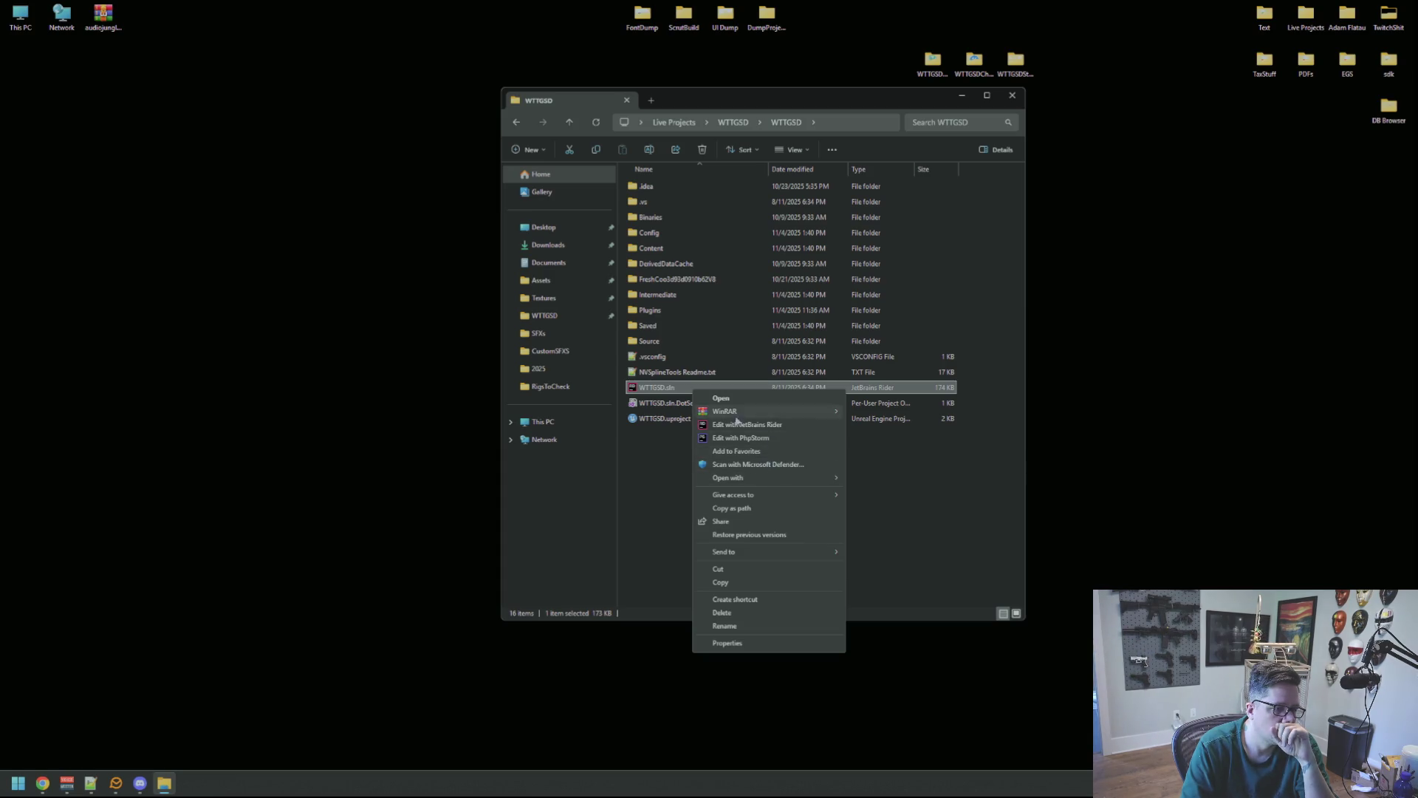
key("Escape")
left_click(678, 418)
right_click(678, 420)
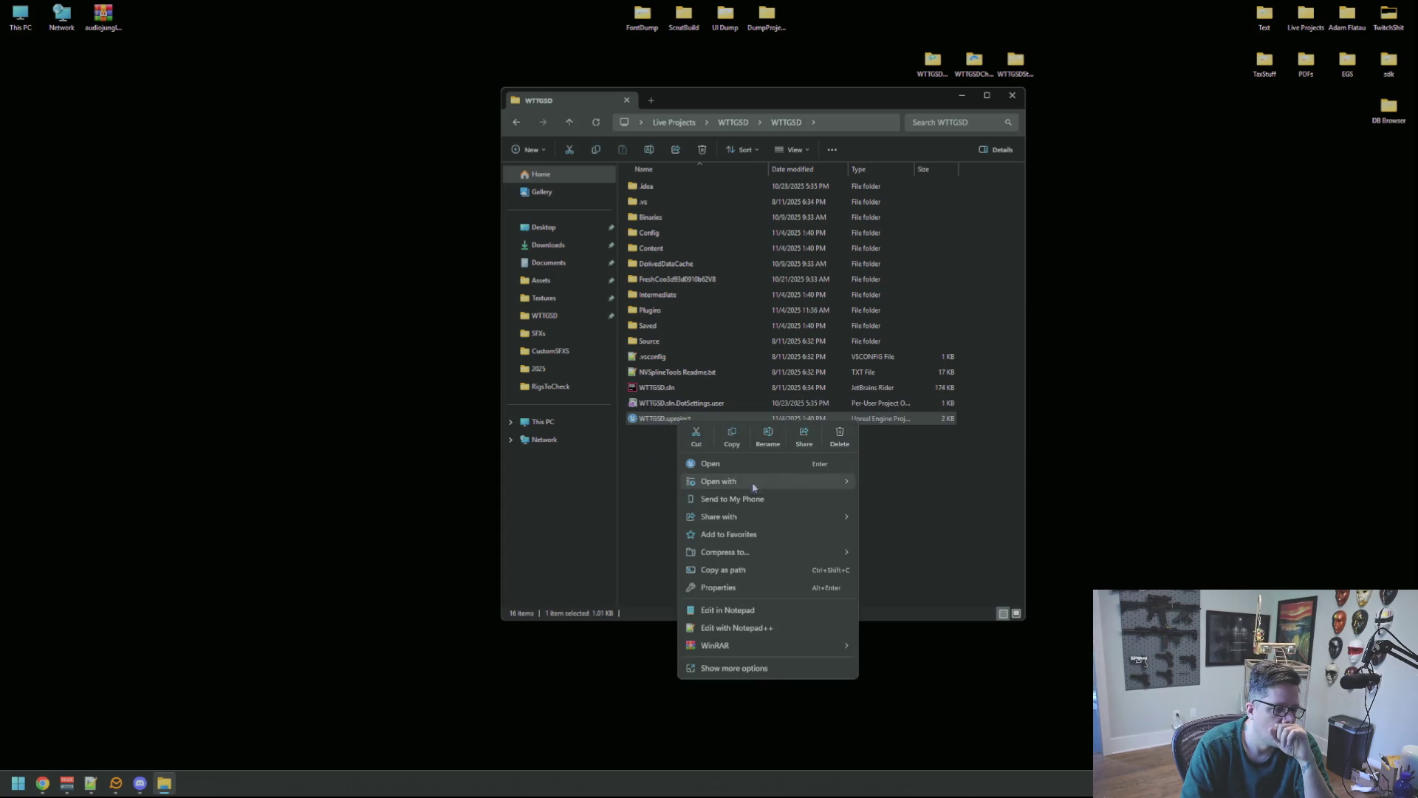
left_click(739, 667)
left_click(750, 458)
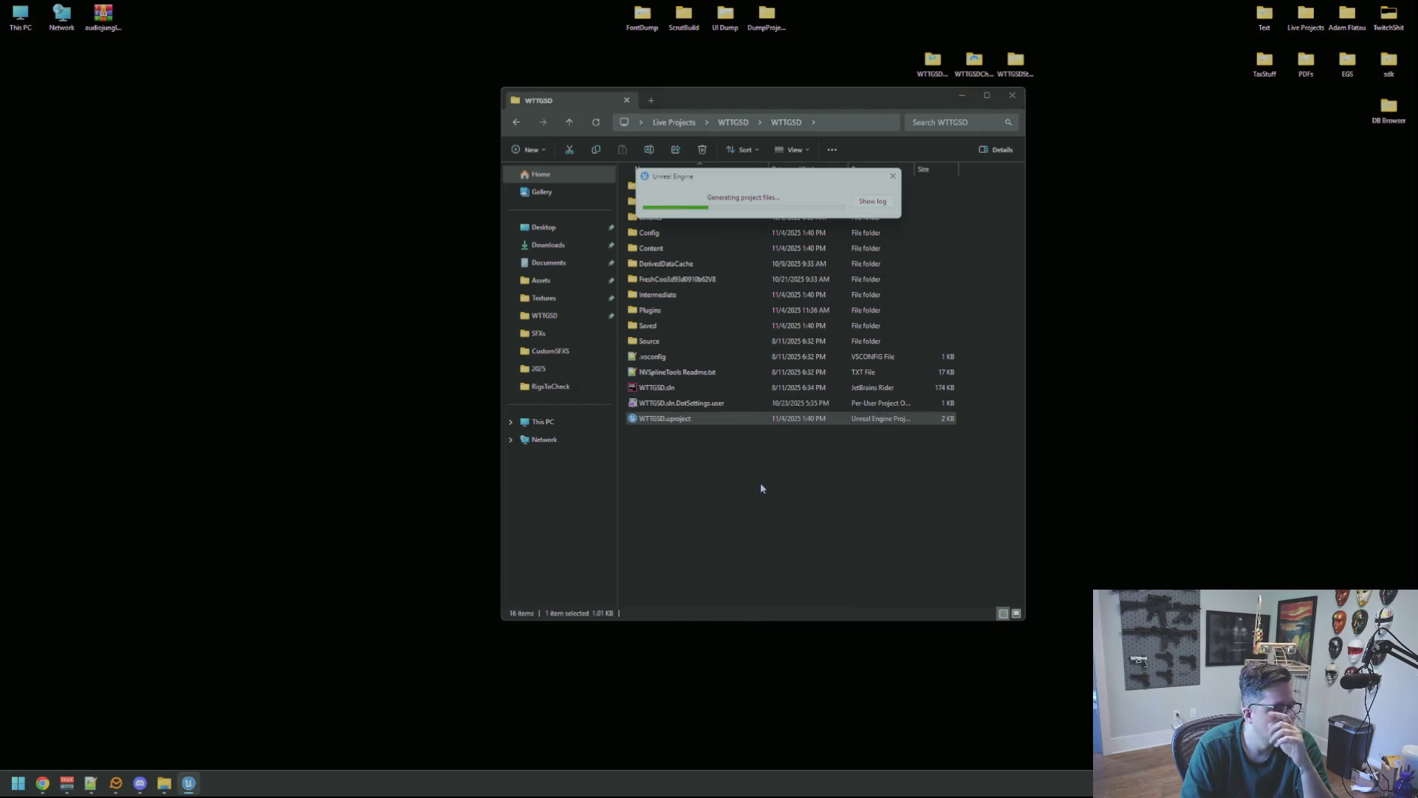
- Open WTTGSD.sln in Rider and scroll WTTGSDTypes.cpp back to its top
left_click(702, 389)
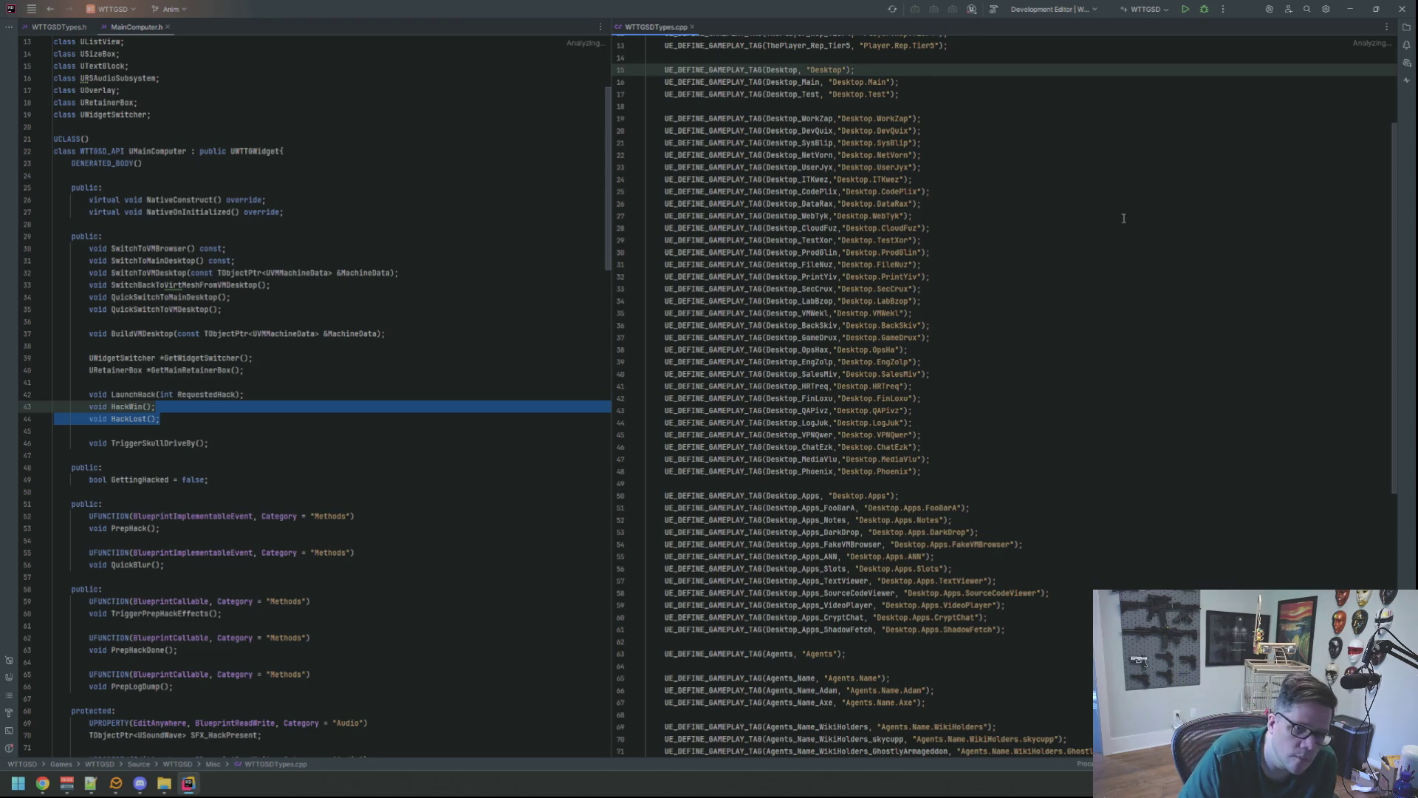
left_click(1197, 203)
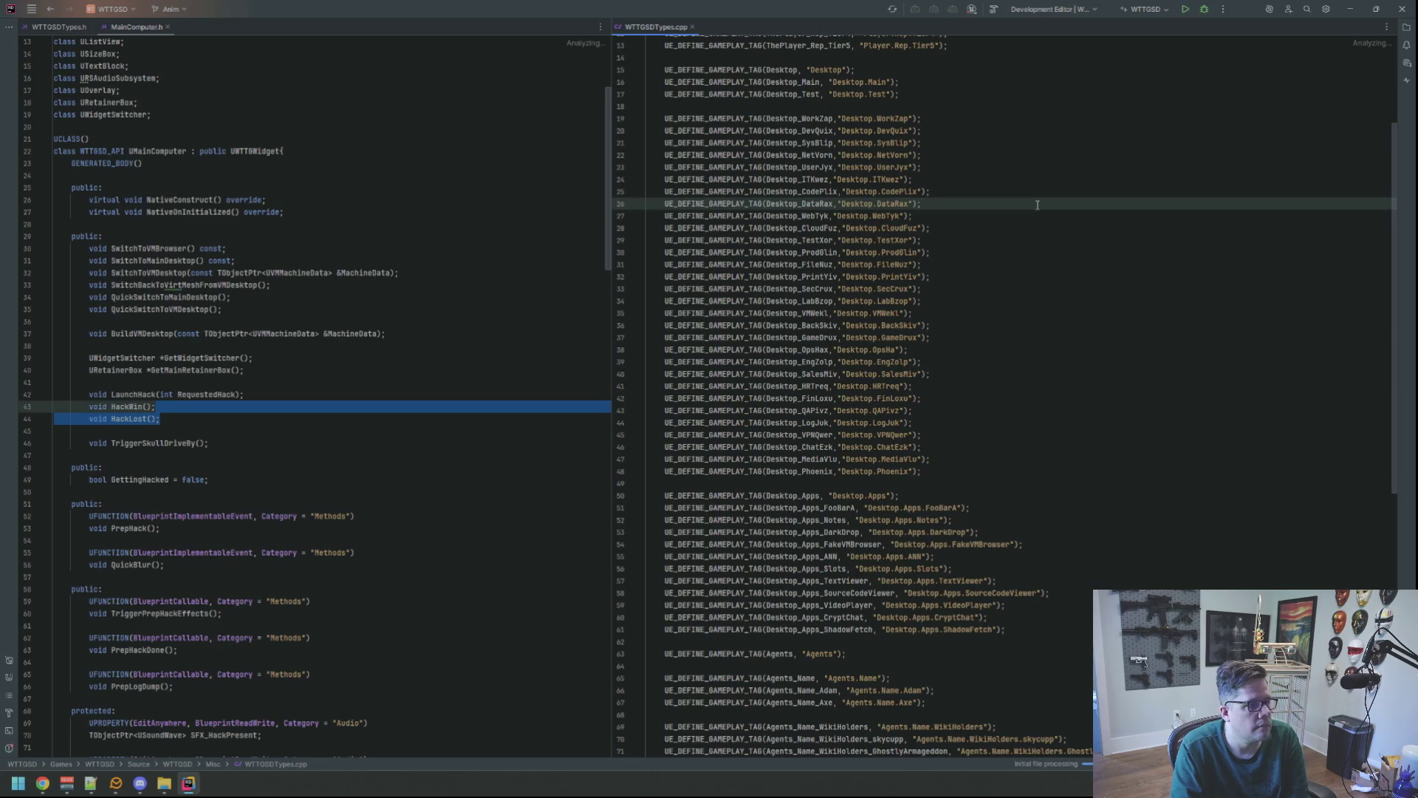
scroll(1038, 204, "up", 4)
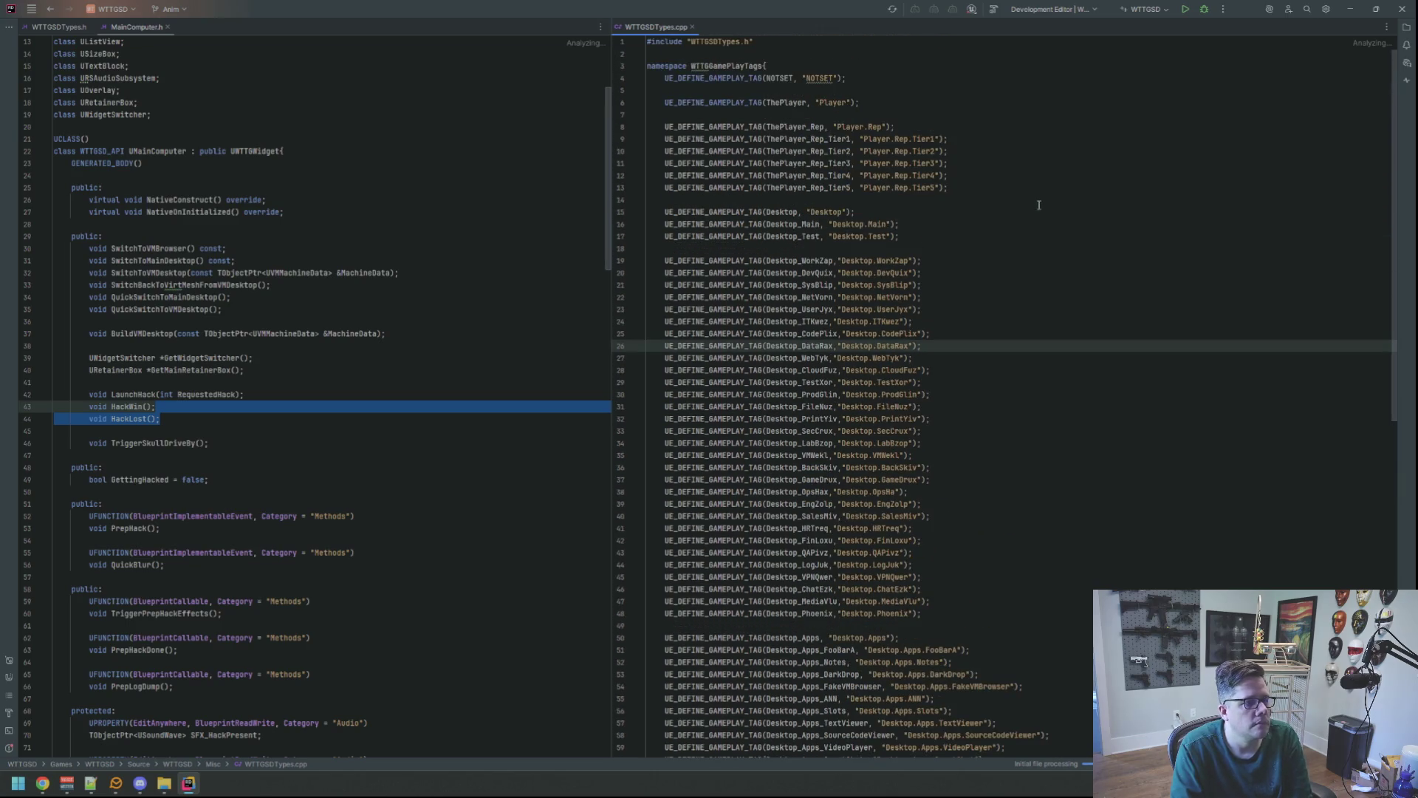
- Briefly bring up the YouTube Chrome window, minimize it, and return to Rider
left_click(42, 783)
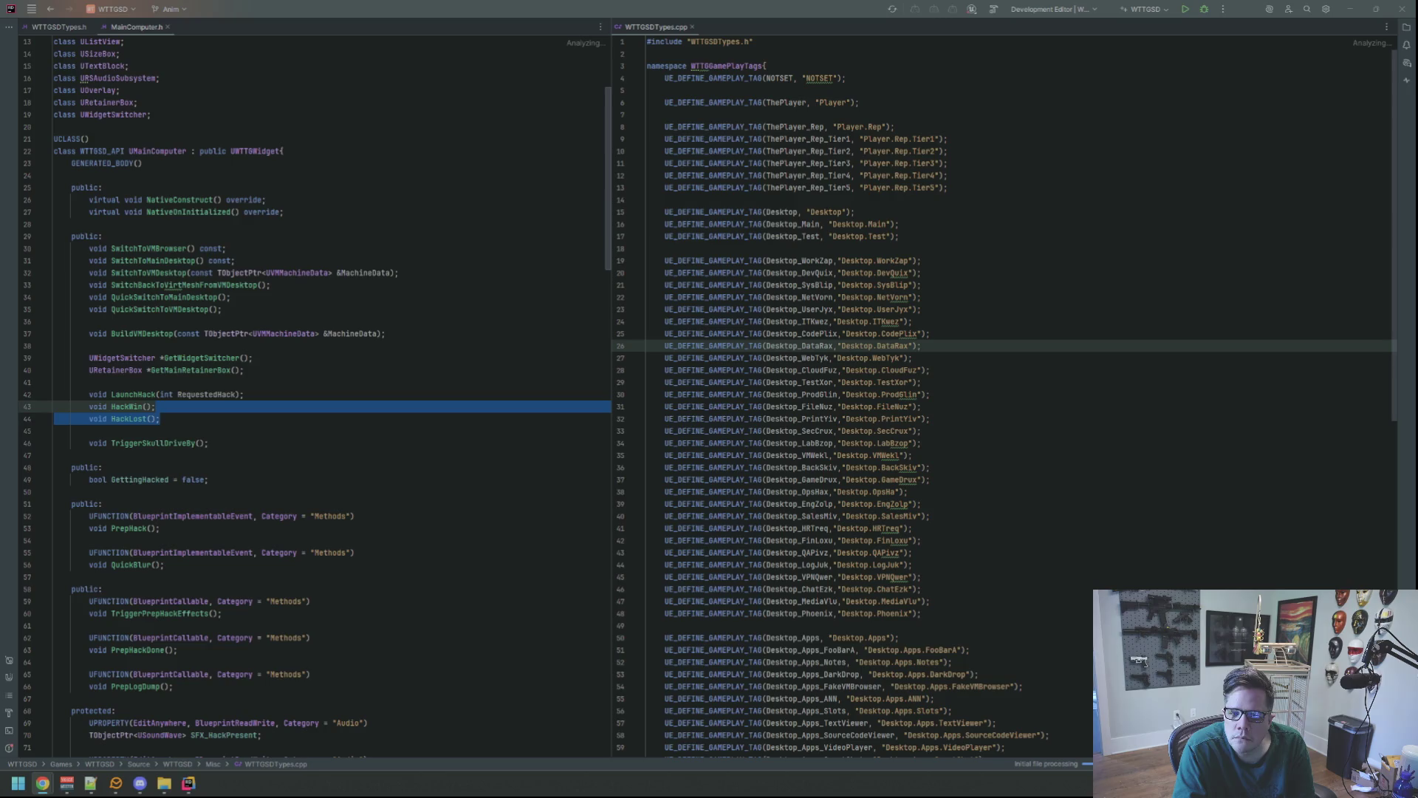
left_click_drag(1417, 51, 445, 15)
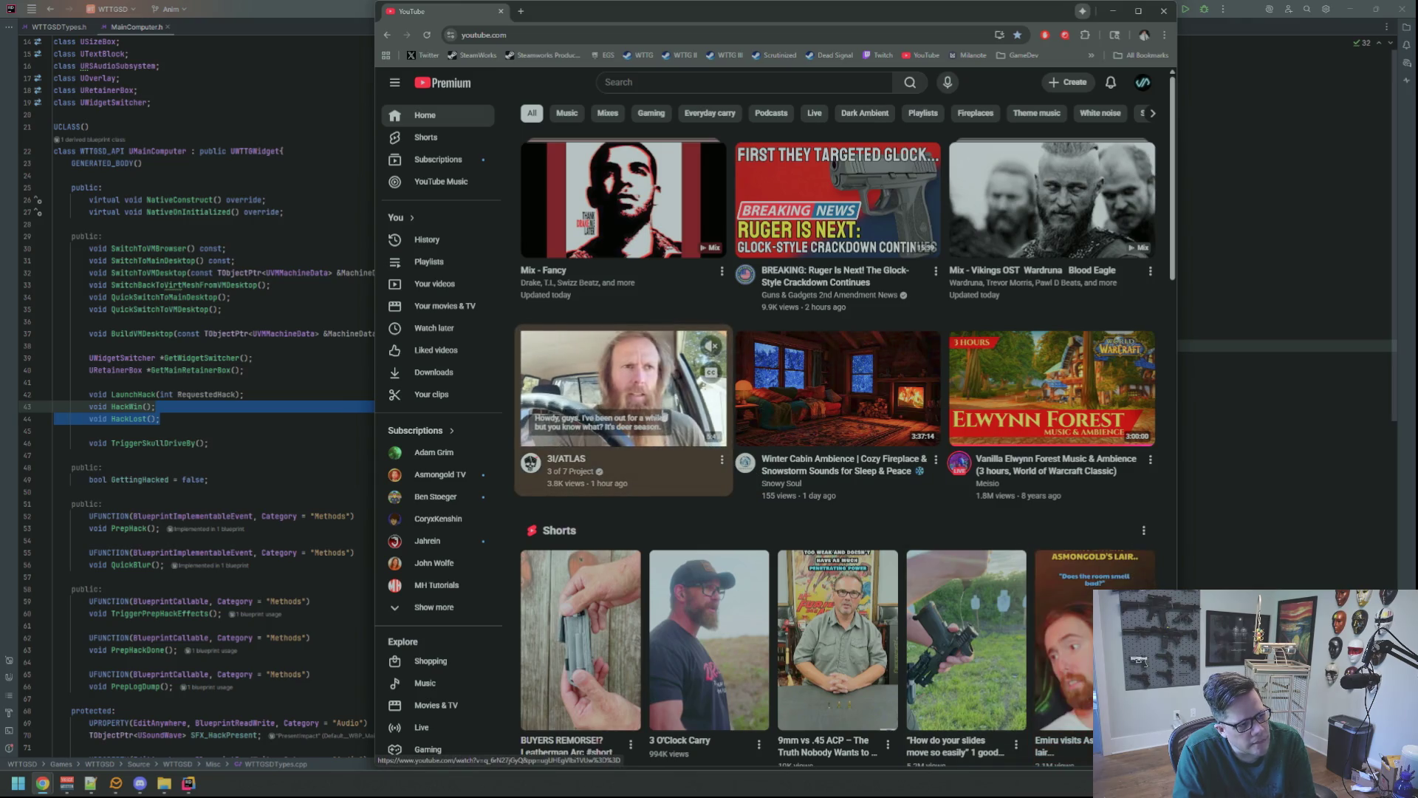
key("super+Down")
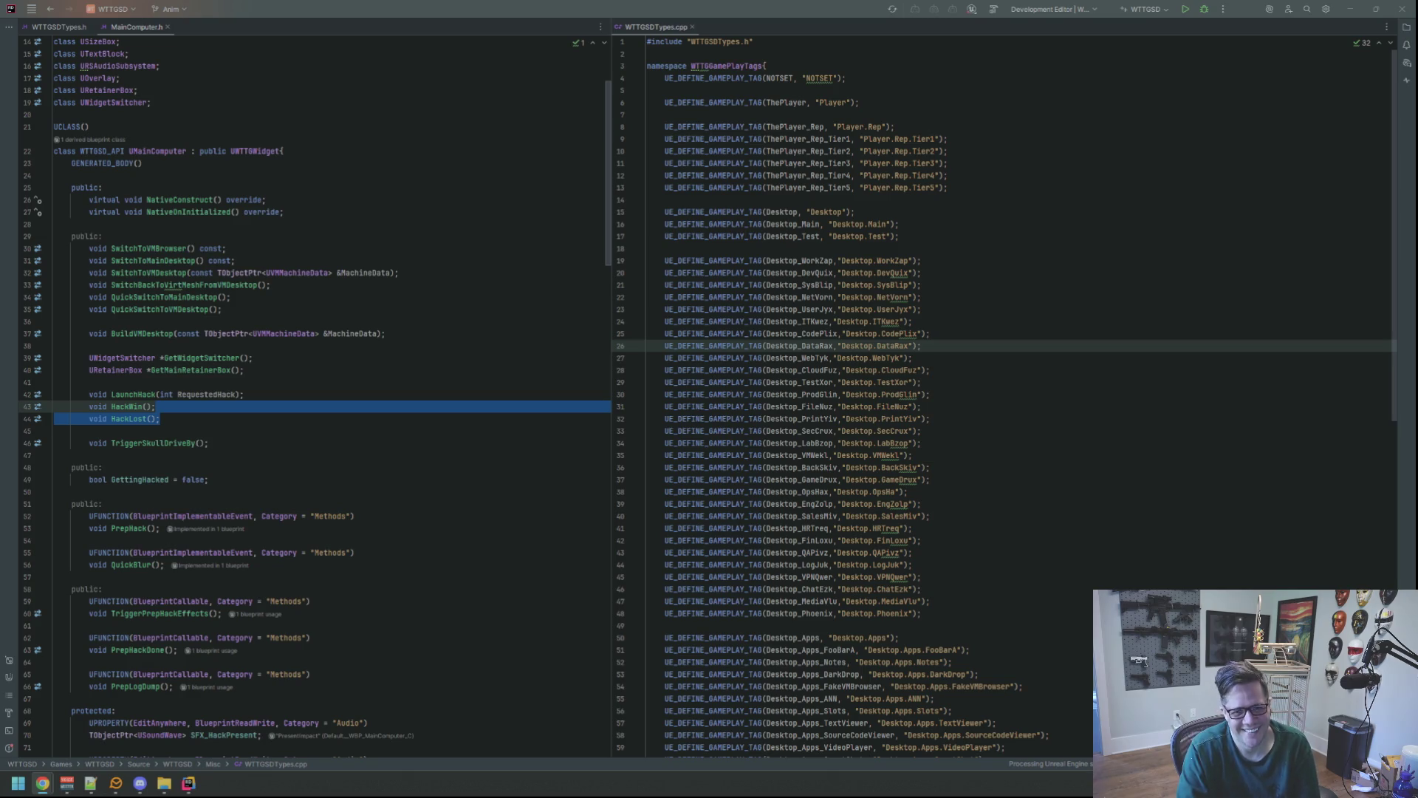
left_click(1101, 188)
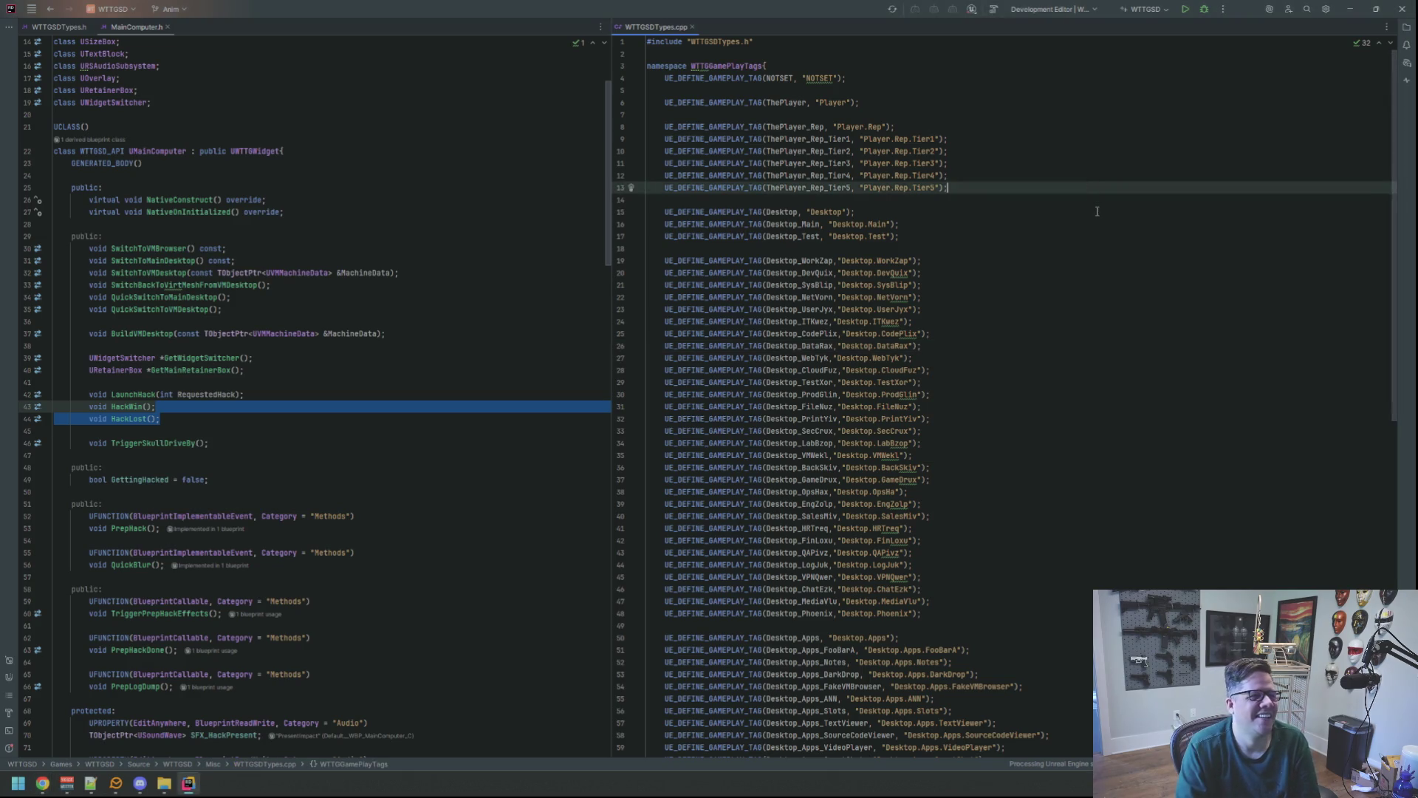
- Step through the player tag lines in MainComputer.h
left_click(534, 236)
left_click(1029, 224)
left_click(561, 212)
left_click(1025, 202)
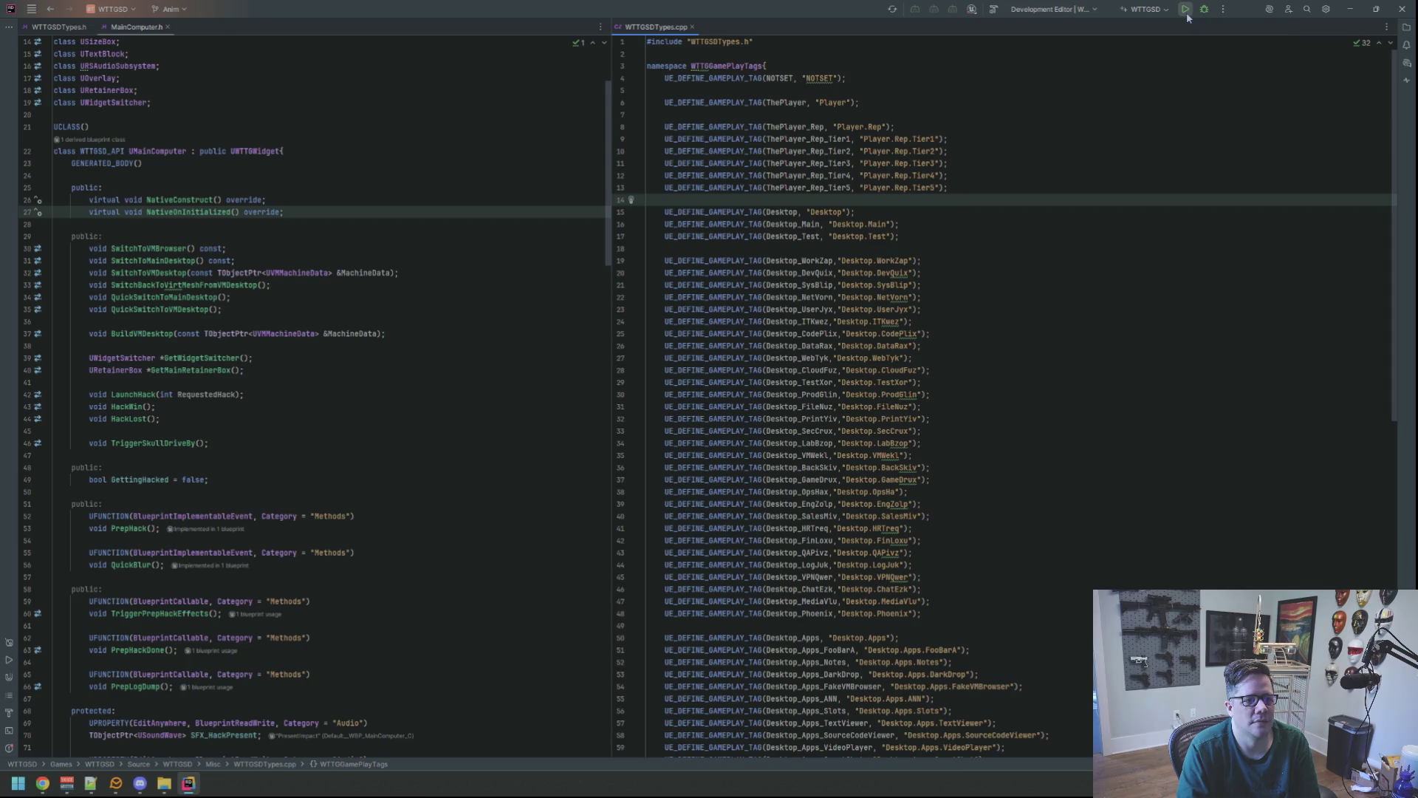
left_click(1054, 190)
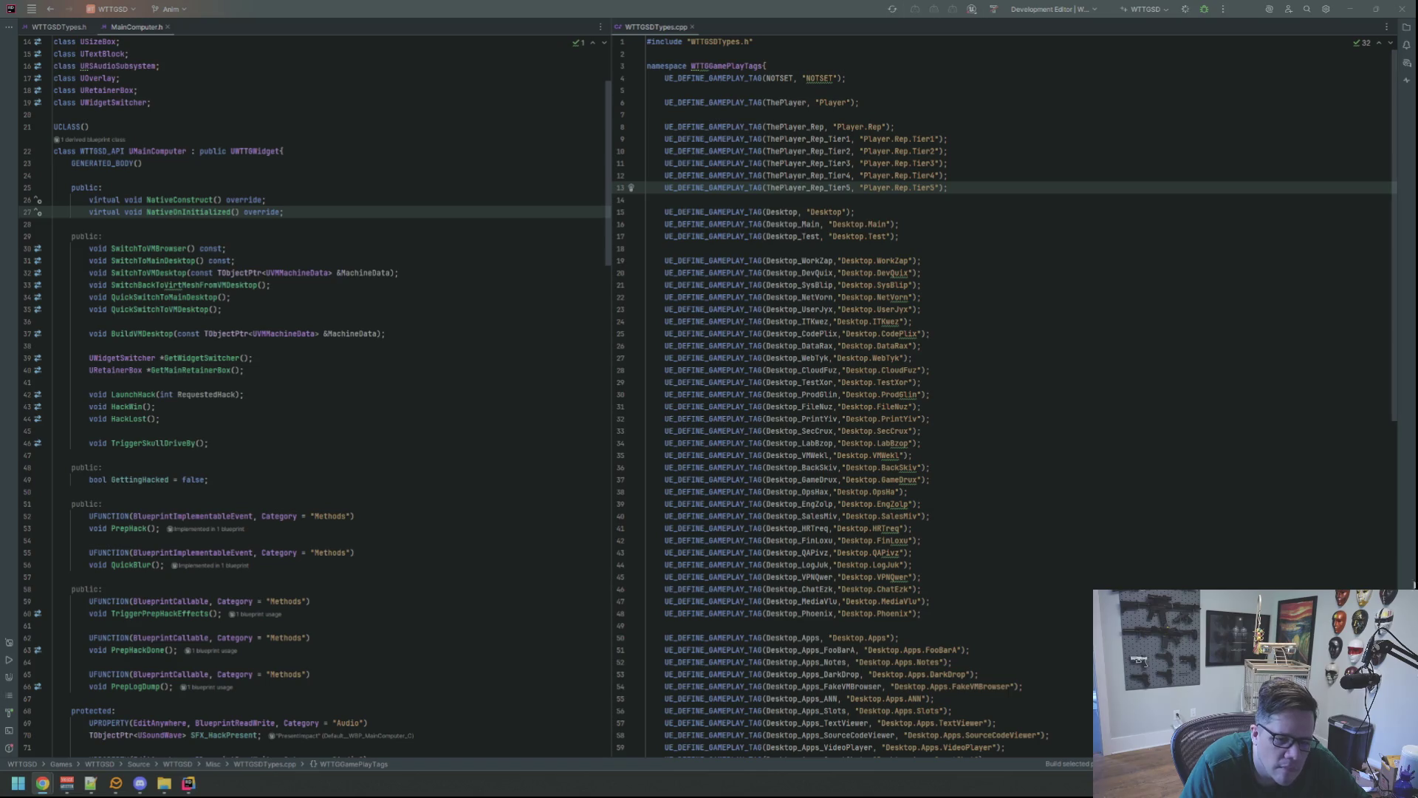
- Check the tag list code, then bring up the Unreal Editor on the SandBox level
left_click(968, 443)
left_click(969, 376)
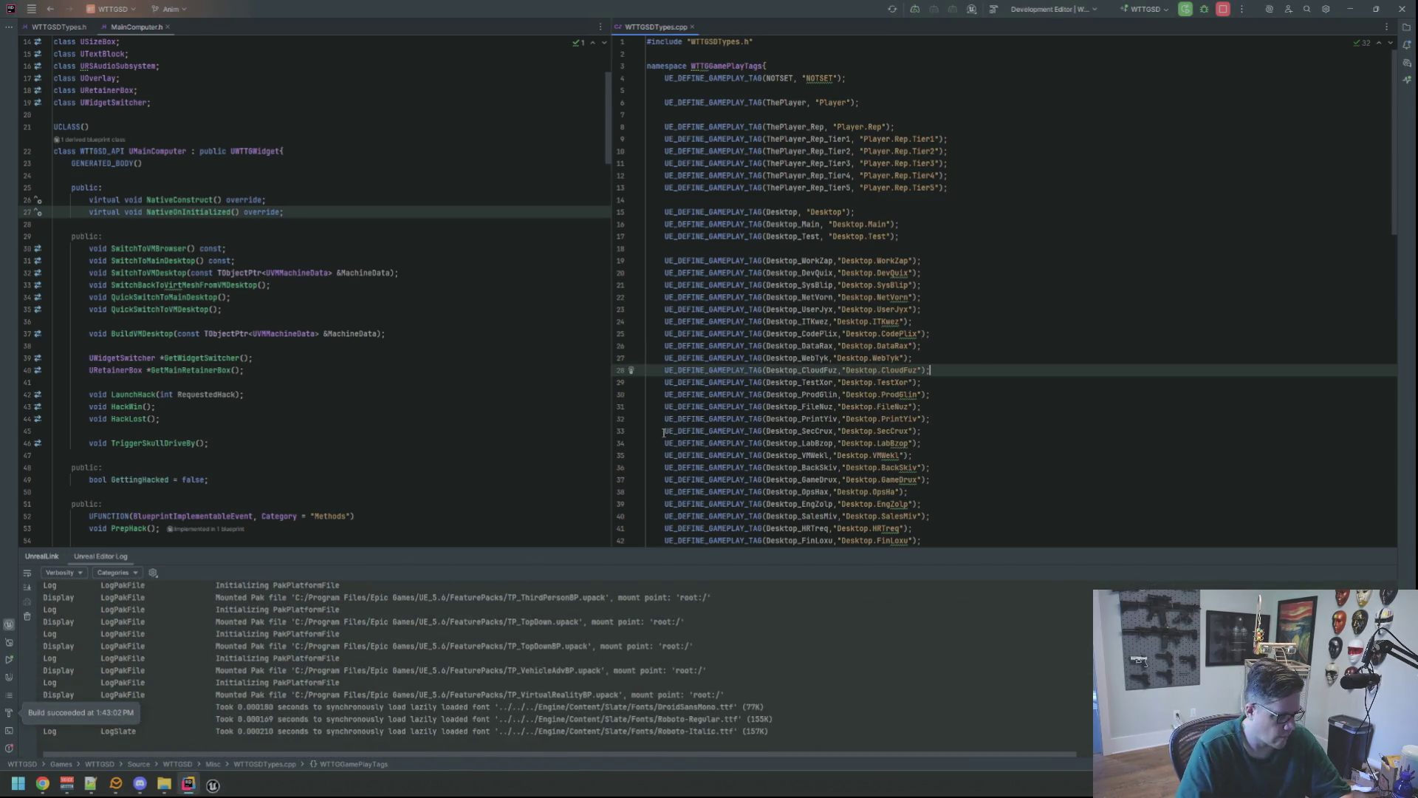
left_click(214, 783)
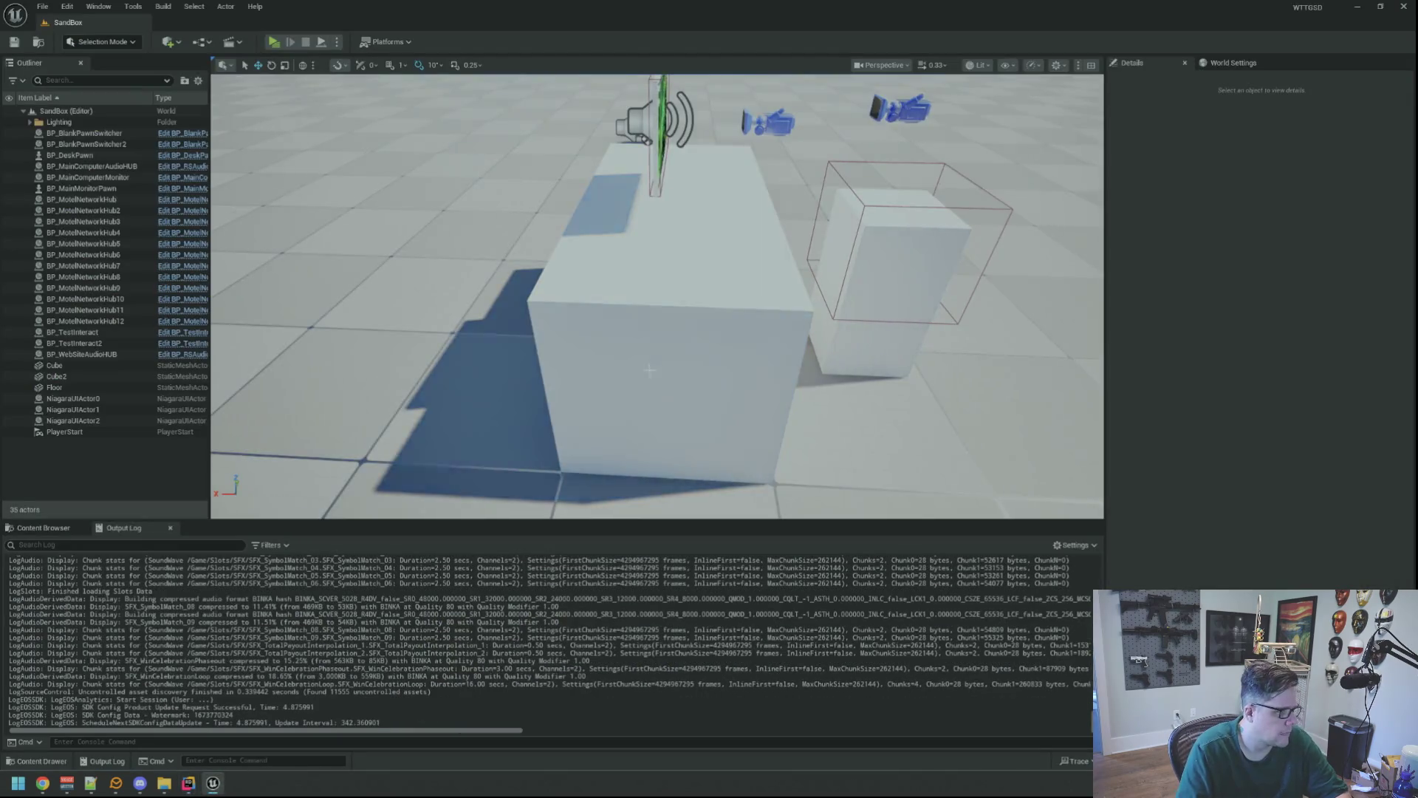
- Load the AnimTest level from the Maps folder and show the output log
left_click(44, 527)
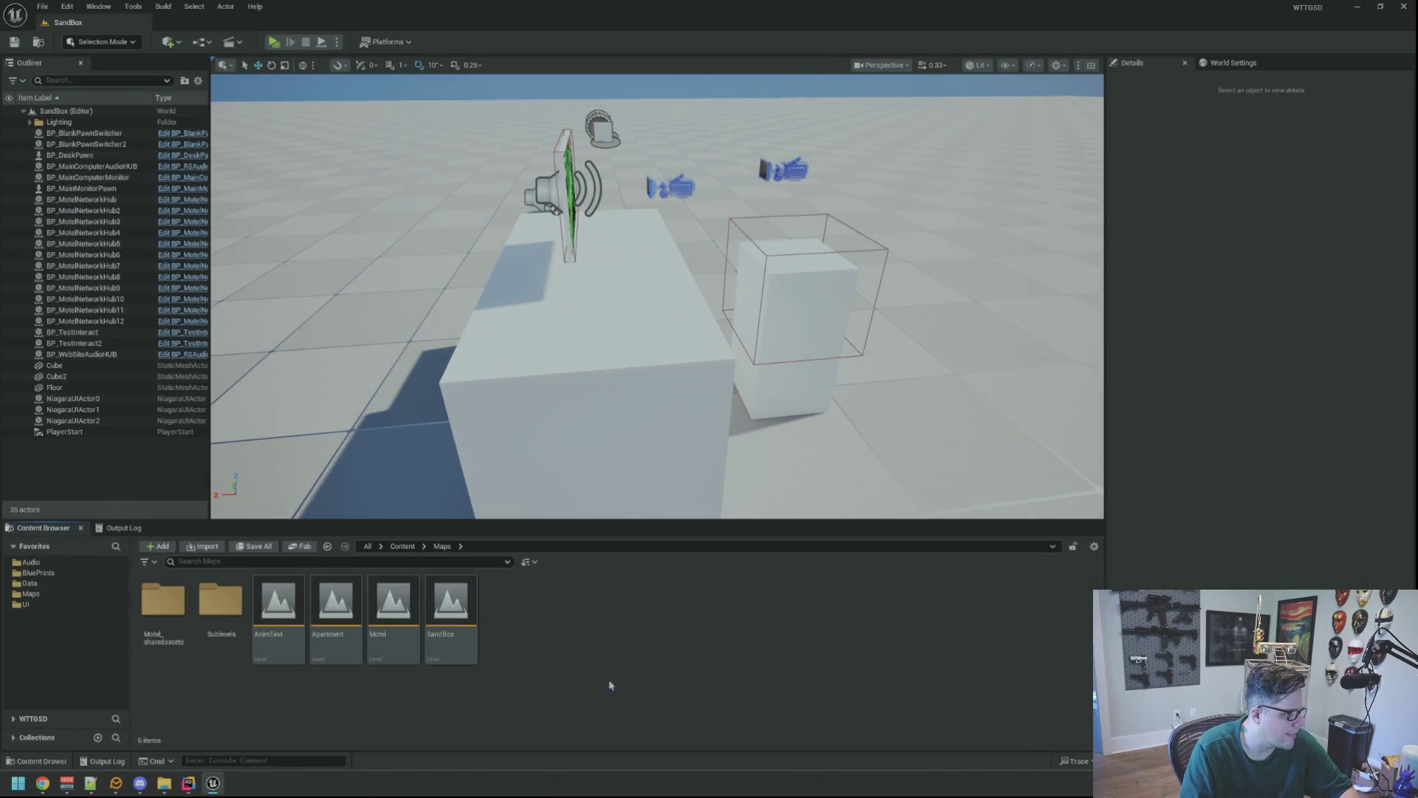
double_click(279, 602)
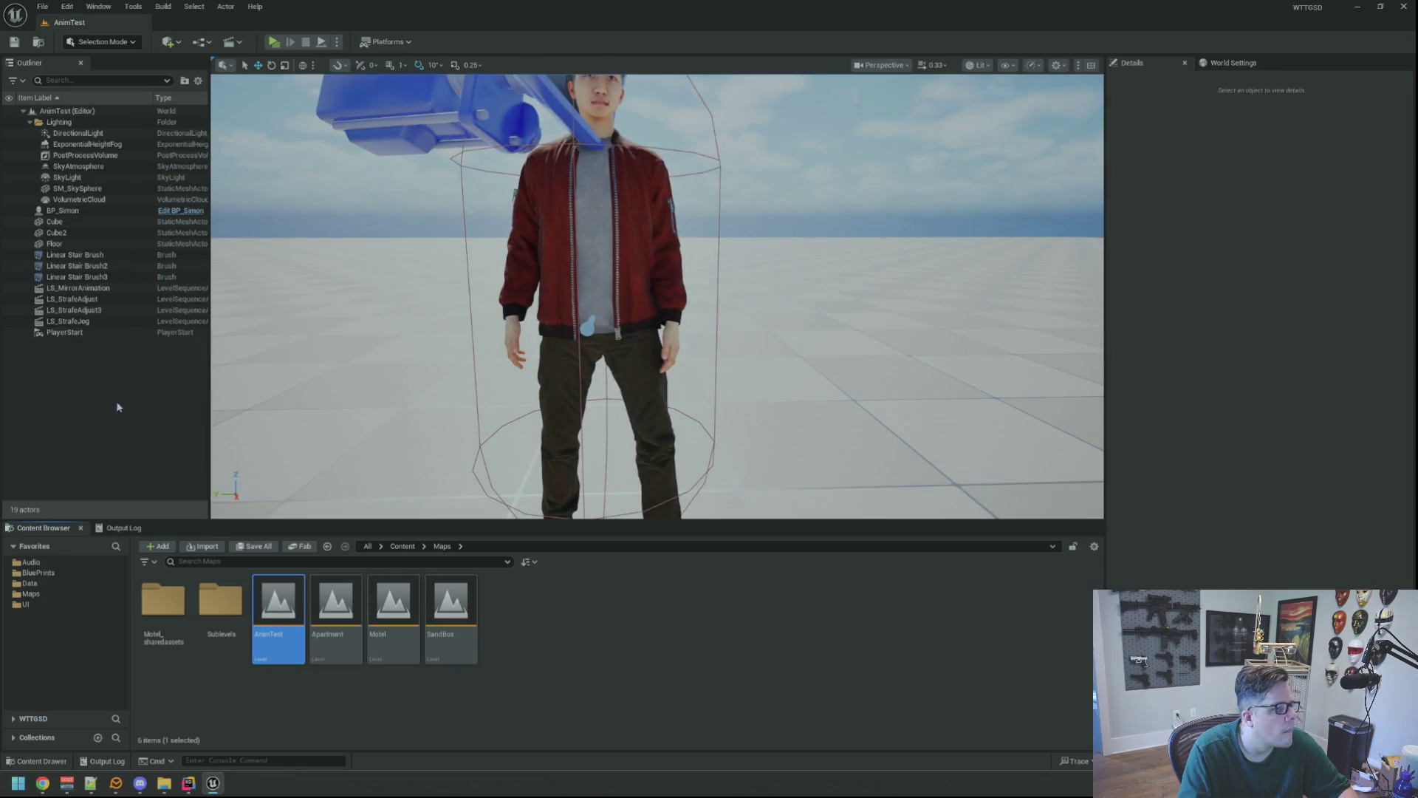
scroll(310, 473, "up", 5)
left_click(124, 528)
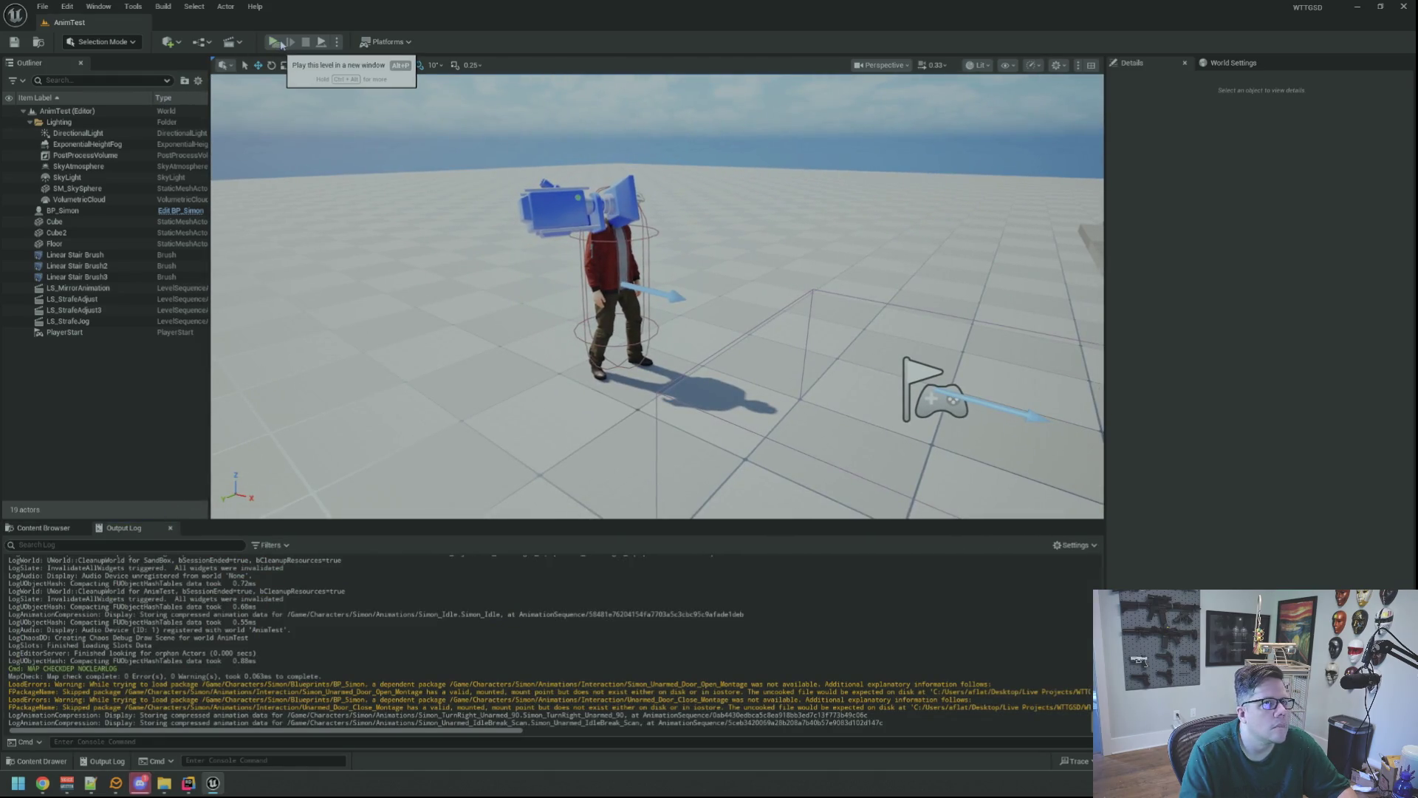
- Play AnimTest in a standalone preview and walk the character onto the stairs
left_click(273, 41)
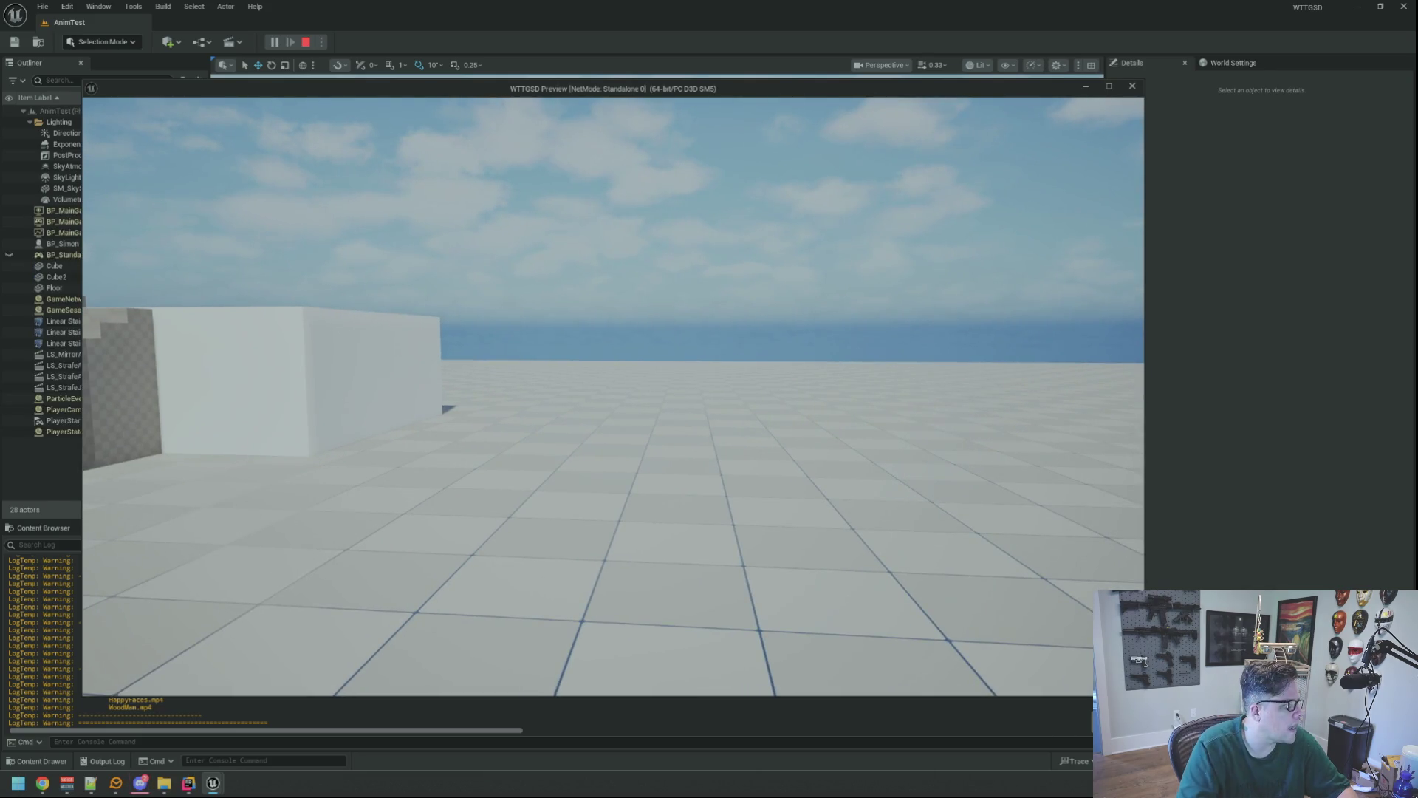
key("w")
key("w")
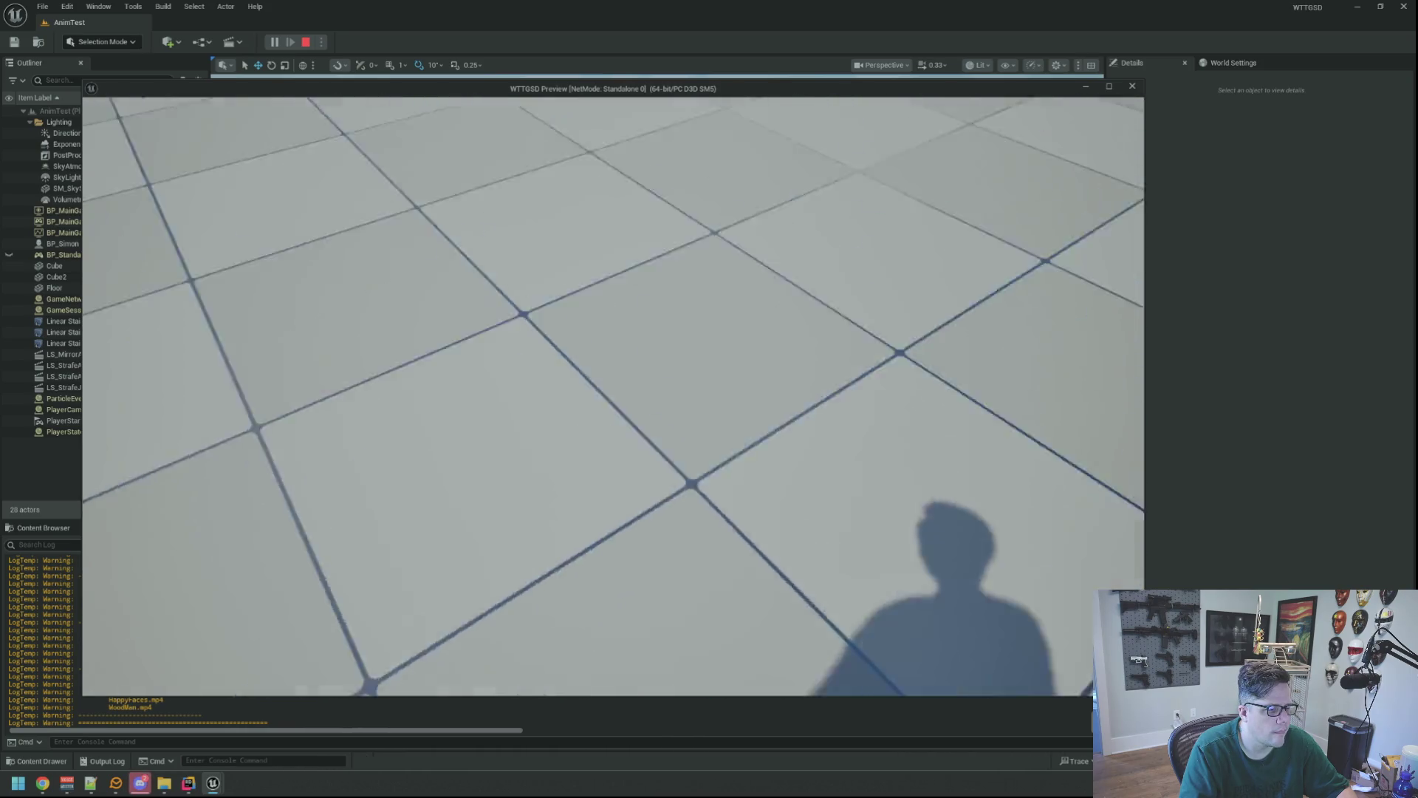
key("w")
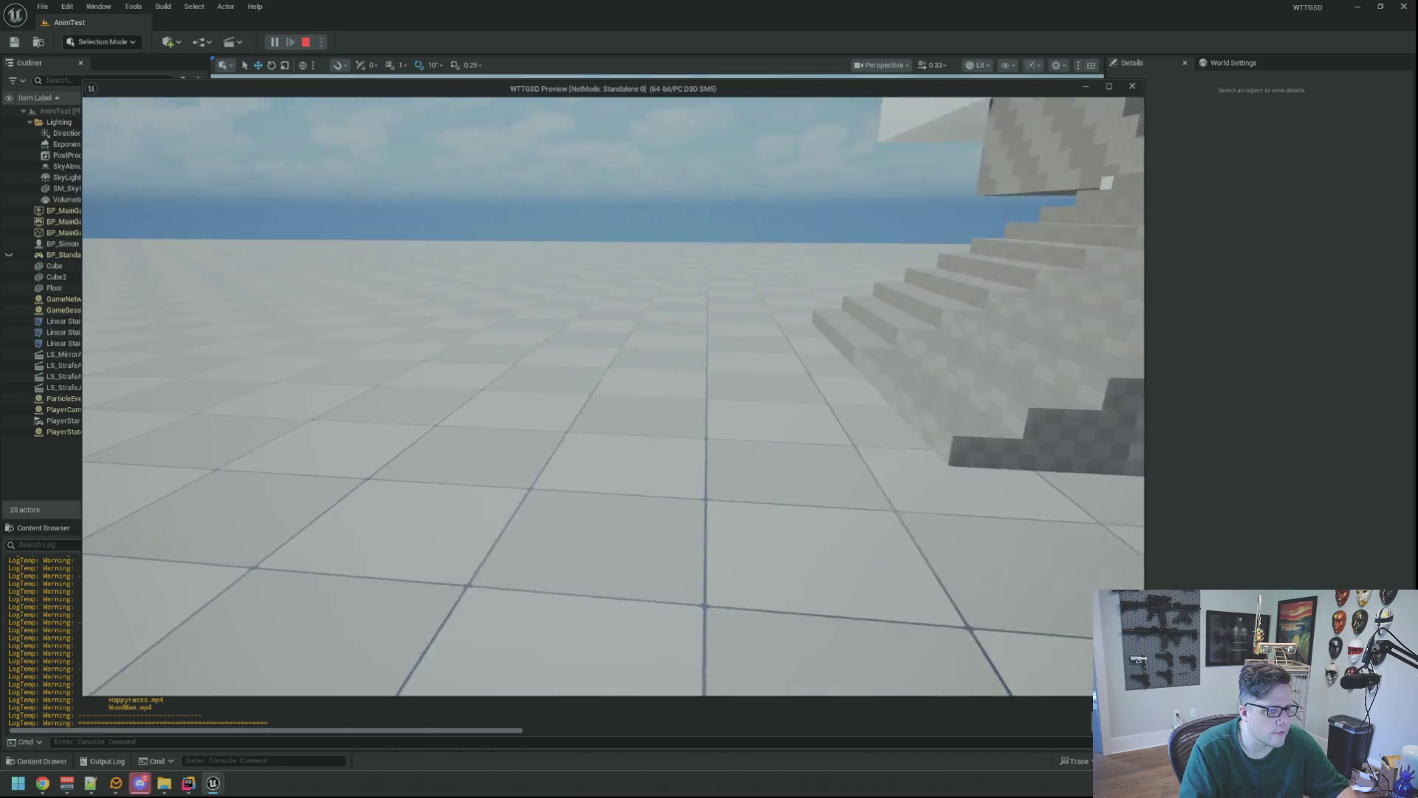
key("w")
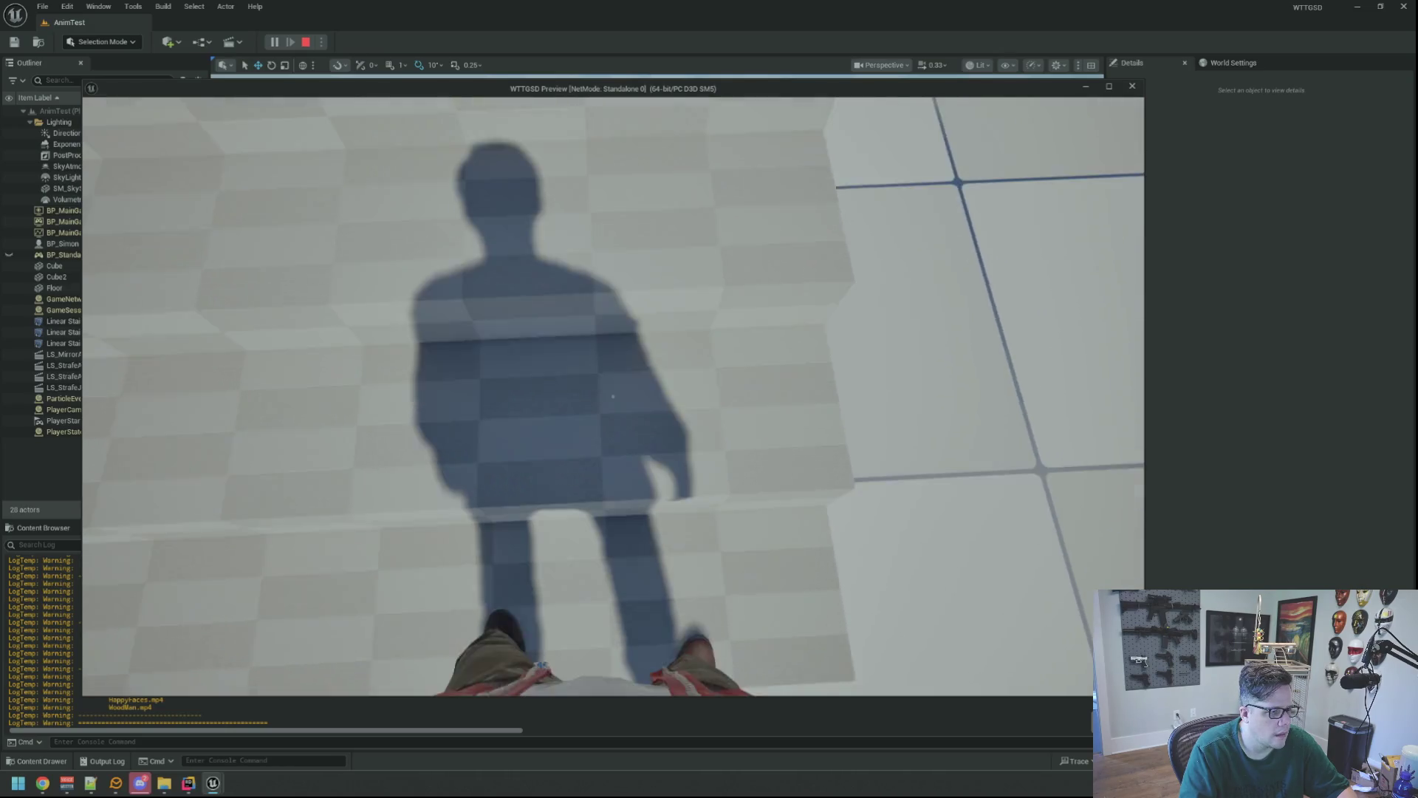
key("w")
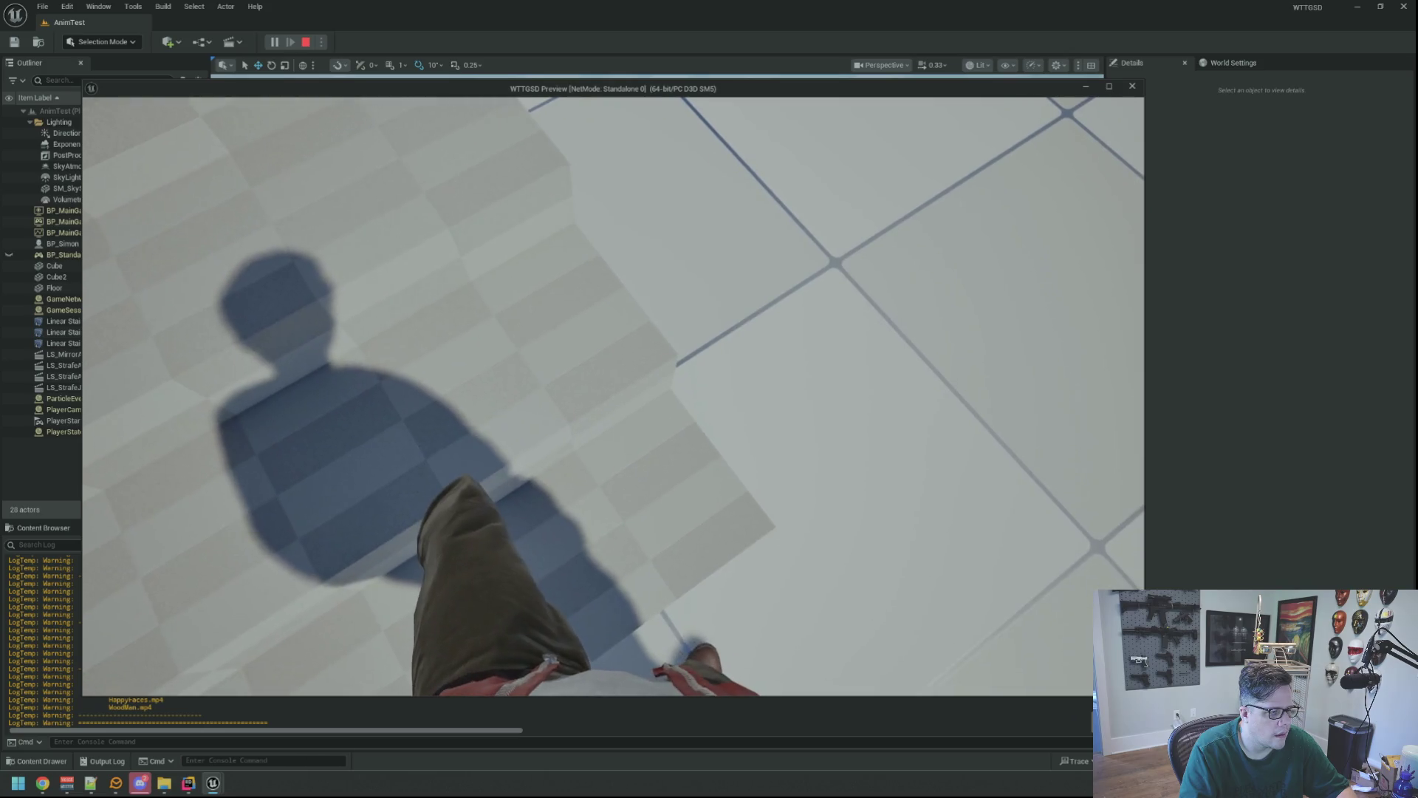
- Use the free debug camera to inspect the character's legs on the stairs, then turn it off
key("semicolon")
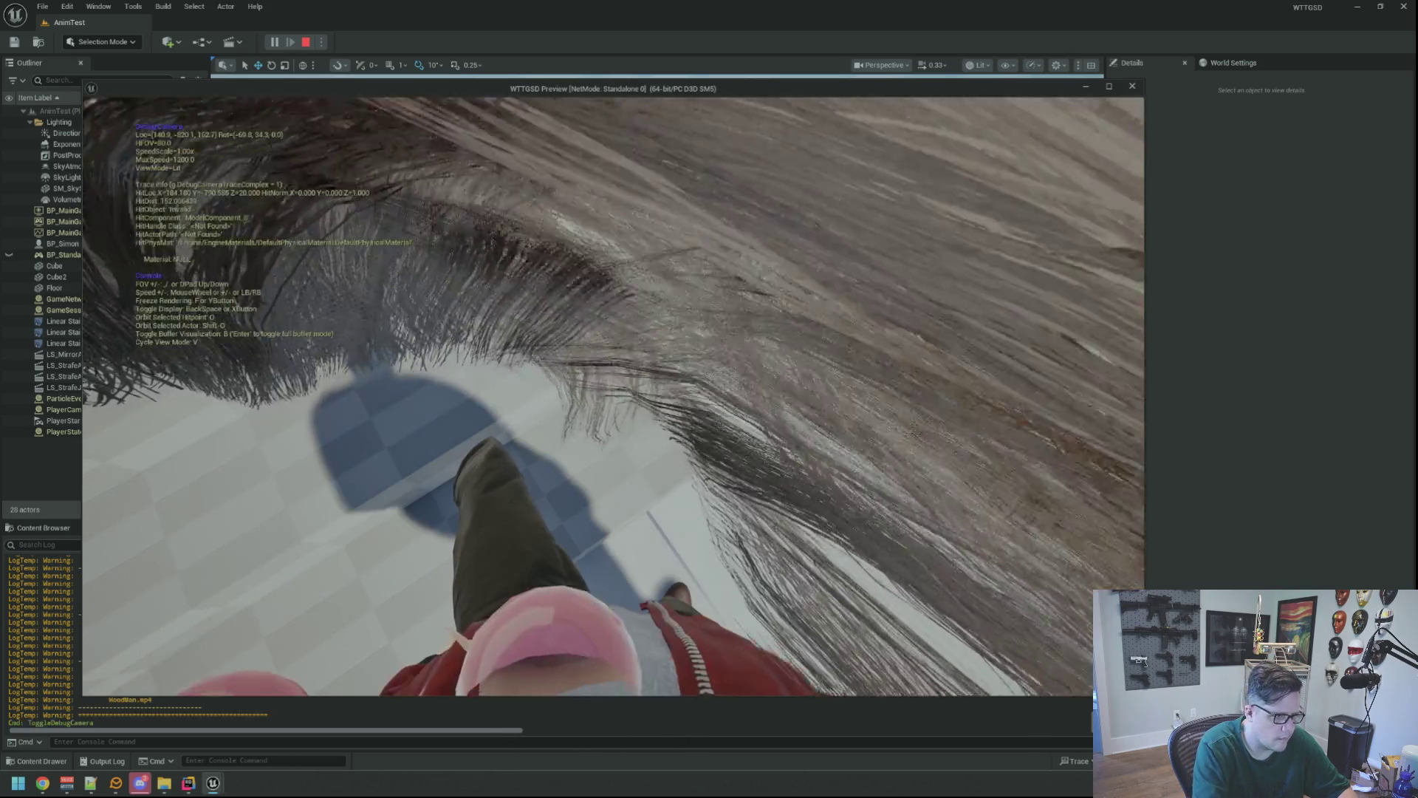
key("s")
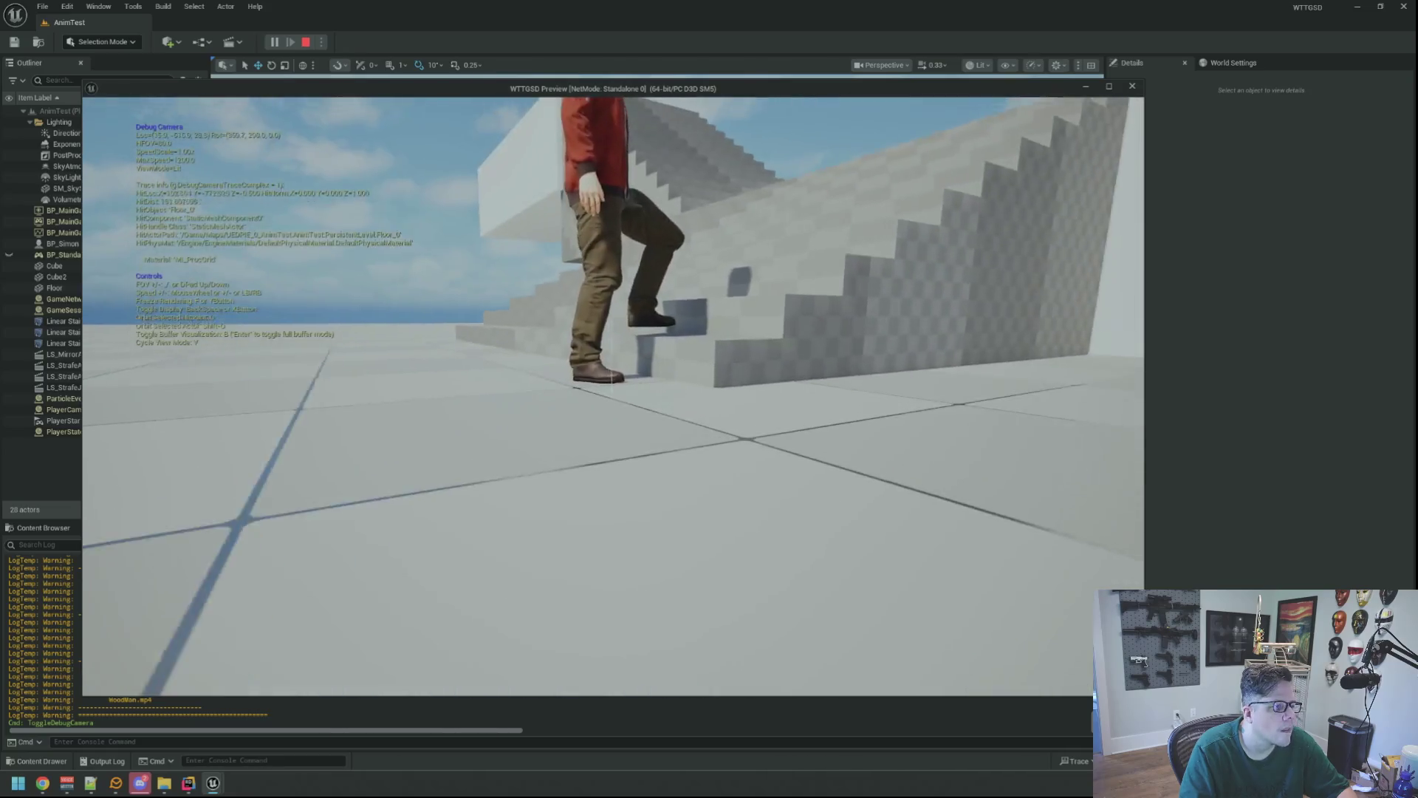
key("w")
key("s")
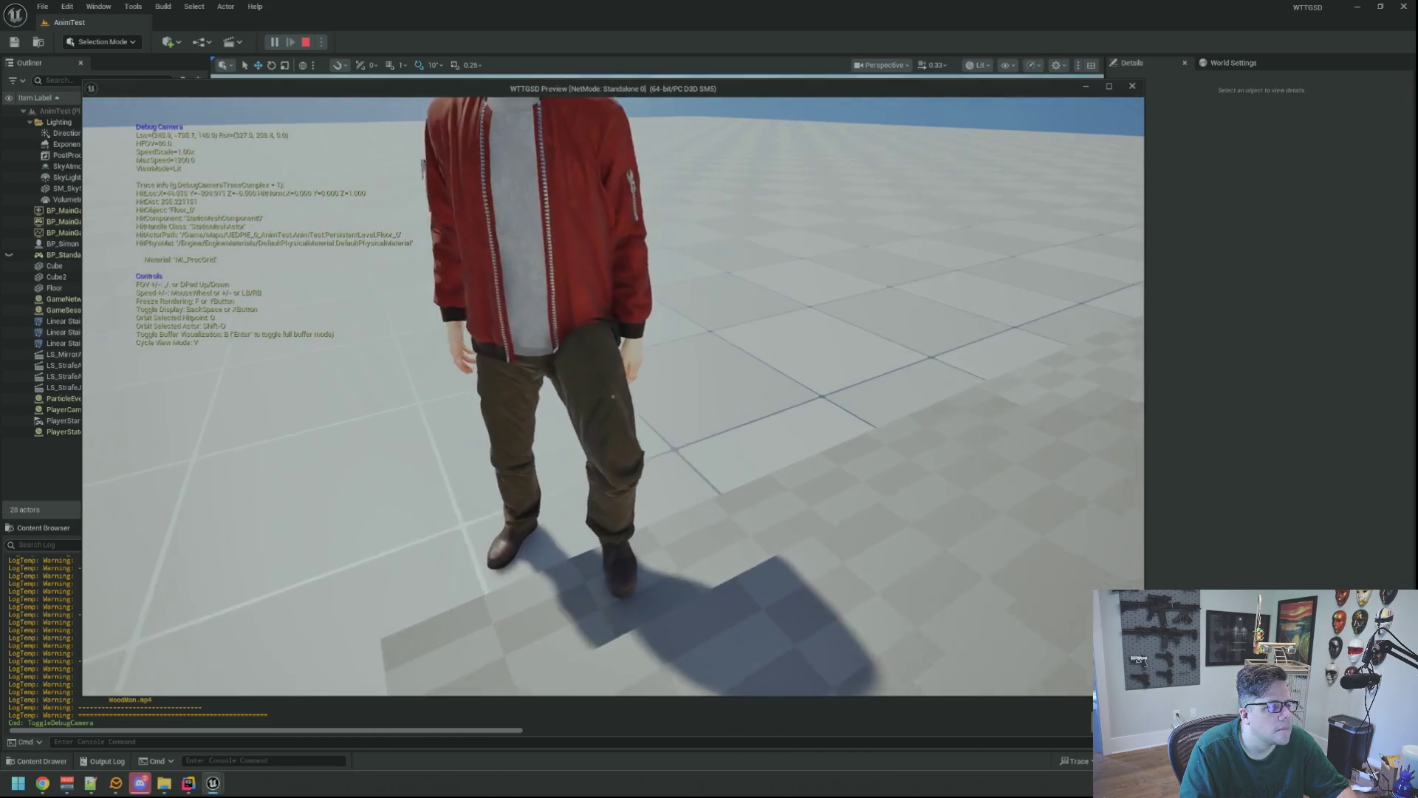
key("semicolon")
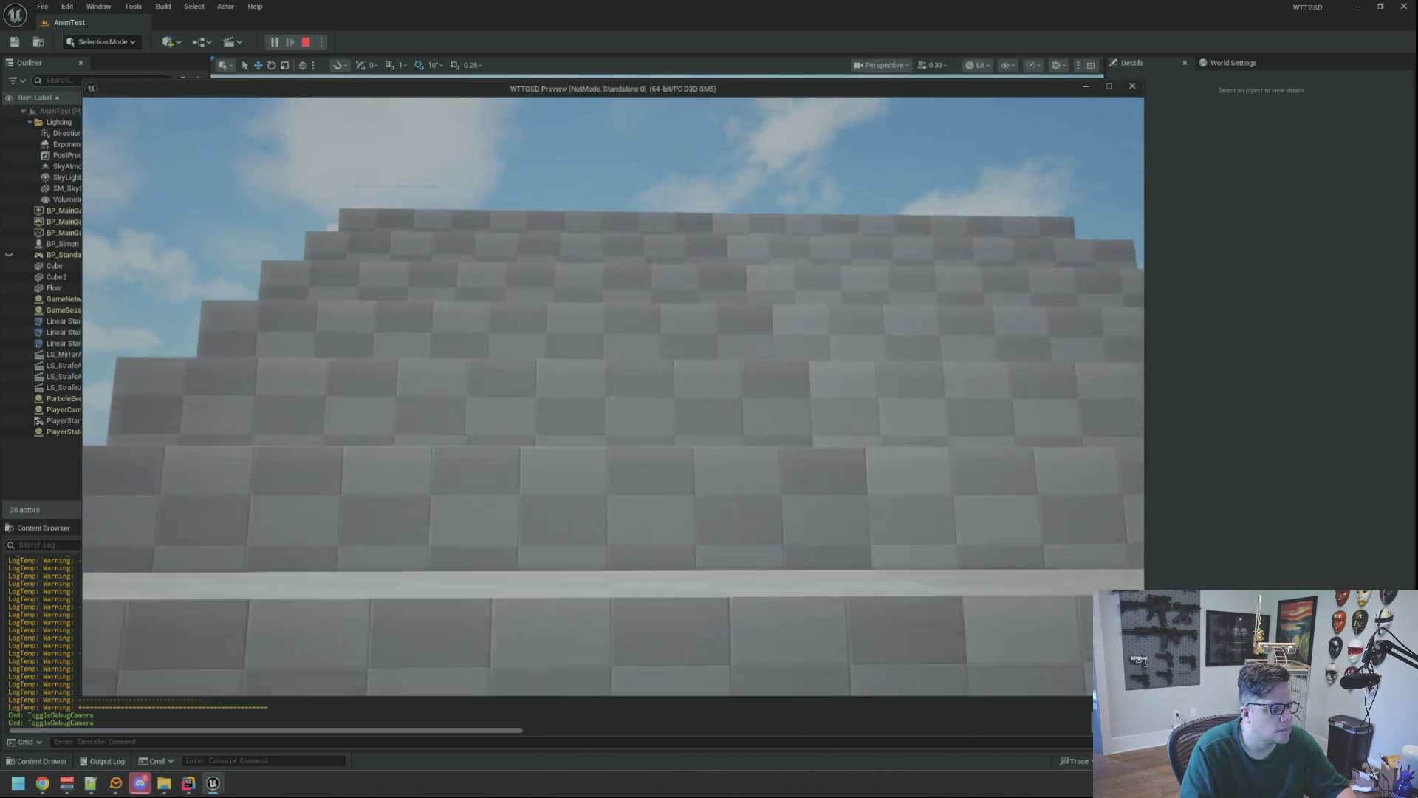
- Walk the character up the stairs, under the overhang, and back toward the staircase
key("w")
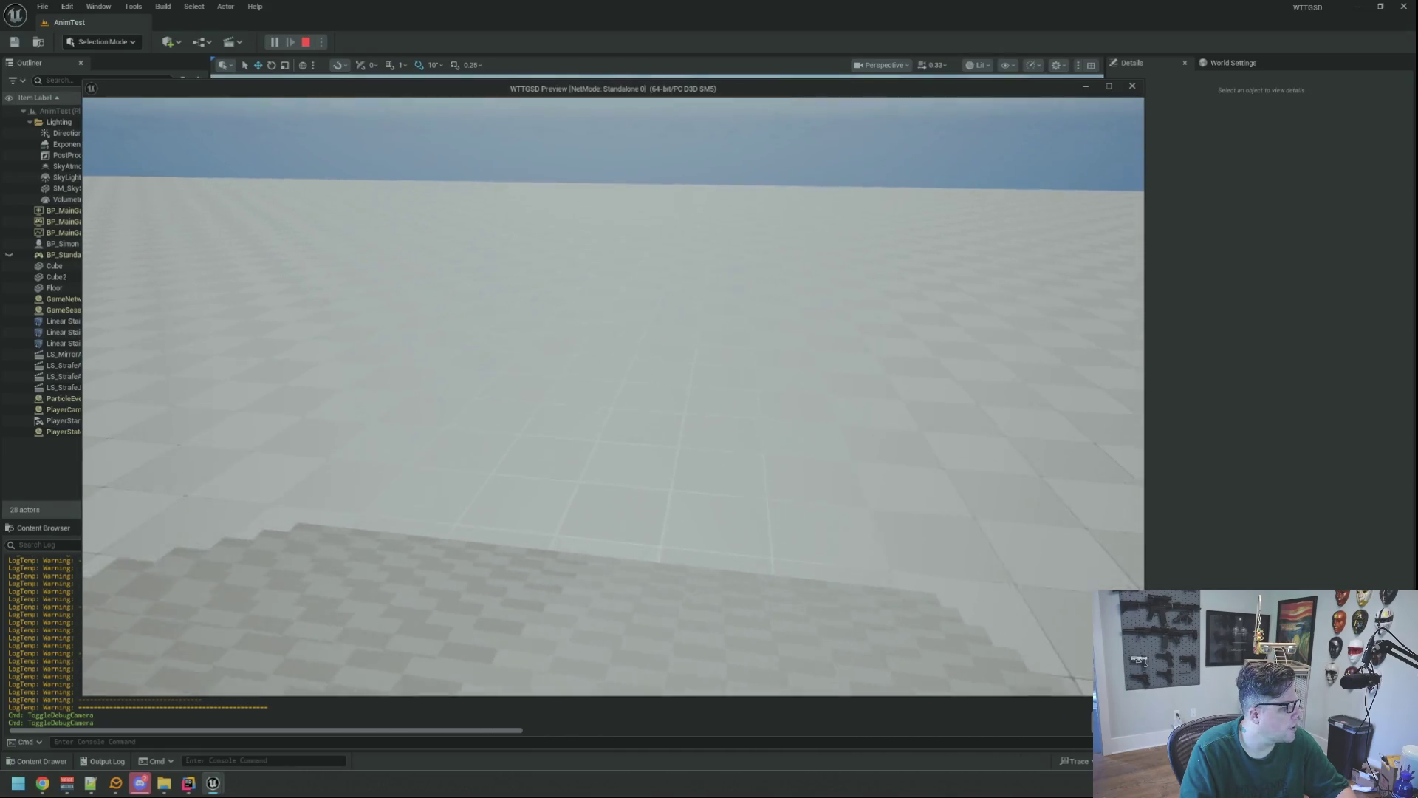
key("w")
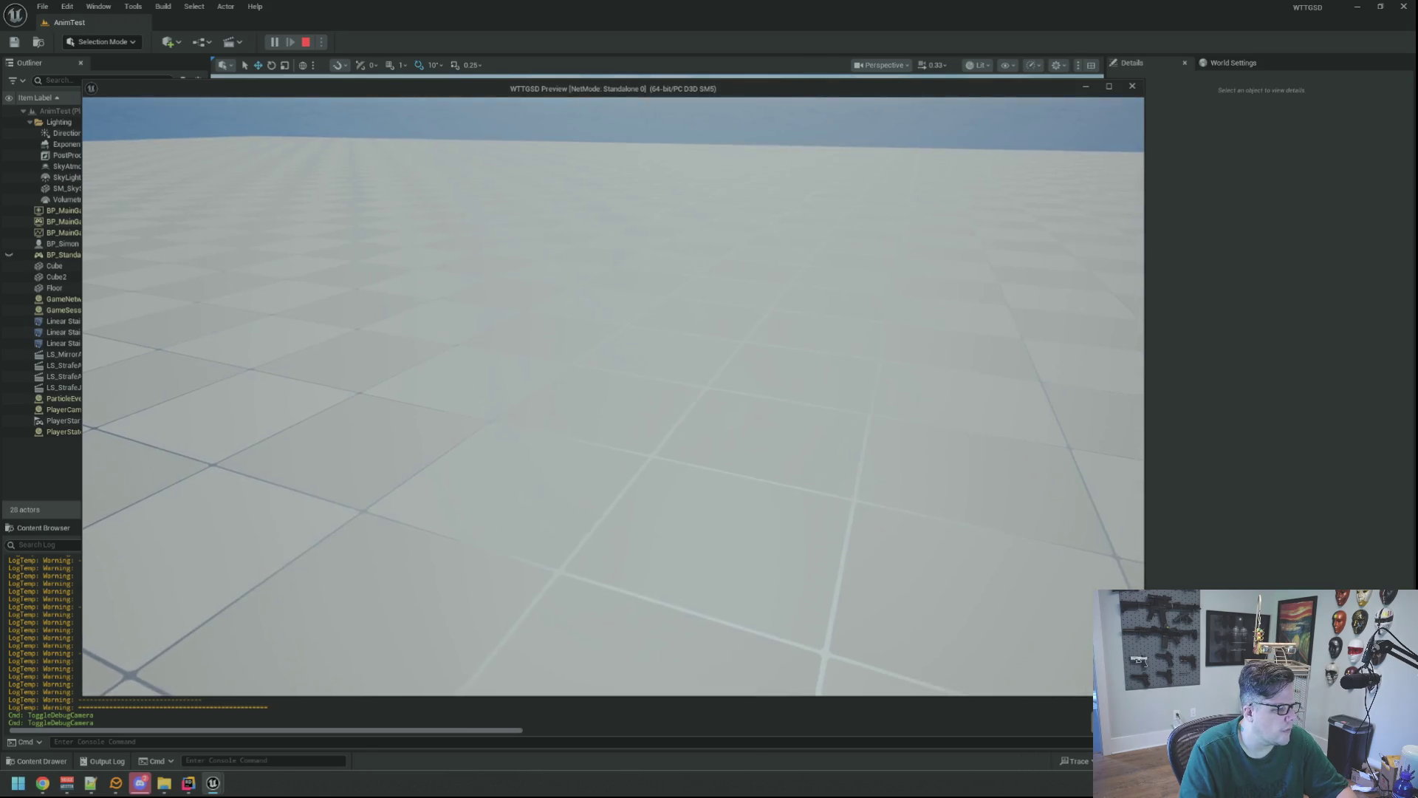
key("w")
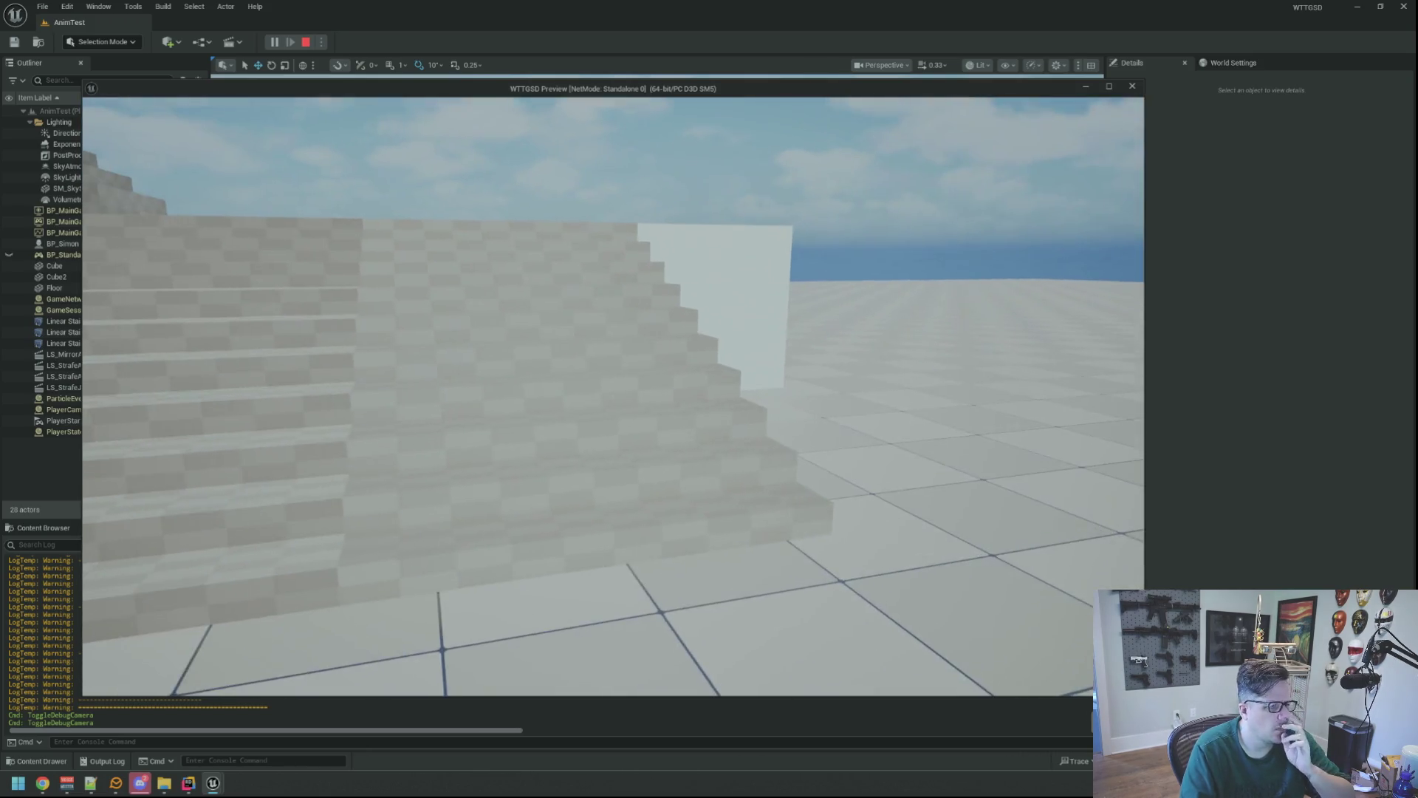
key("w")
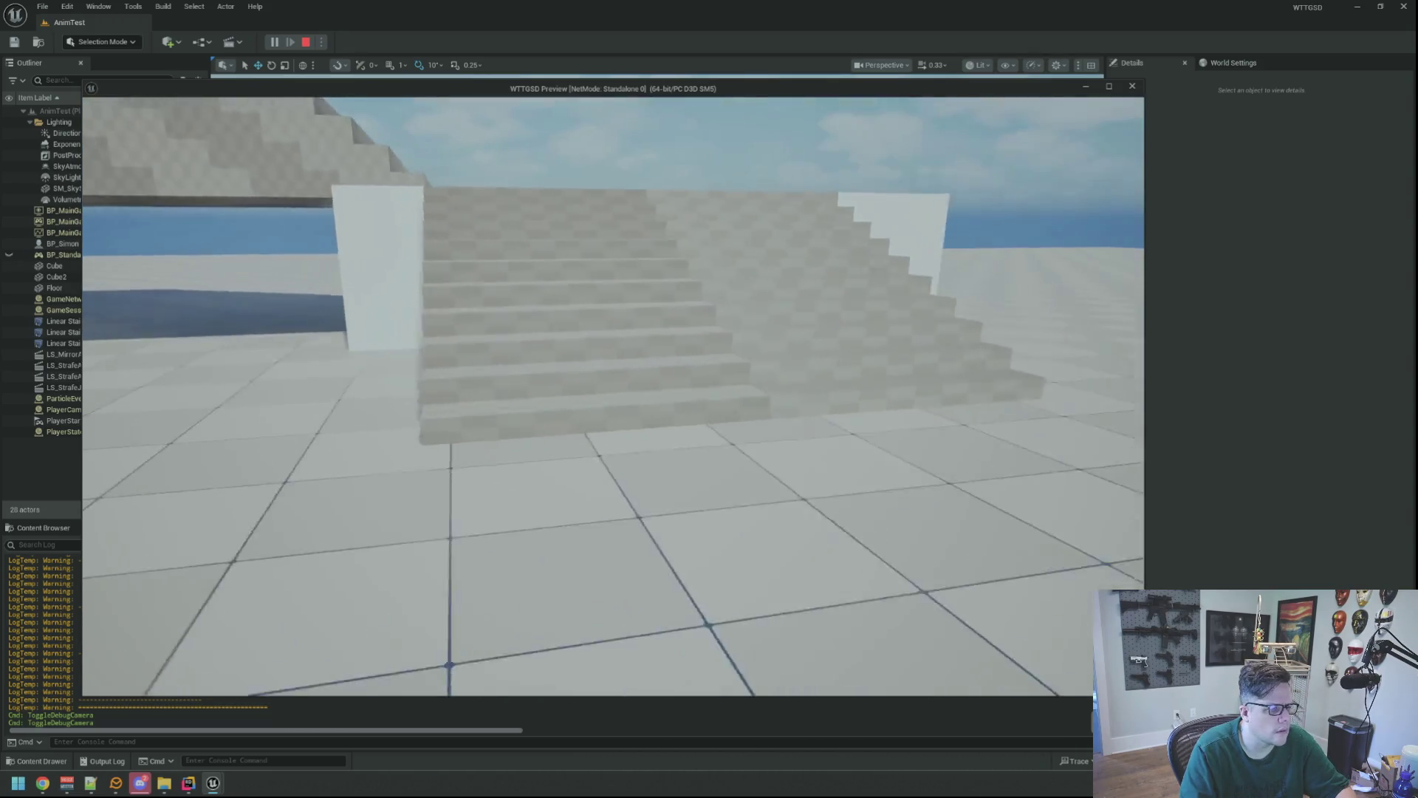
key("w")
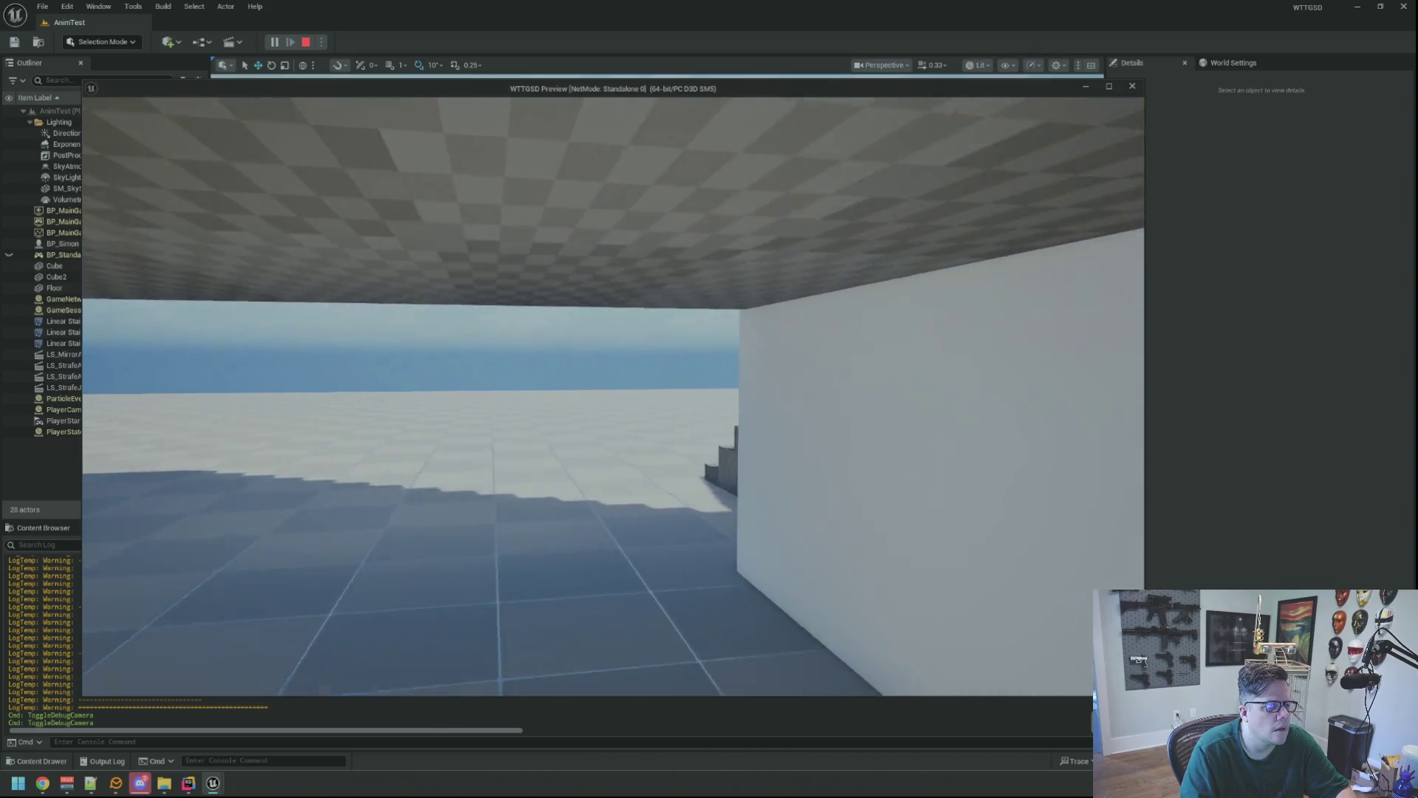
key("w")
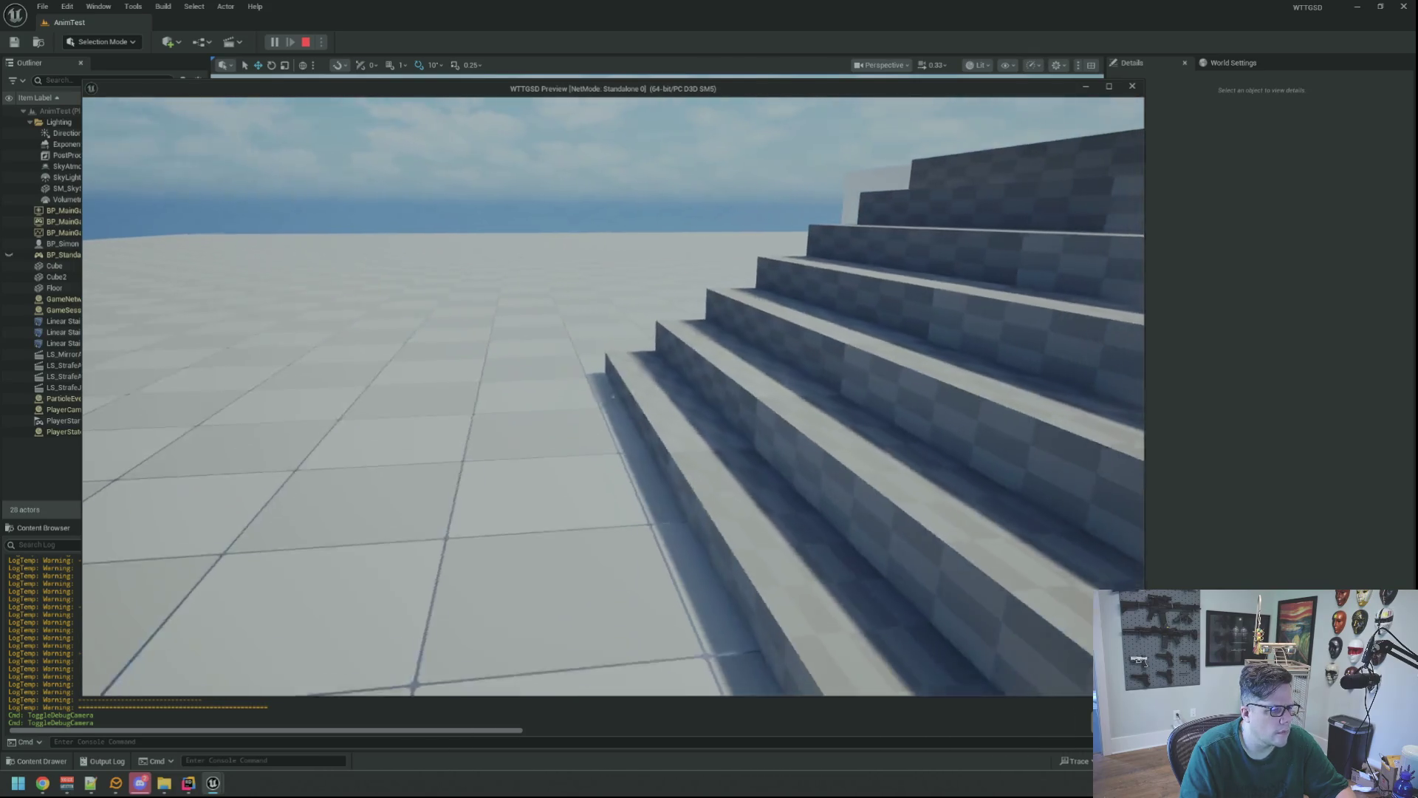
- Open the console, type 'An', close it unused, and stop the preview
key("grave")
type("Ani")
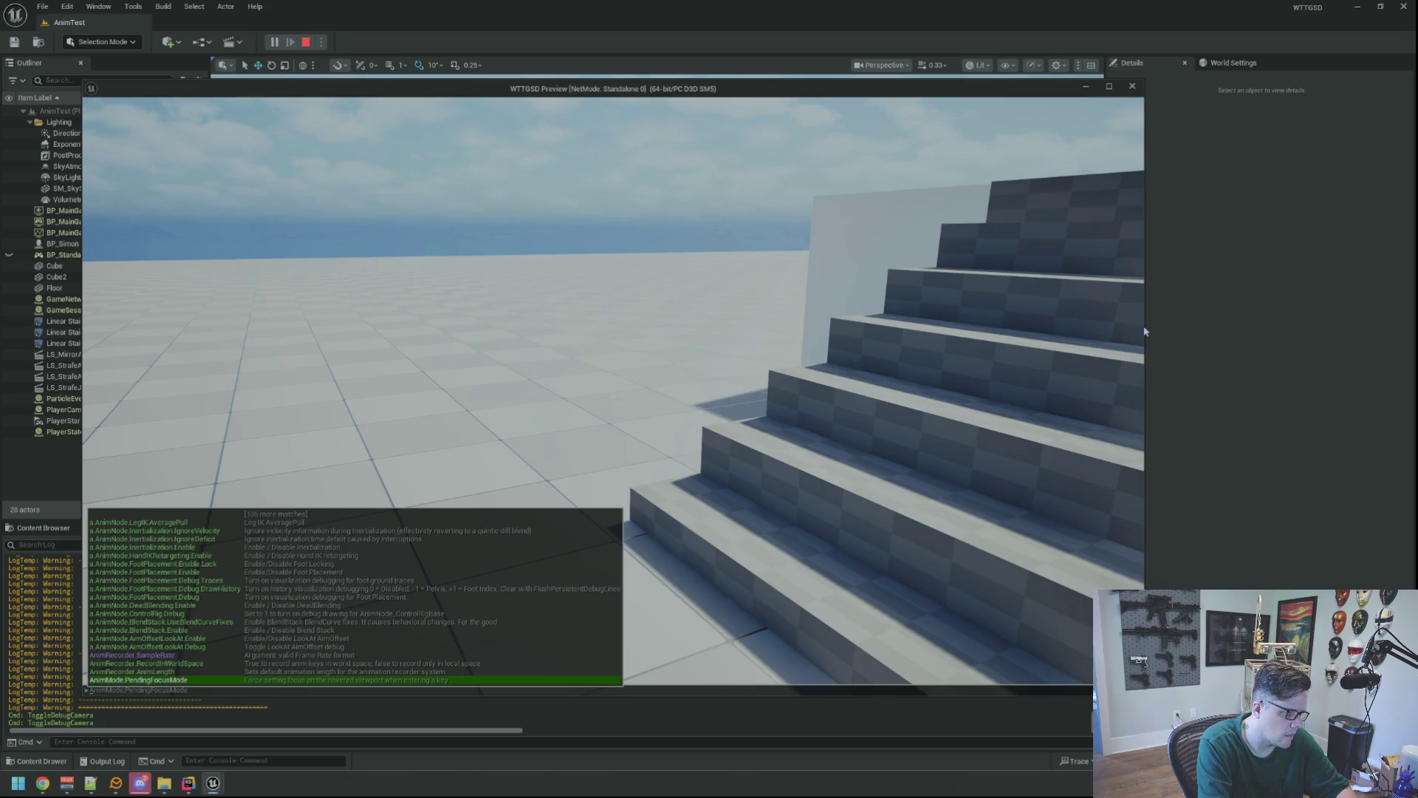
key("Escape")
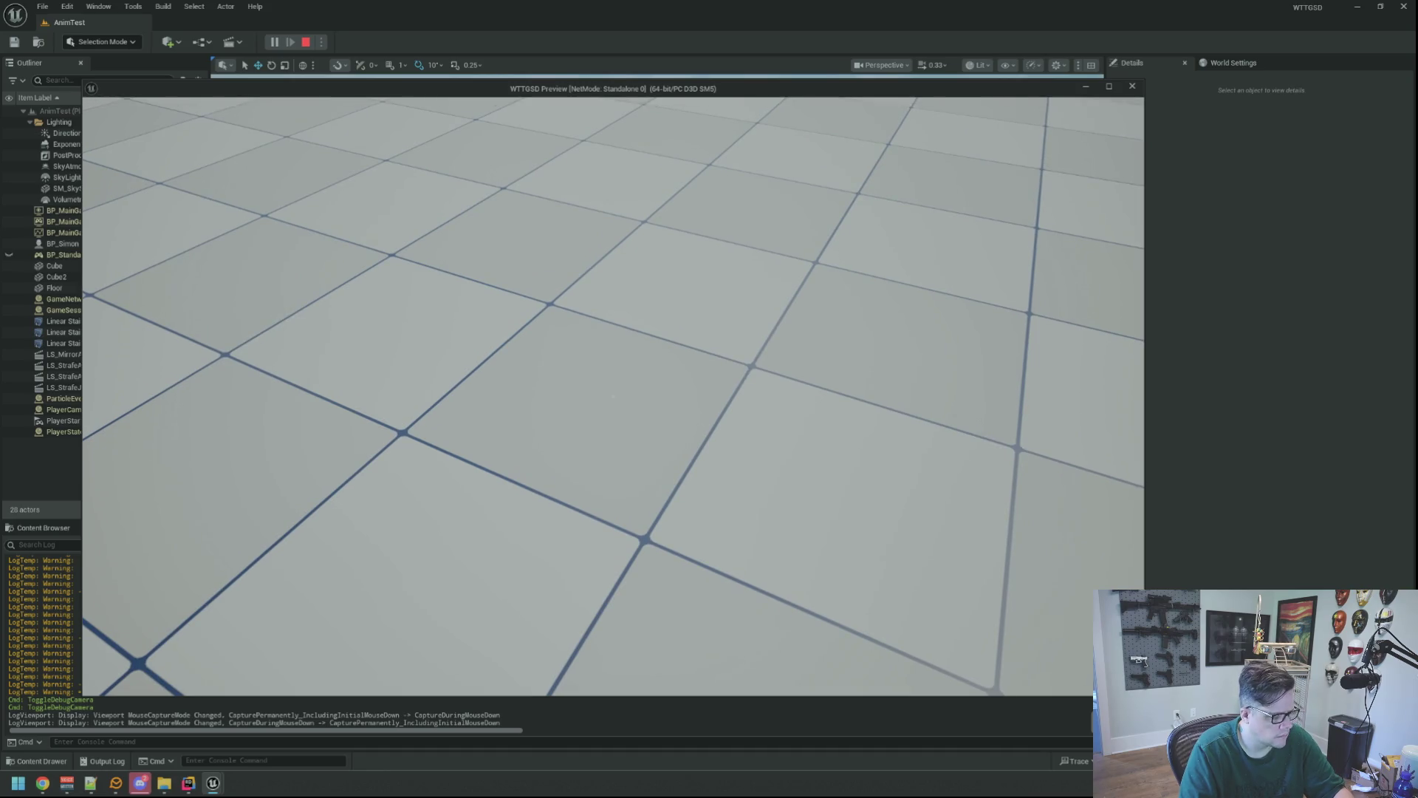
key("Escape")
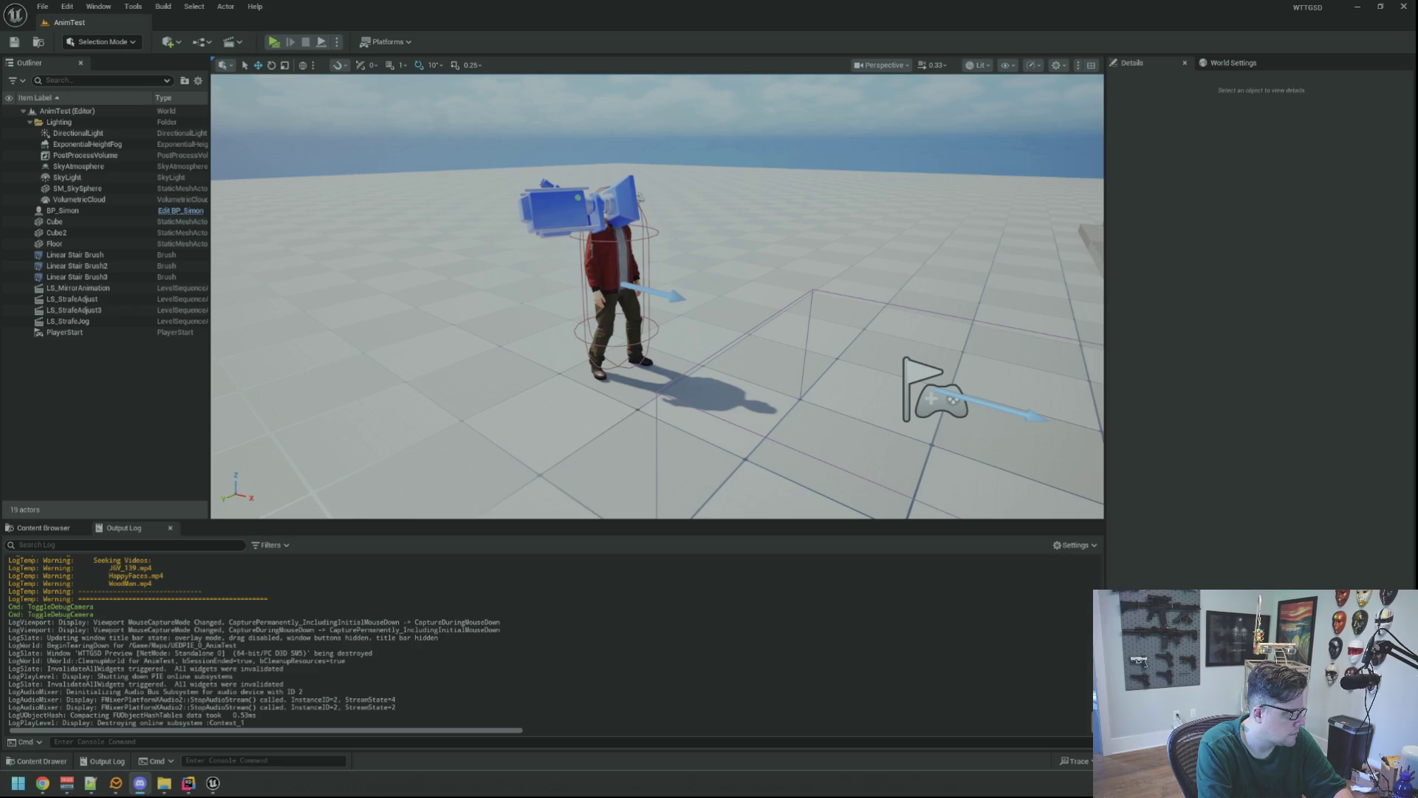
- Bring the Unreal Editor back into focus and drag its window aside to the right
key("alt+Tab")
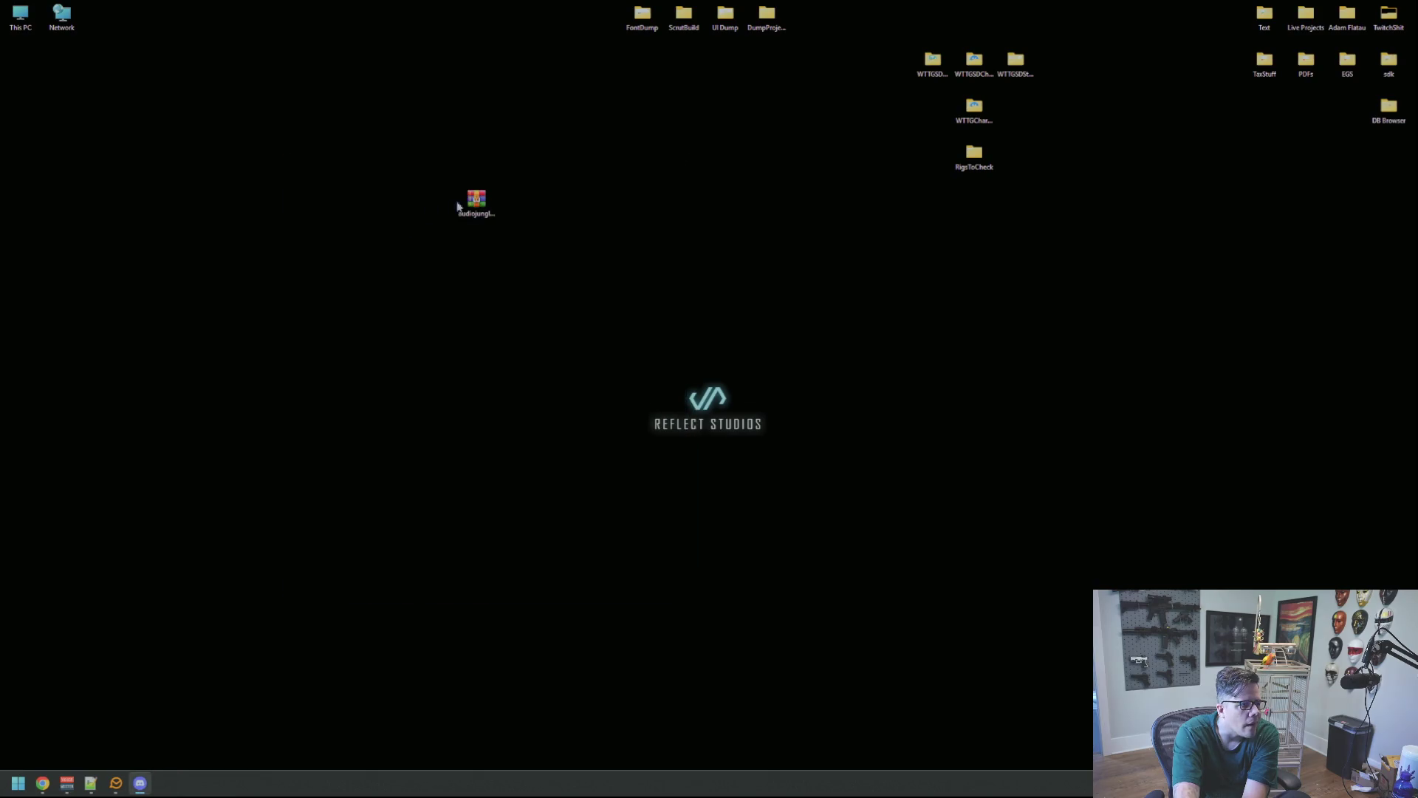
mouse_move(477, 199)
left_mouse_down()
mouse_move(971, 413)
mouse_move(1417, 414)
left_mouse_up()
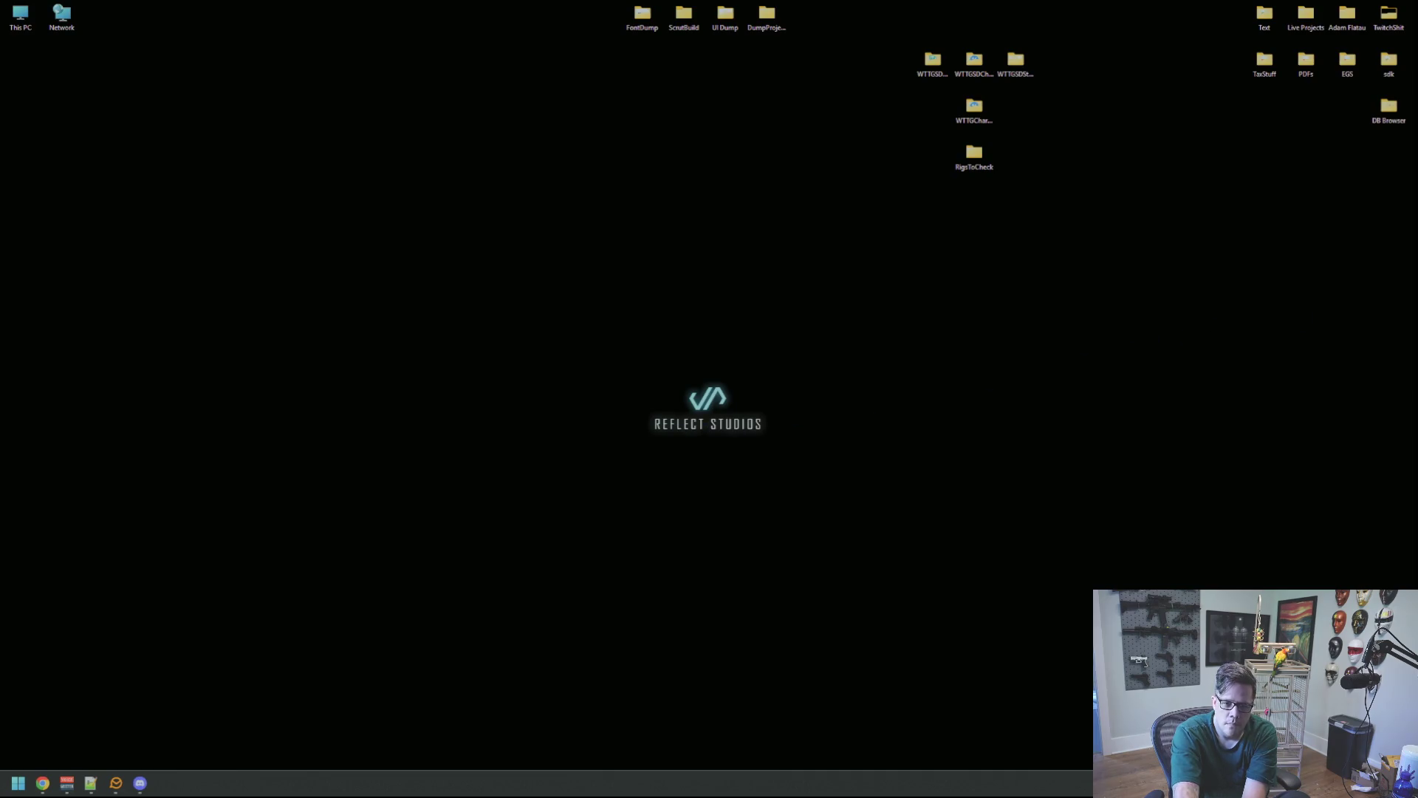
left_click(42, 783)
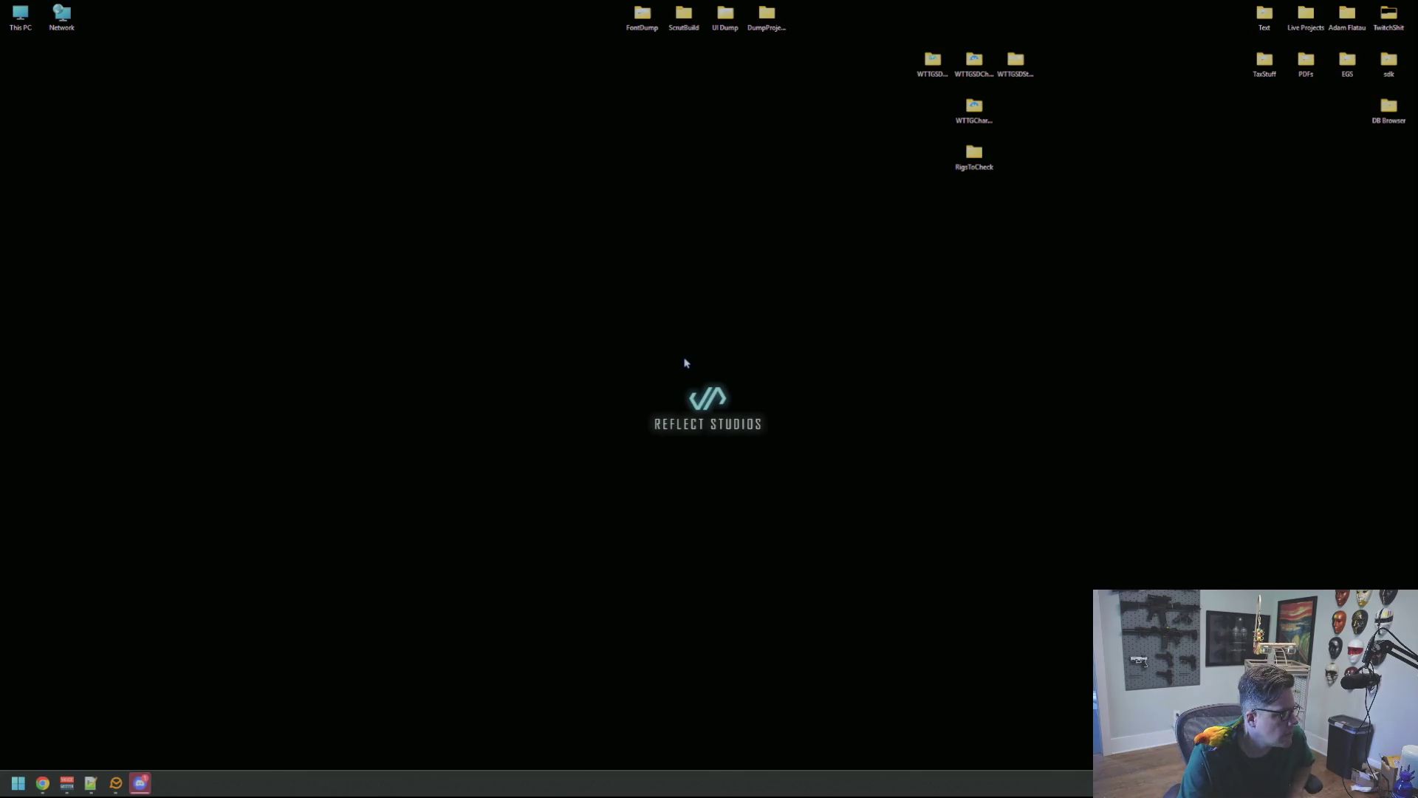
key("super")
type("github")
- Launch GitHub Desktop, fetch and pull origin's latest changes into Anim, then close it
key("Return")
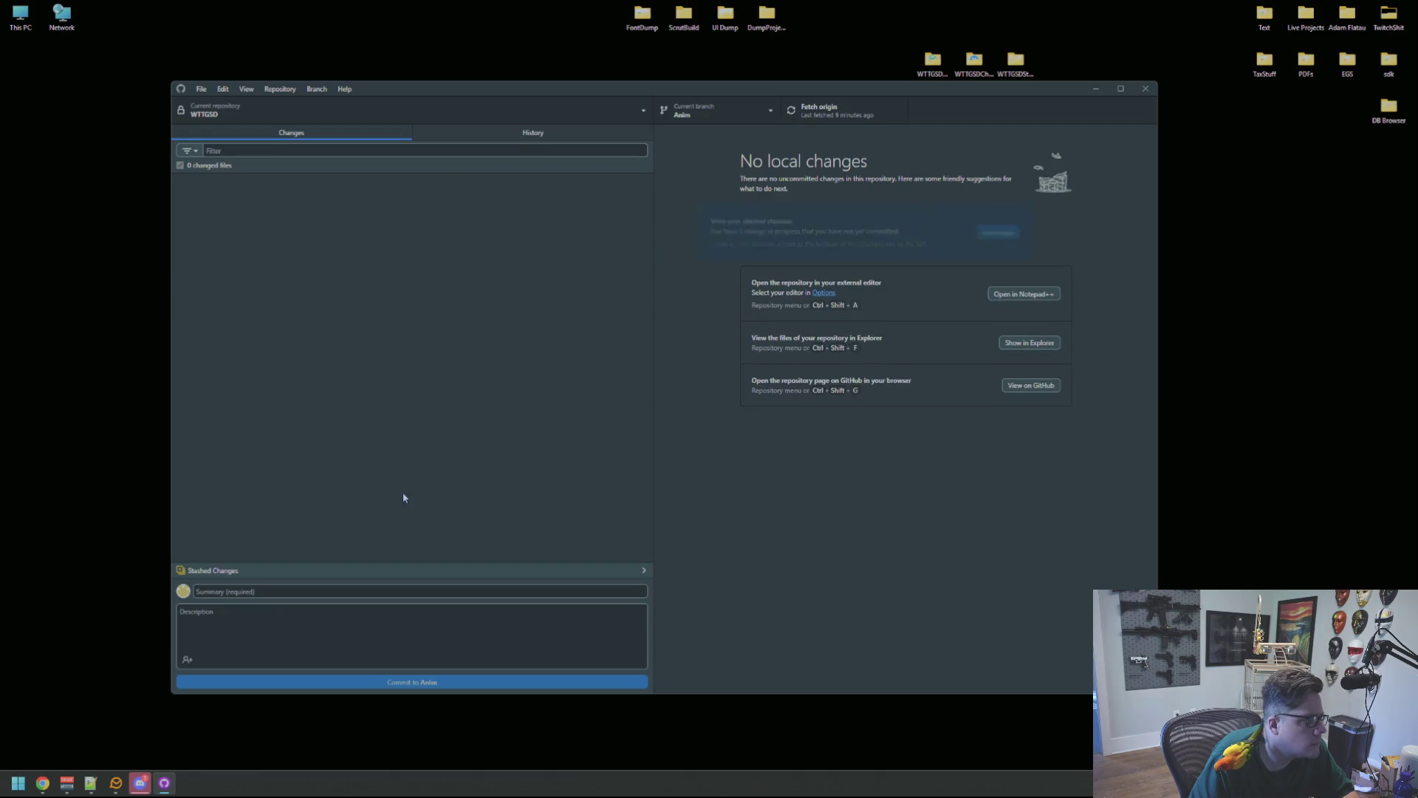
left_click(821, 113)
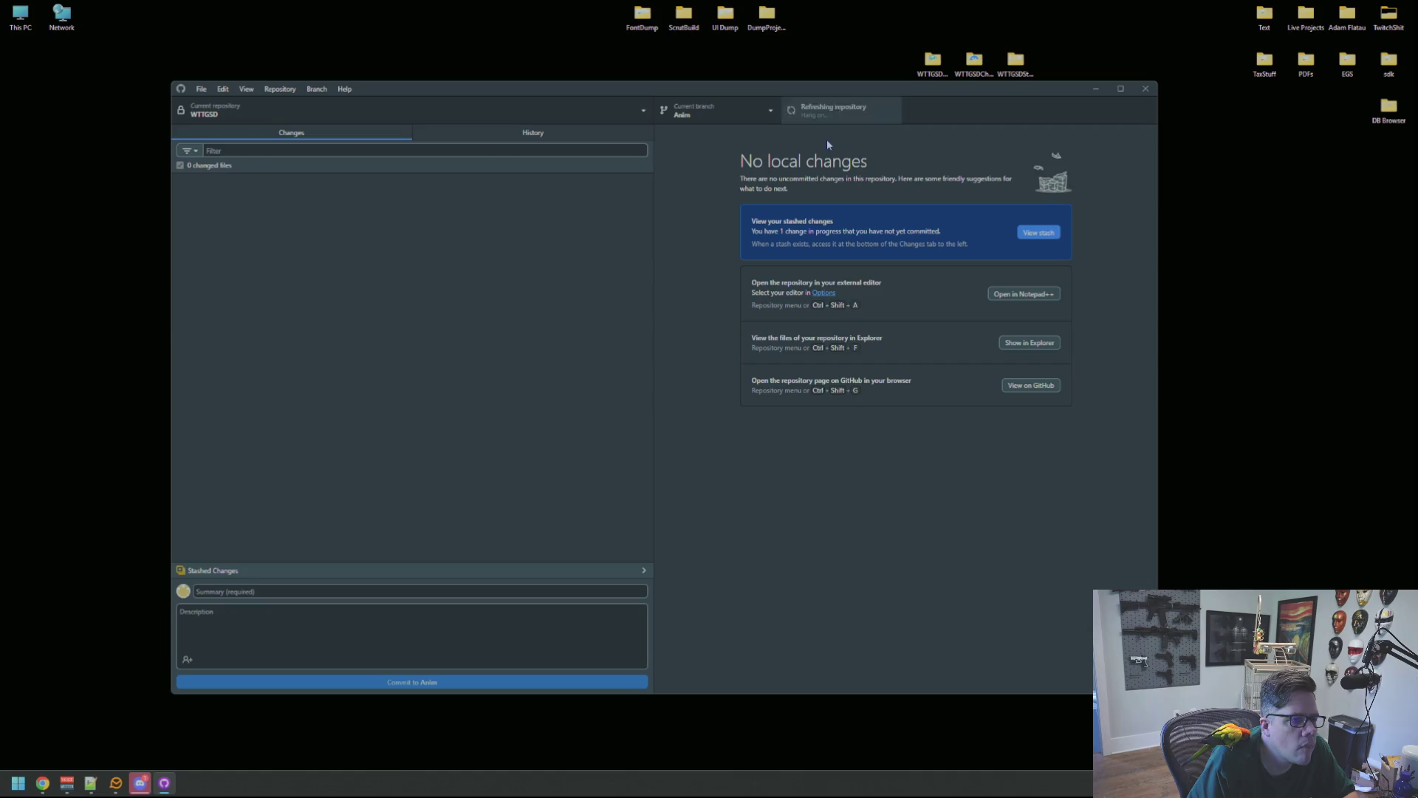
left_click(832, 118)
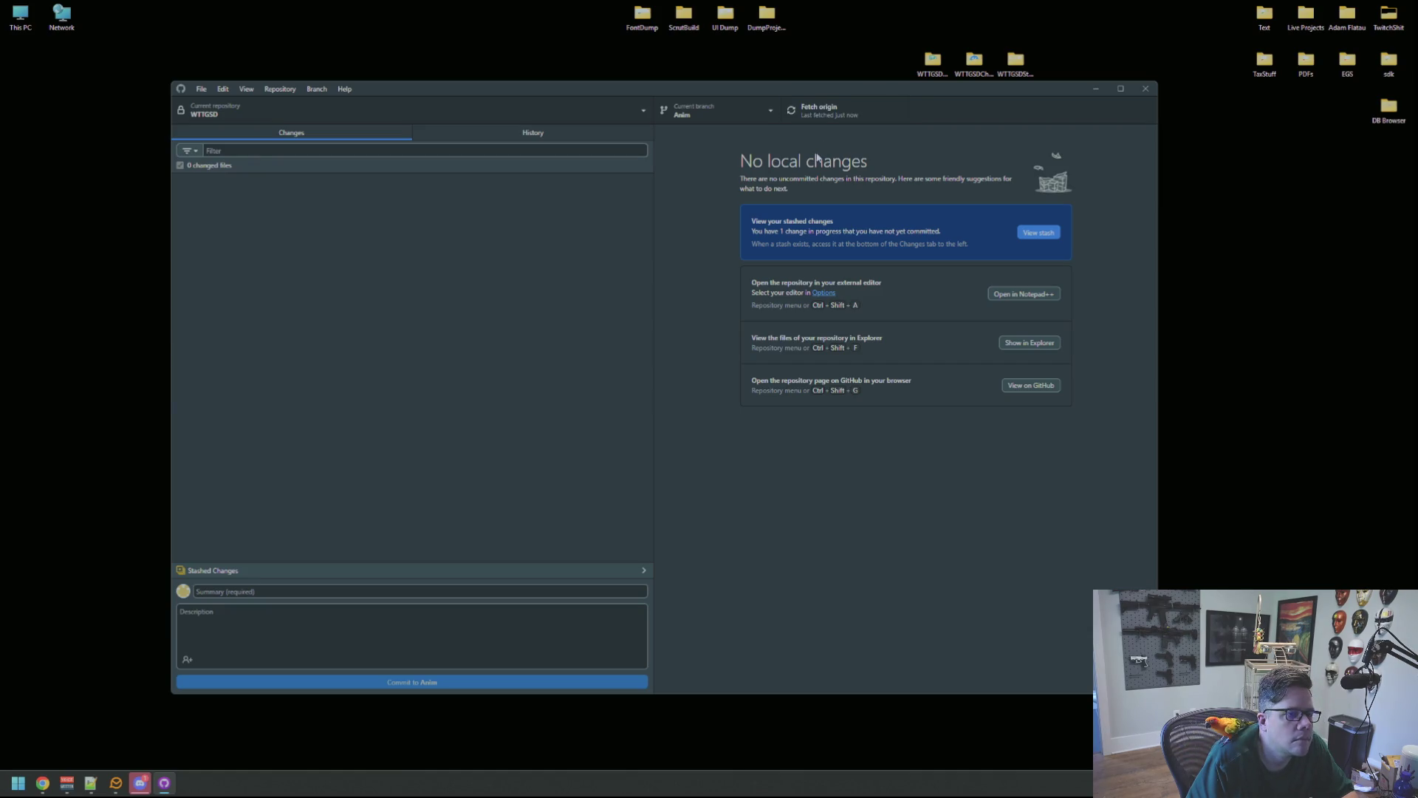
left_click(1147, 92)
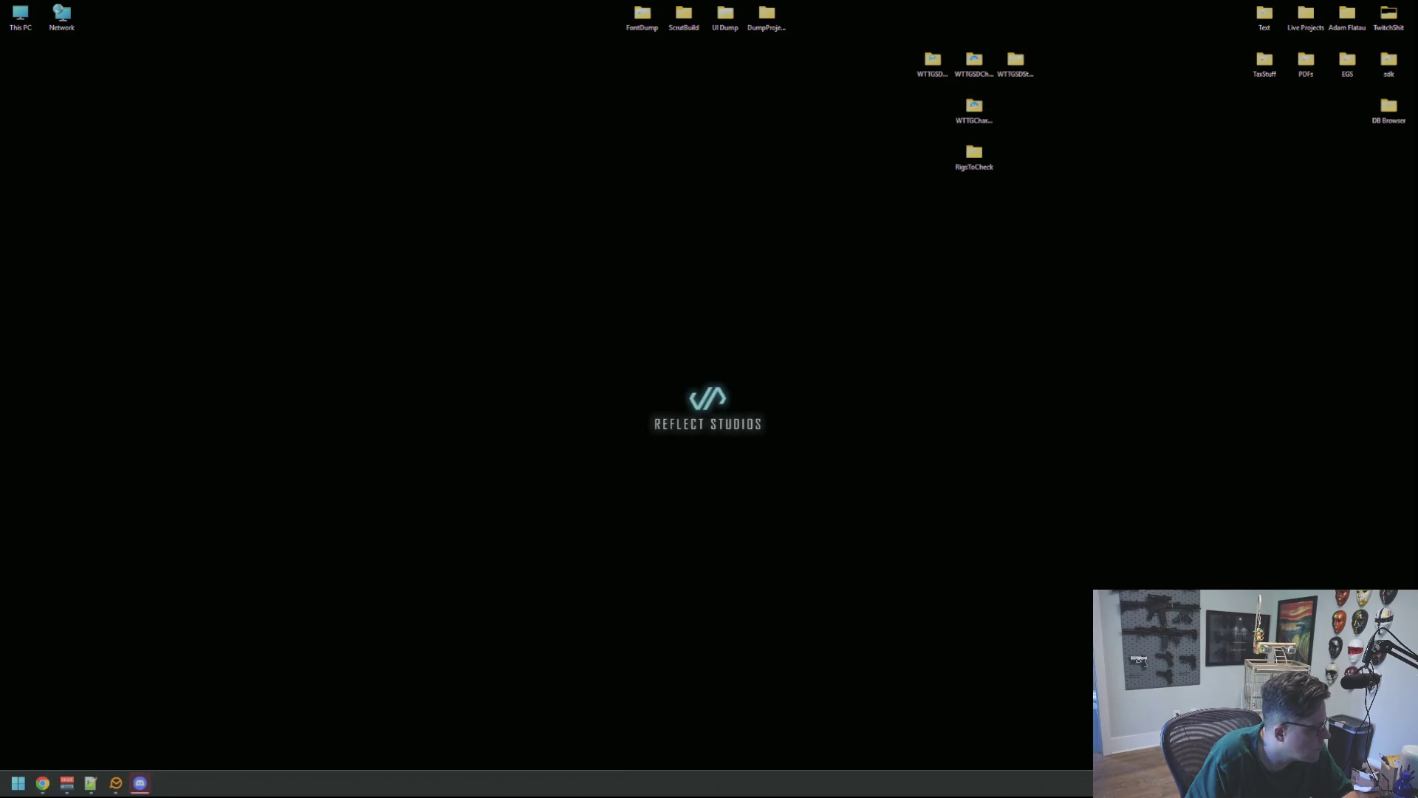
- Open Live Projects > WTTGSD and launch WTTGSD.uproject in Unreal
double_click(1304, 18)
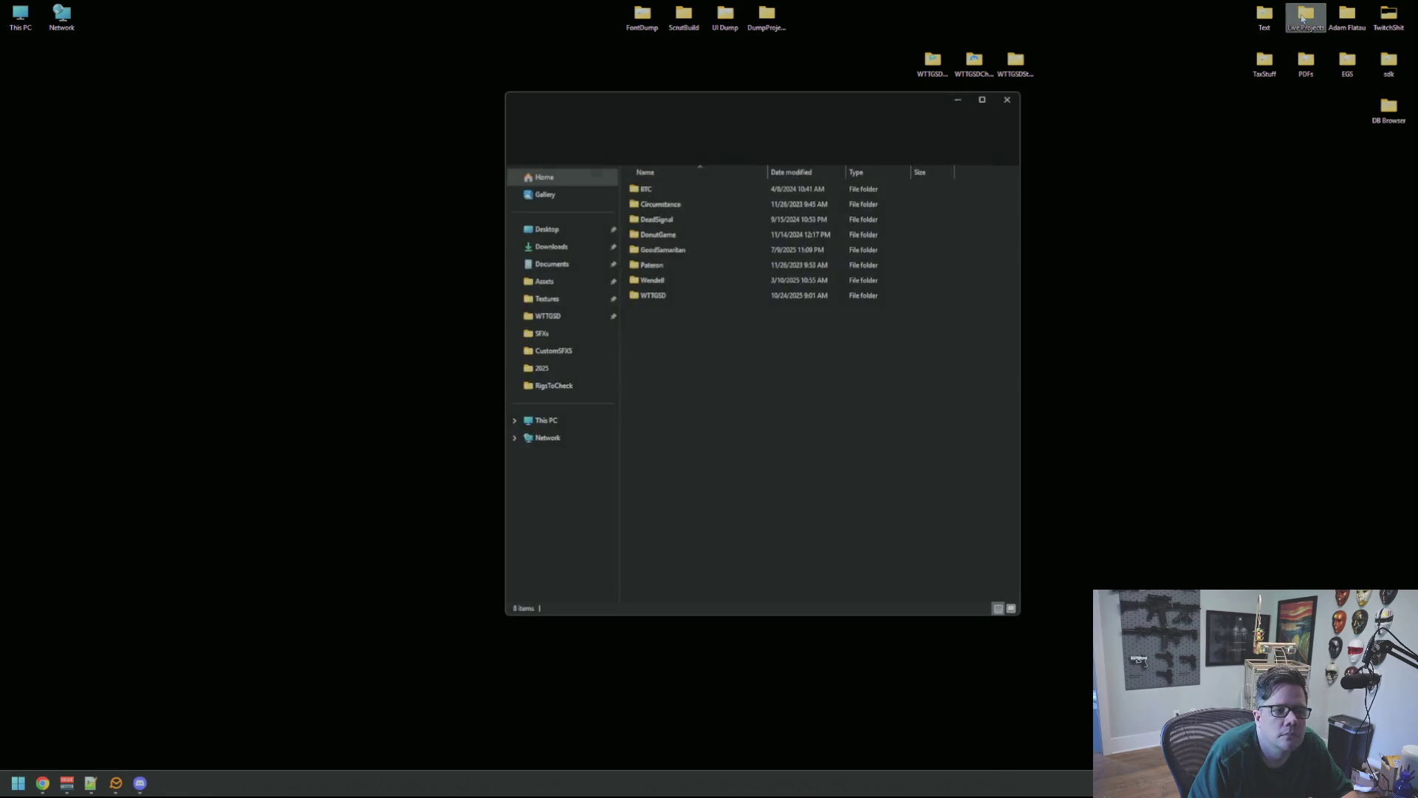
double_click(702, 217)
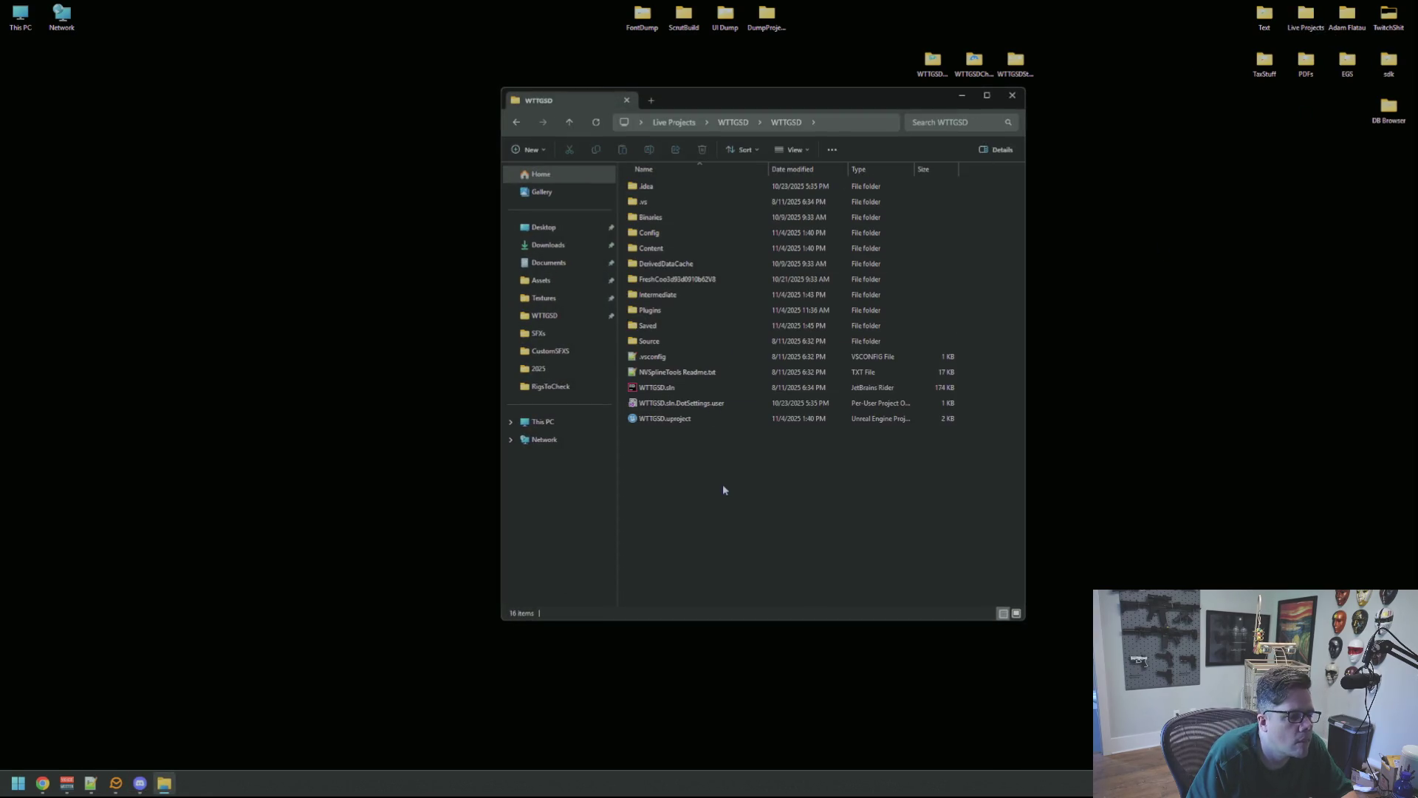
double_click(698, 418)
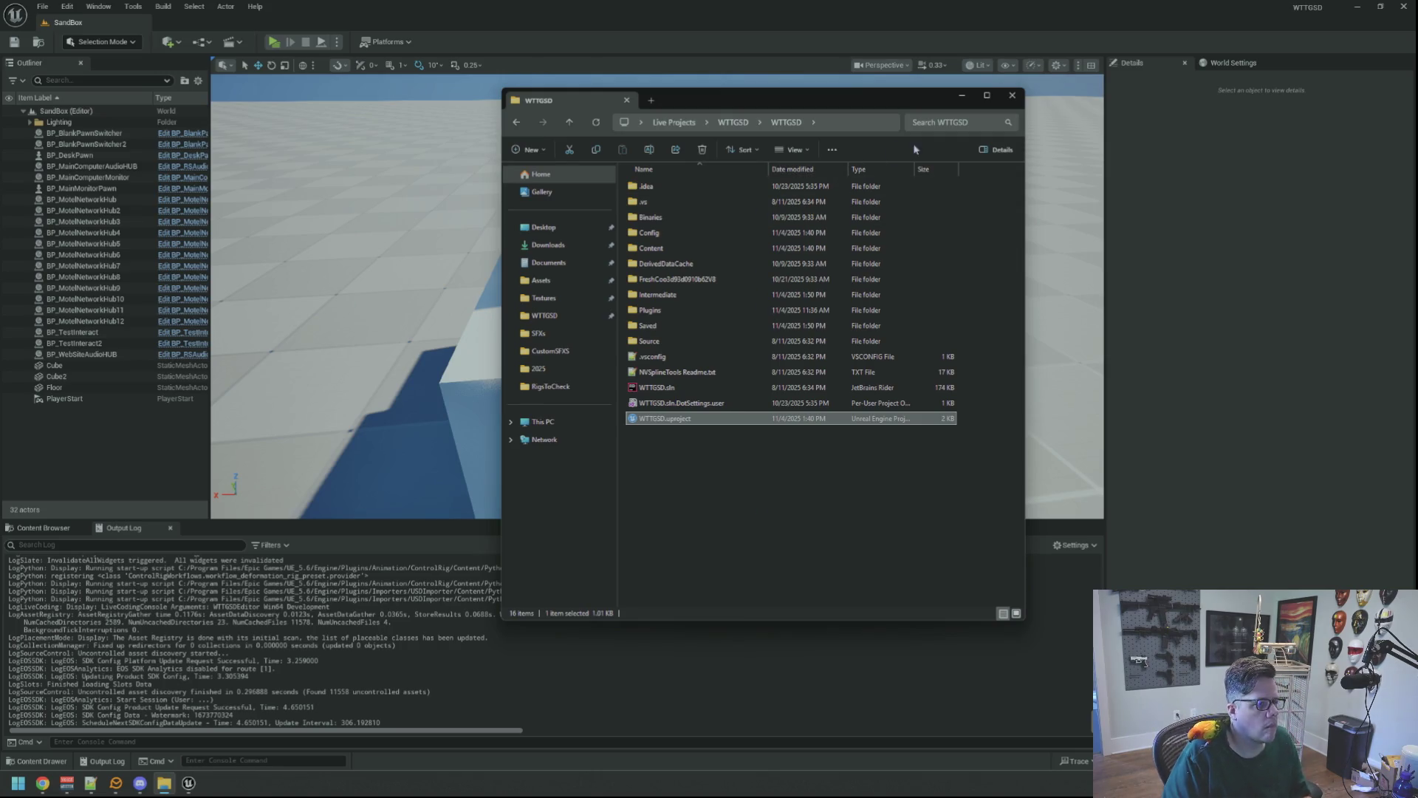
- Move Explorer aside and load the AnimTest map from the Content Browser's Maps folder
mouse_move(864, 98)
left_mouse_down()
mouse_move(1191, 124)
mouse_move(1417, 199)
left_mouse_up()
left_click(1023, 222)
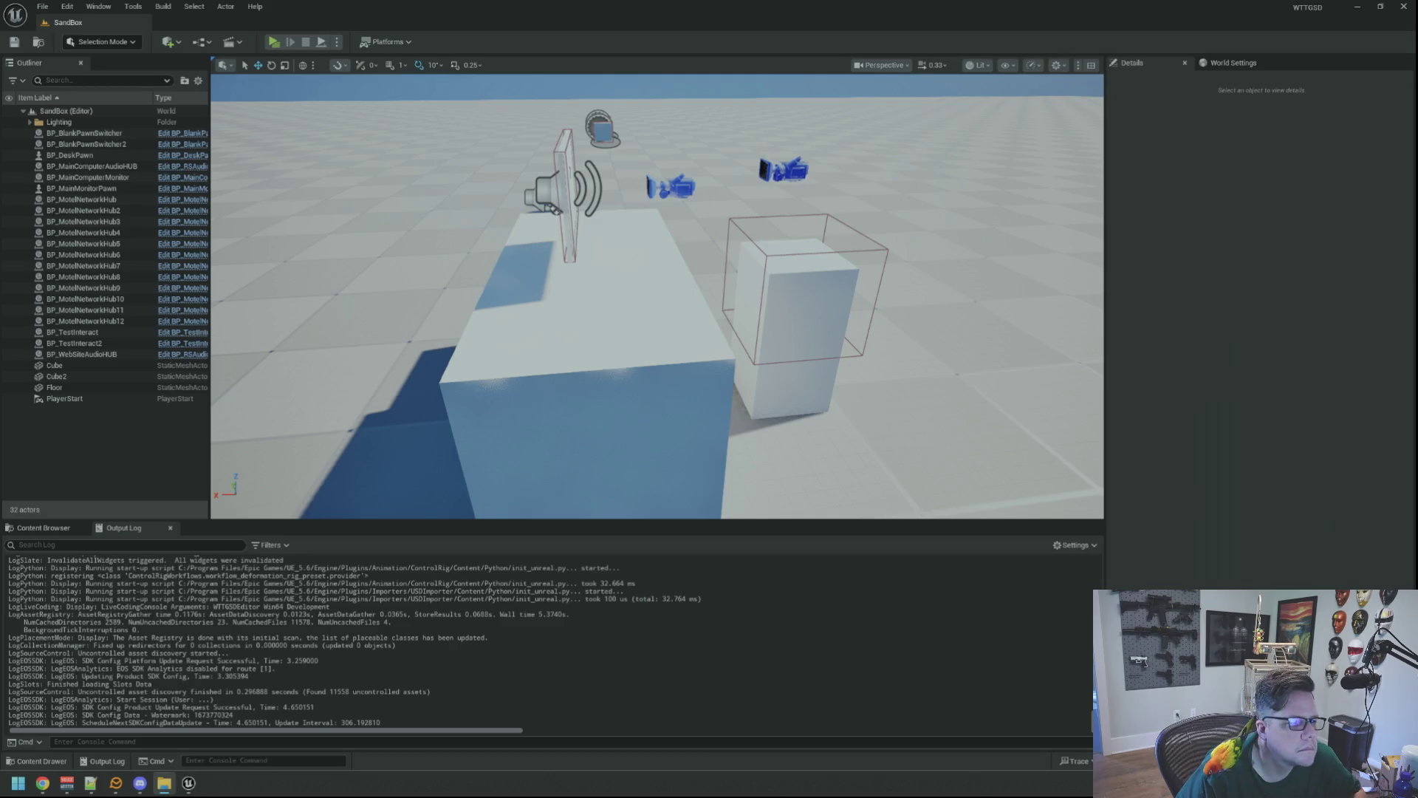
left_click(42, 529)
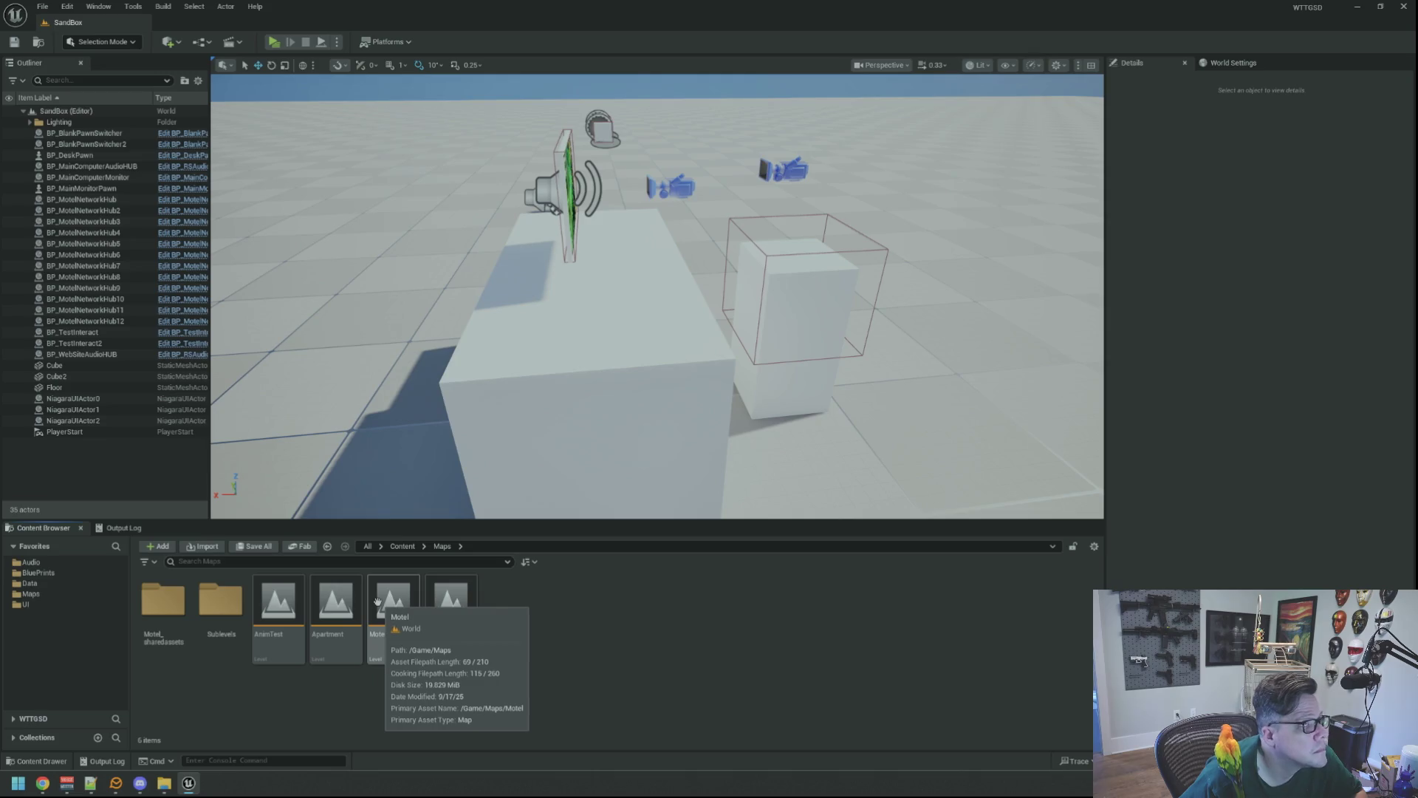
double_click(326, 591)
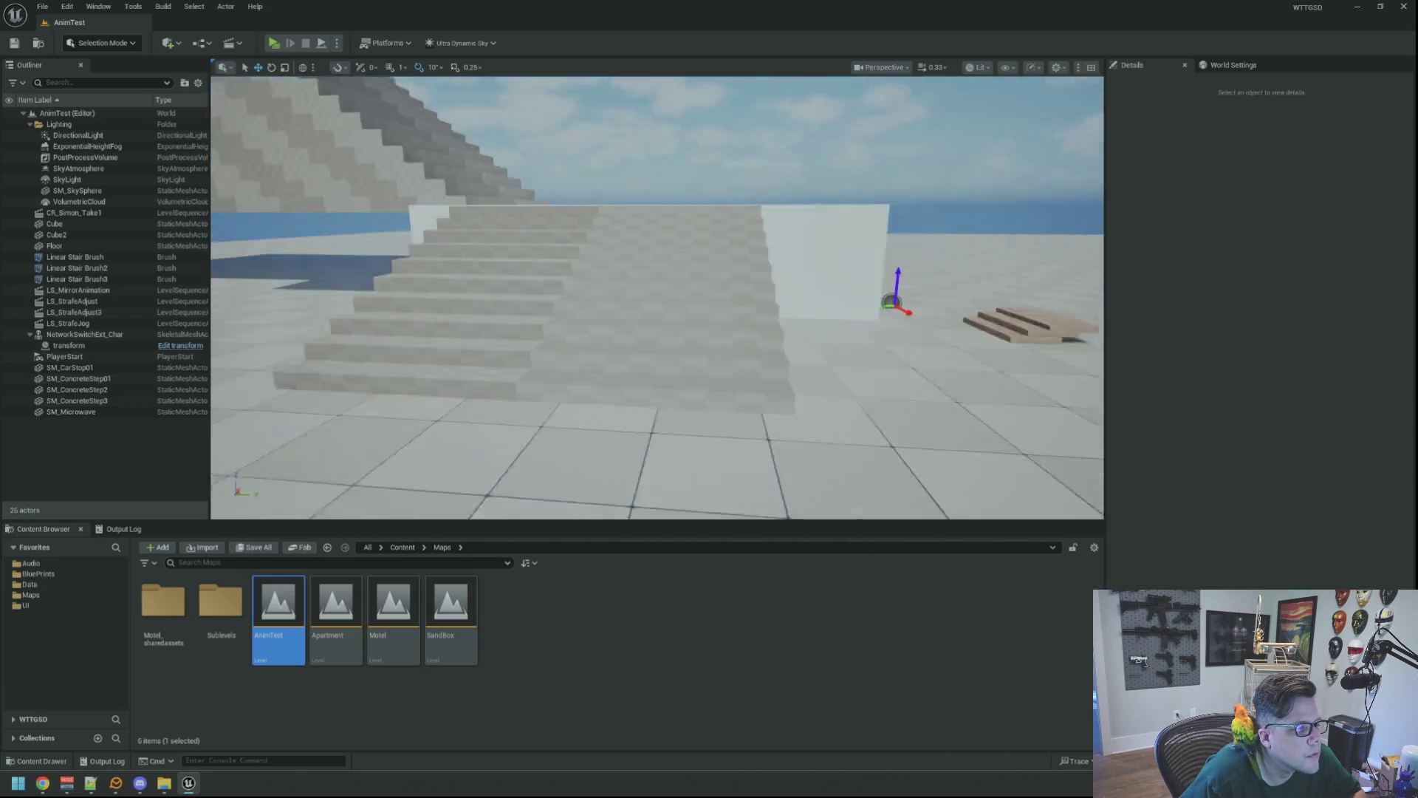
key("w")
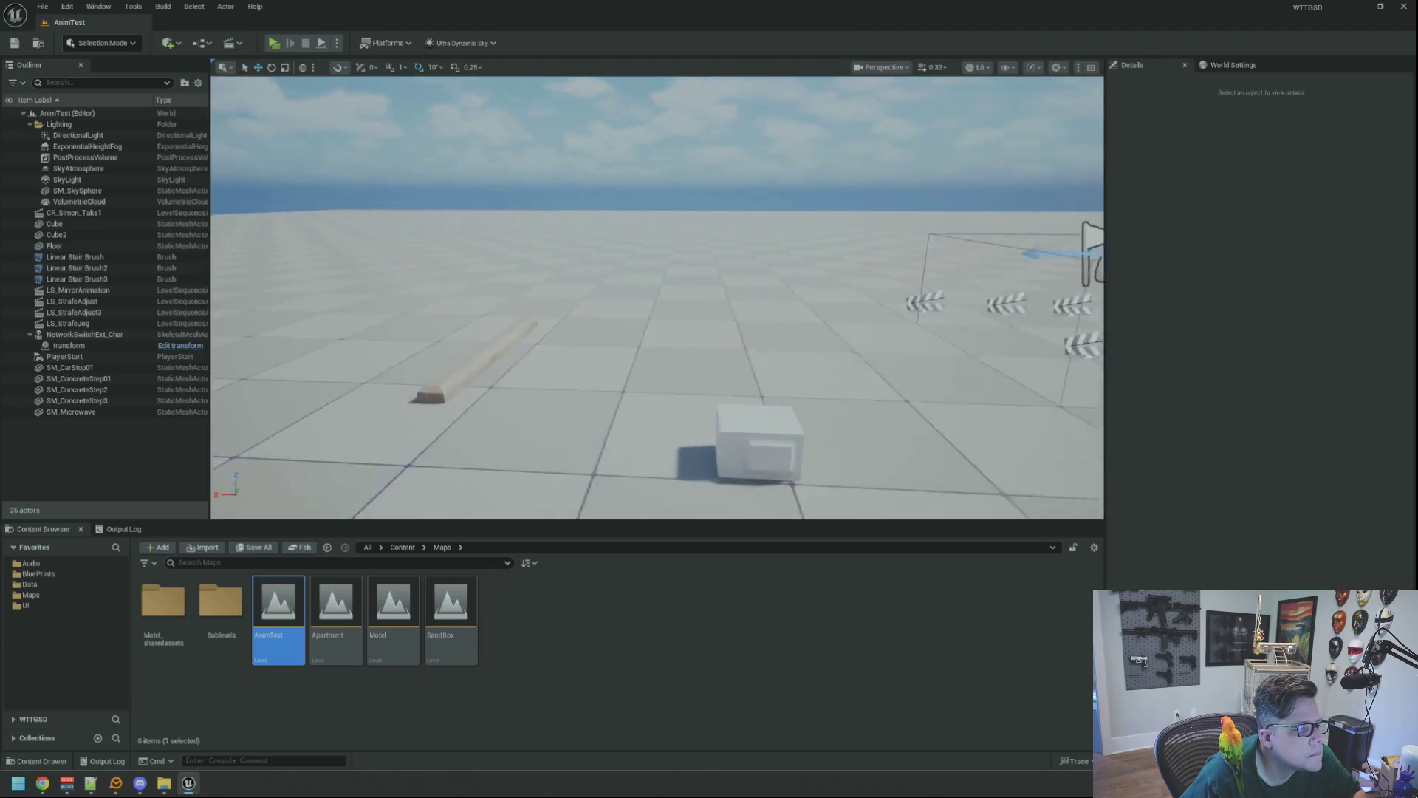
key("w")
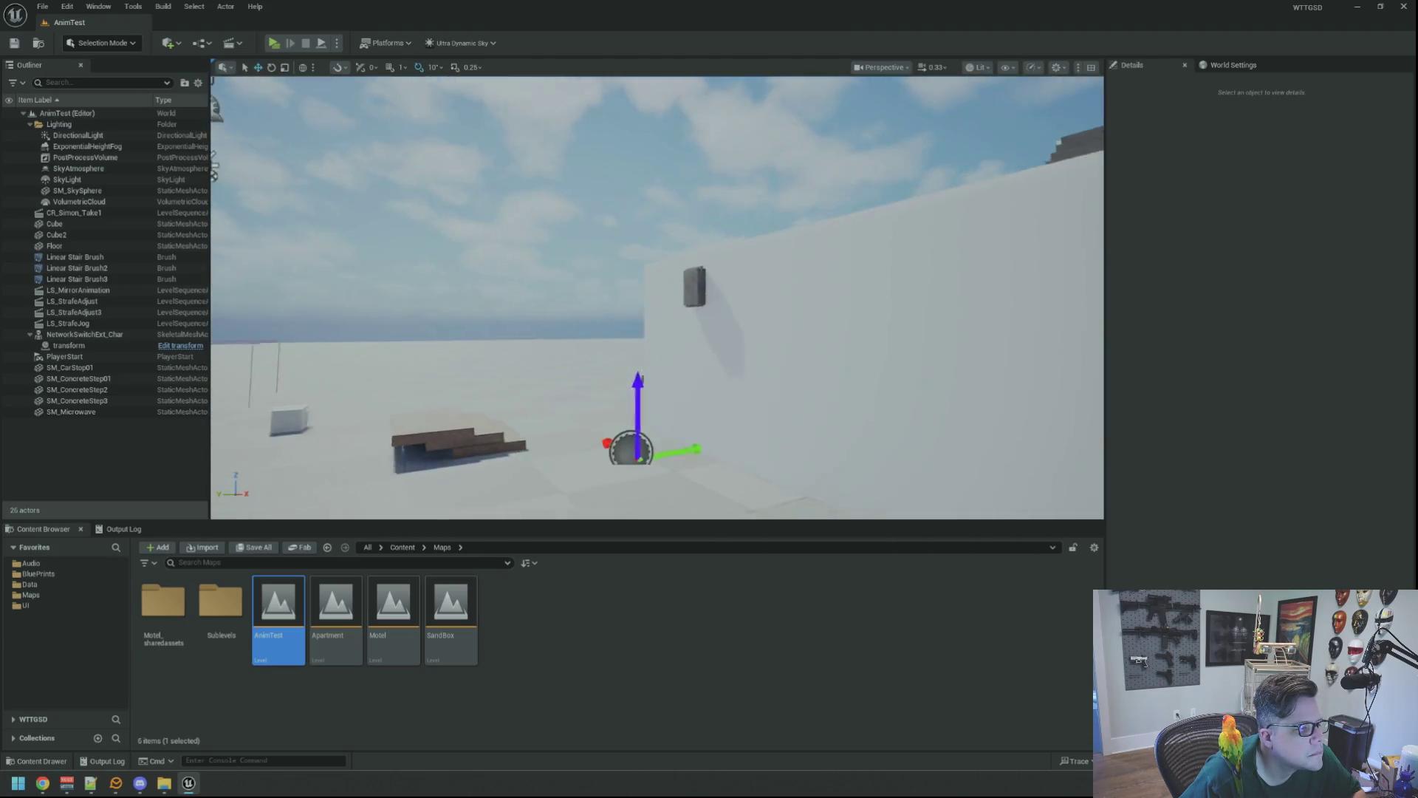
key("s")
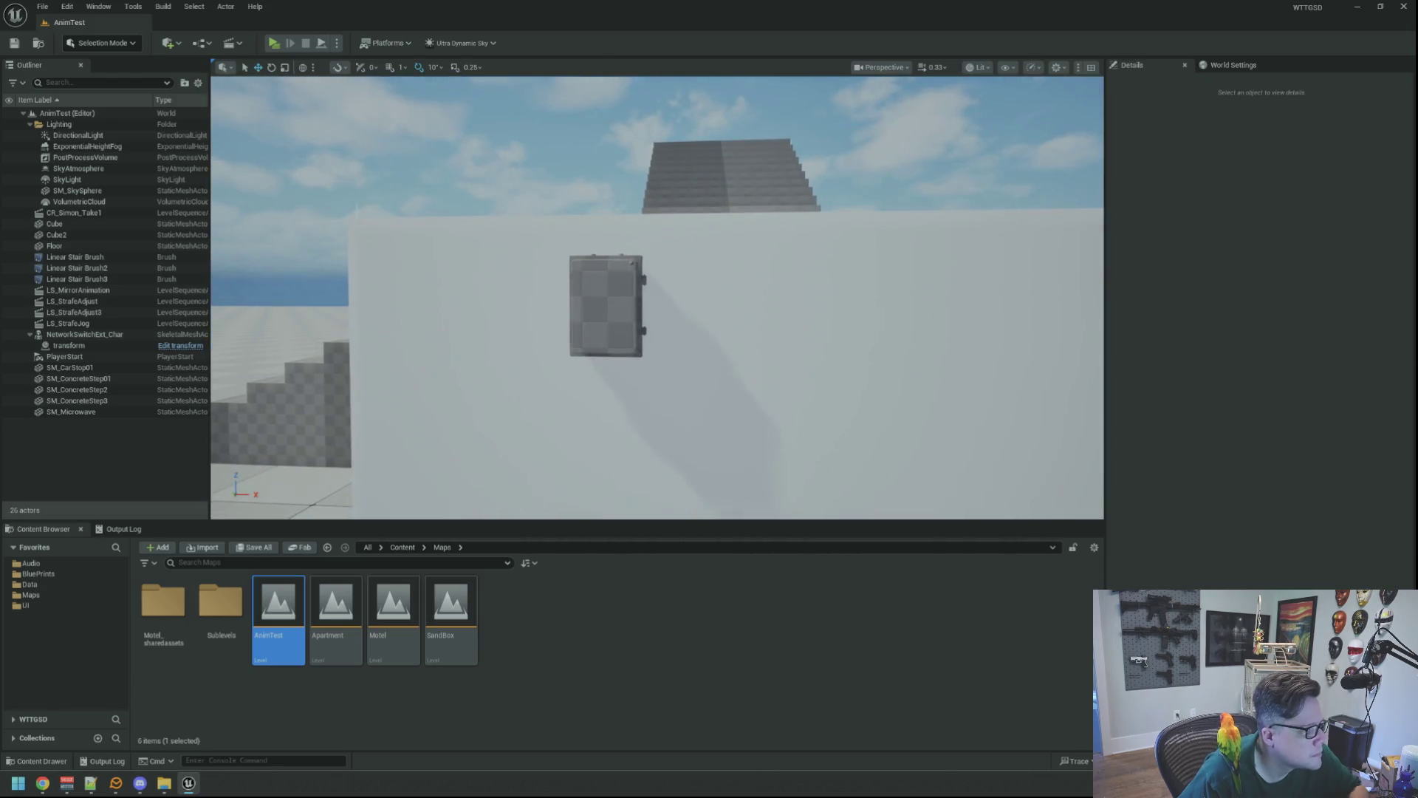
left_click(274, 43)
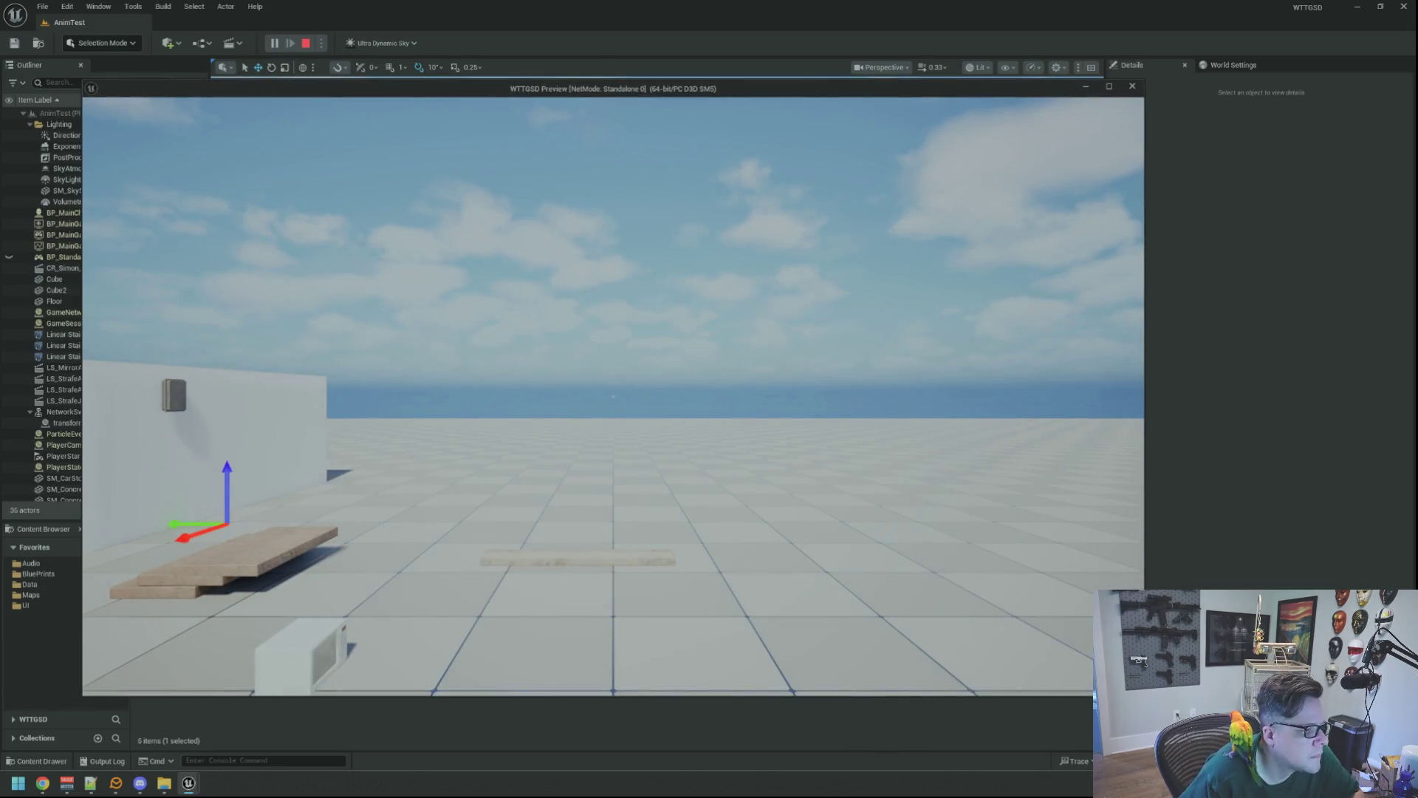
key("w")
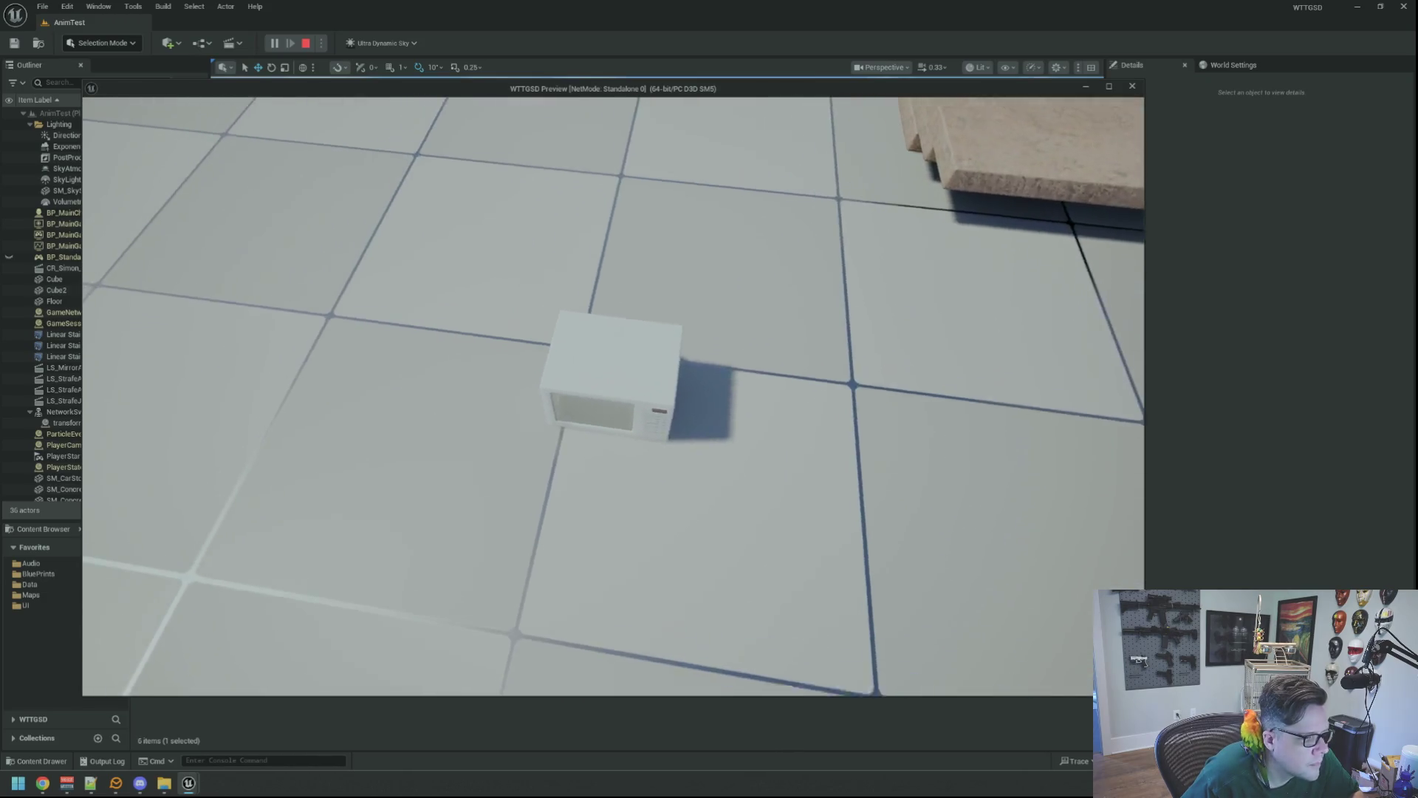
key("w")
key("a")
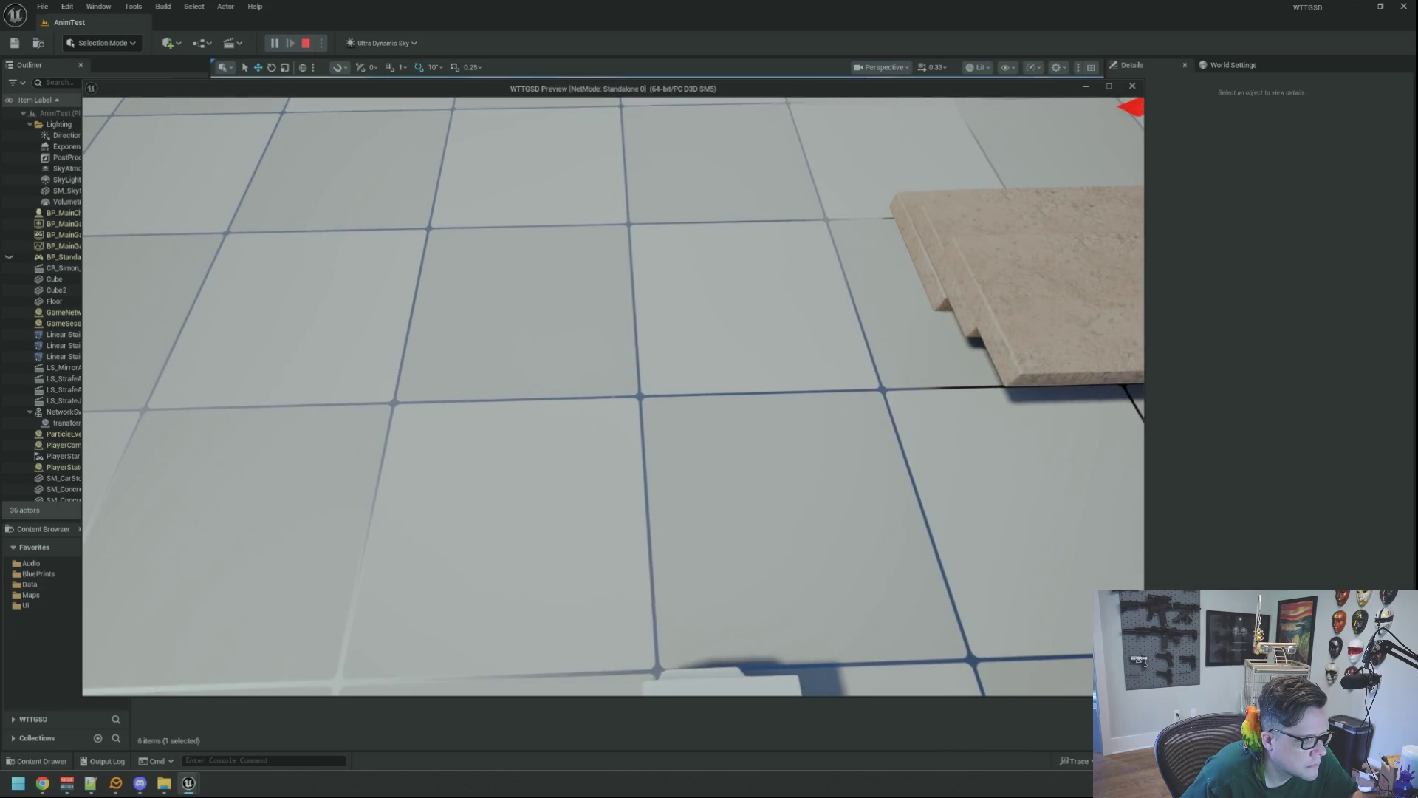
key("semicolon")
key("s")
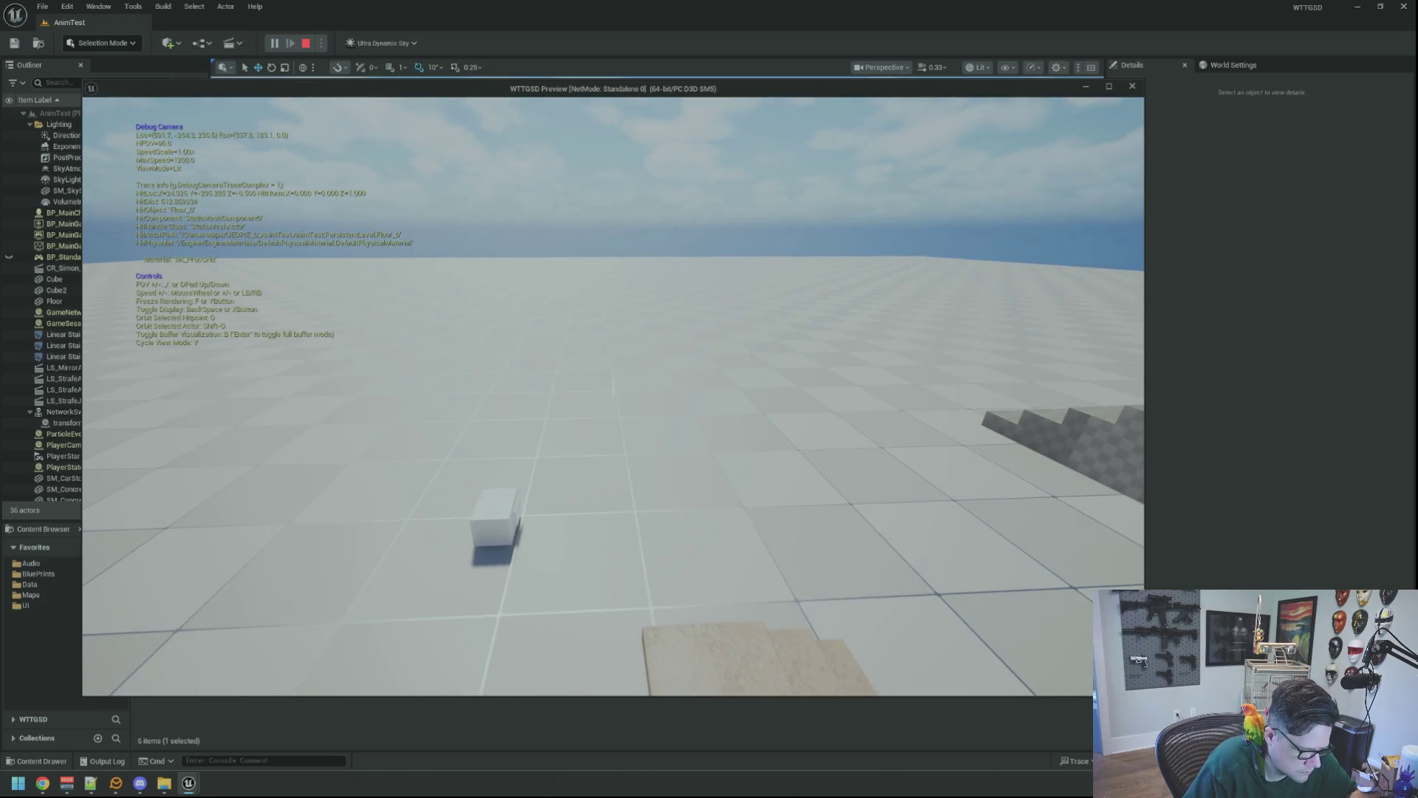
key("semicolon")
key("w")
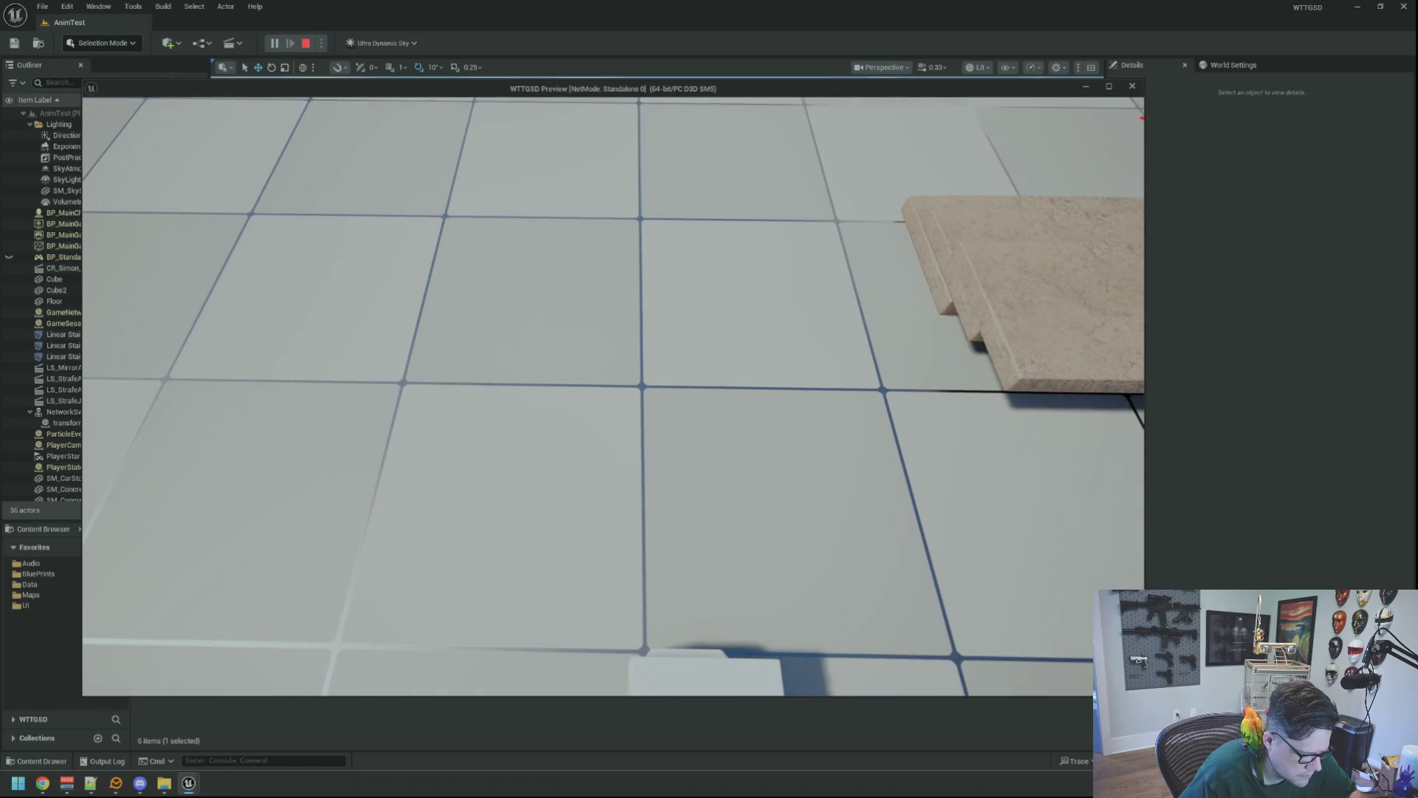
key("semicolon")
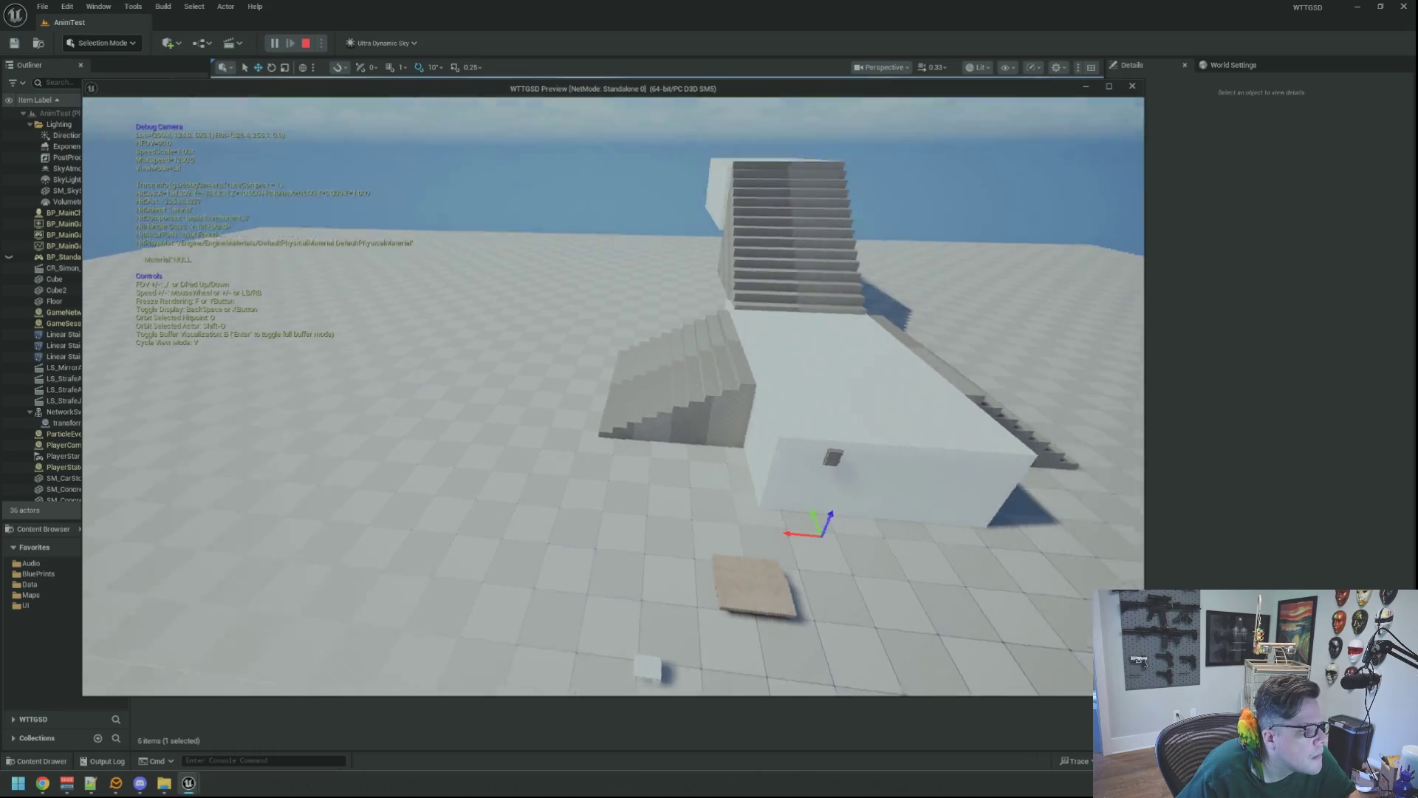
key("Escape")
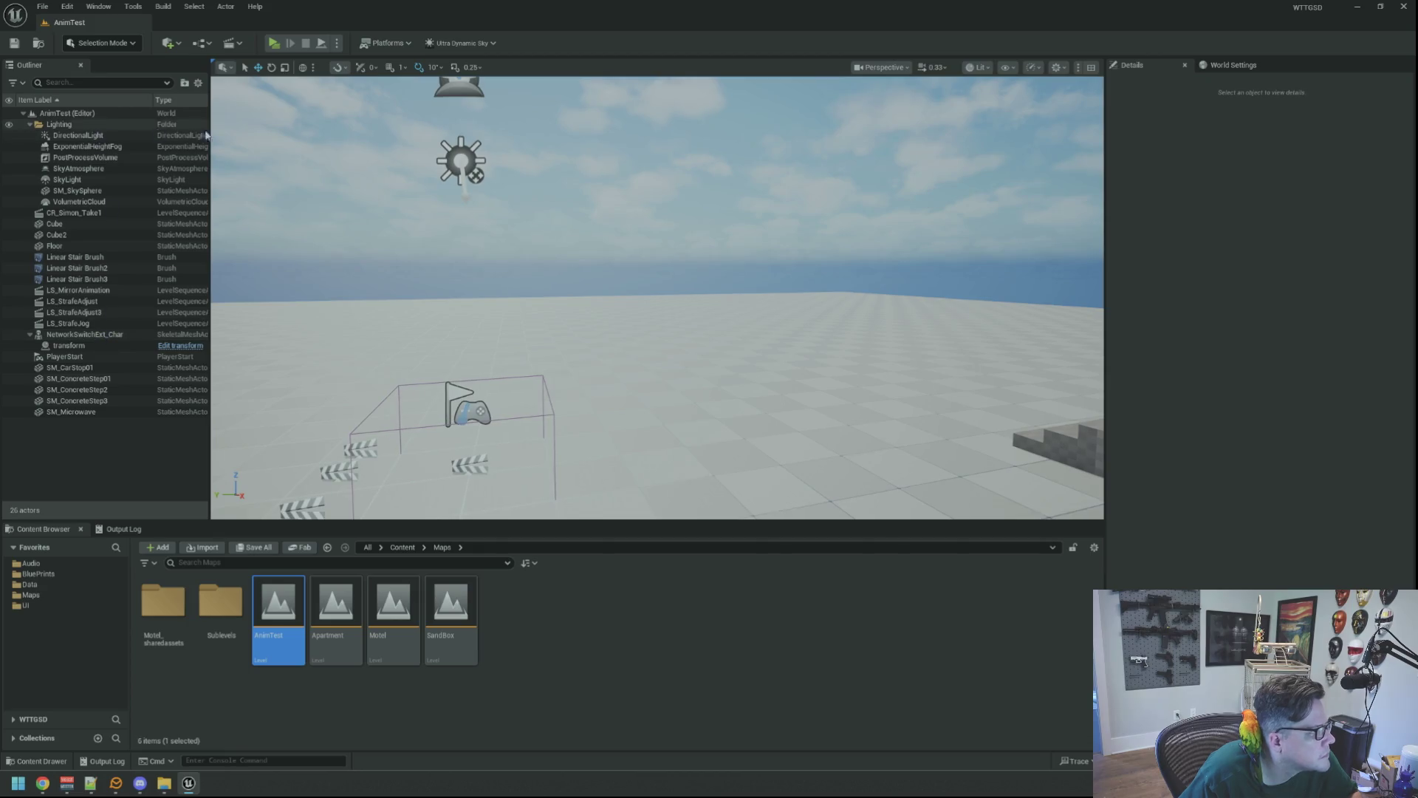
- Set BP_Simon as the Default Pawn Class in World Settings and start a Play test
left_click(1237, 70)
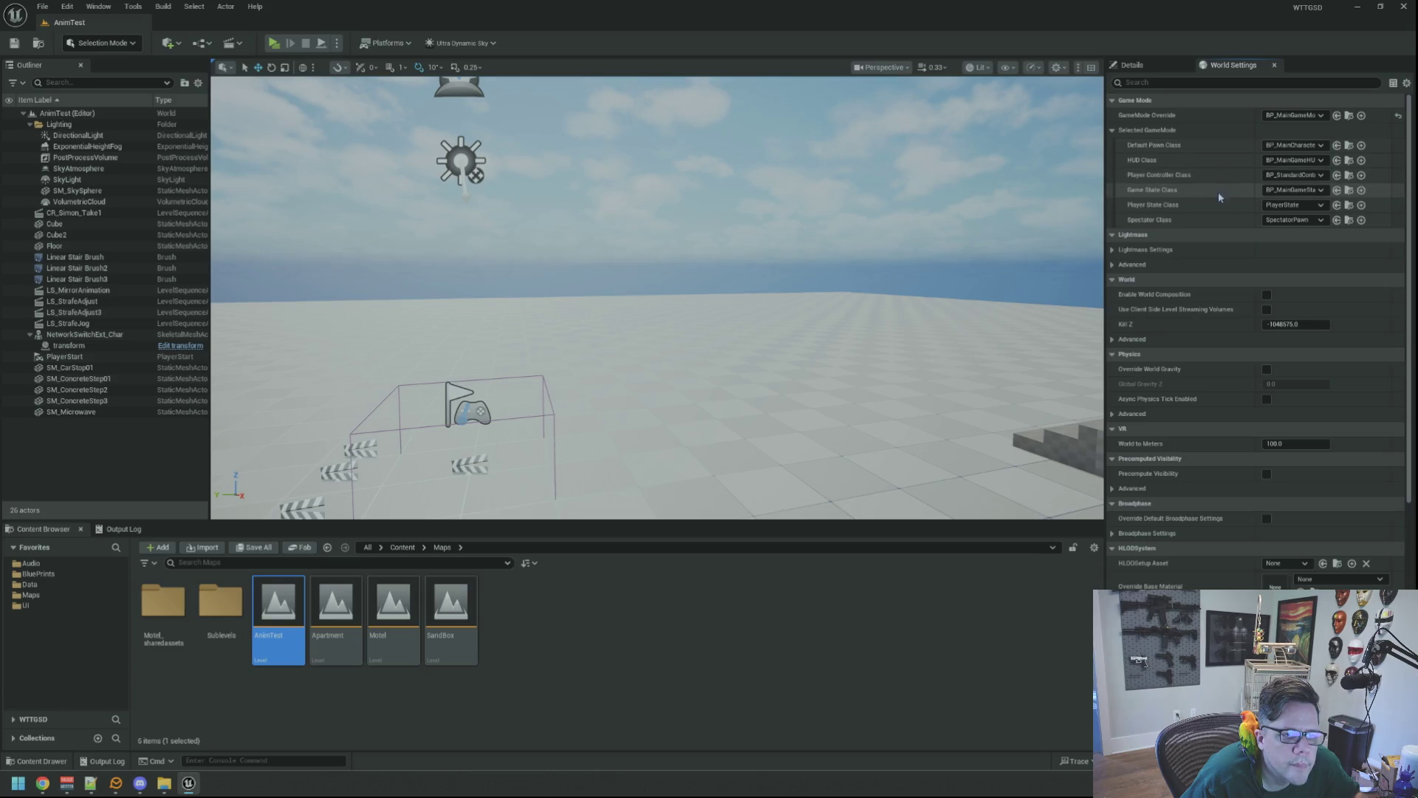
left_click(1293, 146)
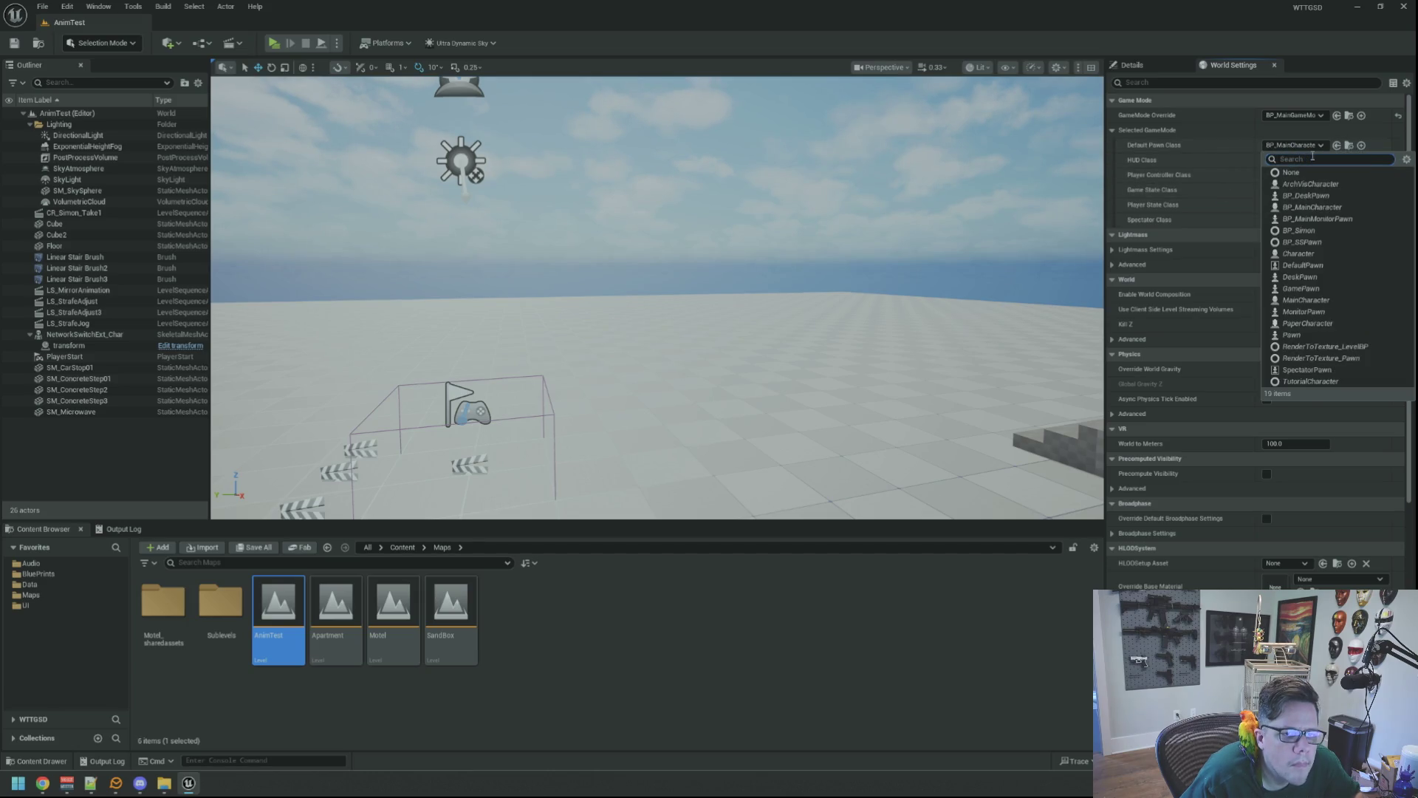
left_click(1300, 232)
left_click_drag(445, 296, 445, 115)
left_click(124, 529)
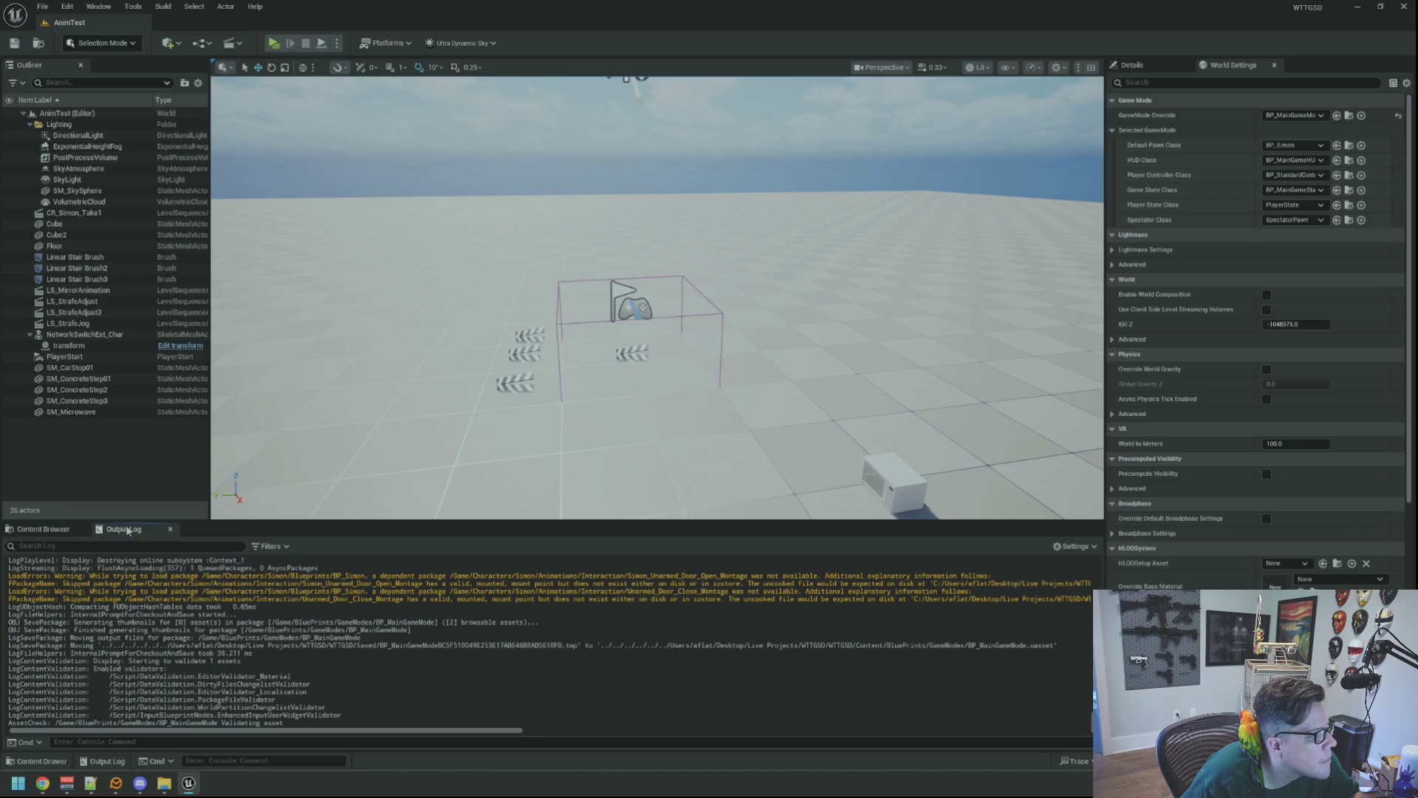
left_click(273, 44)
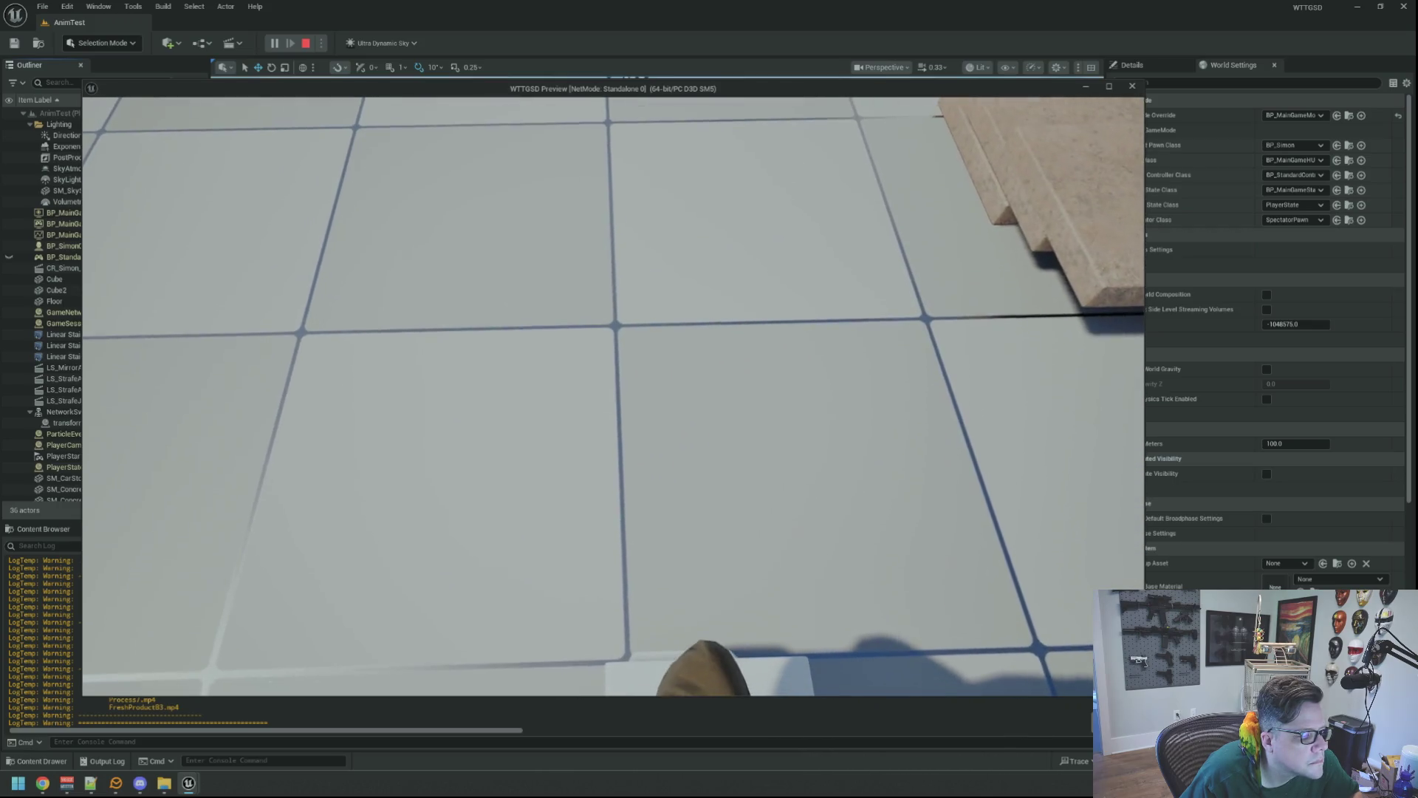
- Toggle the debug camera on and off, then bring up the gameplay debugger for BP_Simon
key("semicolon")
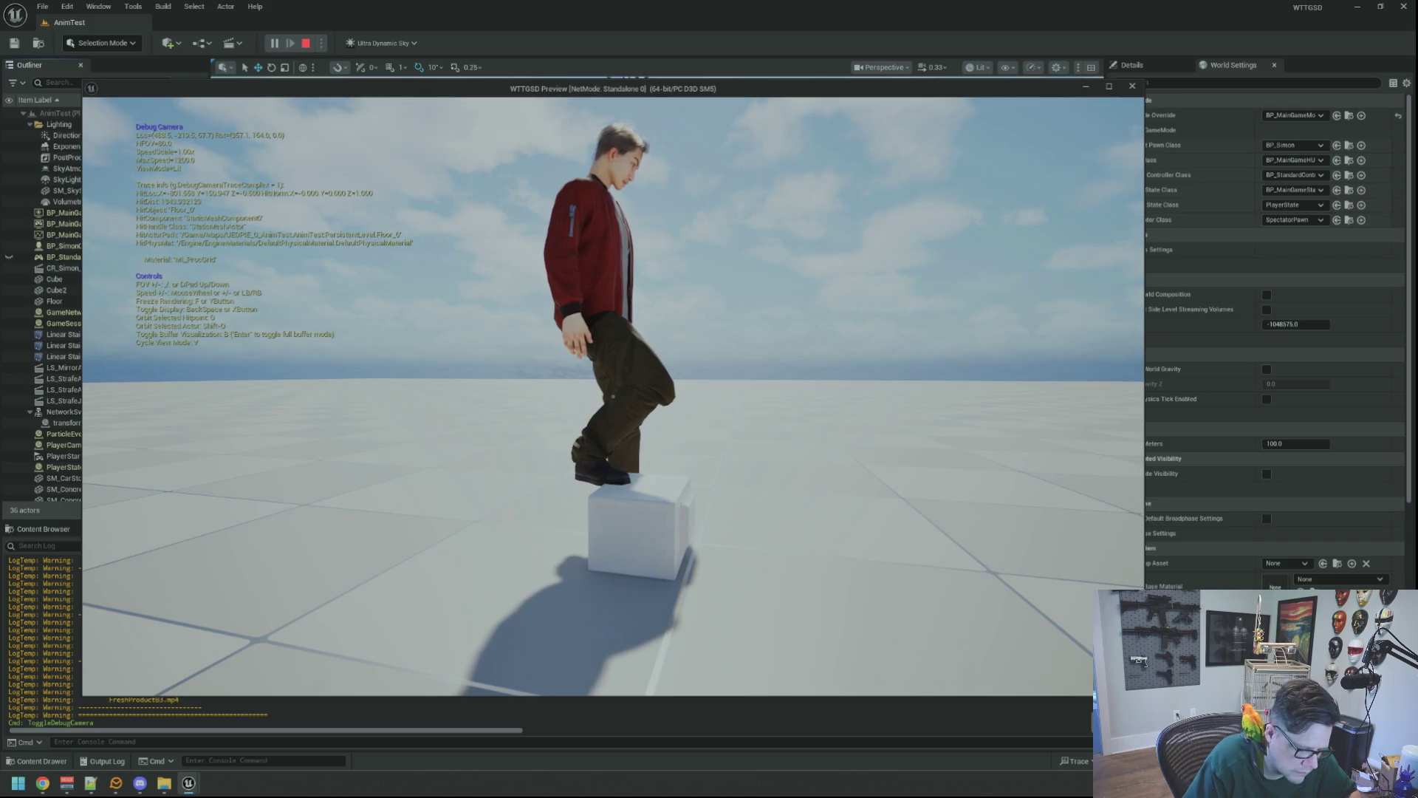
key("semicolon")
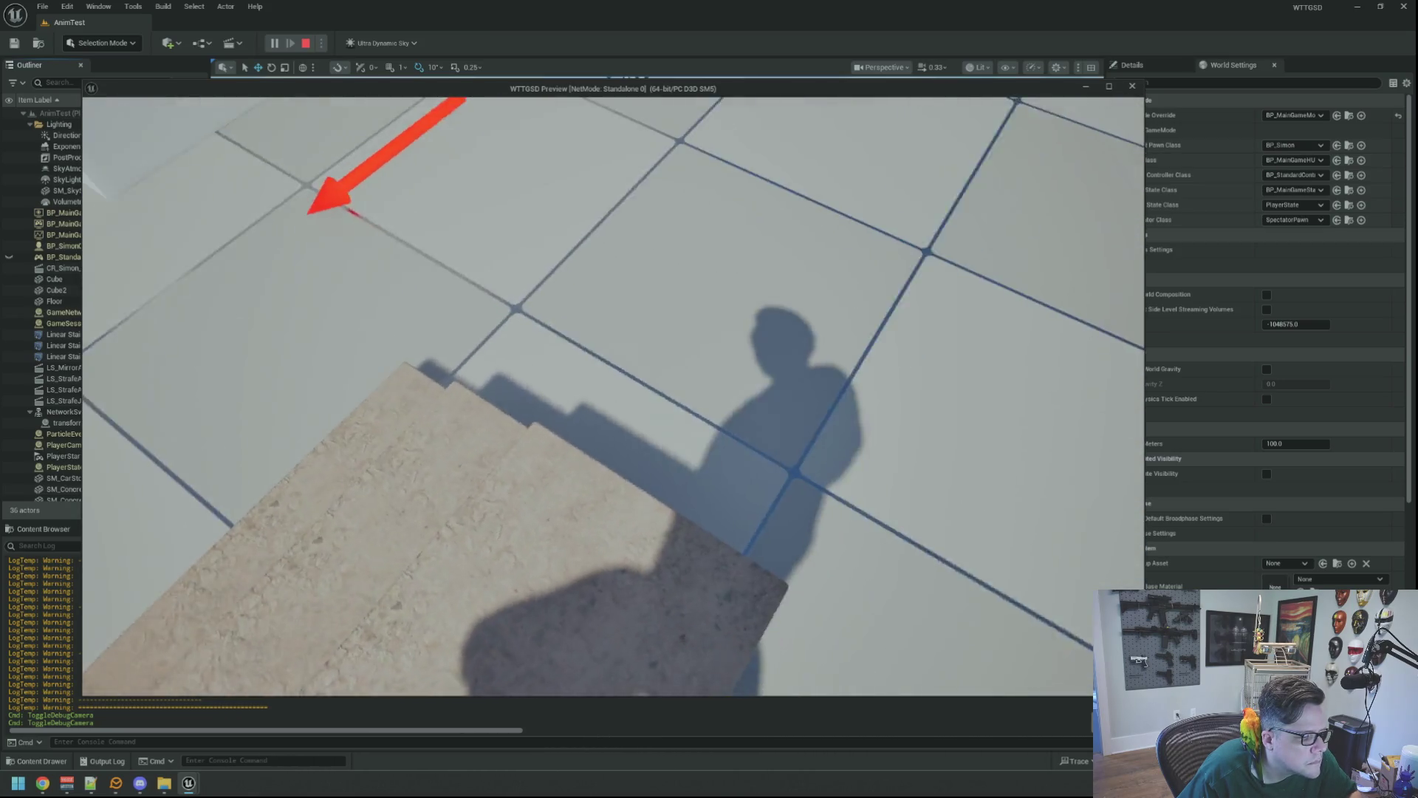
key("semicolon")
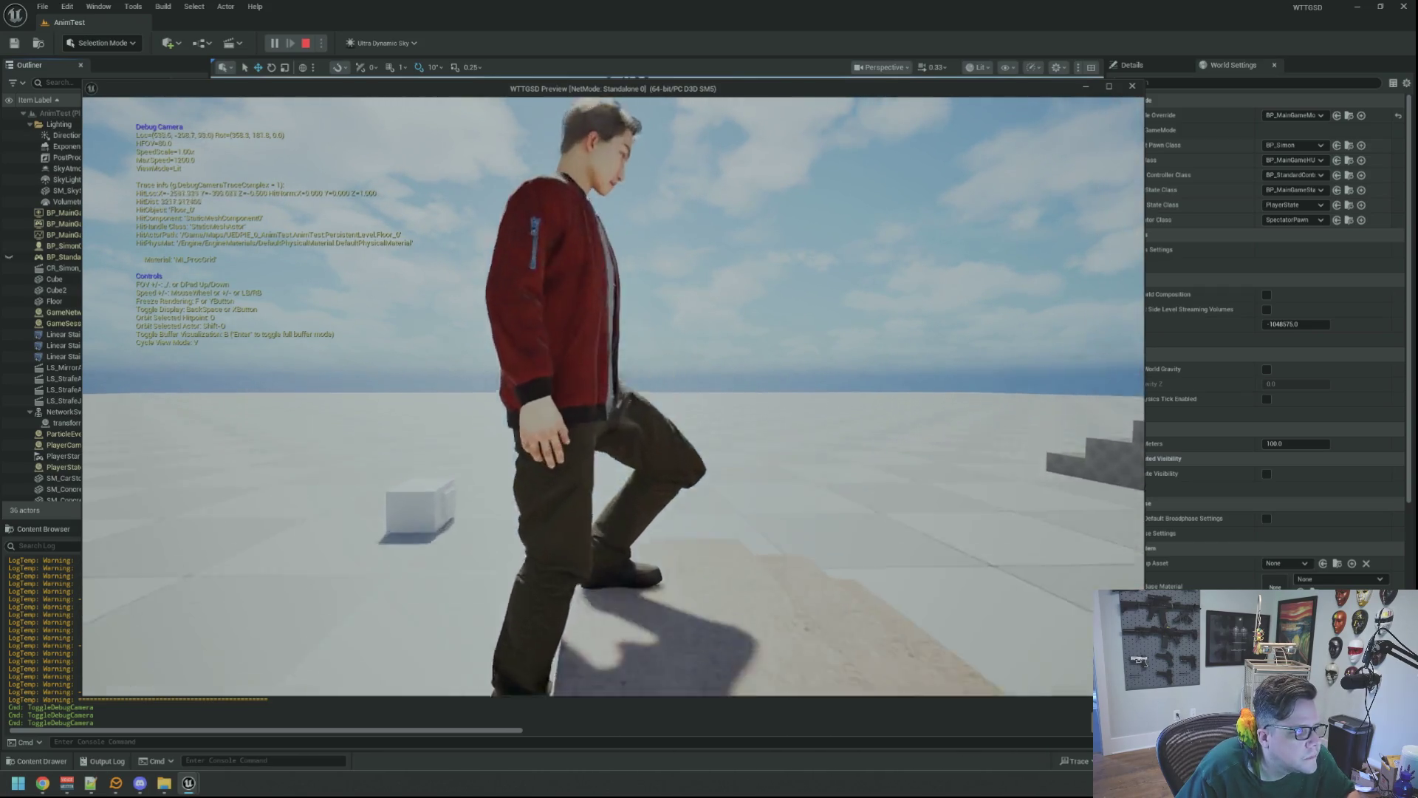
key("apostrophe")
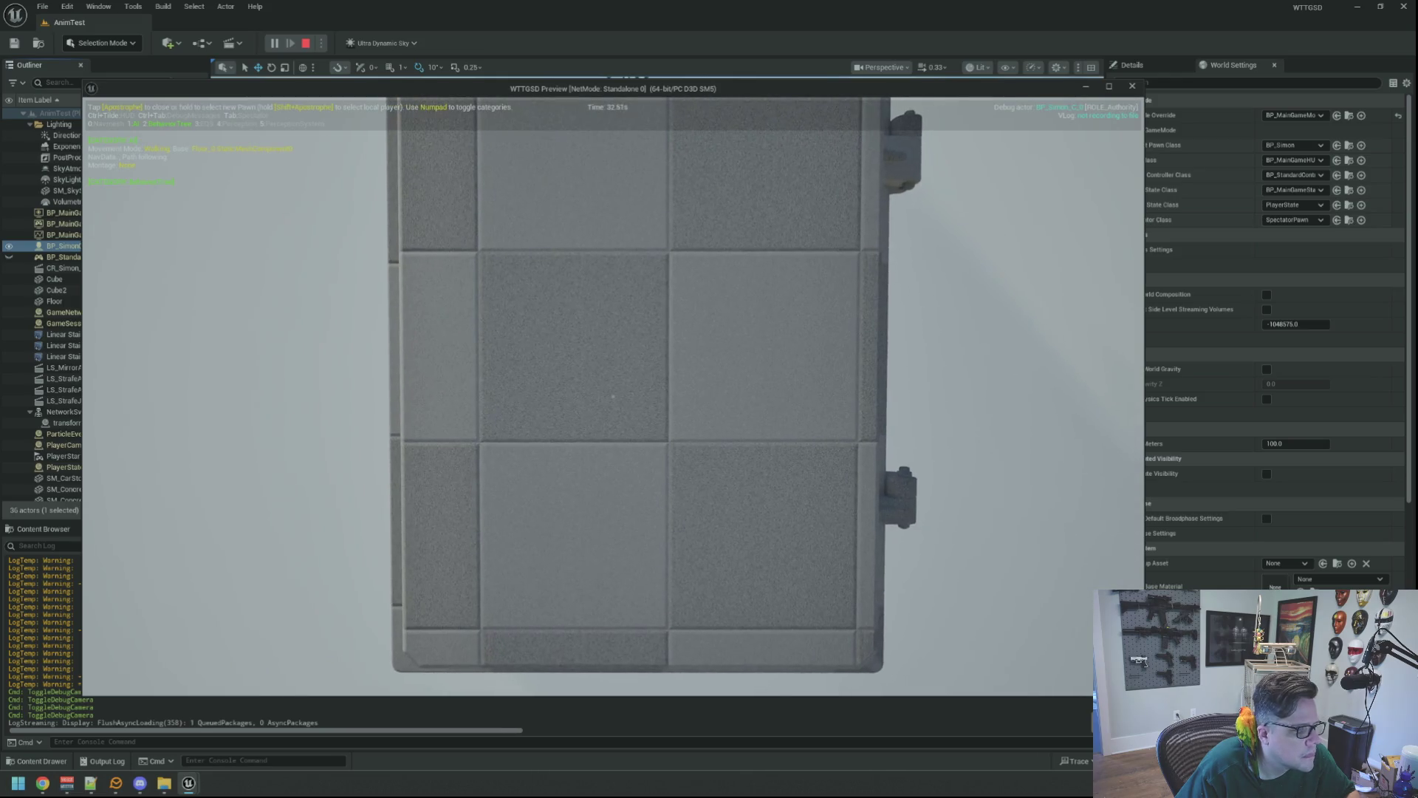
- Reposition the debug camera near the hinged panel, exit it, and open the in-game console
key("semicolon")
key("semicolon")
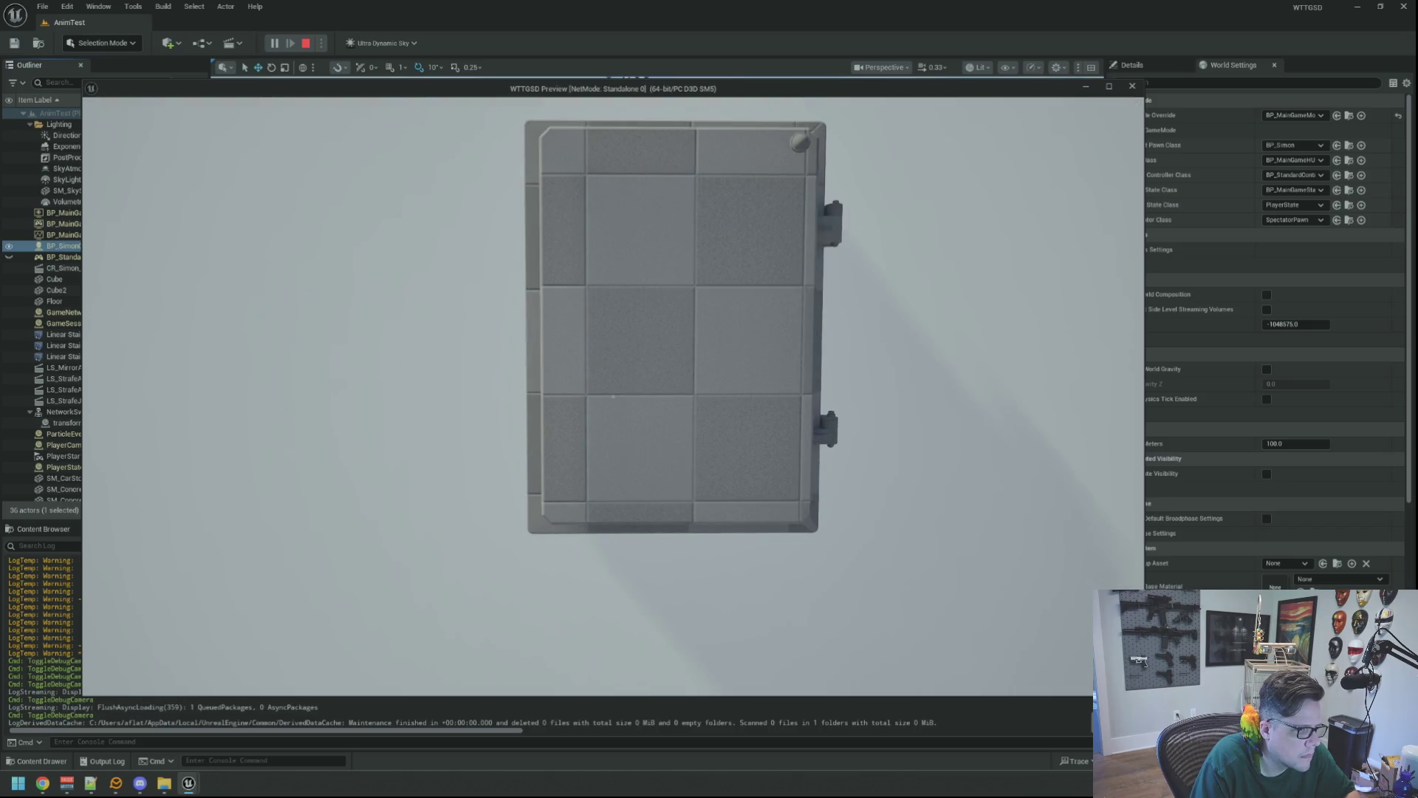
key("semicolon")
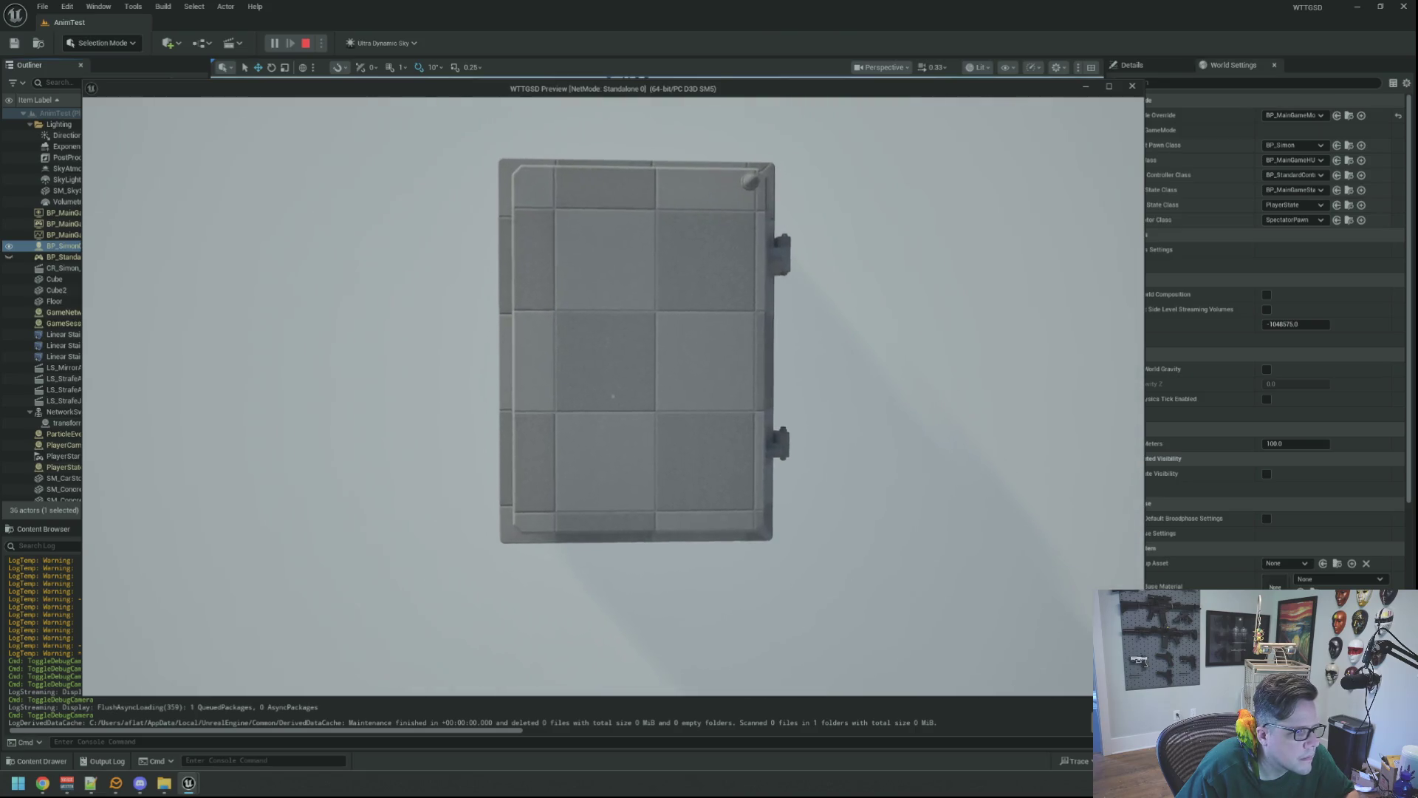
key("grave")
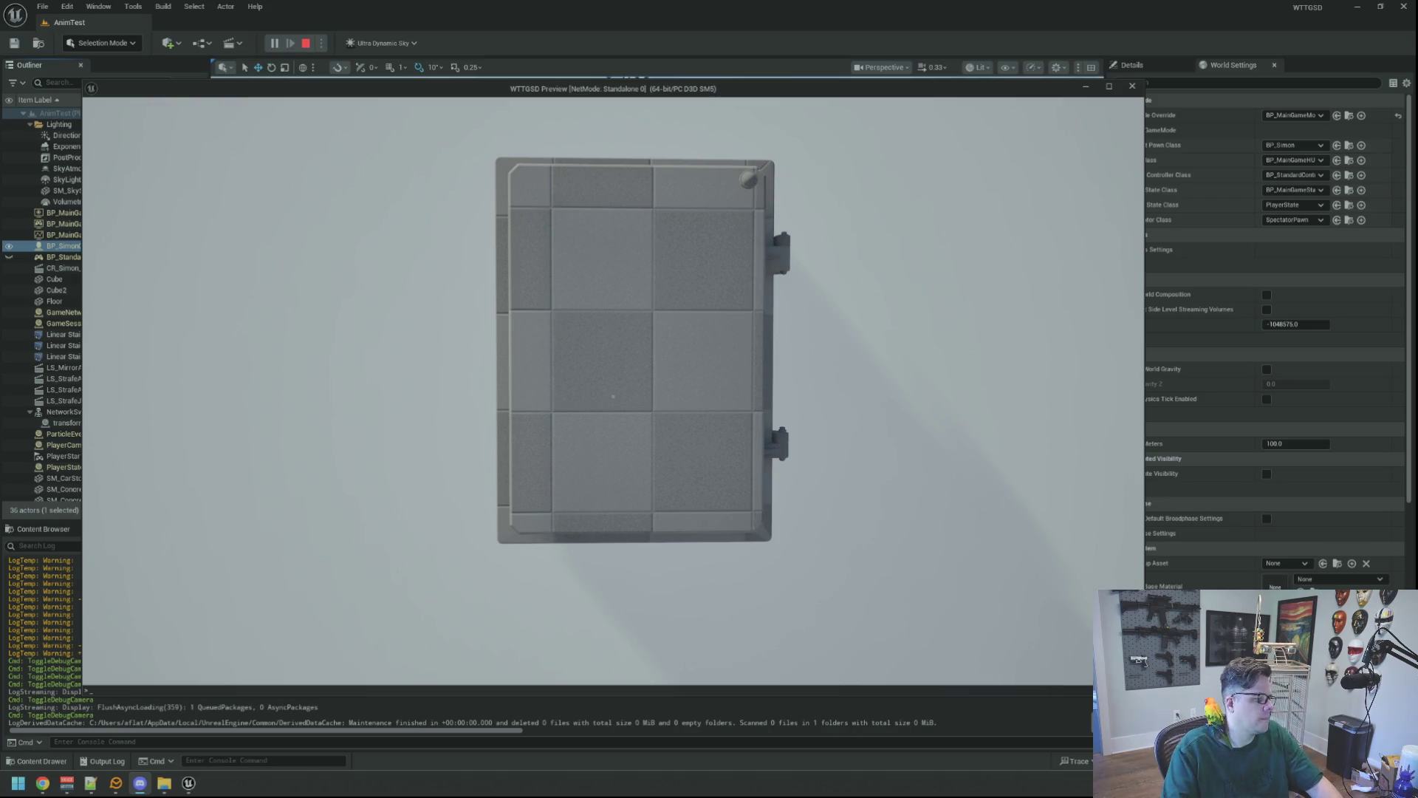
left_click(573, 500)
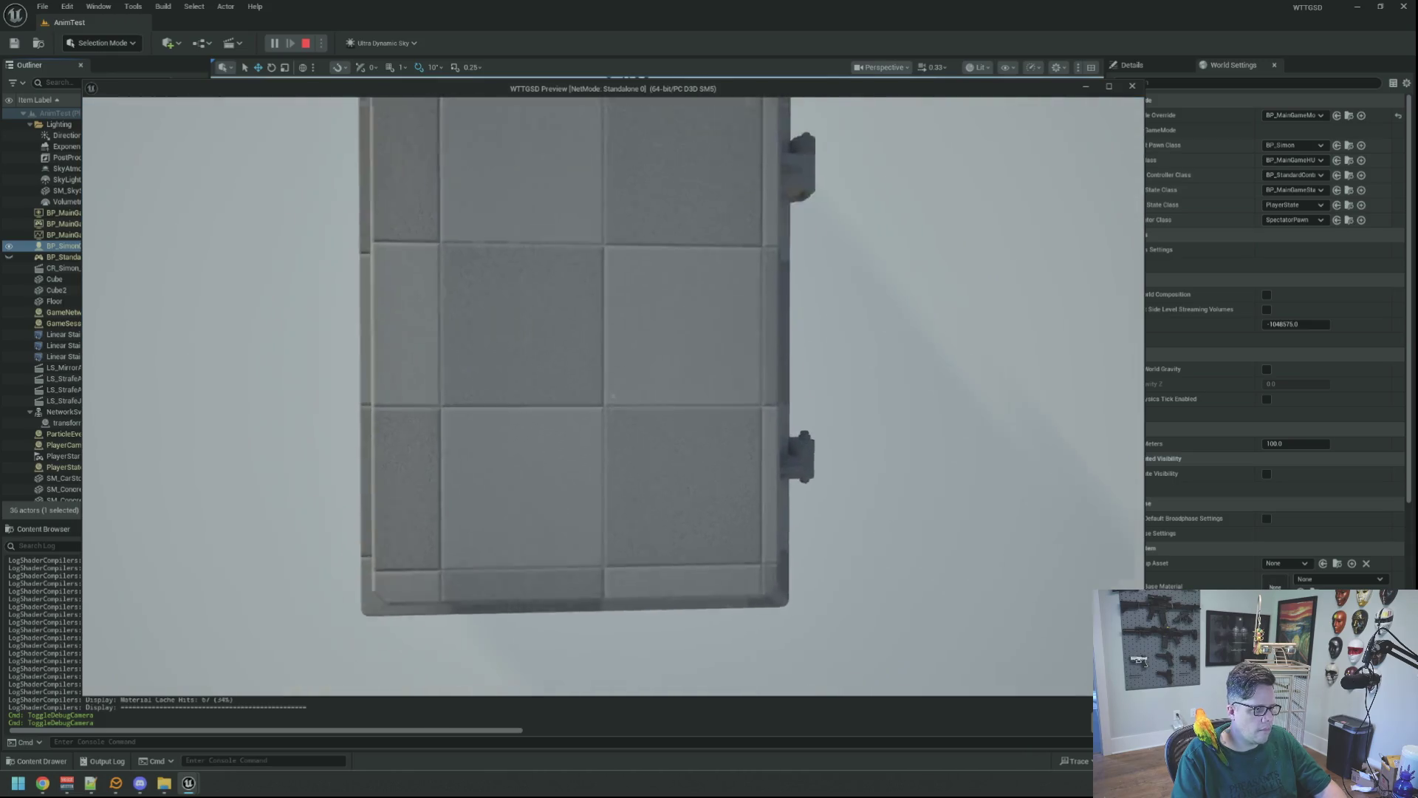
- Fly the debug camera in and out to inspect the door panel up close
key("w")
key("s")
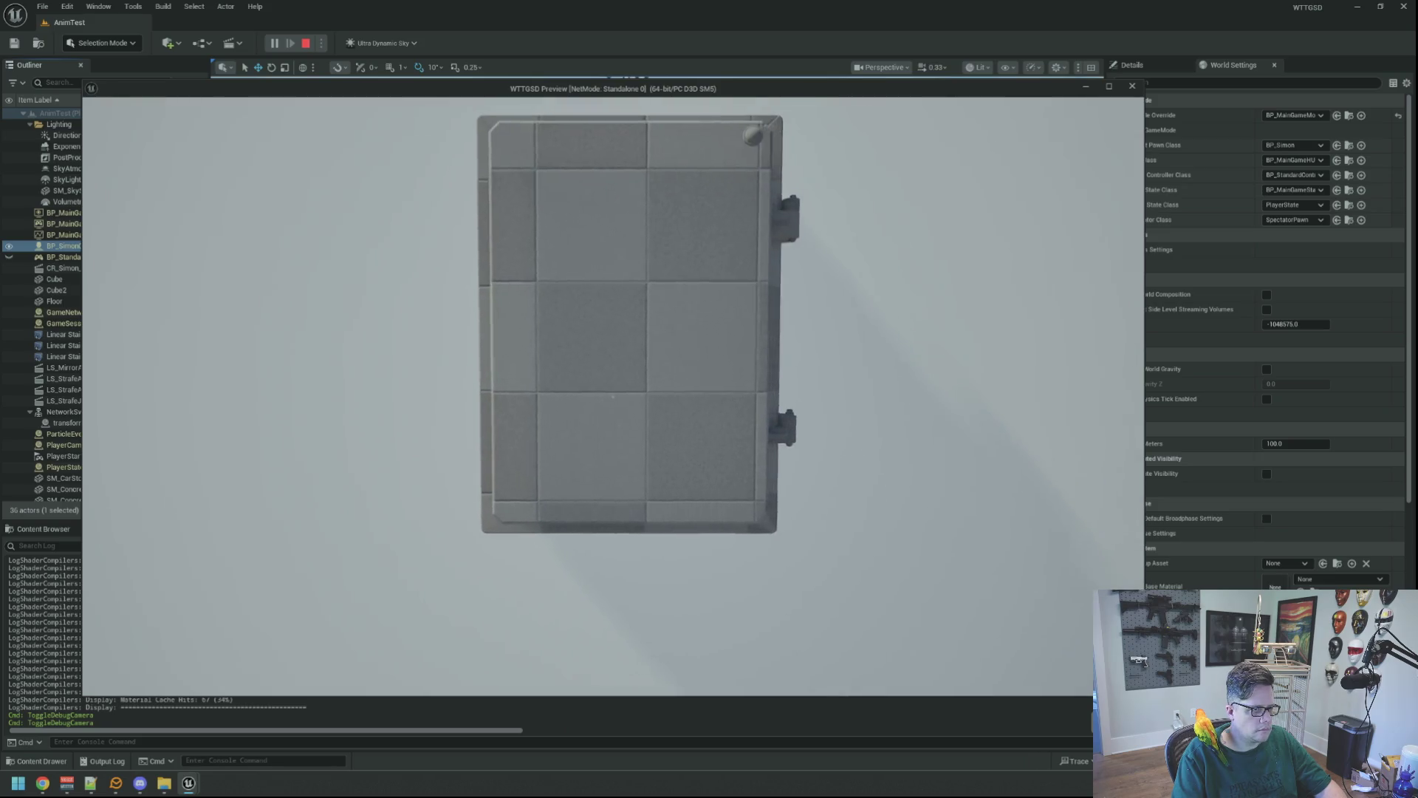
key("w")
key("s")
key("s")
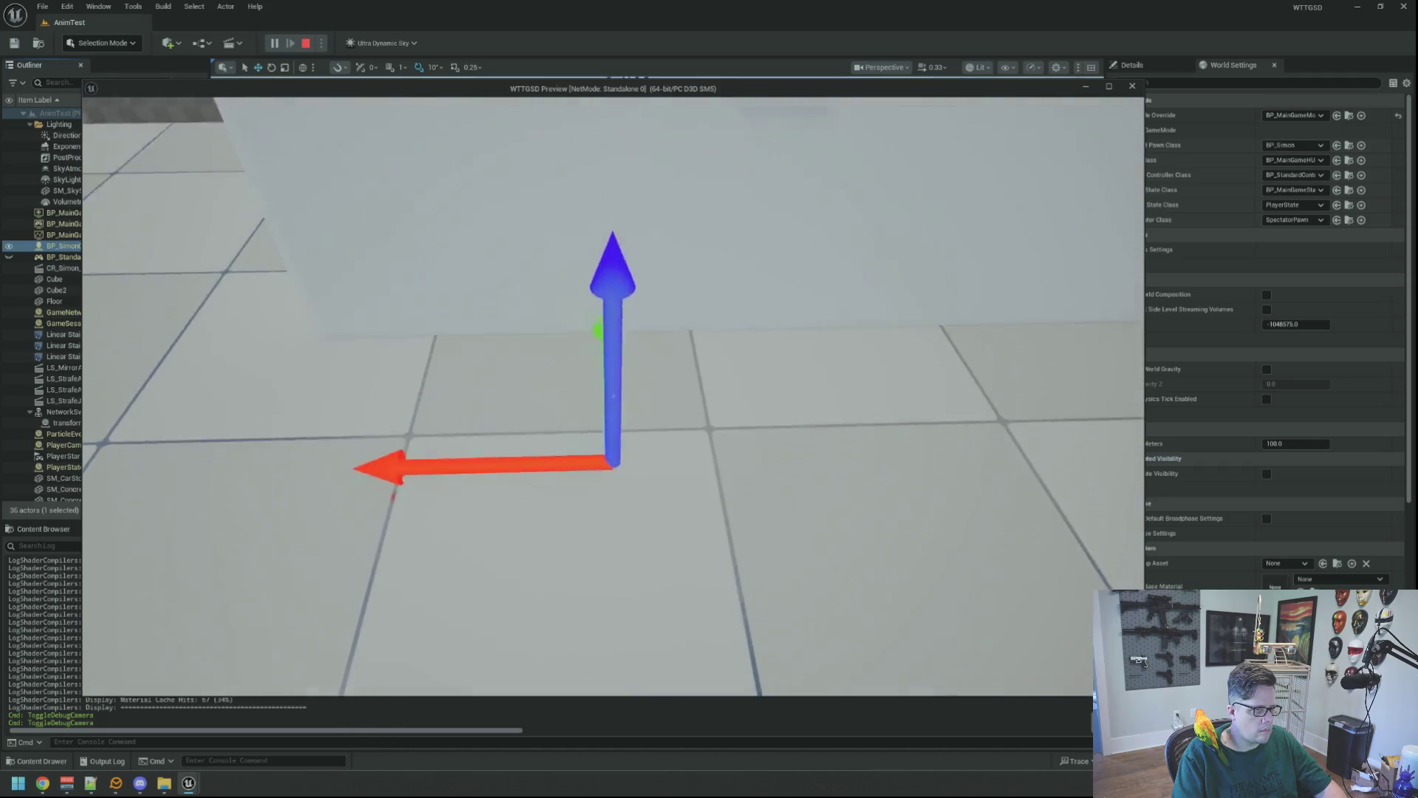
key("w")
key("s")
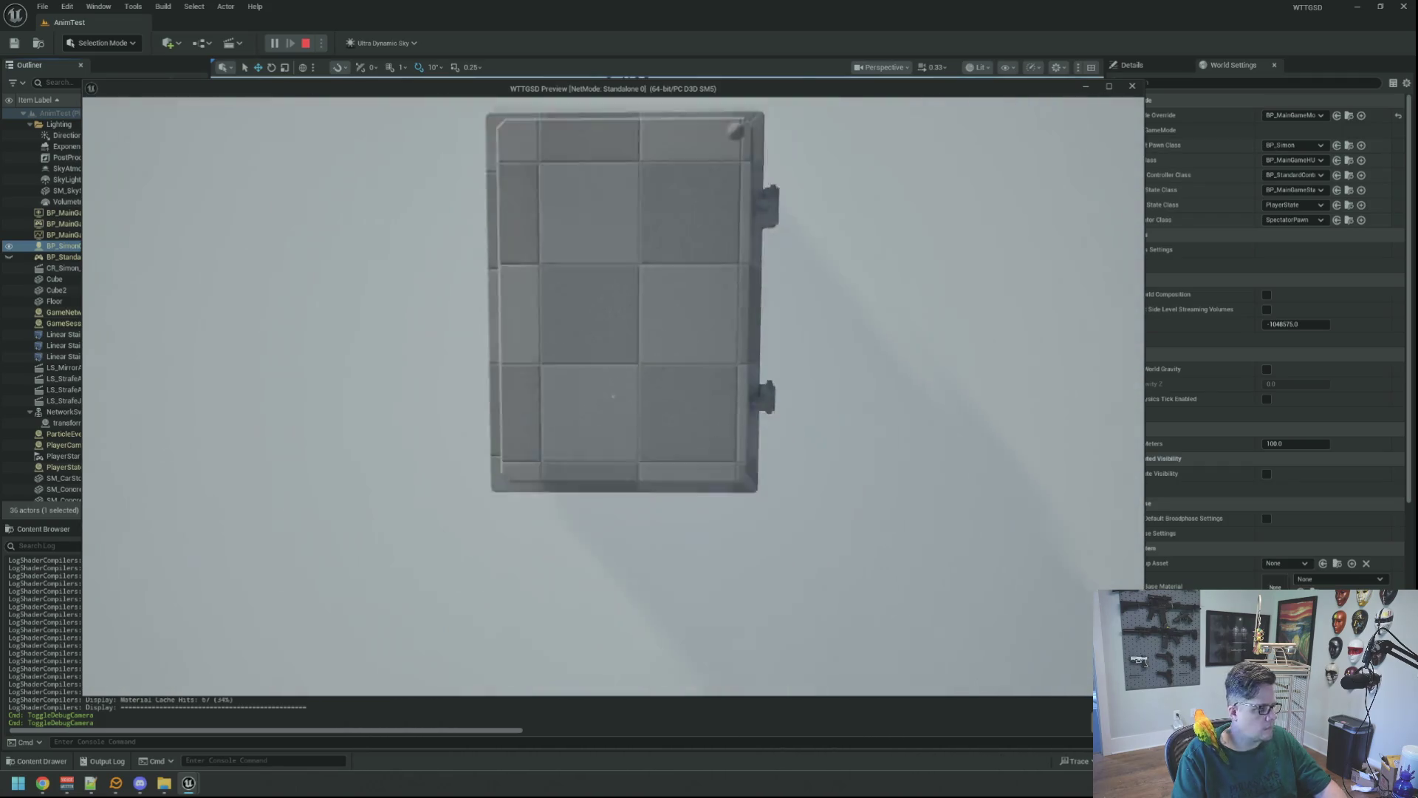
key("w")
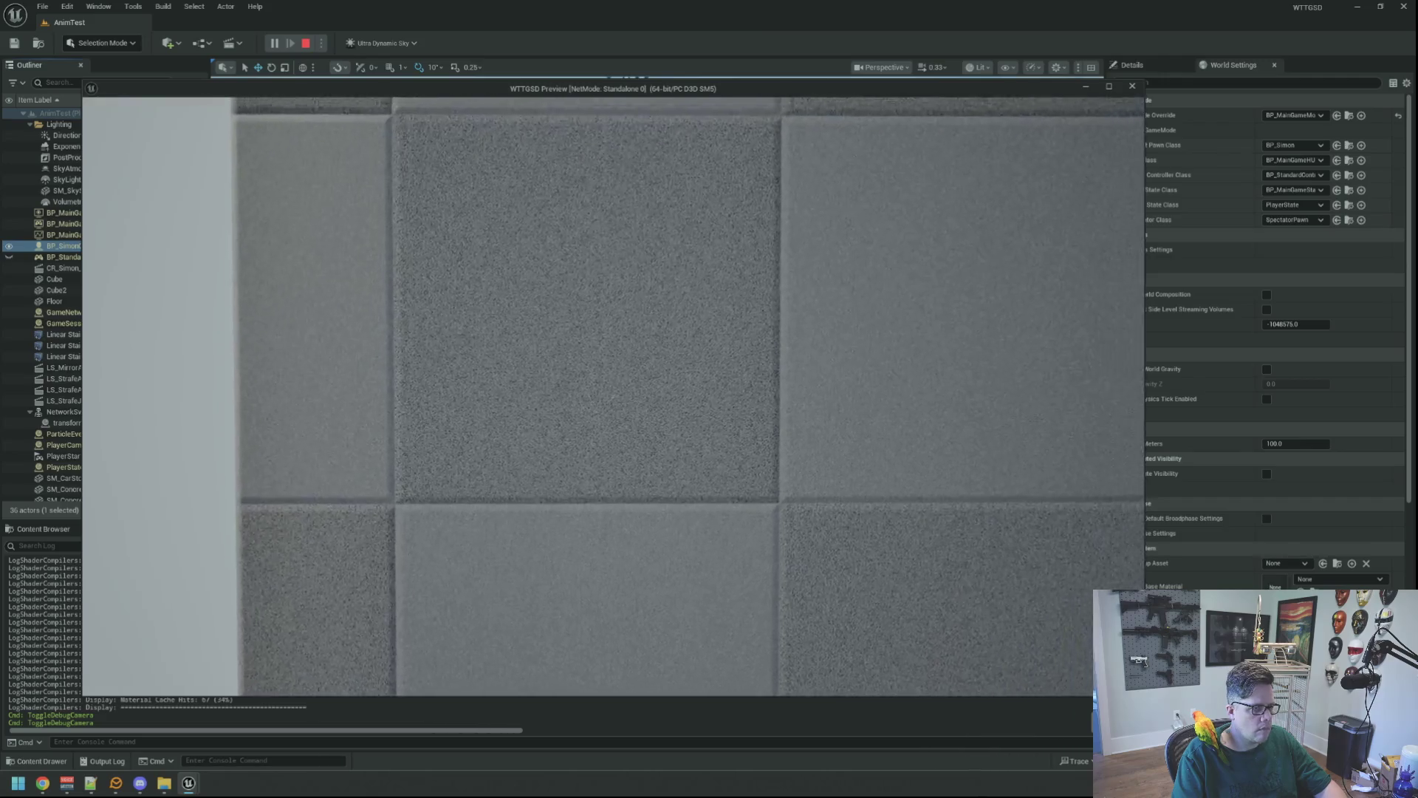
key("s")
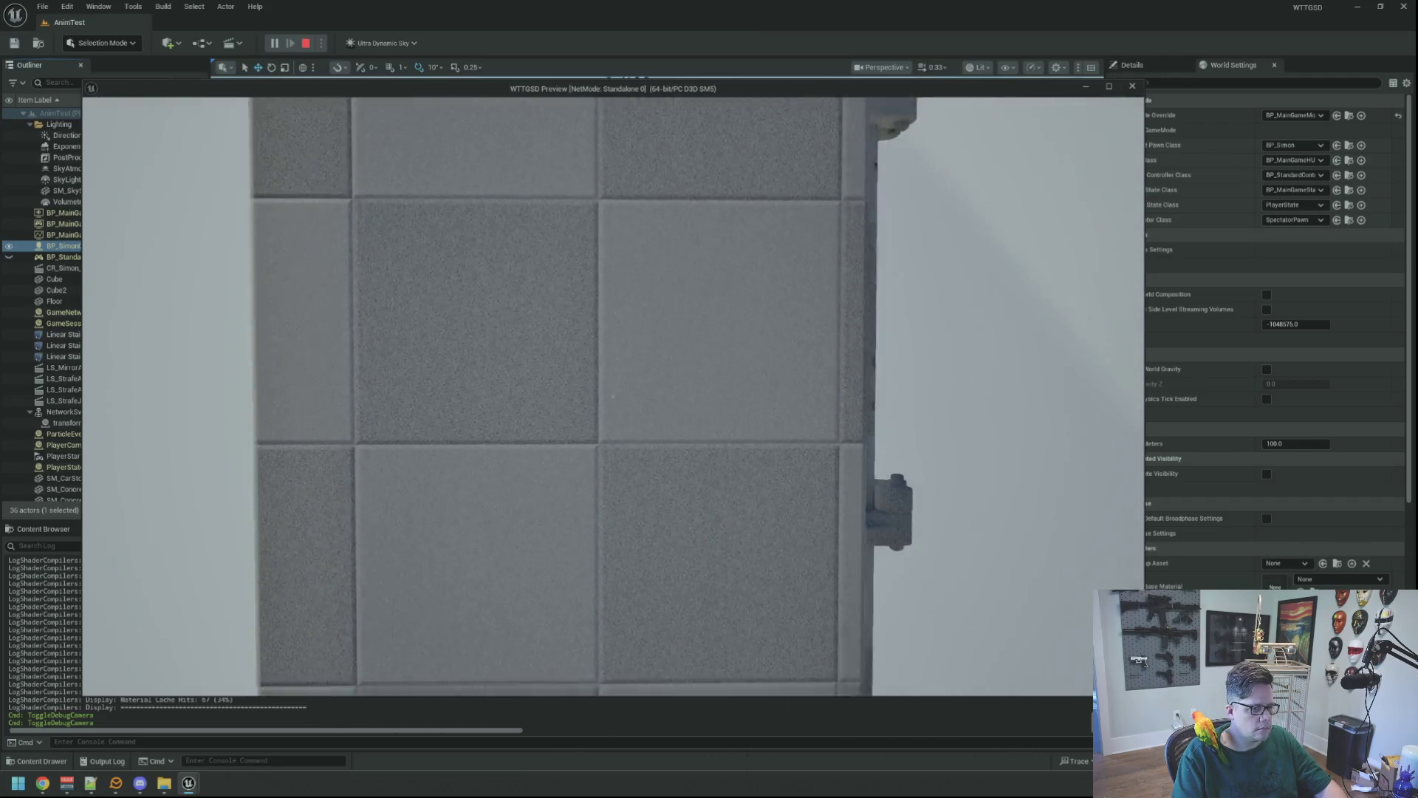
key("s")
key("w")
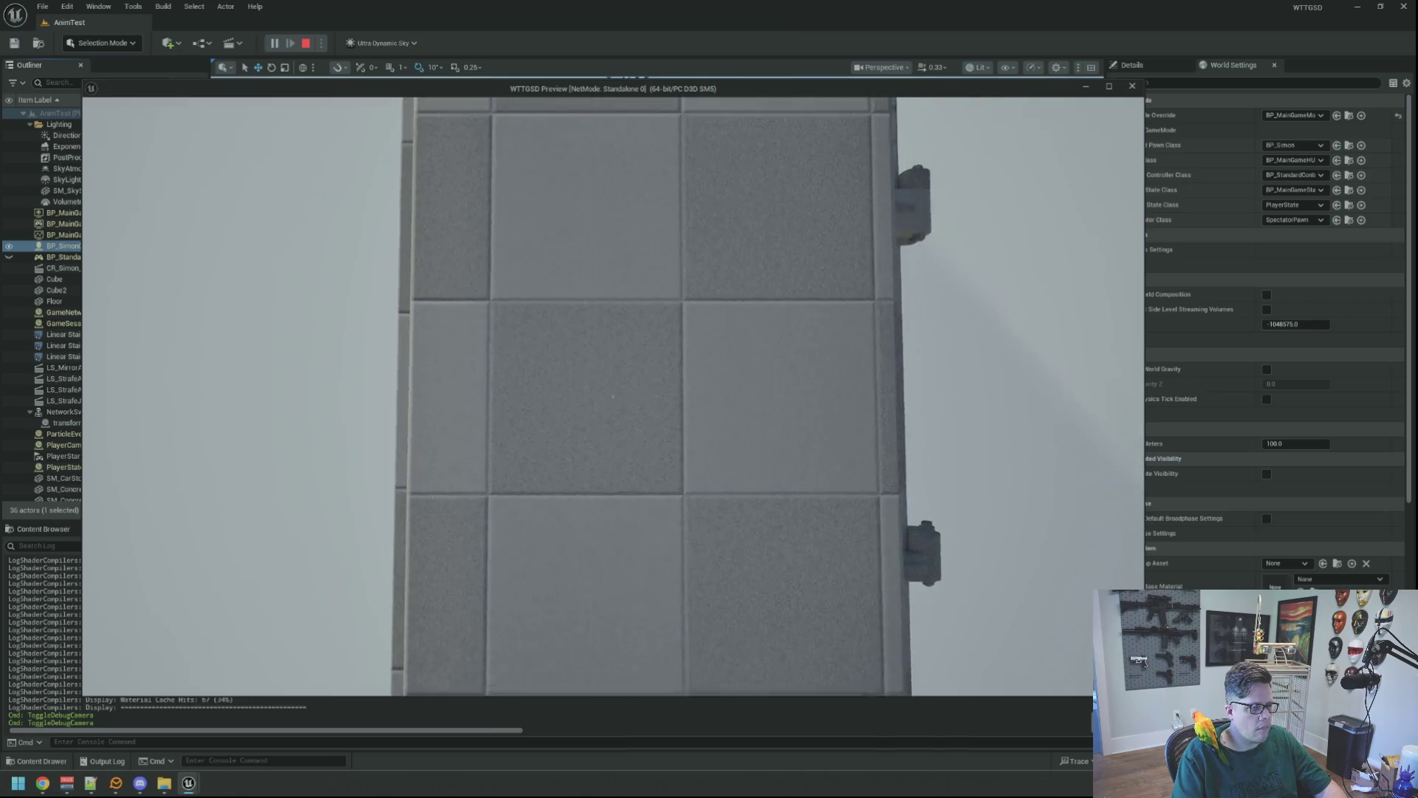
key("s")
key("w")
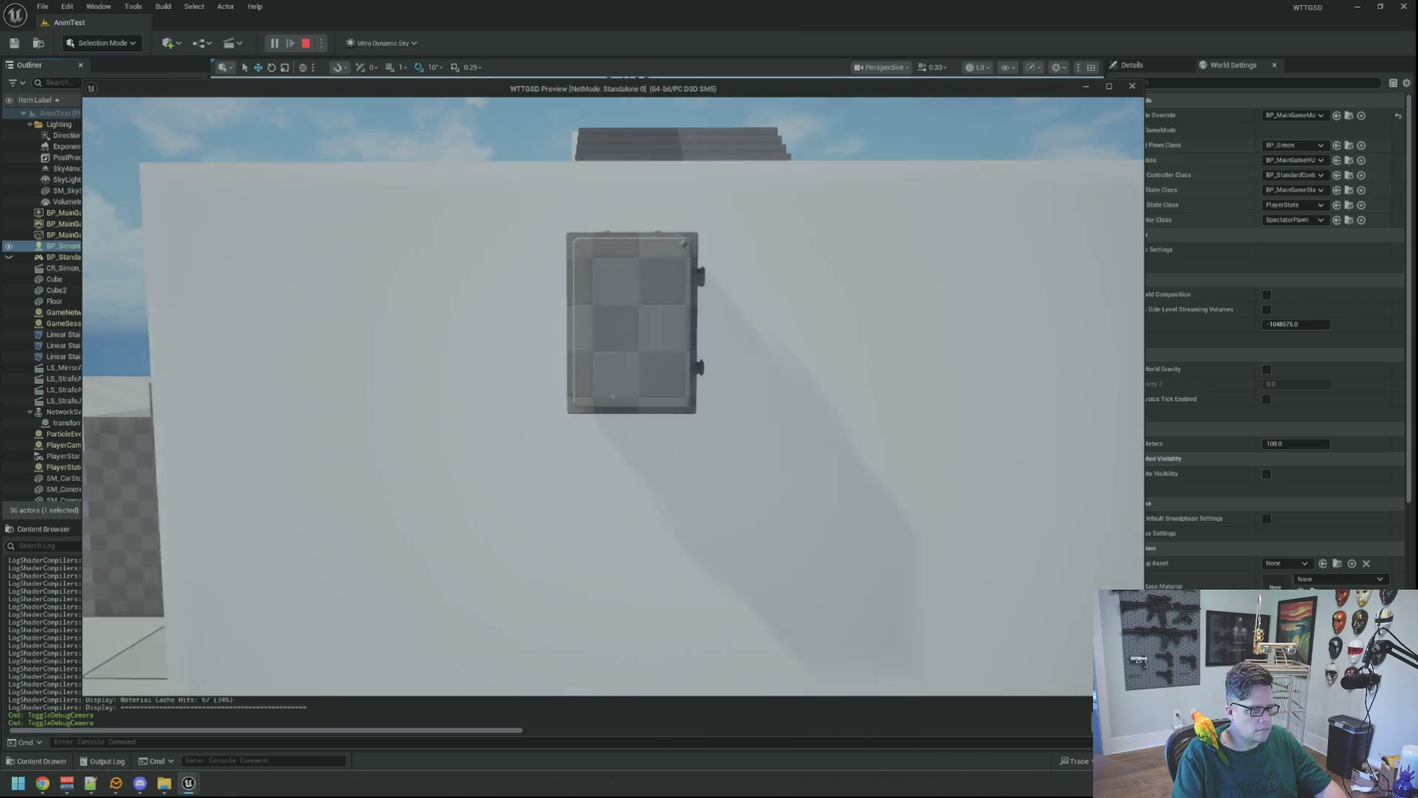
- Survey the floor, stairs and door wall with the debug camera, then stop the play preview
key("s")
key("w")
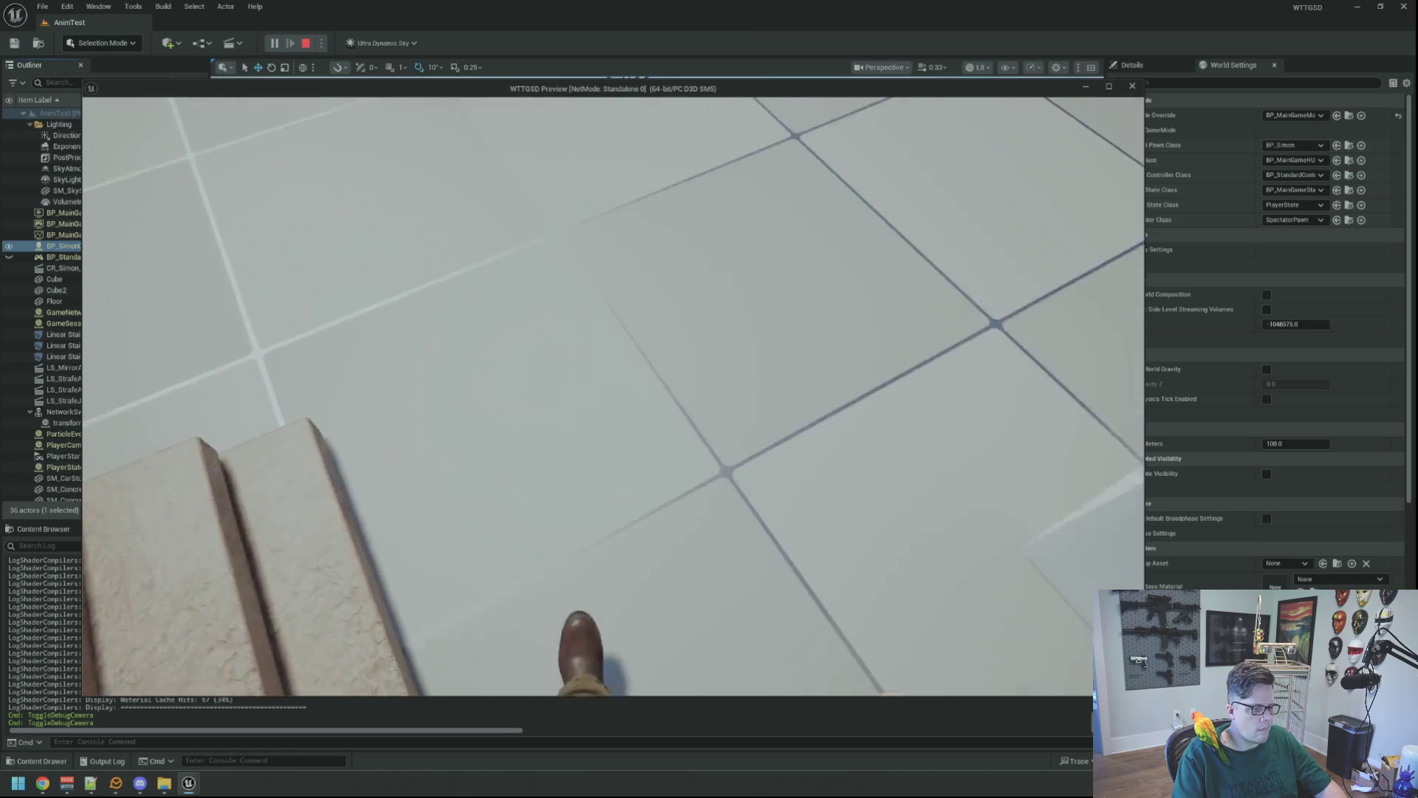
key("w")
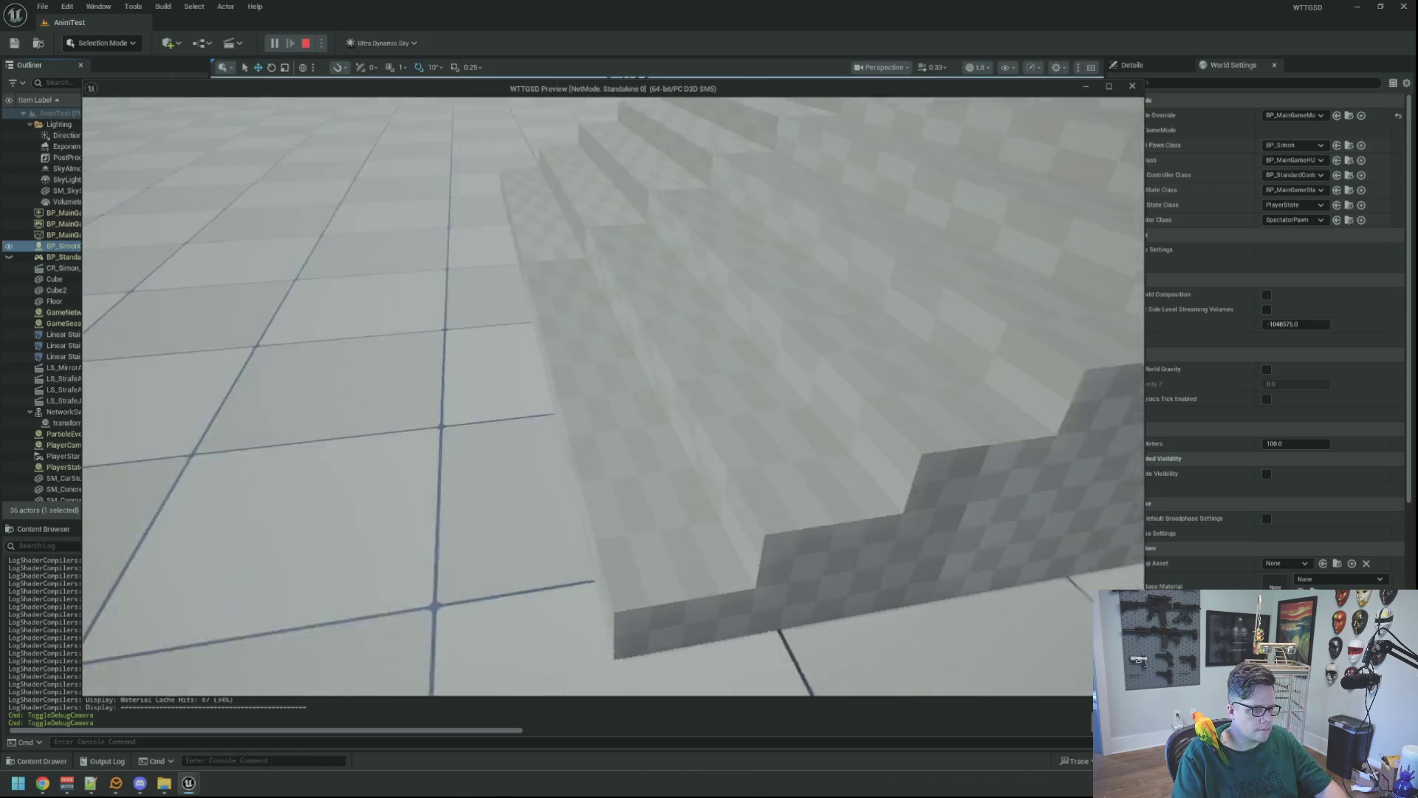
key("w")
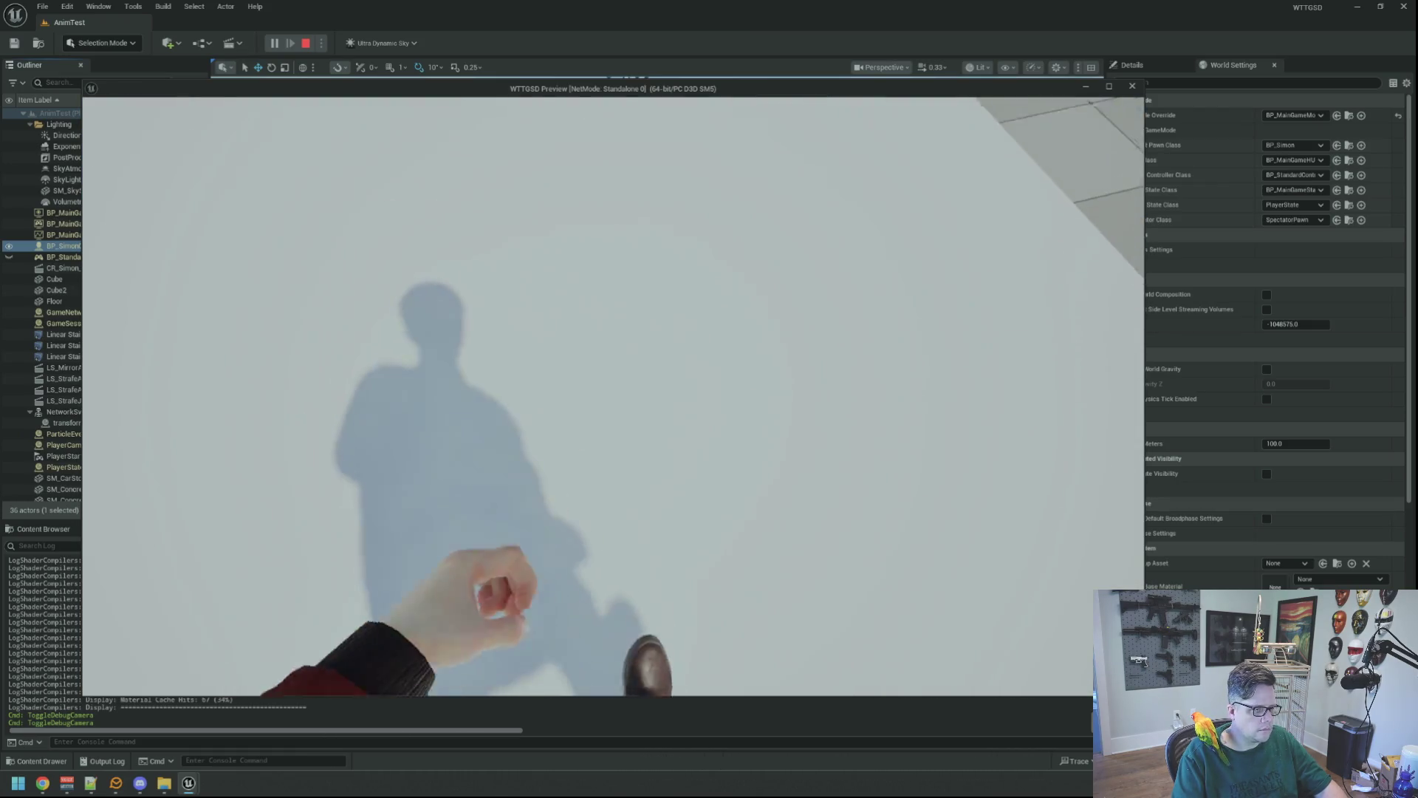
key("s")
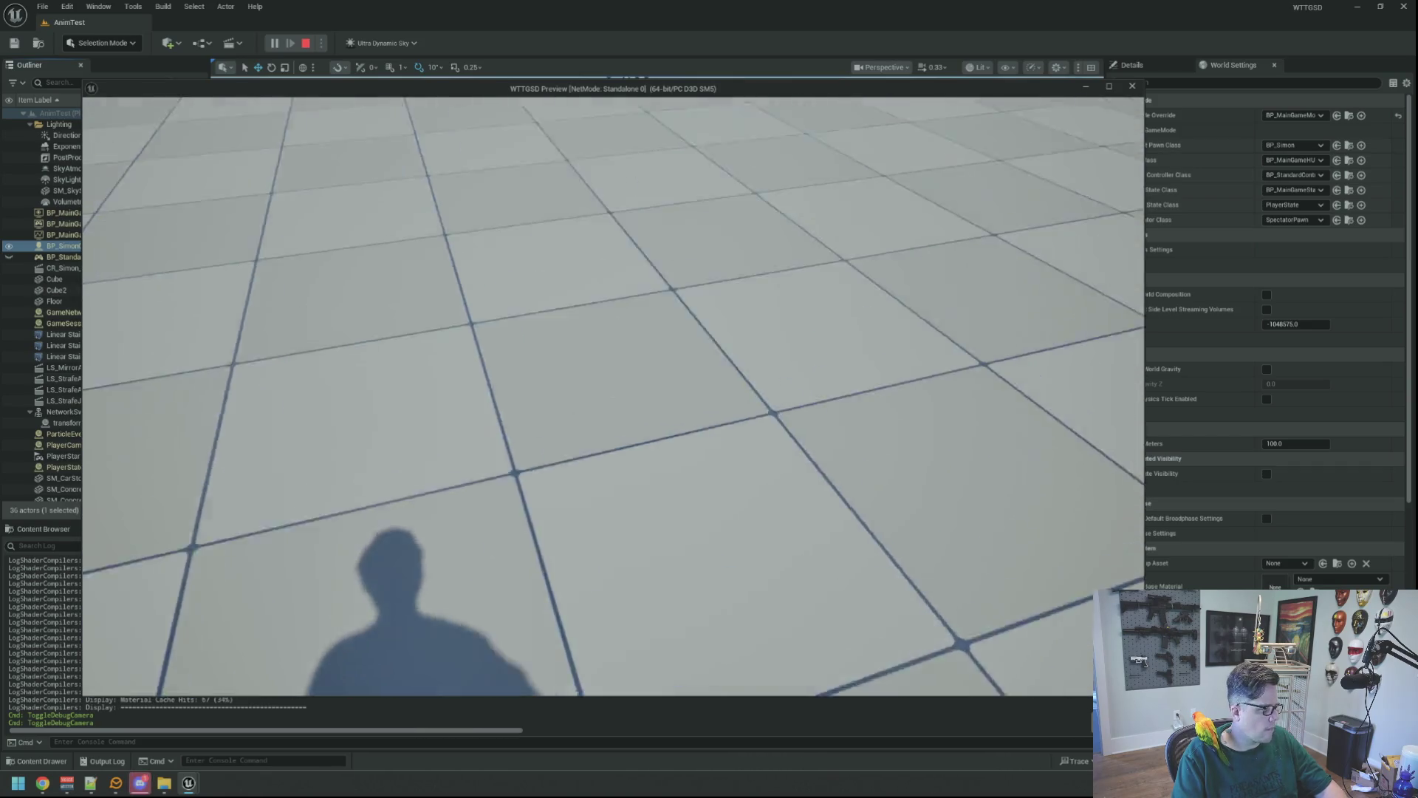
key("w")
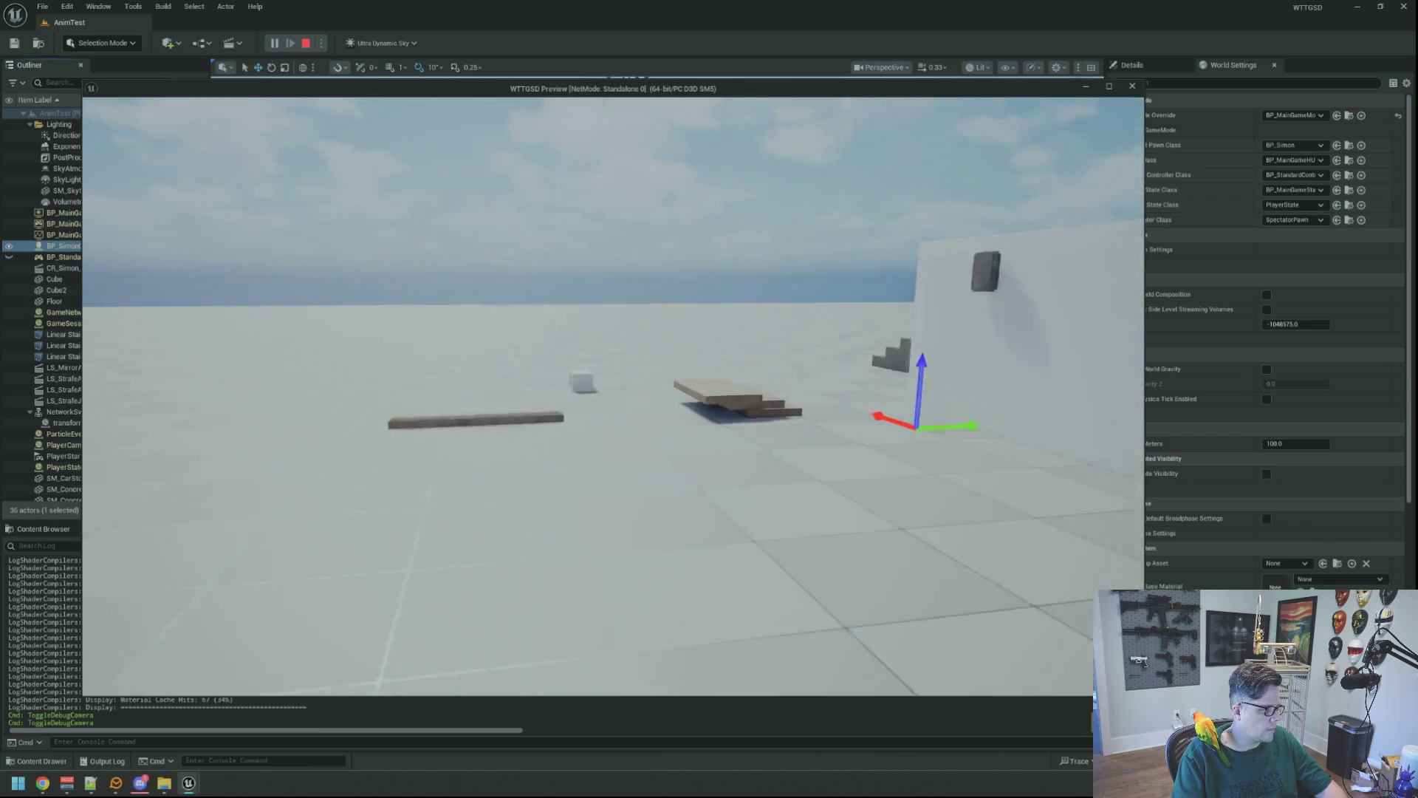
key("w")
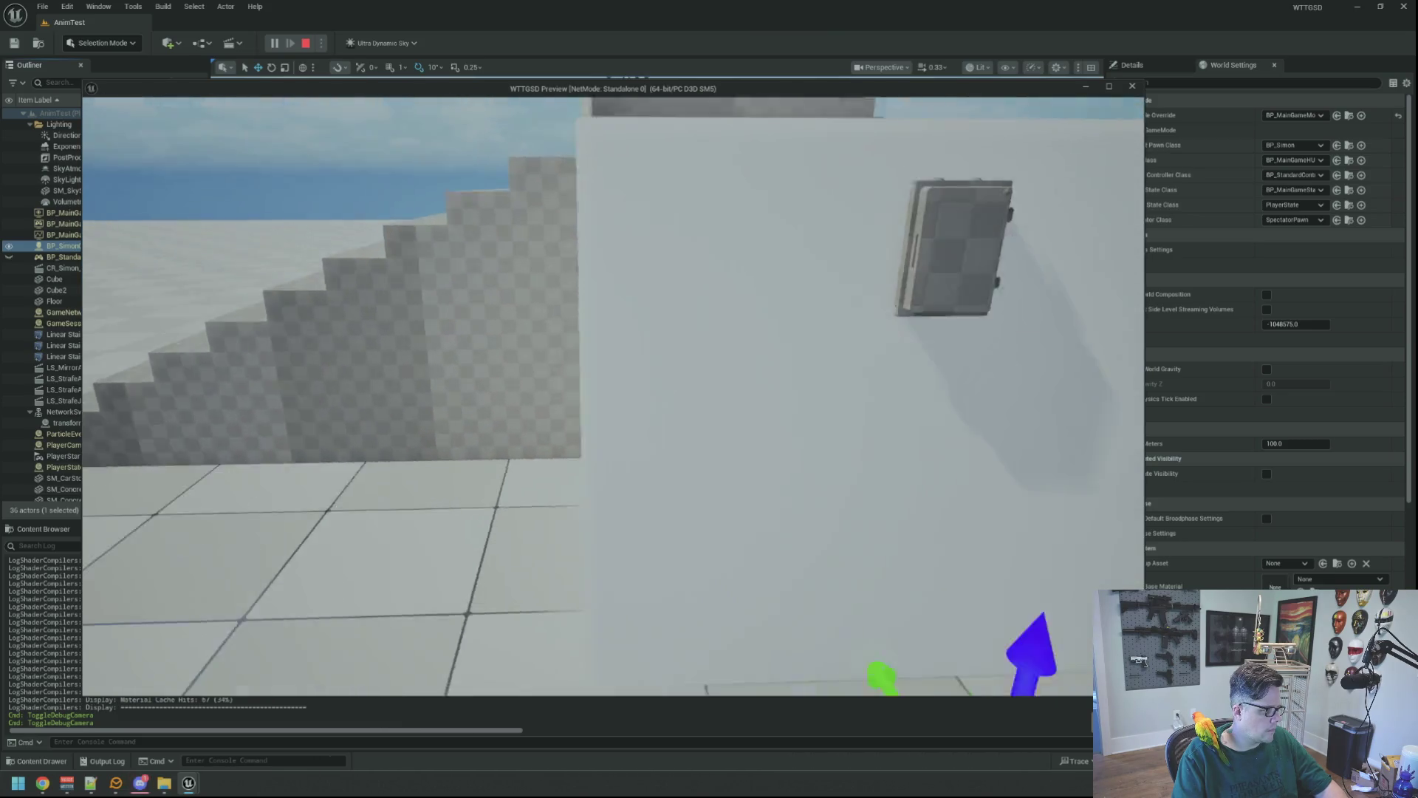
key("s")
key("s")
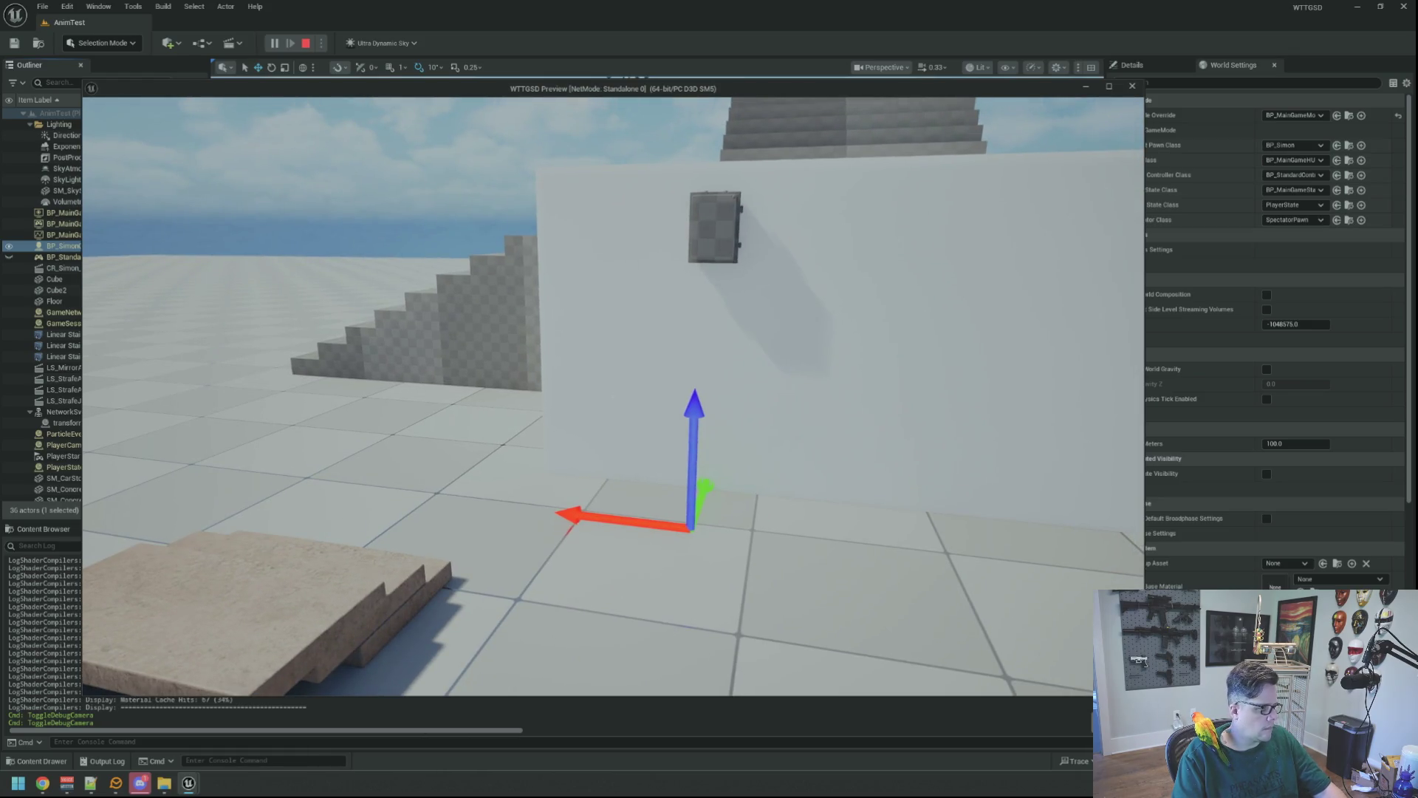
key("Escape")
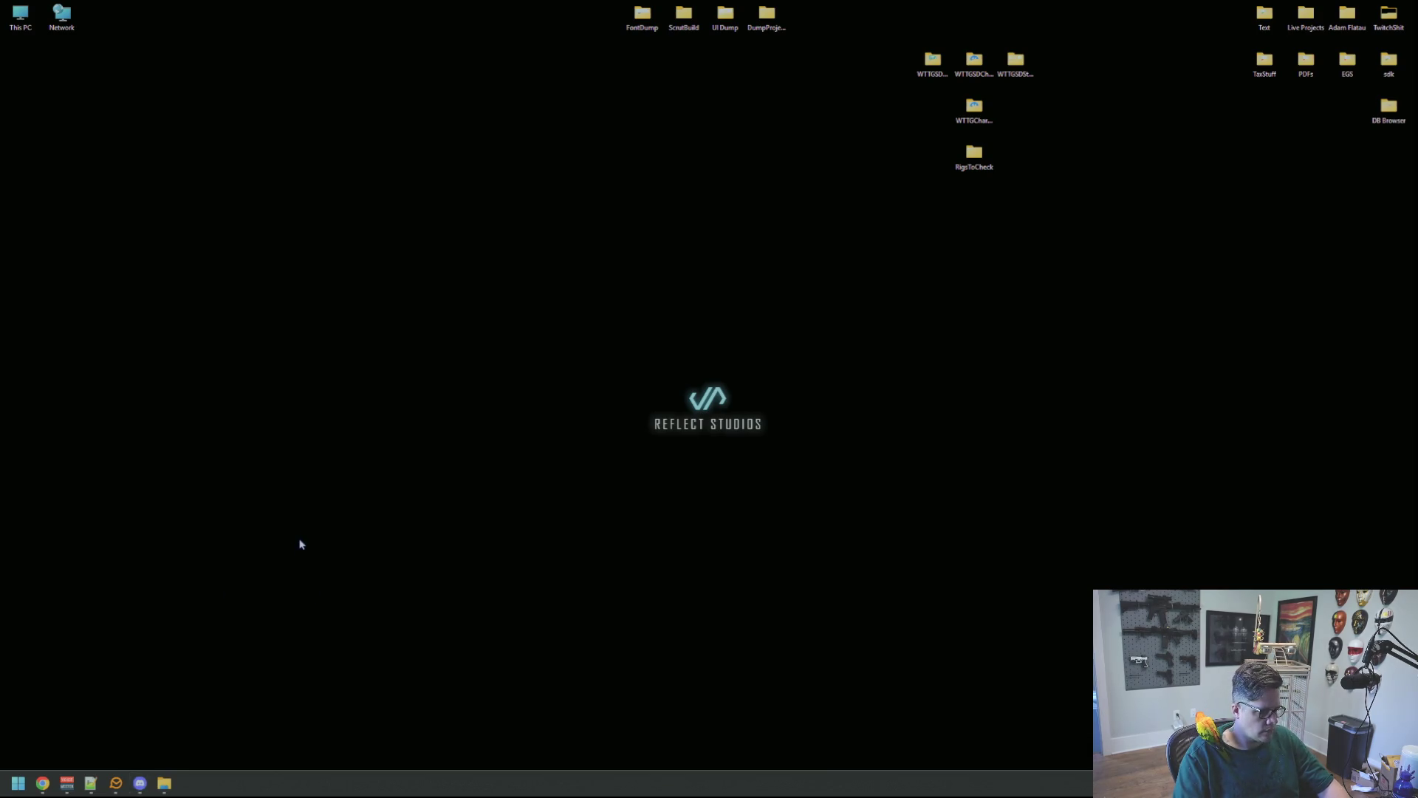
- Launch GitHub Desktop from a Start search for 'git'
key("super")
type("git")
key("Return")
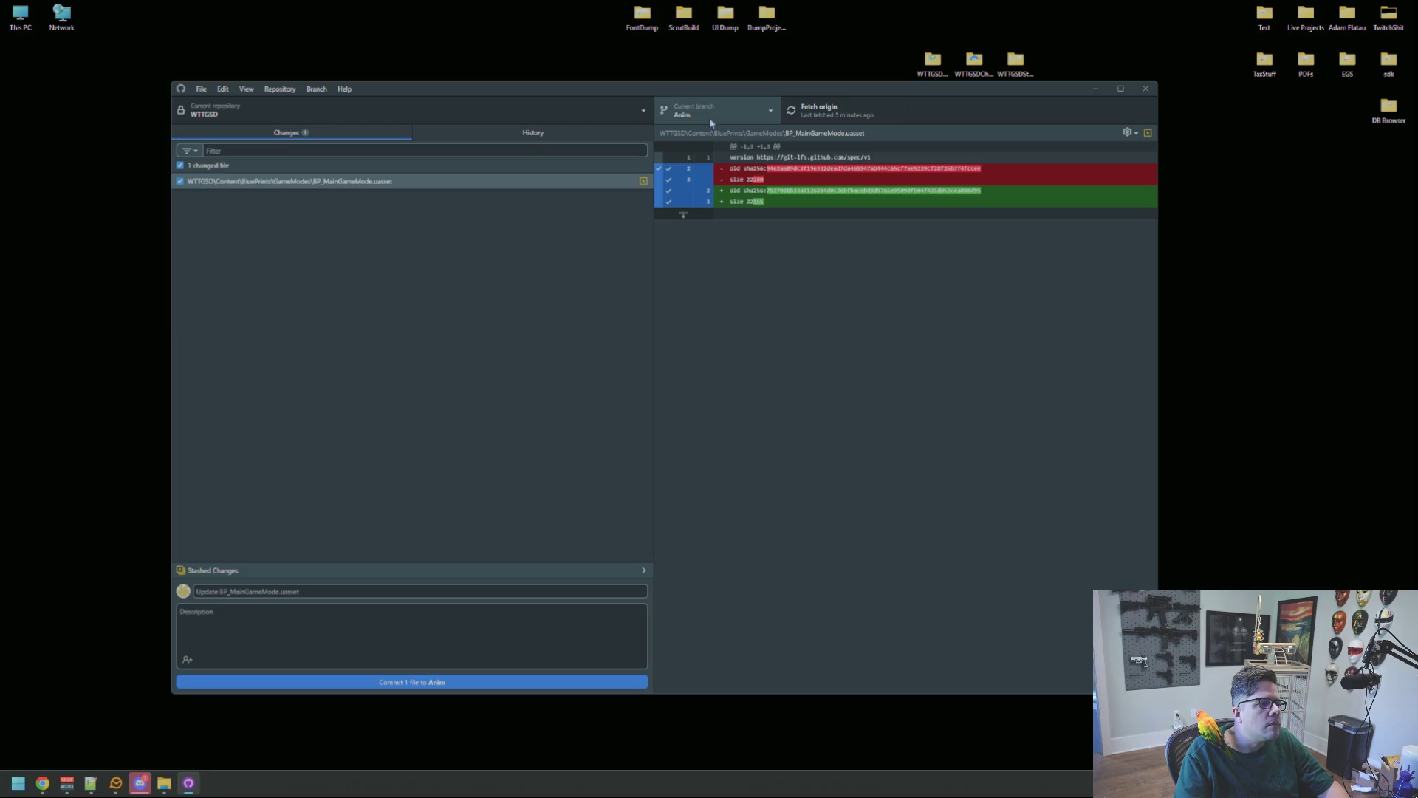
- Start discarding the changed file's edits, then cancel to keep the local change
right_click(489, 184)
left_click(567, 207)
left_click(753, 450)
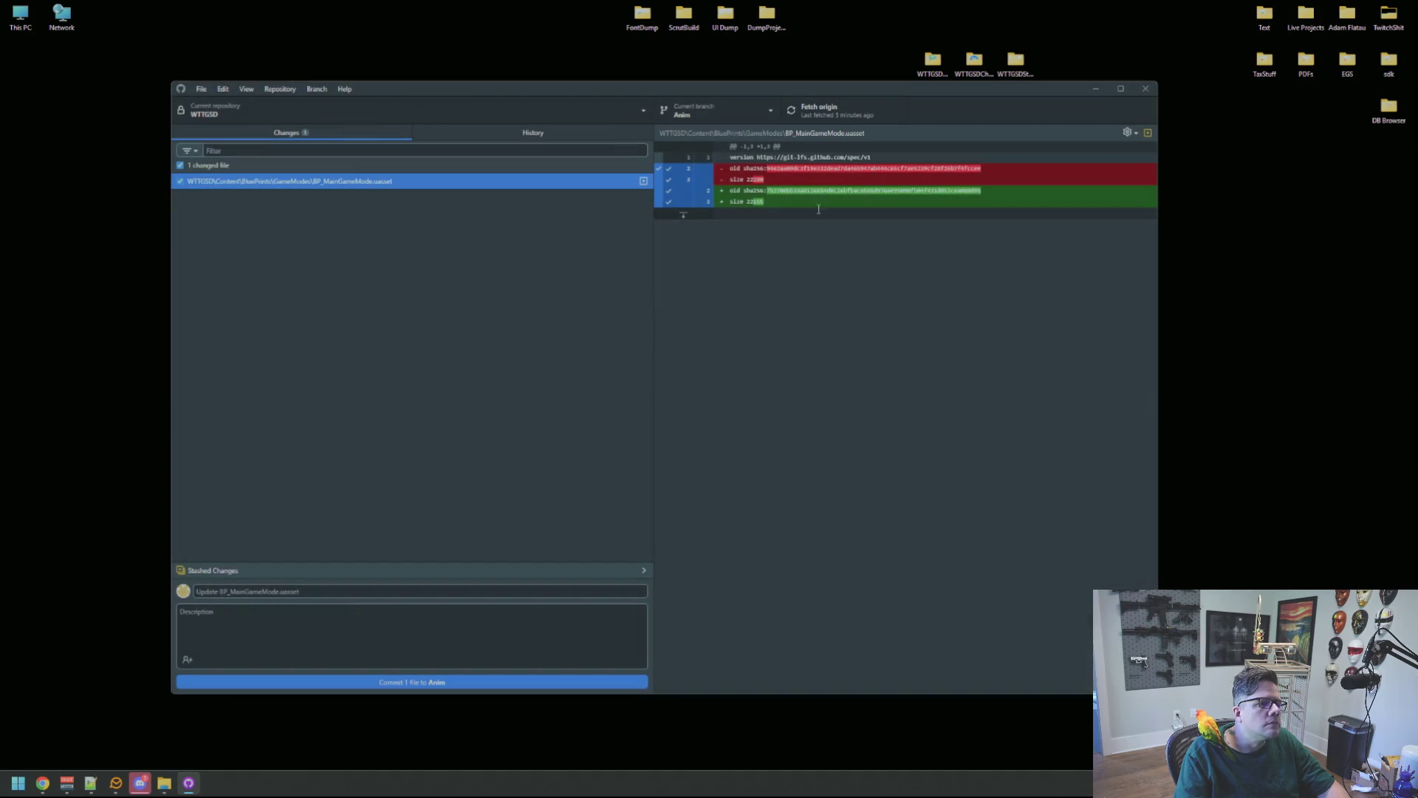
- Fetch and pull origin into the WTTGSD Anim branch, then close GitHub Desktop
left_click(818, 111)
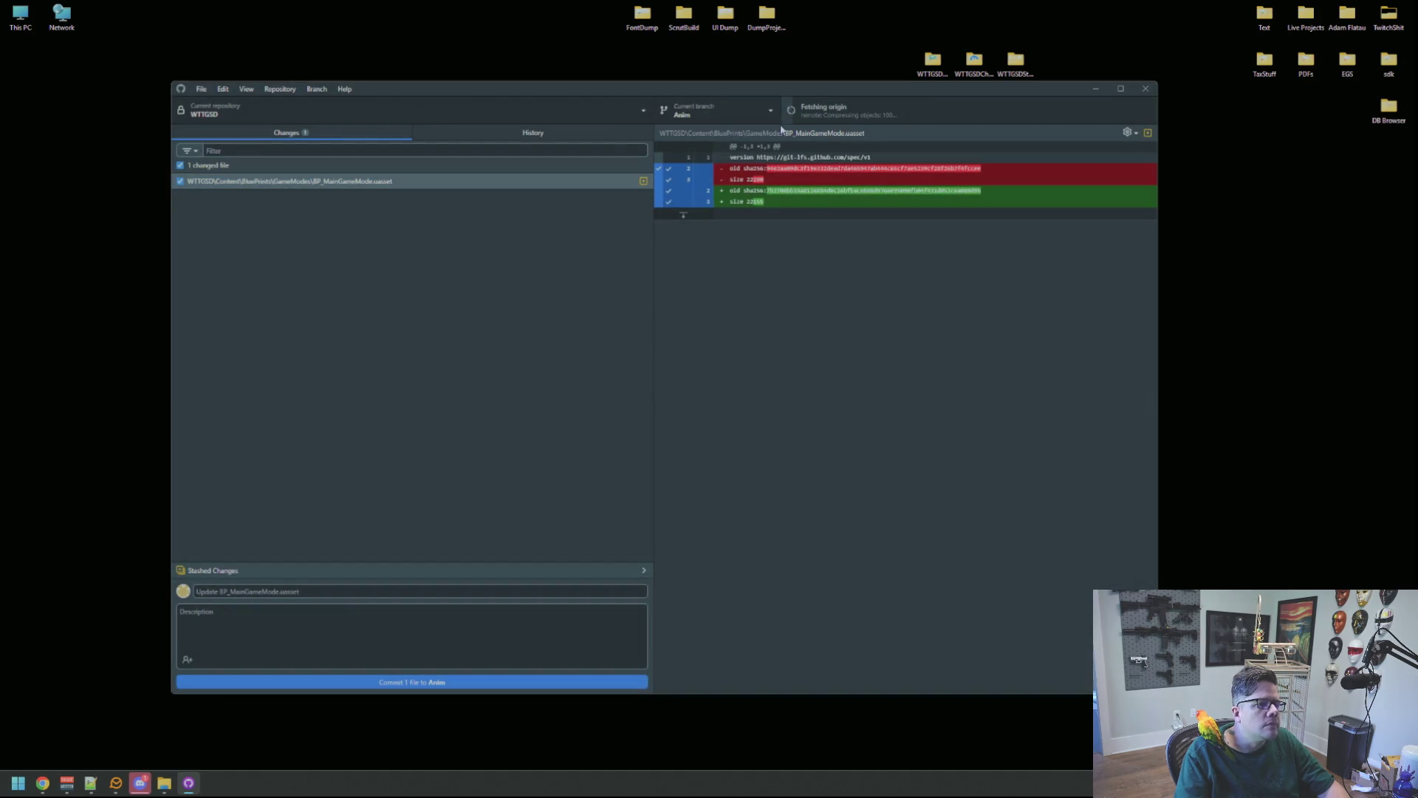
left_click(849, 111)
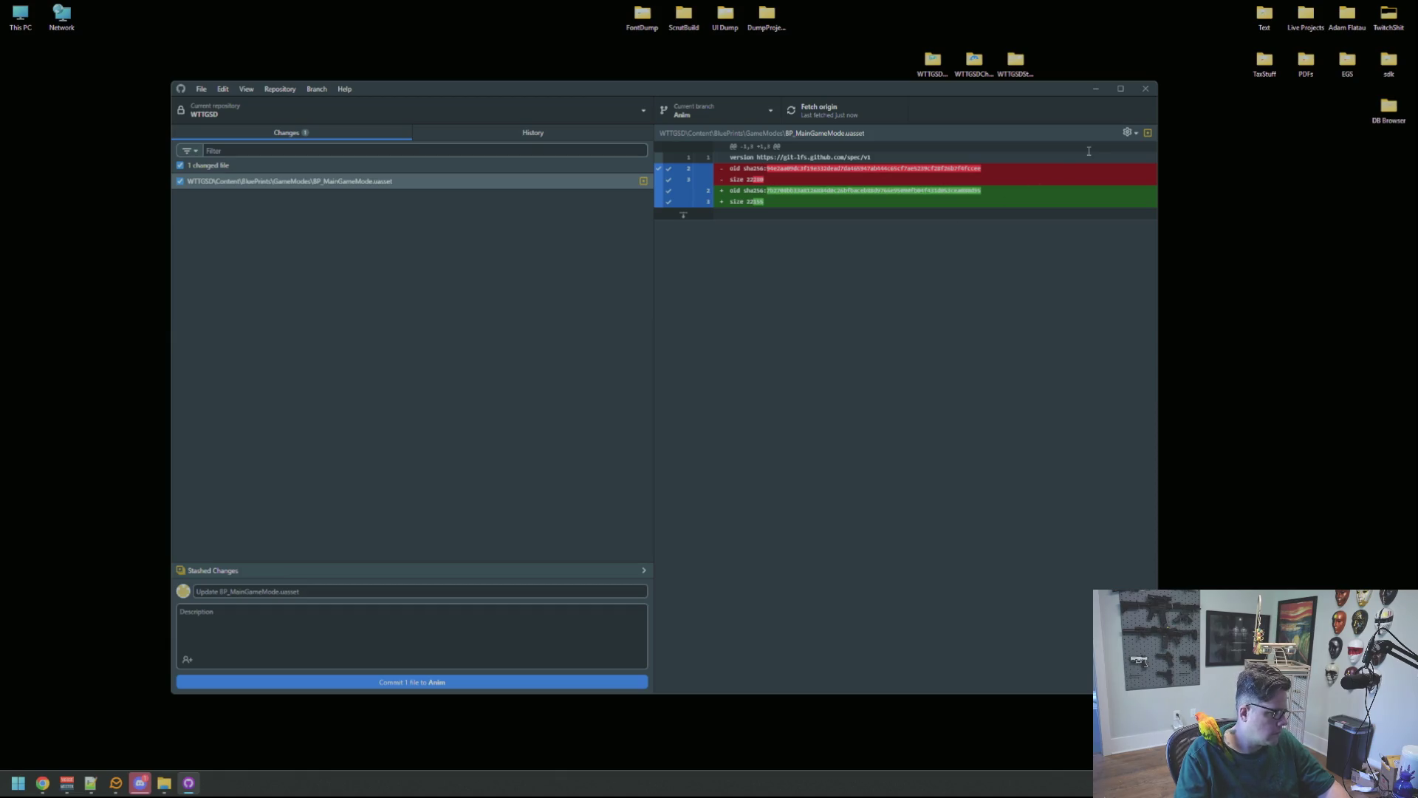
left_click(1146, 89)
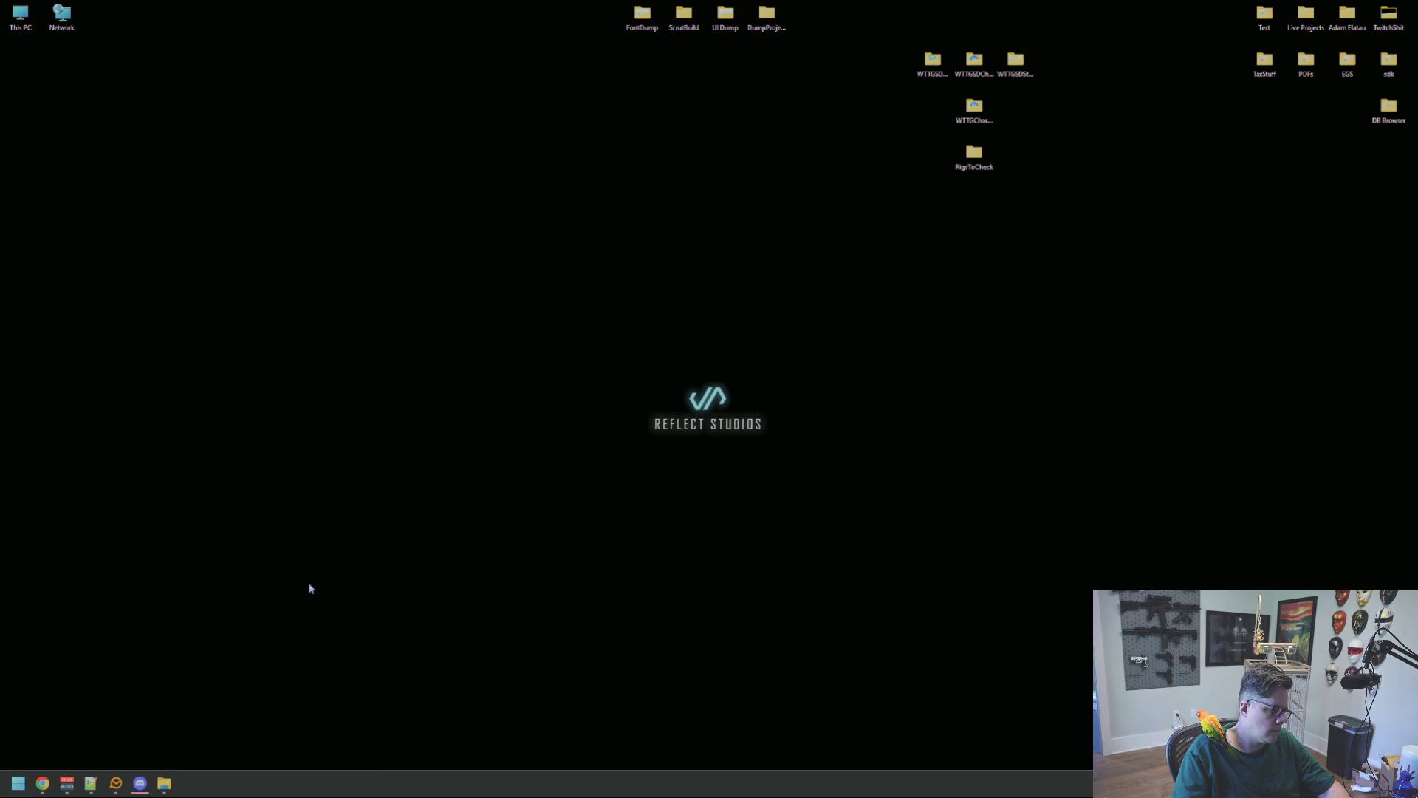
left_click(167, 787)
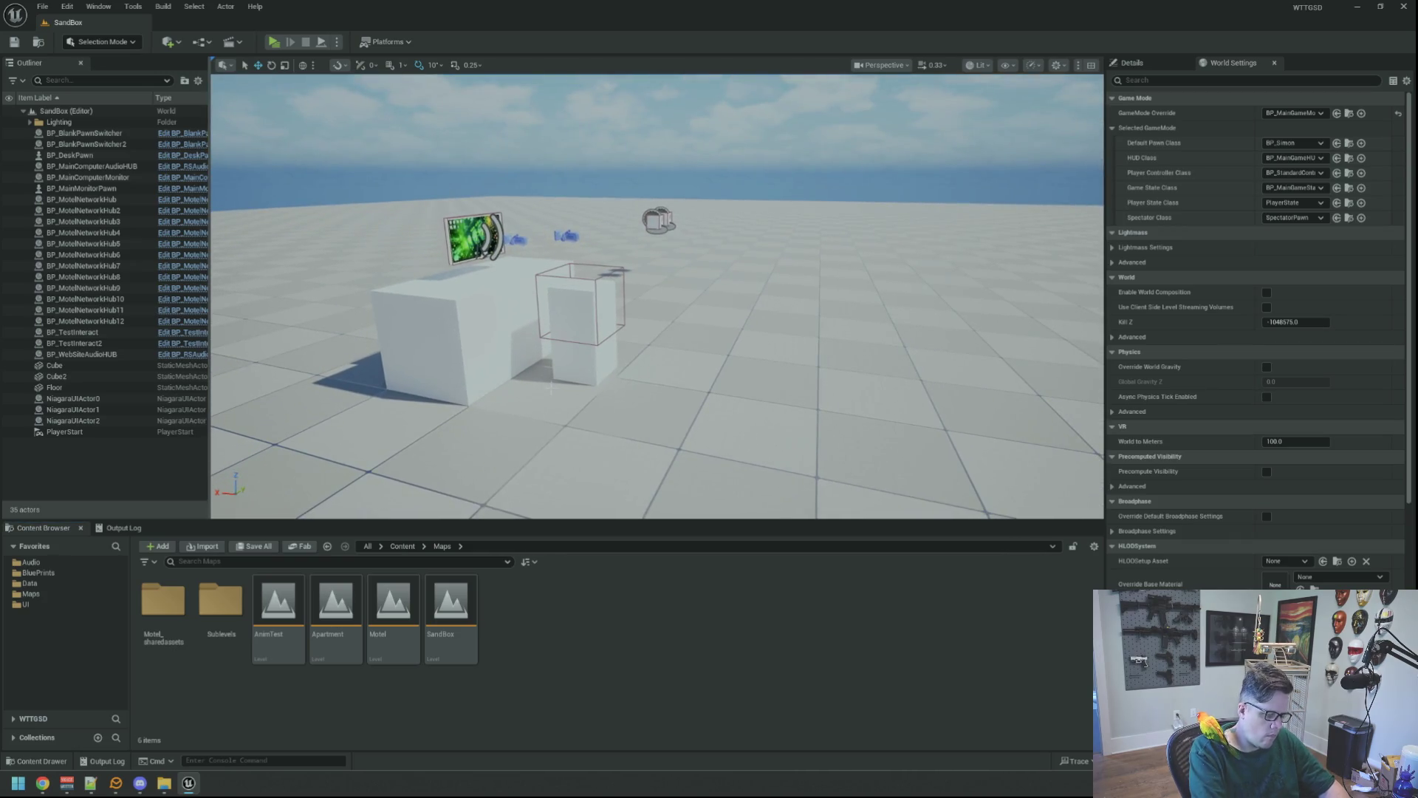
- Open the BP_Simon blueprint through the Ctrl+P Open Asset search
key("ctrl+p")
type("BP_Simon")
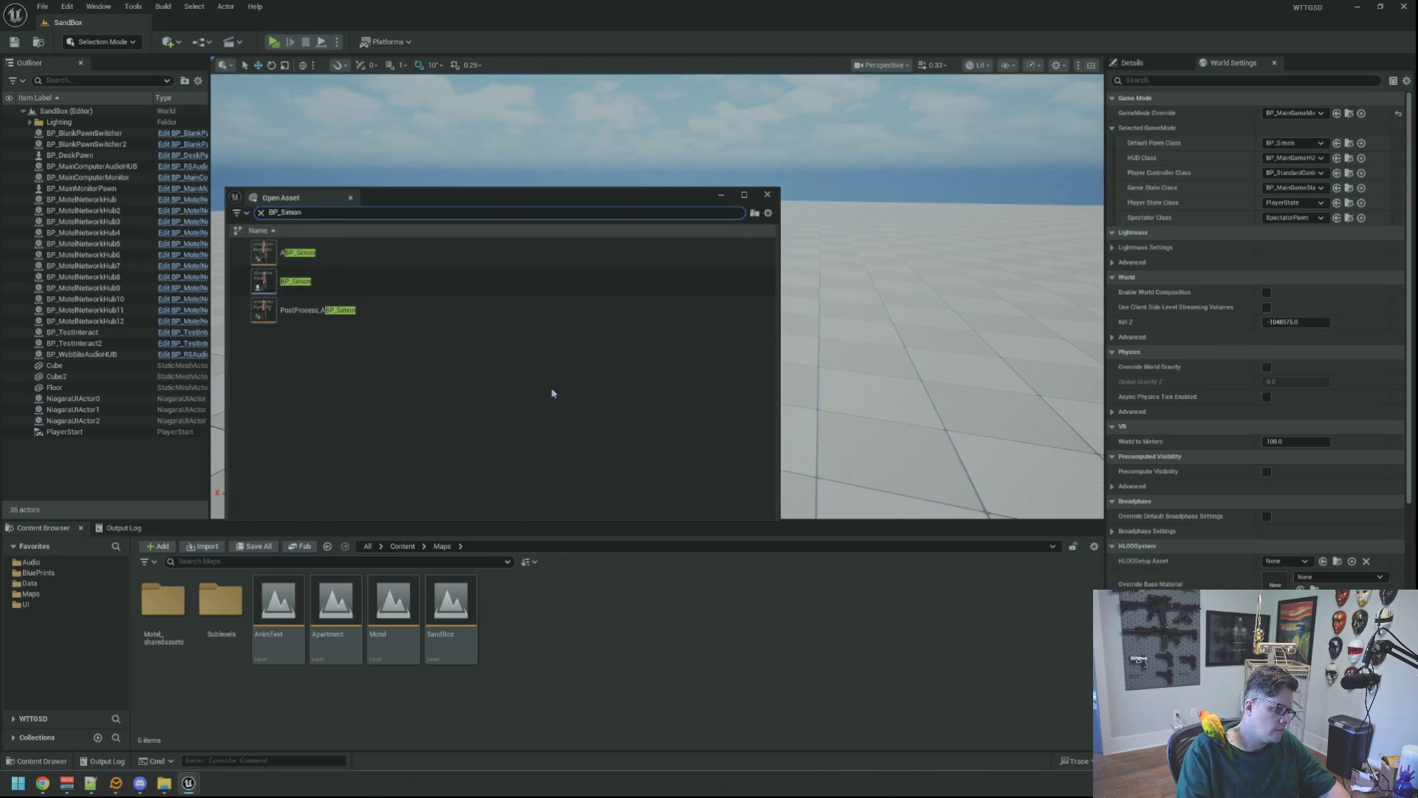
left_click(346, 287)
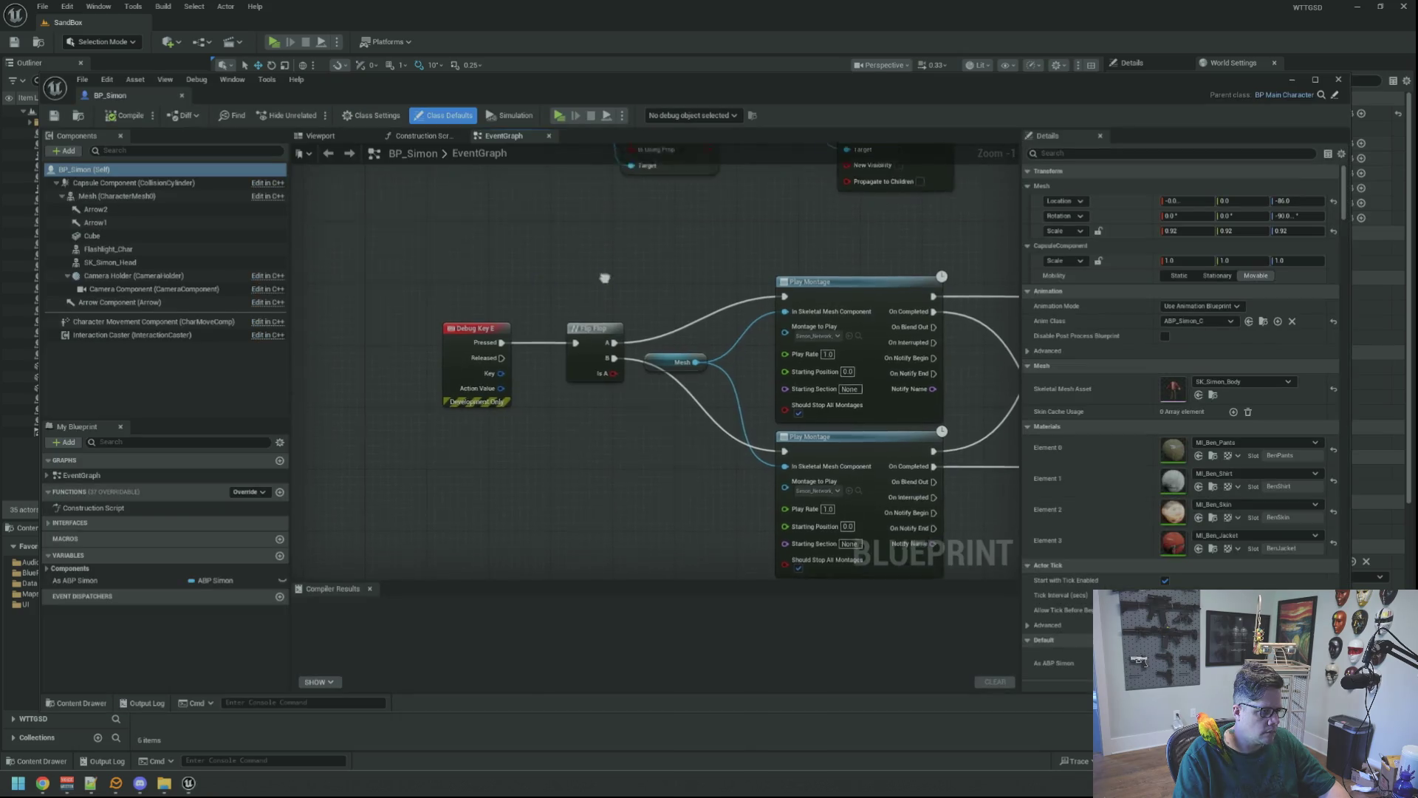
- Zoom in and out on BP_Simon's EventGraph to survey its nodes
scroll(624, 292, "up", 1)
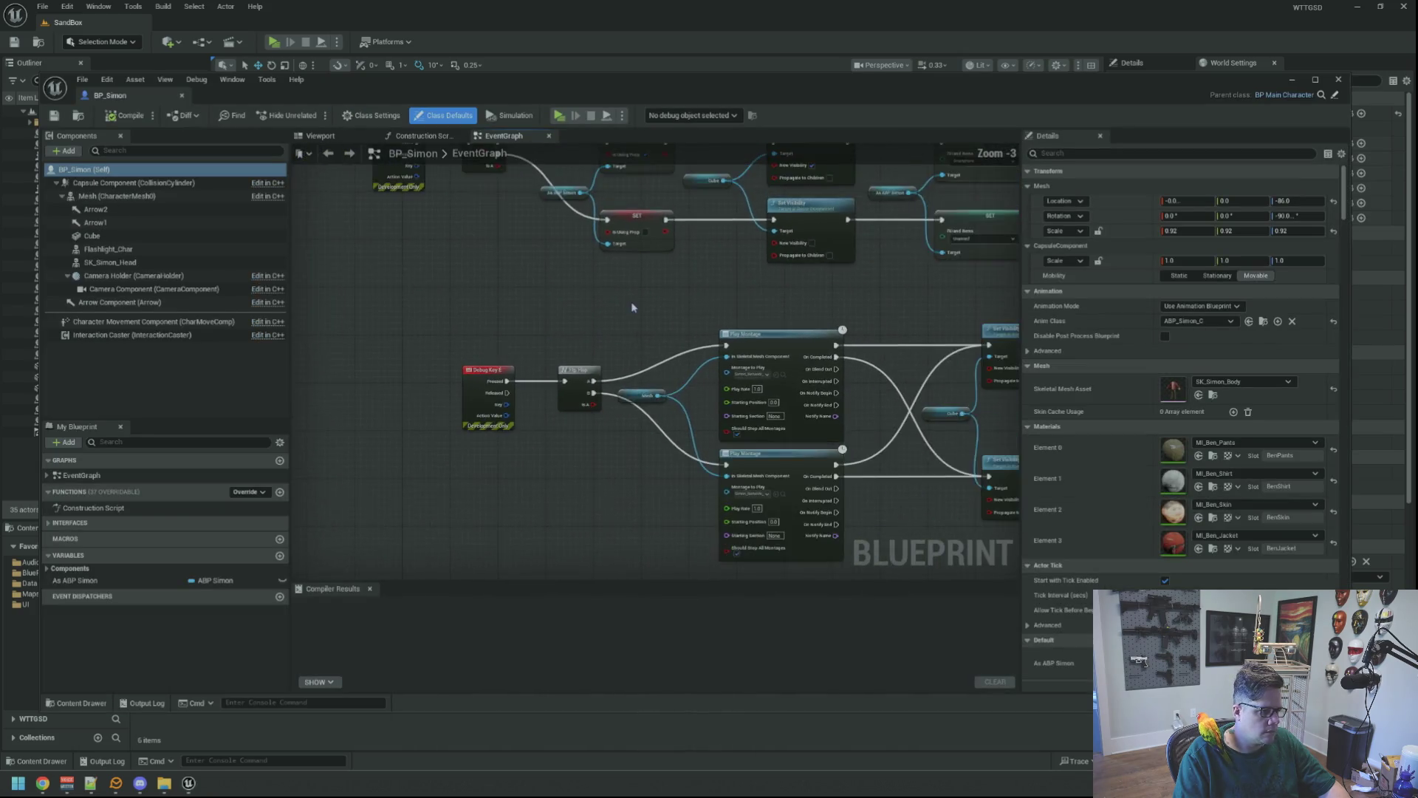
scroll(632, 308, "down", 1)
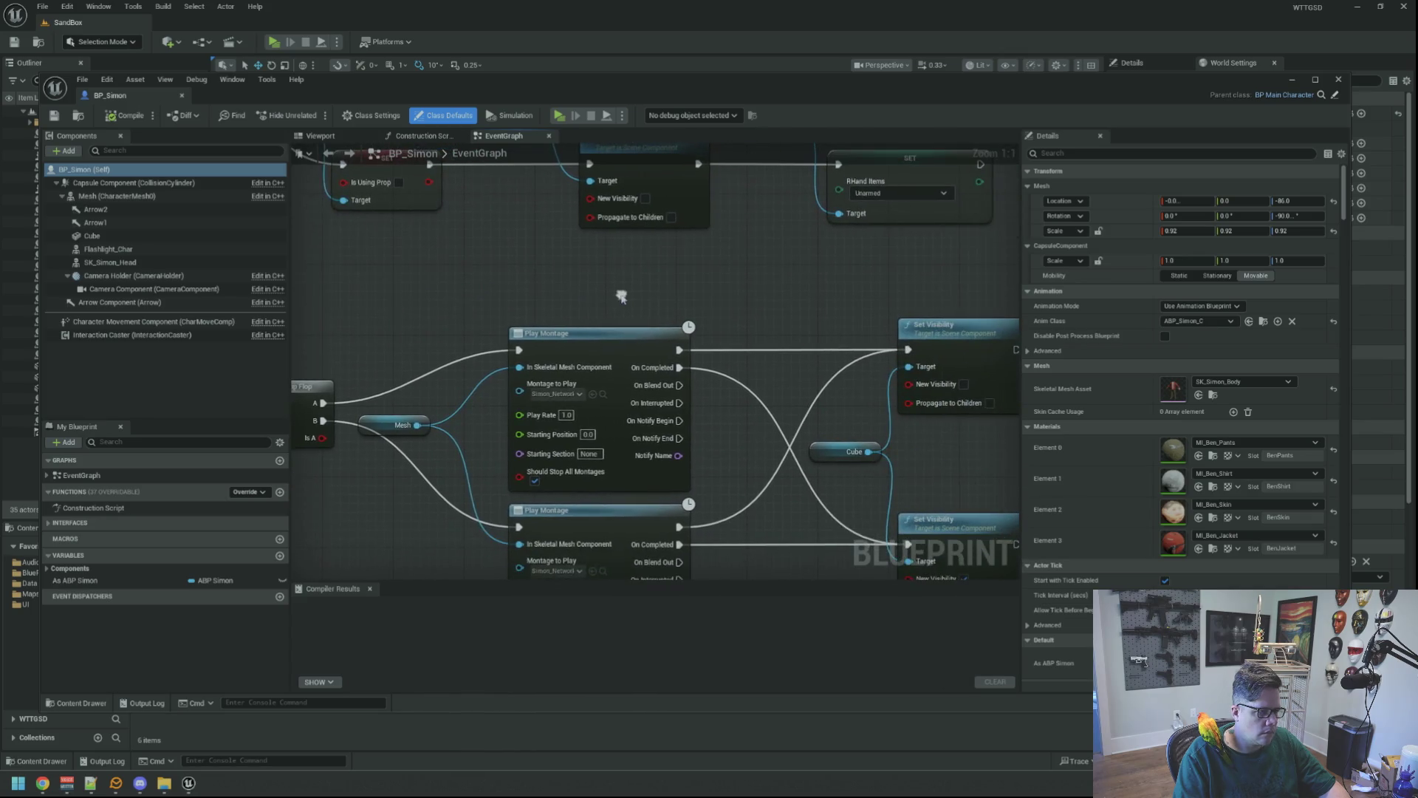
scroll(716, 304, "up", 1)
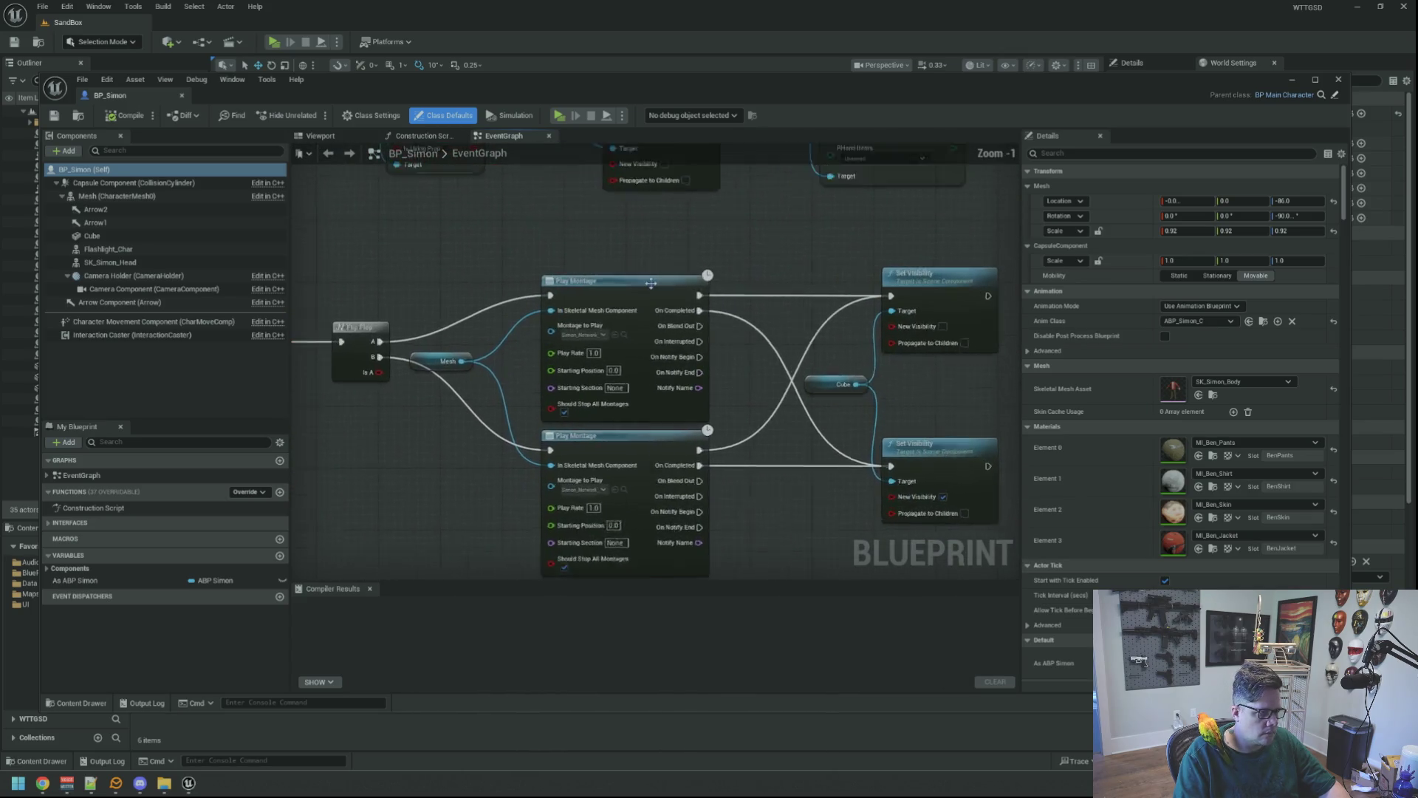
scroll(650, 384, "up", 1)
scroll(702, 436, "down", 1)
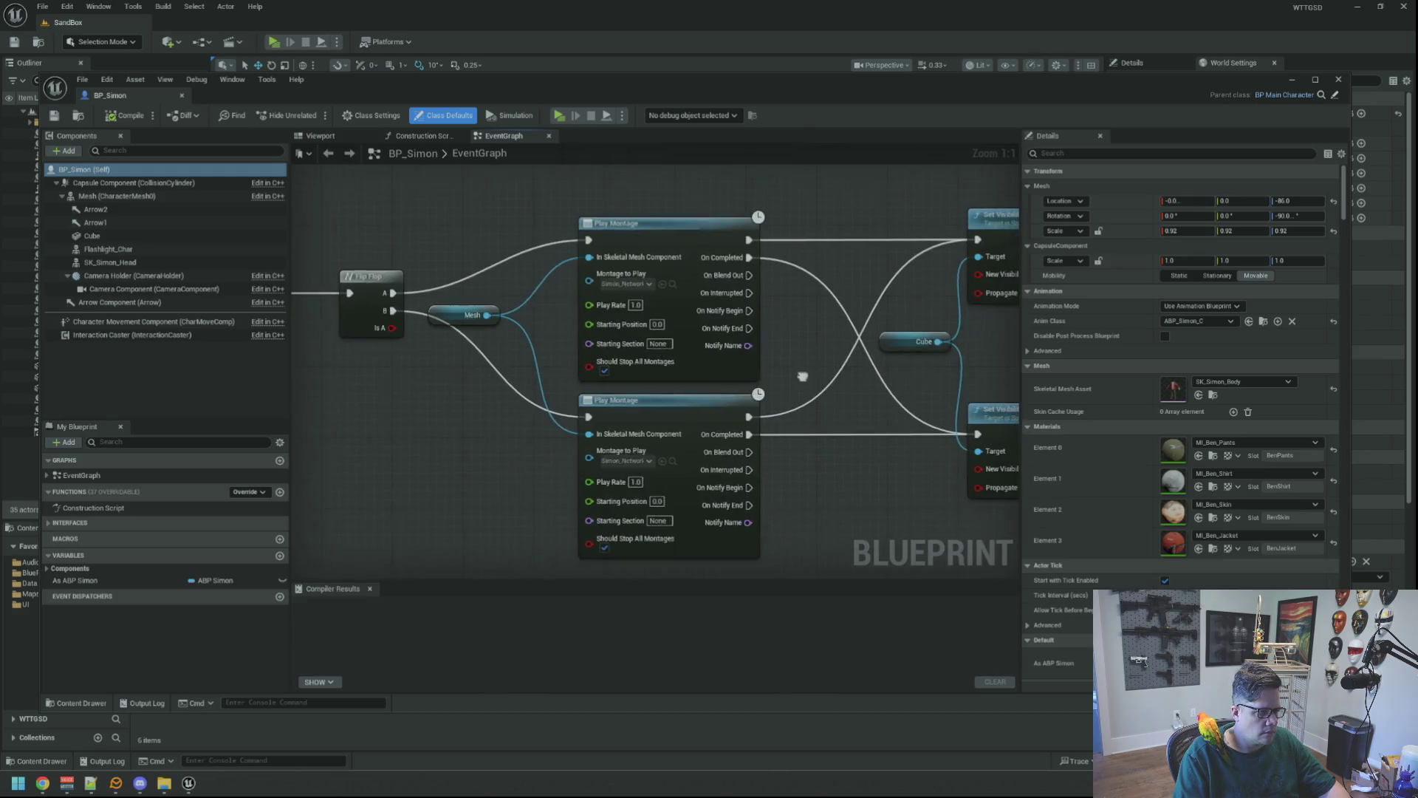
scroll(741, 467, "down", 2)
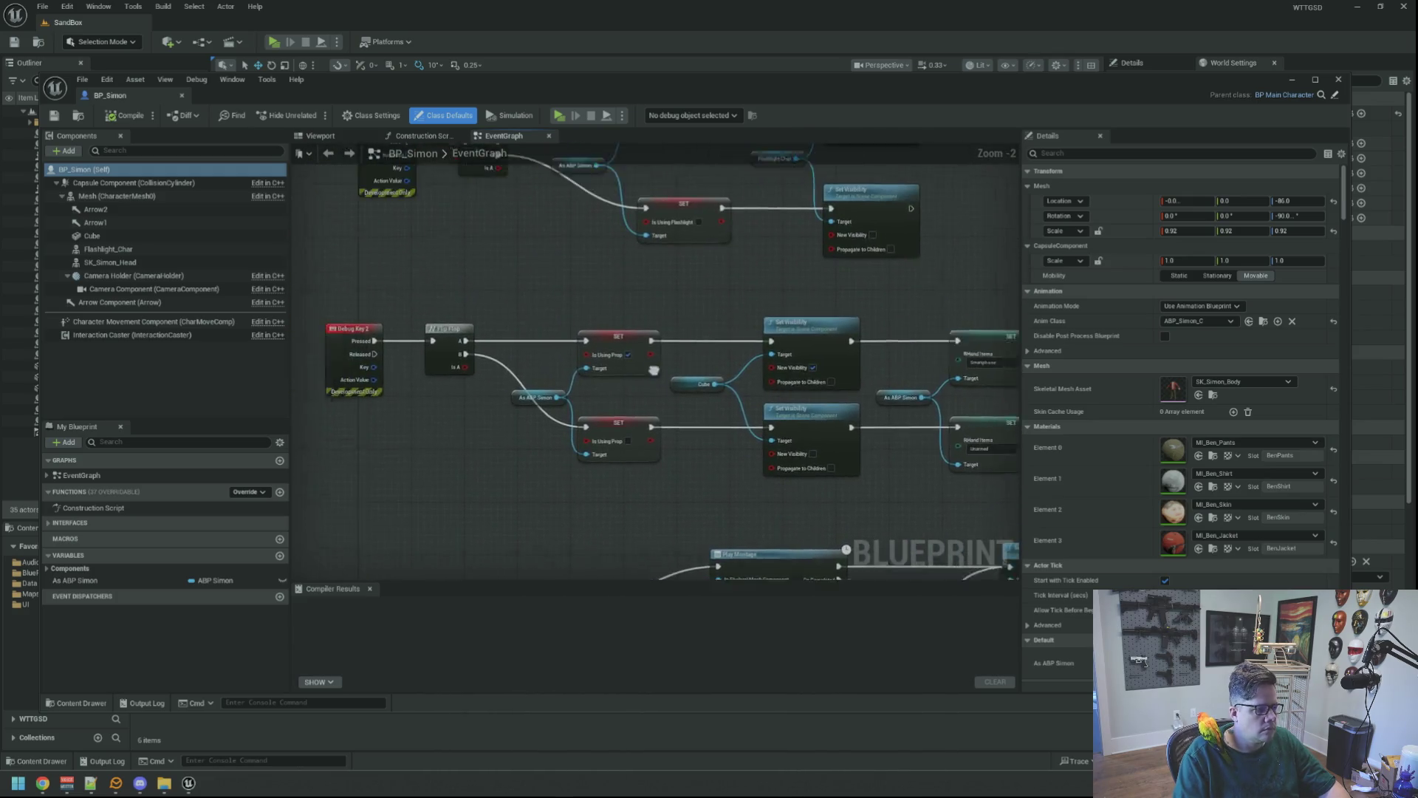
scroll(643, 340, "up", 1)
scroll(641, 360, "up", 1)
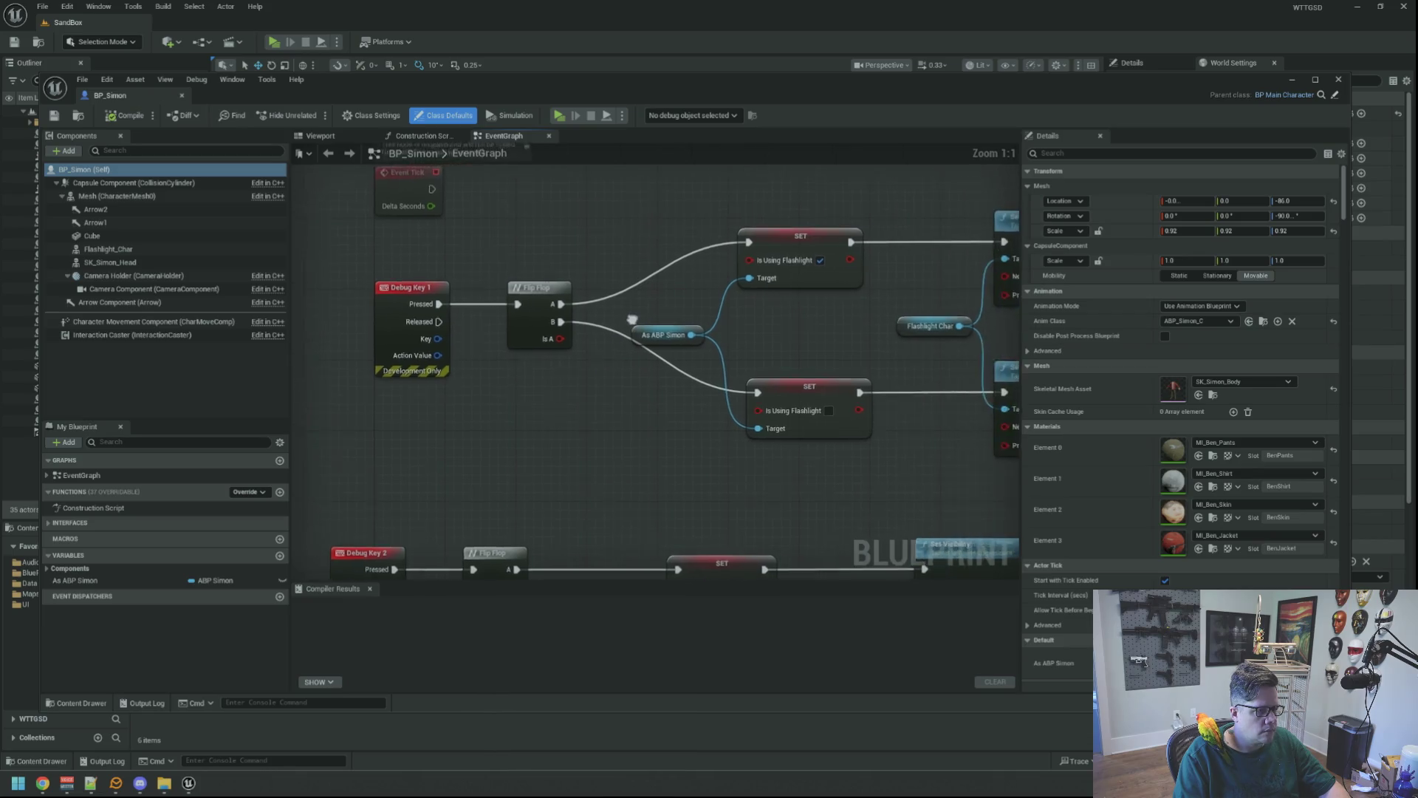
- Pan to the Set Visibility, Flip Flop and SET nodes, then close BP_Simon and show the Output Log
mouse_move(608, 333)
left_mouse_down()
mouse_move(431, 342)
mouse_move(653, 351)
mouse_move(501, 360)
left_mouse_up()
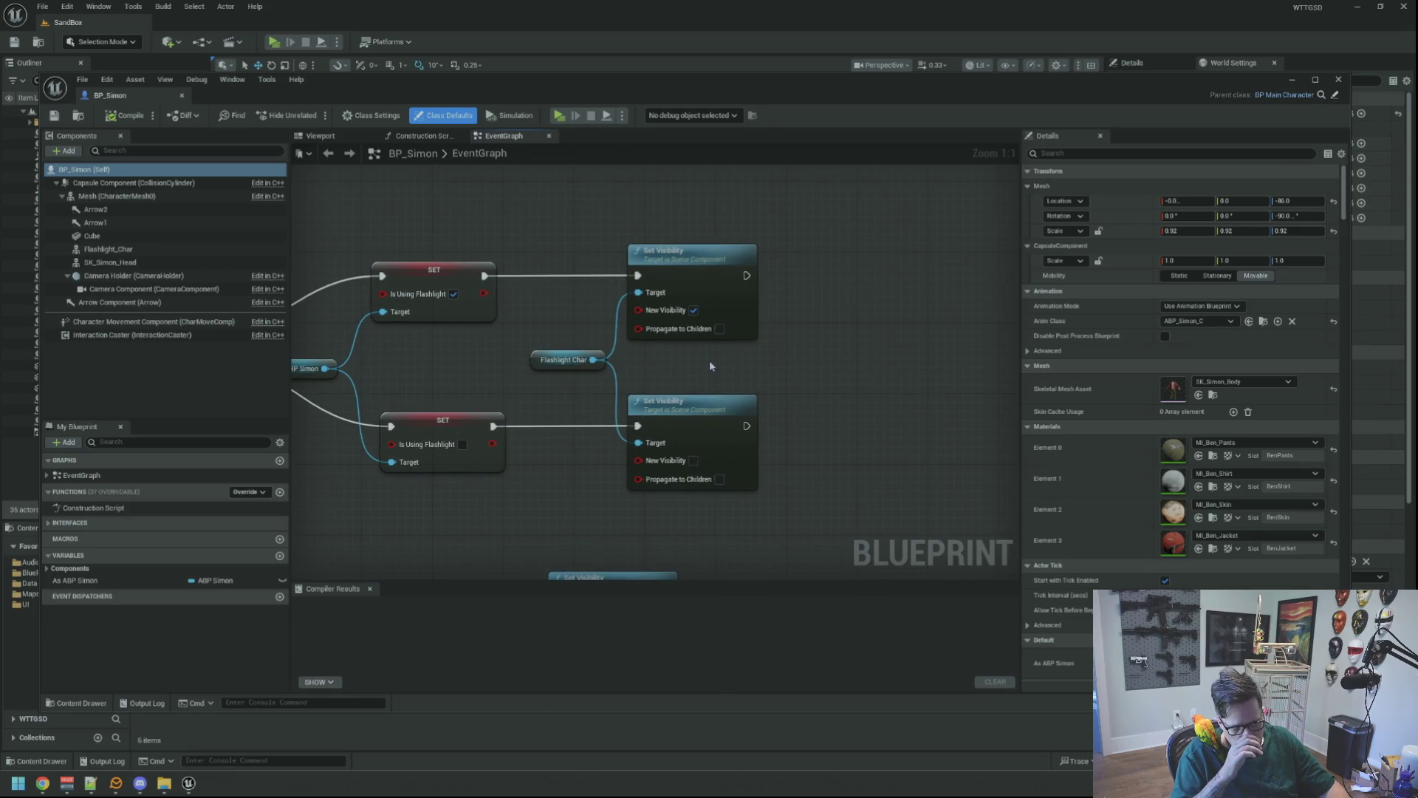
left_click_drag(718, 353, 683, 340)
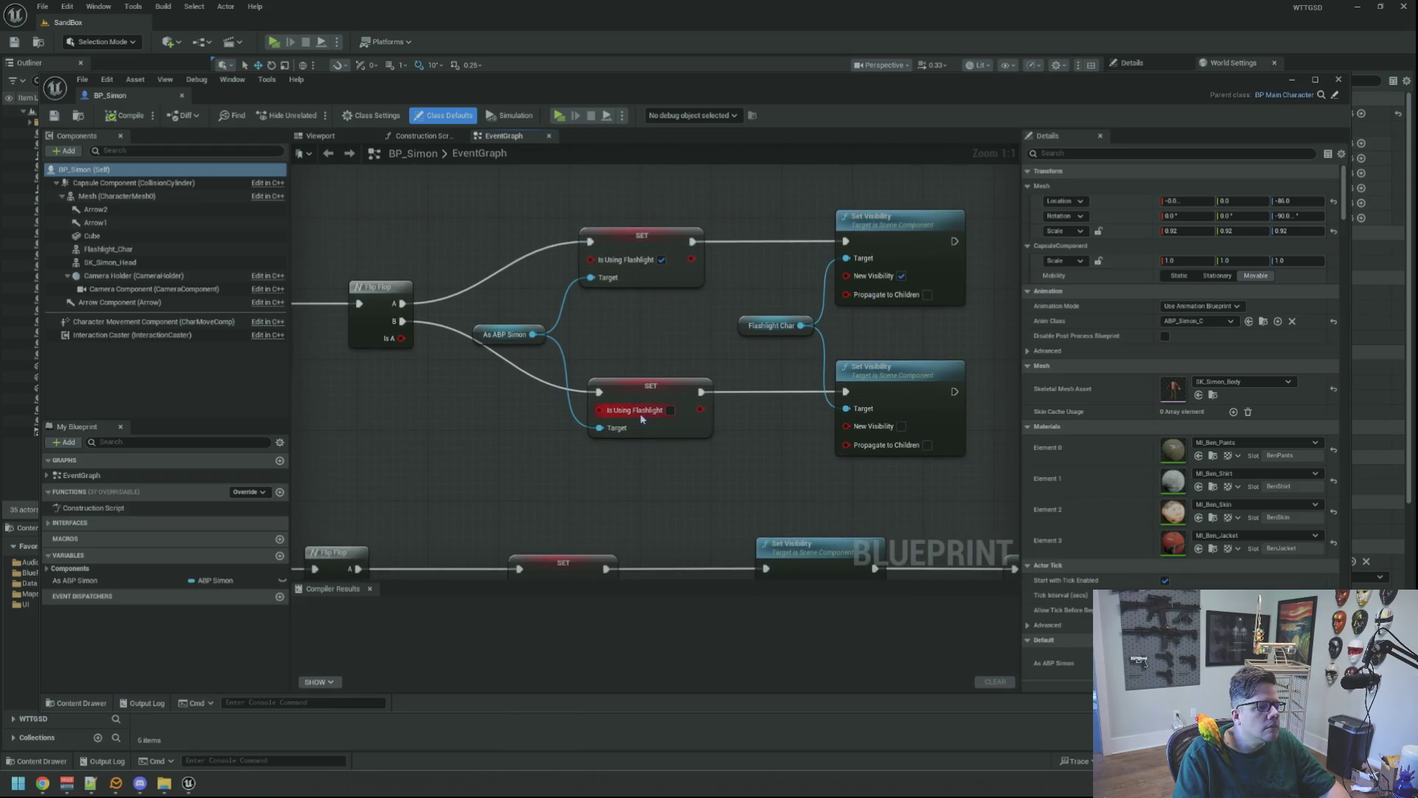
left_click_drag(700, 414, 597, 414)
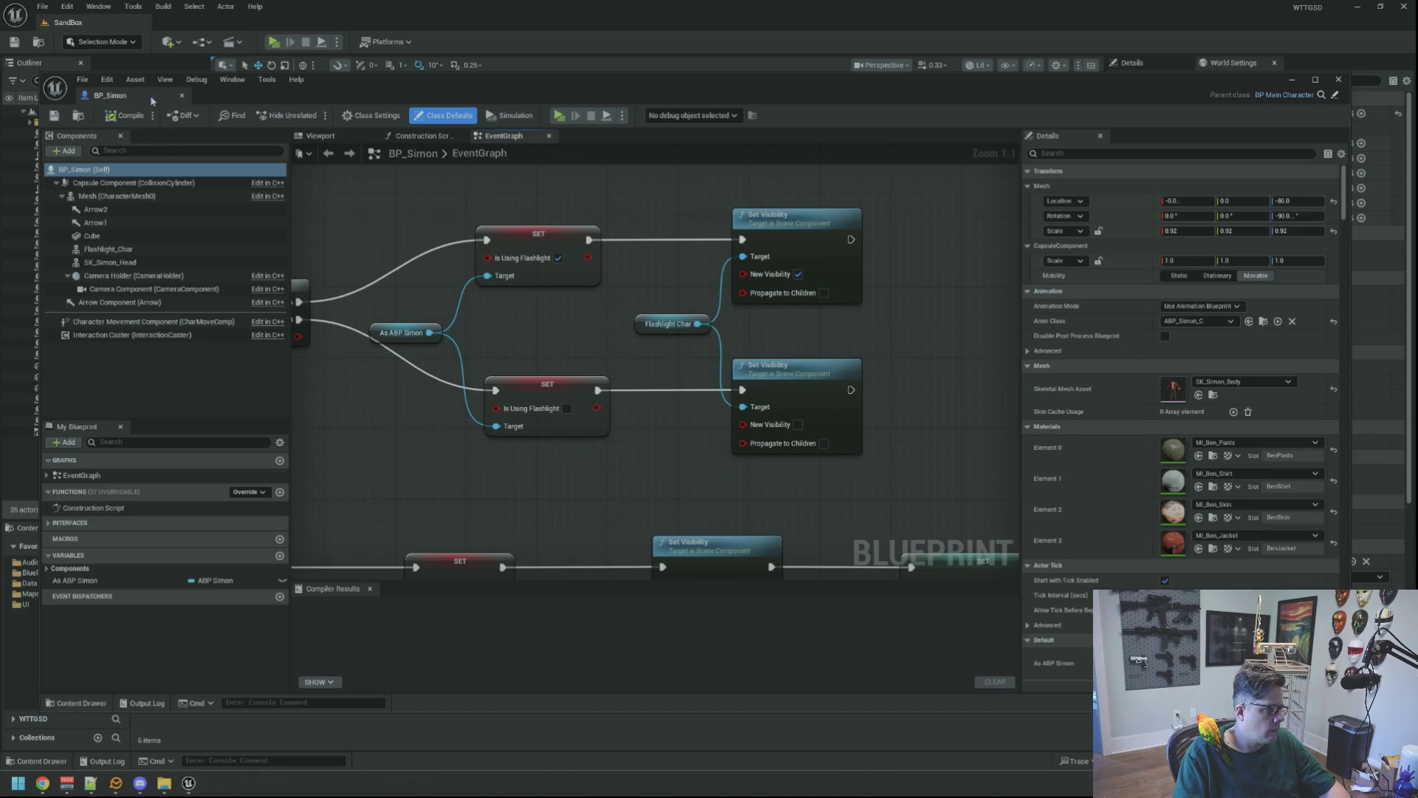
left_click(181, 95)
left_click(138, 529)
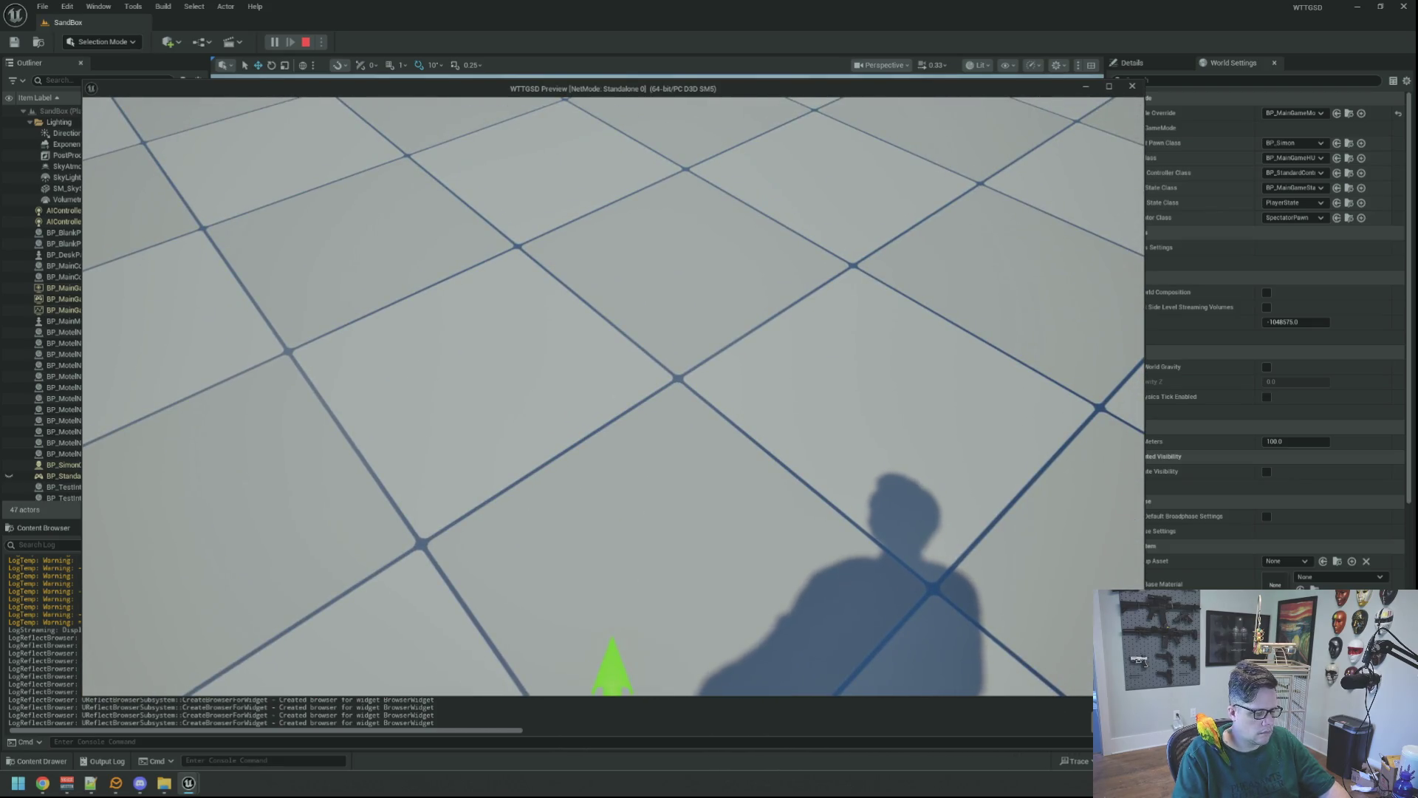
- Stop the preview, open the AnimTest map from the Maps folder, and start playing
key("Escape")
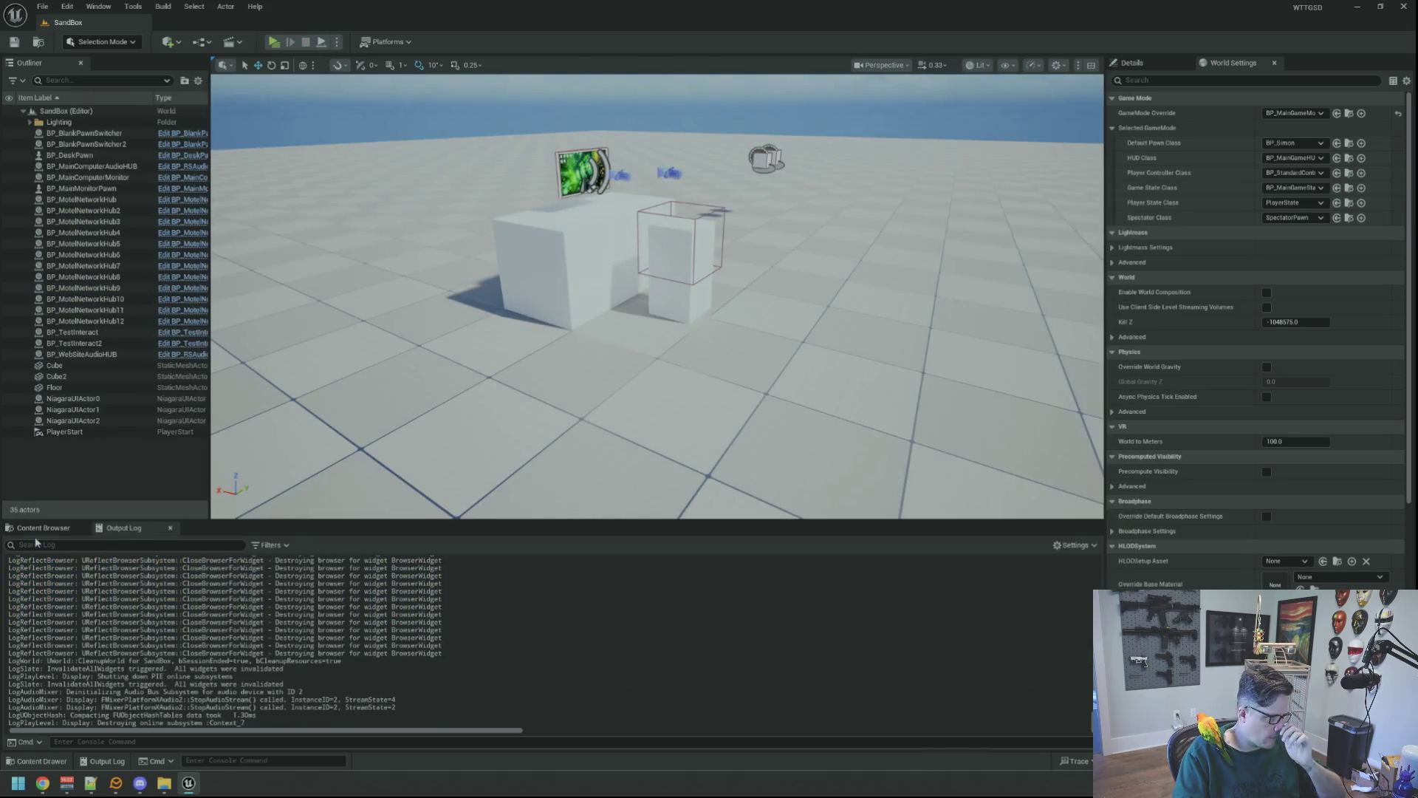
left_click(42, 528)
left_click(279, 602)
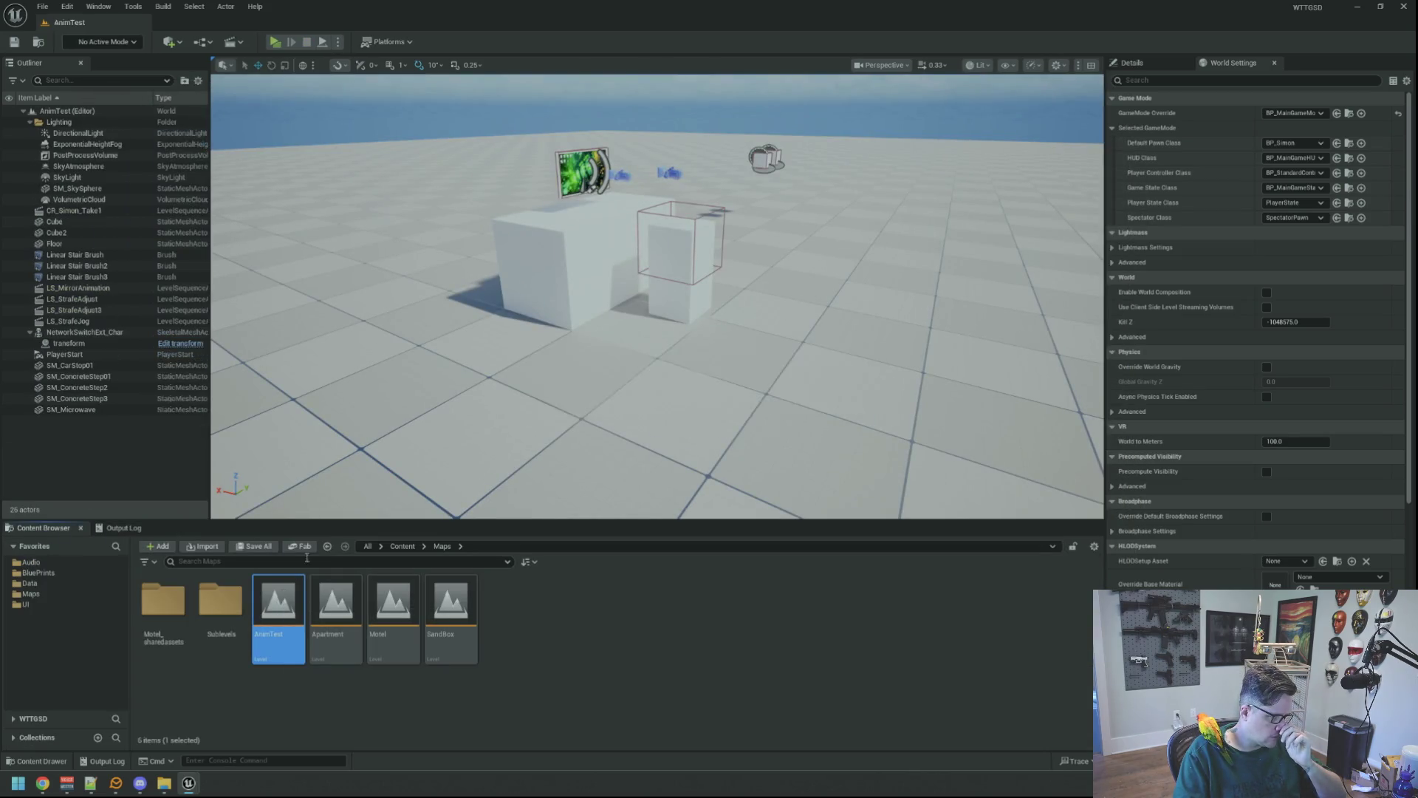
double_click(288, 599)
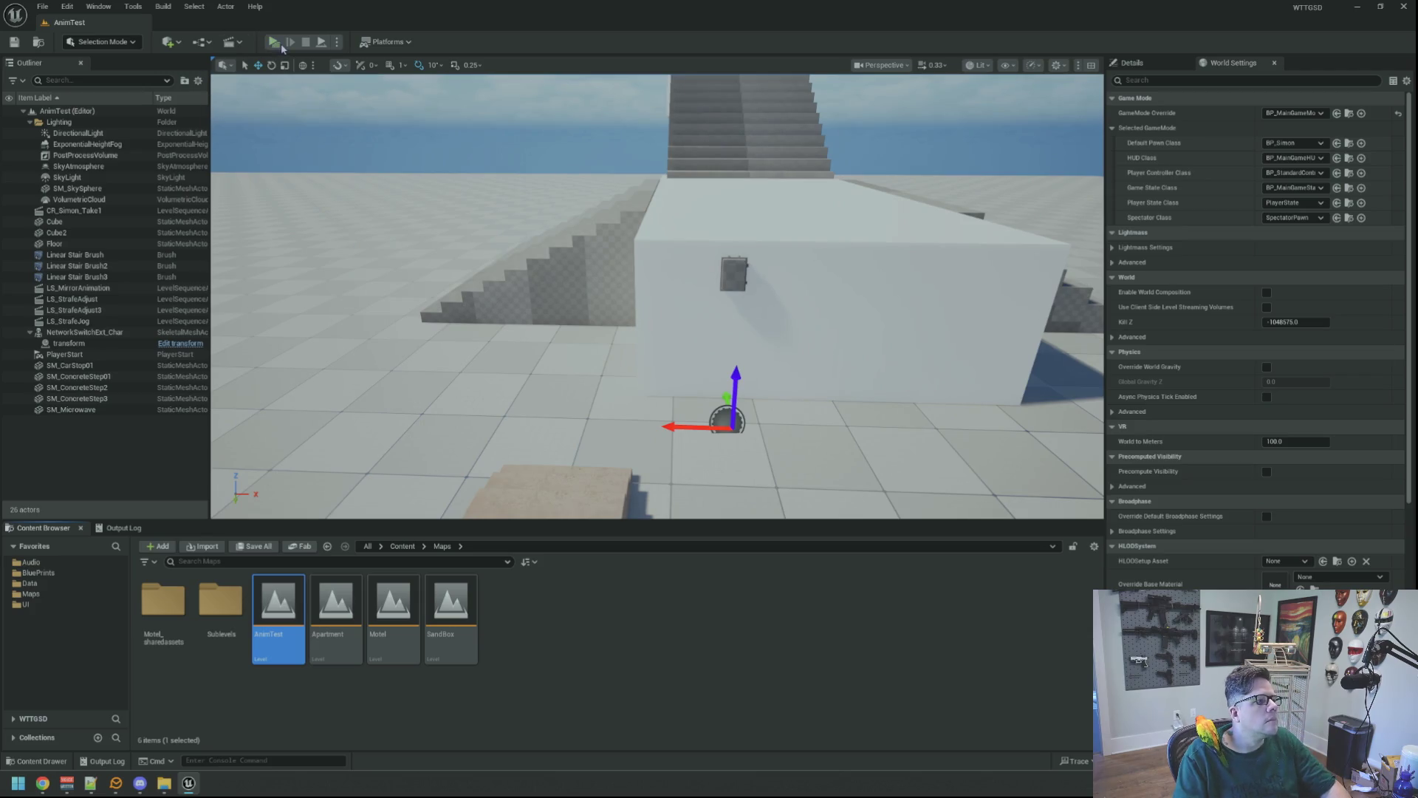
left_click(281, 42)
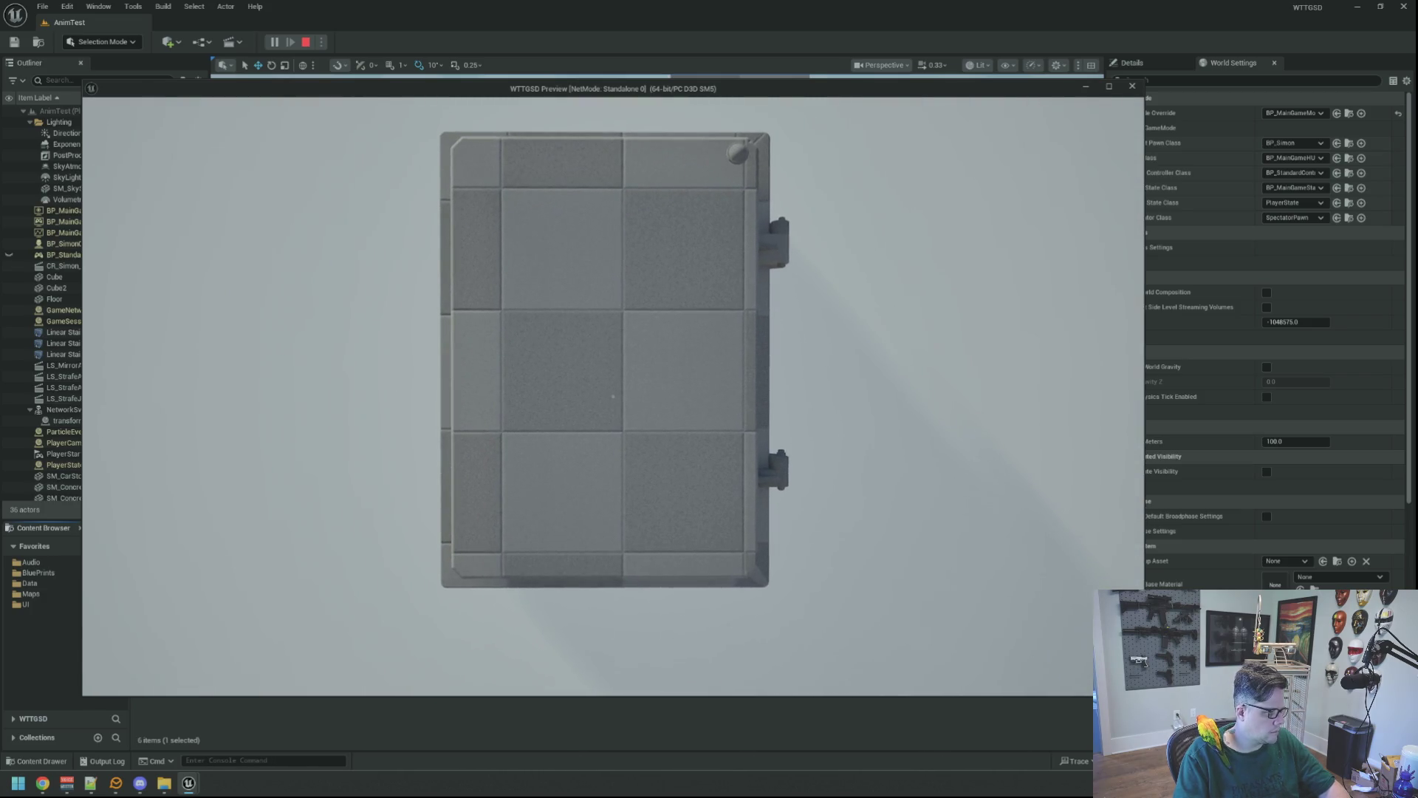
- Walk BP_Simon up to the grey door and repeatedly try interacting with it, finally using E
left_click(613, 397)
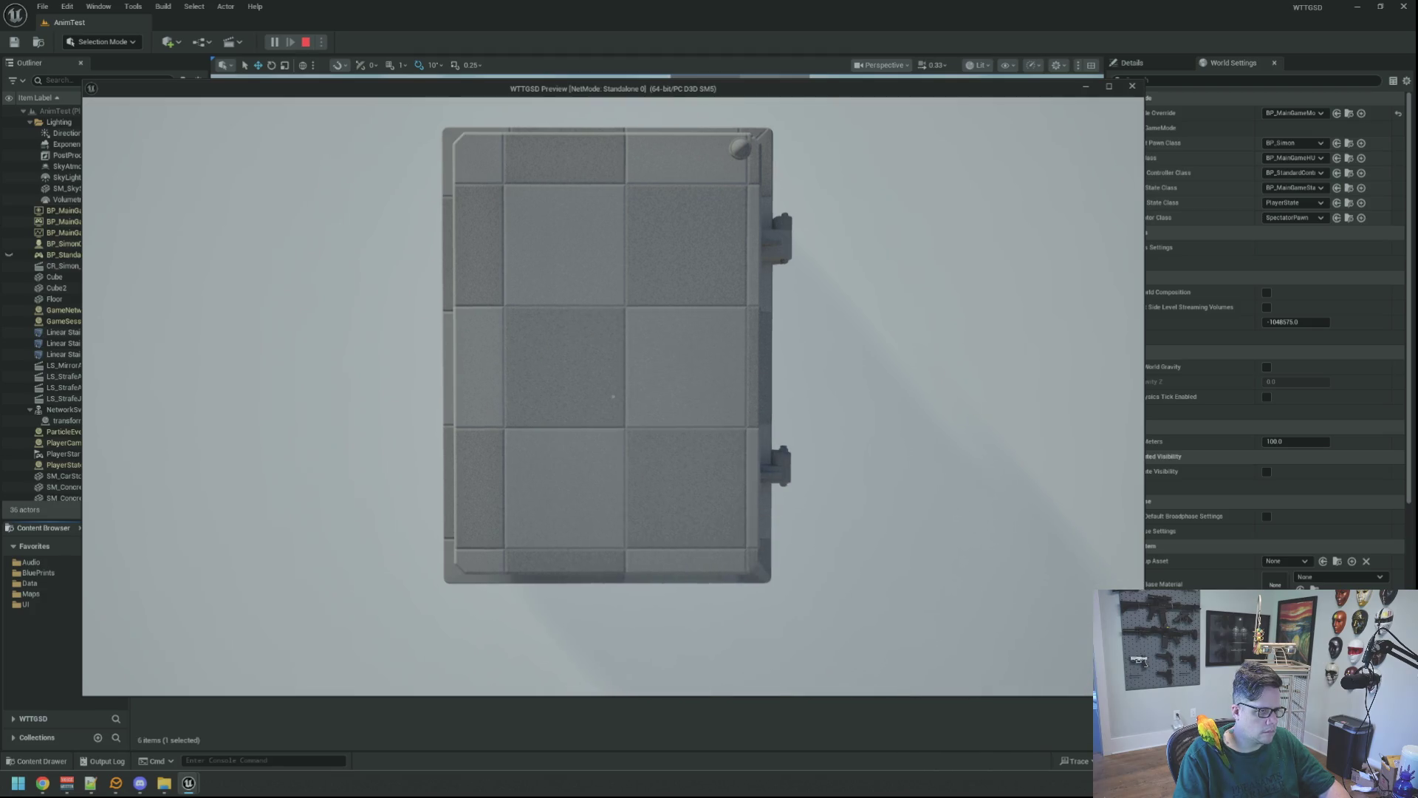
key("w")
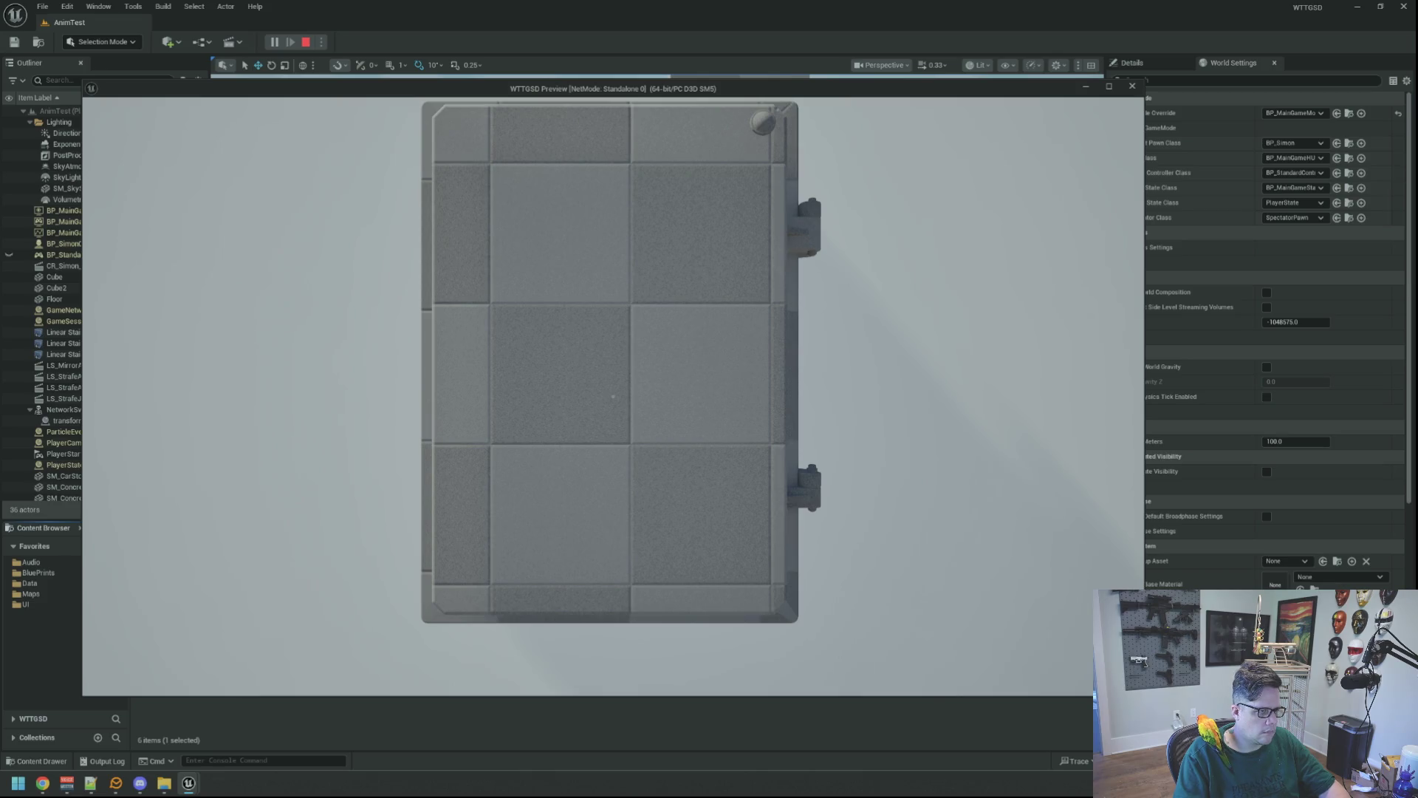
left_click(612, 396)
left_click(612, 397)
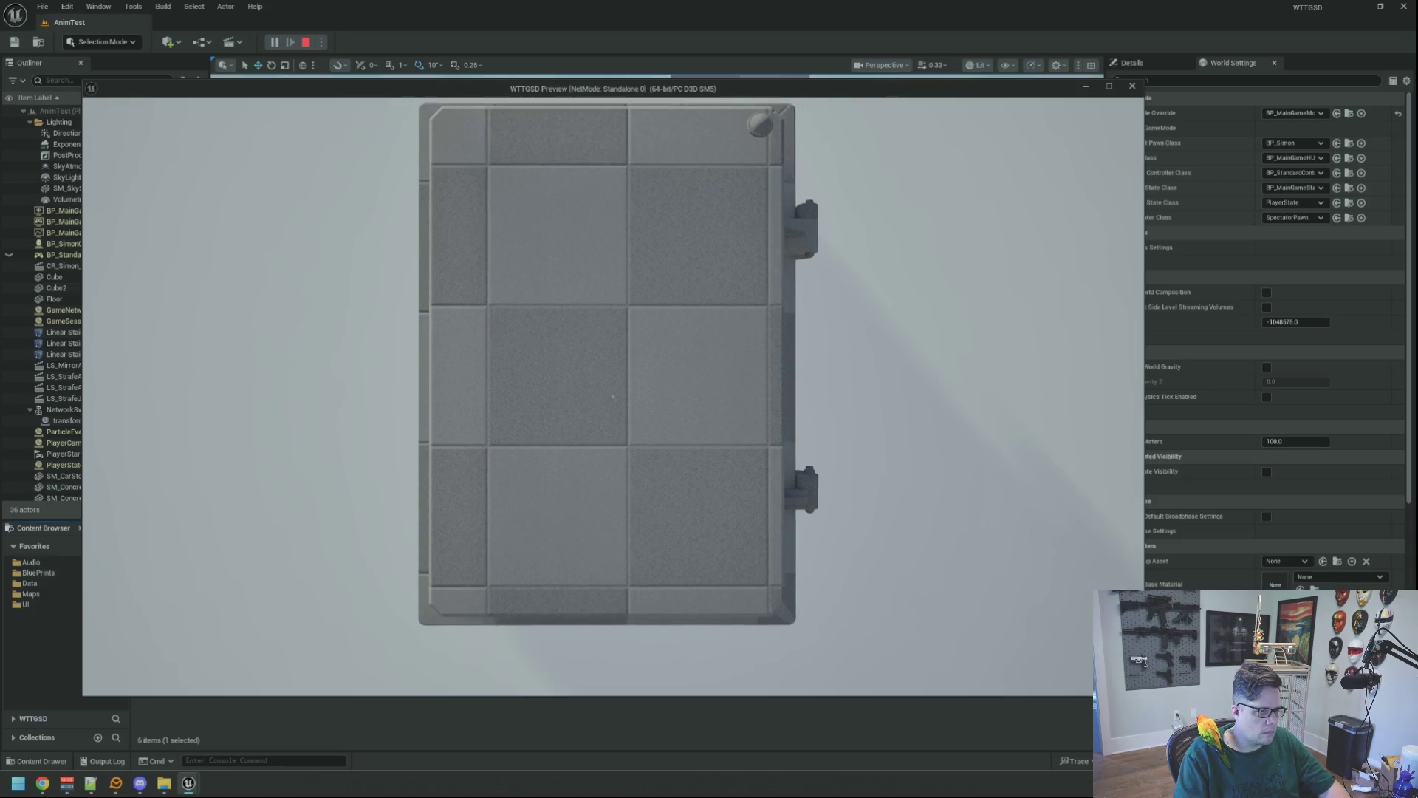
left_click(612, 396)
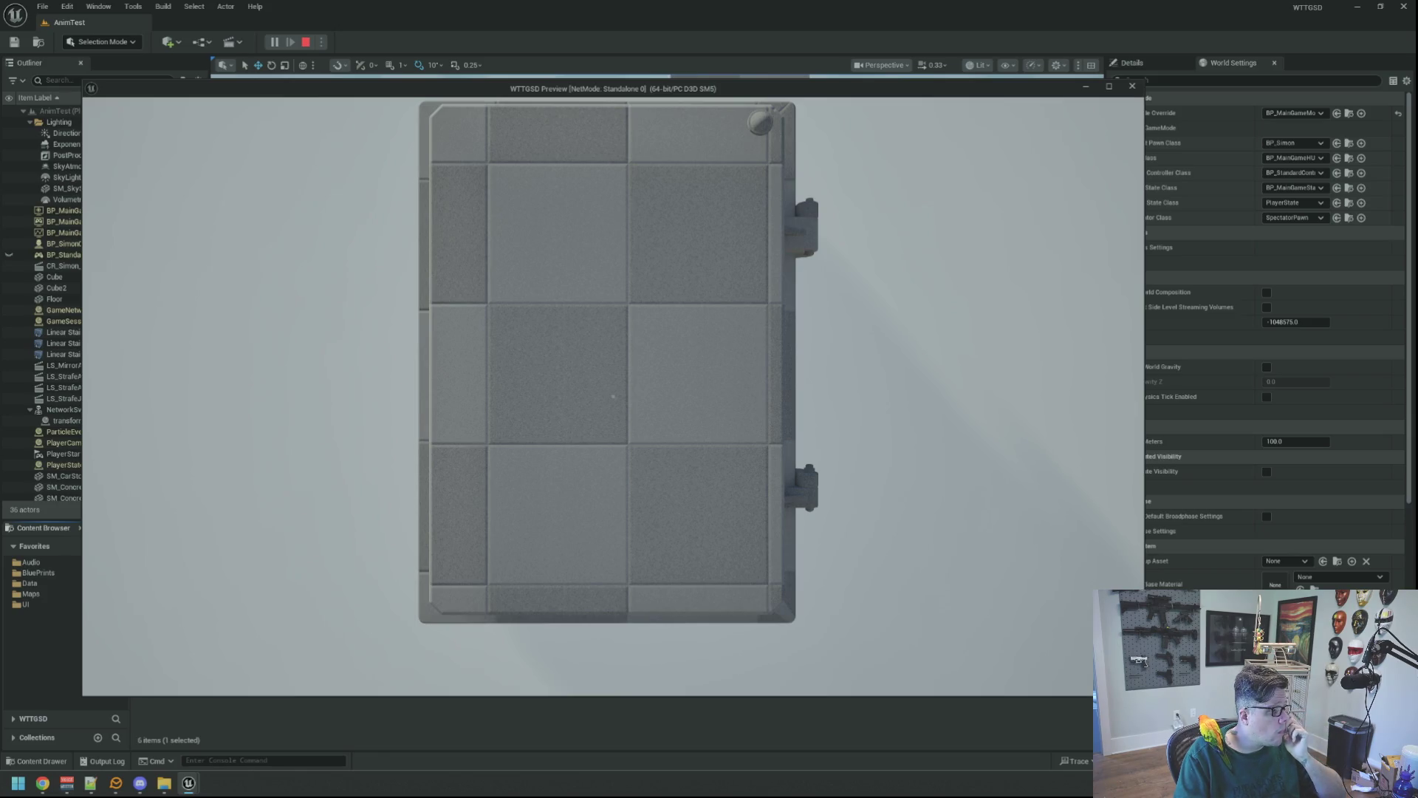
key("e")
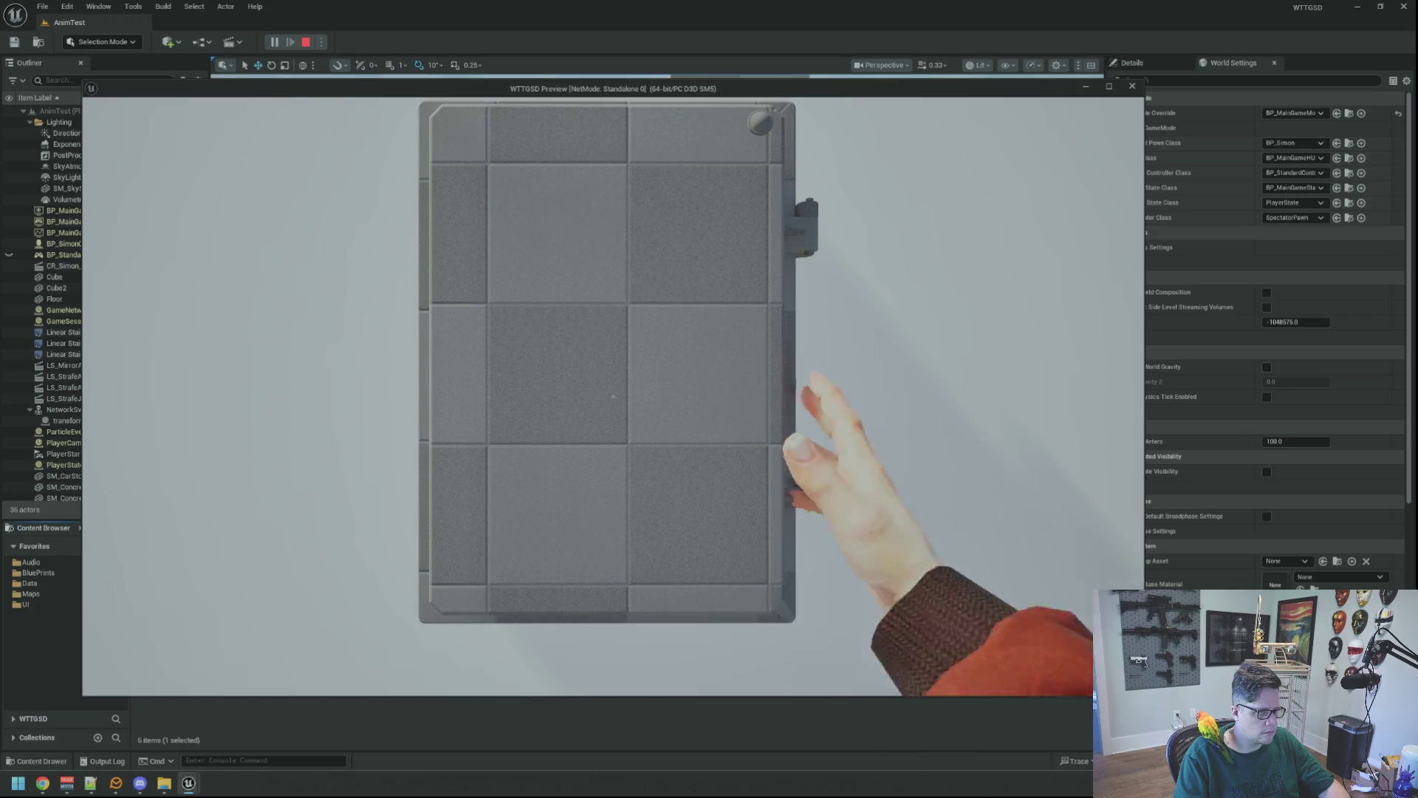
key("e")
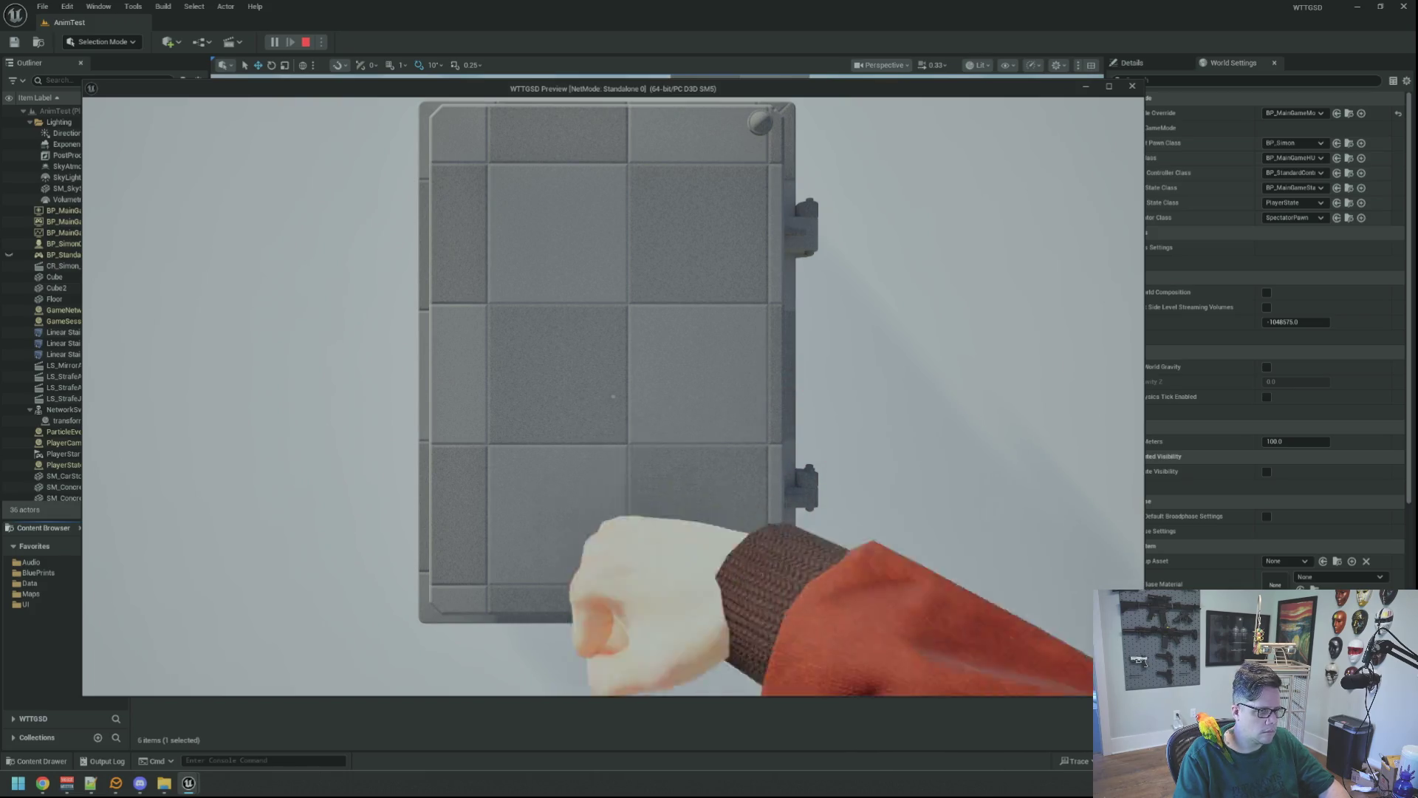
key("s")
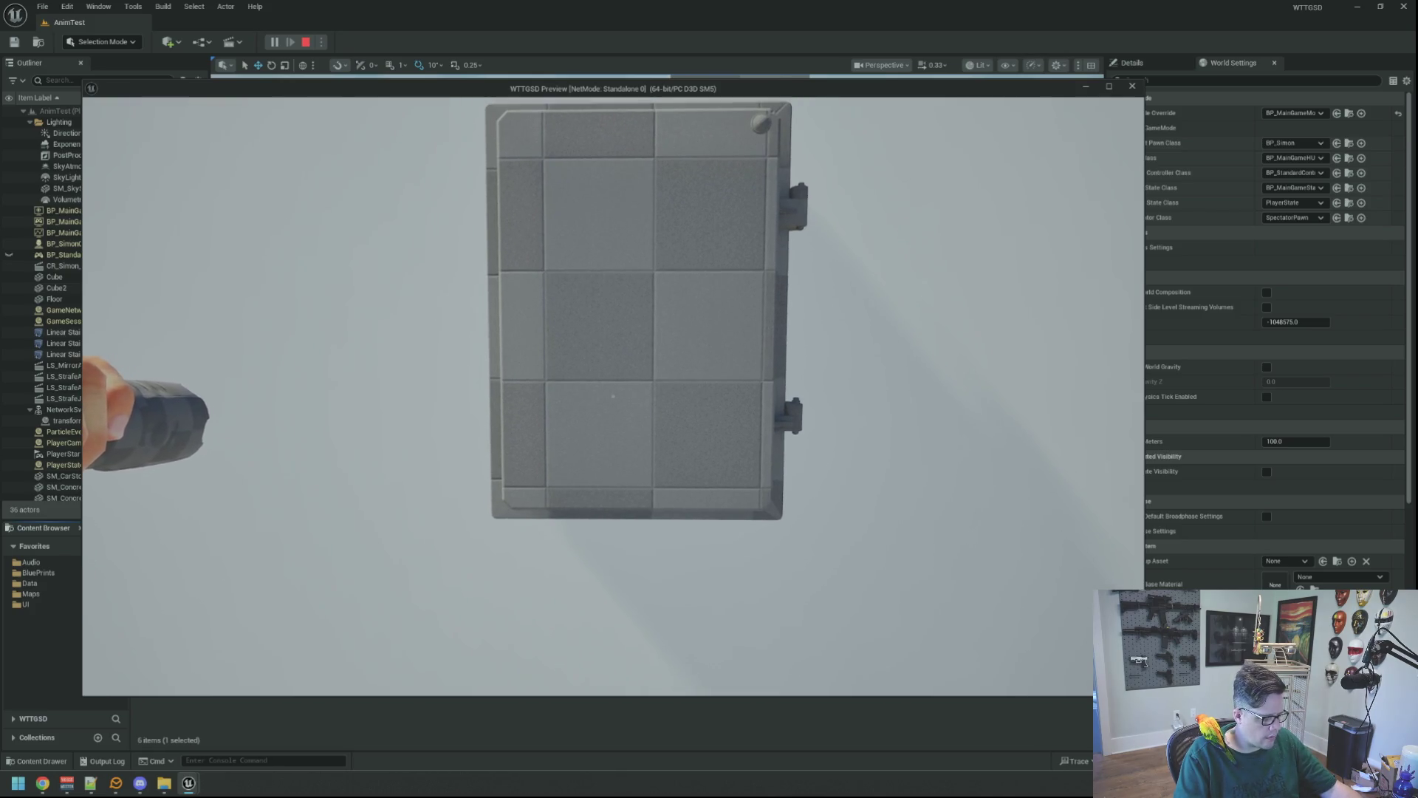
- Stop the preview and open BP_Simon's EventGraph via a Ctrl+P search for 'P_Simon'
key("Escape")
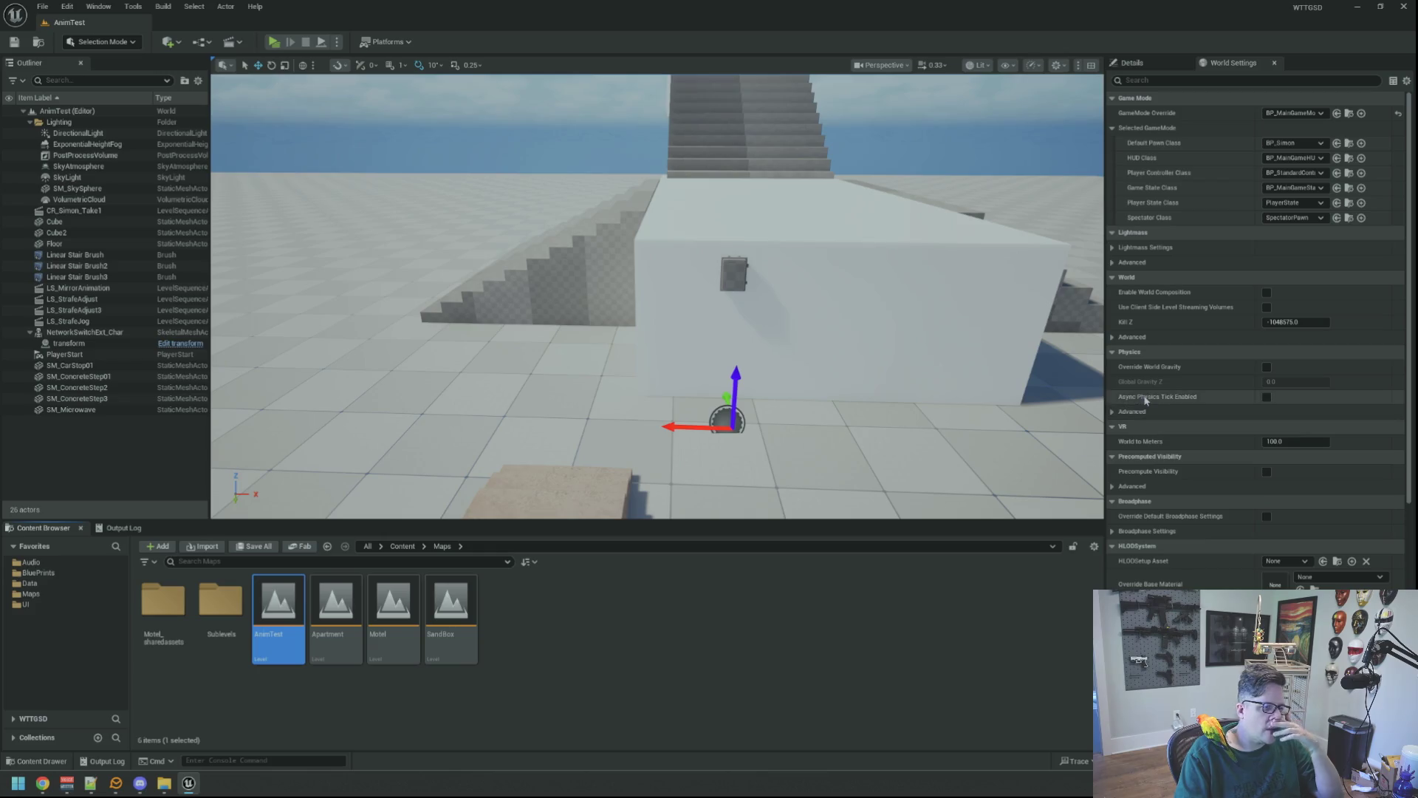
mouse_move(783, 328)
left_mouse_down()
mouse_move(805, 334)
mouse_move(805, 281)
mouse_move(805, 310)
mouse_move(535, 390)
left_mouse_up()
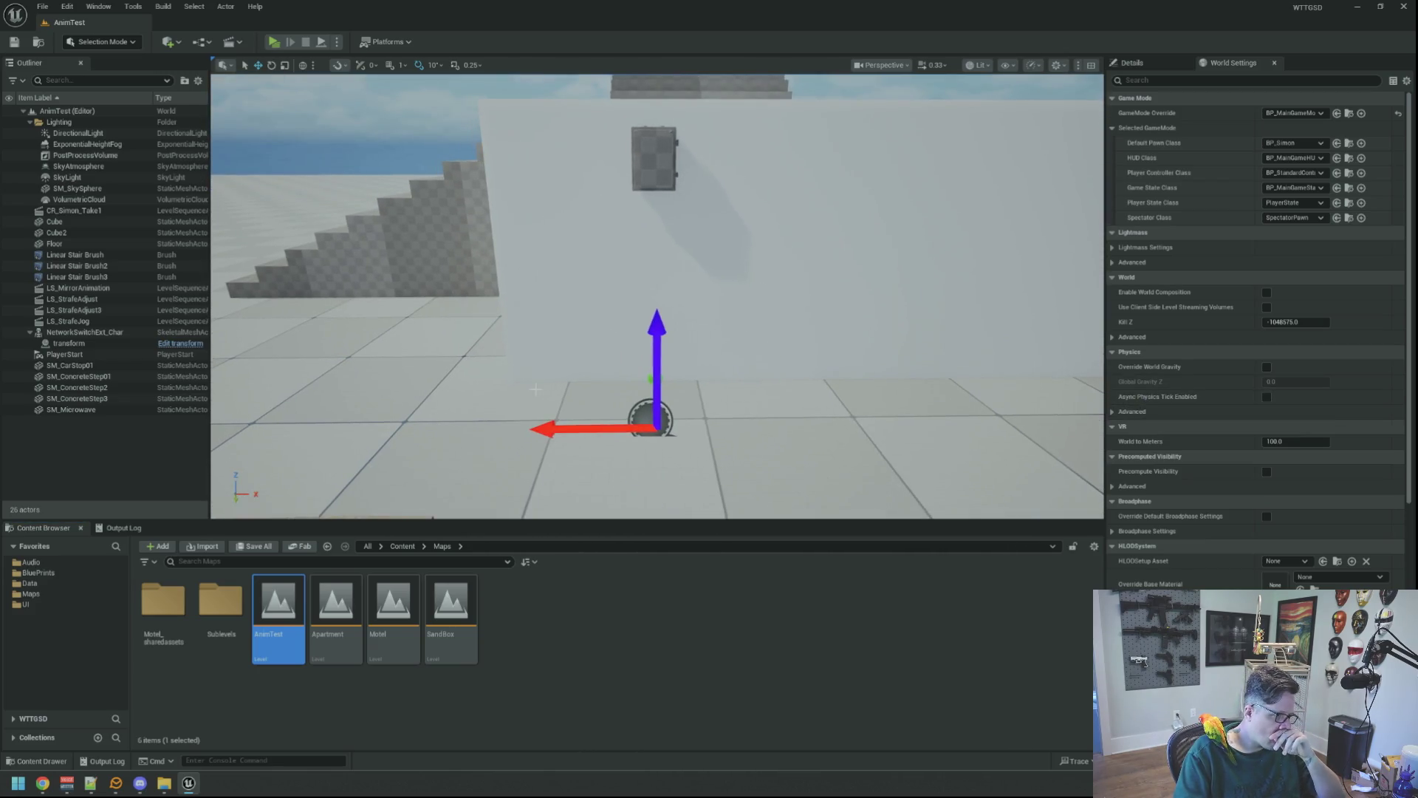
key("ctrl+p")
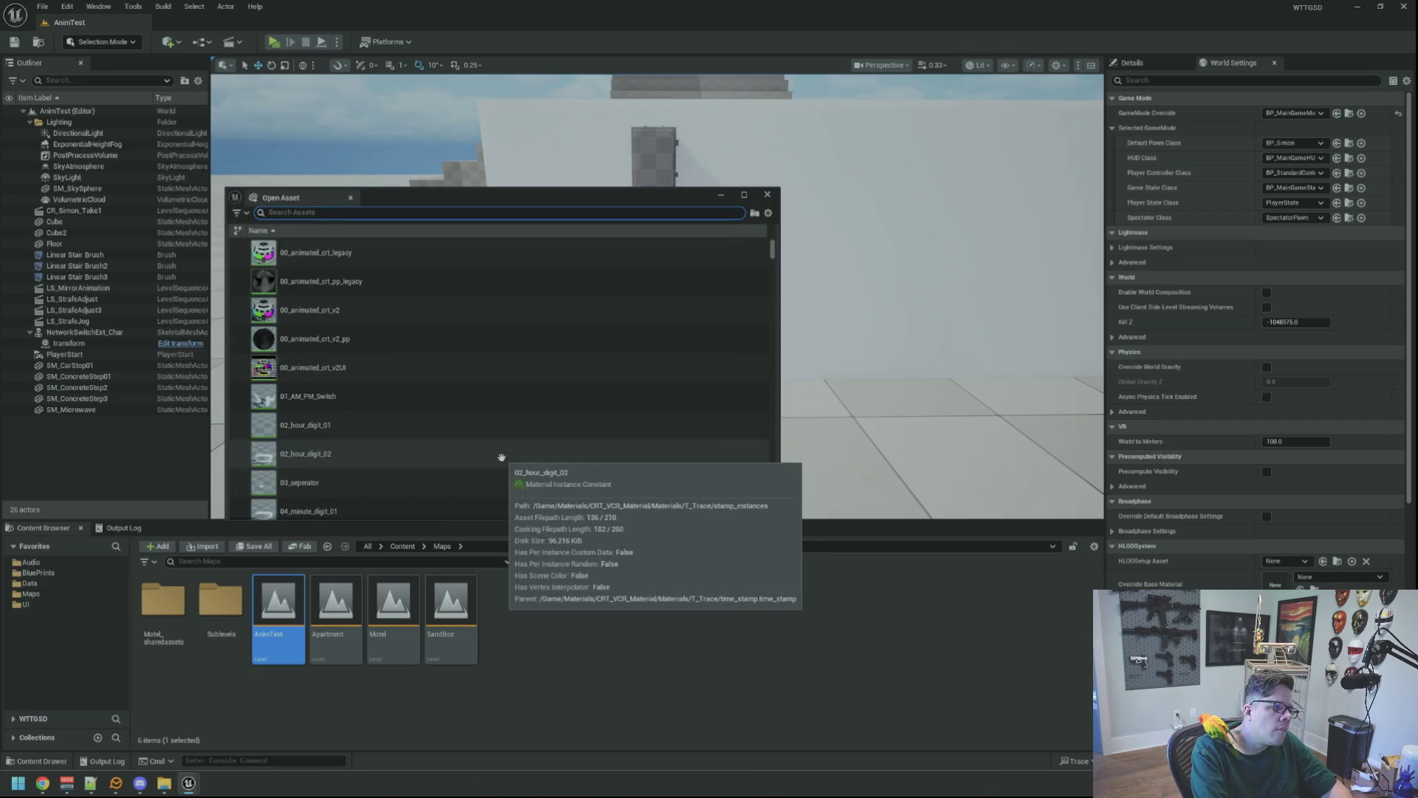
type("BO")
key("BackSpace")
type("P_")
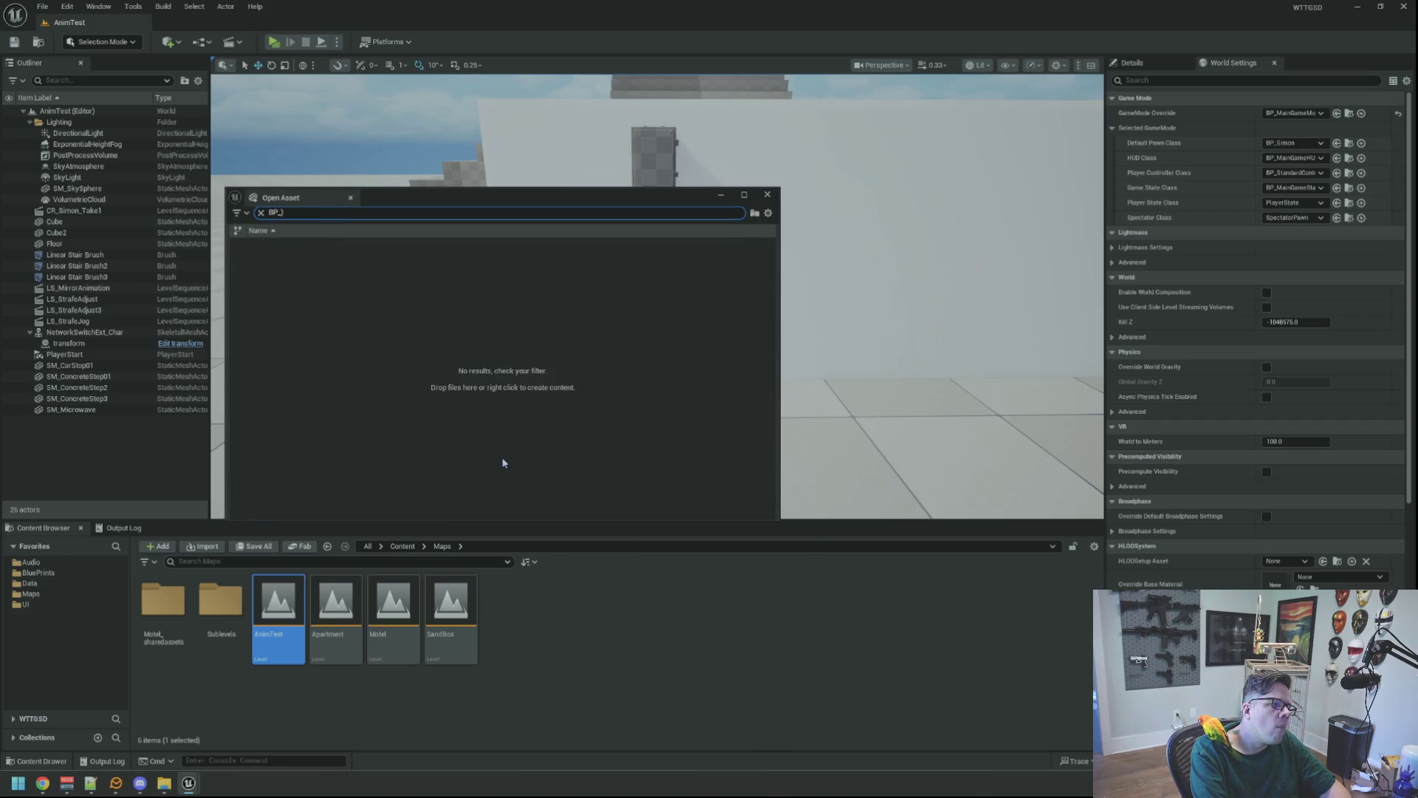
type("Simon")
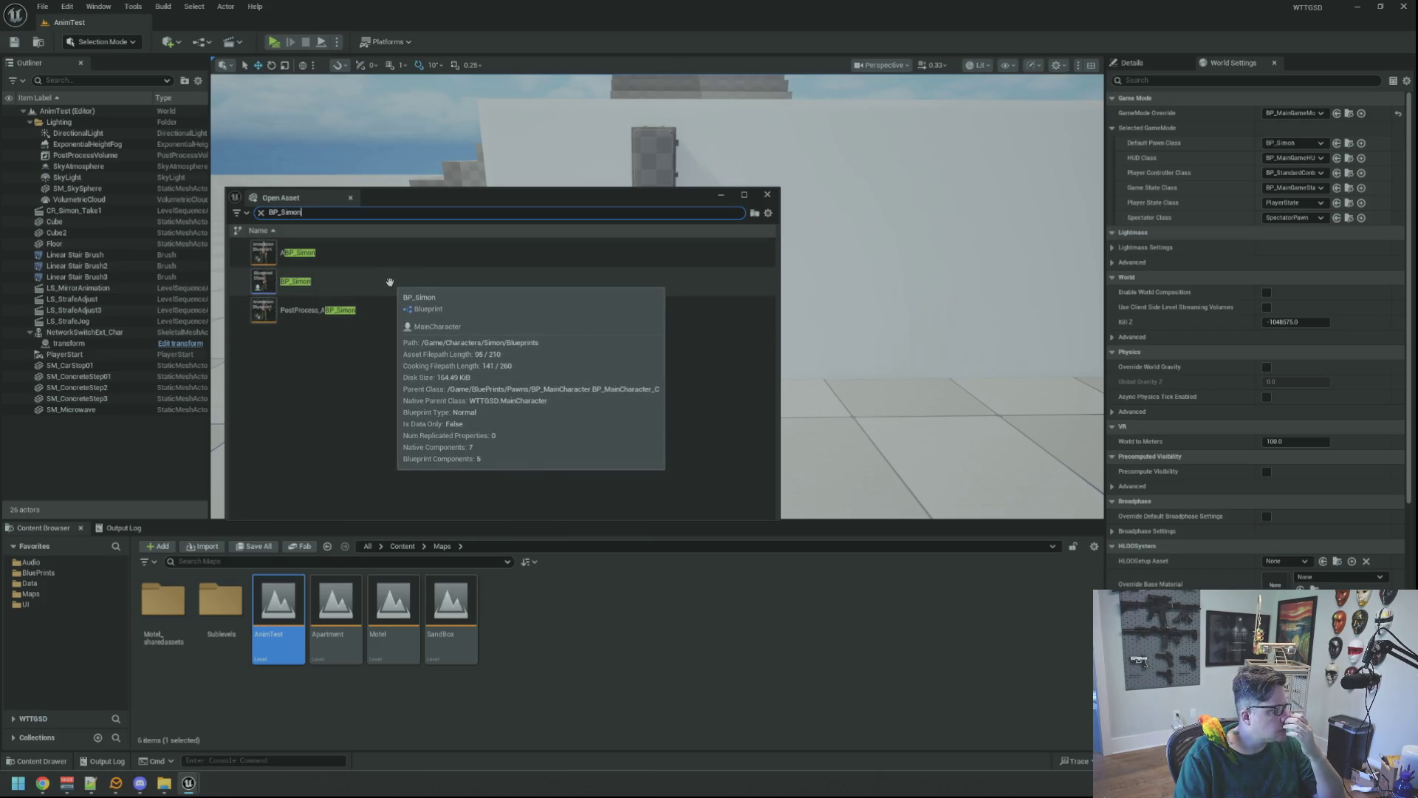
left_click_drag(409, 193, 476, 180)
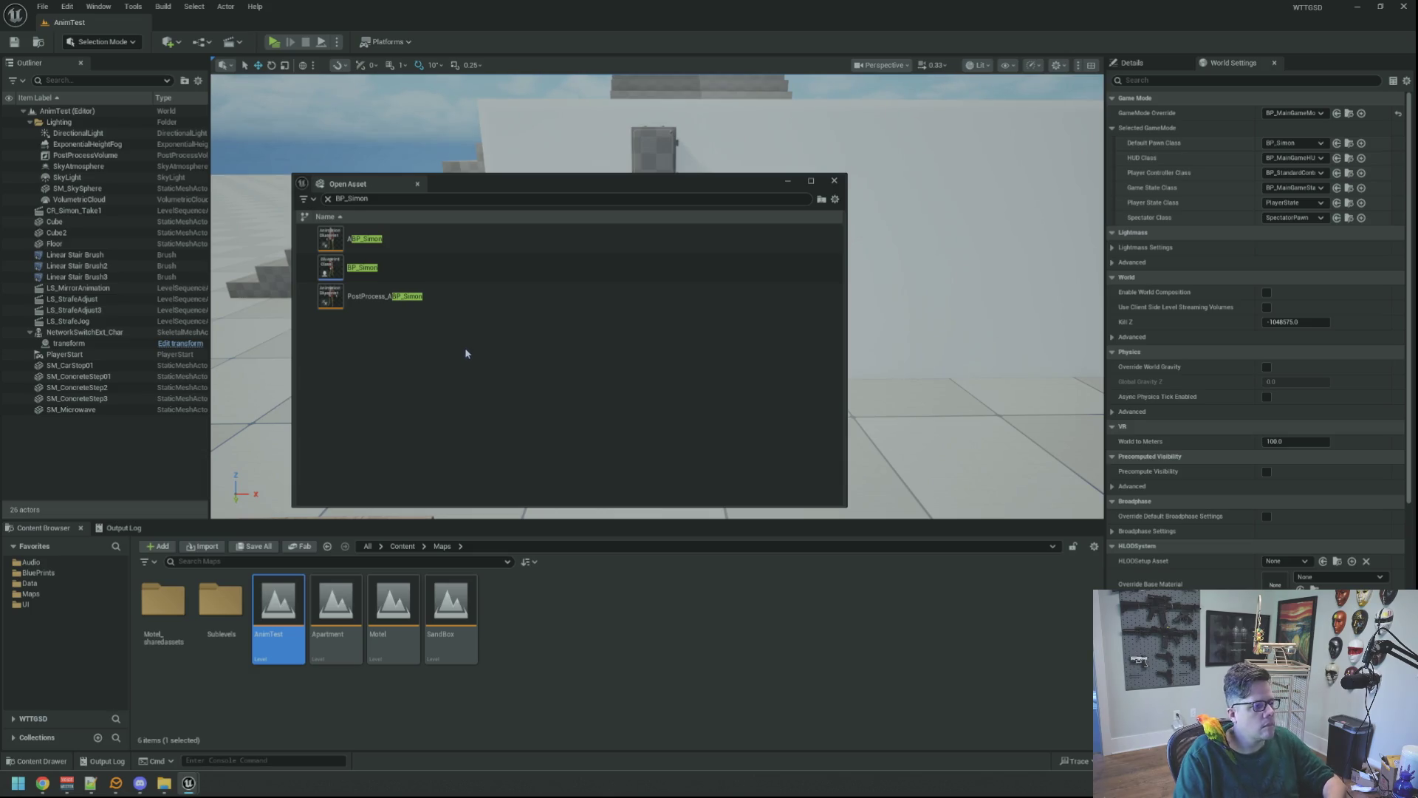
mouse_move(430, 240)
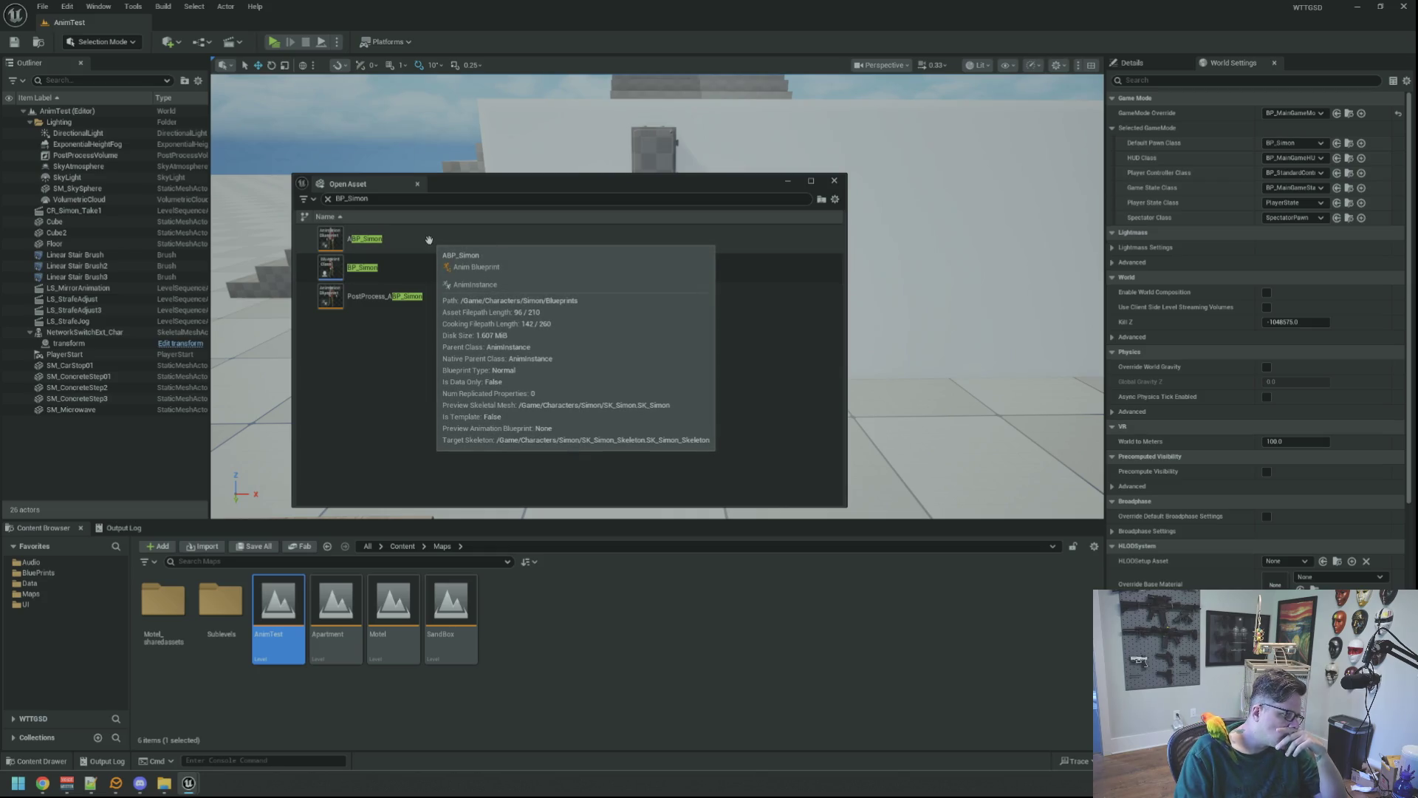
double_click(426, 266)
scroll(536, 423, "down", 3)
scroll(535, 422, "up", 3)
scroll(665, 510, "up", 4)
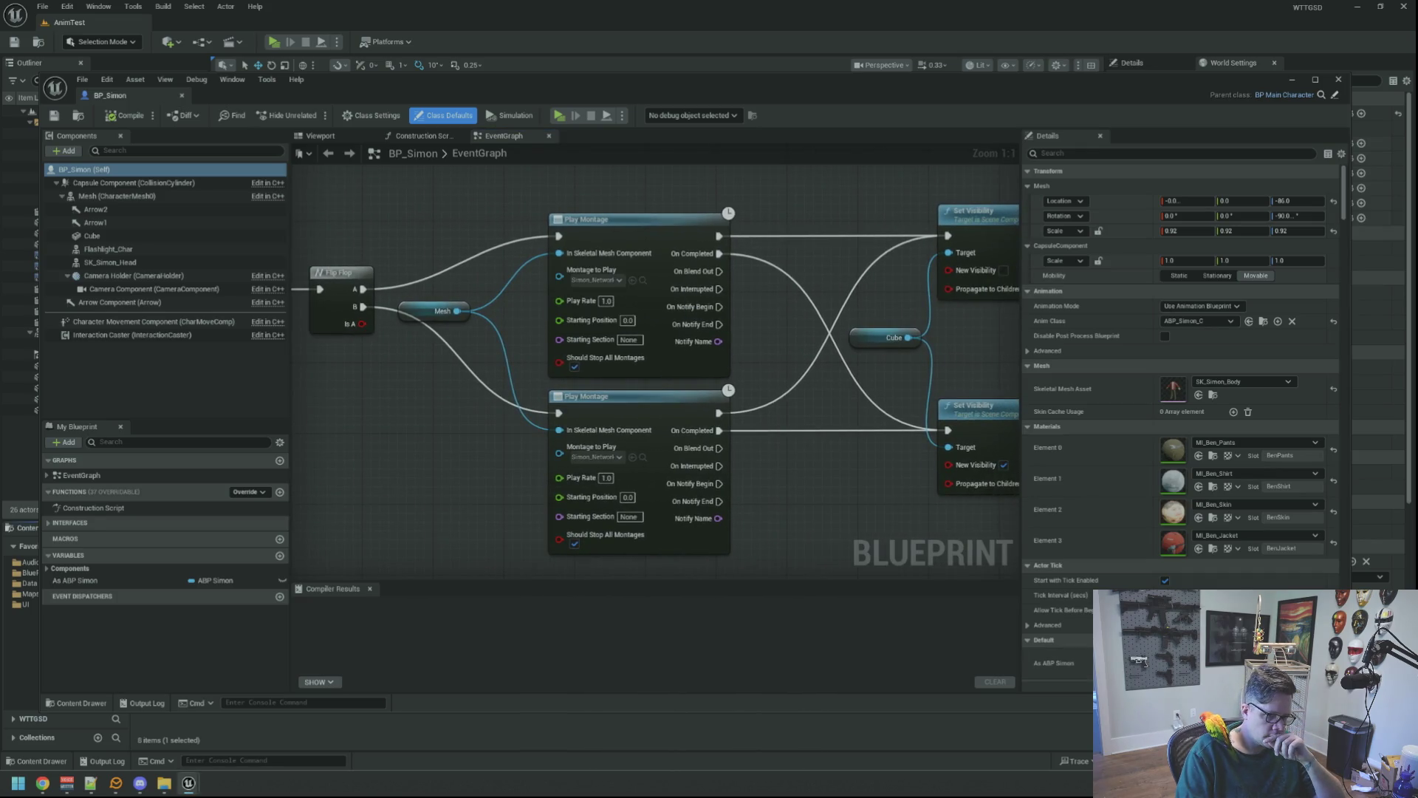
- Open the Content Drawer at Simon's Interaction animations beside the BP_Simon graph
key("ctrl+space")
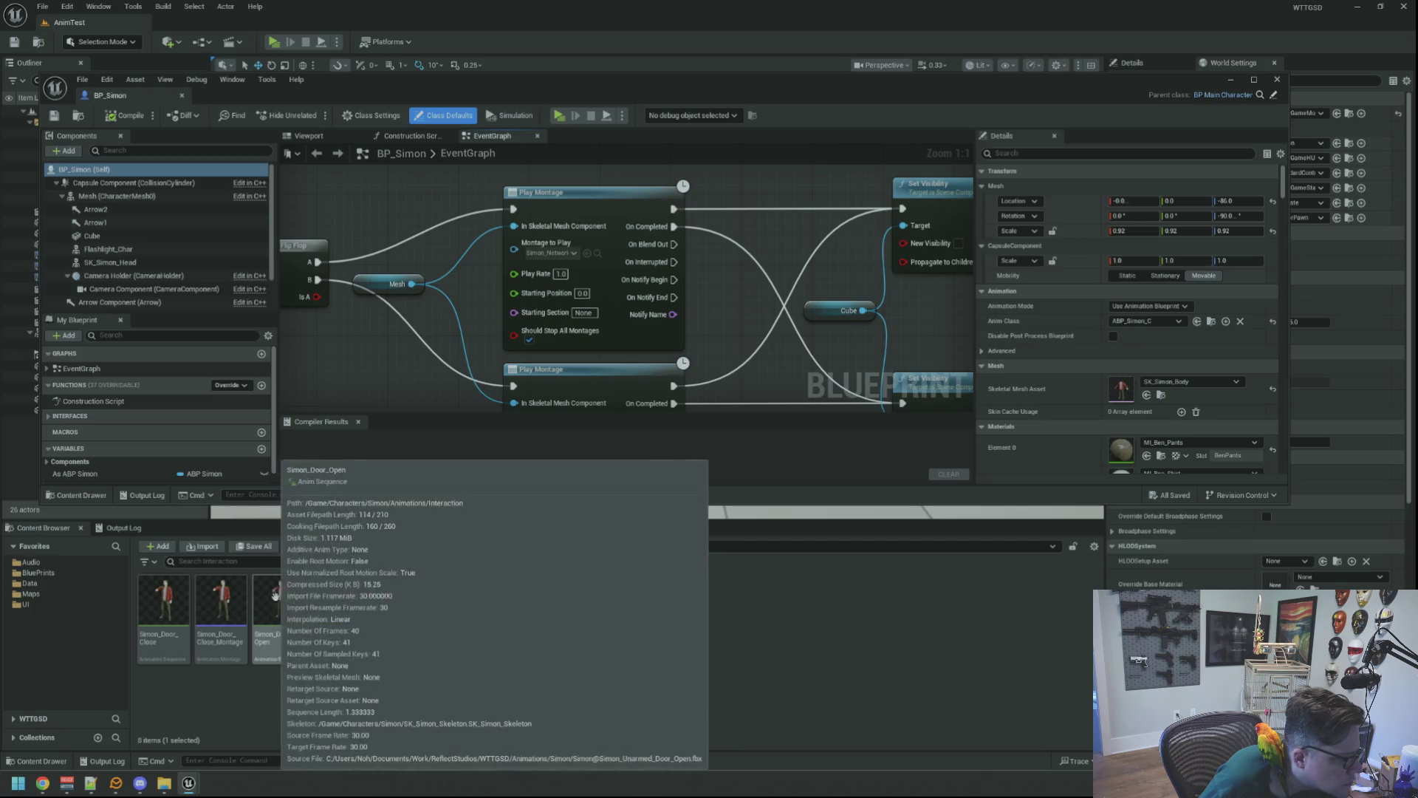
- Preview Simon_Door_Open_Montage and Simon_Door_Close_Montage
double_click(344, 590)
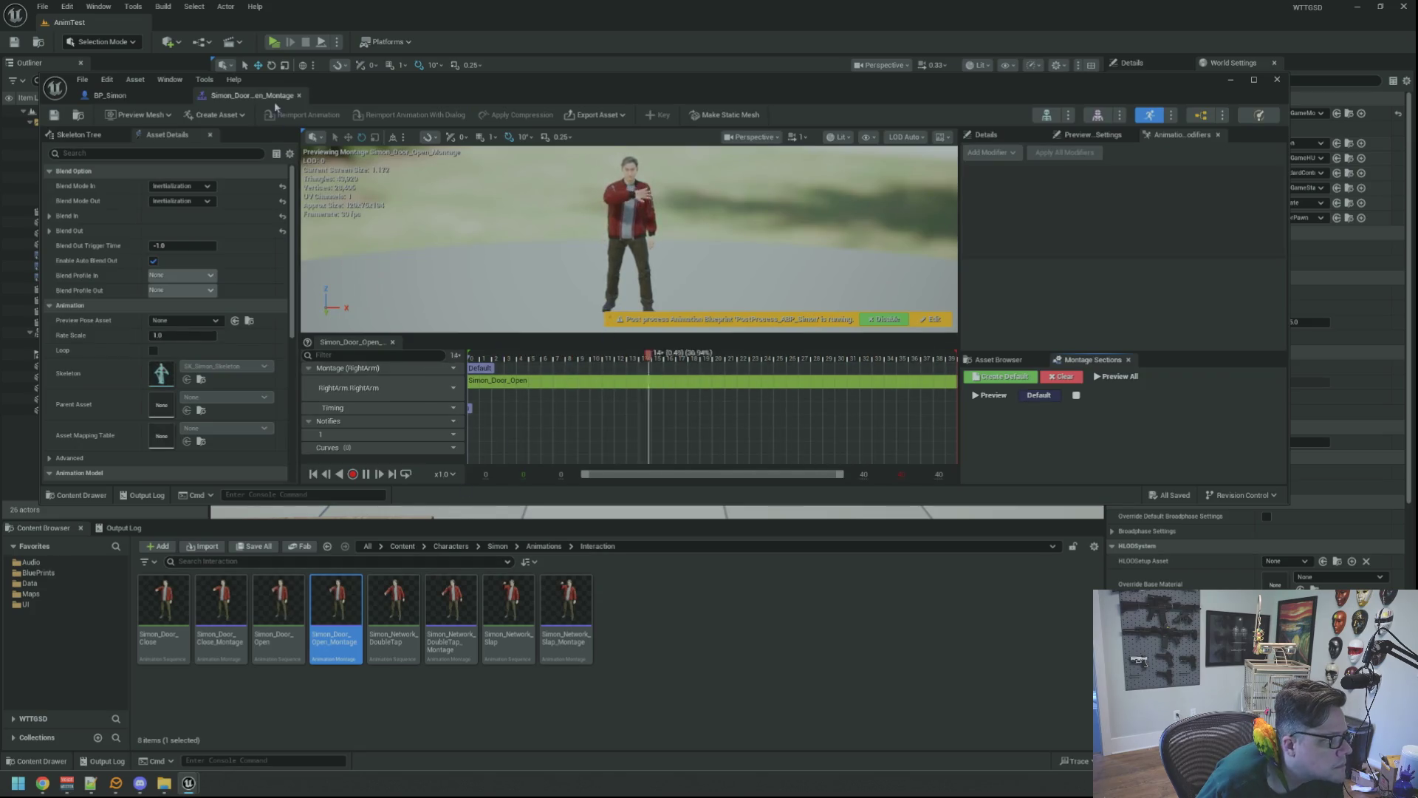
left_click(299, 96)
left_click(235, 619)
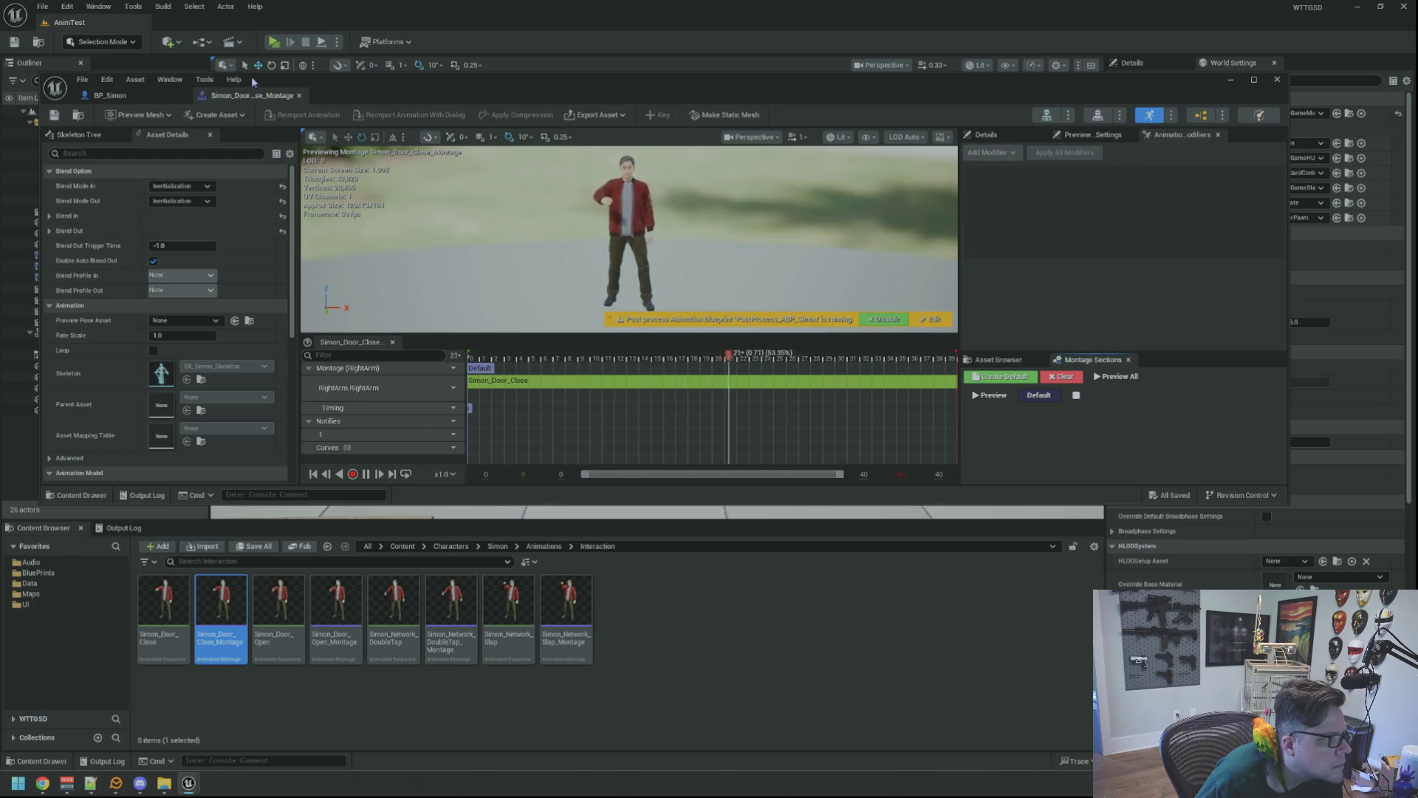
left_click(299, 95)
- Assign Simon_Door_Open_Montage and Simon_Door_Close_Montage to the first and second Play Montage nodes
scroll(557, 215, "down", 2)
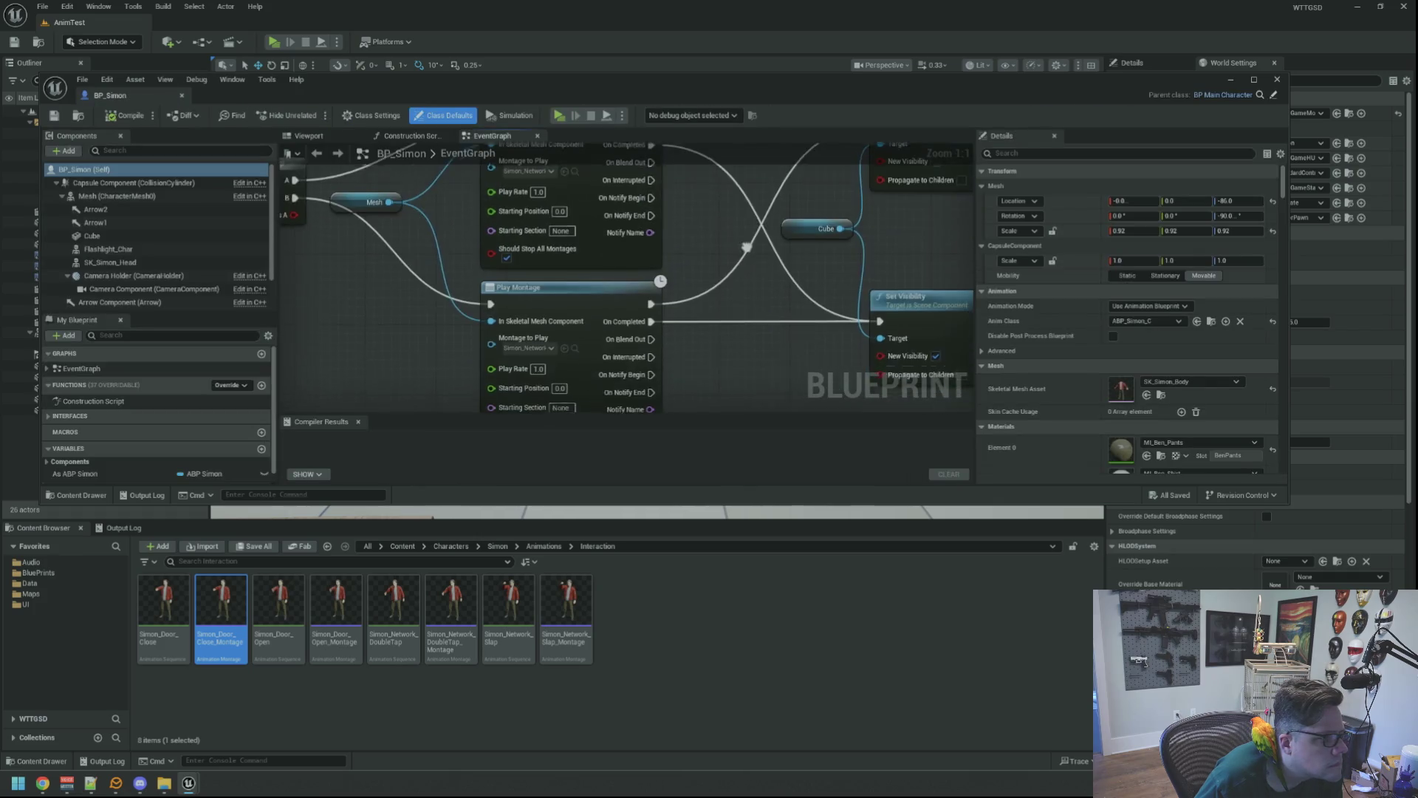
scroll(697, 323, "up", 2)
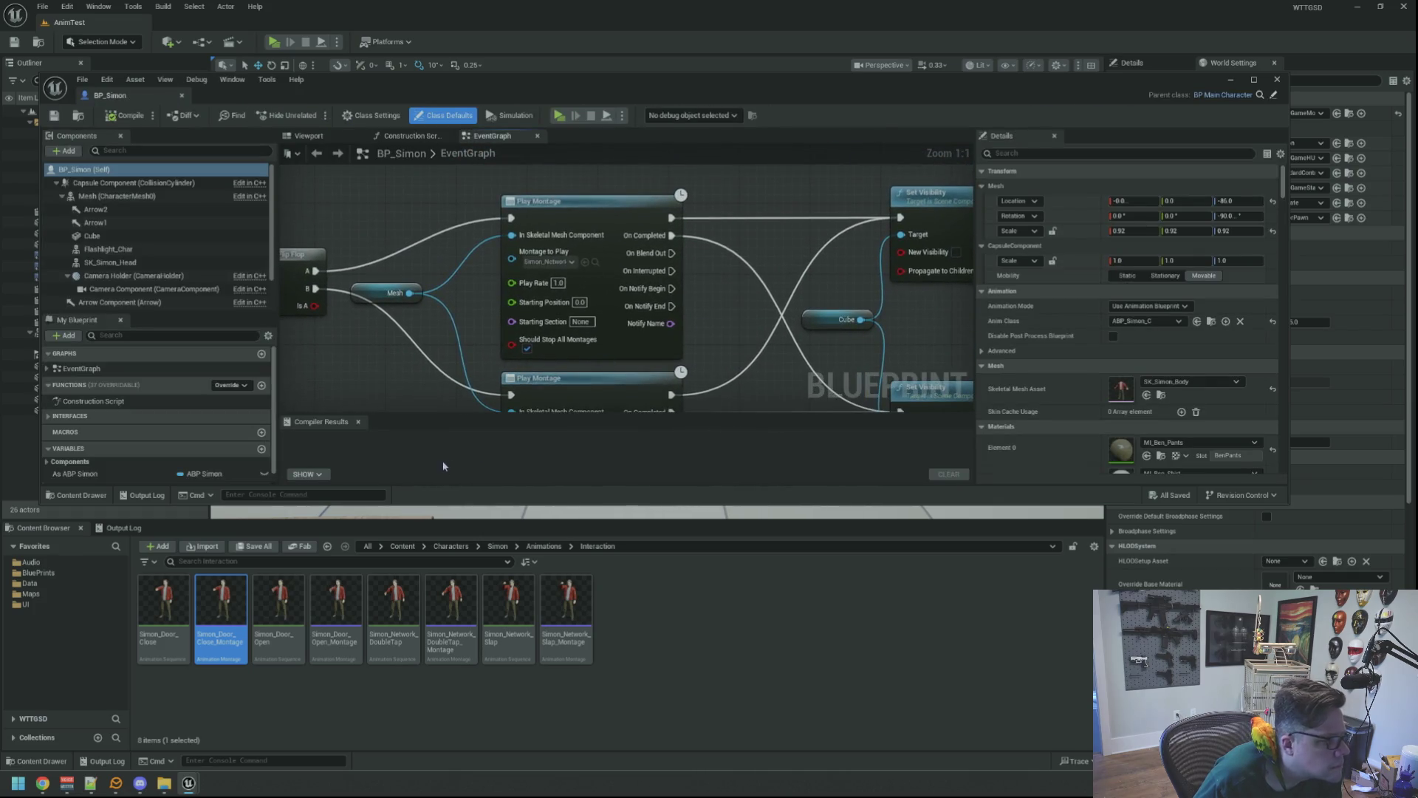
left_click_drag(336, 609, 544, 262)
scroll(628, 277, "down", 2)
mouse_move(221, 602)
left_mouse_down()
mouse_move(233, 609)
mouse_move(543, 358)
left_mouse_up()
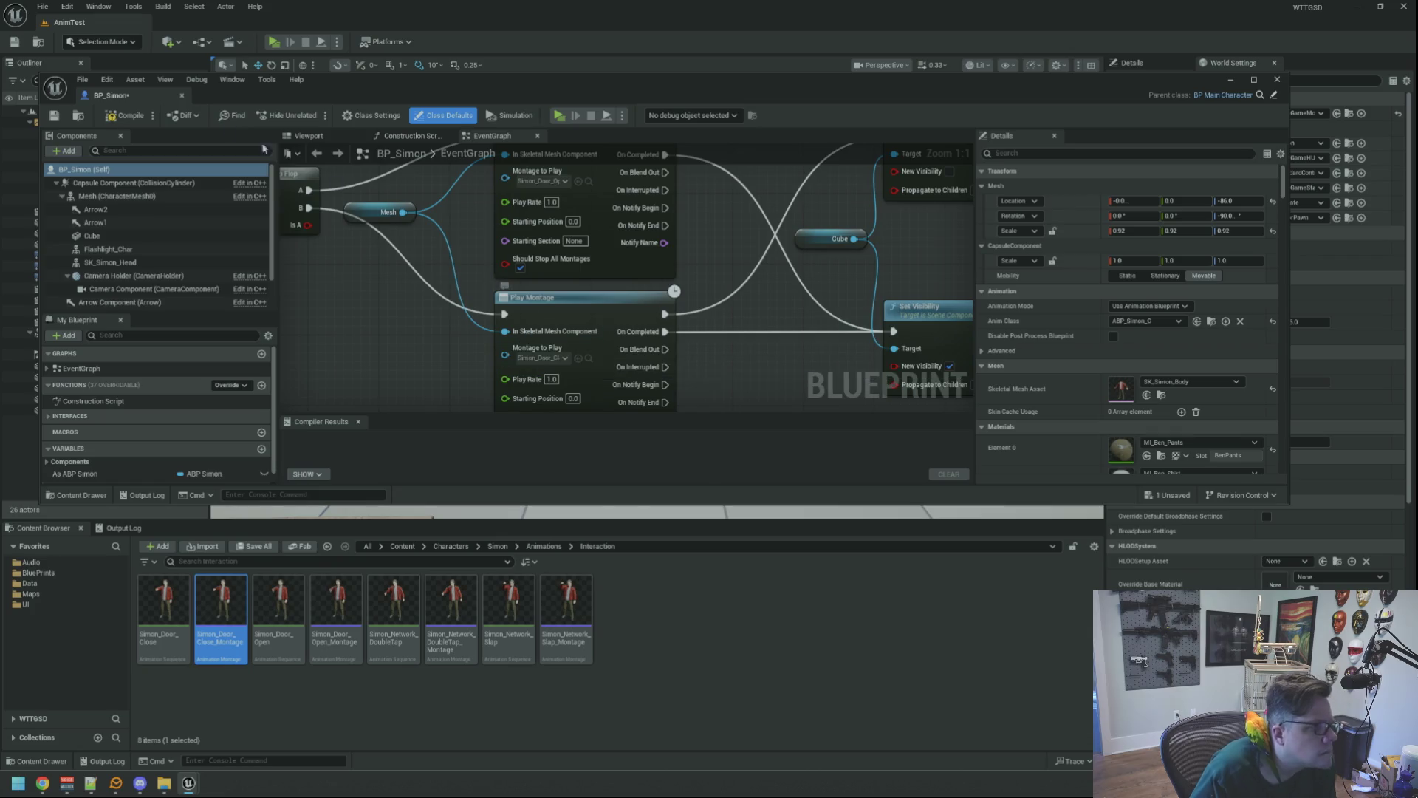
- Compile BP_Simon, close its editor, and show the Output Log
left_click(133, 117)
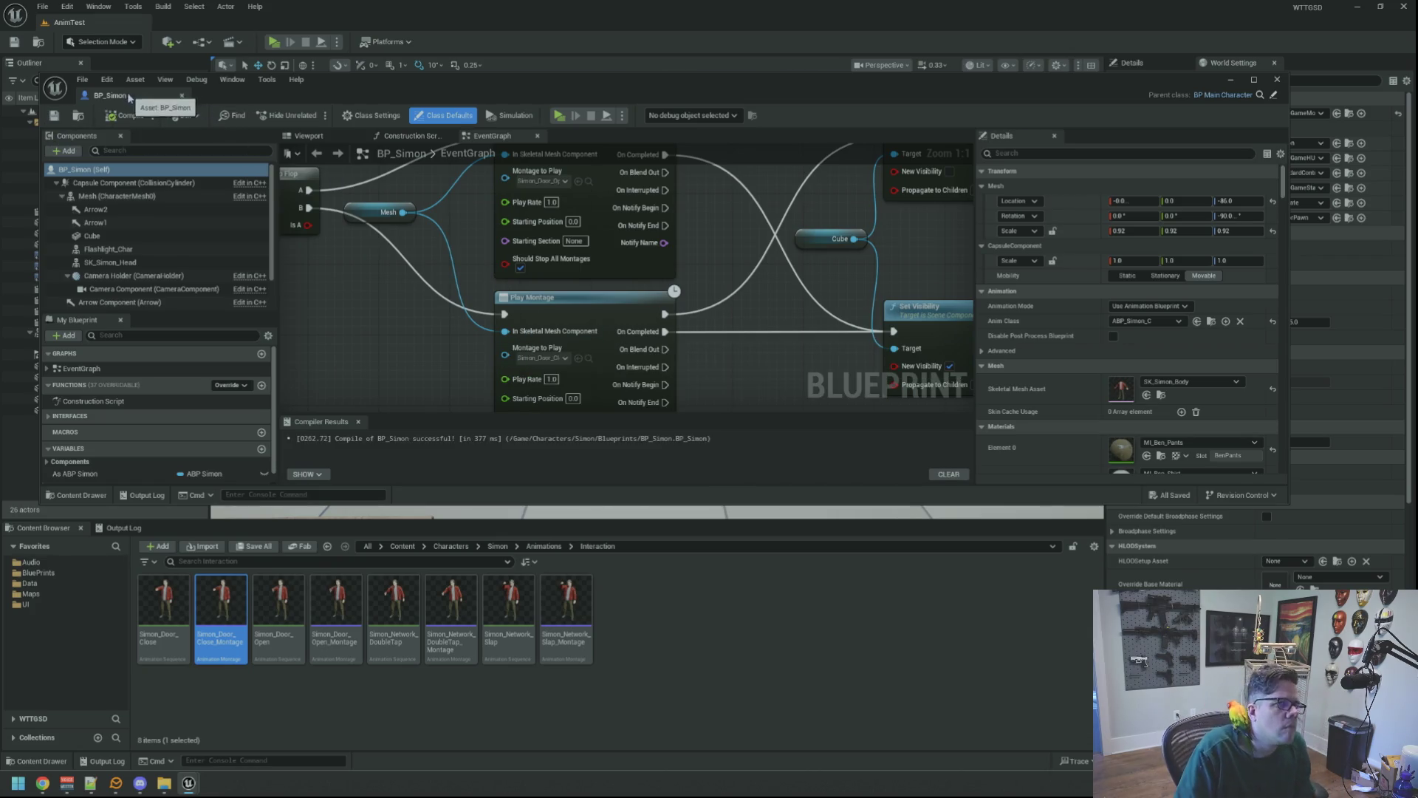
middle_click(128, 99)
left_click(120, 528)
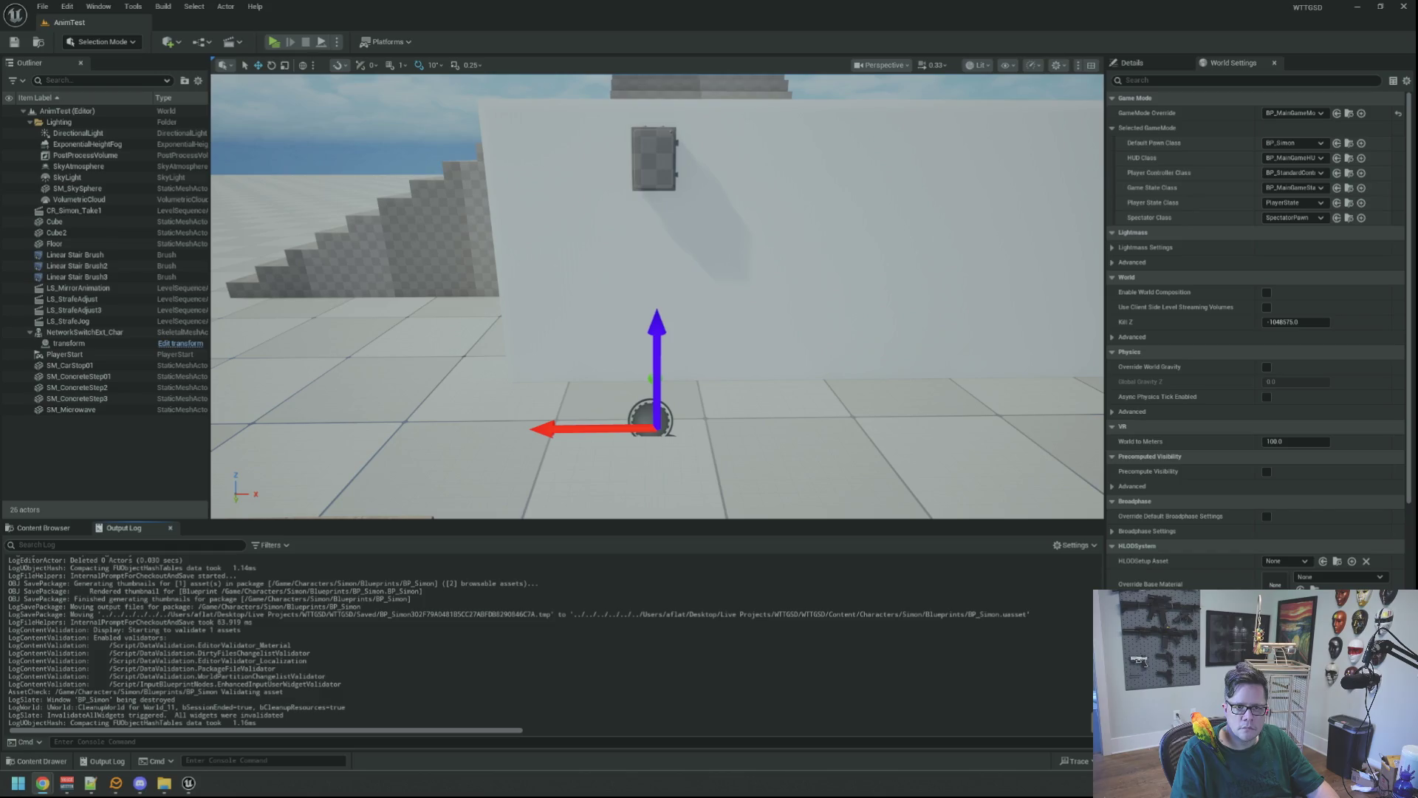
- Frame the door wall and launch the AnimTest level as a Standalone Game preview
mouse_move(937, 264)
left_mouse_down()
mouse_move(879, 295)
mouse_move(768, 274)
left_mouse_up()
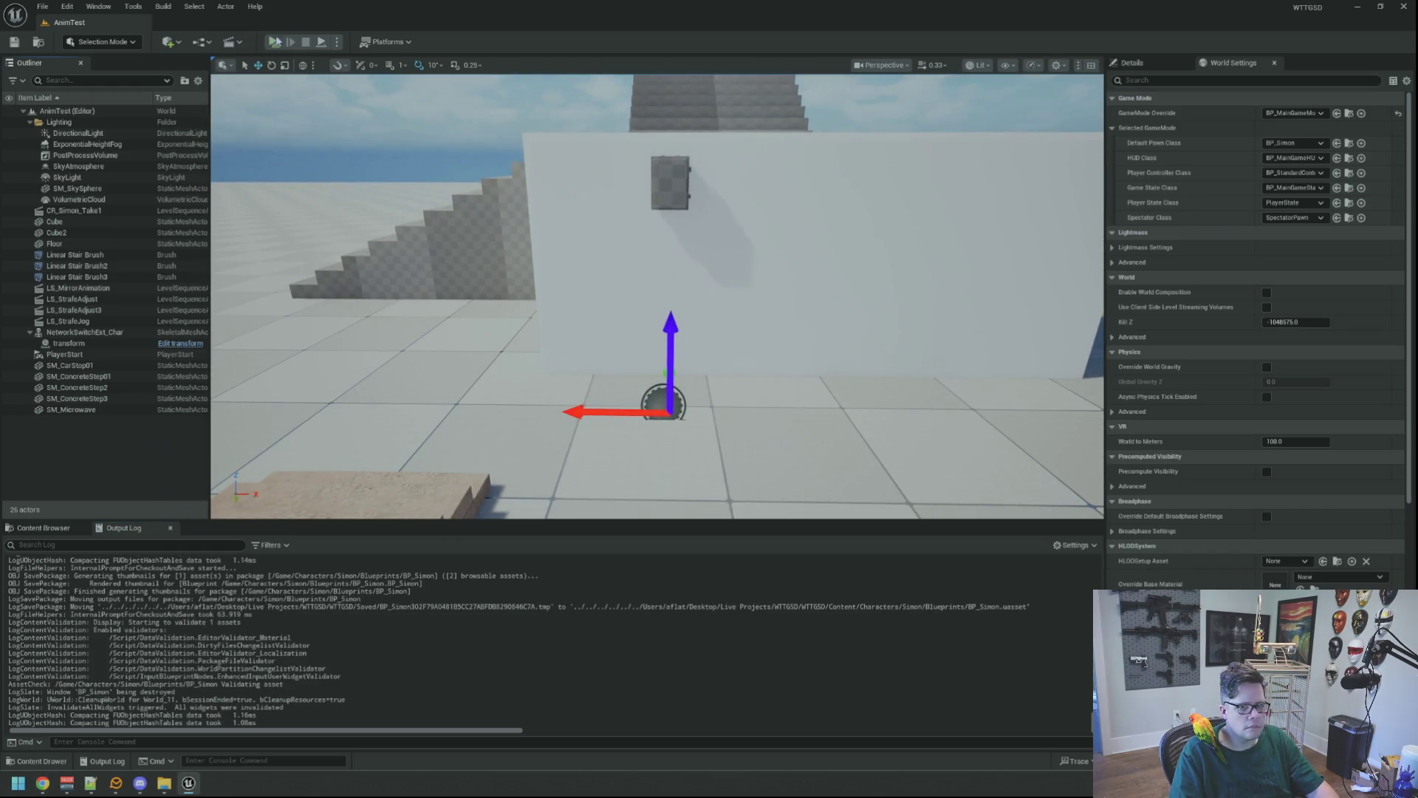
left_click(275, 42)
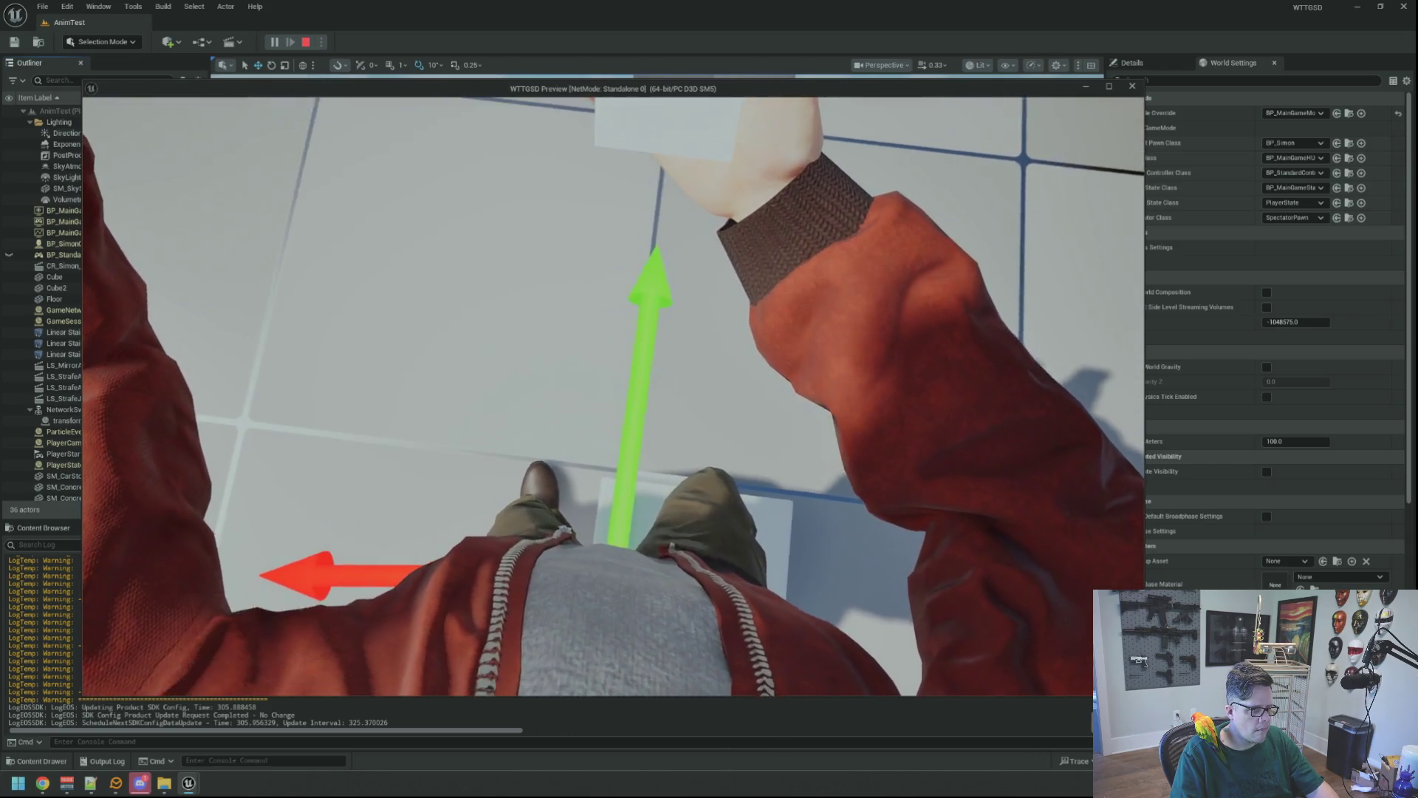
- Inspect the character from the free debug camera, then return to the player camera
key("semicolon")
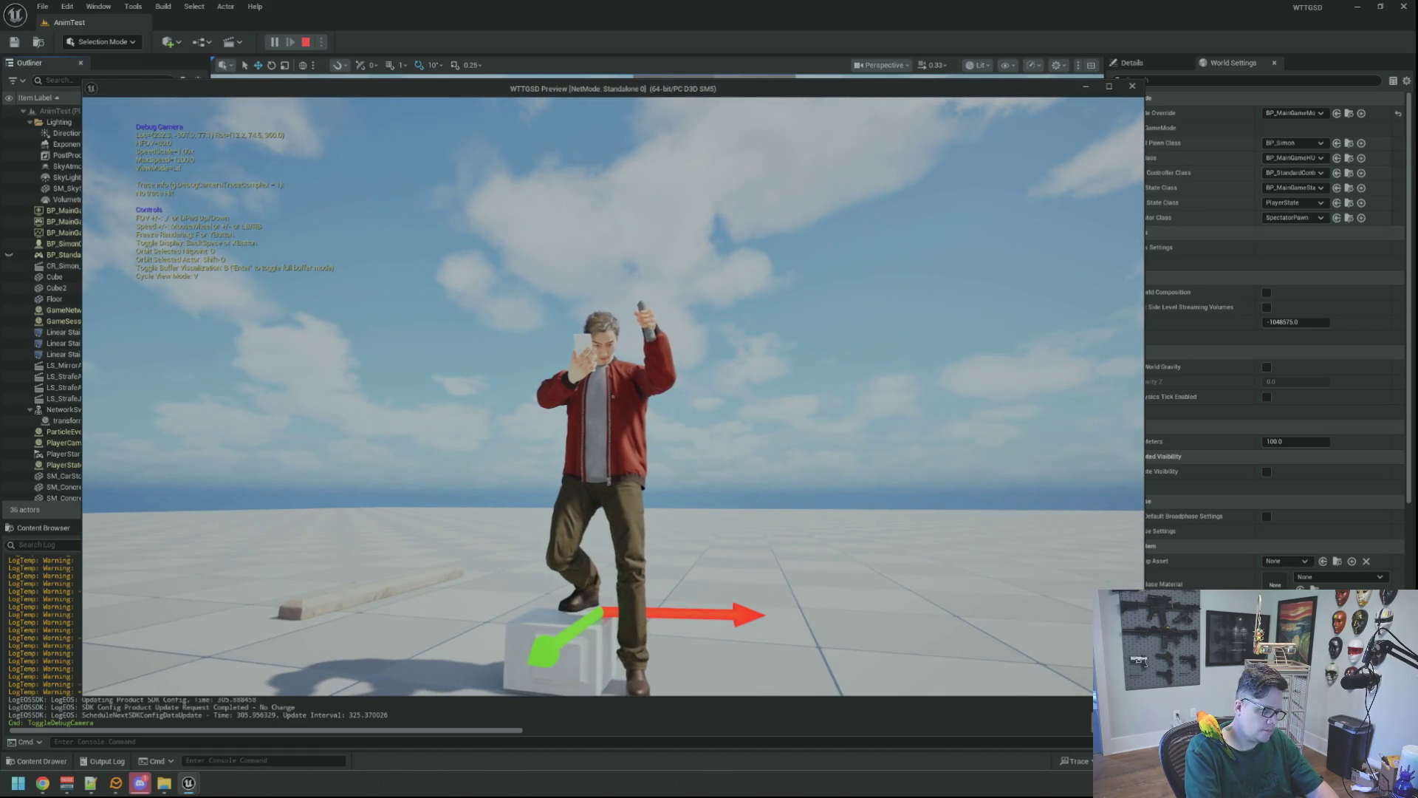
key("semicolon")
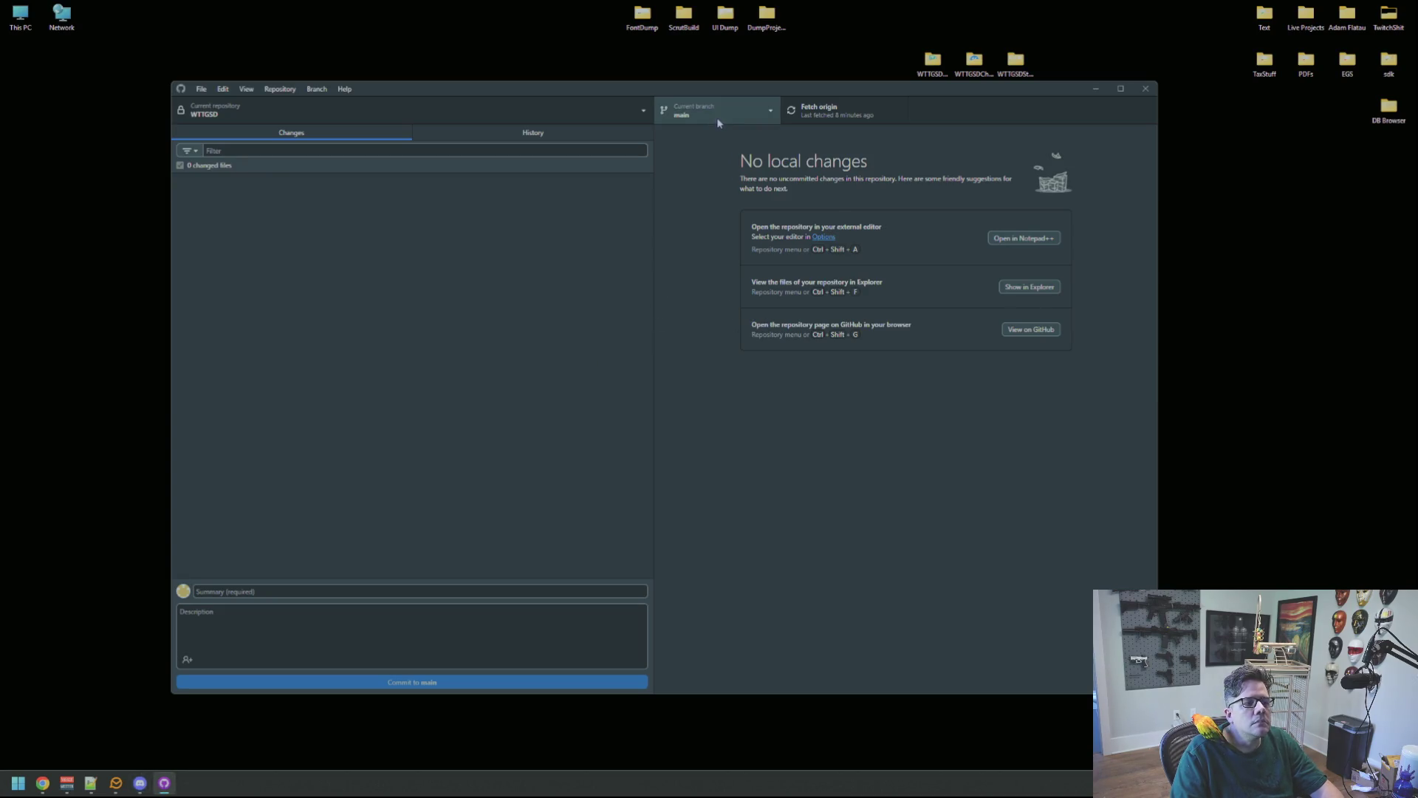
- Close GitHub Desktop and open the Live Projects desktop folder in a centred File Explorer window
left_click(1147, 95)
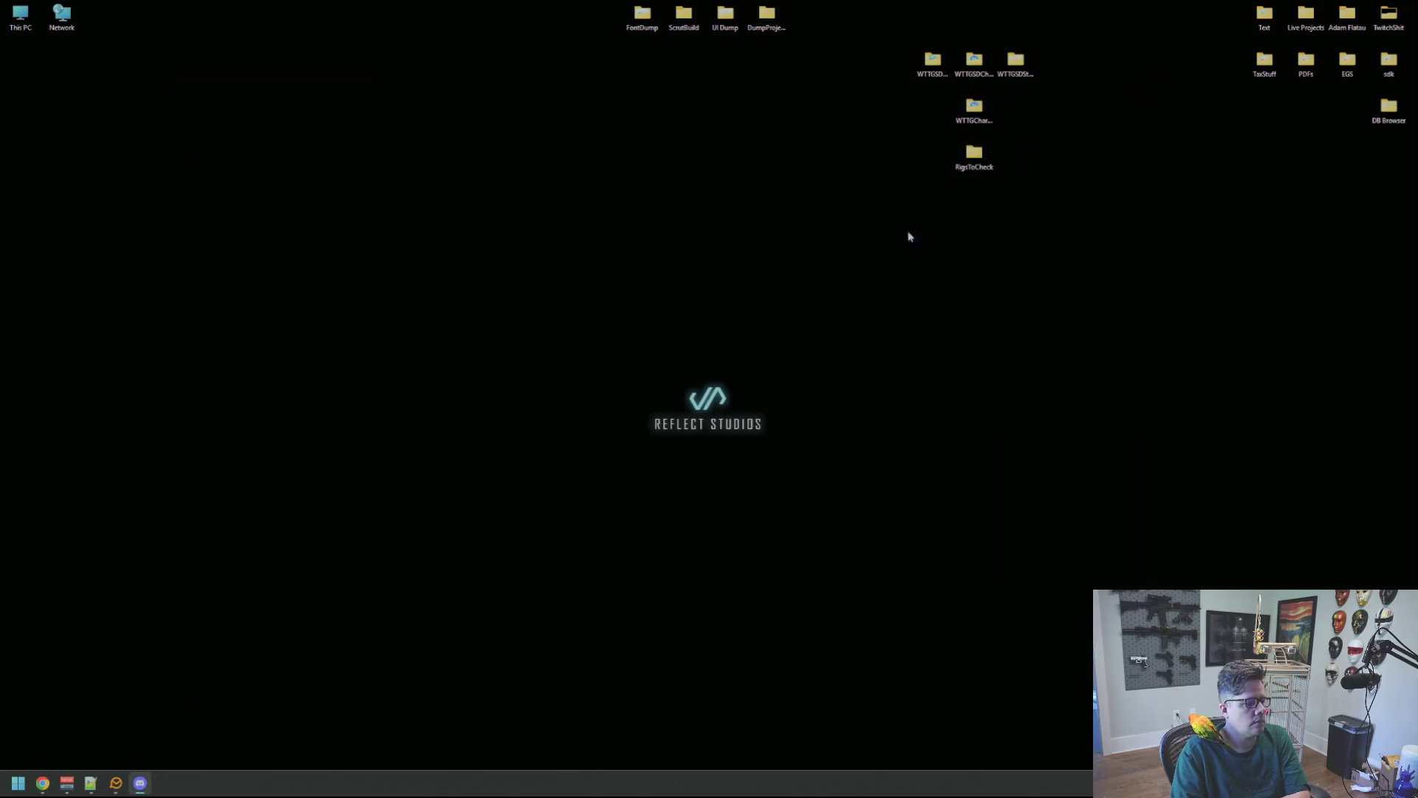
key("super")
type("r")
key("BackSpace")
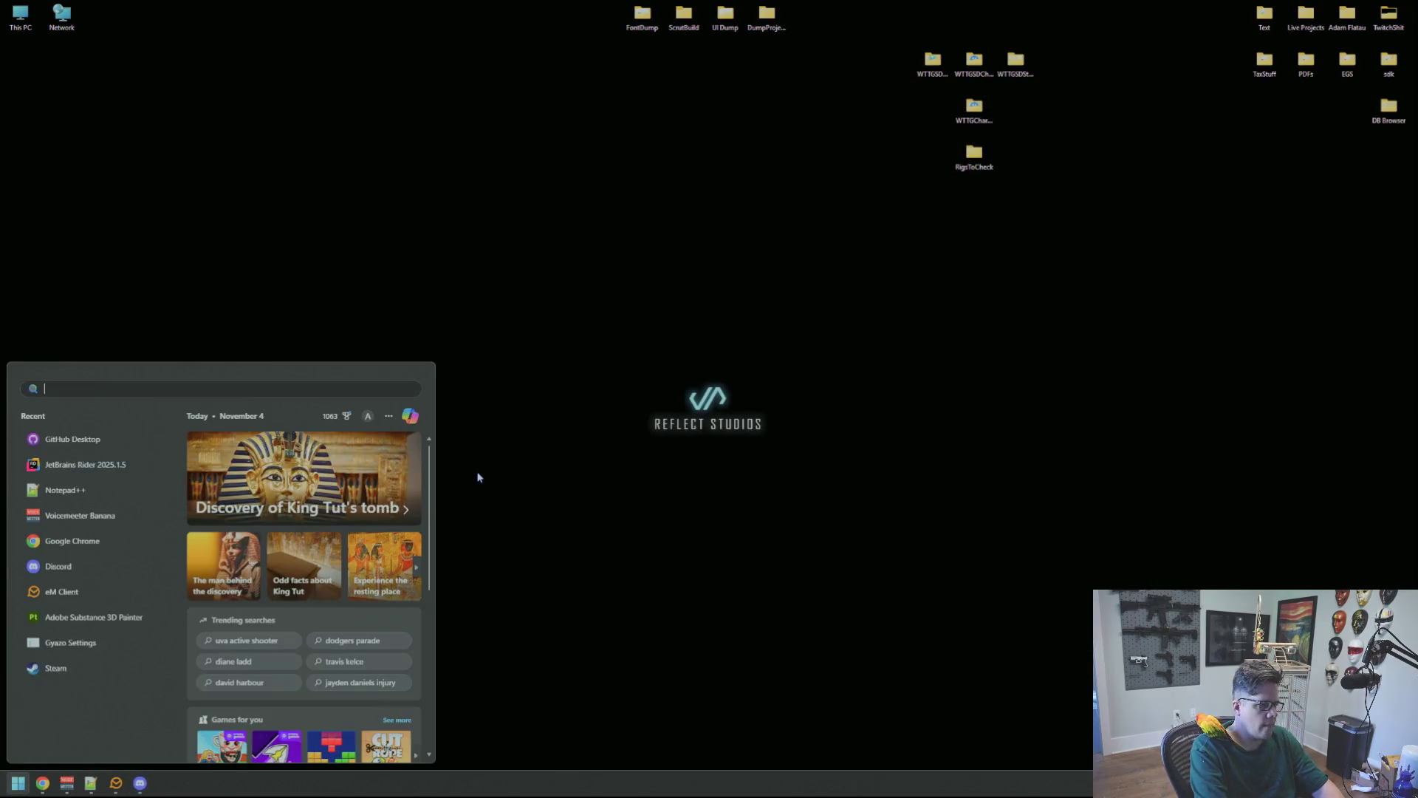
key("Escape")
double_click(1300, 28)
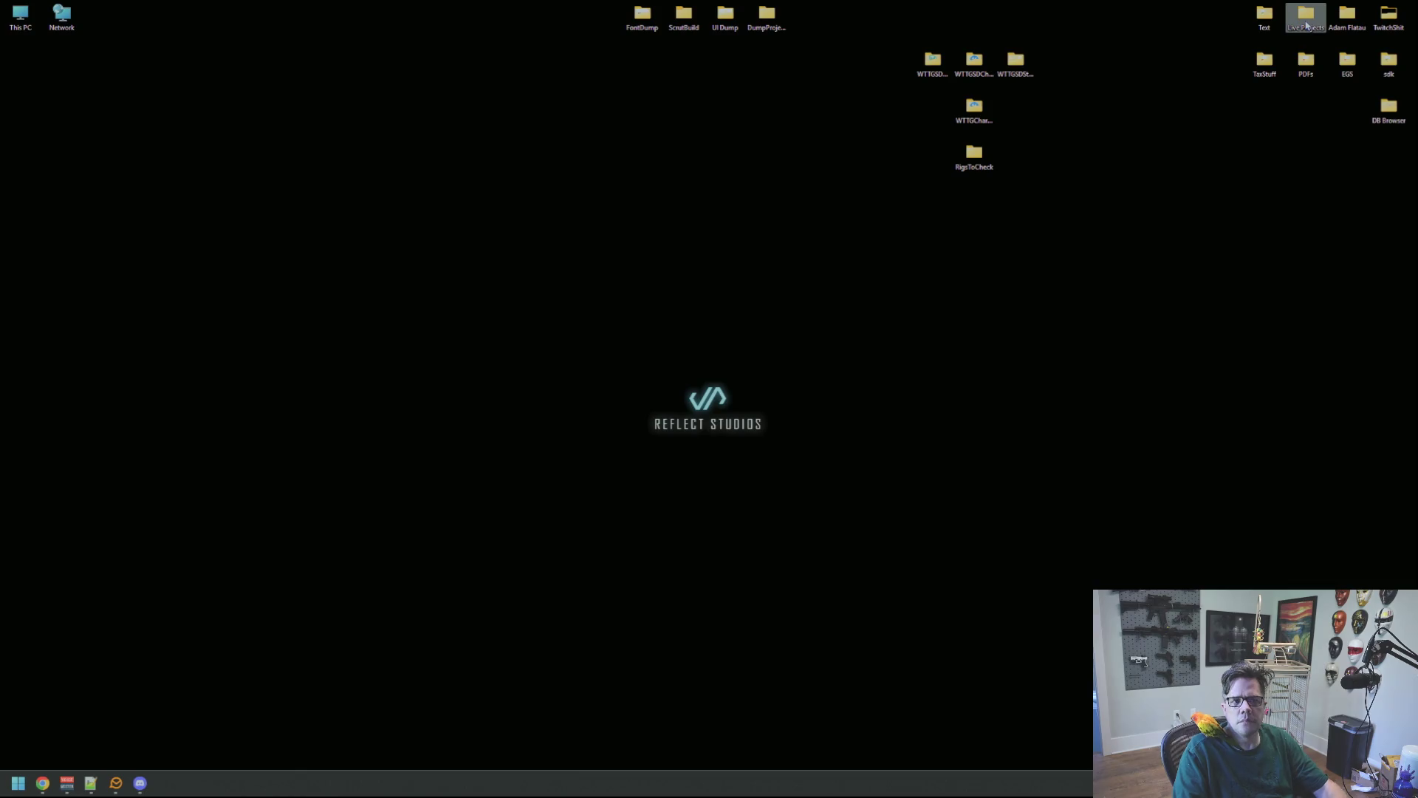
left_click_drag(1135, 208, 581, 164)
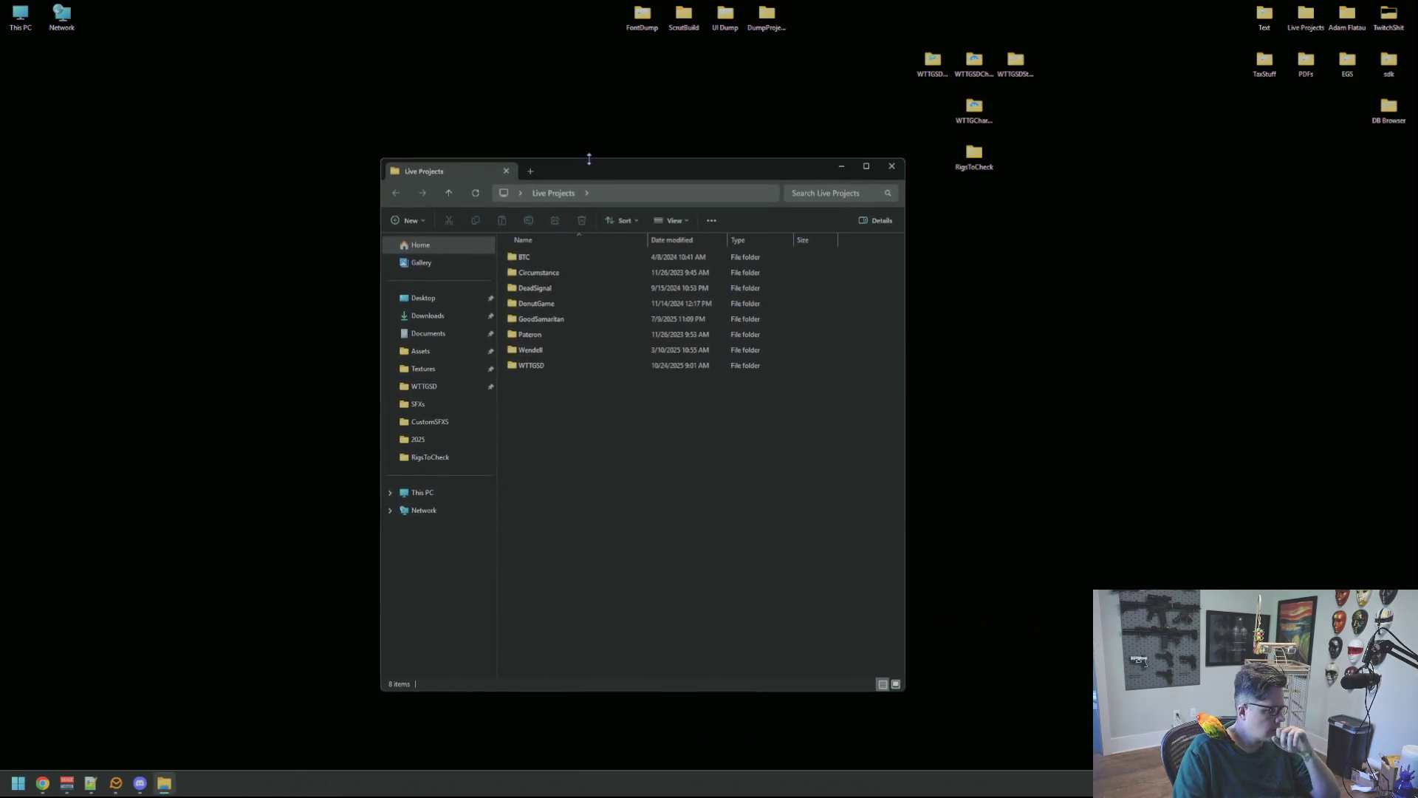
- Browse into WTTGSD\WTTGSD and check the extended options menu for WTTGSD.sln
double_click(552, 367)
double_click(617, 287)
left_click(583, 491)
right_click(582, 463)
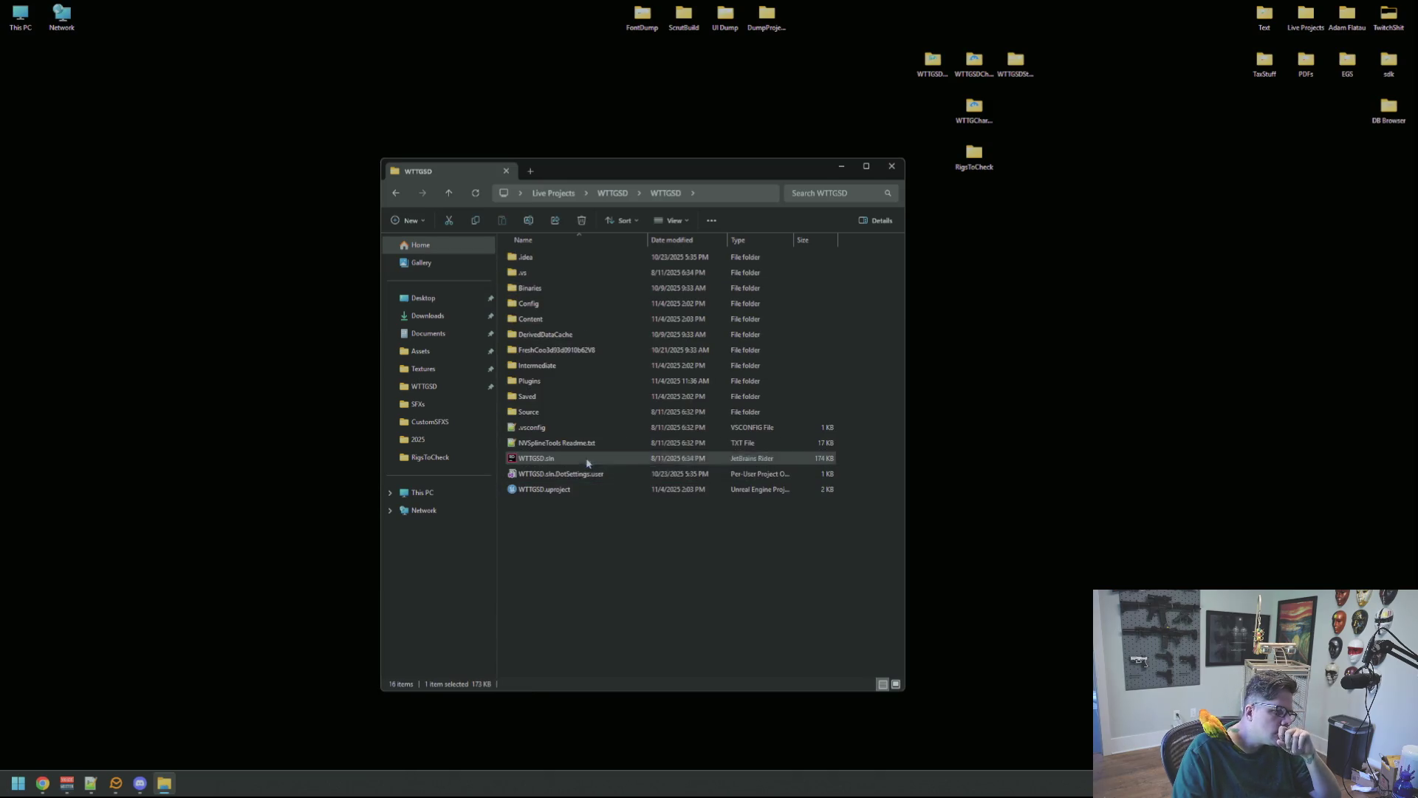
left_click(675, 450)
key("Escape")
- Generate Visual Studio project files for WTTGSD.uproject, then open WTTGSD.sln
left_click(612, 489)
right_click(613, 489)
left_click(686, 482)
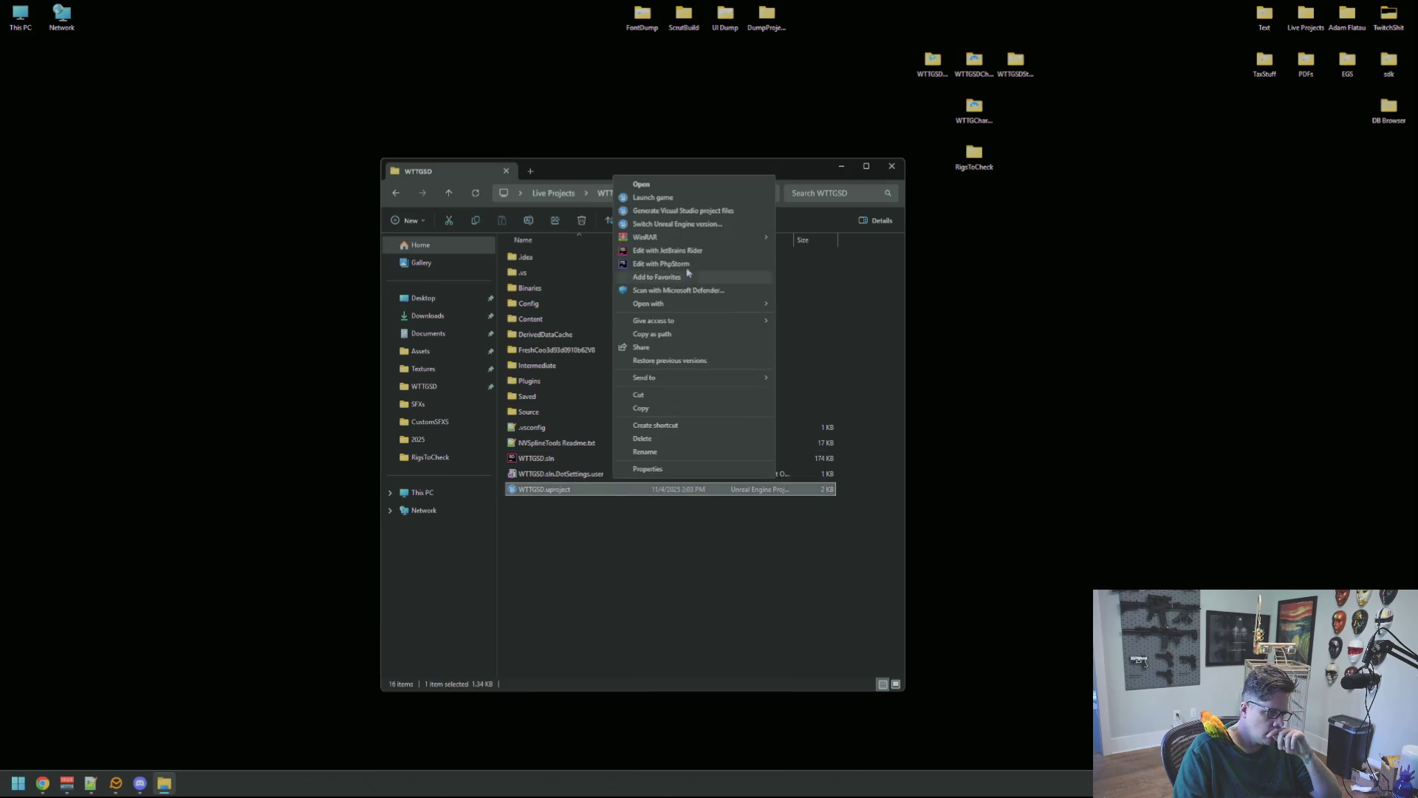
left_click(720, 210)
left_click(706, 546)
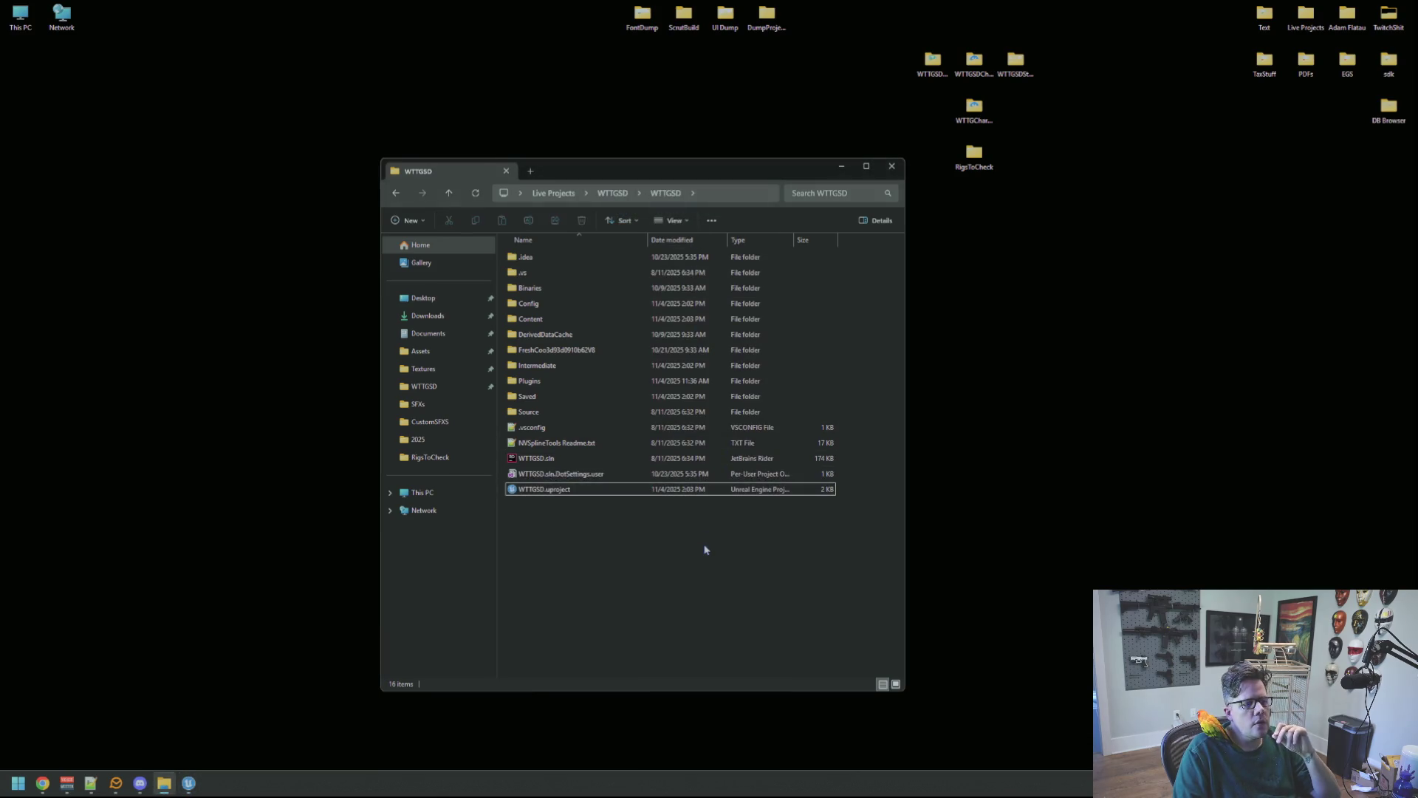
left_click(189, 783)
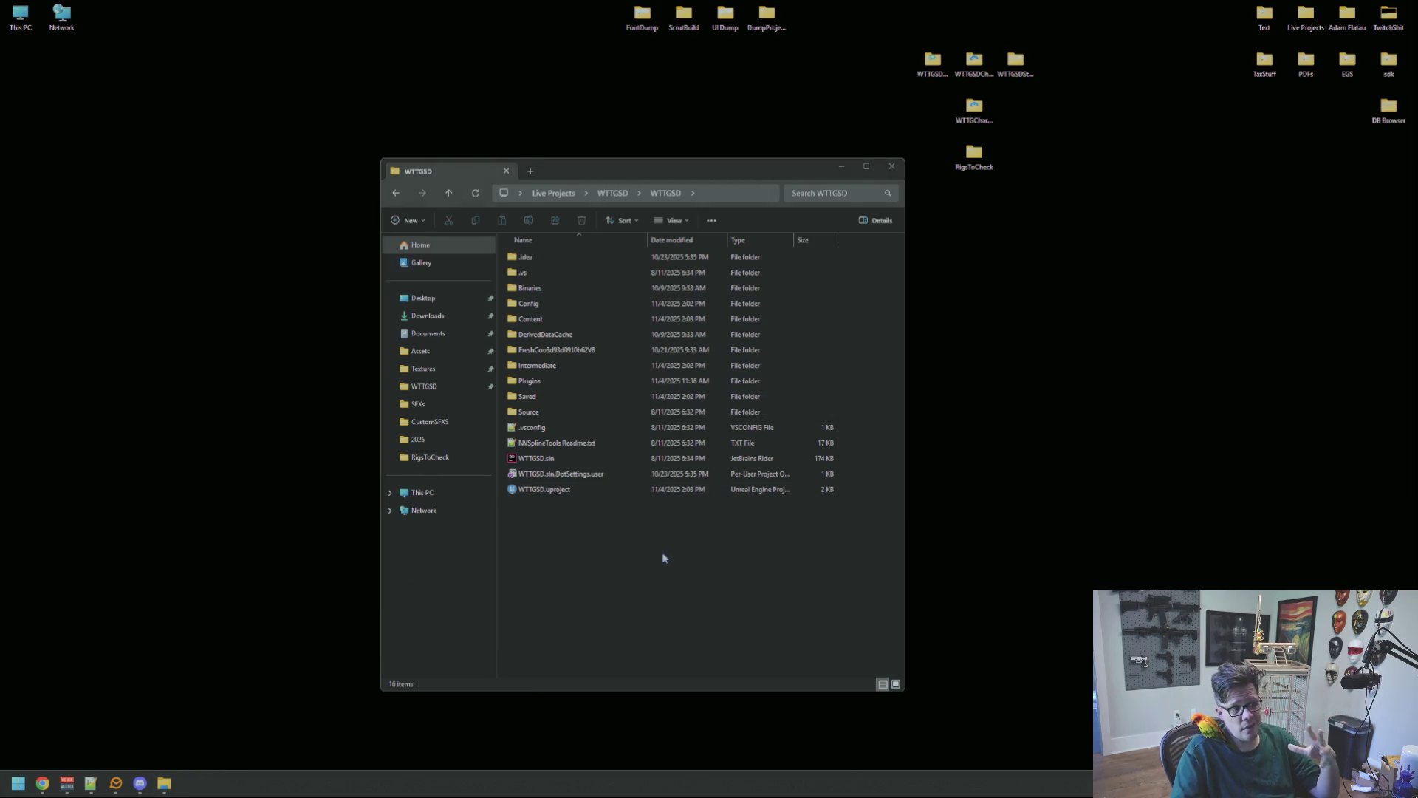
double_click(578, 458)
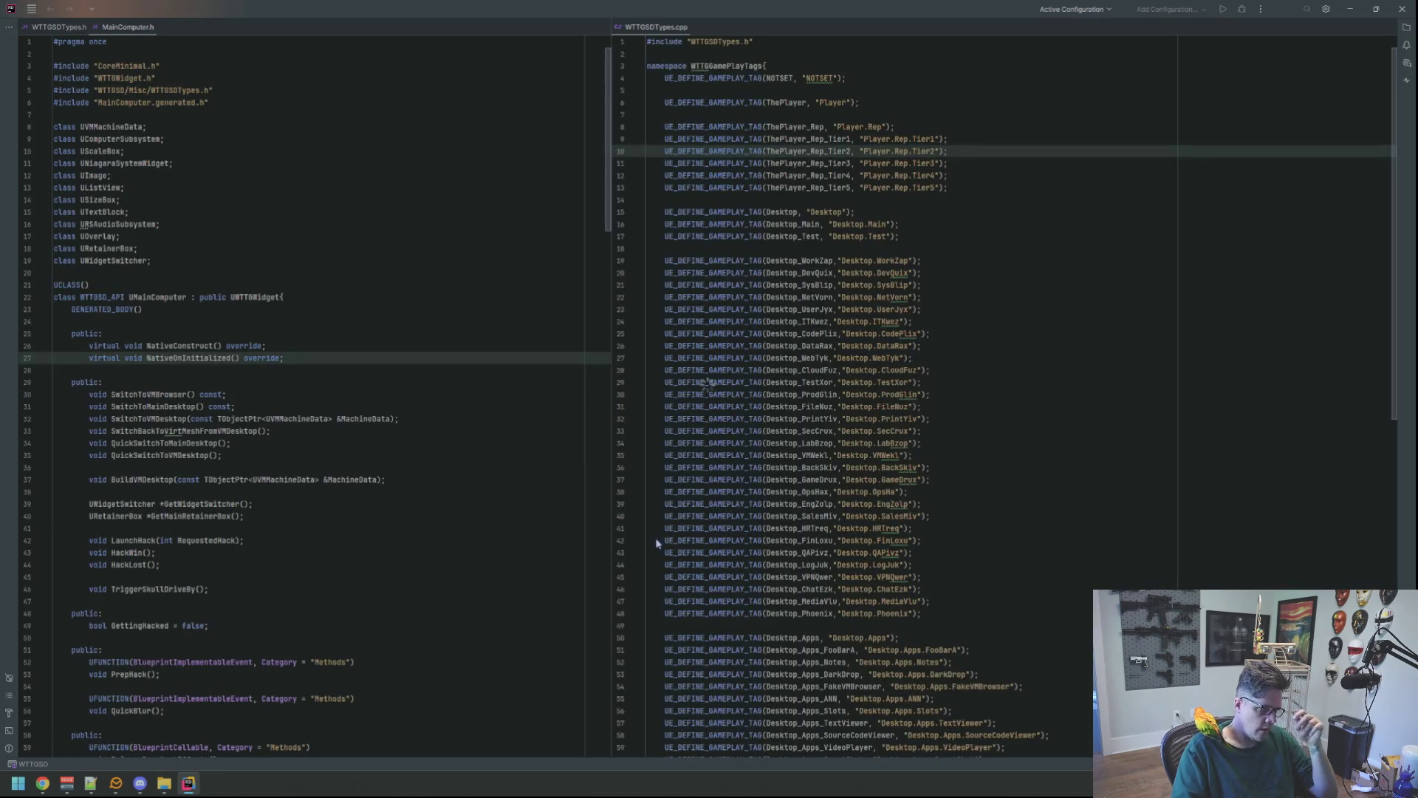
- Review the gameplay tag definitions in WTTGSDTypes.cpp, leaving the caret on empty line 28
left_click(988, 359)
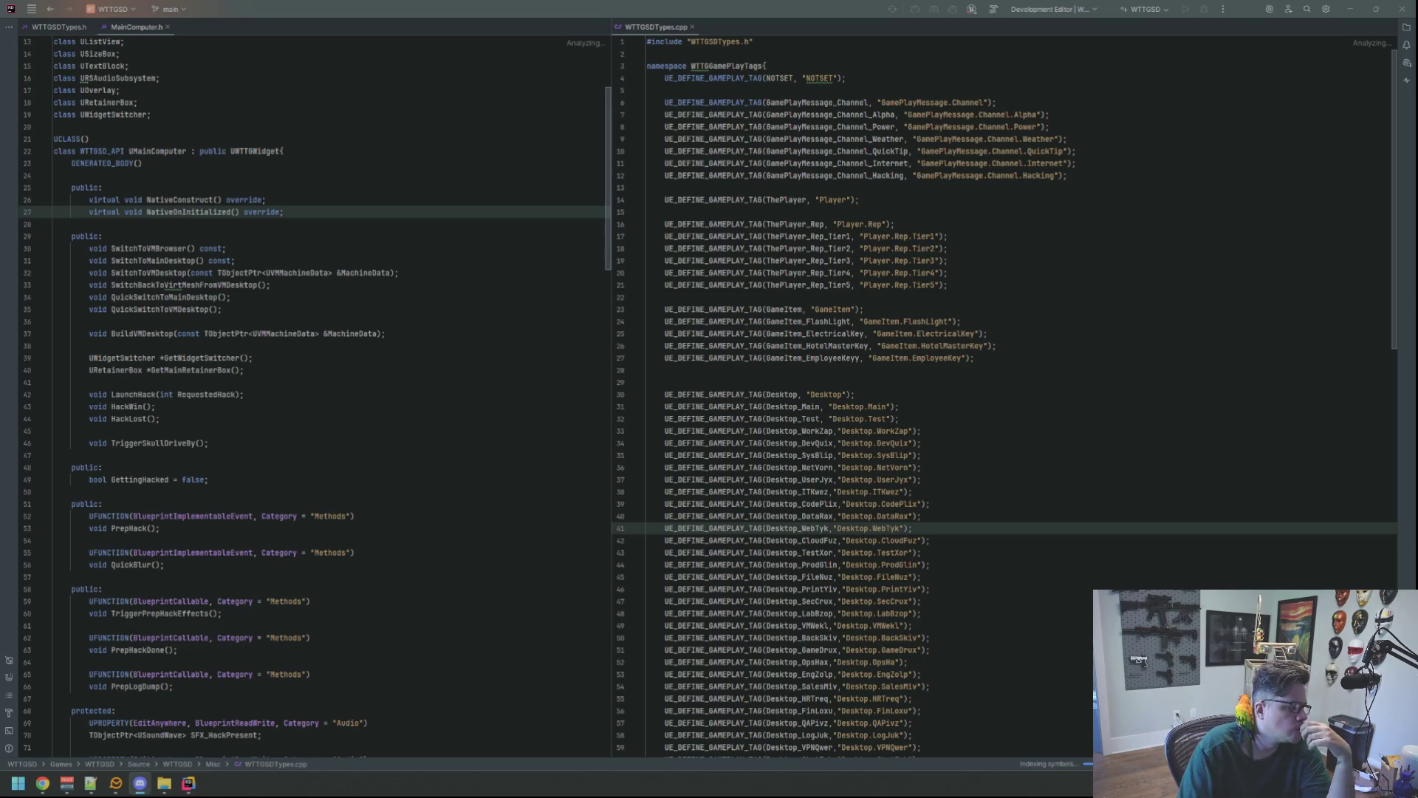
left_click(746, 359)
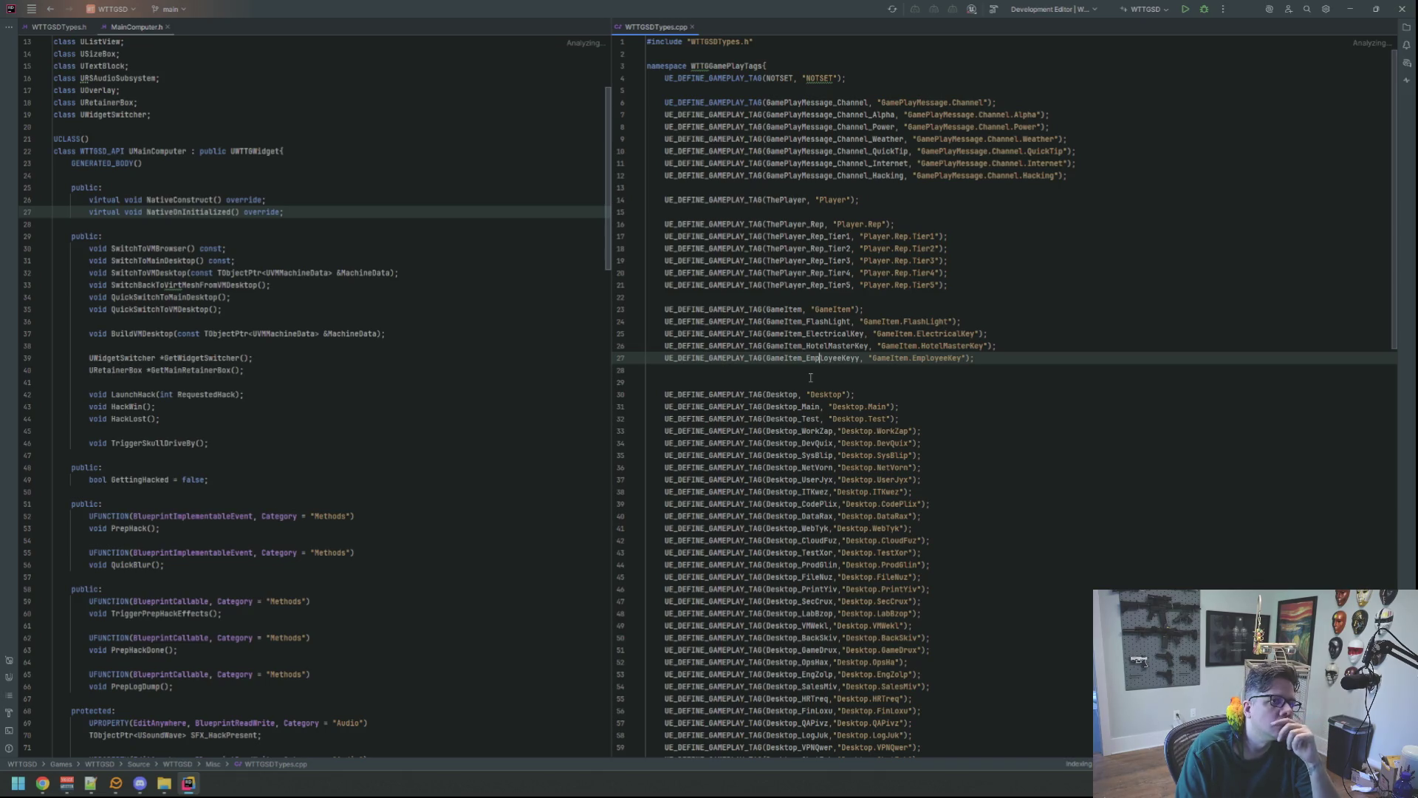
left_click(830, 370)
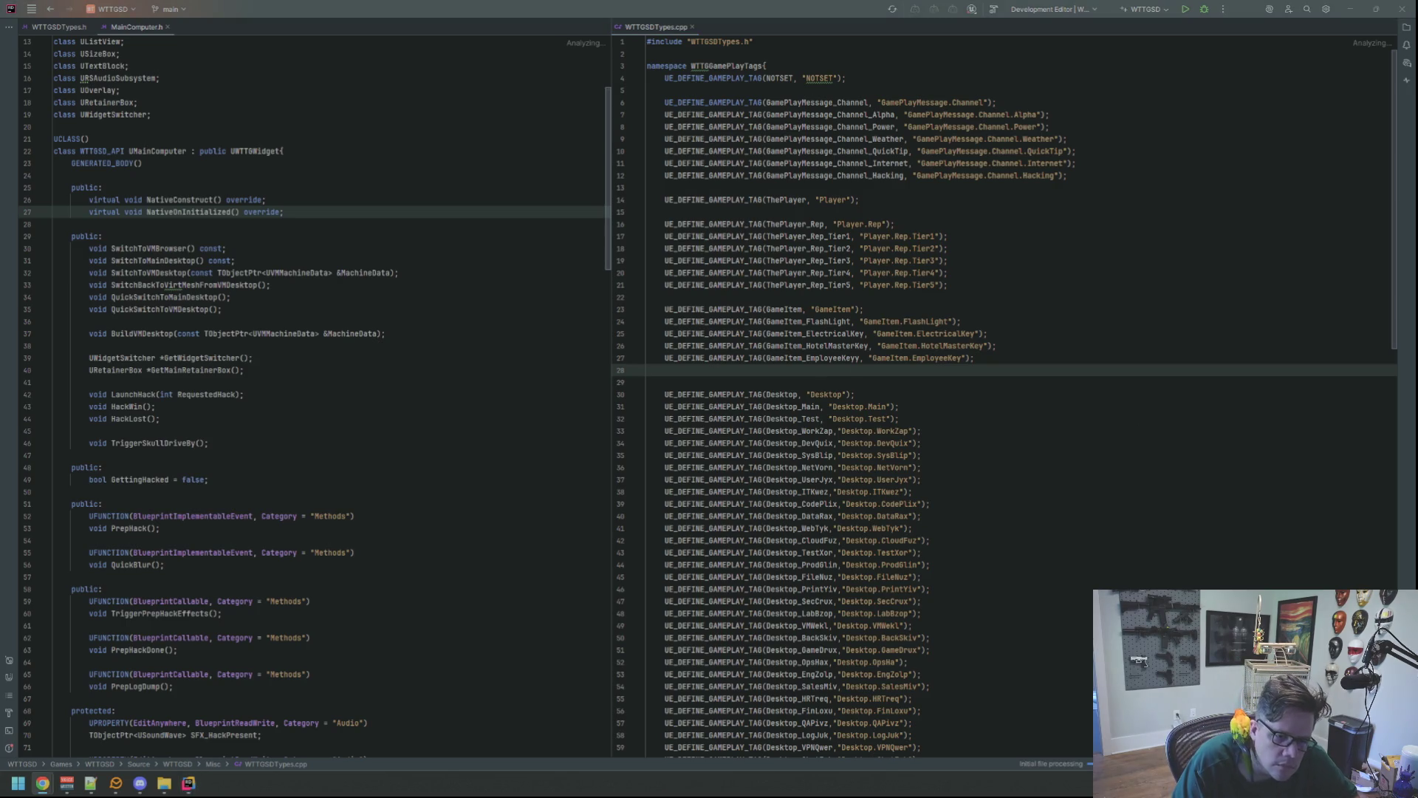
- Save WTTGSDTypes.cpp with Ctrl+S and set a breakpoint at line 24
left_click(1040, 548)
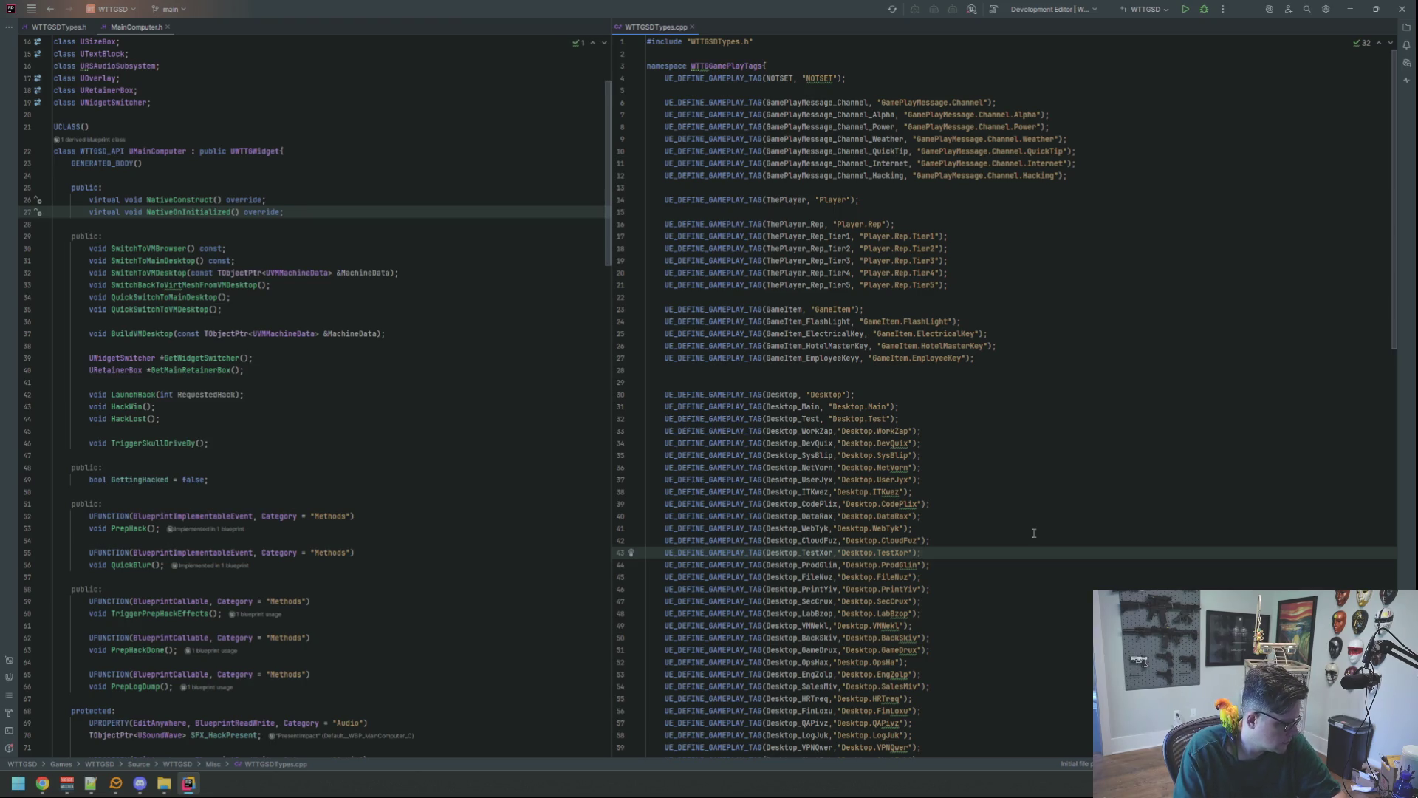
key("ctrl+s")
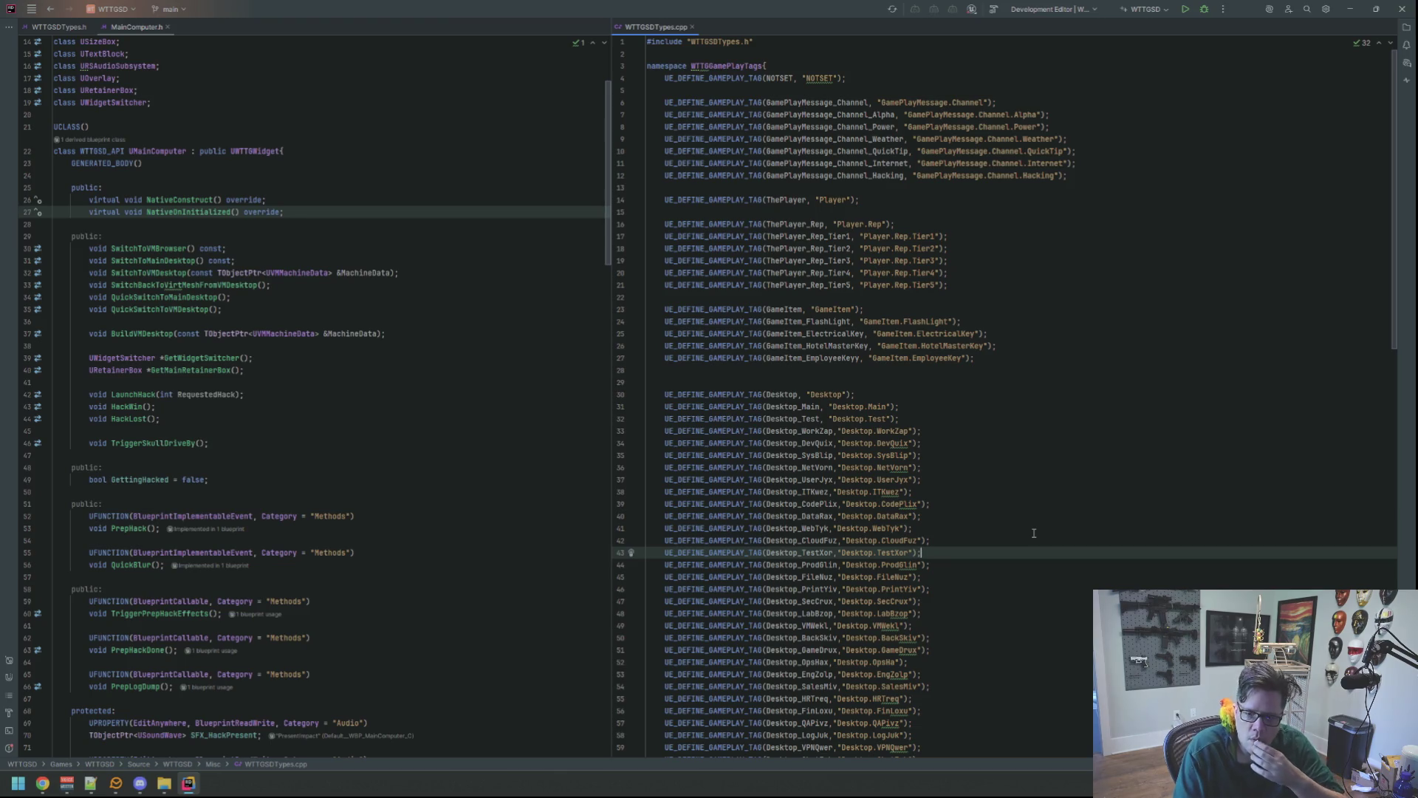
left_click(621, 321)
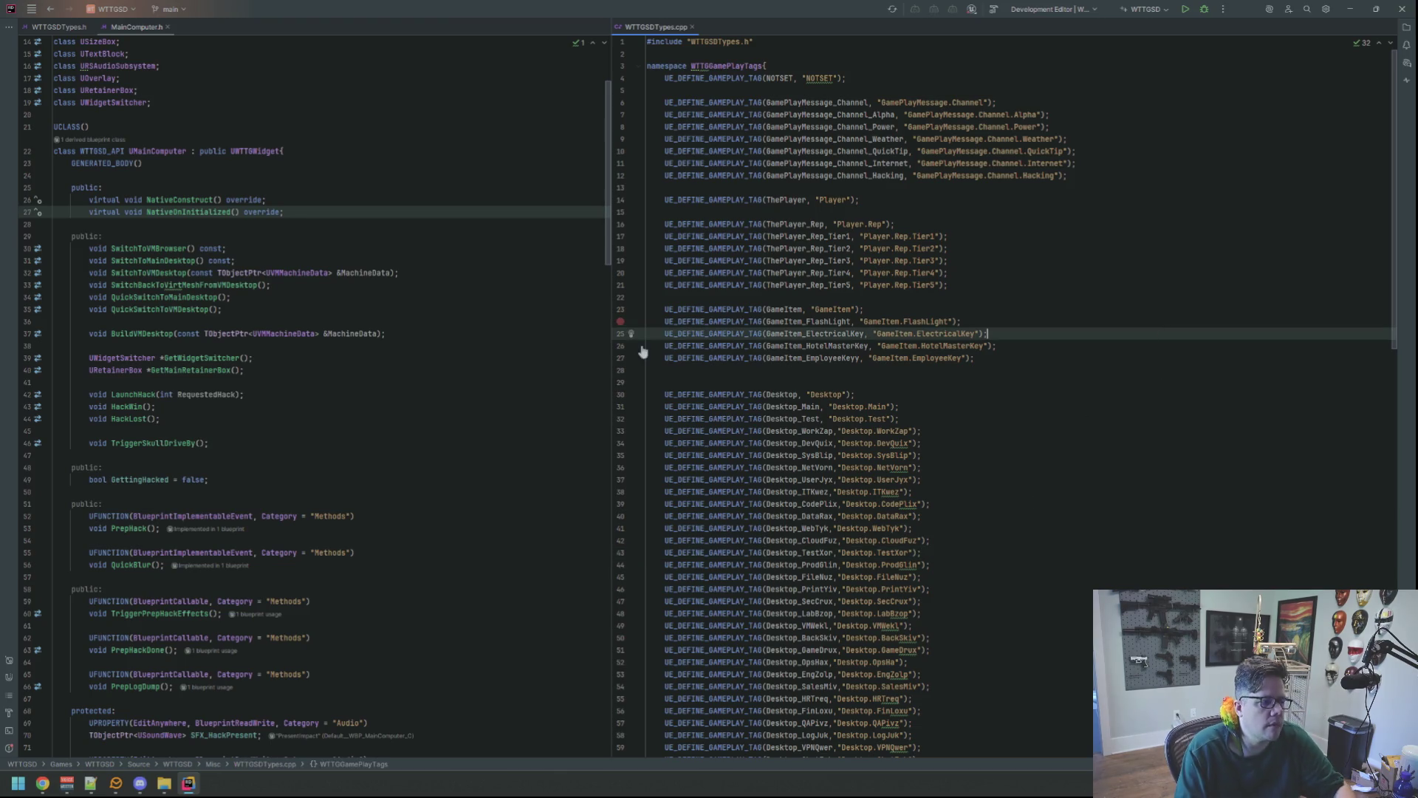
left_click(525, 324)
- Build WTTGSD and launch the Development Editor from Rider's Run button
left_click(899, 285)
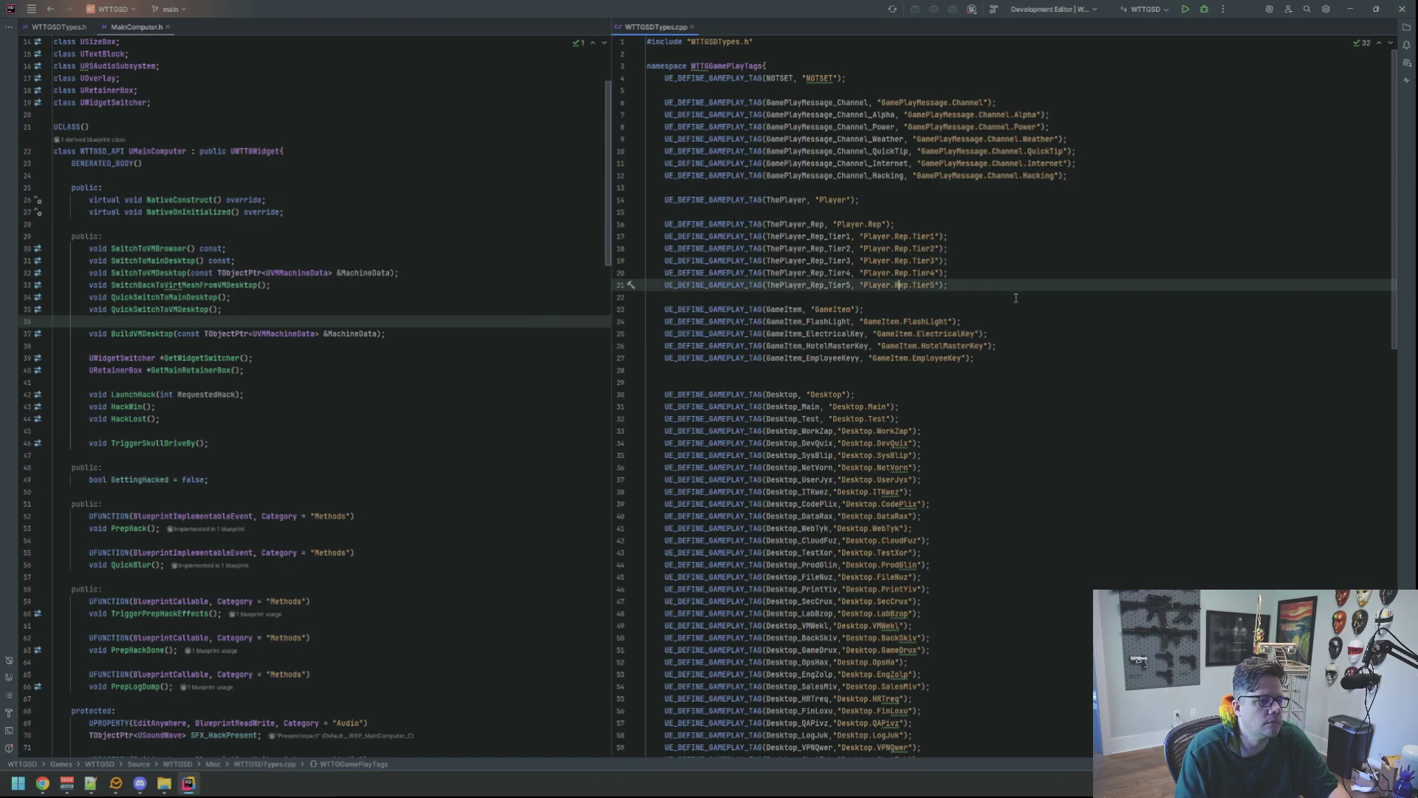
left_click(1185, 9)
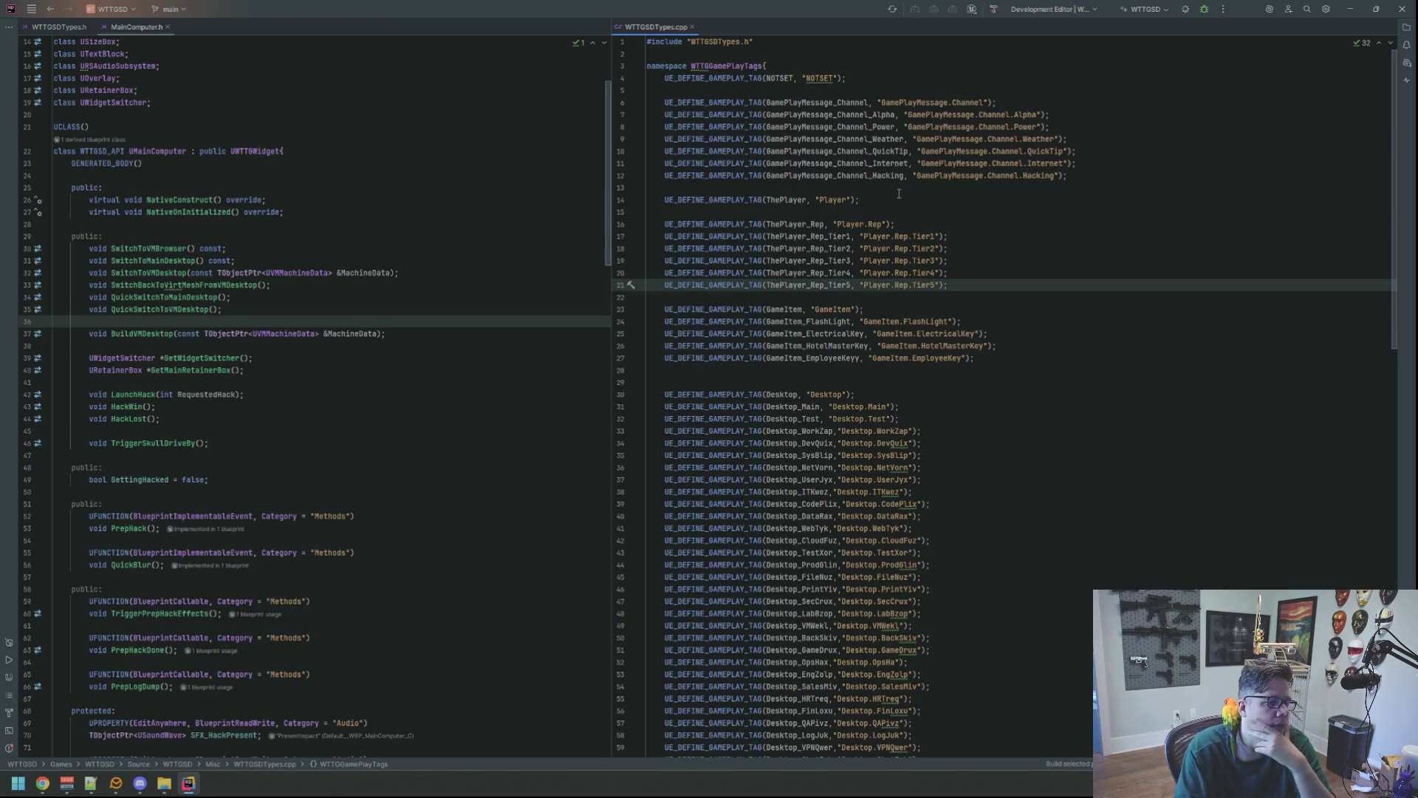
mouse_move(831, 345)
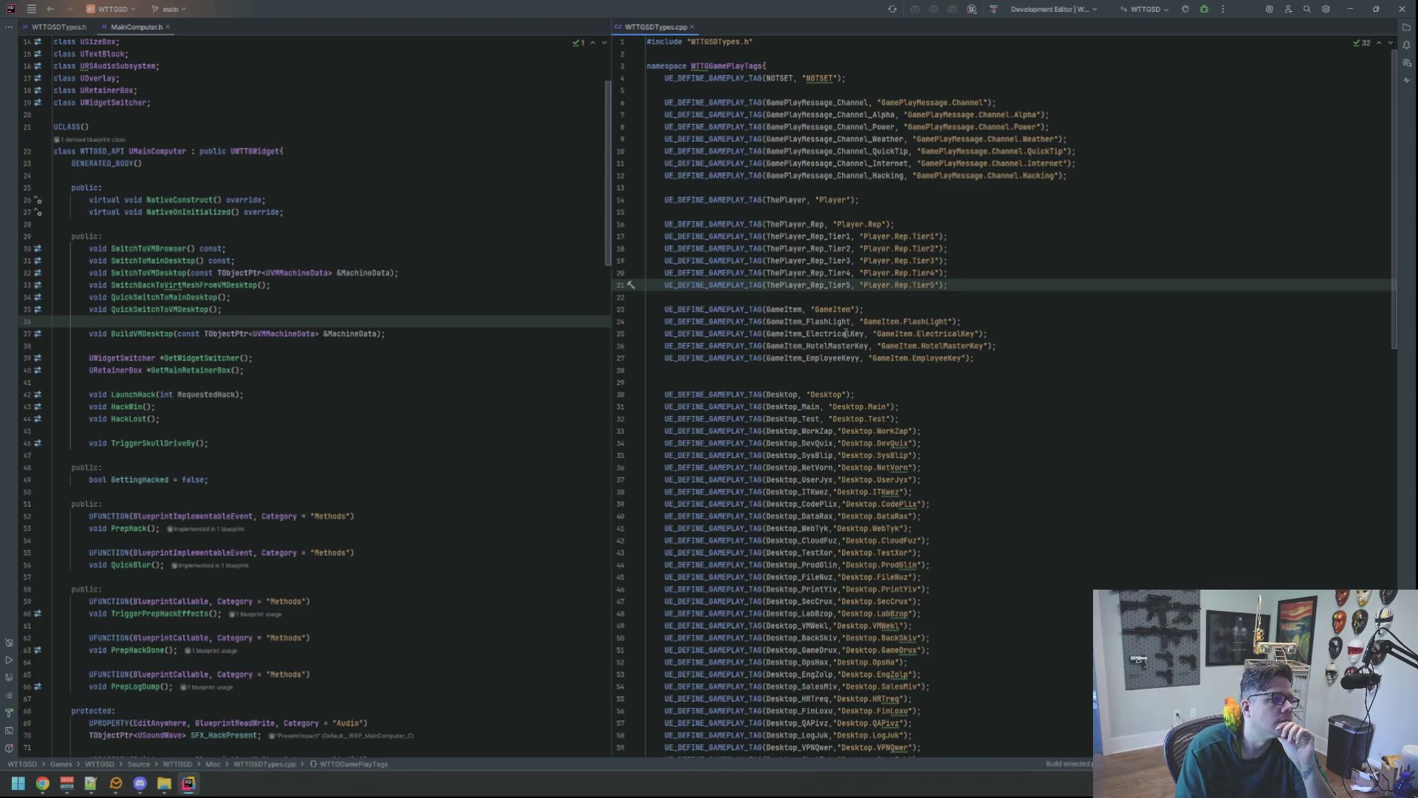
mouse_move(865, 330)
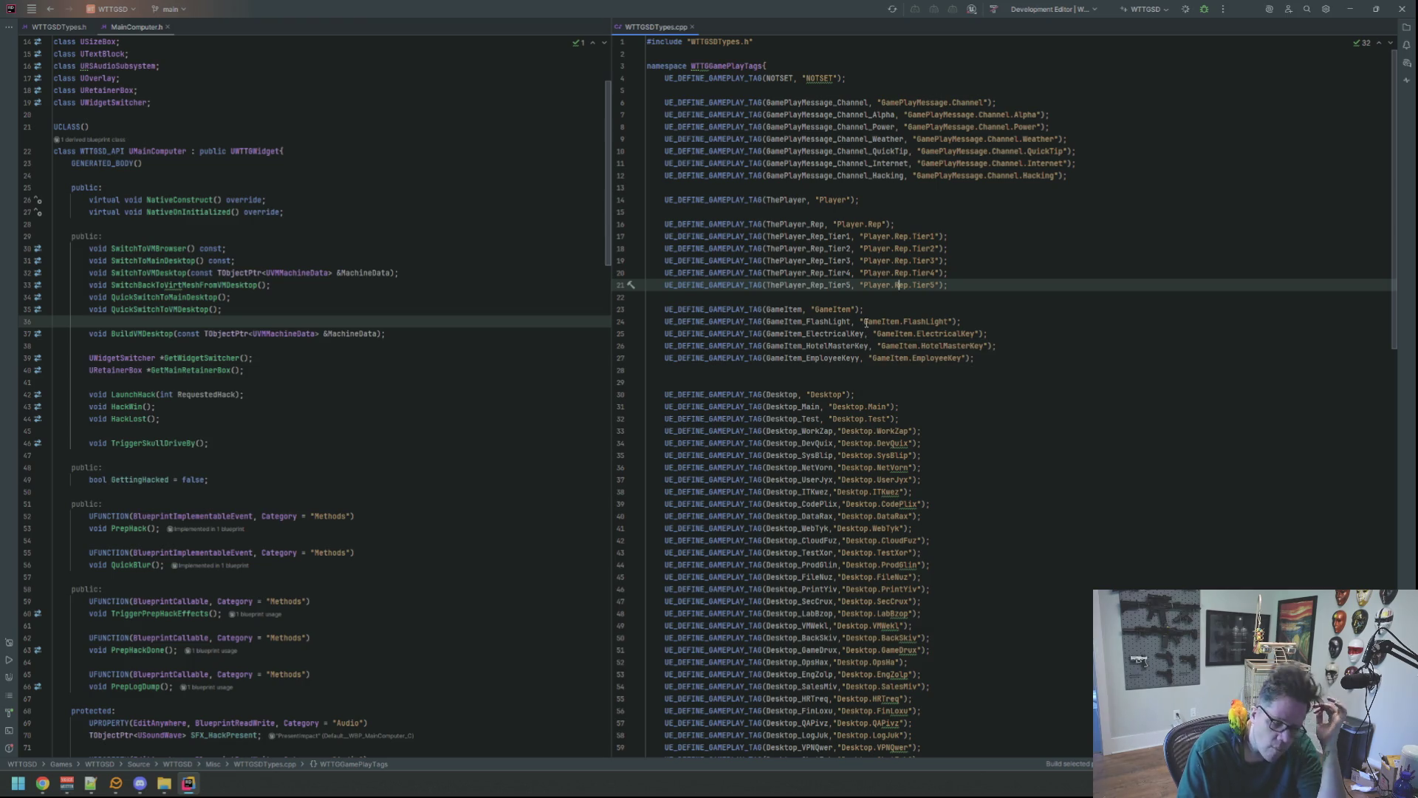
mouse_move(865, 333)
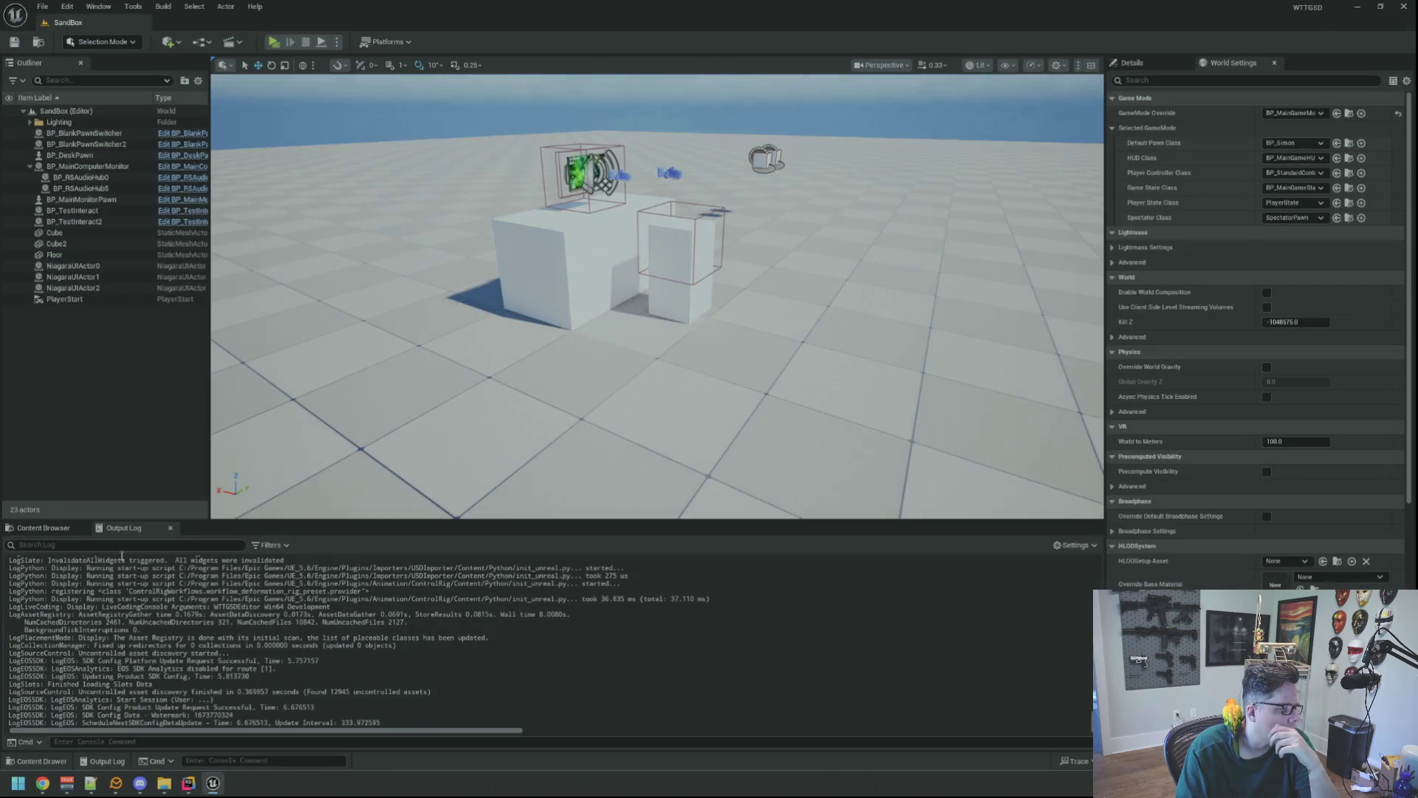
- Load the Motel level from Maps, fly to the lobby counter and select the desk chair
left_click(43, 528)
left_click(59, 605)
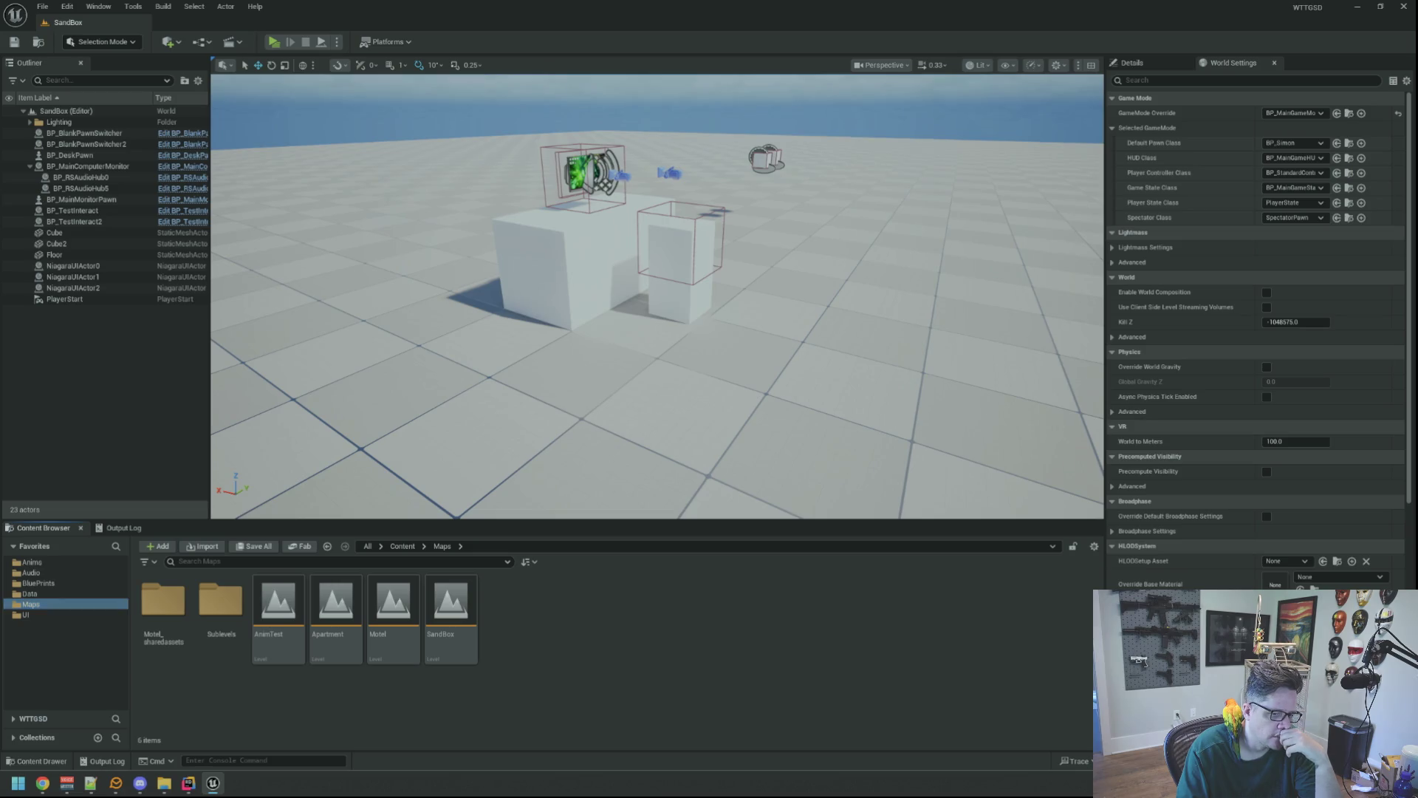
double_click(399, 597)
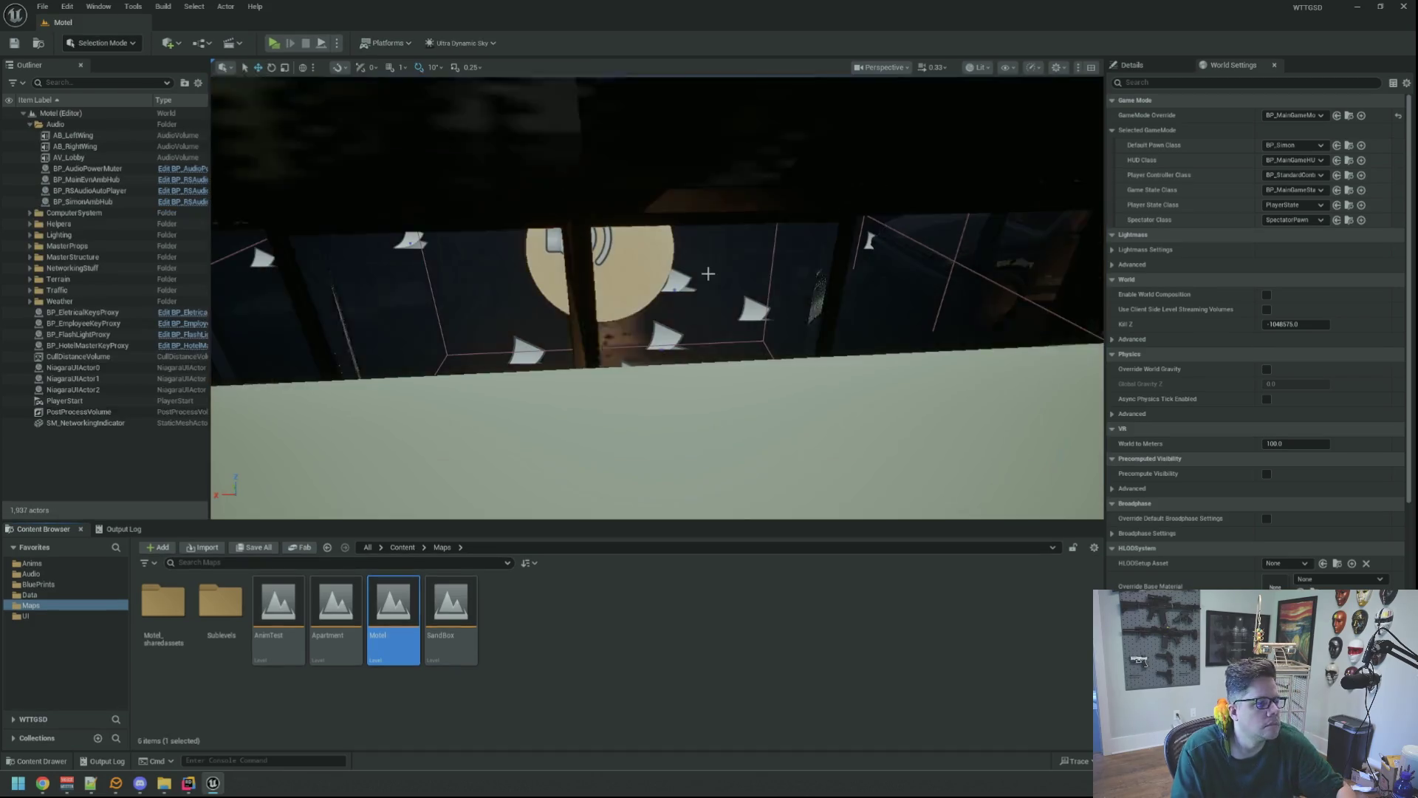
mouse_move(708, 273)
left_mouse_down()
mouse_move(639, 310)
mouse_move(702, 295)
mouse_move(680, 303)
mouse_move(702, 296)
mouse_move(645, 242)
mouse_move(695, 273)
mouse_move(635, 259)
left_mouse_up()
left_click(702, 401)
- Add the counter, monitor, keyboard, mousepad and PC mouse to the chair selection
left_click(635, 318, "ctrl")
left_click(644, 257, "ctrl")
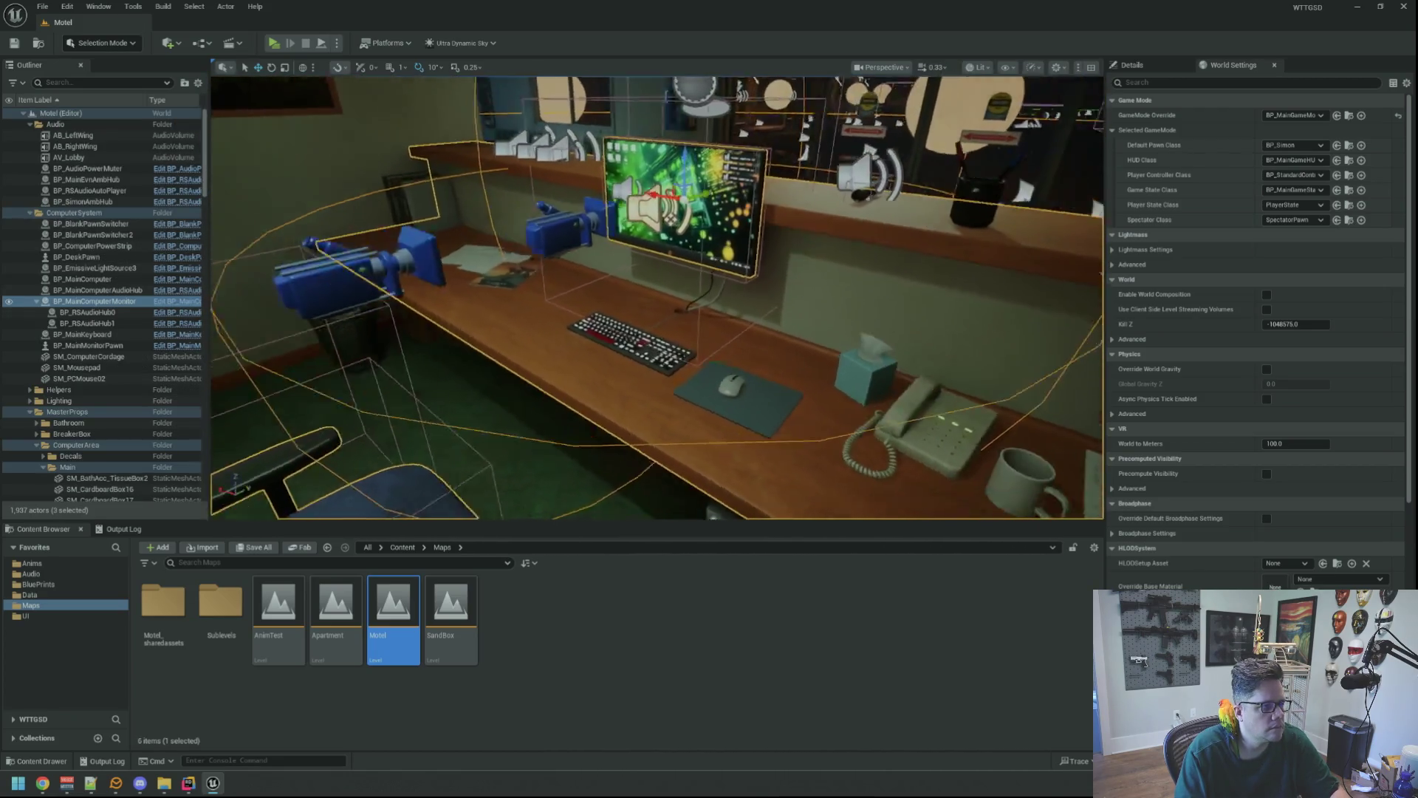
left_click(653, 313, "ctrl")
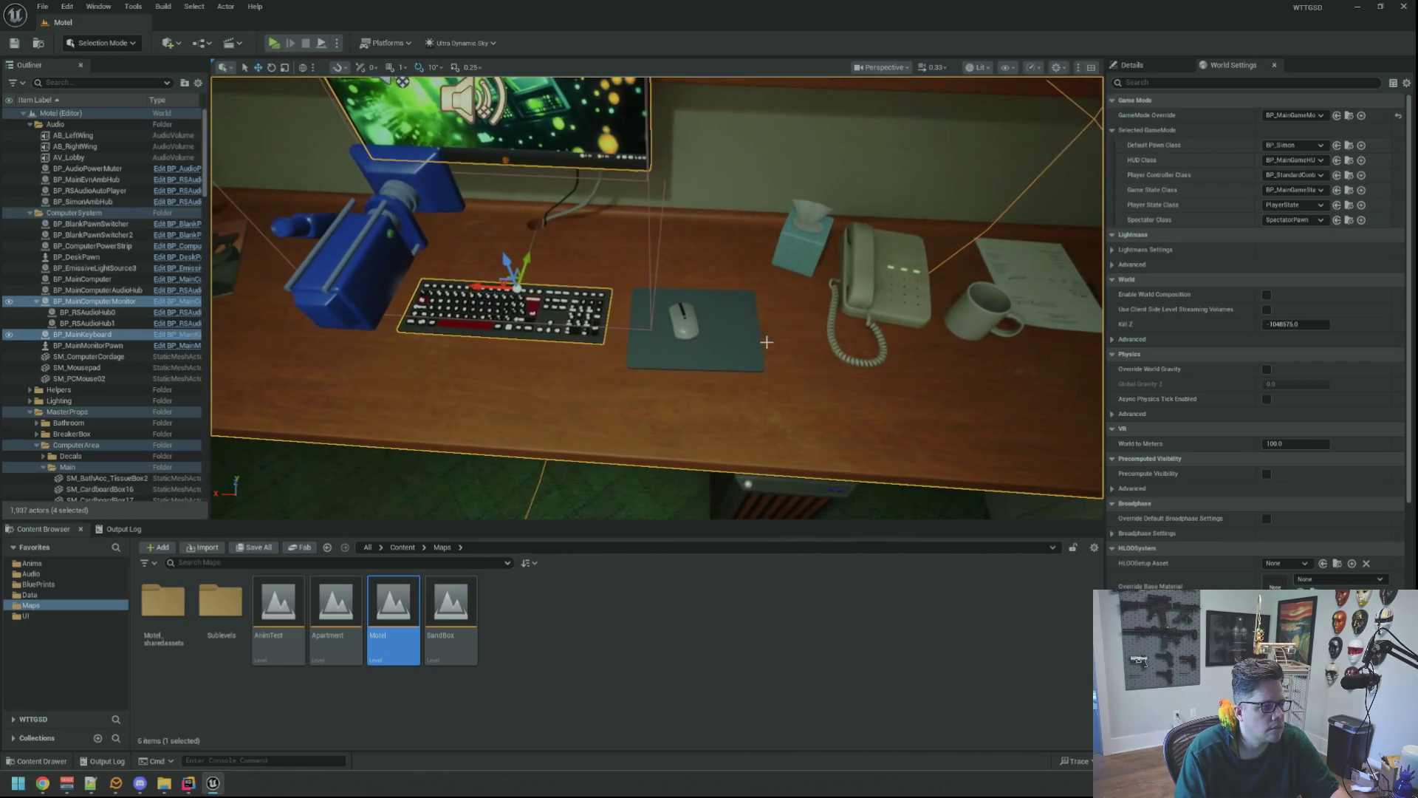
left_click(739, 328, "ctrl")
left_click(682, 323, "ctrl")
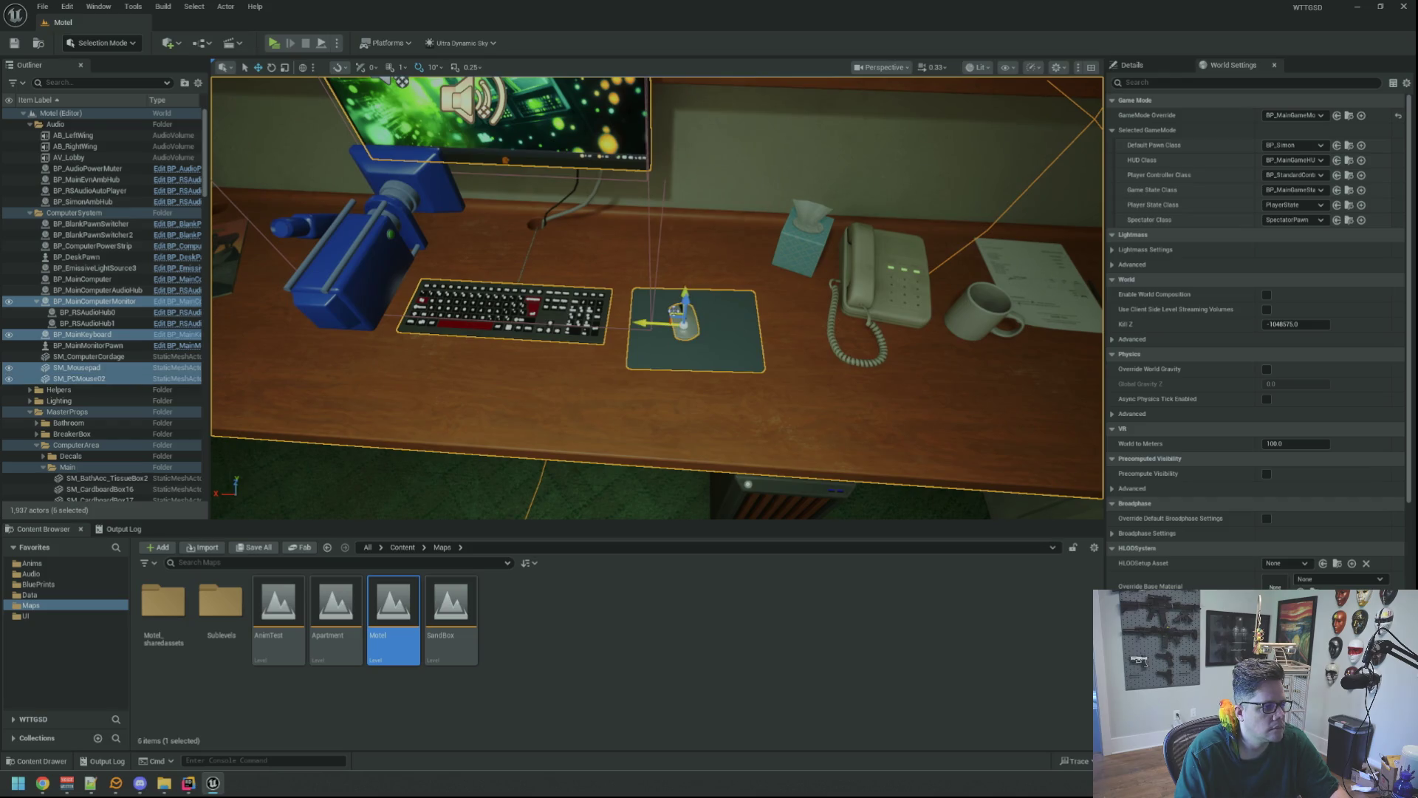
mouse_move(683, 323)
left_mouse_down()
mouse_move(584, 332)
mouse_move(620, 310)
mouse_move(562, 273)
left_mouse_up()
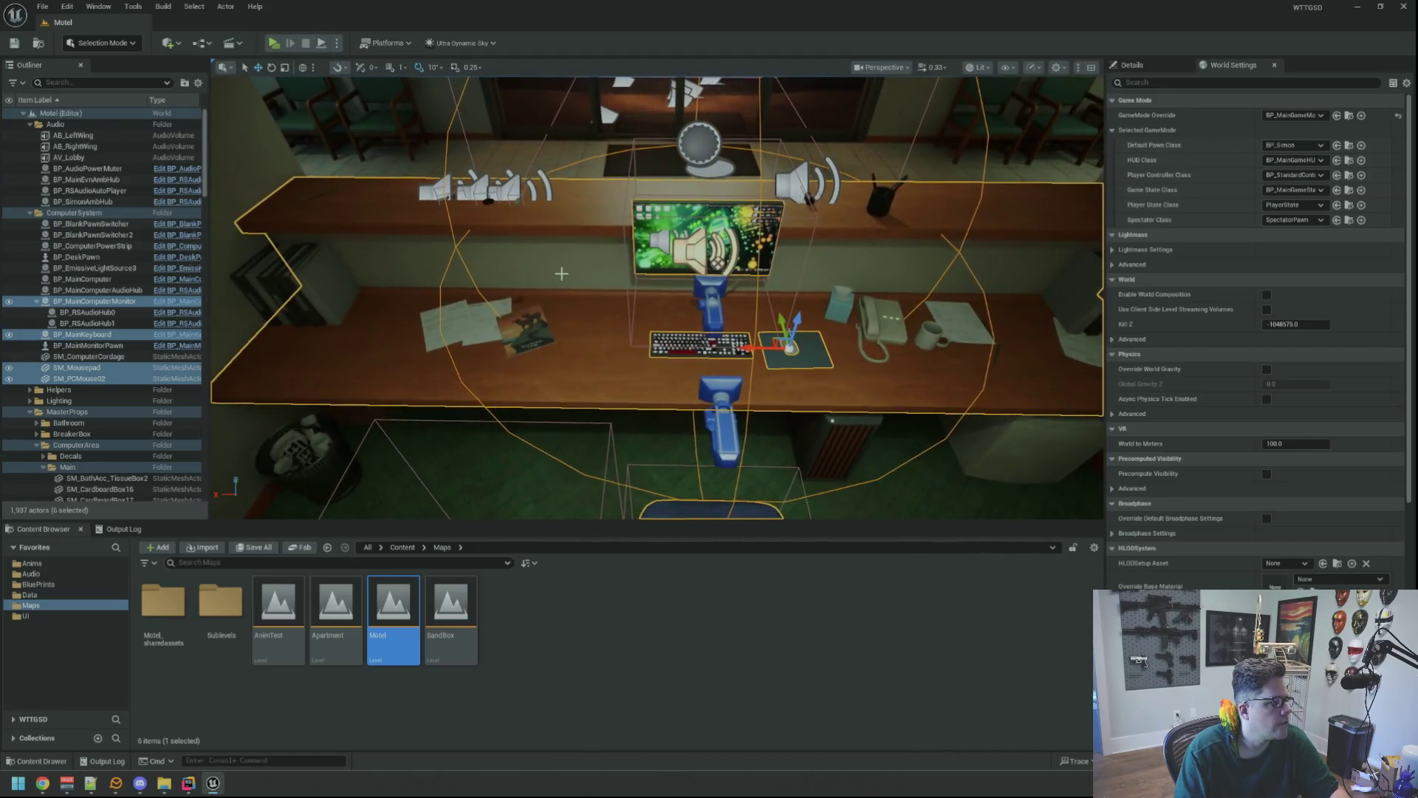
- Merge the six actors into one static mesh saved in Assets/3D/MergedModels
left_click(226, 6)
mouse_move(336, 404)
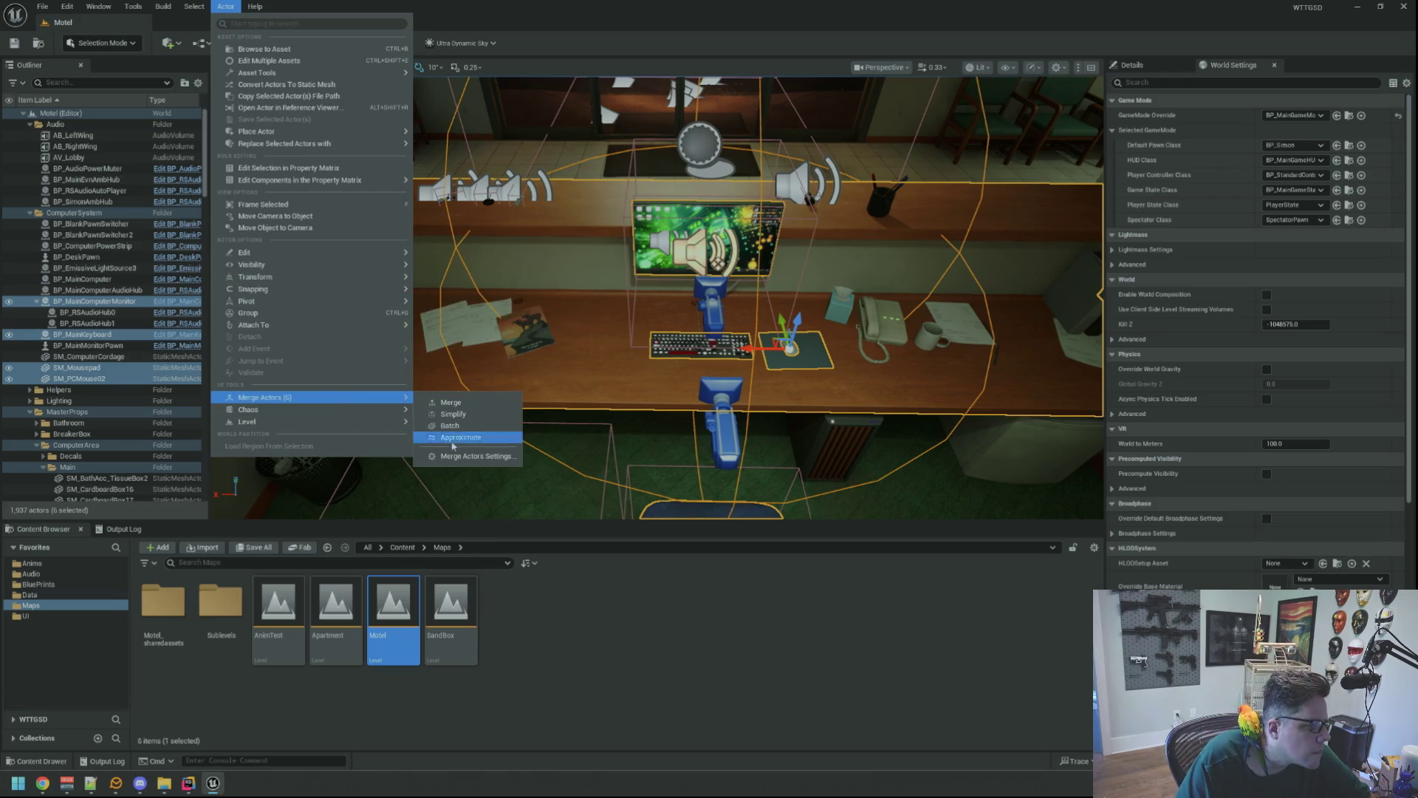
left_click(462, 456)
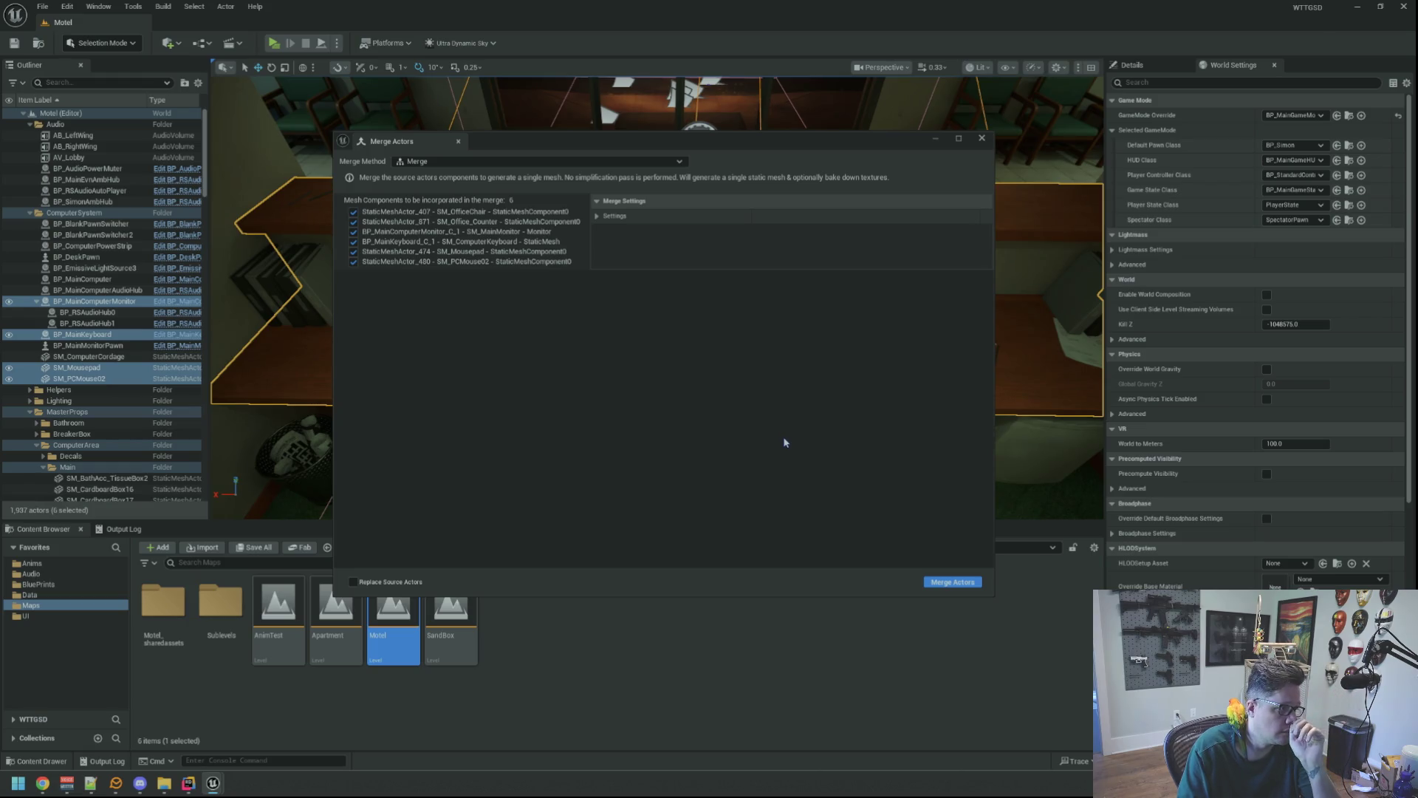
left_click(951, 584)
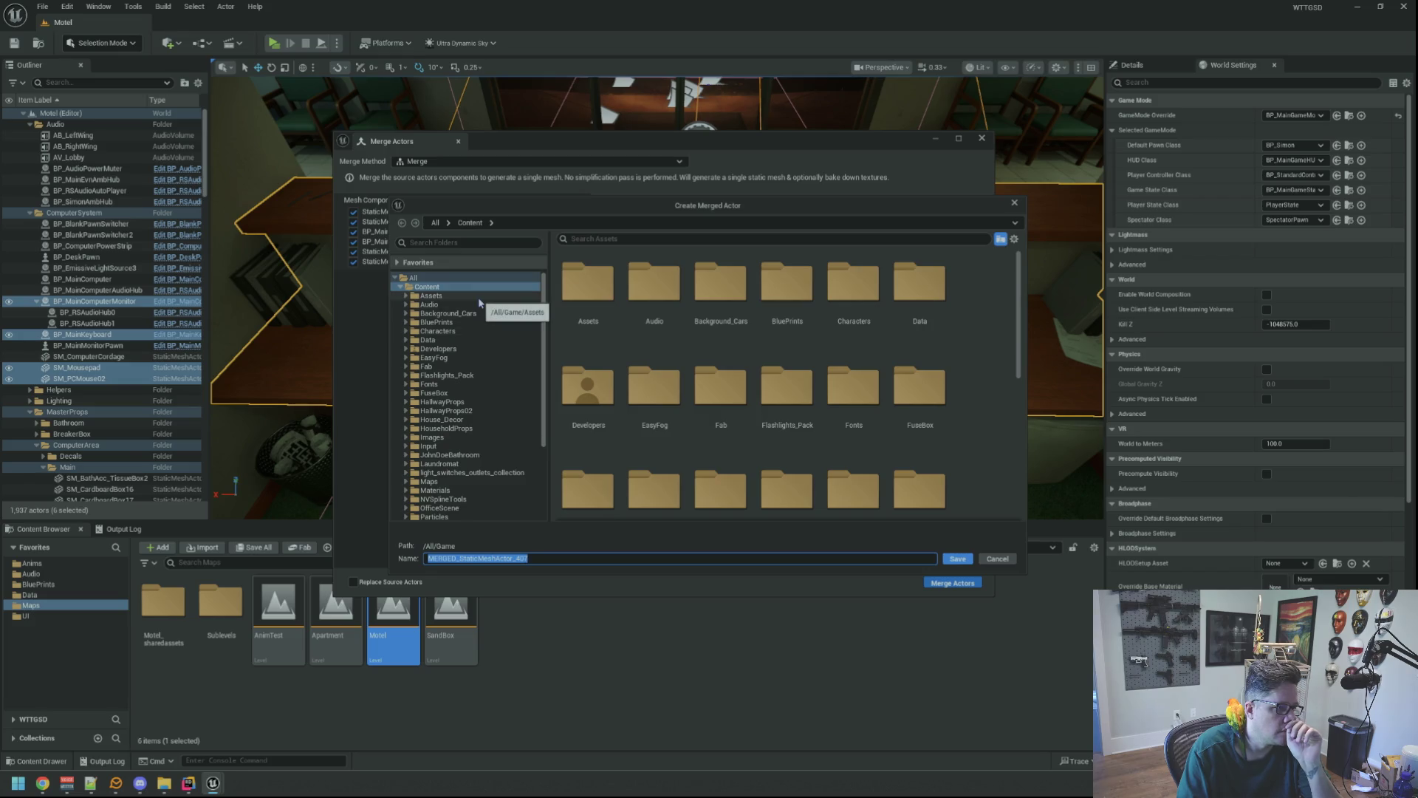
left_click(431, 296)
double_click(588, 284)
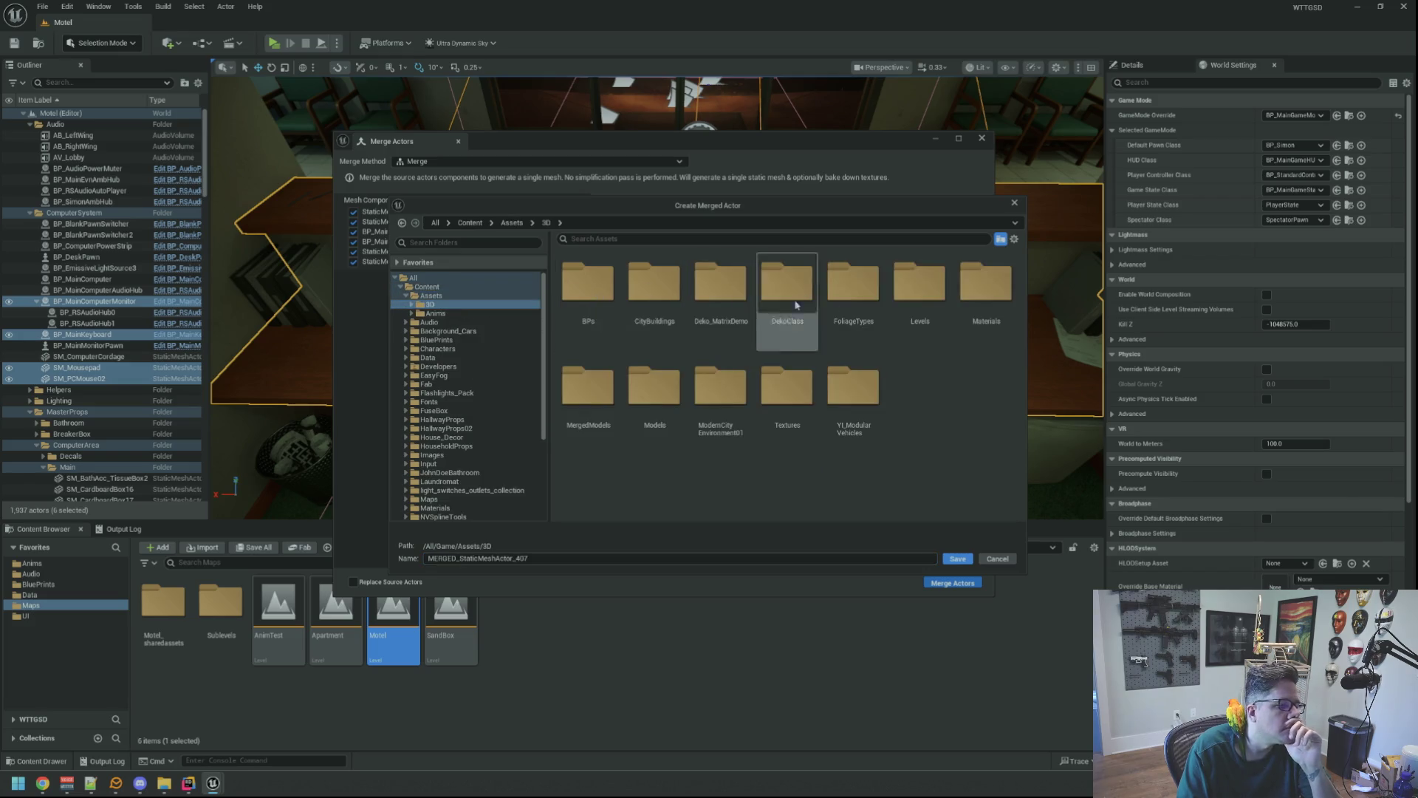
double_click(607, 385)
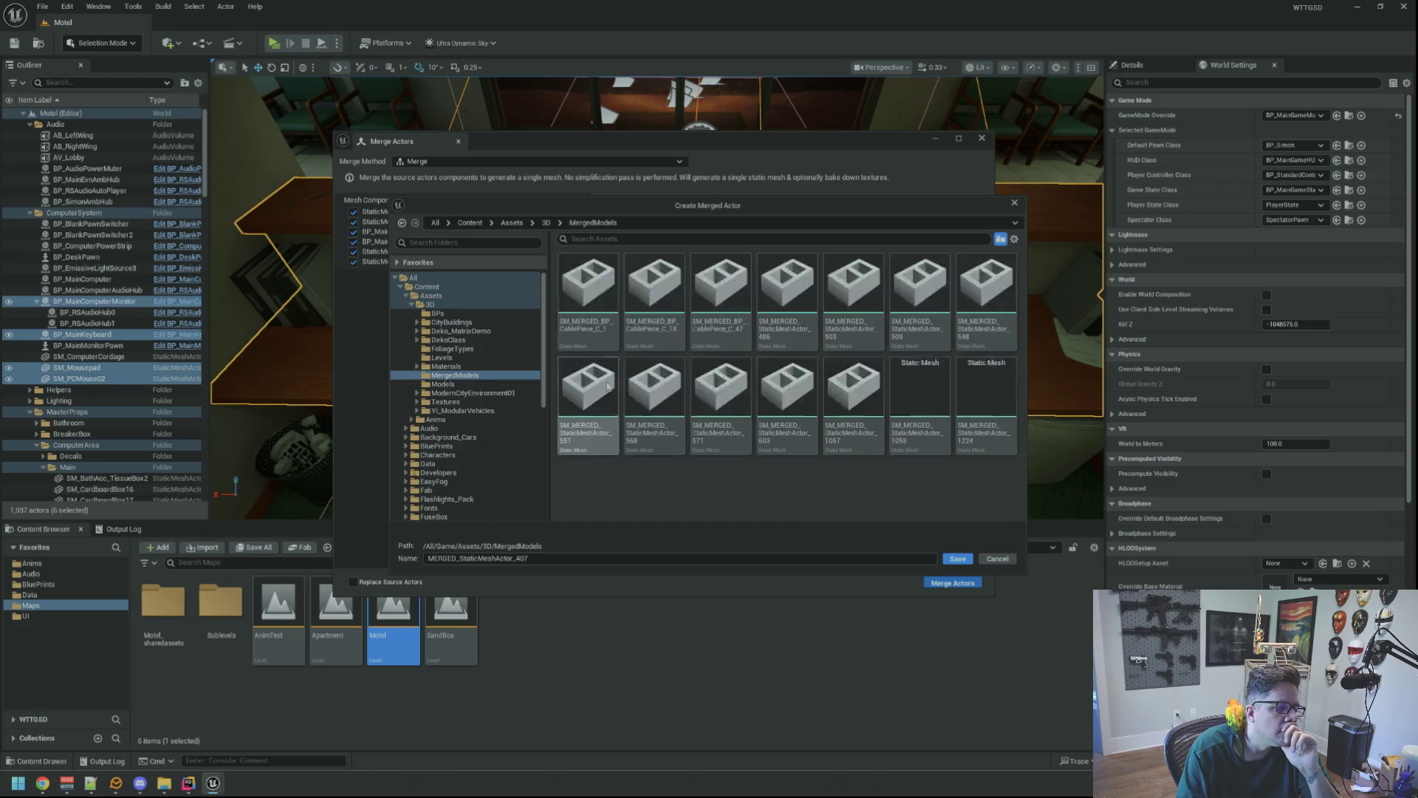
left_click(598, 558)
left_click(957, 559)
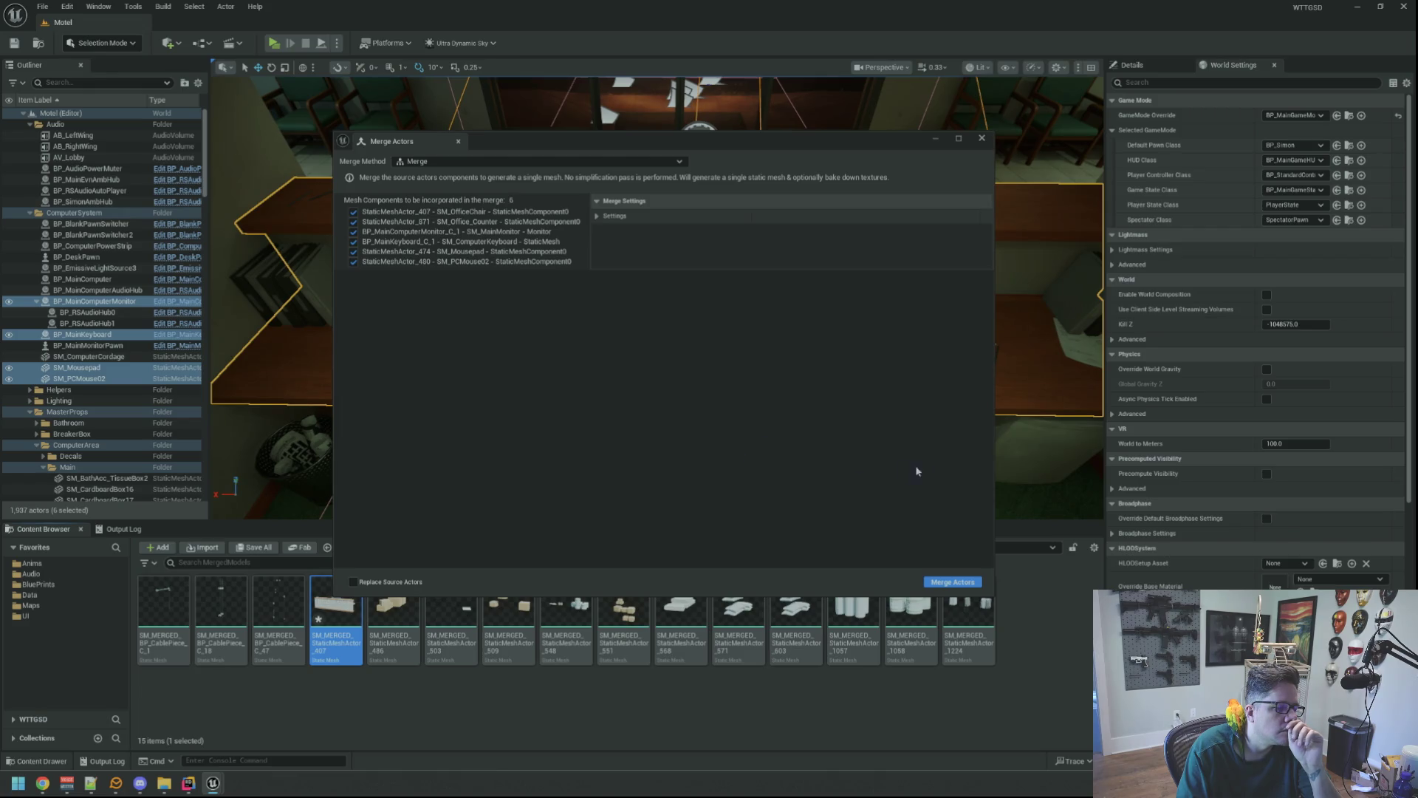
left_click(982, 138)
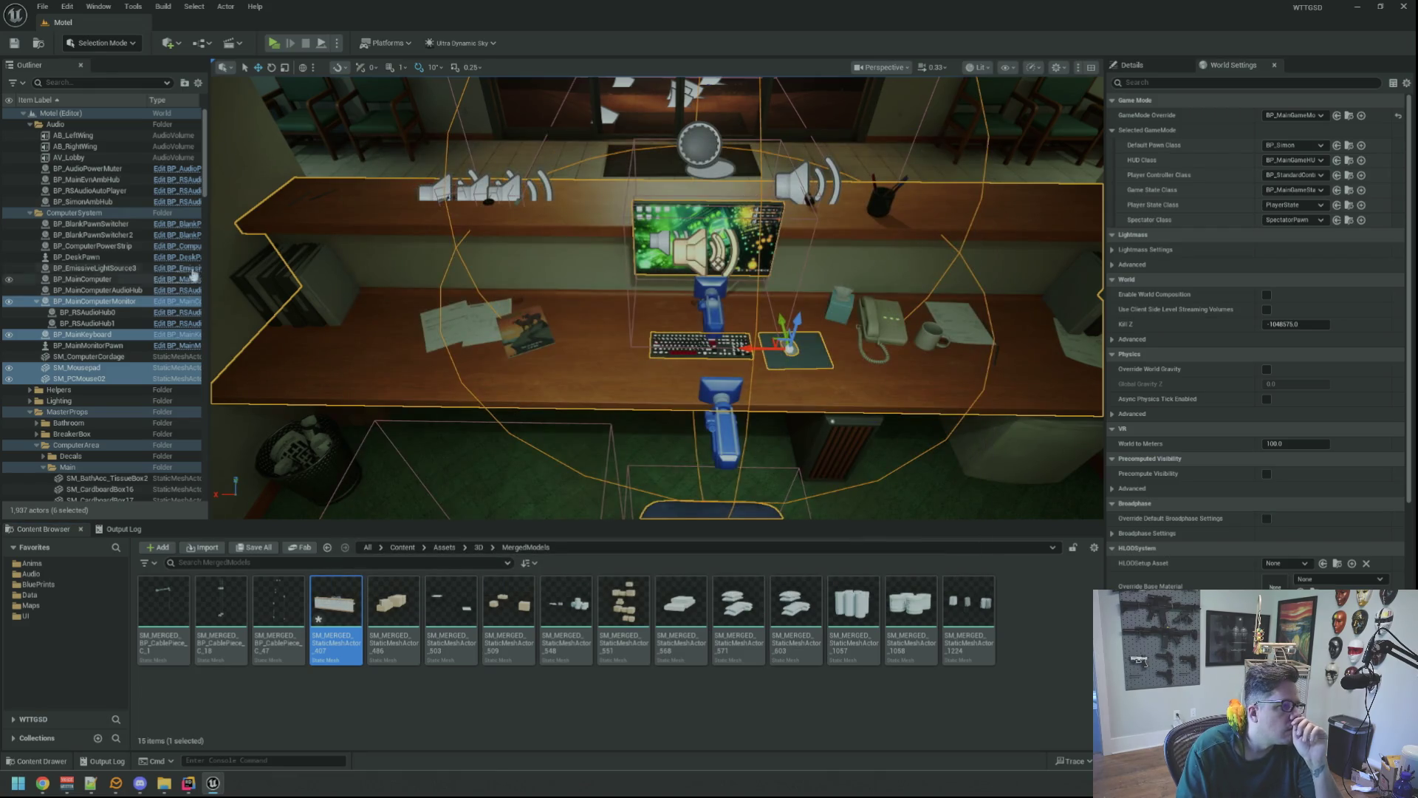
- Collapse the Audio, ComputerSystem, MasterProps and MasterStructure outliner groups and clear the selection
left_click(32, 125)
left_click(30, 136)
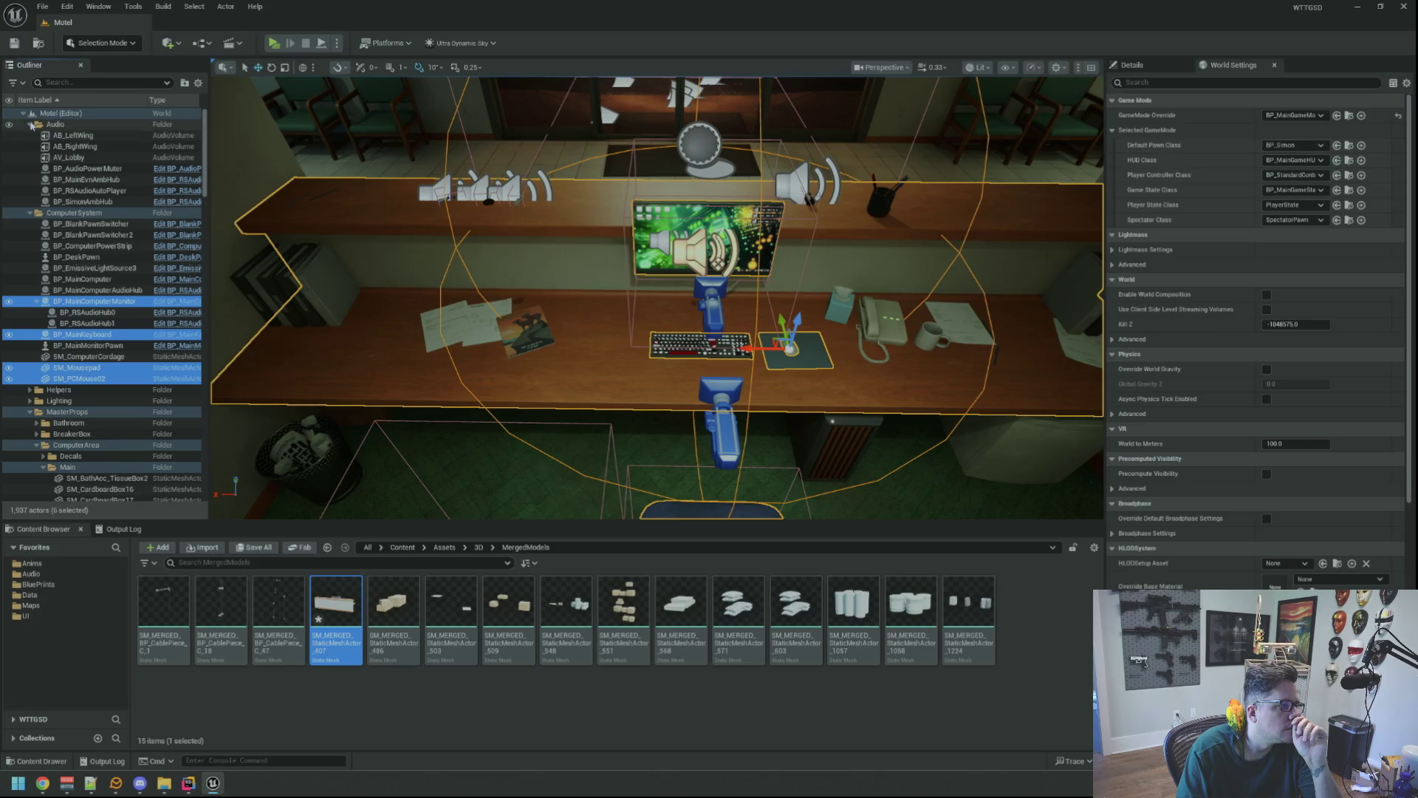
left_click(31, 168)
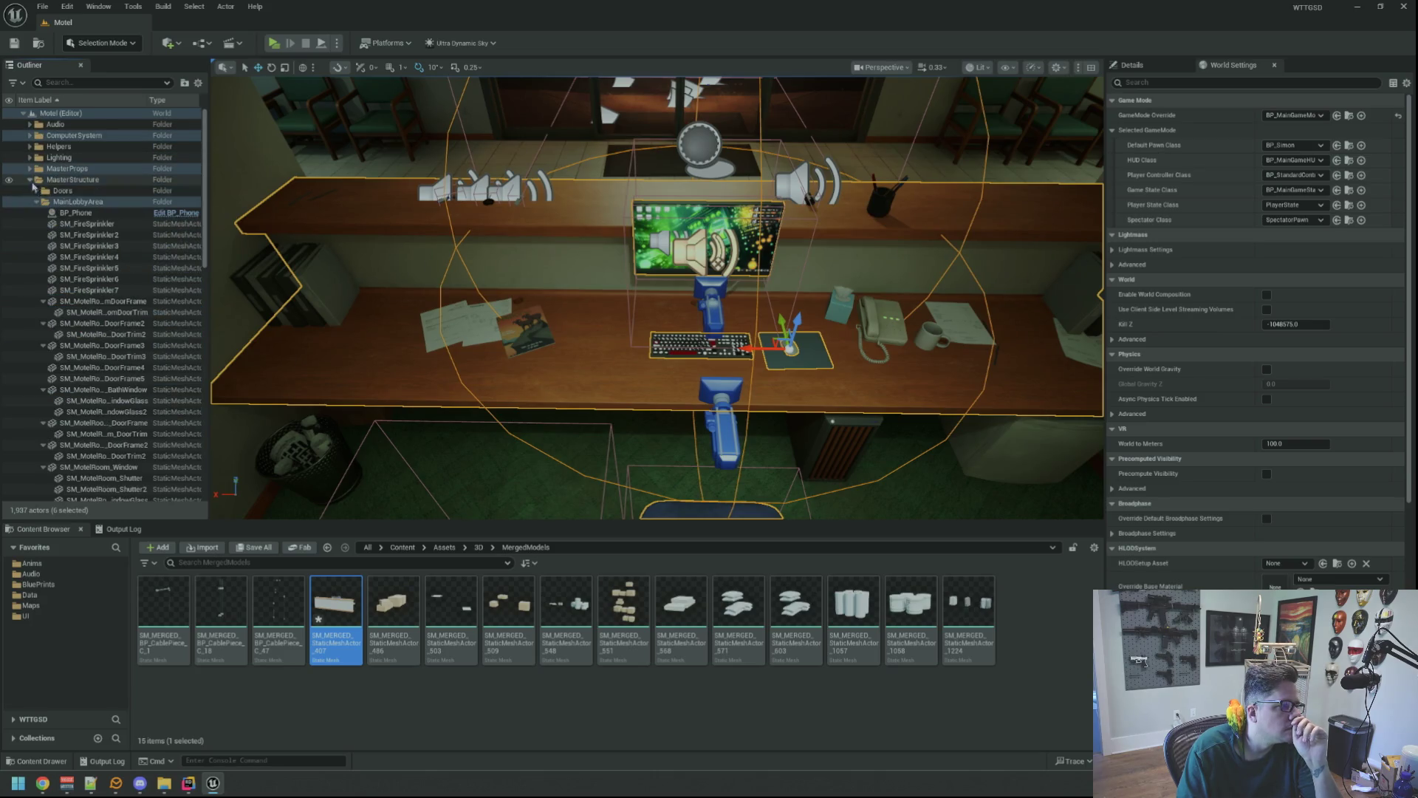
left_click(31, 179)
left_click(82, 412)
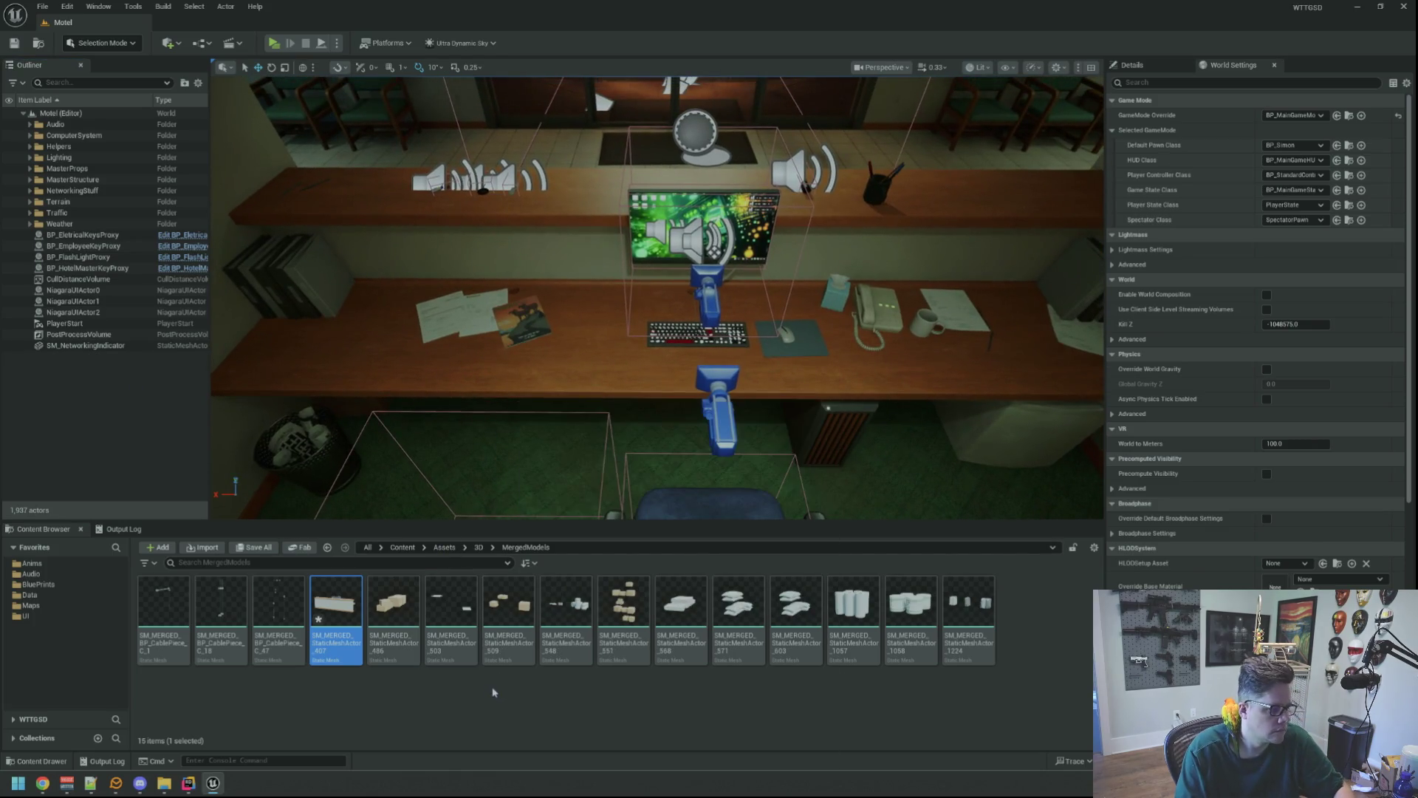
- Preview SM_MERGED_StaticMeshActor_407 in the mesh editor from a front desk view
double_click(342, 592)
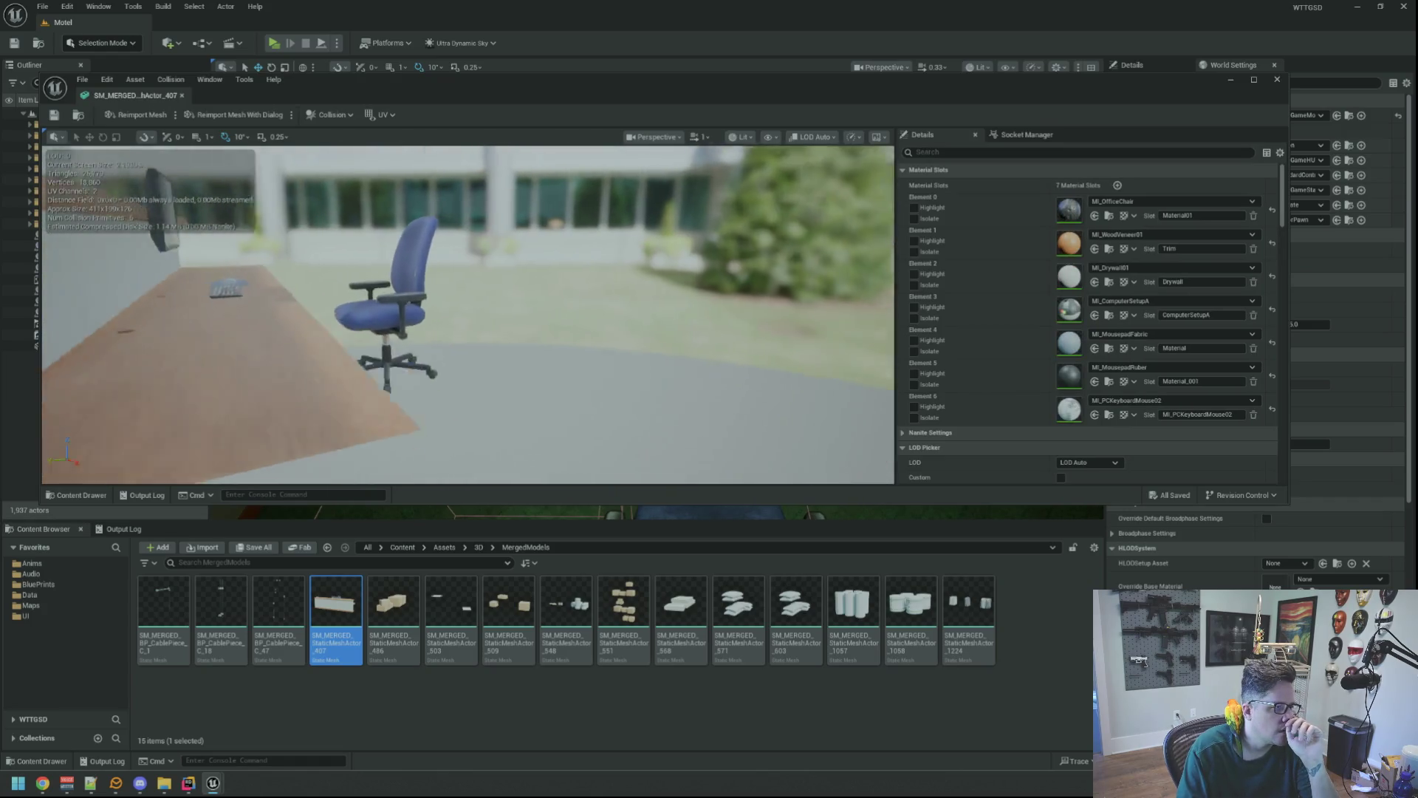
mouse_move(562, 333)
left_mouse_down()
mouse_move(561, 318)
mouse_move(562, 347)
mouse_move(561, 333)
left_mouse_up()
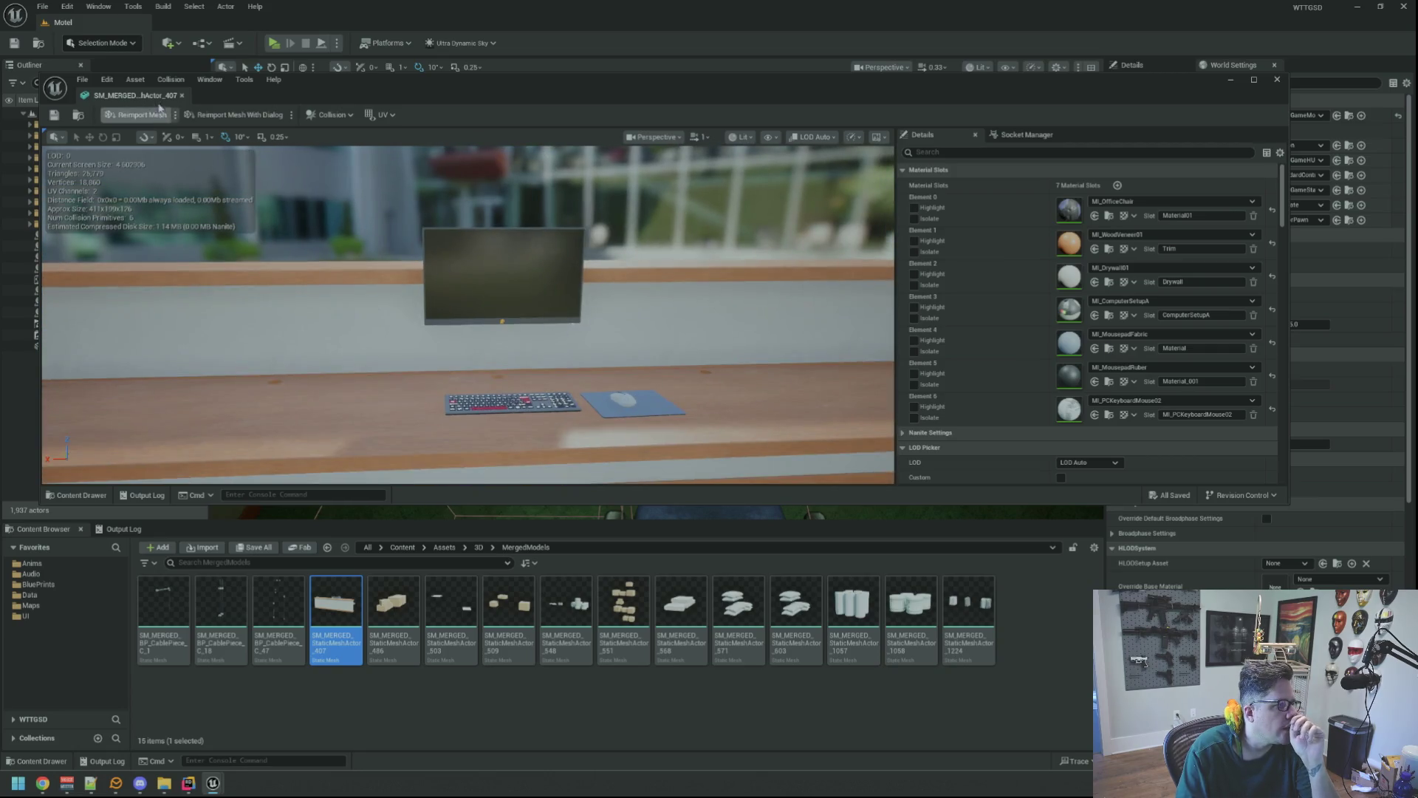
left_click(181, 95)
- Export SM_MERGED_StaticMeshActor_407 as an FBX file to the Desktop
right_click(337, 610)
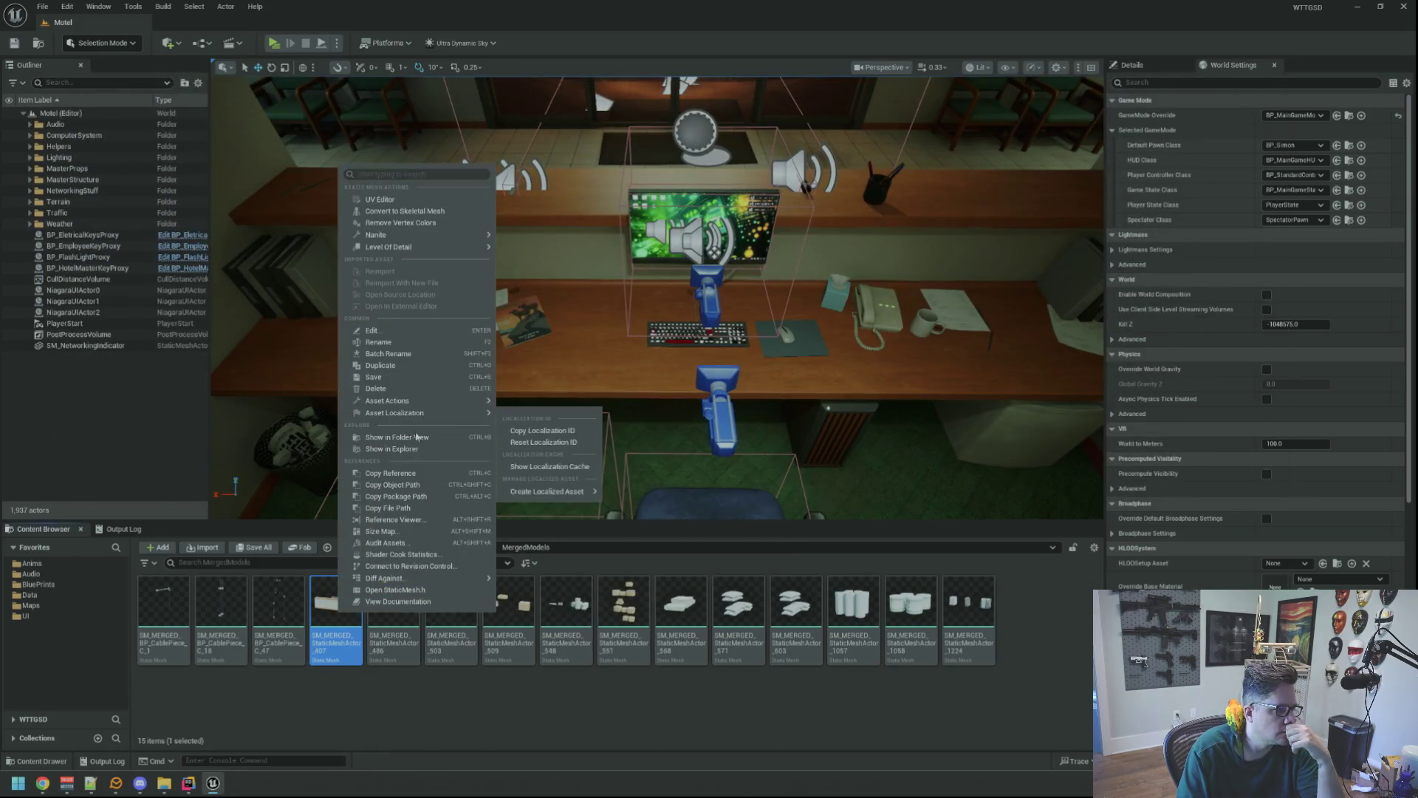
mouse_move(438, 425)
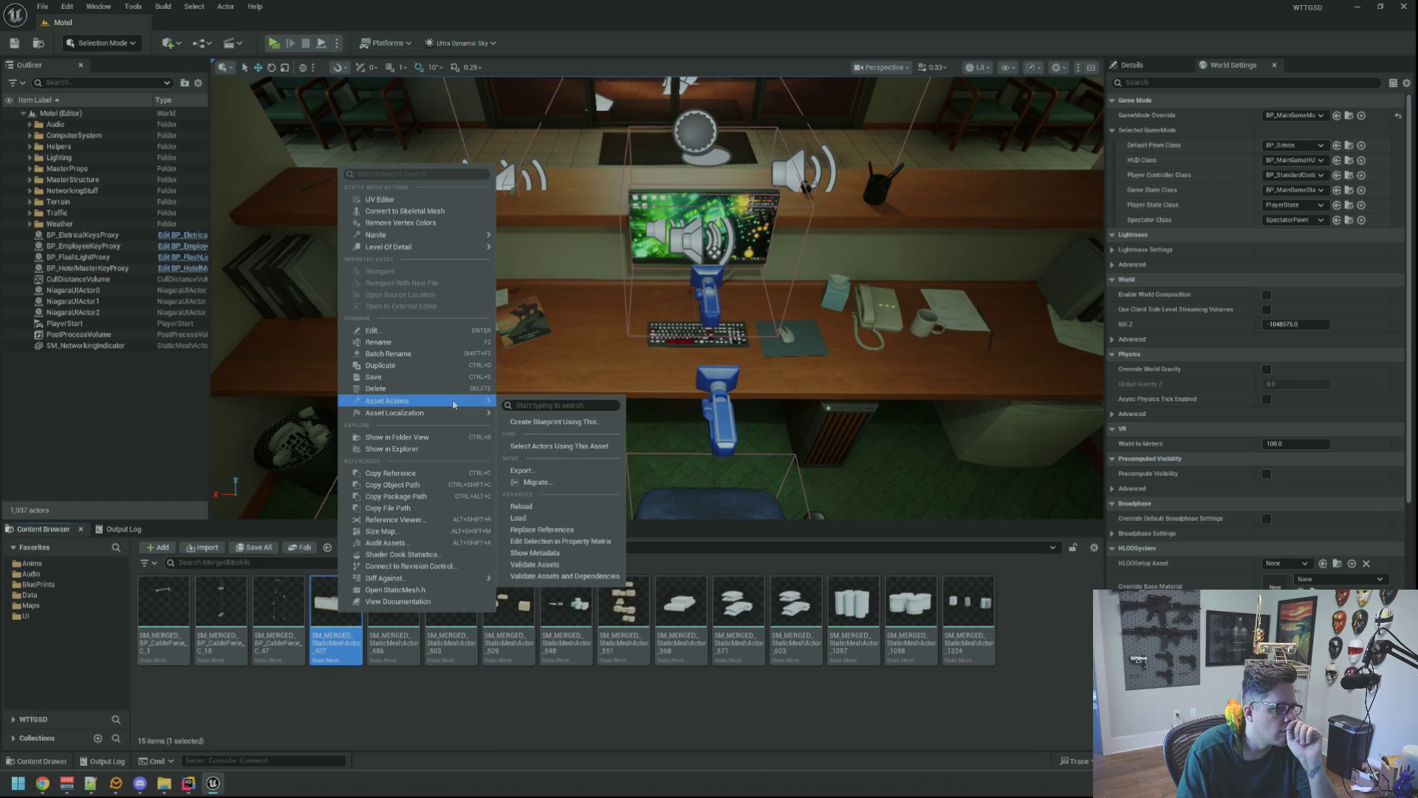
left_click(547, 475)
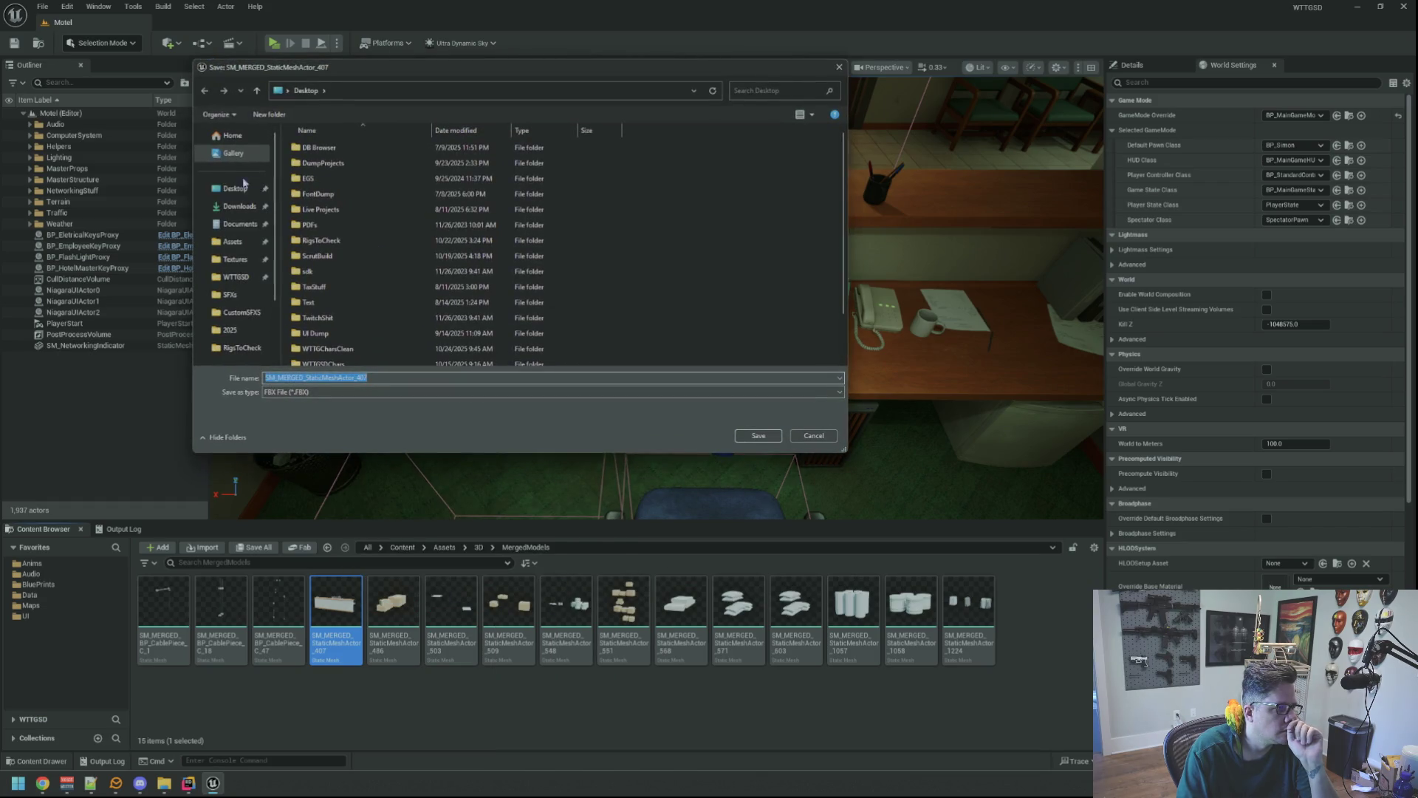
left_click(253, 187)
left_click(759, 436)
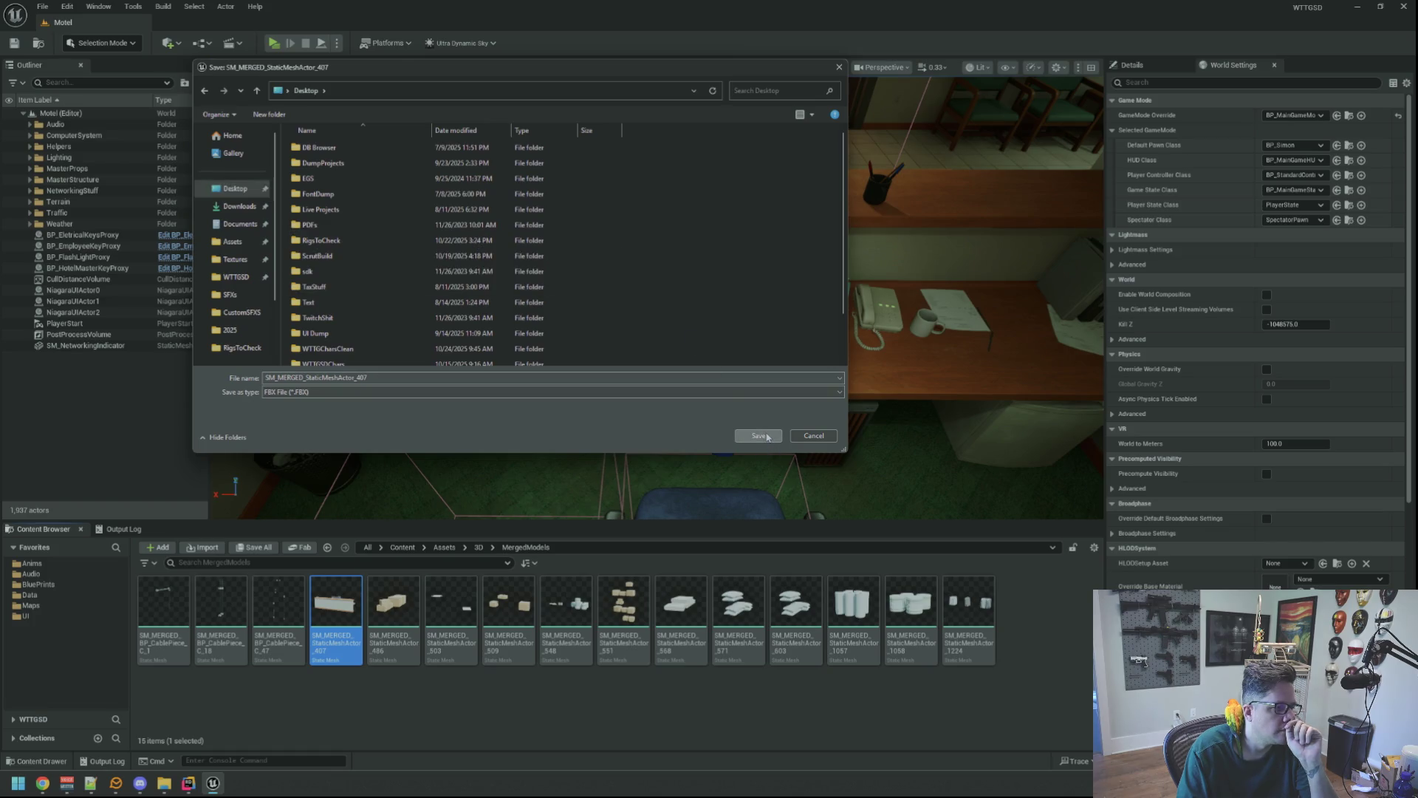
left_click(769, 509)
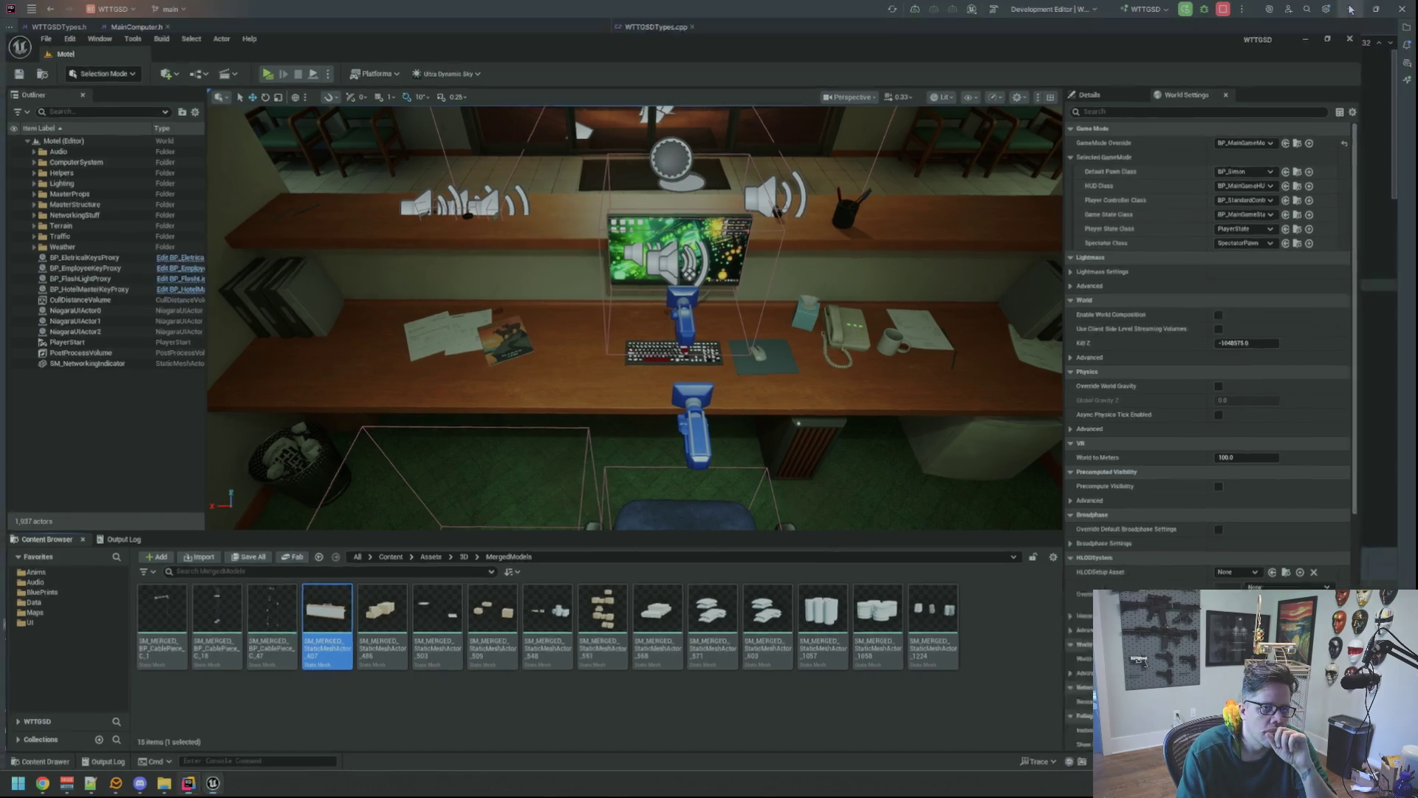
left_click(1357, 6)
left_click(1351, 8)
- Close the WTTGSD folder, launch Maya 2022 via Start search, and start a new empty scene
left_click(881, 169)
key("super")
type("maya 2022")
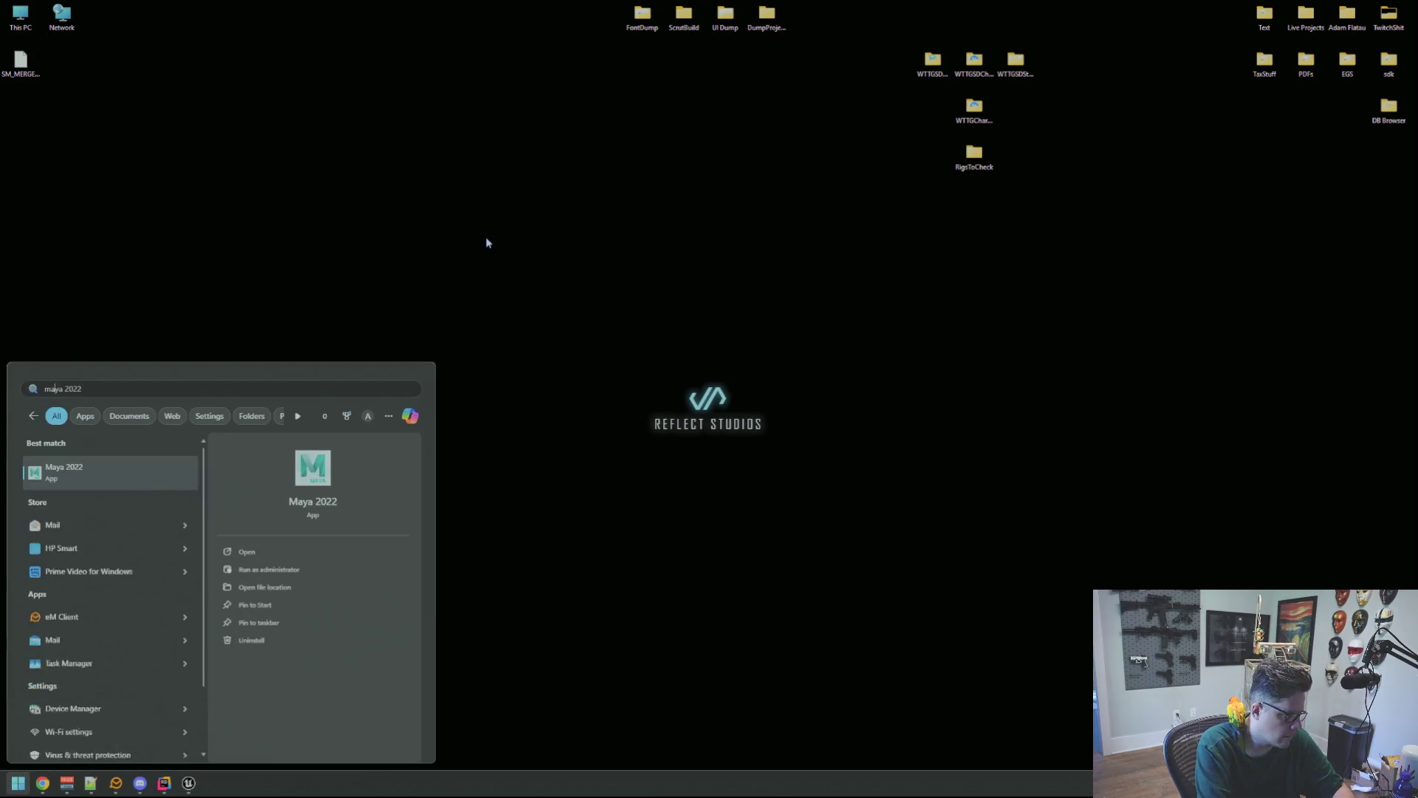
key("Return")
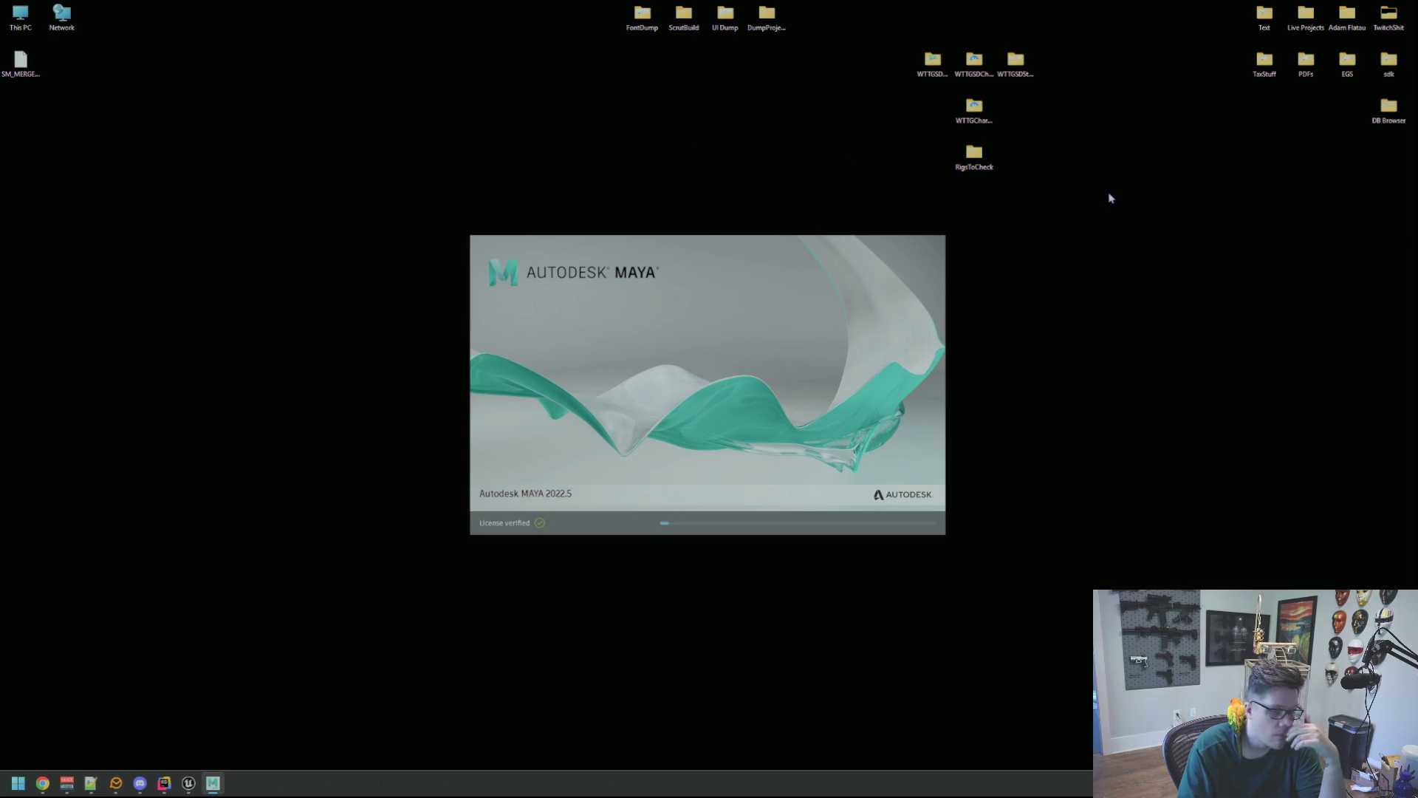
key("alt+Tab")
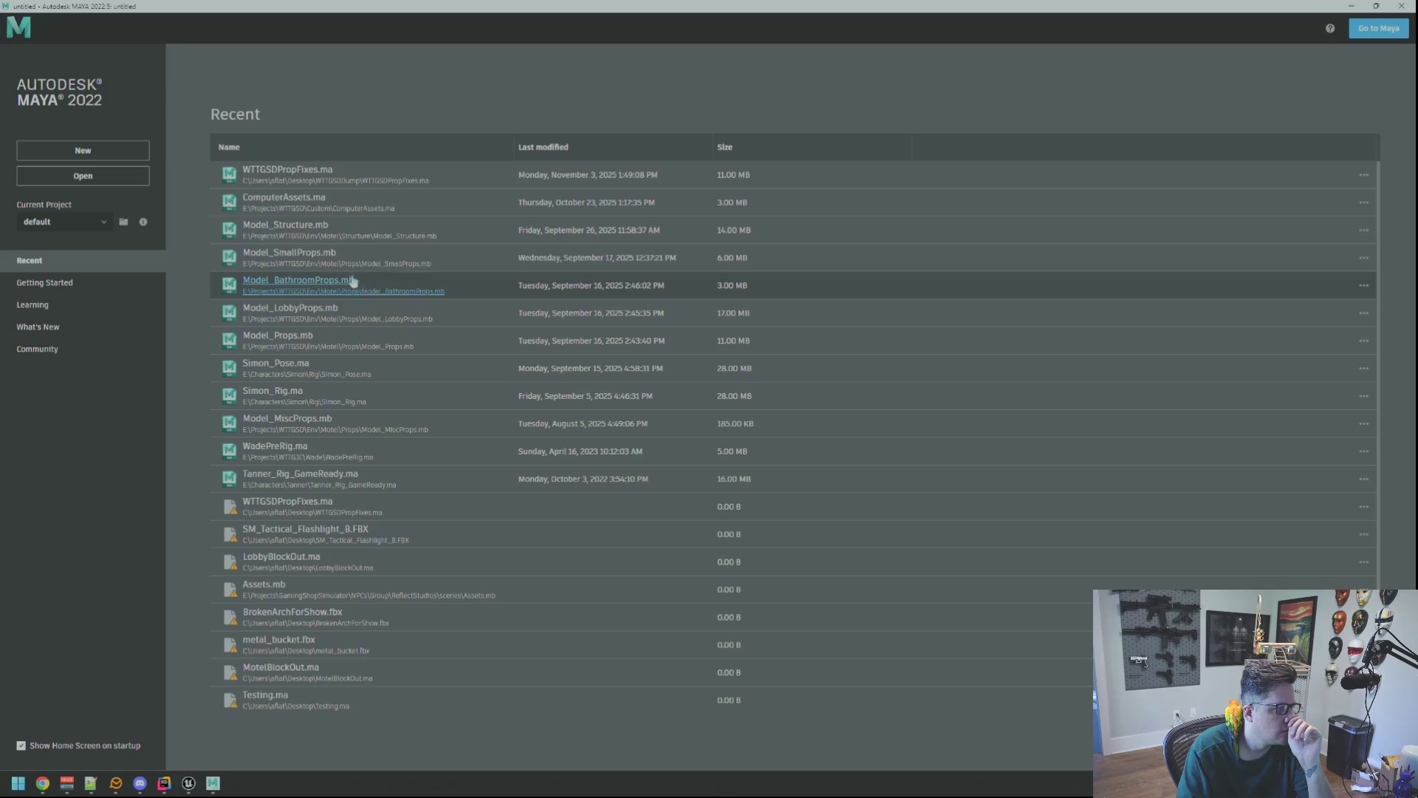
left_click(83, 150)
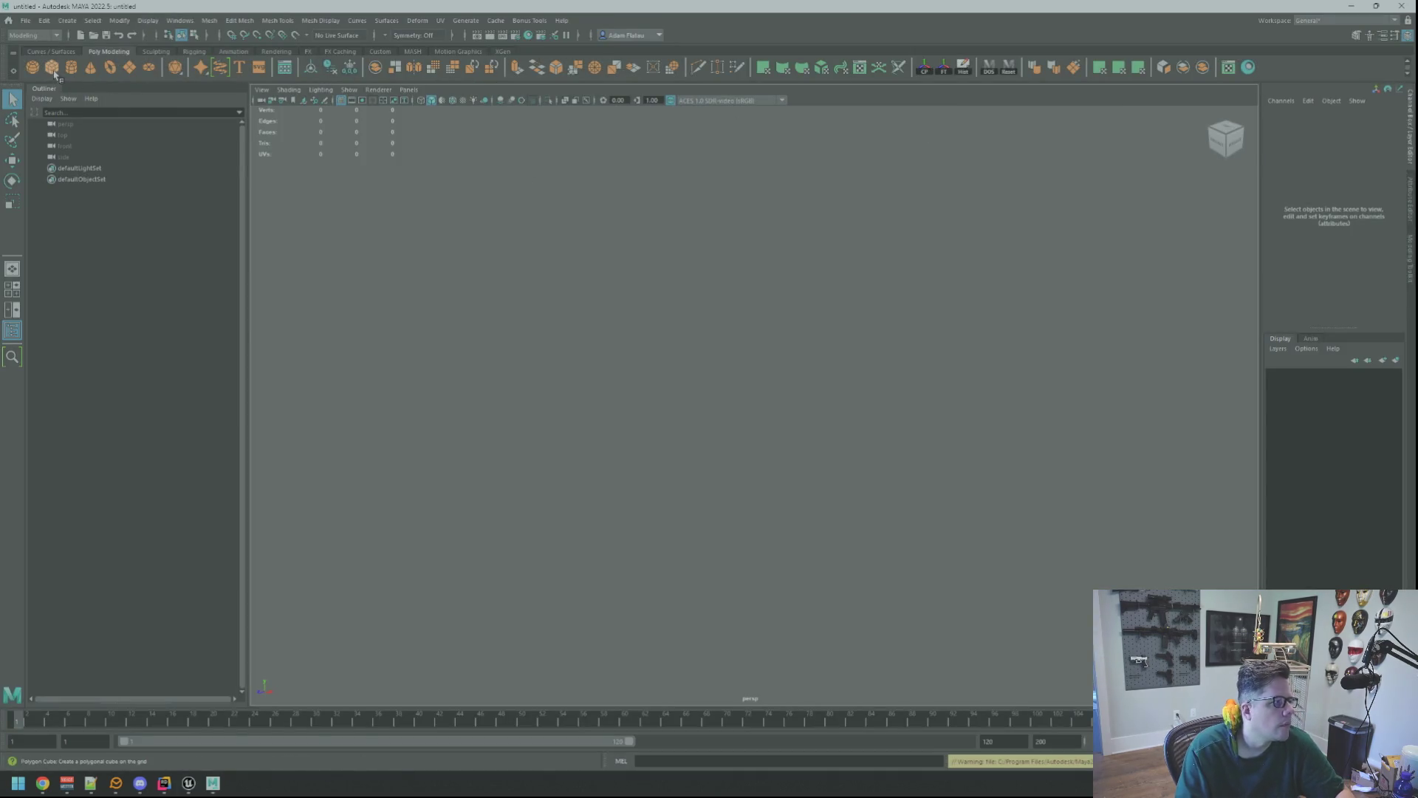
- Create a test cube in the viewport, inspect it, then delete it
right_click(654, 304, "shift")
key("f")
left_click_drag(817, 339, 678, 285)
key("[")
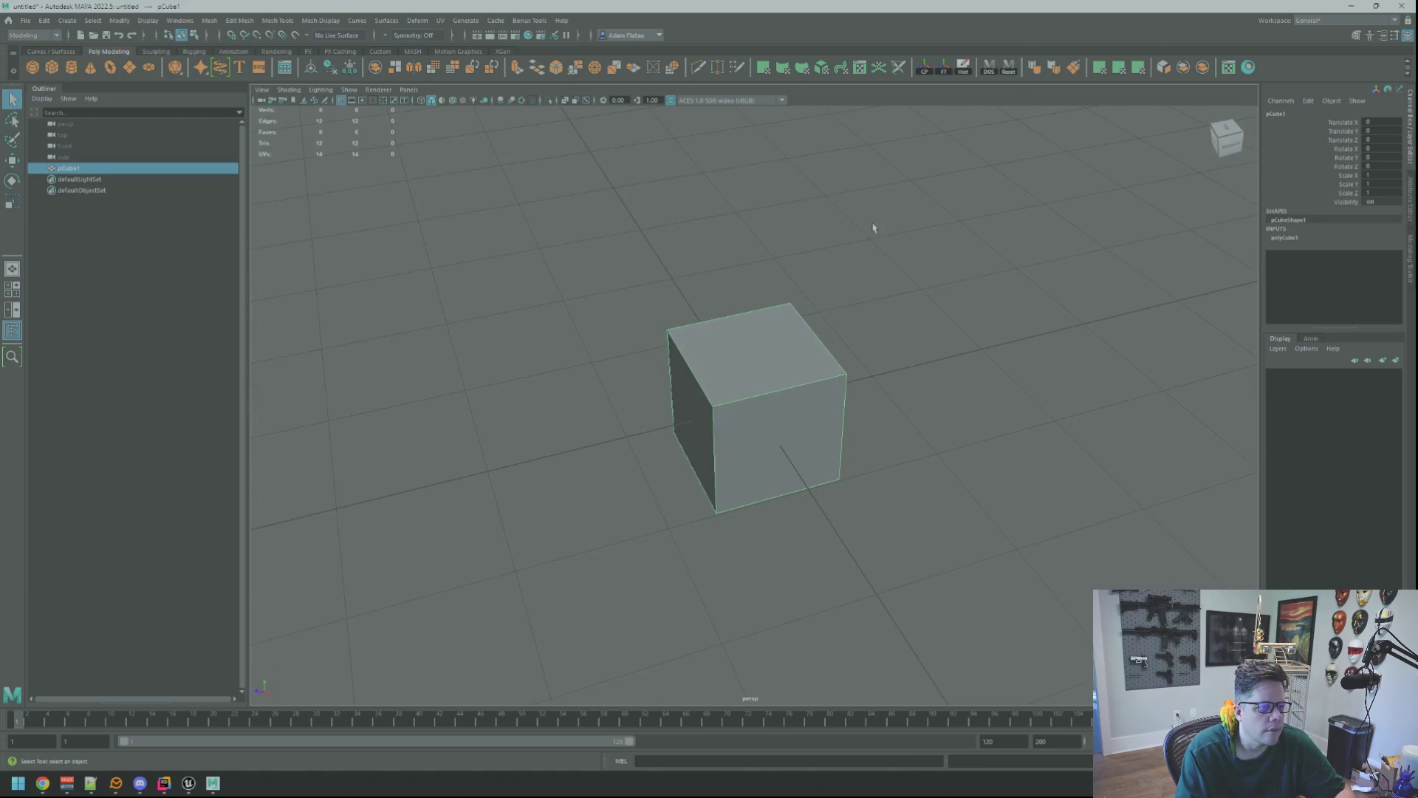
key("Delete")
- Import the SM_MERGED desk-and-chair FBX from the Desktop and frame it in view
left_click(27, 20)
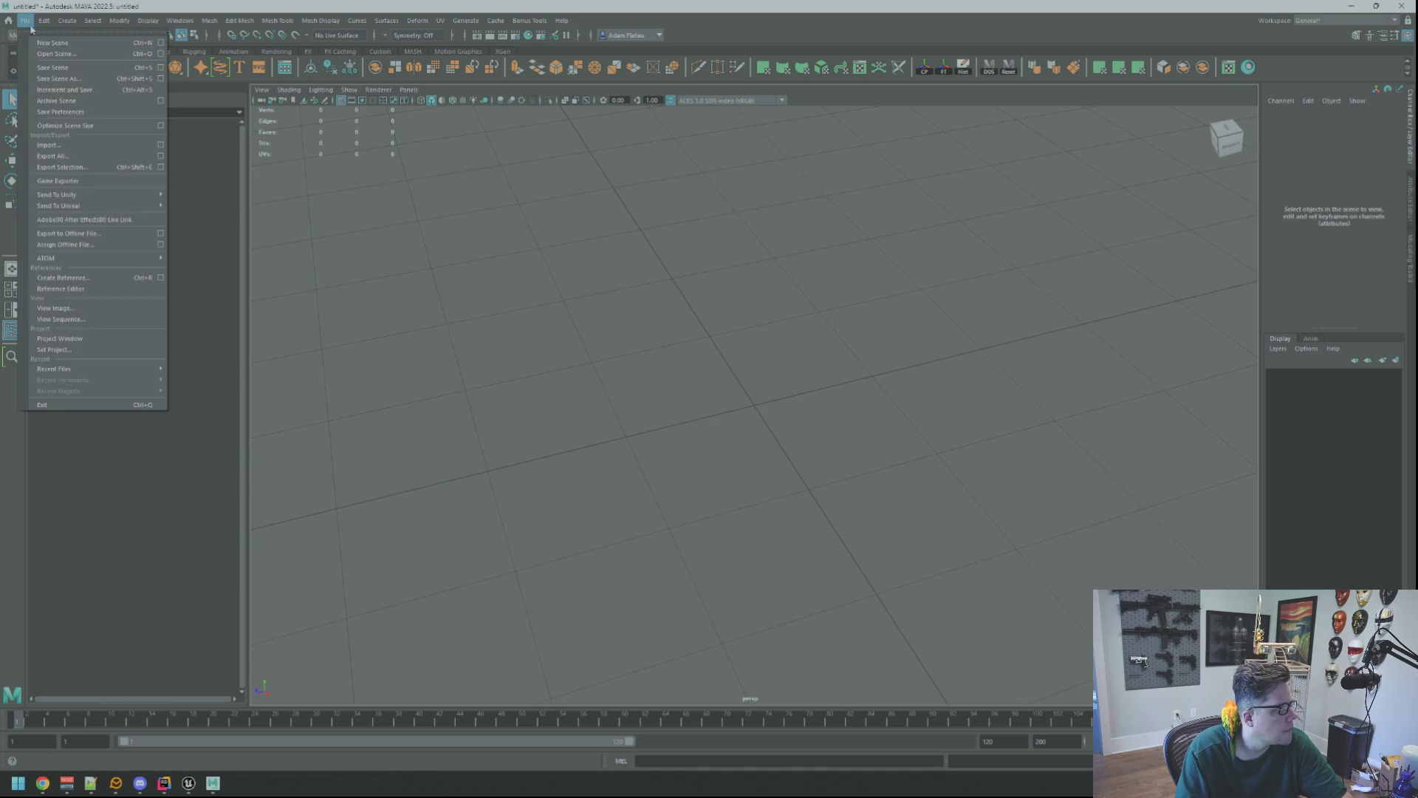
left_click(48, 144)
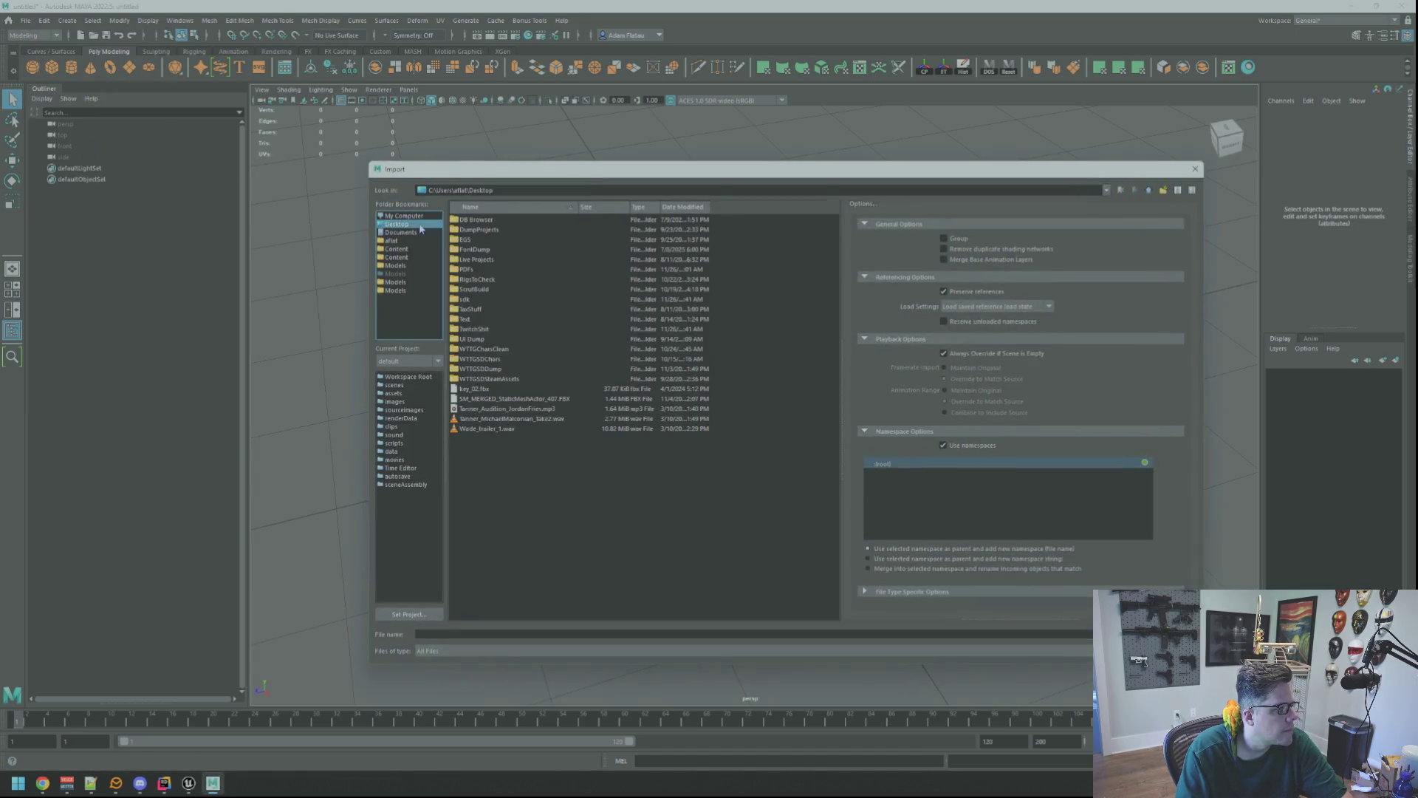
double_click(549, 399)
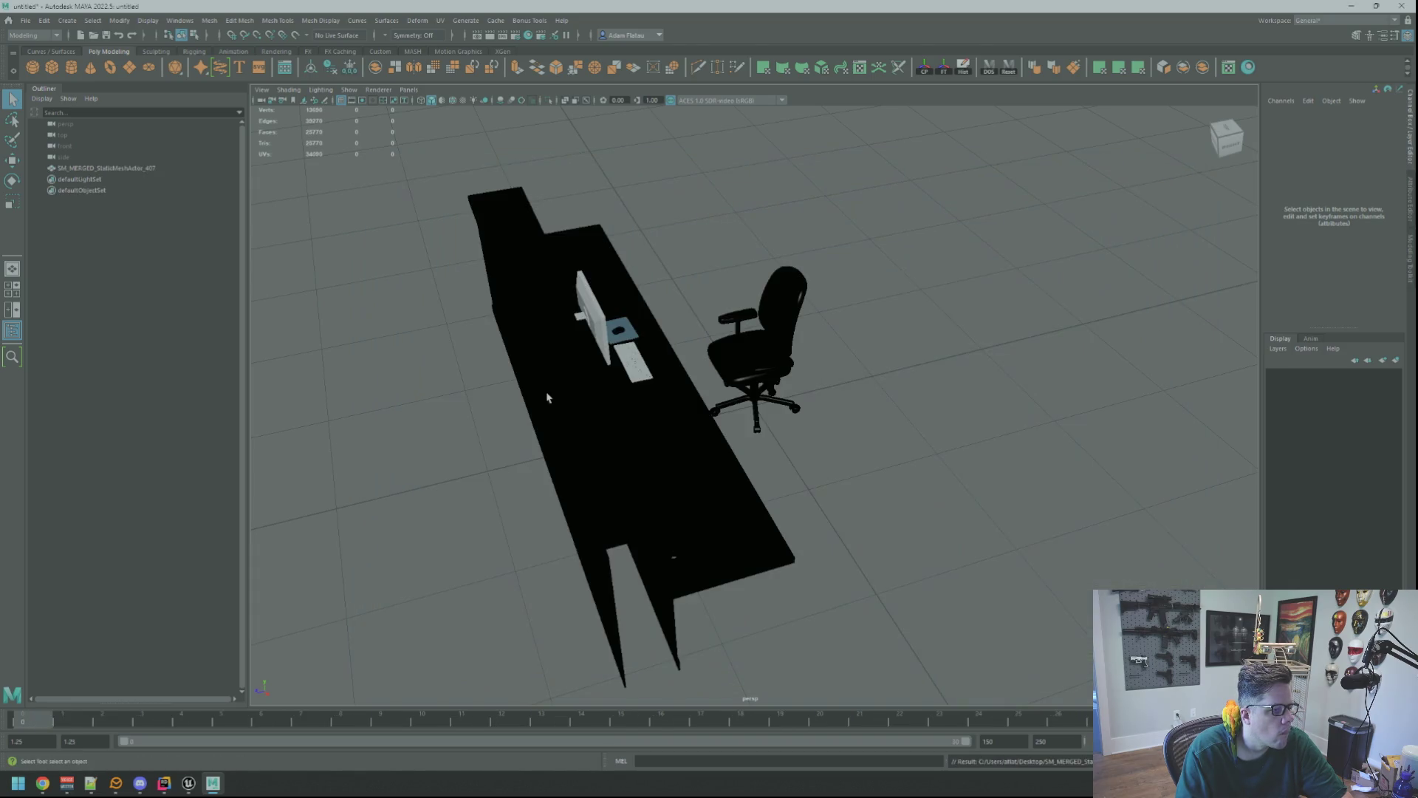
left_click(784, 379)
key("f")
mouse_move(785, 379)
left_mouse_down()
mouse_move(745, 328)
mouse_move(584, 311)
left_mouse_up()
key("f")
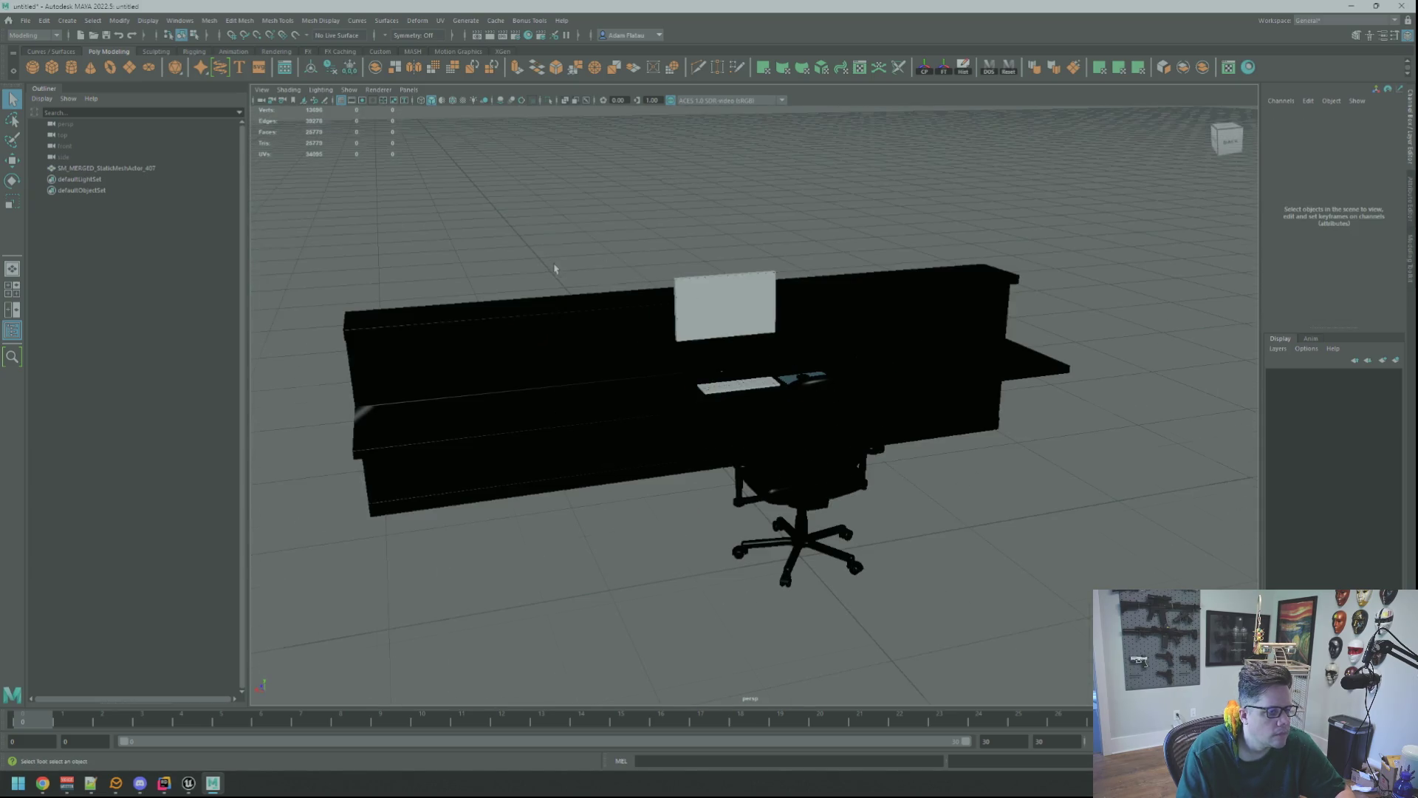
- Assign the existing lambert1 material to the merged mesh, then quit Maya without saving
right_click(607, 348)
mouse_move(636, 649)
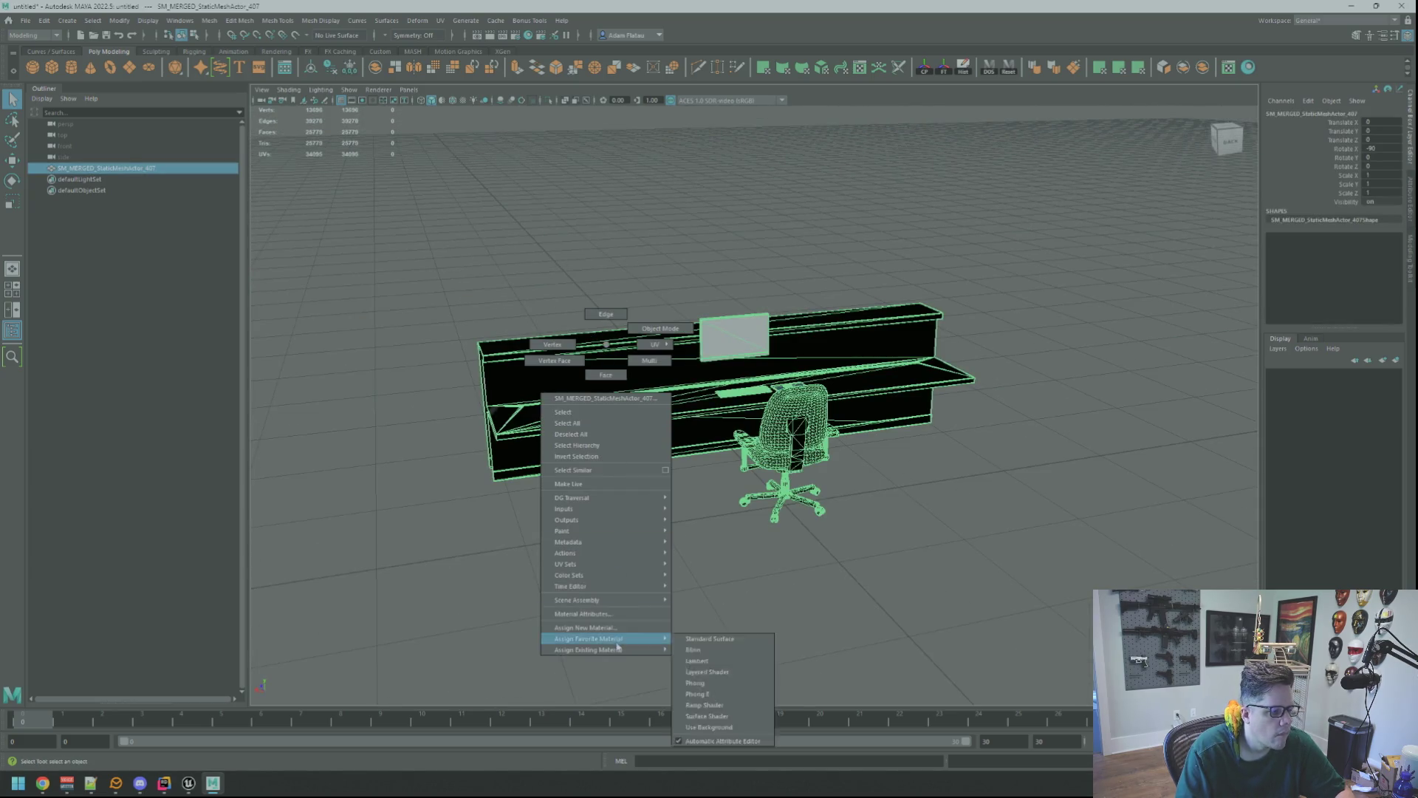
left_click(712, 650)
left_click(886, 522)
mouse_move(886, 523)
left_mouse_down()
mouse_move(738, 473)
mouse_move(849, 436)
mouse_move(768, 355)
mouse_move(720, 426)
mouse_move(753, 432)
mouse_move(790, 414)
mouse_move(862, 444)
mouse_move(597, 481)
mouse_move(696, 443)
mouse_move(613, 458)
mouse_move(529, 444)
mouse_move(634, 503)
mouse_move(773, 332)
left_mouse_up()
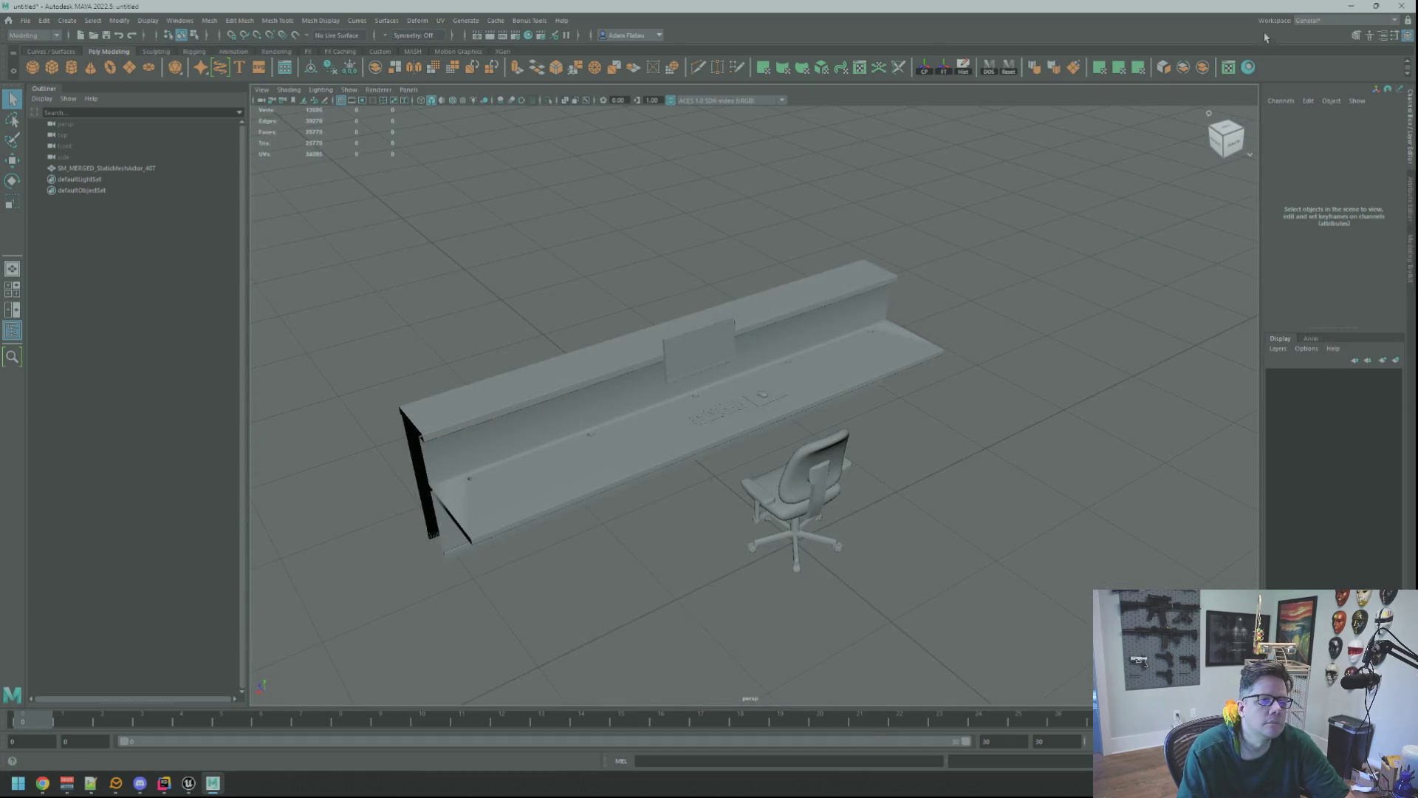
left_click(1412, 5)
left_click(702, 393)
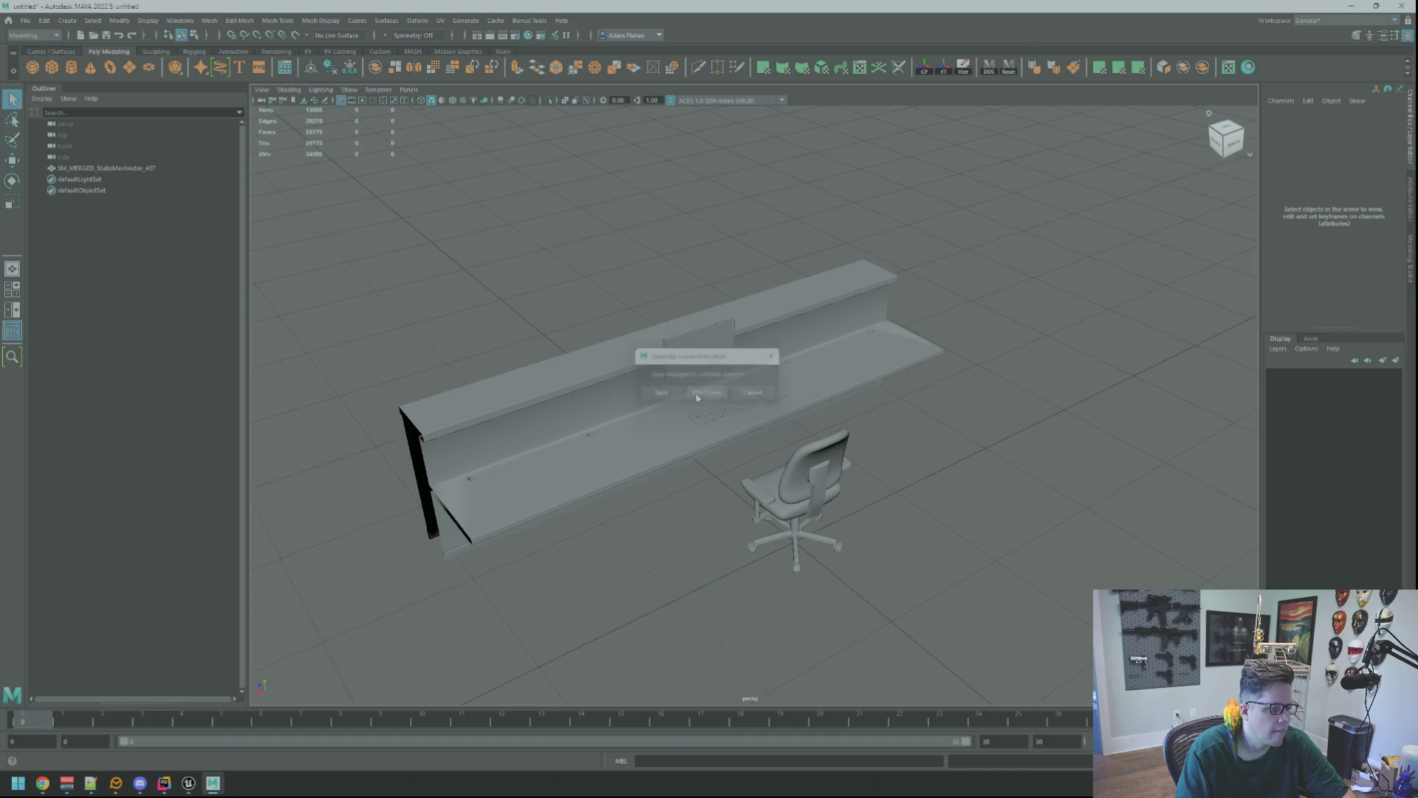
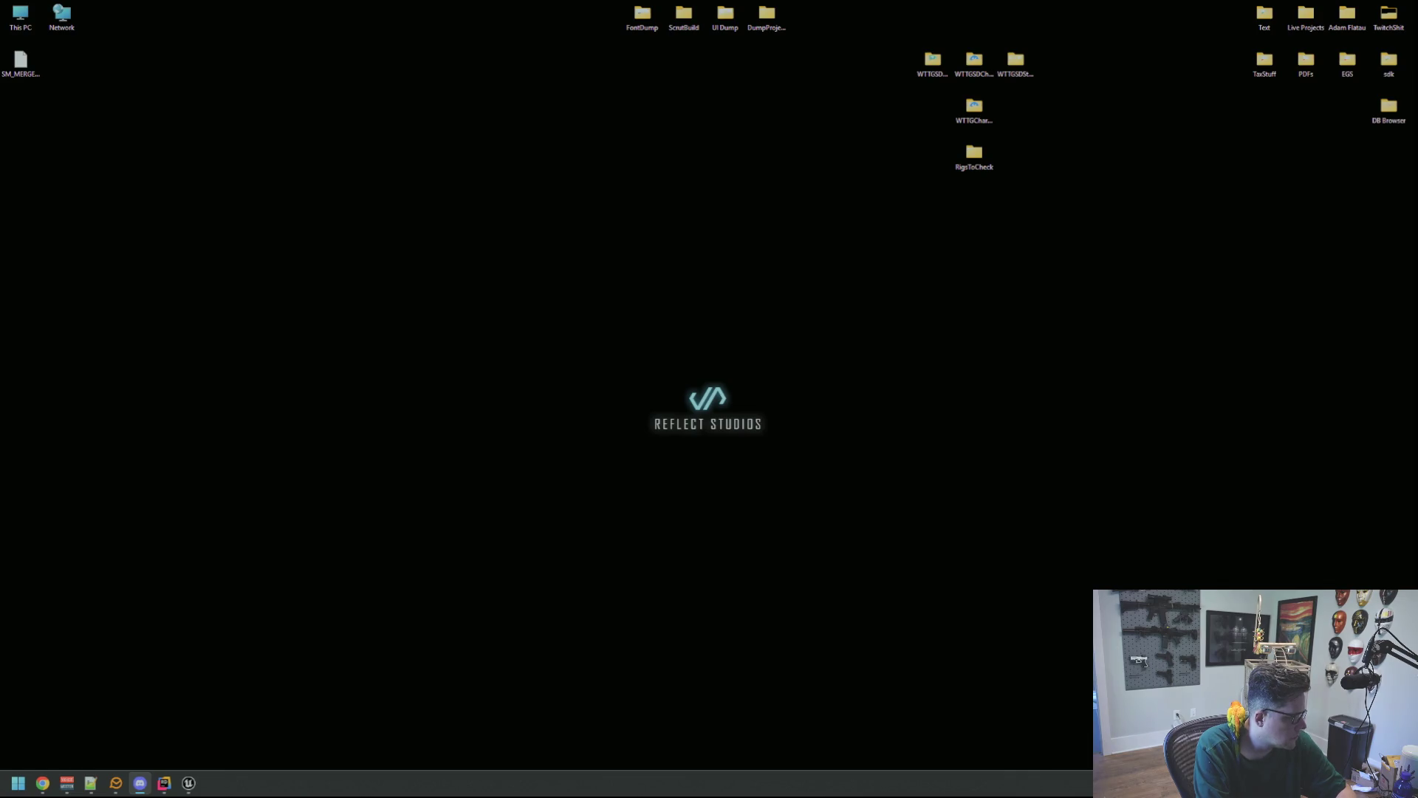
- Restore the Unreal Editor window with the Motel level from the Windows taskbar
left_click(580, 528)
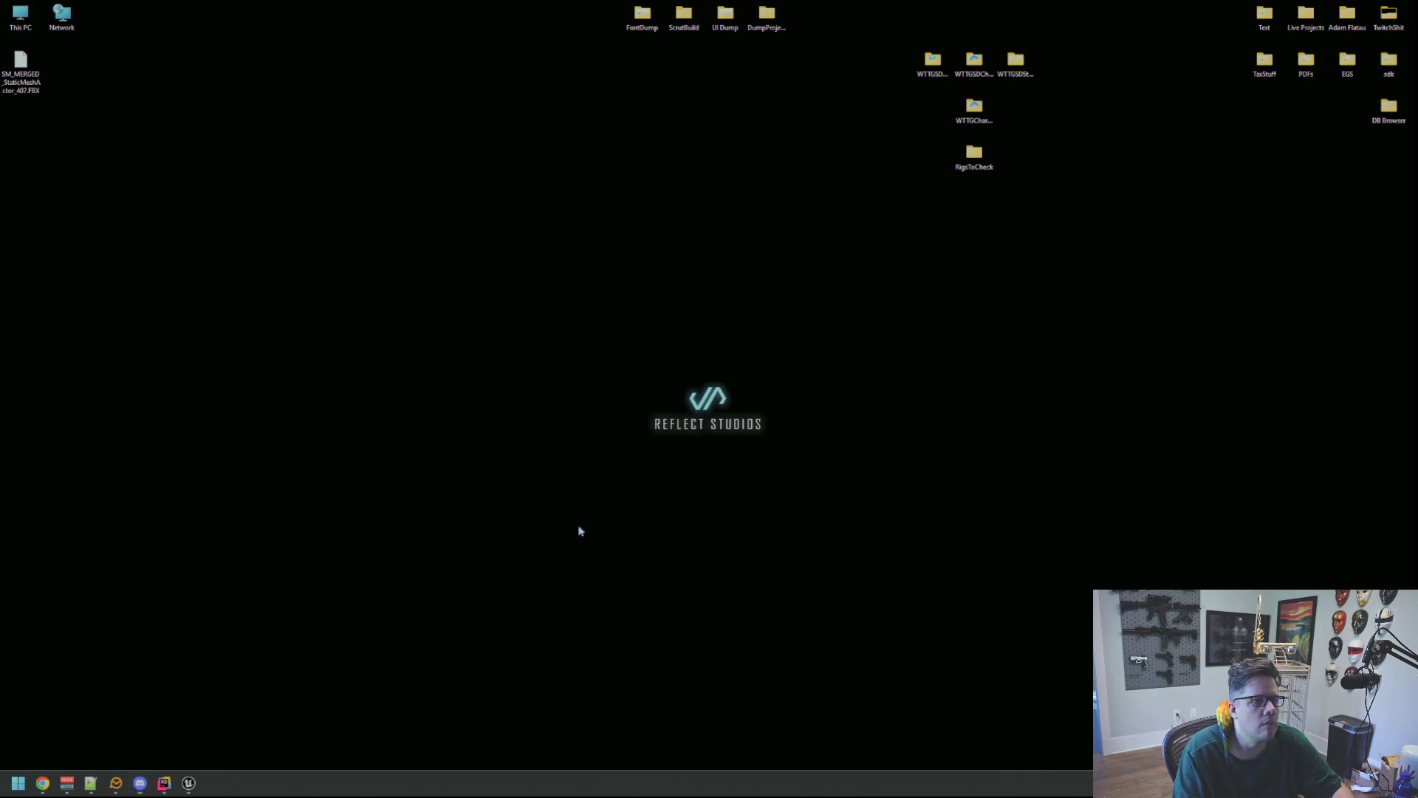
left_click(183, 786)
left_click(170, 786)
left_click(172, 786)
left_click(189, 786)
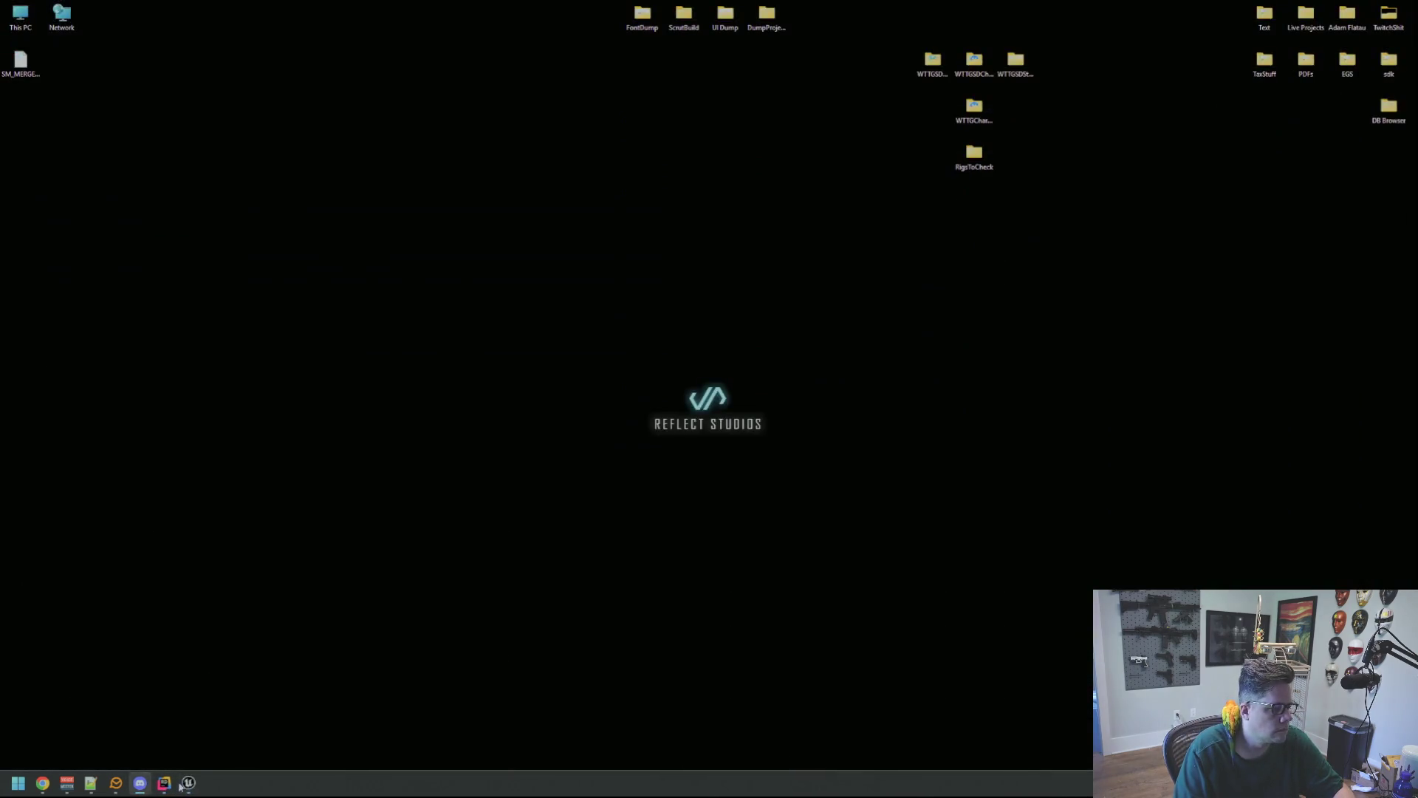
left_click(189, 786)
scroll(730, 401, "down", 3)
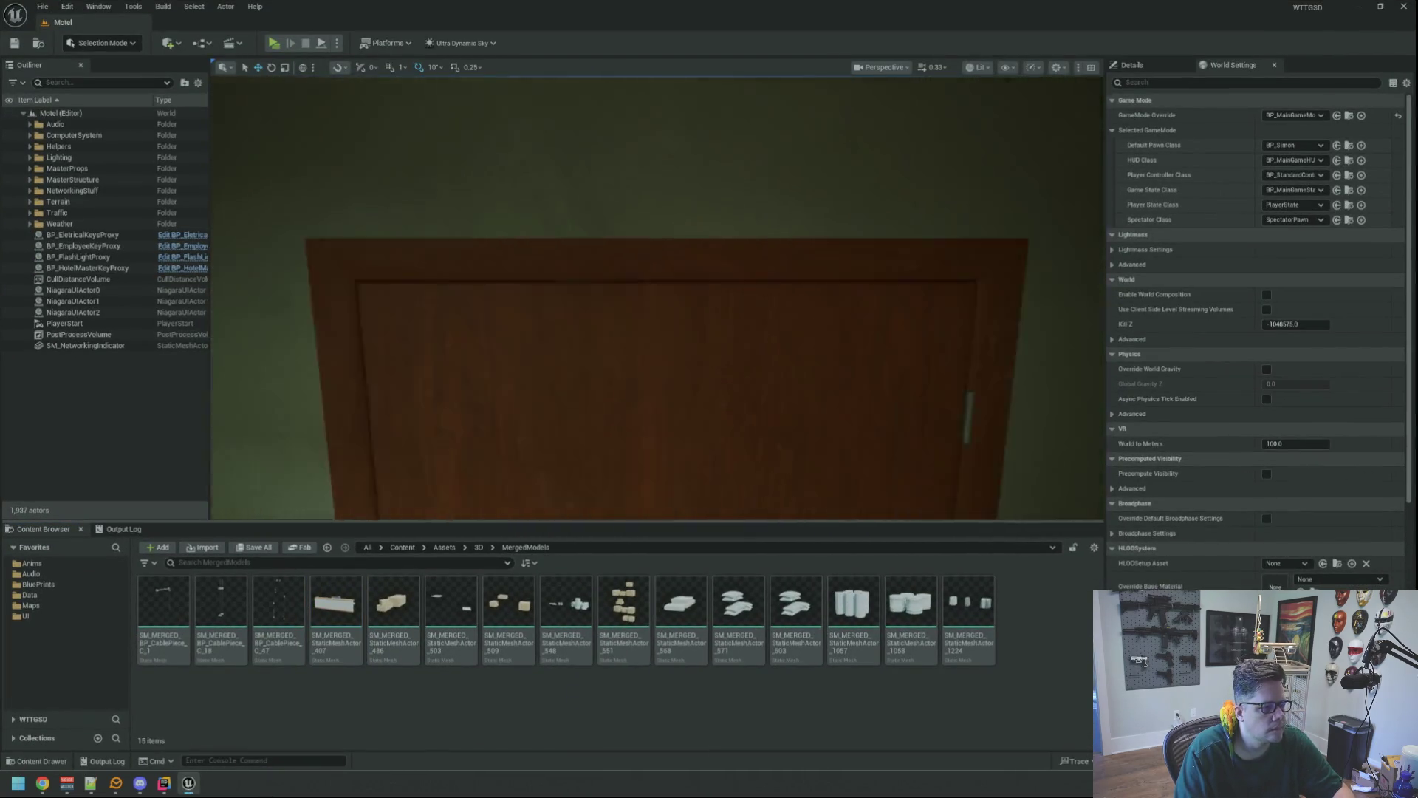
- Fly around the office past the microwave counter, desk and keys, then minimize the editor
left_click_drag(657, 296, 583, 296)
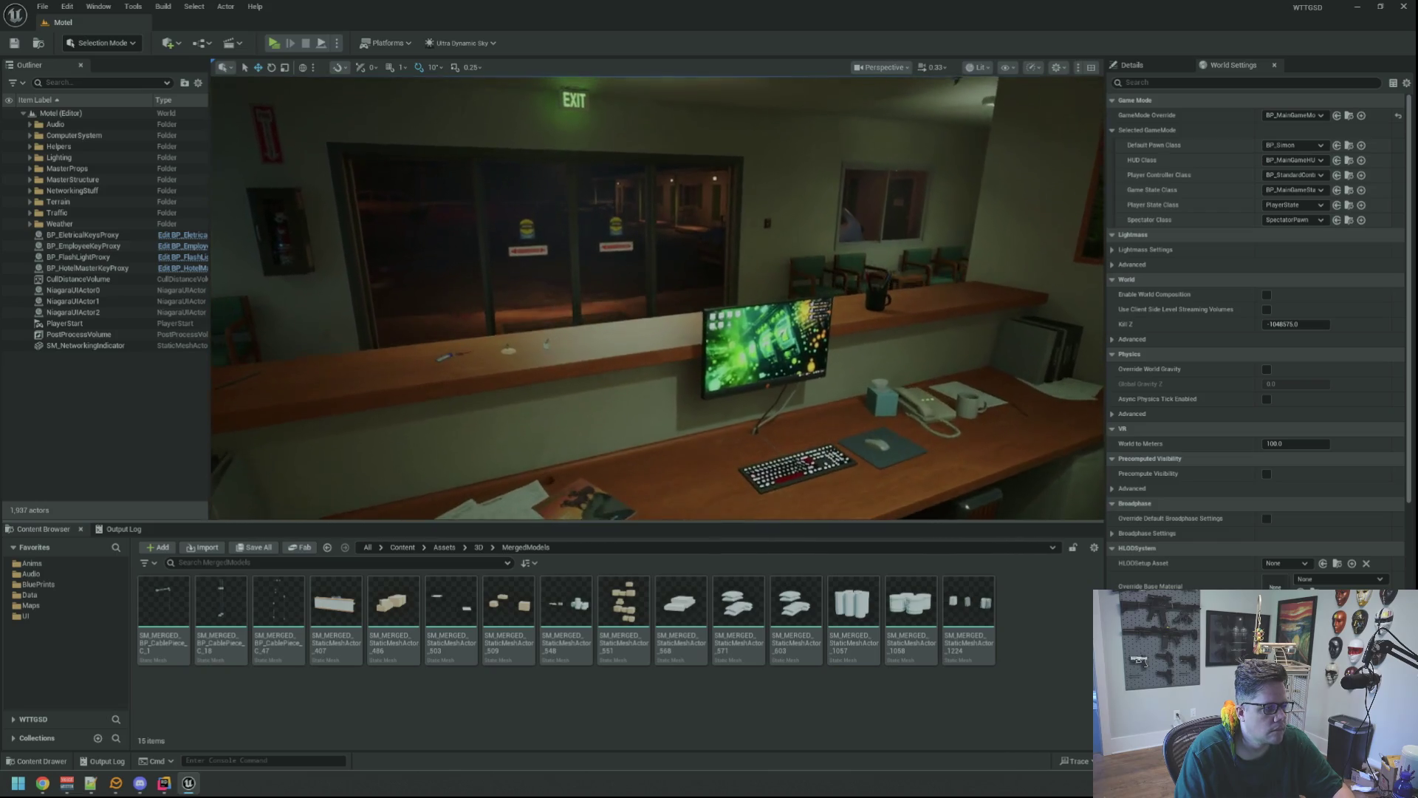
mouse_move(704, 344)
left_mouse_down()
mouse_move(616, 459)
mouse_move(628, 411)
left_mouse_up()
mouse_move(558, 279)
left_mouse_down()
mouse_move(606, 291)
mouse_move(585, 257)
mouse_move(619, 274)
mouse_move(587, 269)
mouse_move(570, 242)
left_mouse_up()
scroll(611, 268, "down", 5)
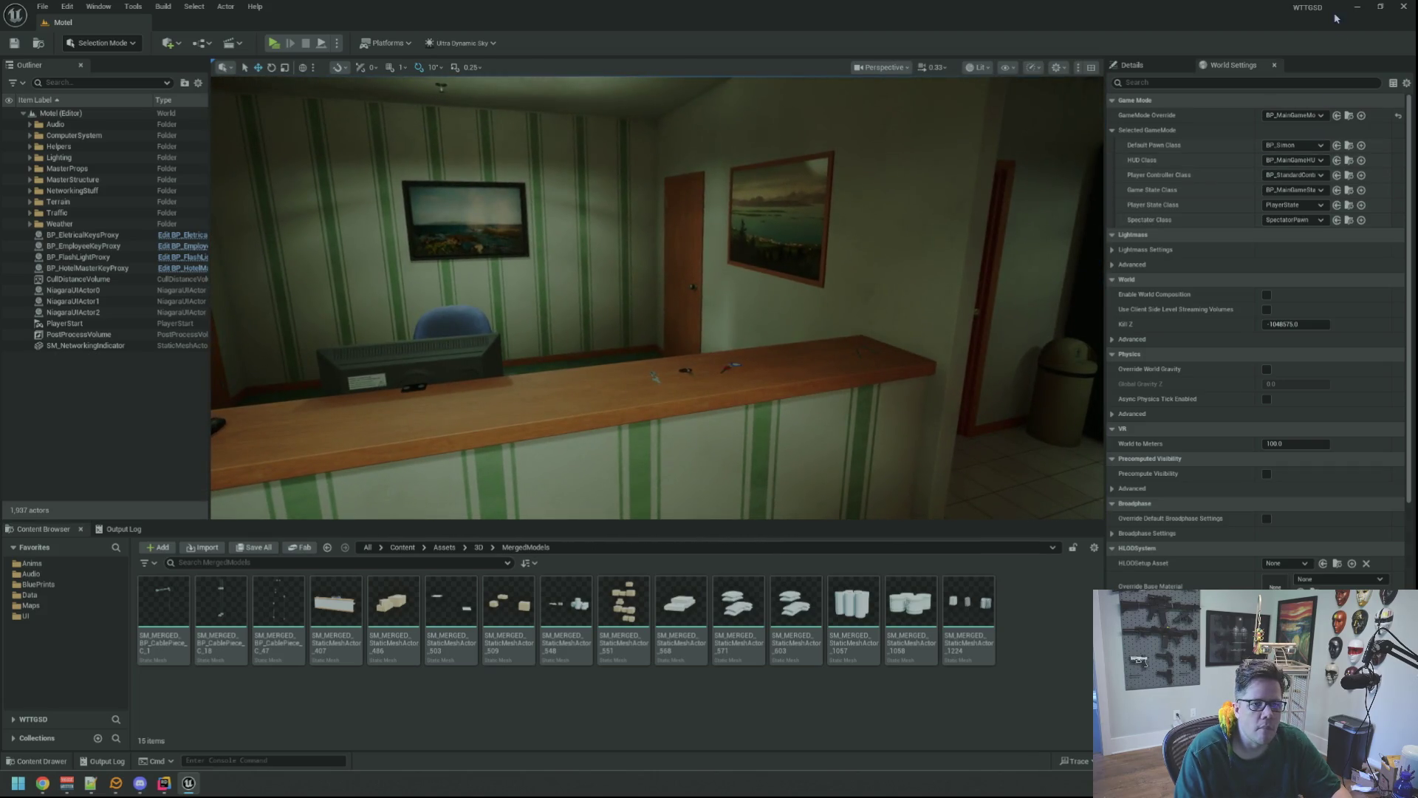
left_click(1380, 6)
left_click(1327, 24)
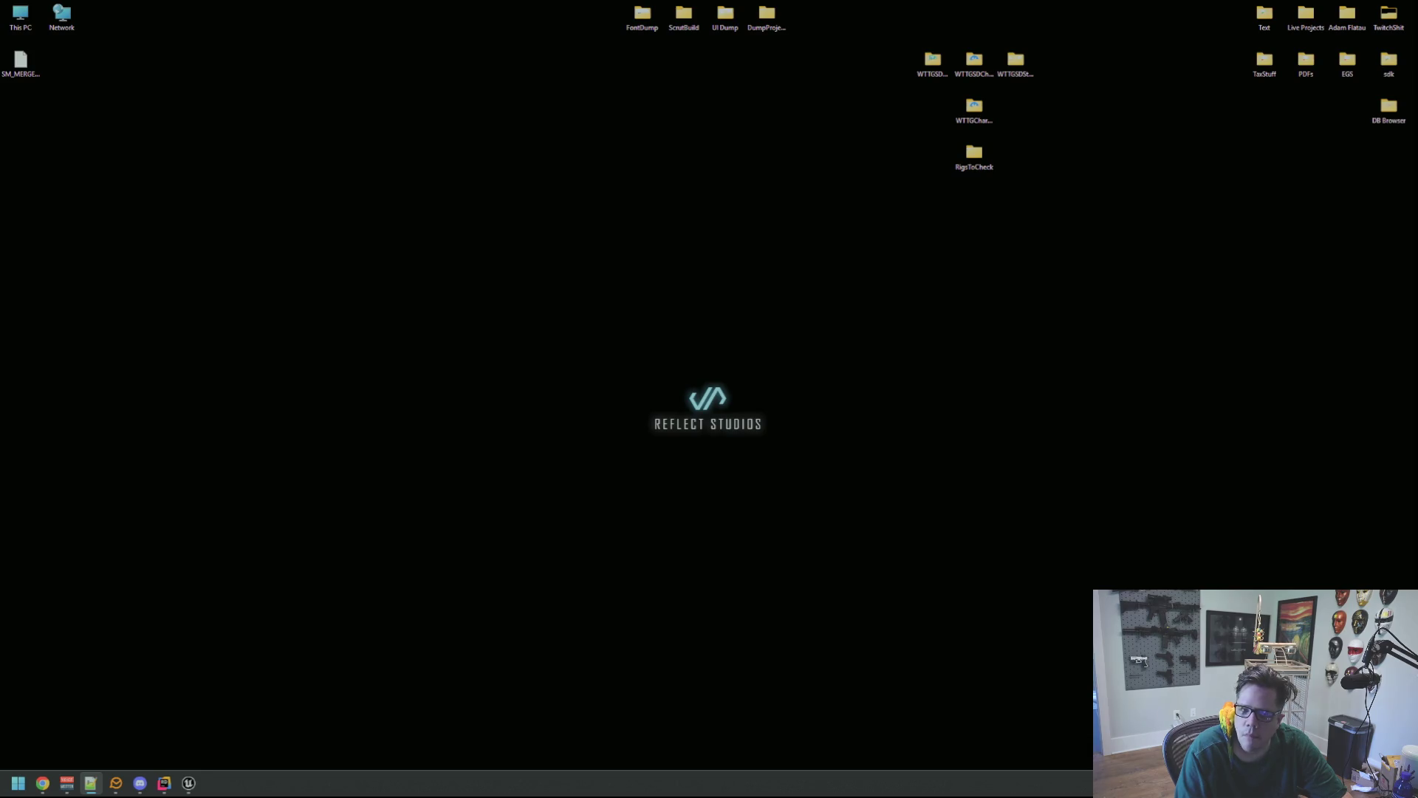
- Switch to Notepad++ and delete the blank line under the + Logic heading
left_click(42, 782)
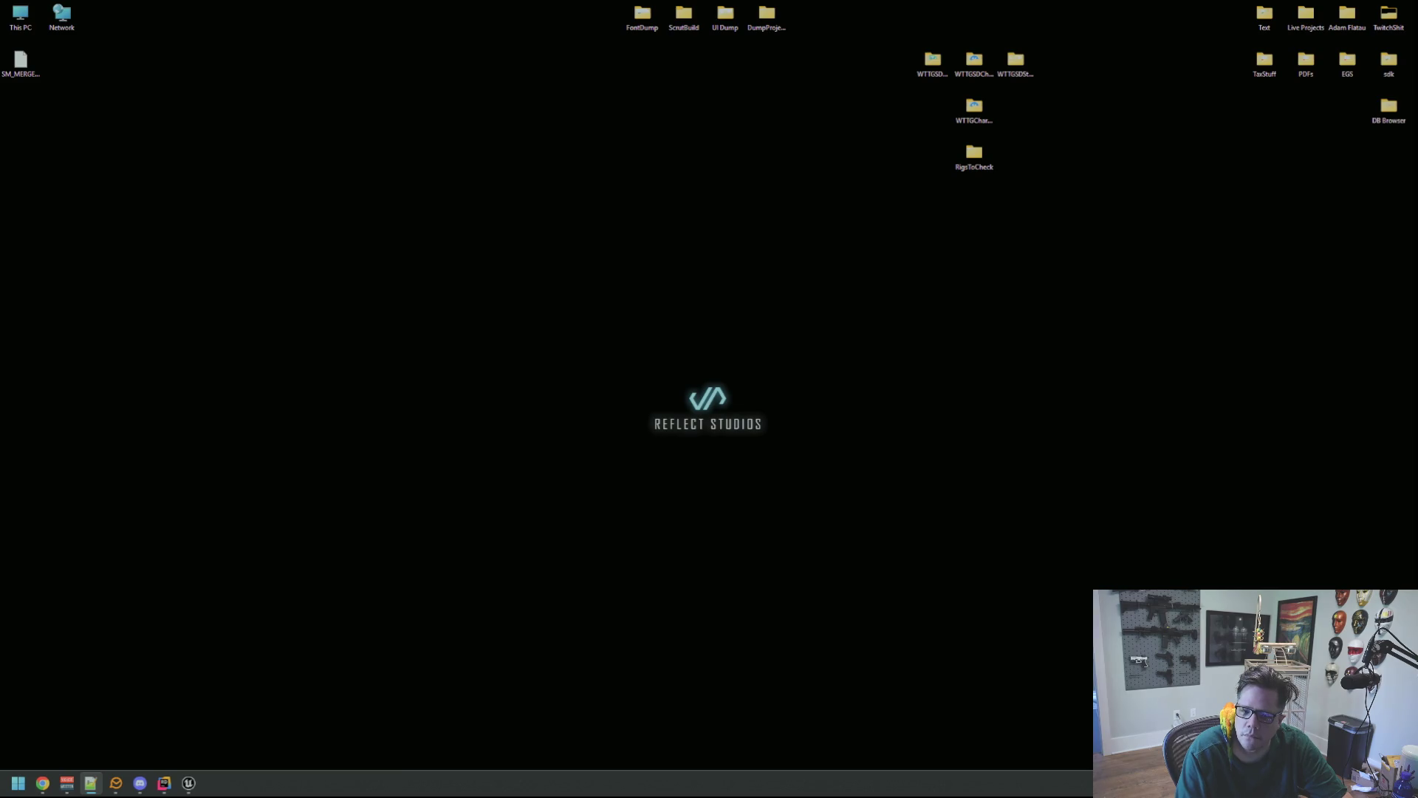
key("super+shift+Left")
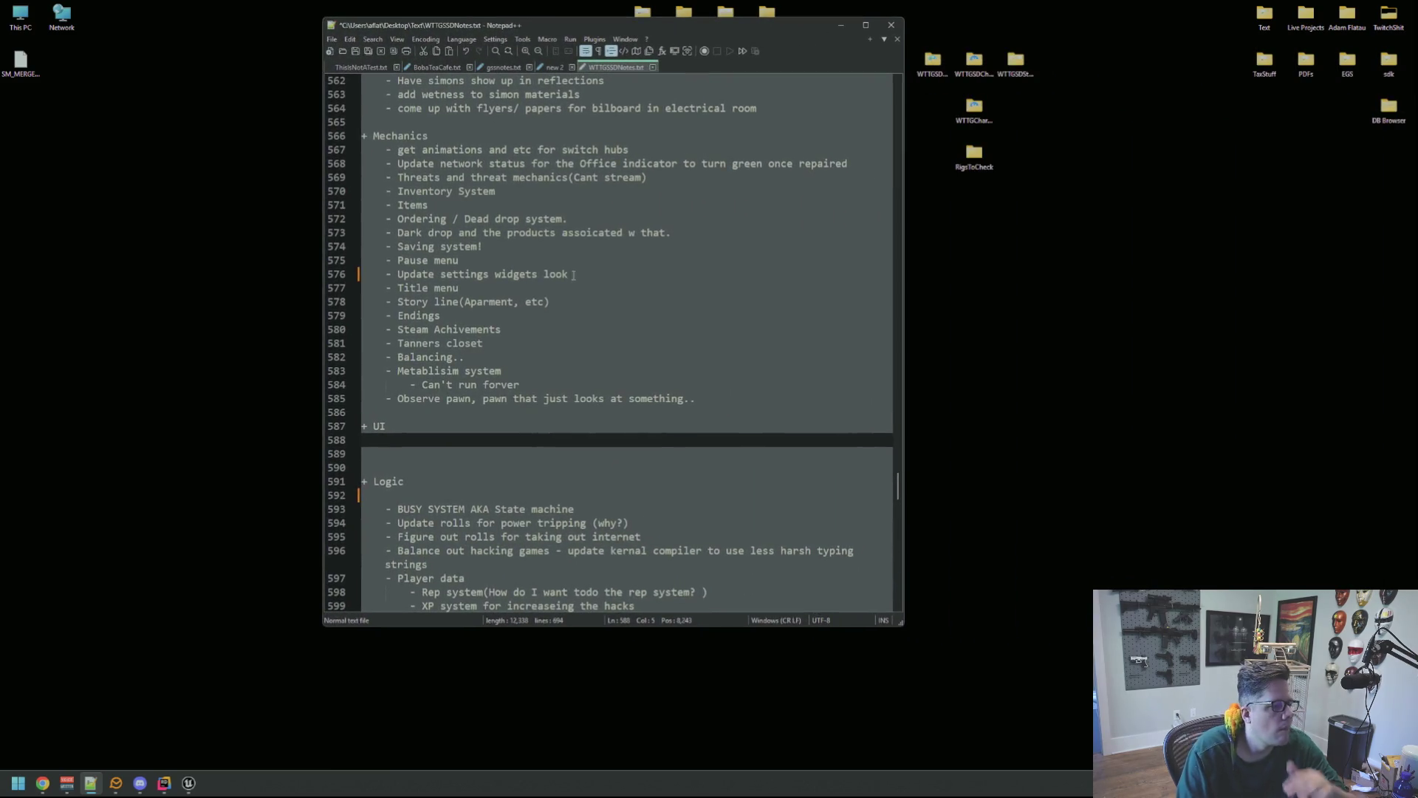
key("Up")
key("Up")
key("Up")
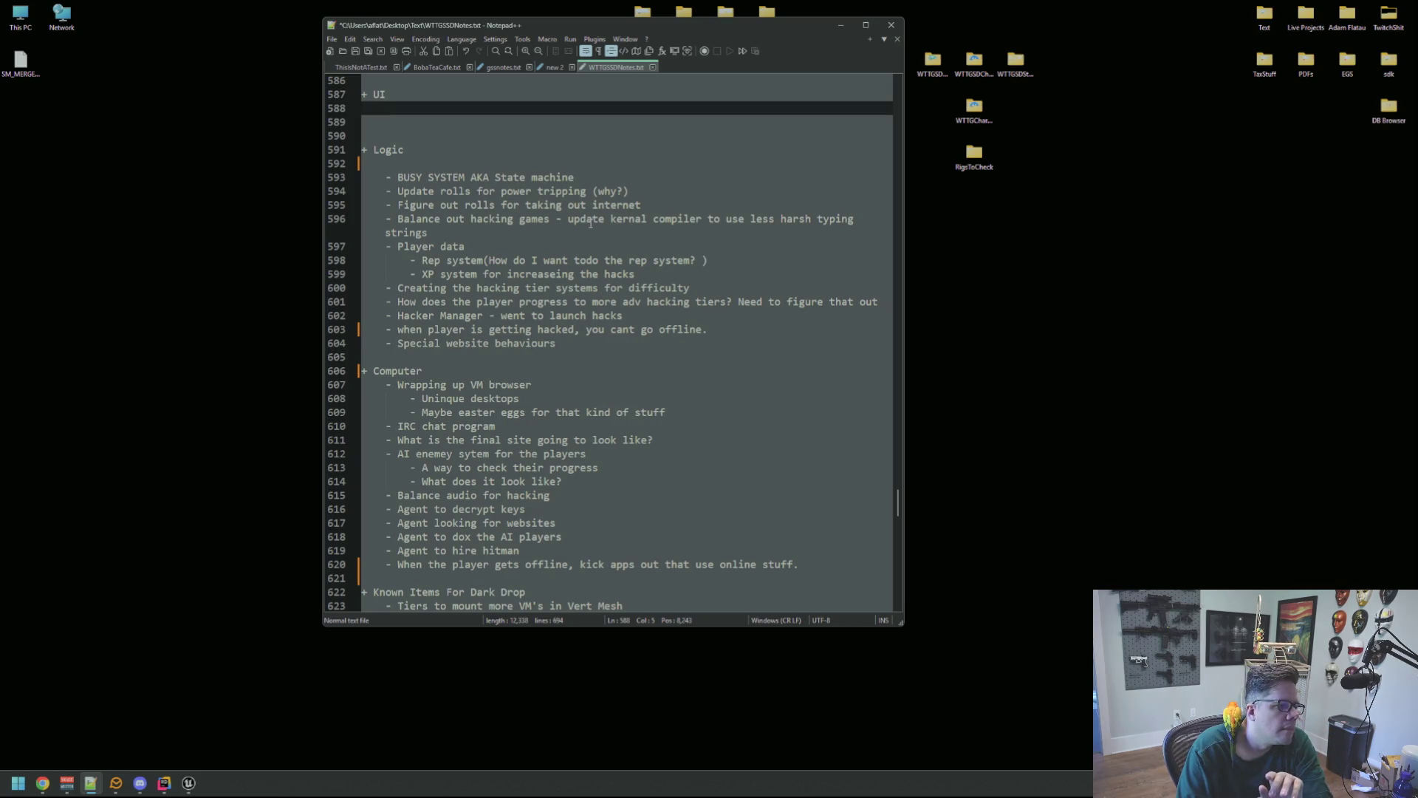
key("Down")
key("Down")
key("Down")
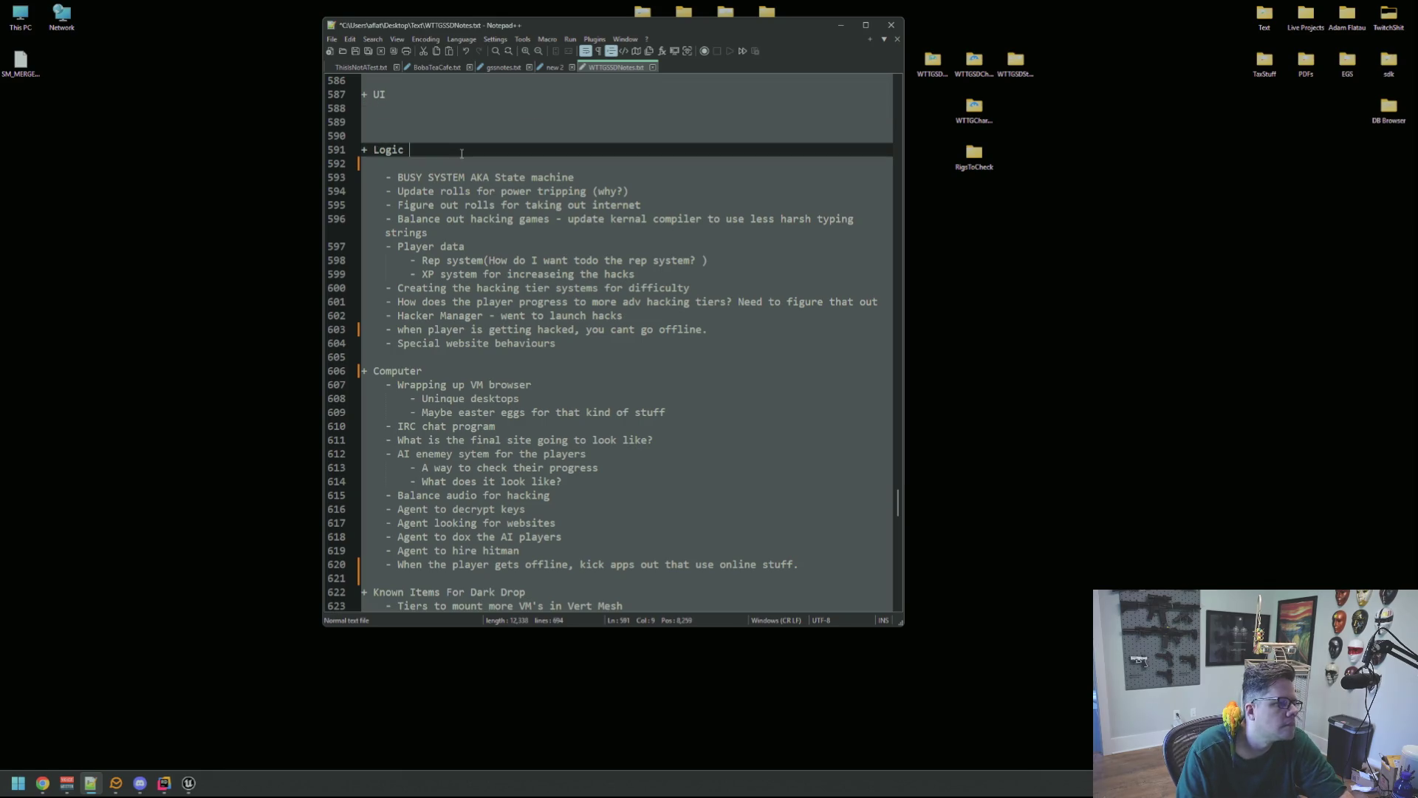
key("BackSpace")
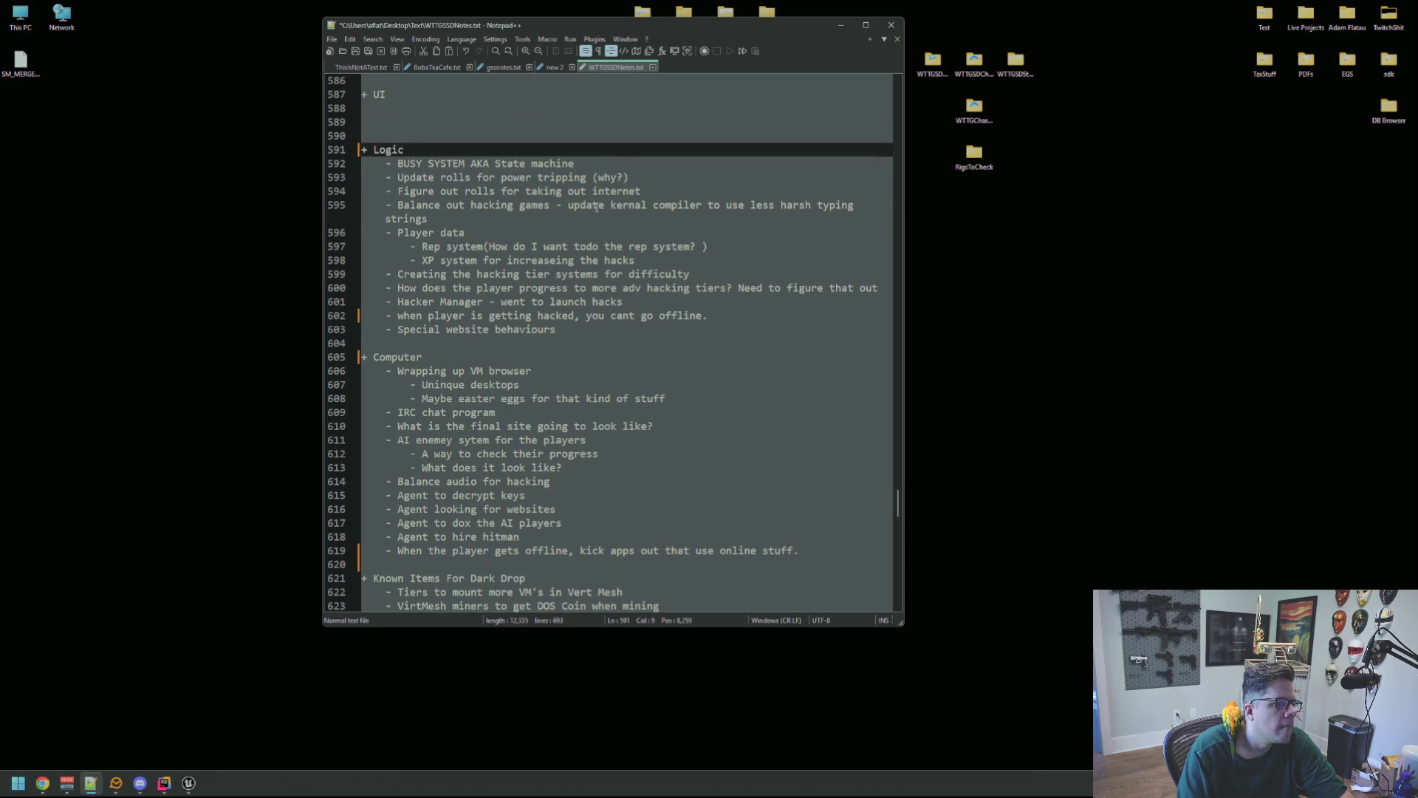
- Select and review line 602 about going offline while hacked
left_click(596, 218)
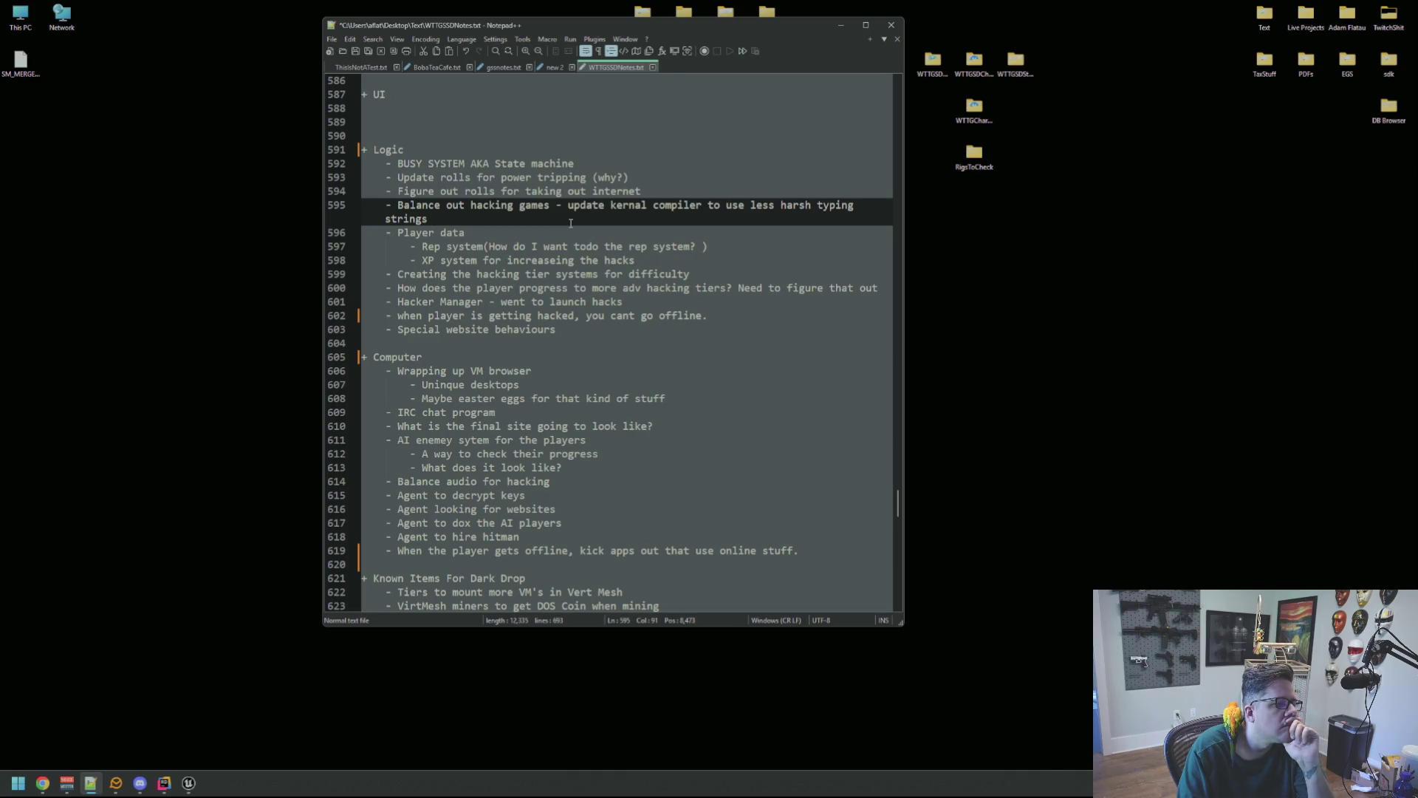
left_click_drag(725, 319, 388, 315)
left_click(731, 315)
left_click_drag(713, 315, 392, 315)
left_click(600, 323)
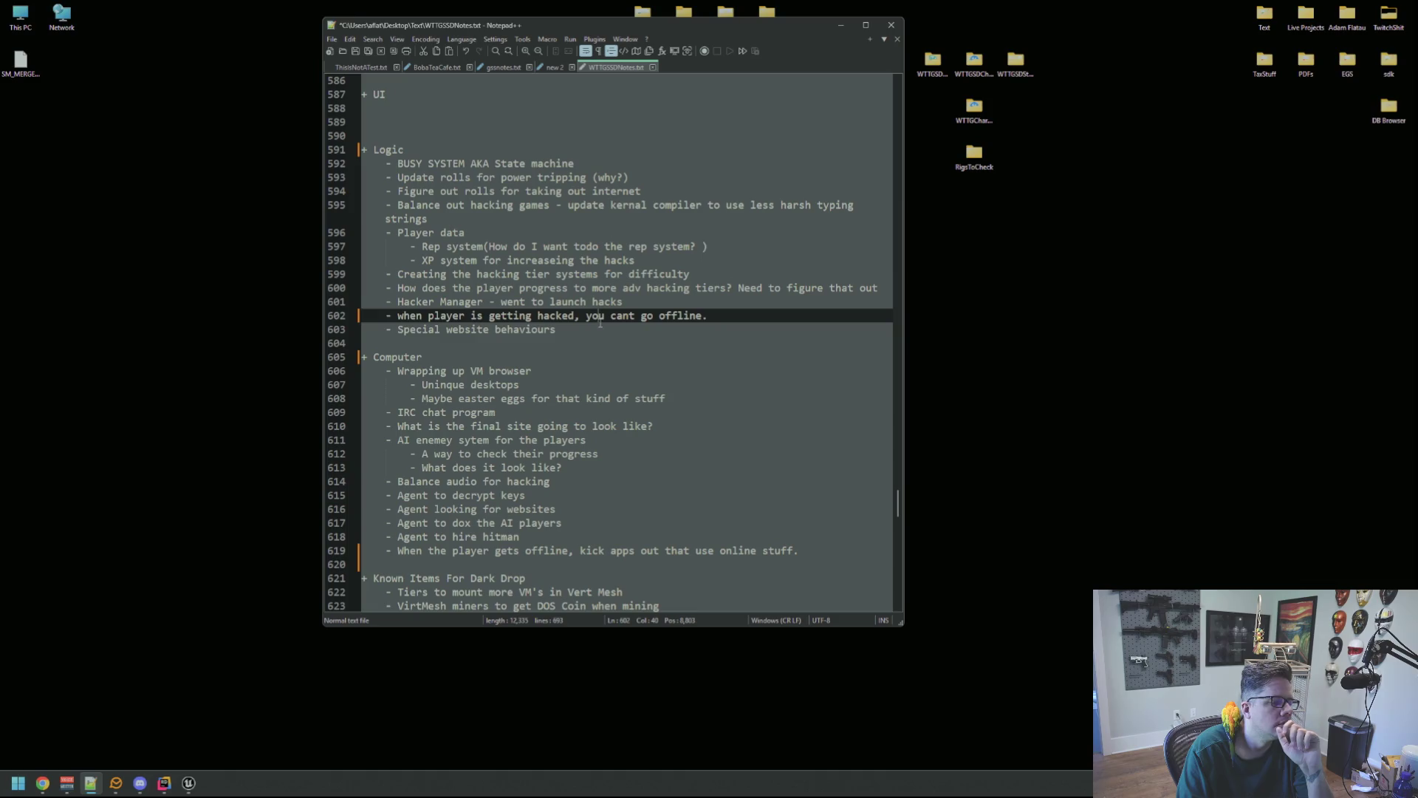
left_click(600, 326)
left_click(727, 317)
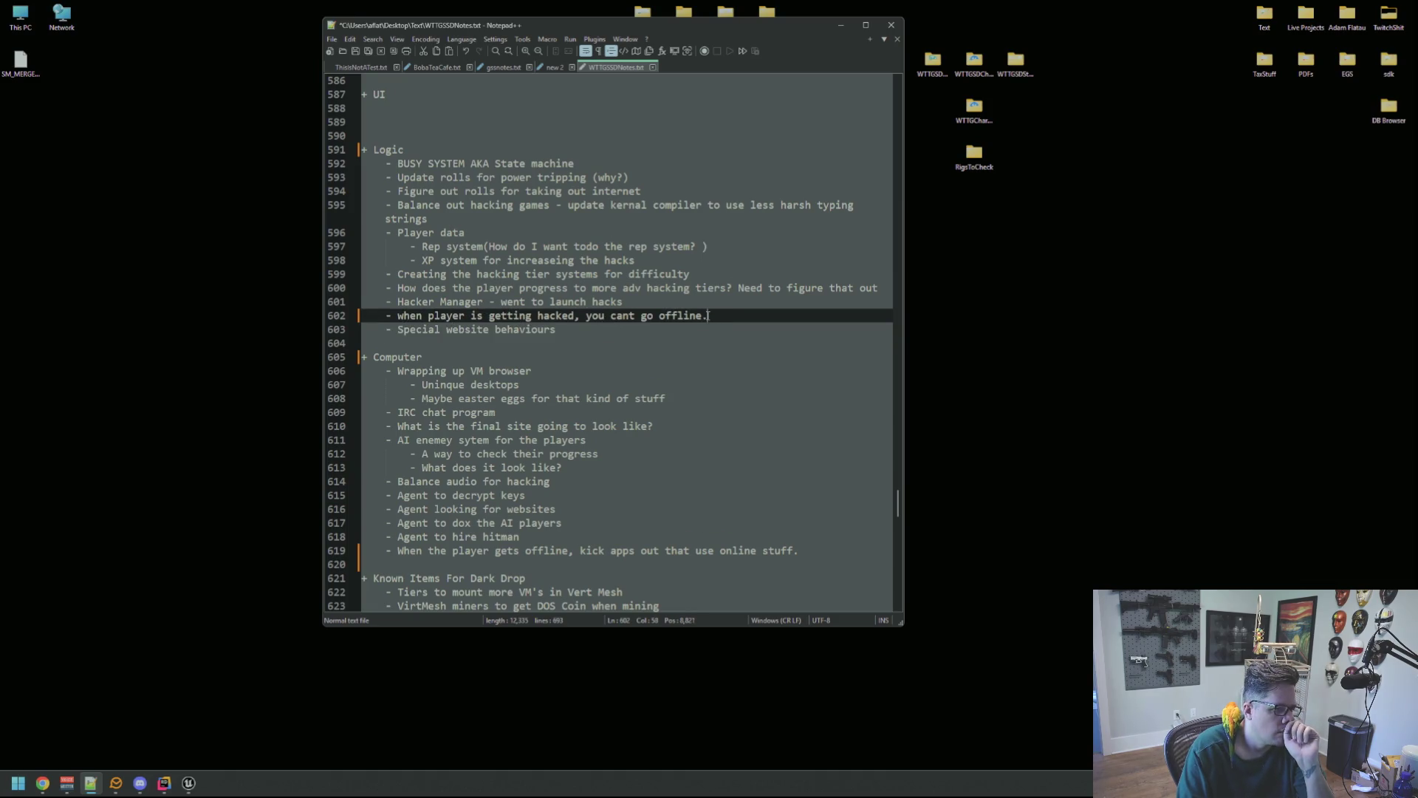
- Move the caret to the end of the Special website behaviours line and scroll the notes
key("ctrl+shift+Left")
key("ctrl+shift+Left")
key("ctrl+shift+Left")
key("Left")
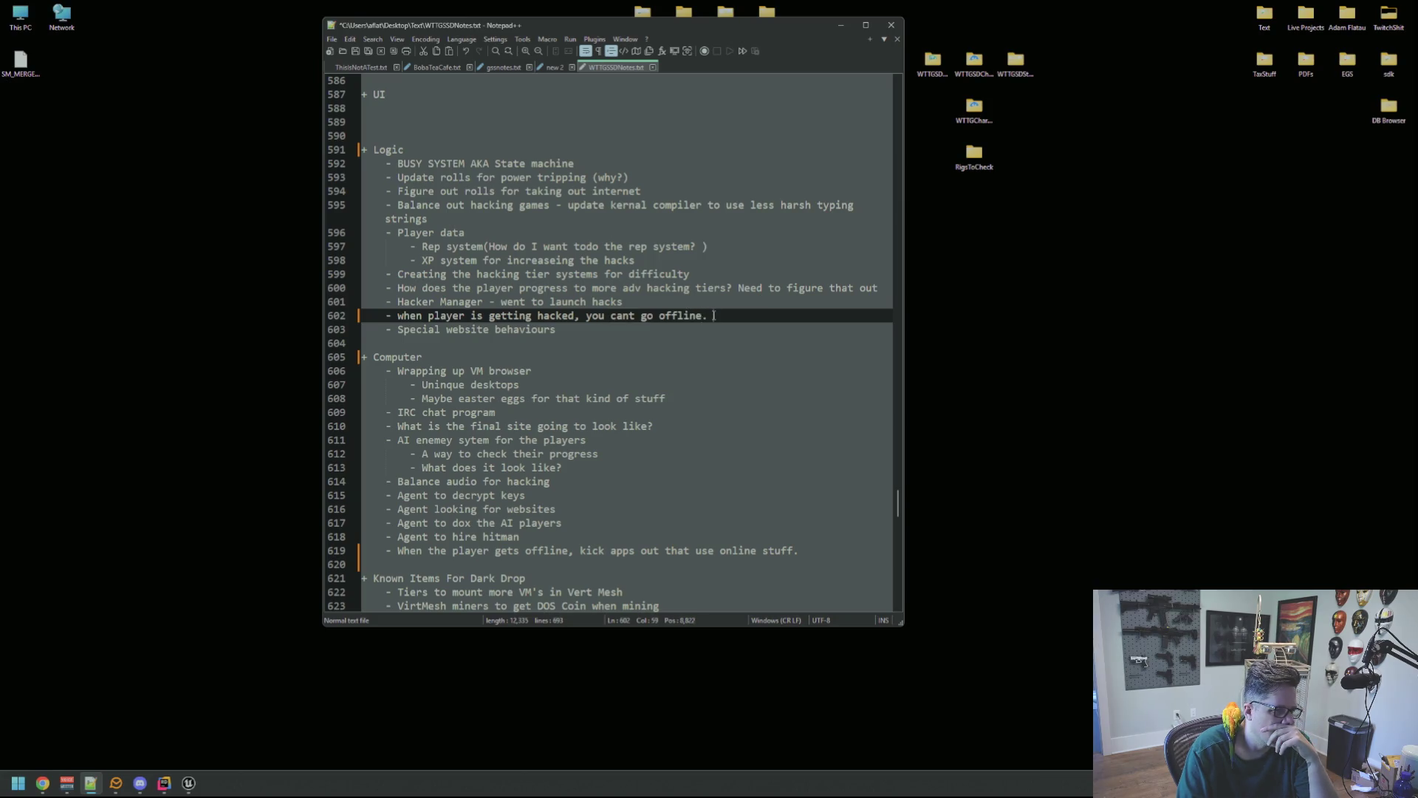
left_click(614, 327)
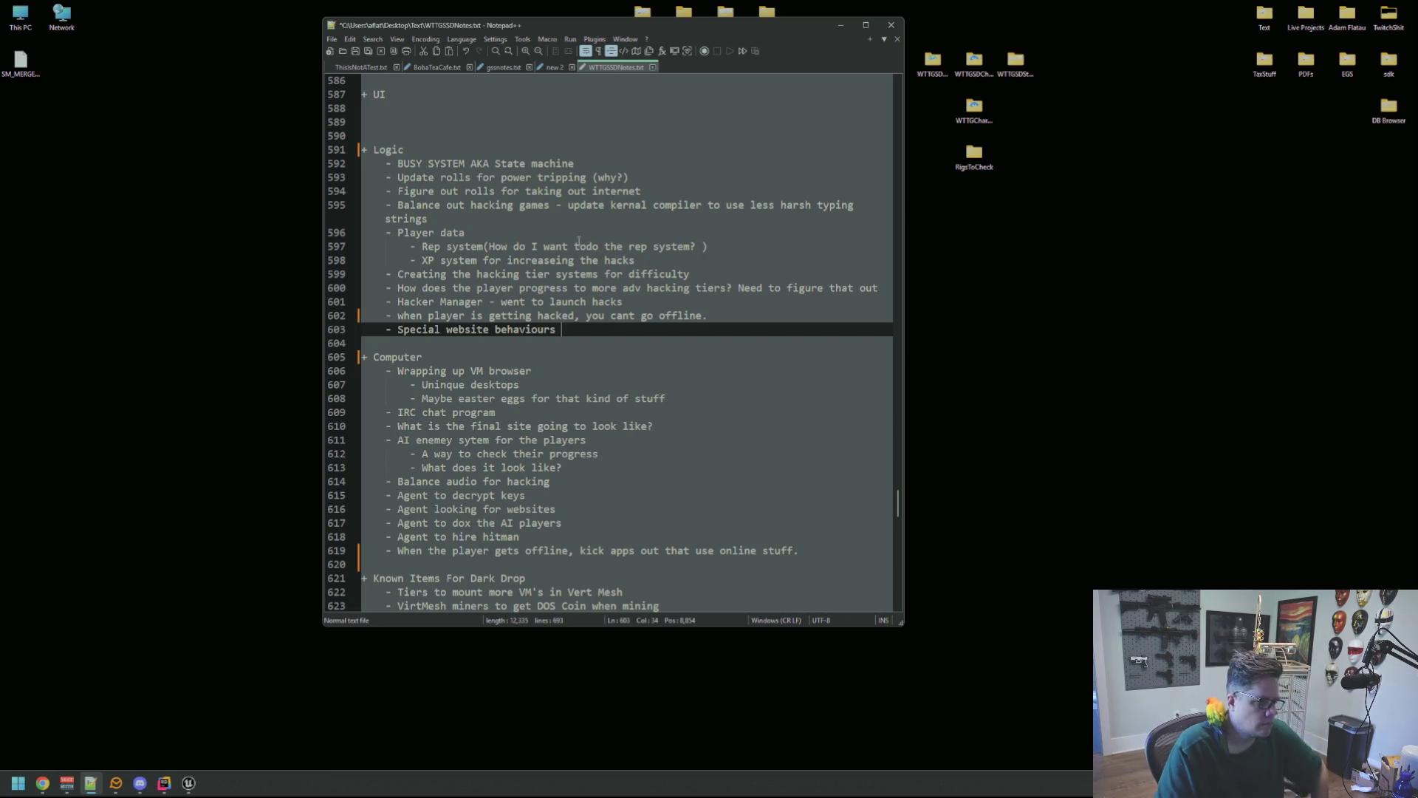
scroll(587, 305, "down", 1)
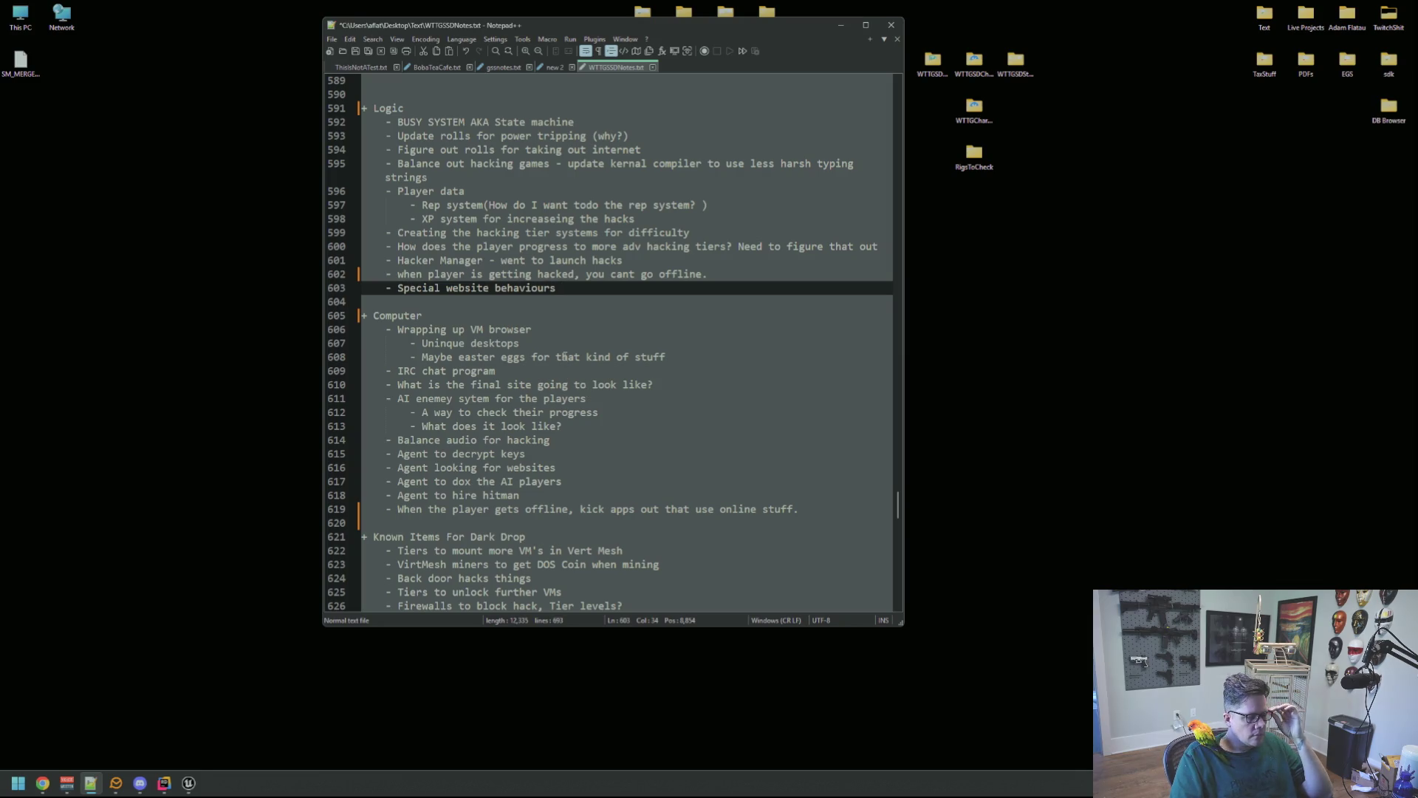
scroll(579, 372, "up", 5)
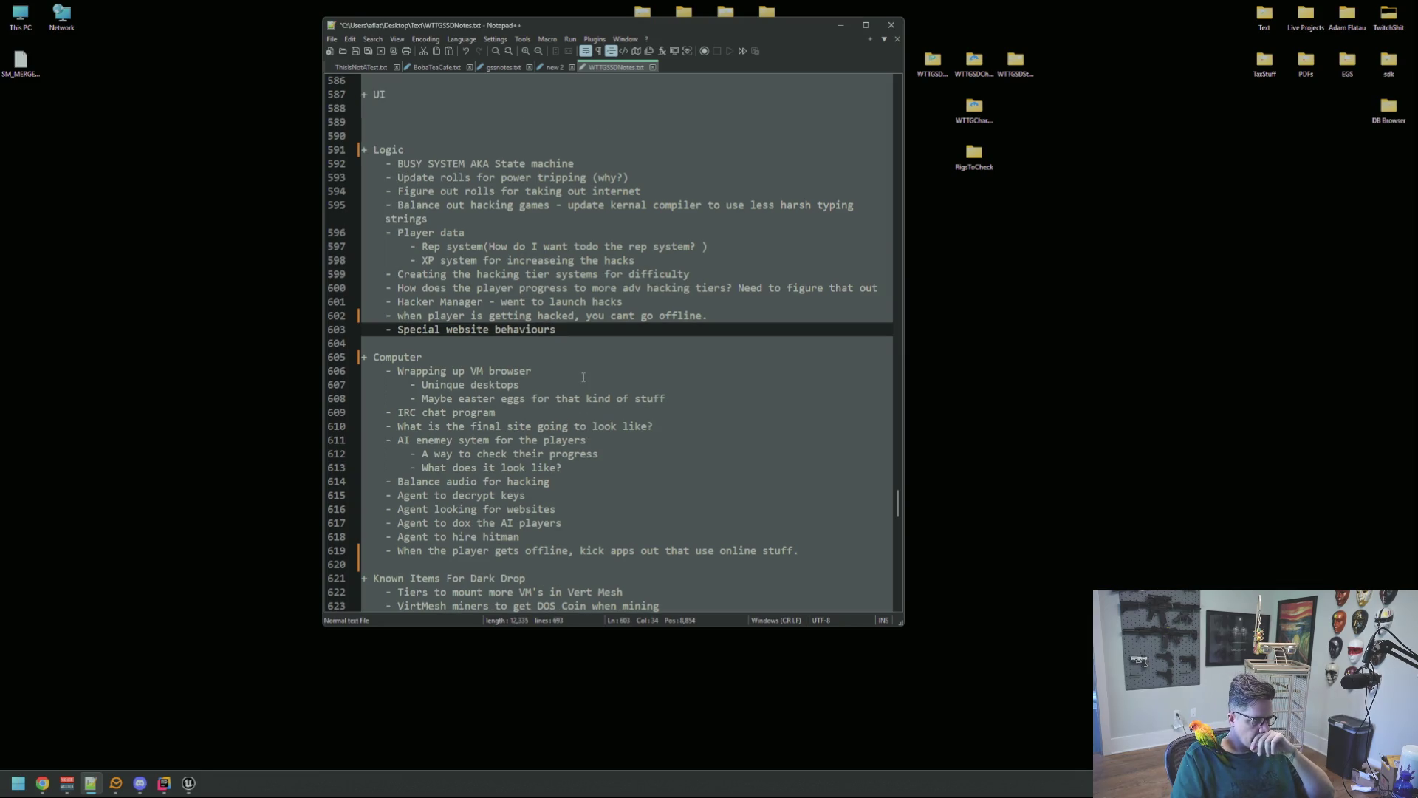
scroll(583, 377, "up", 7)
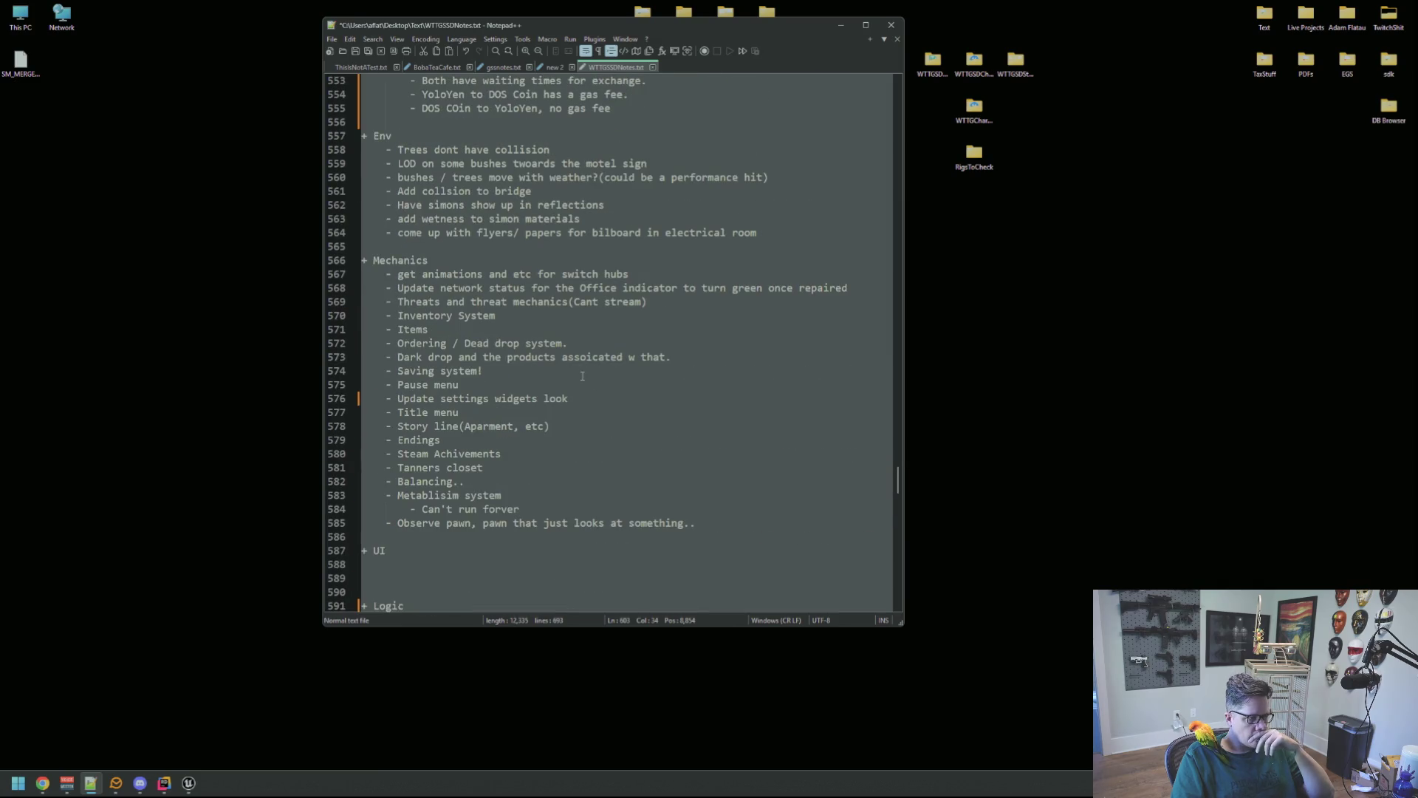
left_click(537, 328)
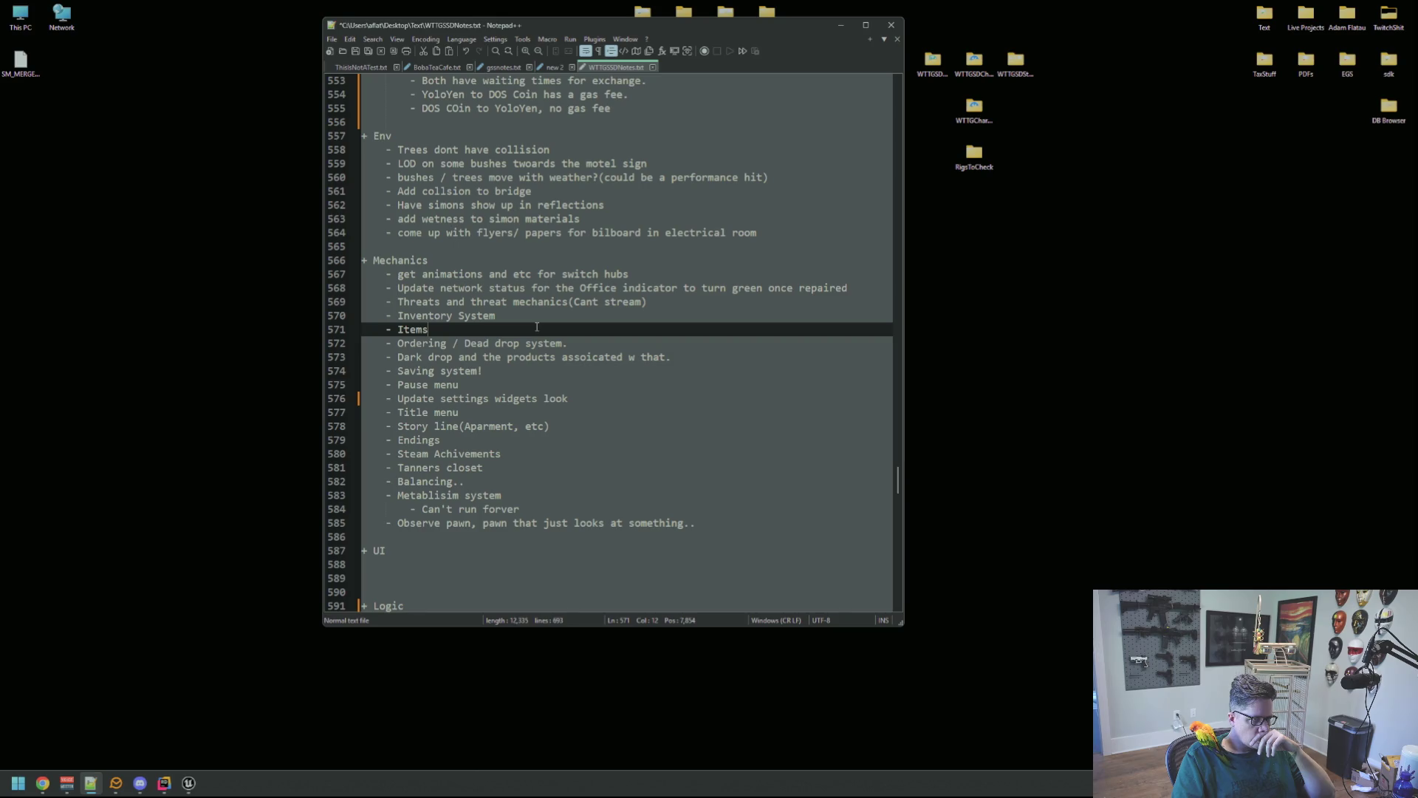
left_click(545, 275)
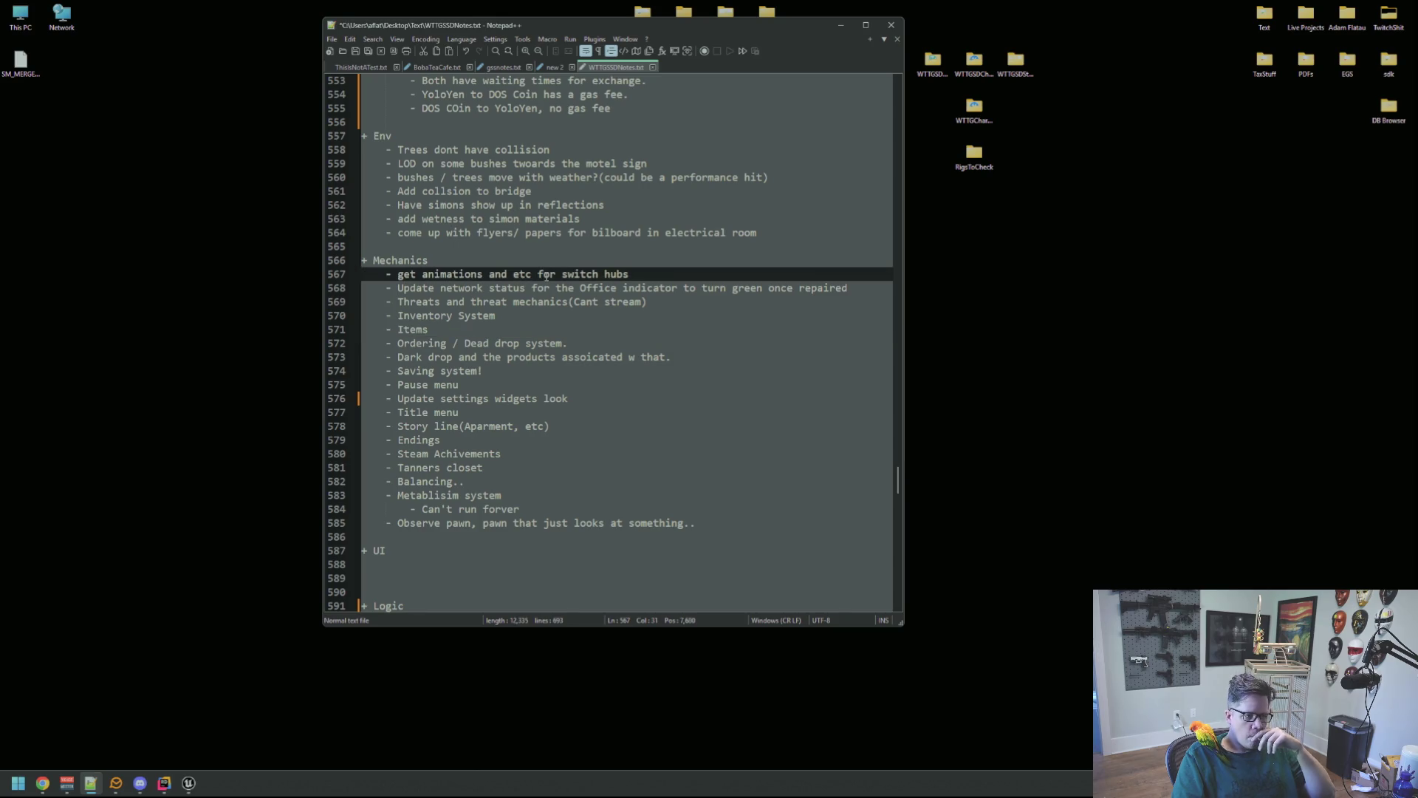
left_click(511, 317)
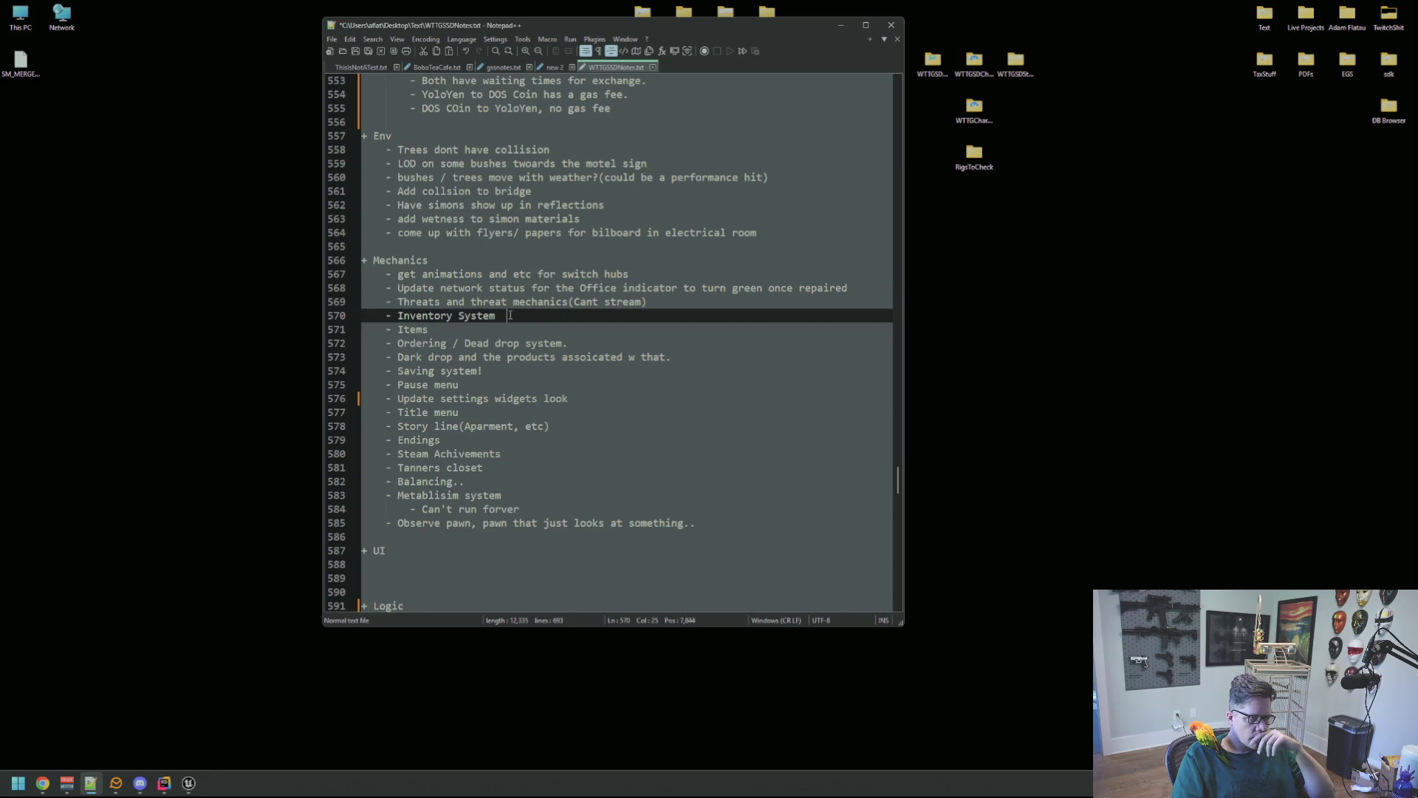
left_click(658, 302)
left_click(639, 321)
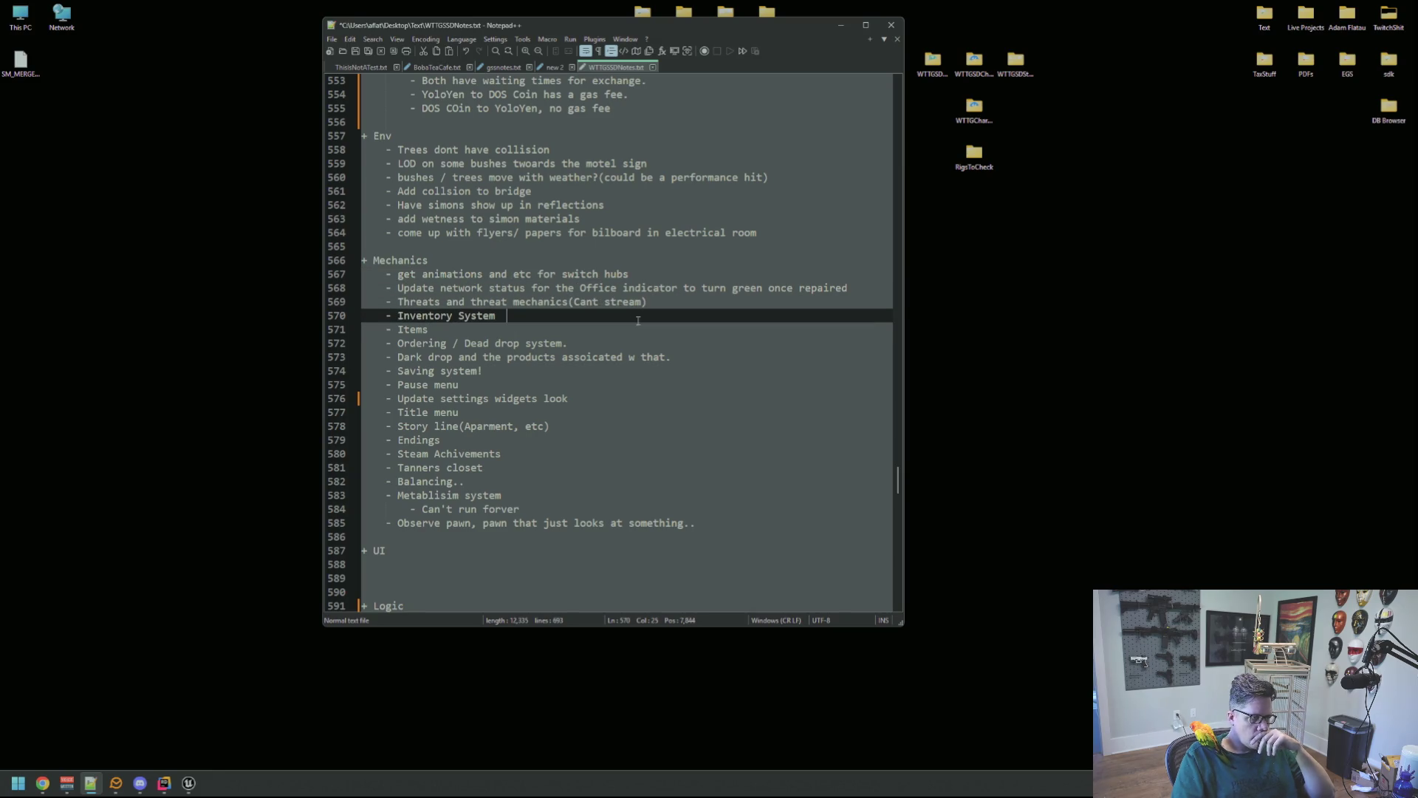
left_click(543, 329)
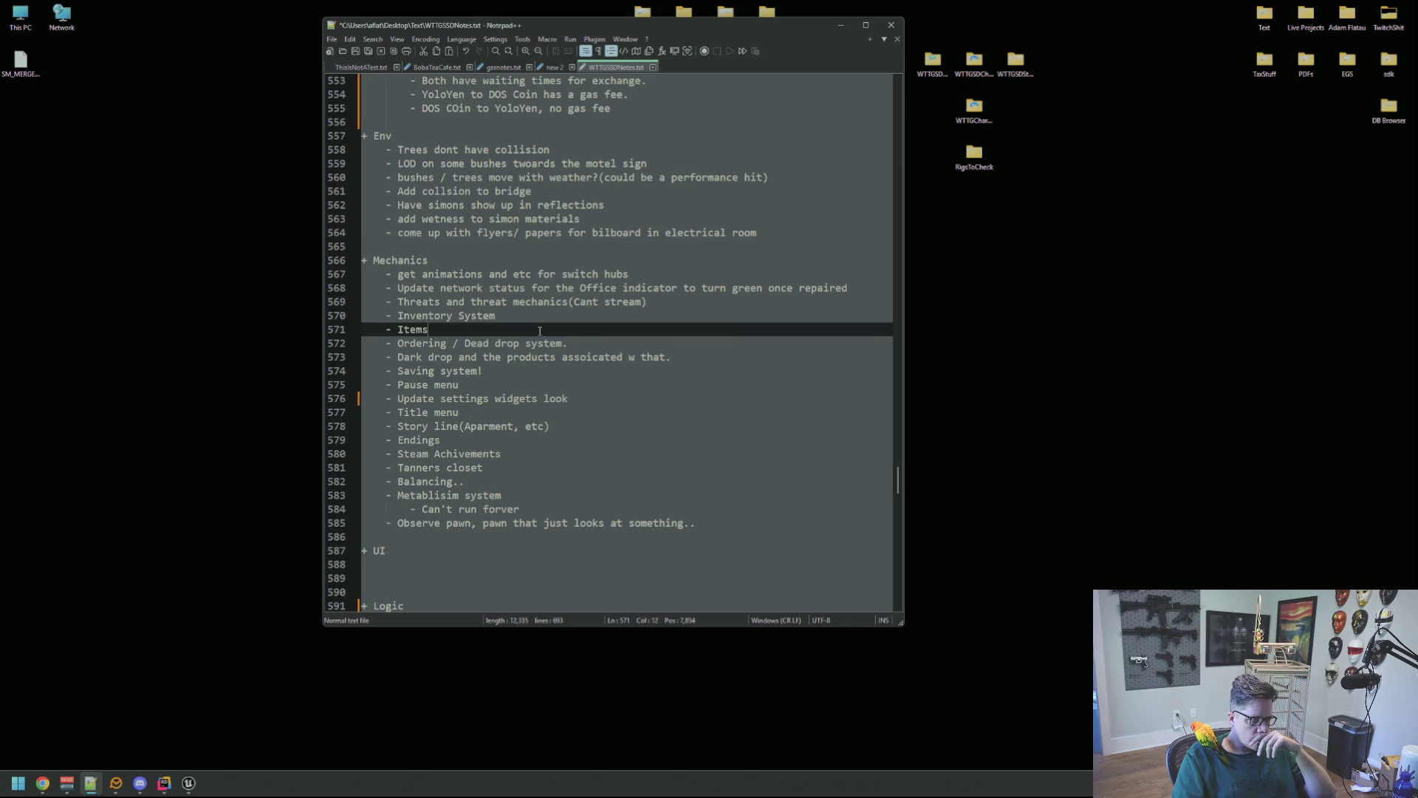
left_click(589, 345)
left_click(573, 359)
left_click(574, 344)
left_click(570, 359)
double_click(568, 360)
left_click(559, 372)
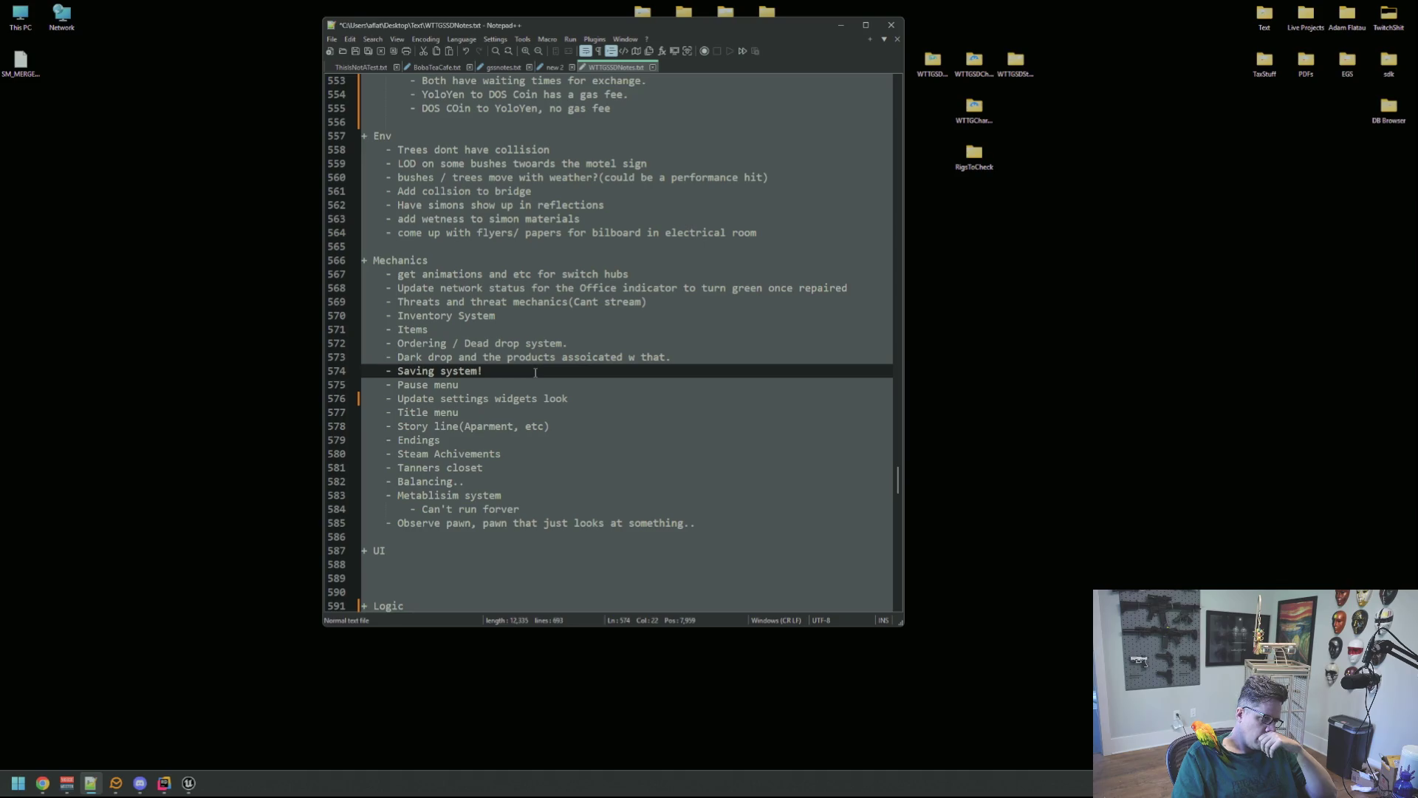
scroll(538, 373, "up", 5)
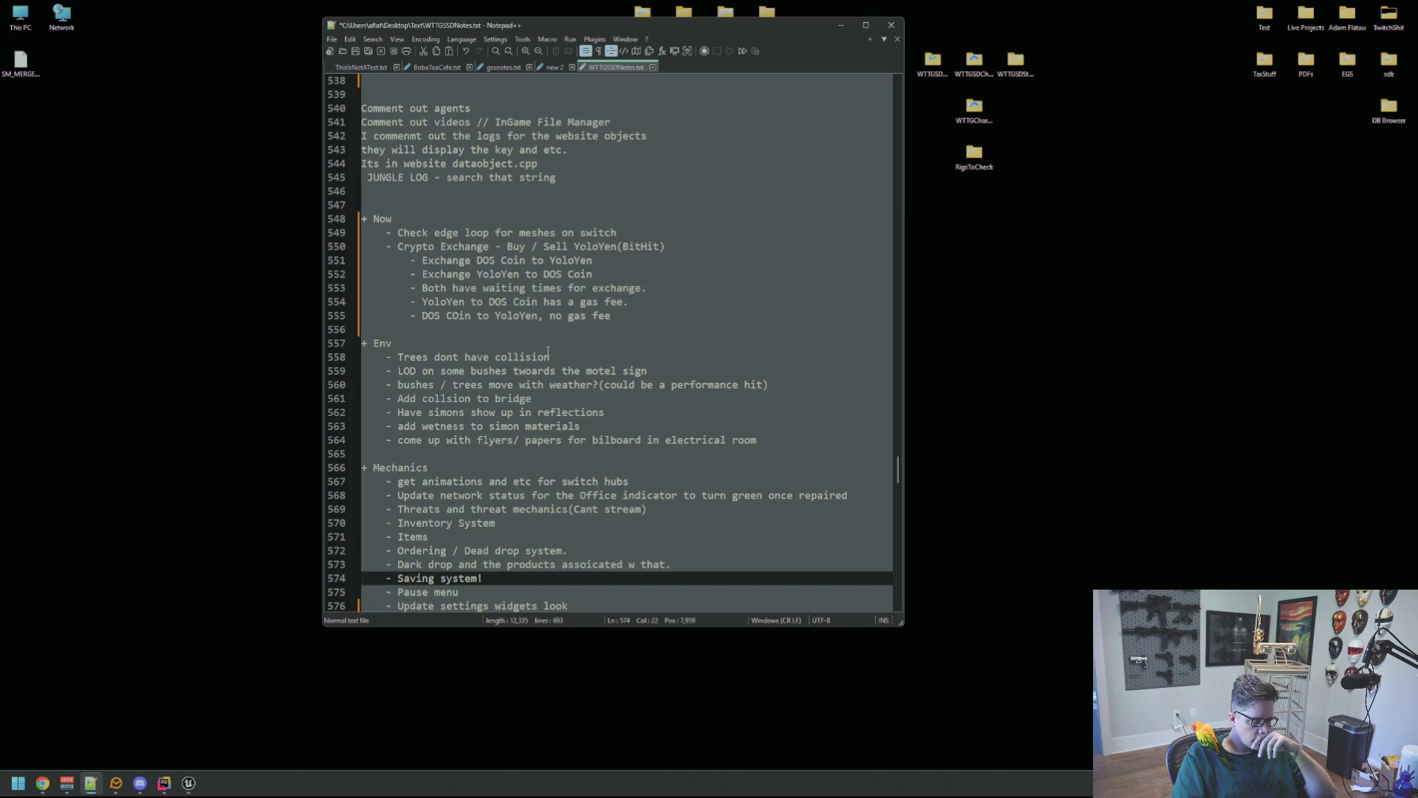
scroll(544, 484, "down", 1)
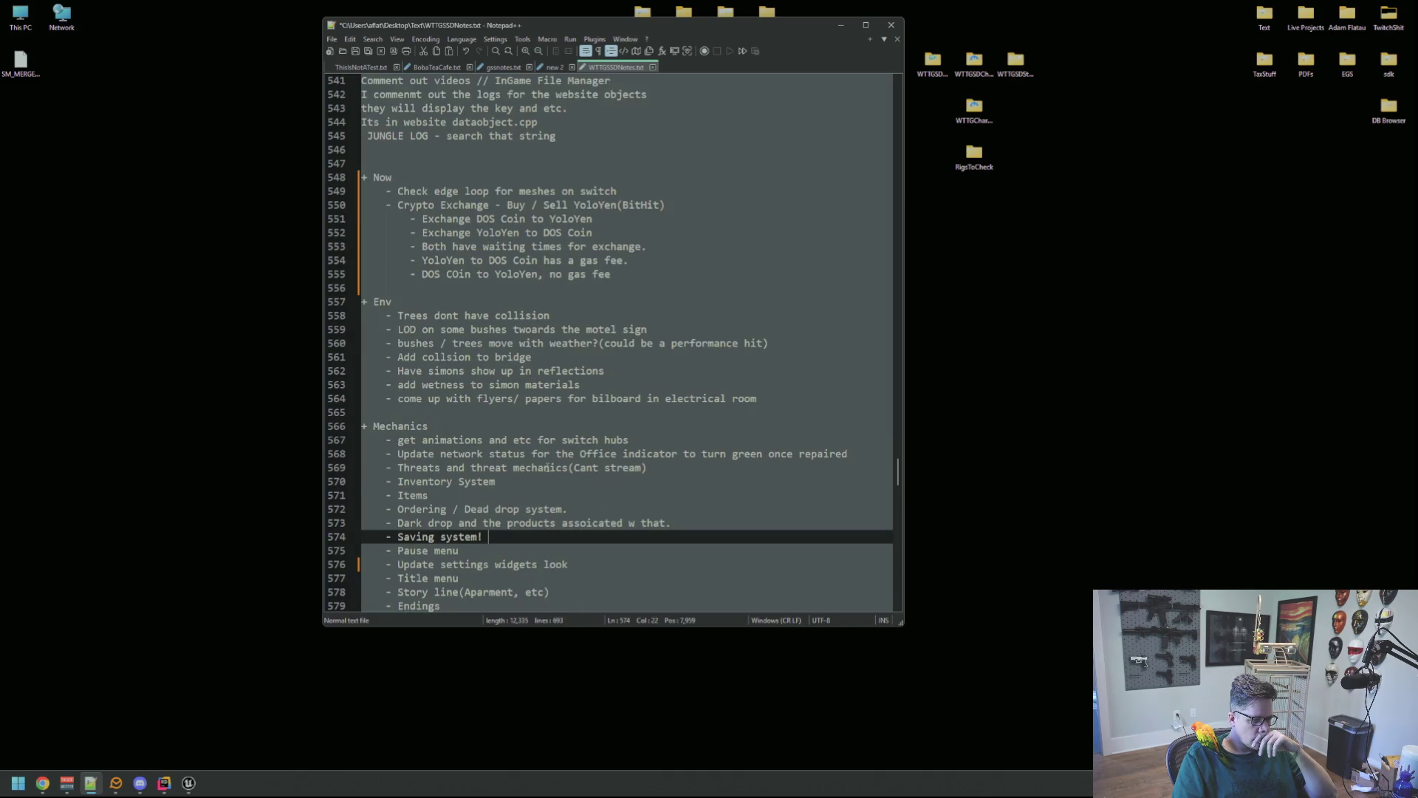
scroll(545, 464, "down", 1)
scroll(545, 466, "down", 2)
scroll(547, 464, "up", 2)
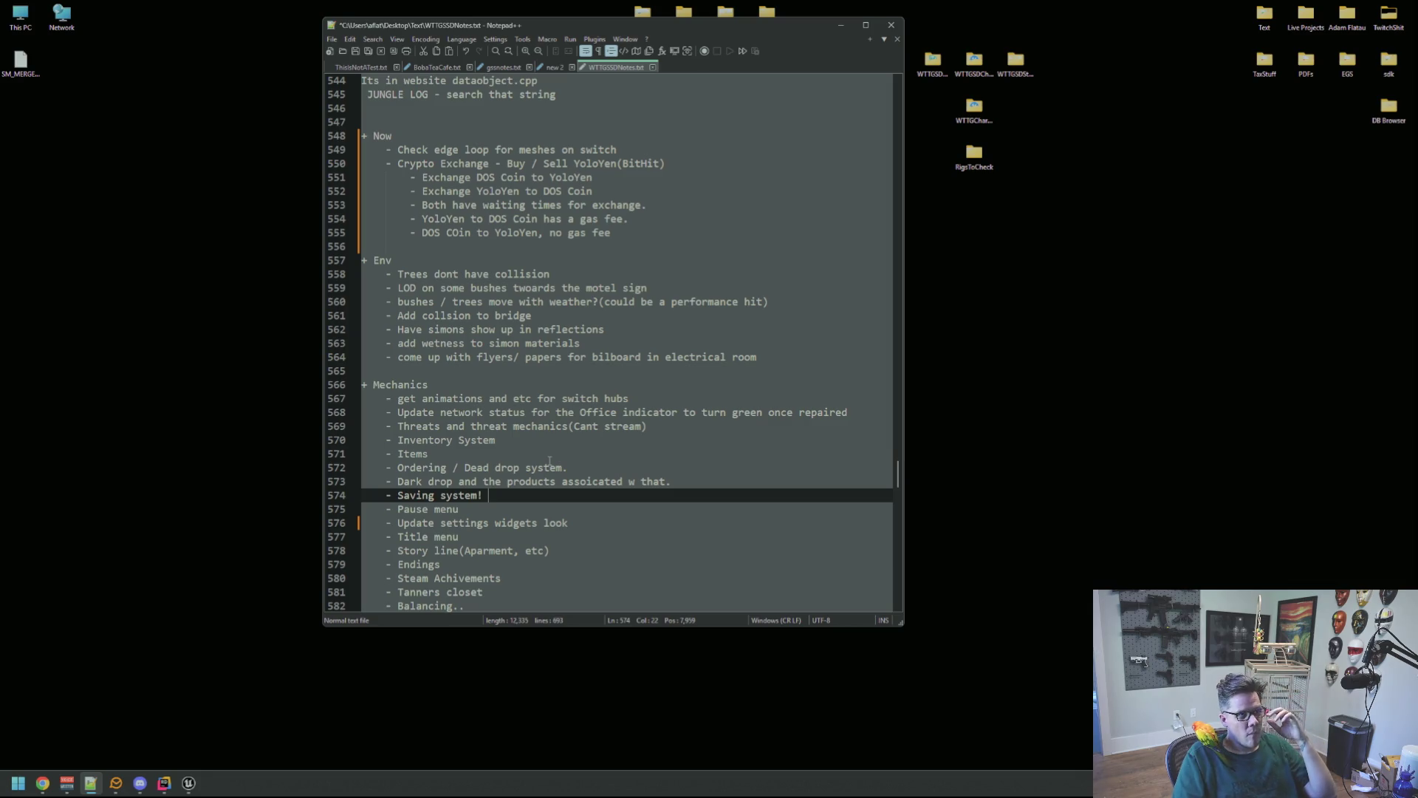
scroll(545, 454, "down", 3)
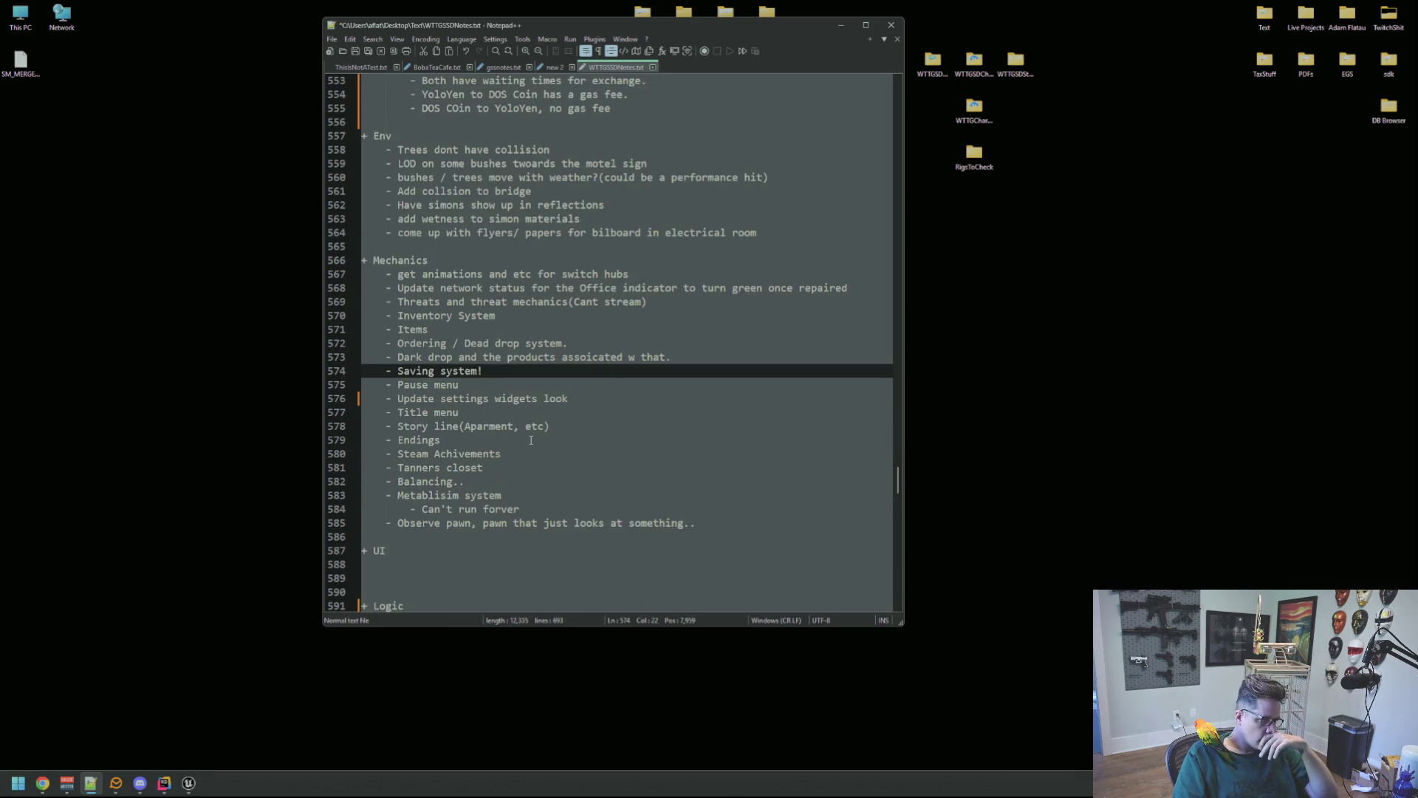
scroll(532, 442, "up", 2)
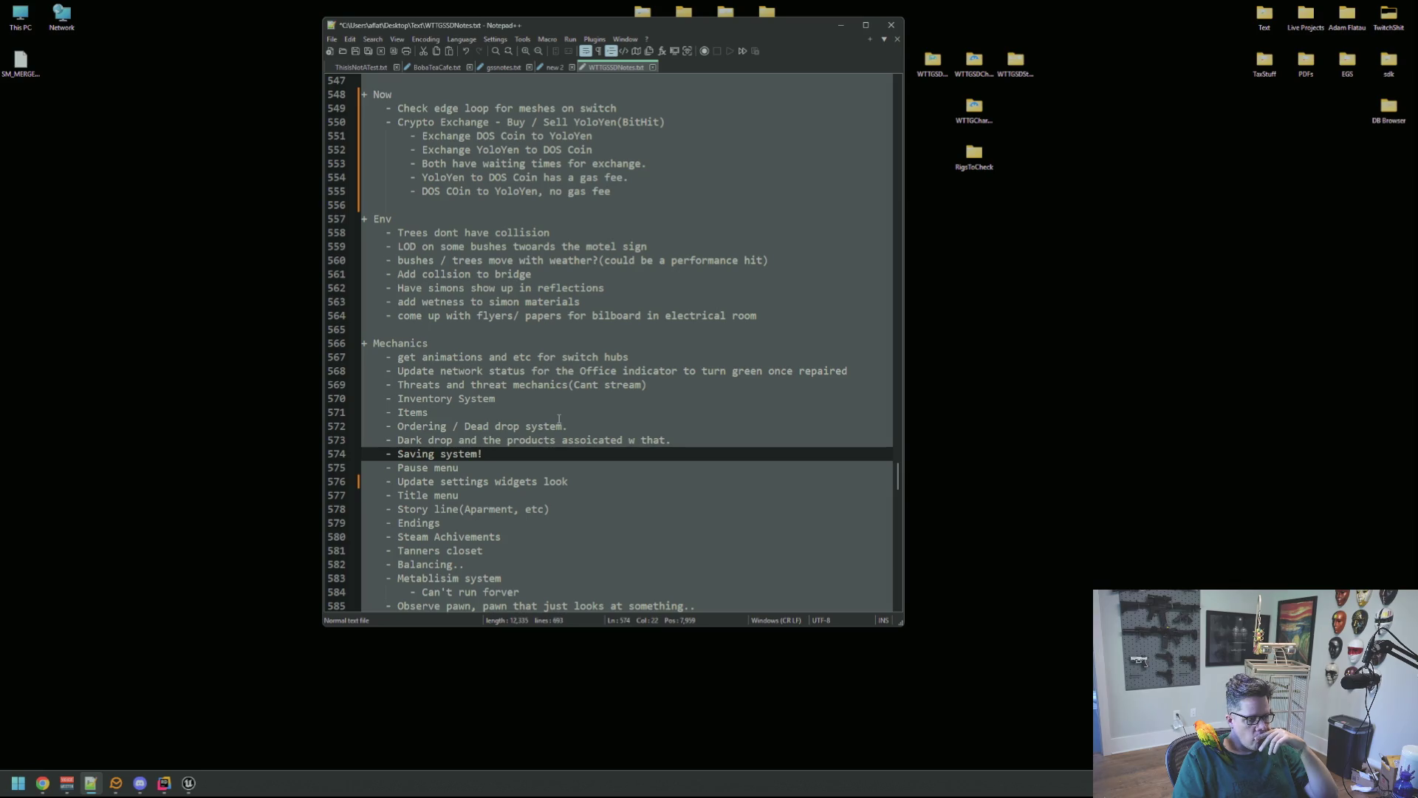
scroll(559, 418, "down", 2)
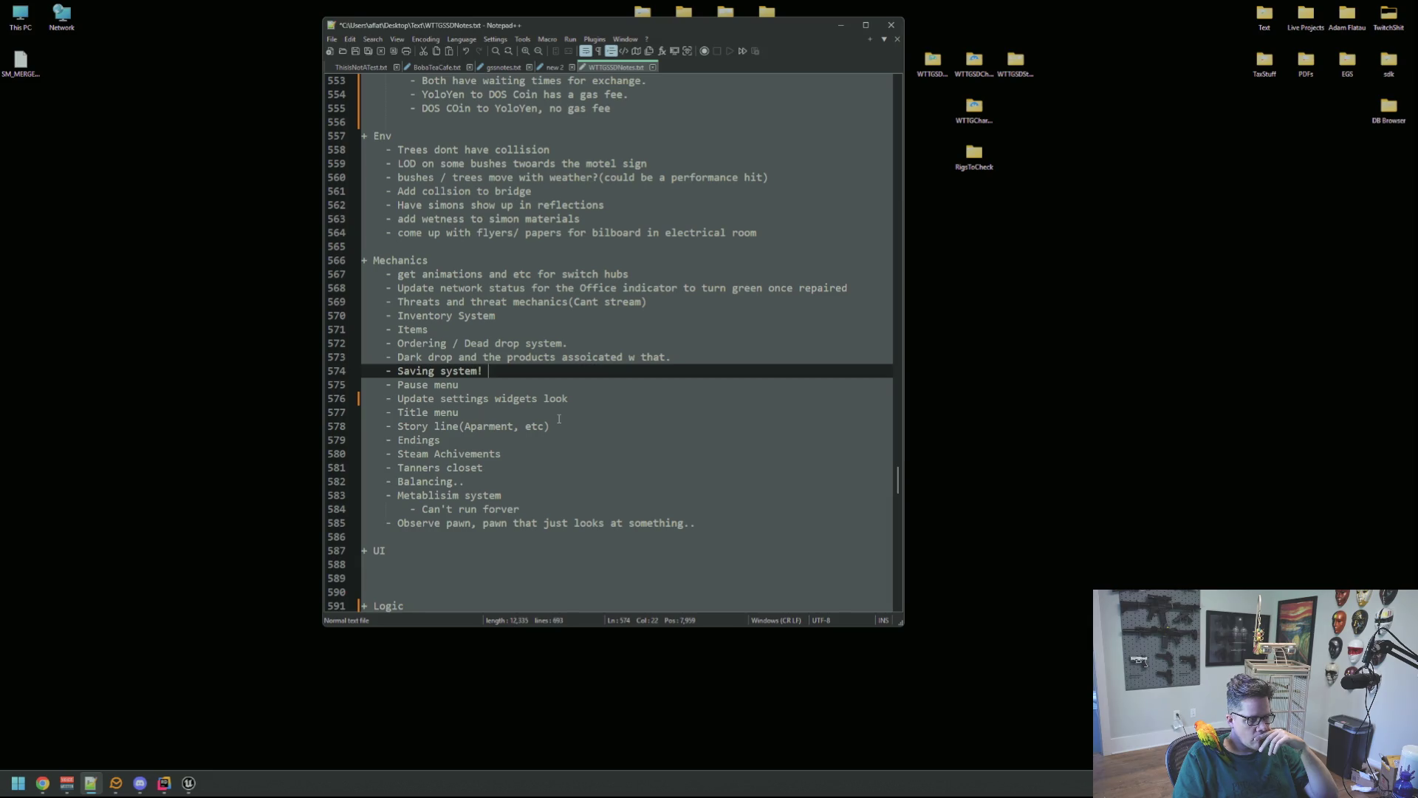
scroll(559, 419, "up", 1)
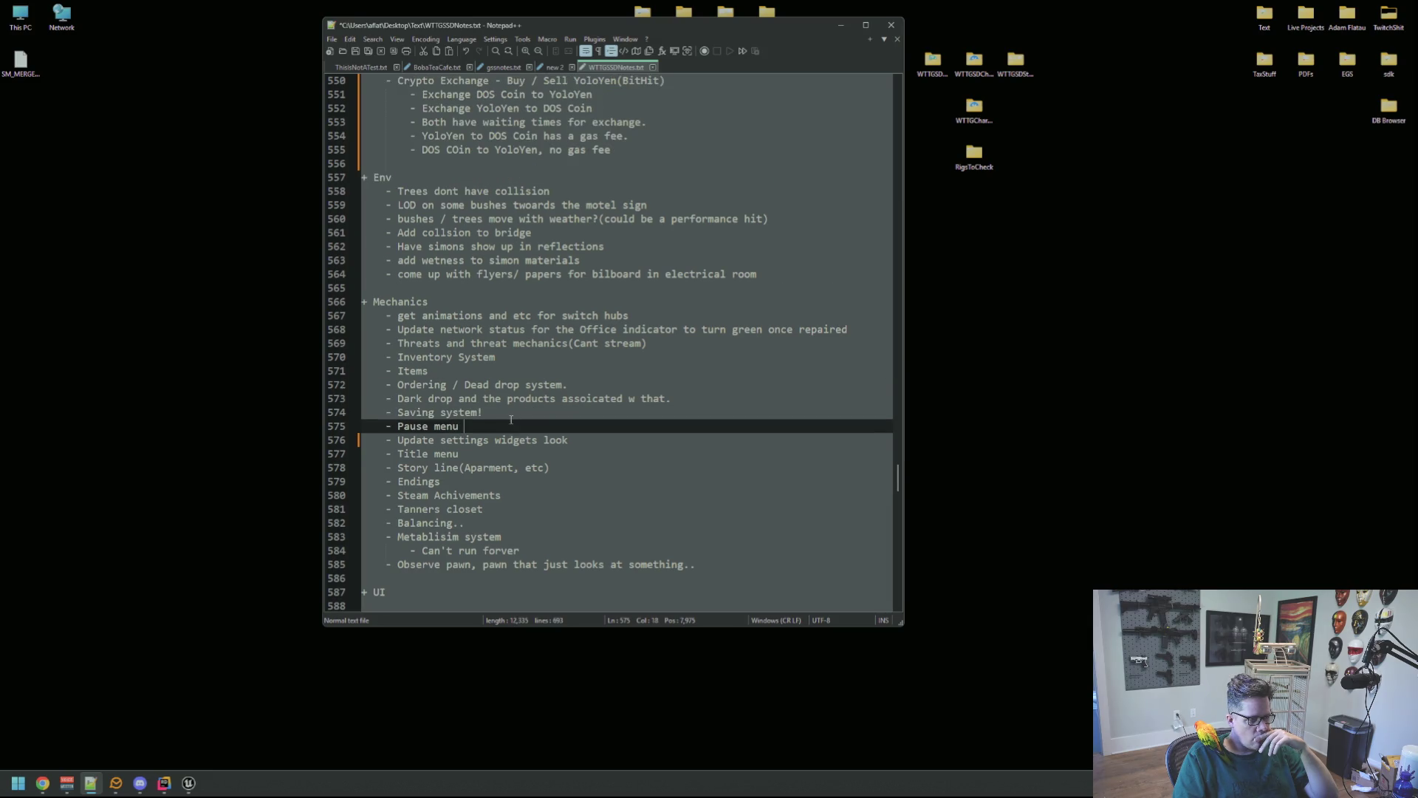
key("Up")
key("Down")
key("Down")
key("Up")
key("Up")
key("Up")
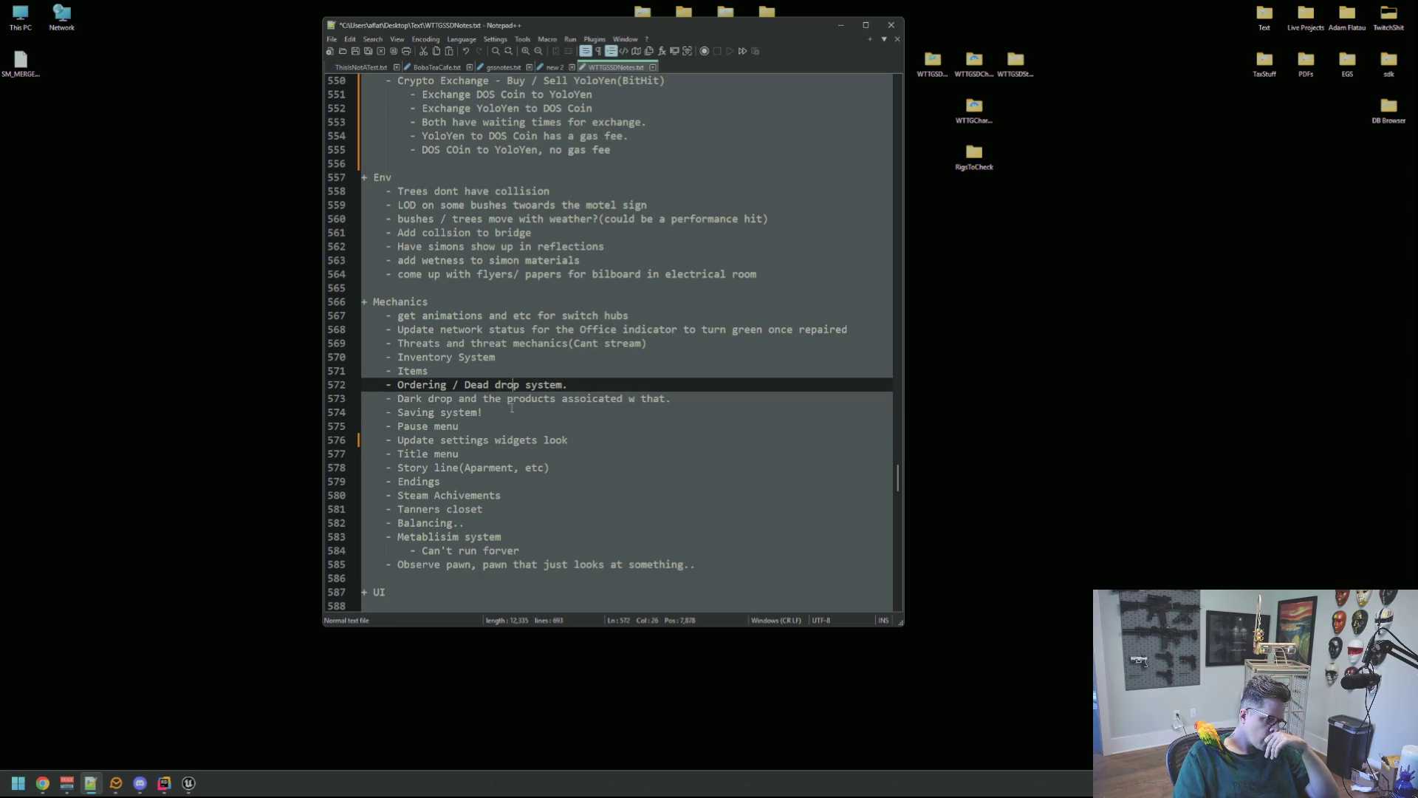
left_click(514, 426)
key("Down")
key("Up")
key("Up")
key("Up")
key("Up")
key("Down")
key("Down")
key("Down")
key("Down")
key("Down")
key("Up")
key("Up")
key("Up")
key("Up")
key("Up")
key("Down")
key("Down")
key("Down")
key("Down")
left_click(573, 402)
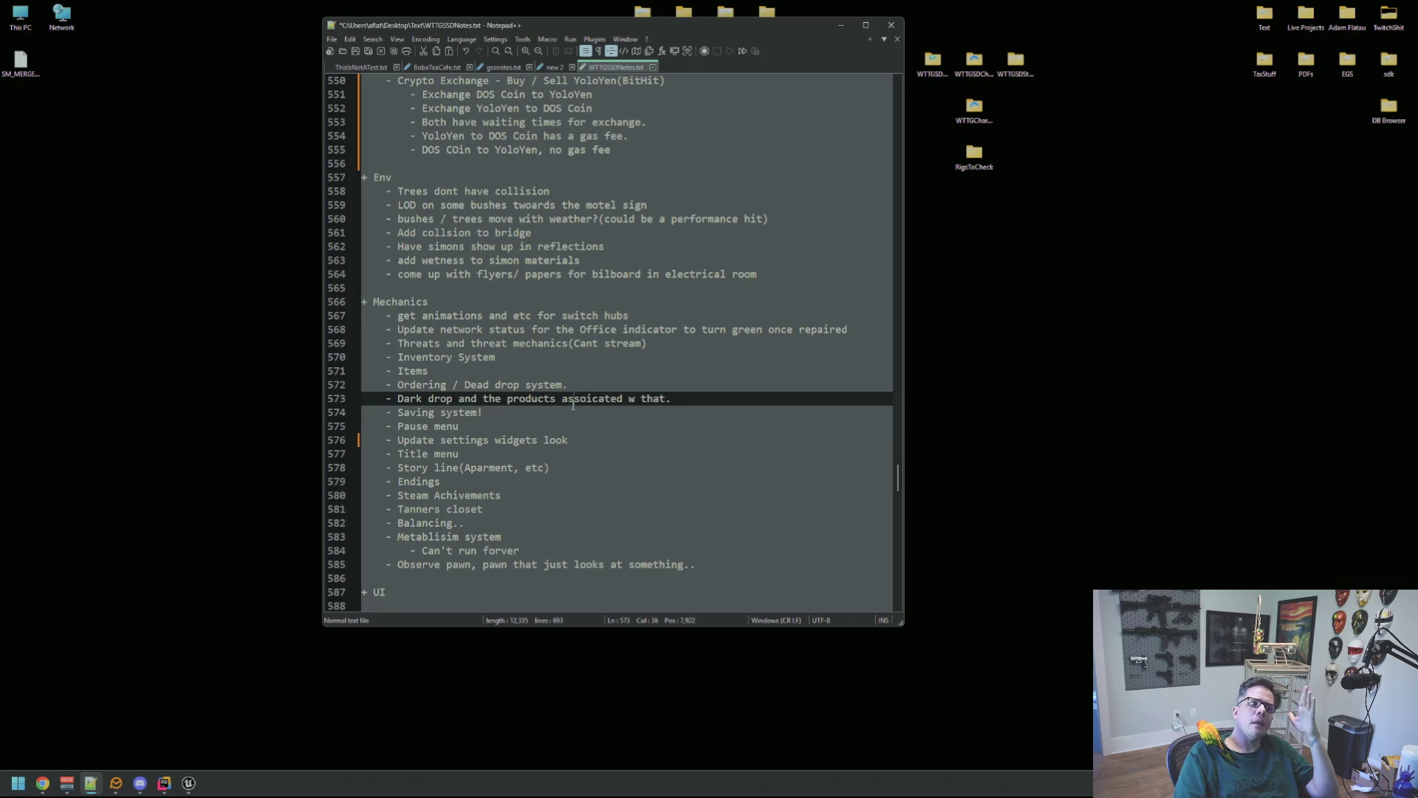
left_click(539, 427)
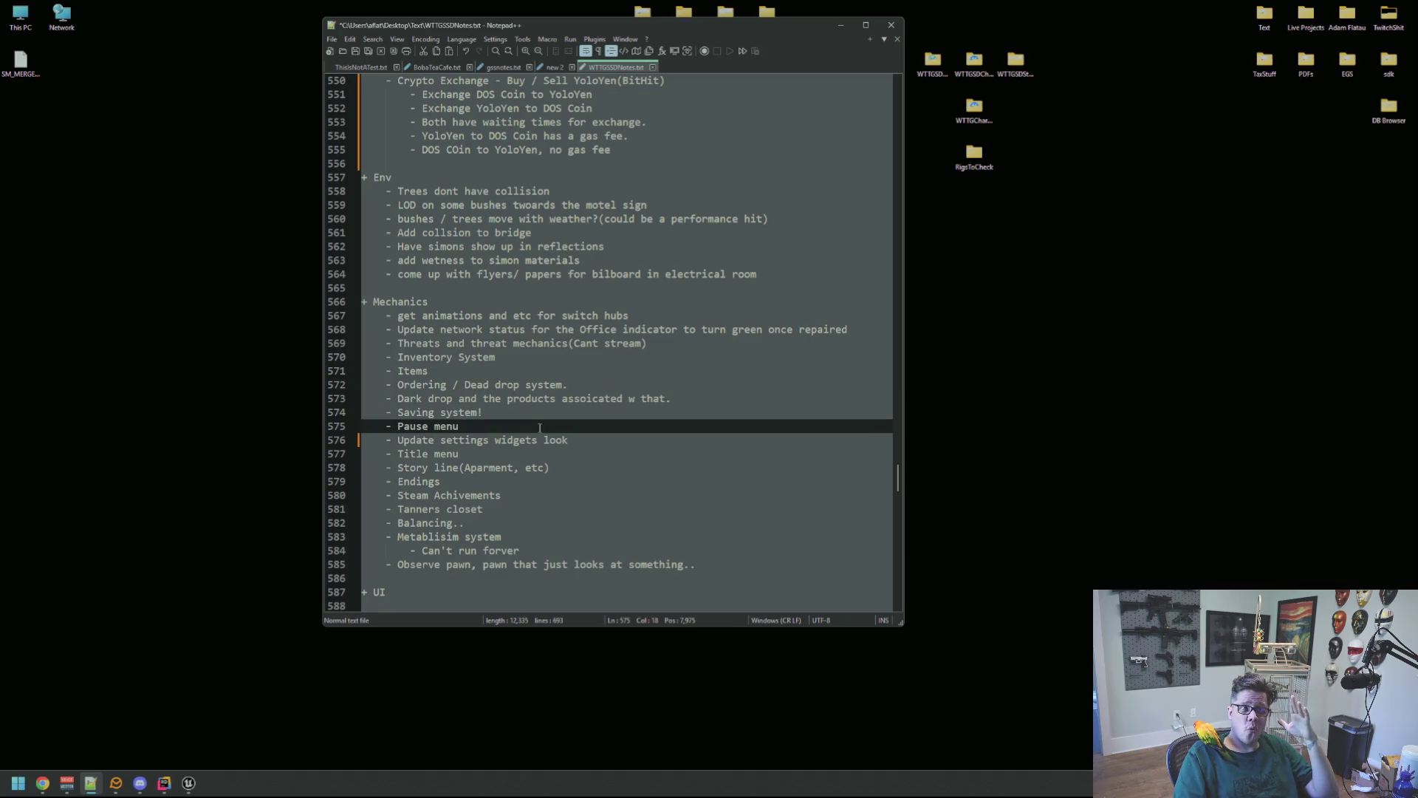
left_click(517, 403)
left_click(506, 429)
left_click(511, 404)
left_click(507, 427)
key("Down")
key("Down")
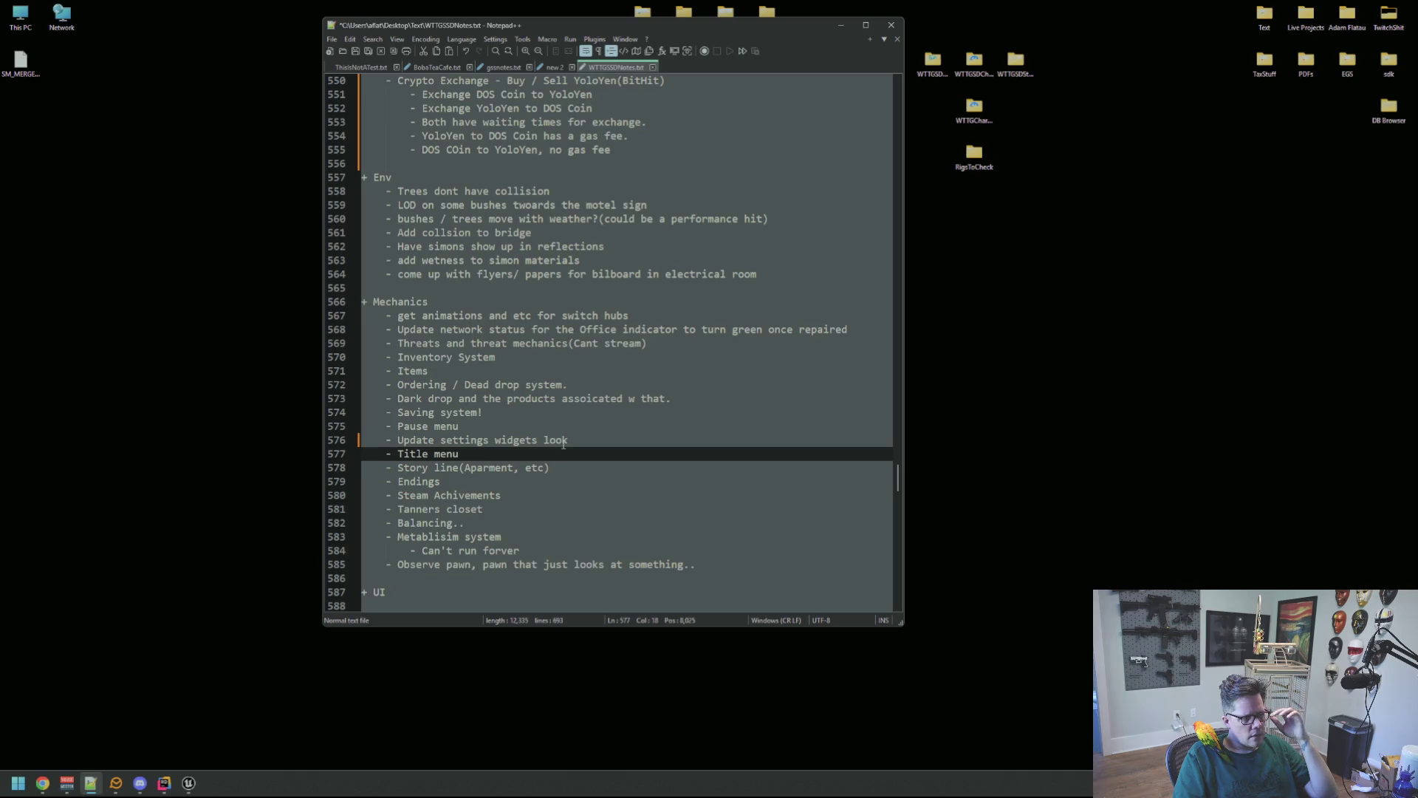
left_click(573, 428)
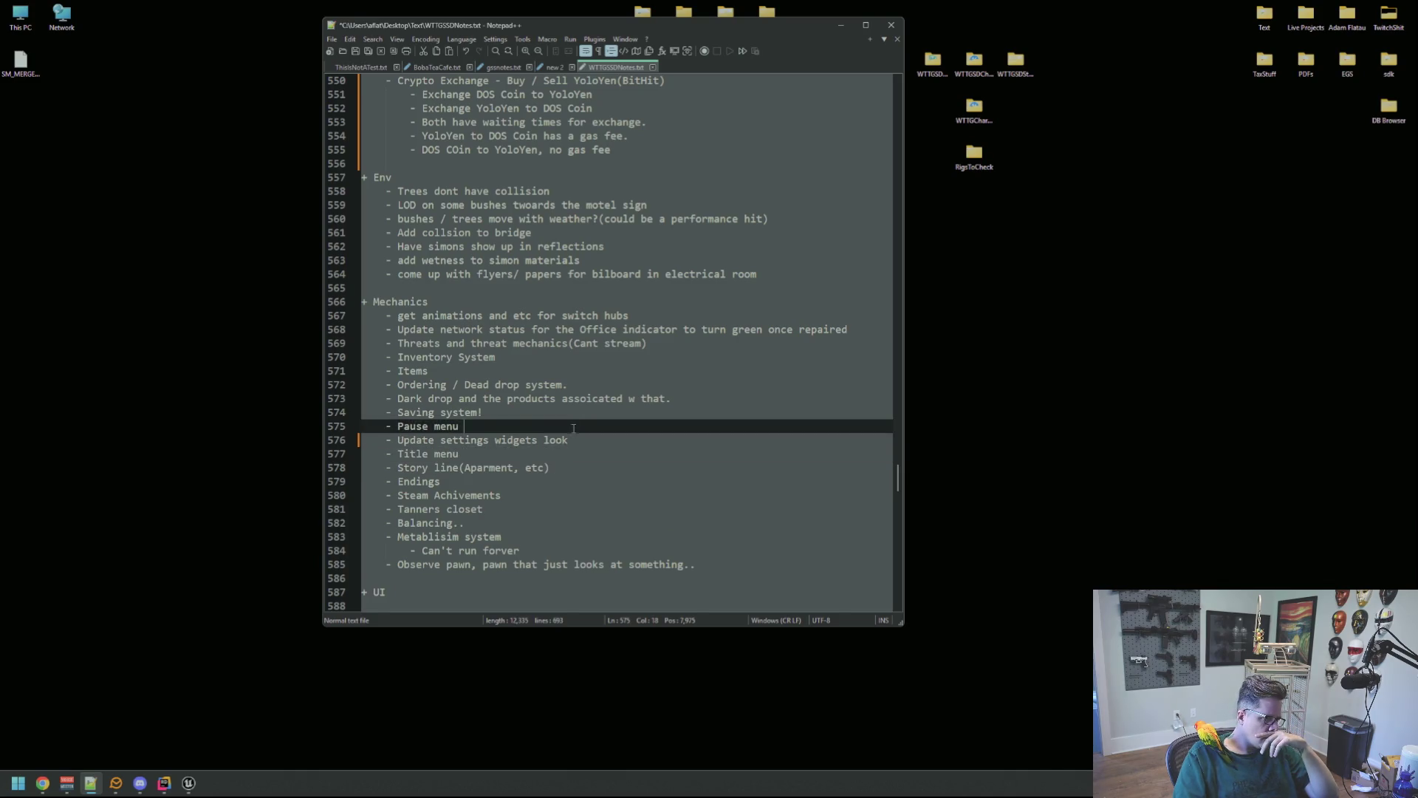
left_click(574, 416)
key("Down")
key("Down")
key("Down")
left_click(577, 468)
left_click(576, 481)
left_click(577, 495)
left_click(579, 441)
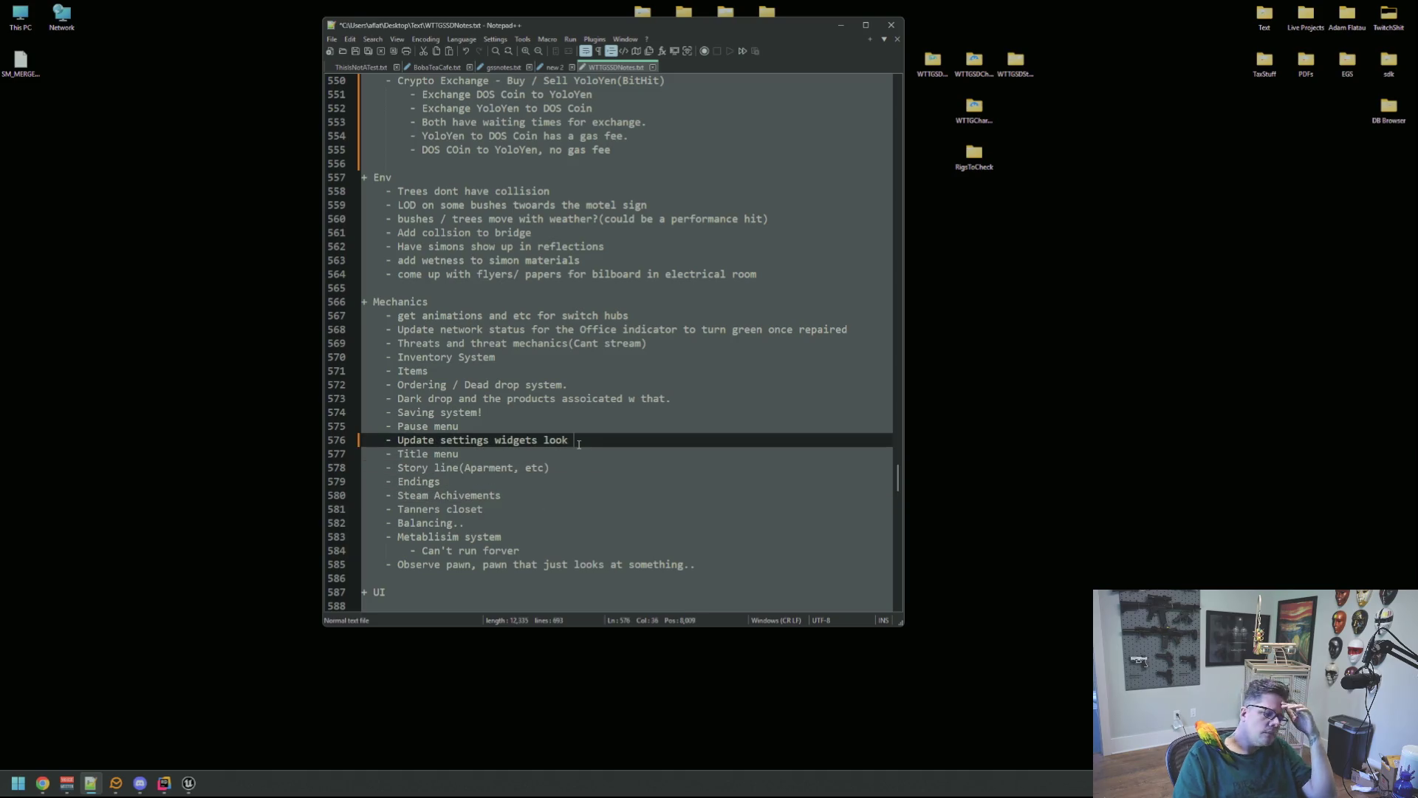
left_click(581, 428)
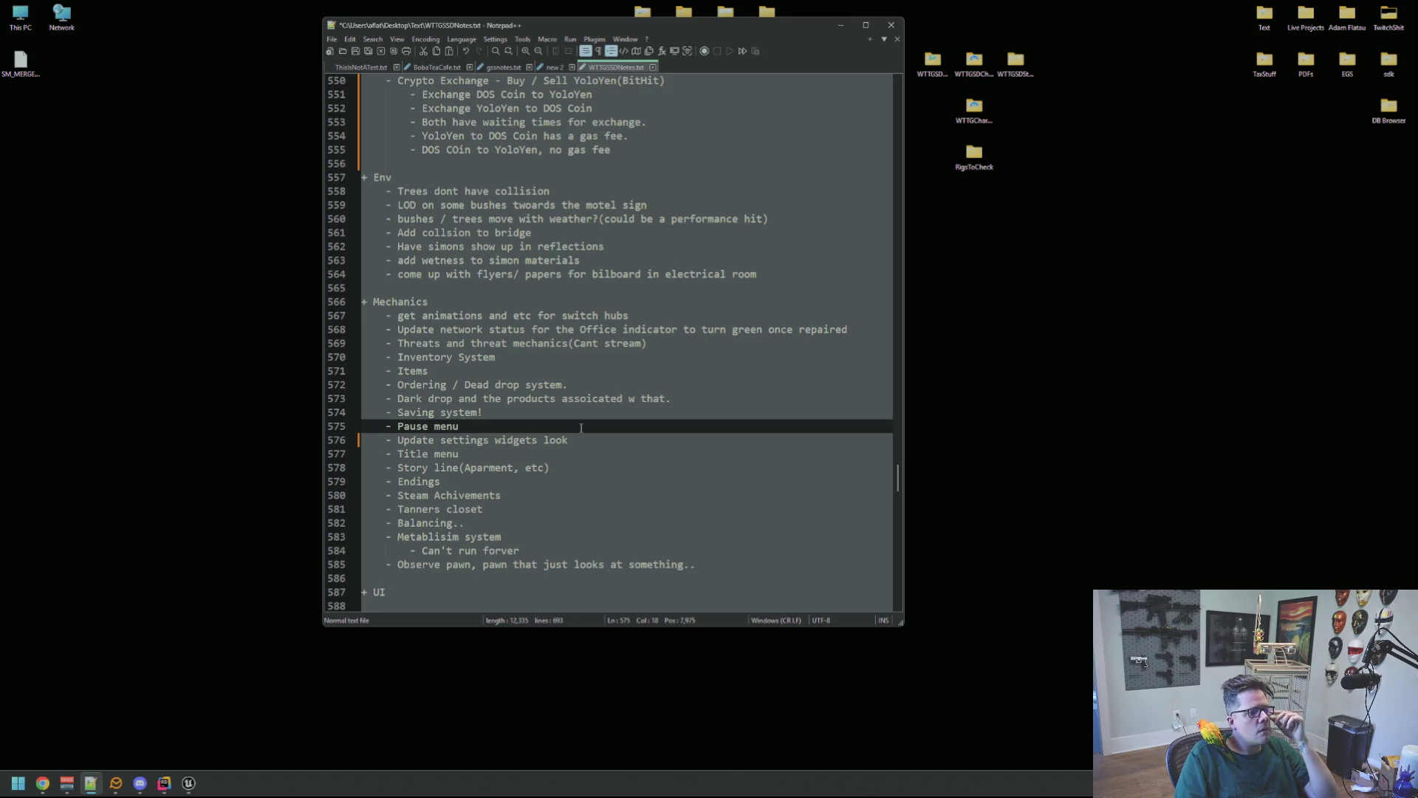
left_click(582, 454)
left_click(583, 481)
left_click(583, 497)
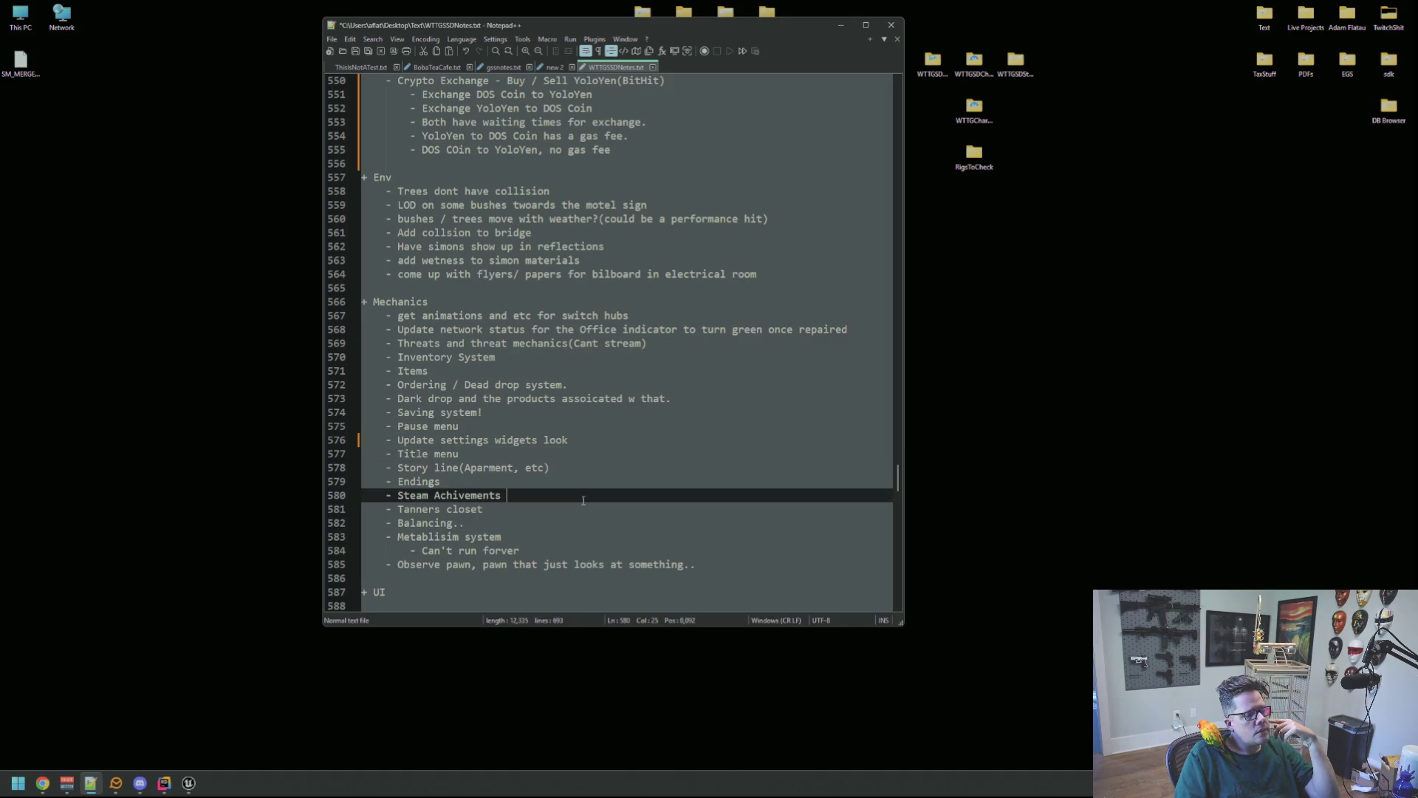
left_click(576, 455)
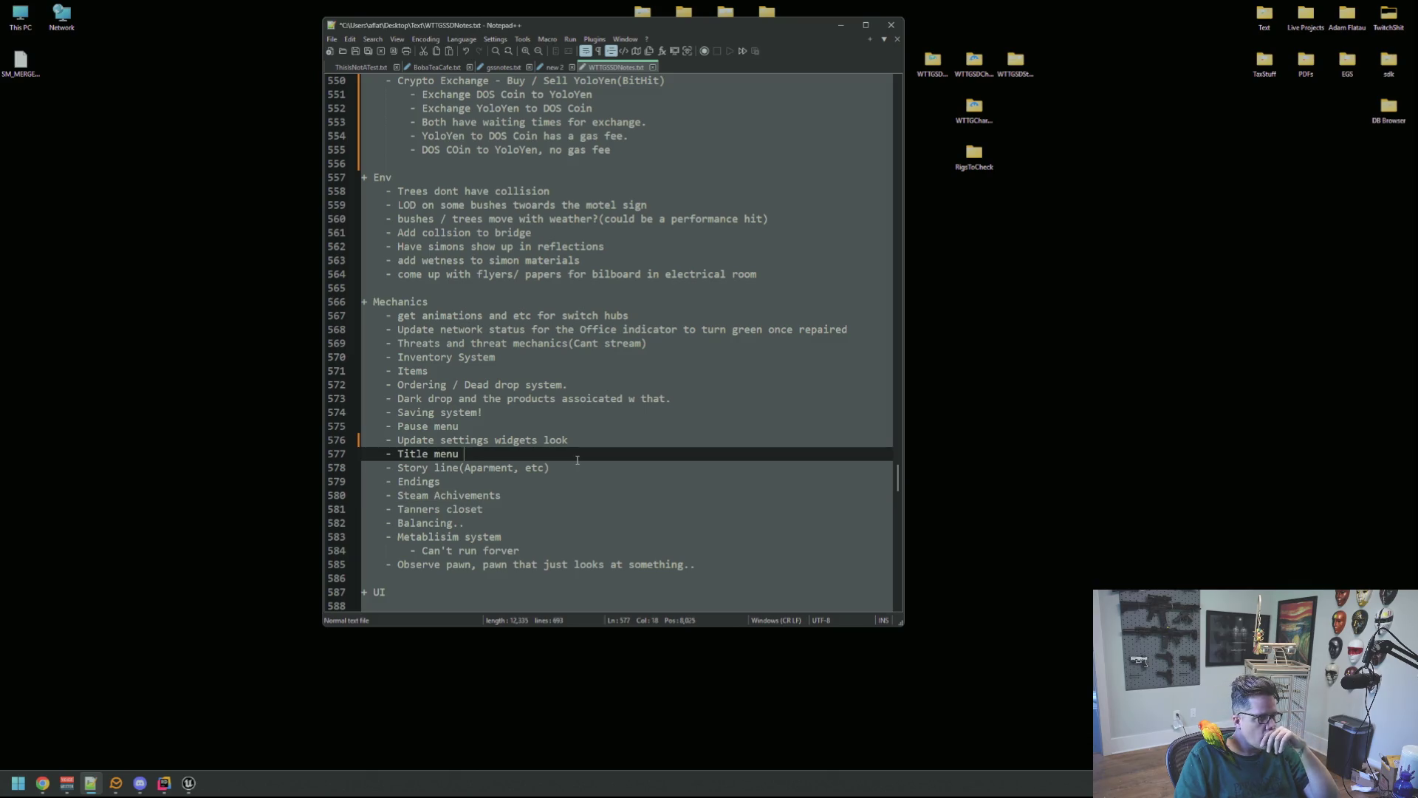
scroll(580, 456, "up", 2)
scroll(582, 453, "down", 1)
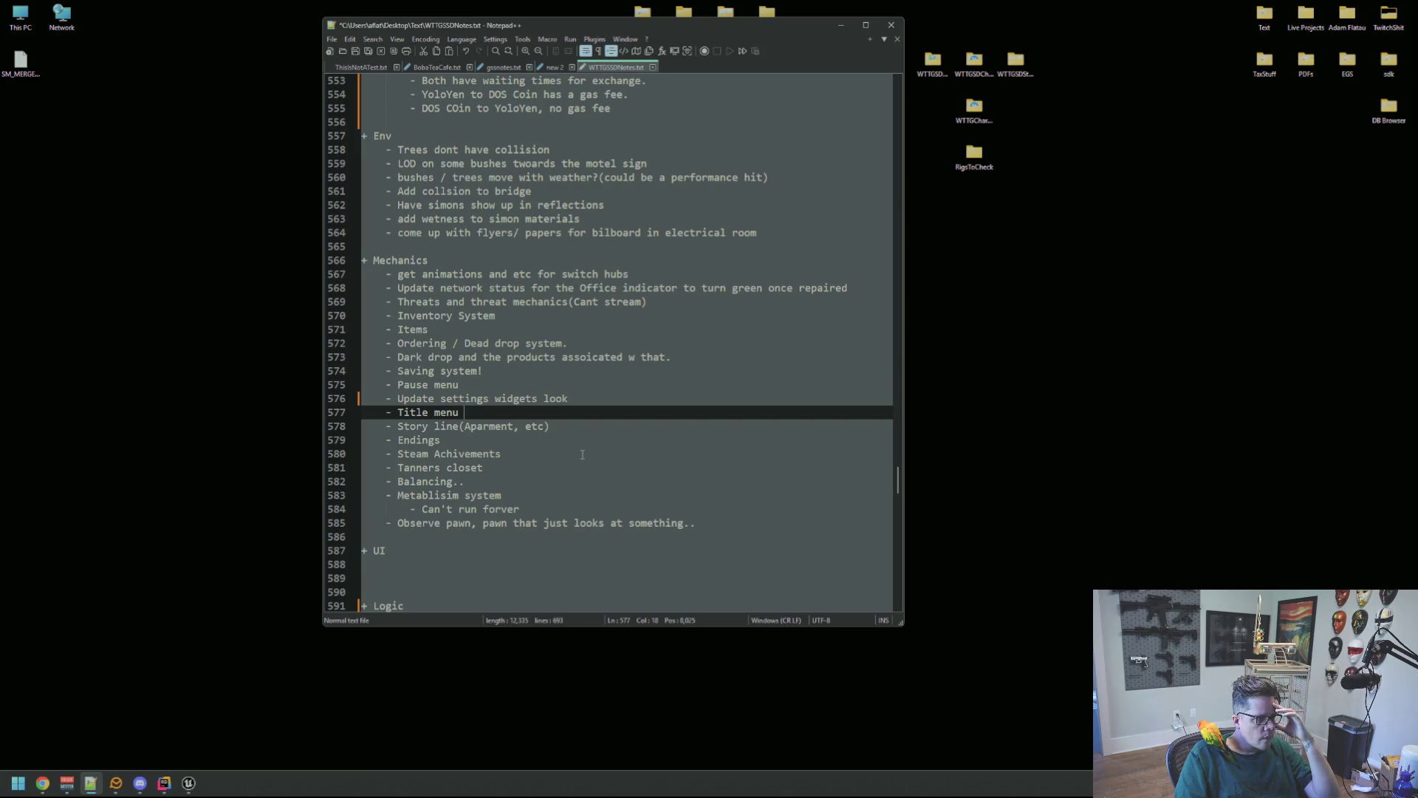
scroll(582, 454, "down", 20)
scroll(584, 453, "down", 8)
scroll(583, 454, "up", 20)
scroll(586, 454, "up", 14)
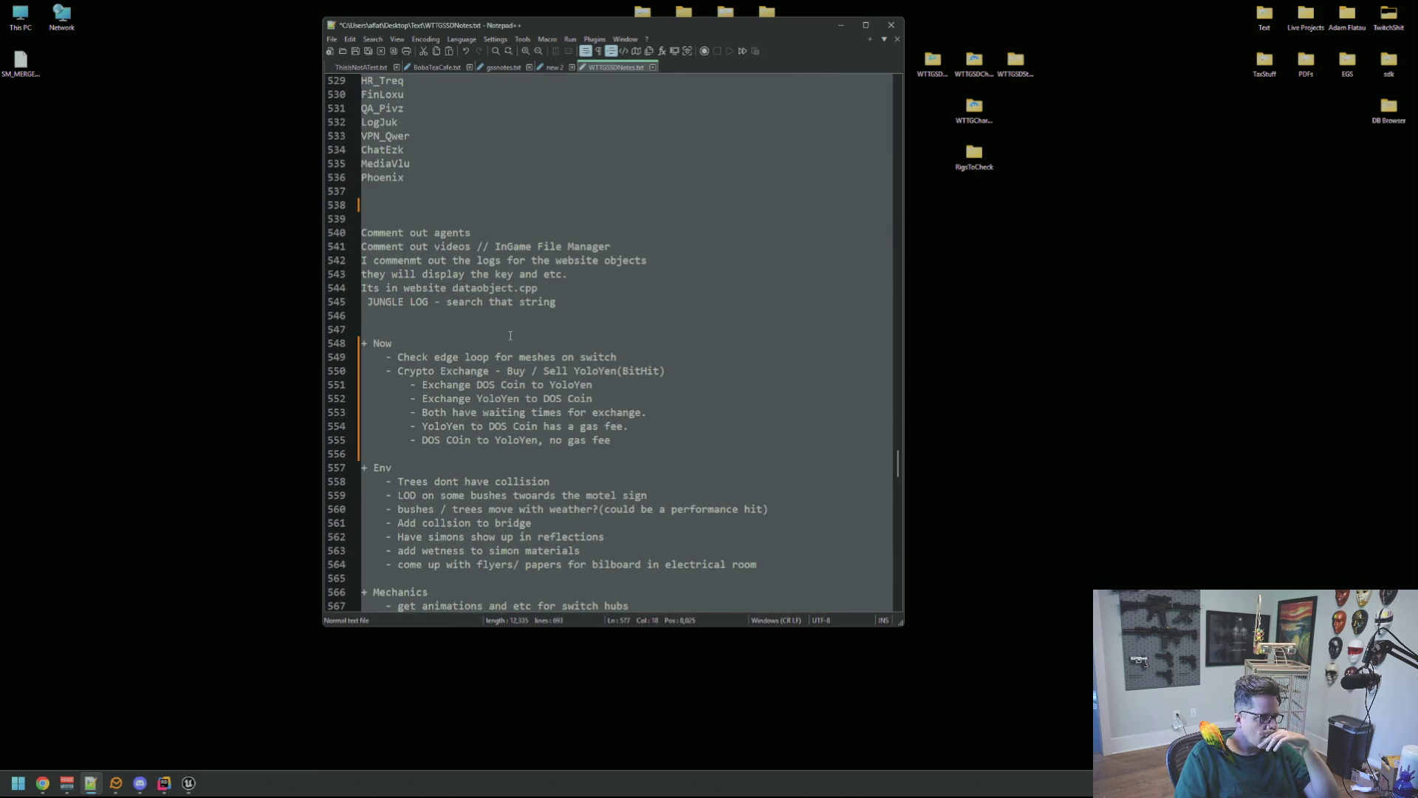
left_click(519, 315)
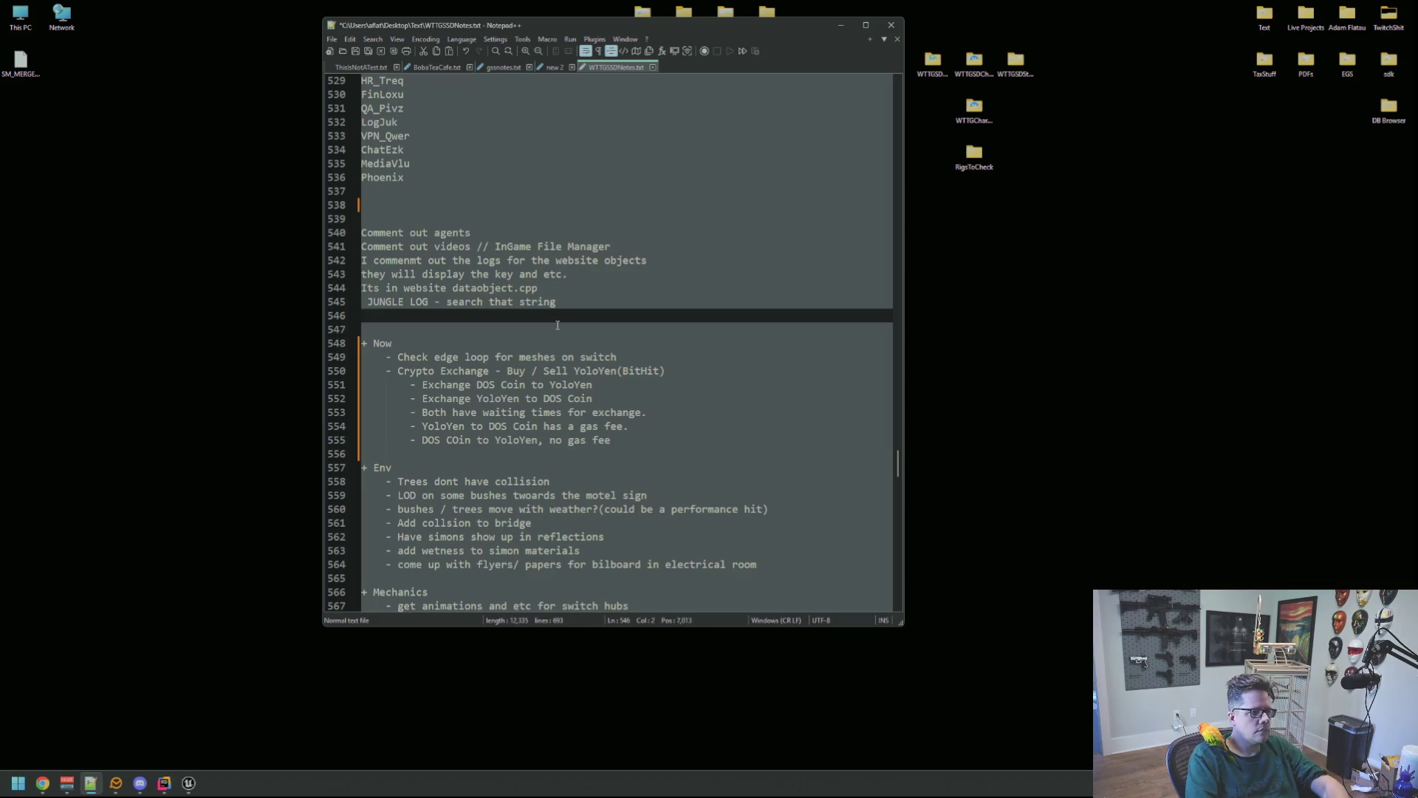
- Add a '+ Voice Actors' heading with an indented '- Breather' bullet
key("Return")
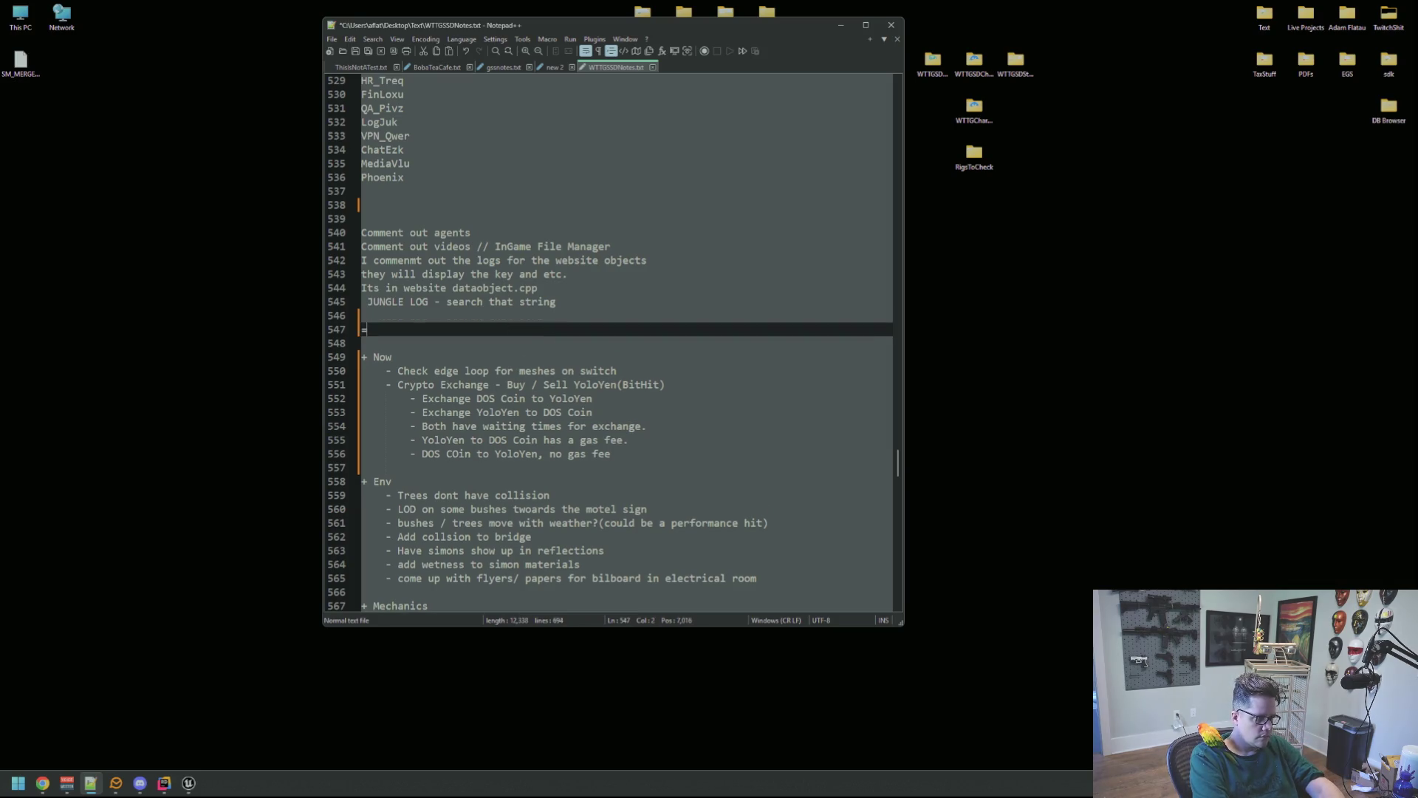
type("+ Voice Actors")
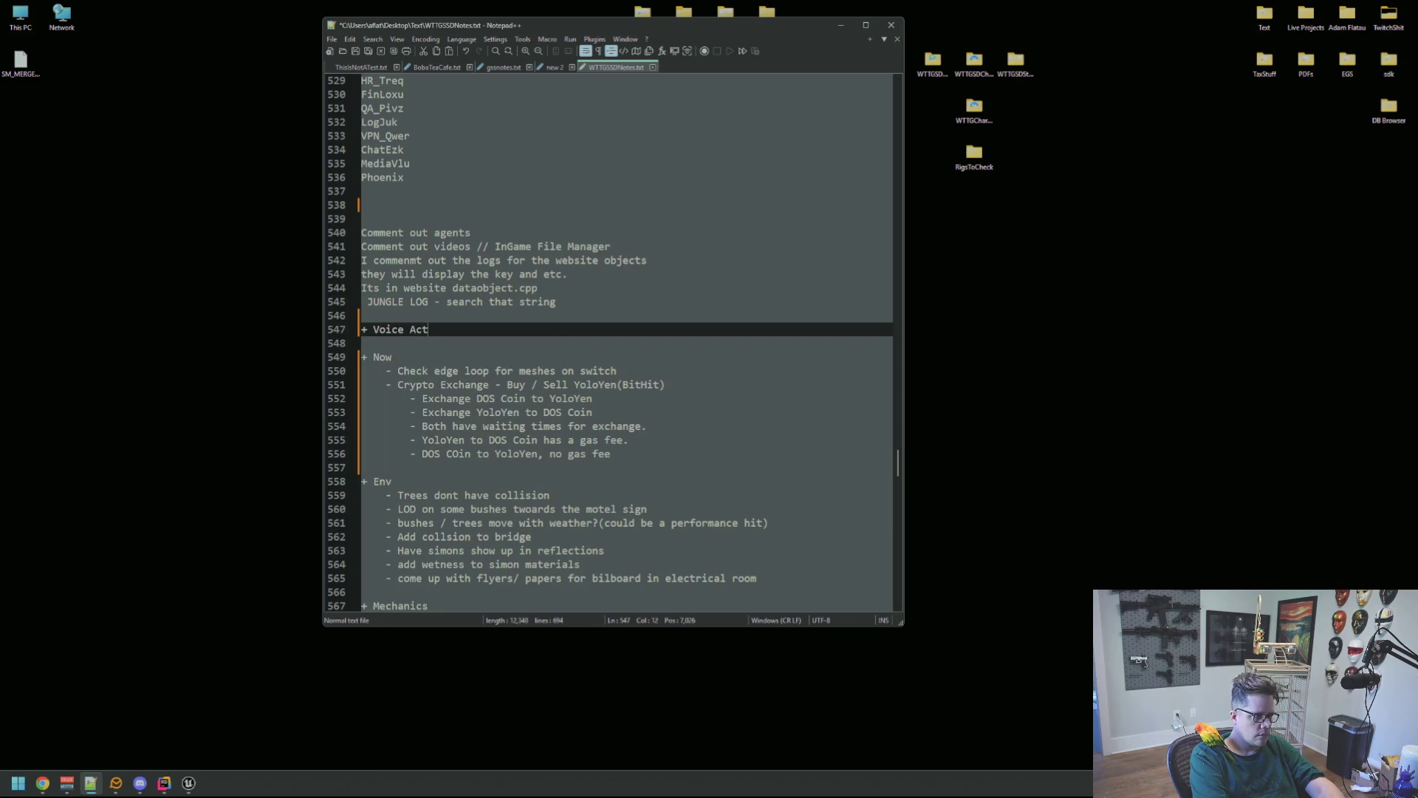
key("Return")
key("Tab")
type("- Breather")
key("Return")
- Add '- Tucker' and '- Cletus' bullets, followed by an empty dash bullet
type("-")
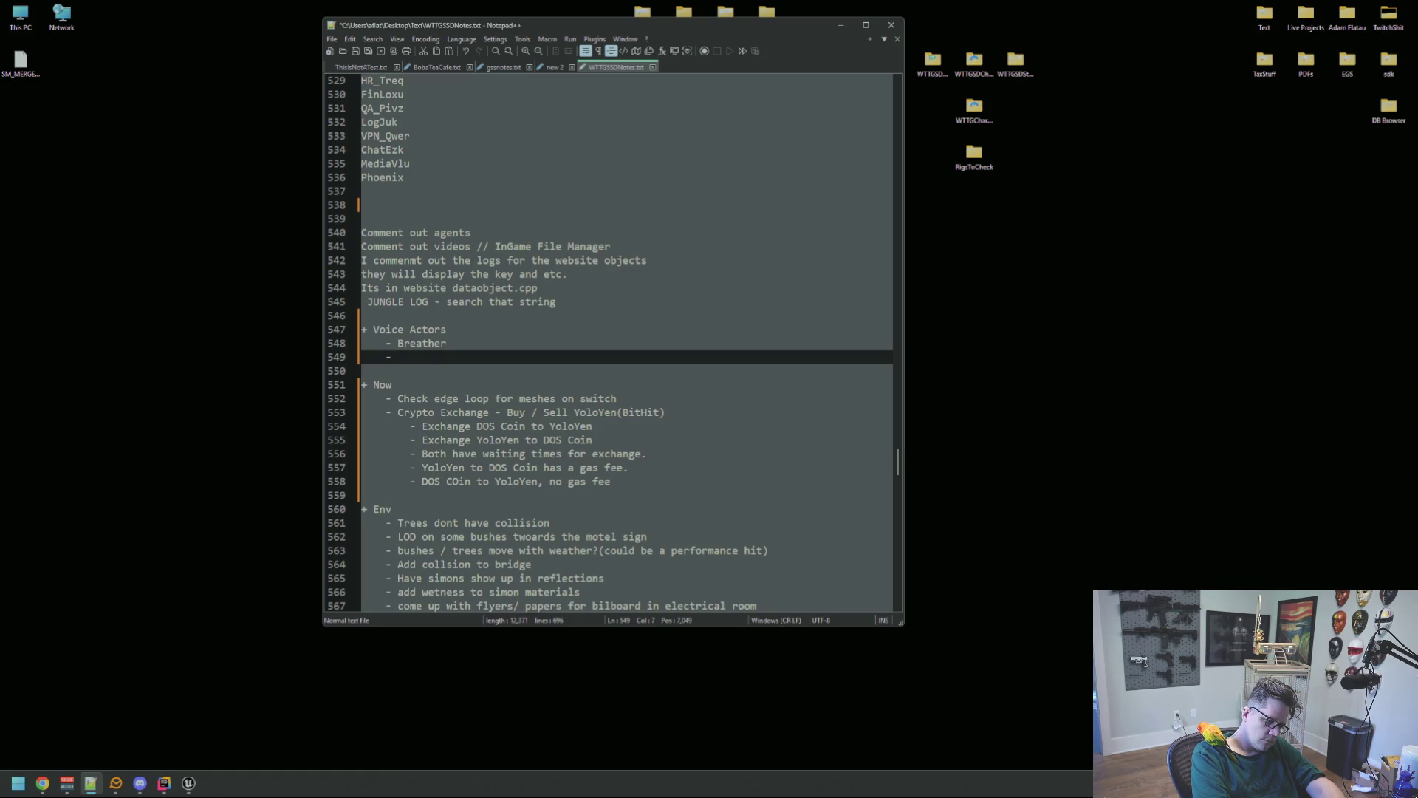
type("Tucker")
key("Return")
type("- Cletus")
key("Return")
type("-")
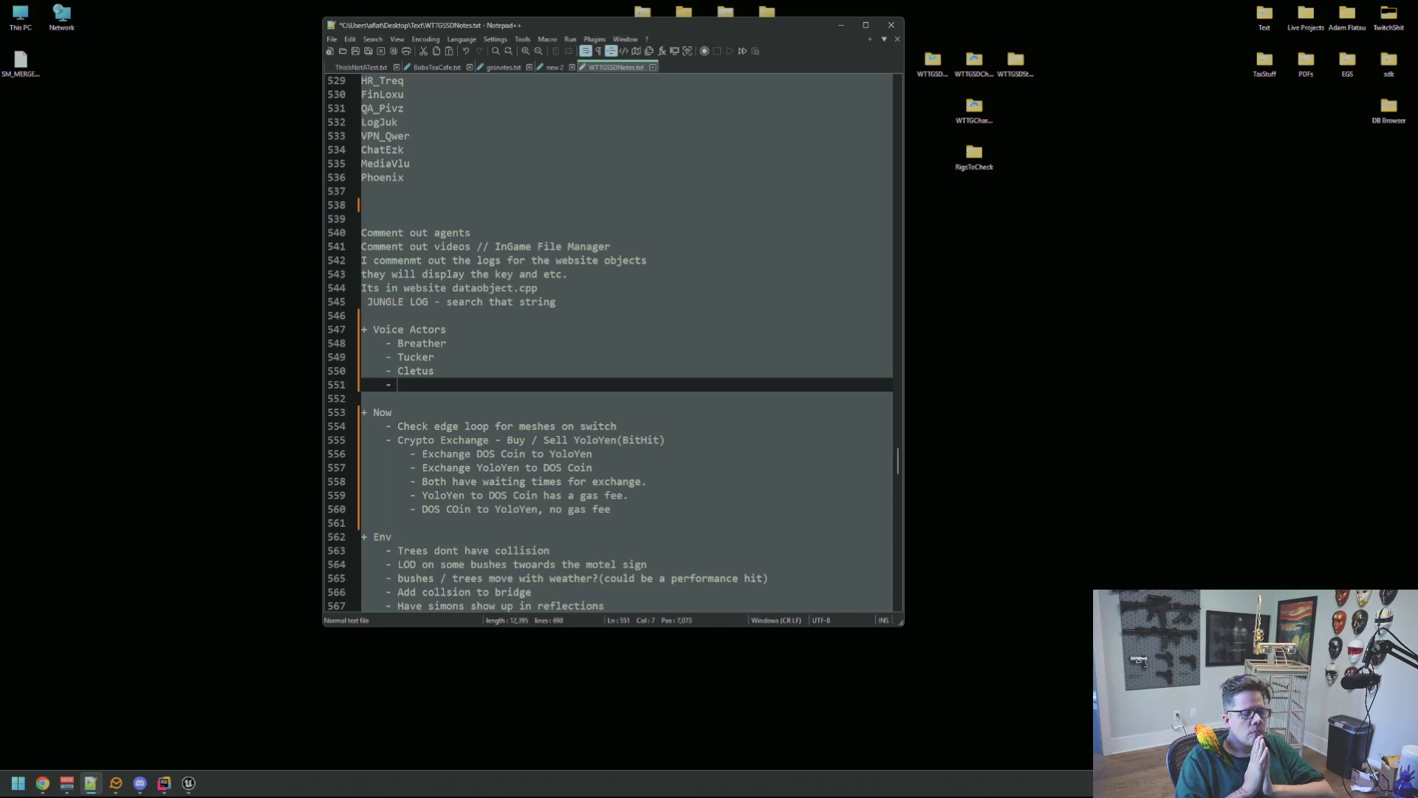
- Check the browser, then return to the empty bullet below Cletus
key("alt+Tab")
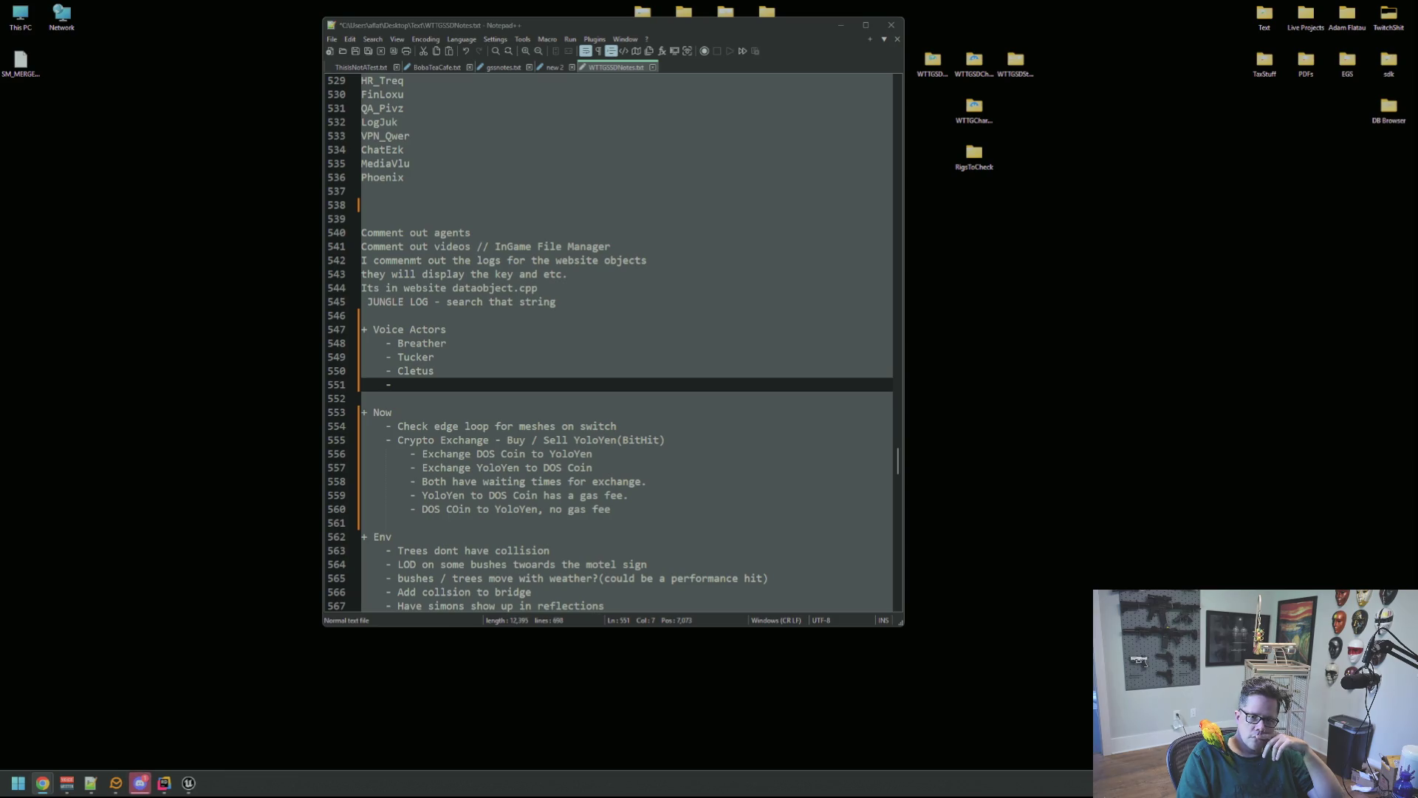
left_click(583, 359)
left_click(583, 370)
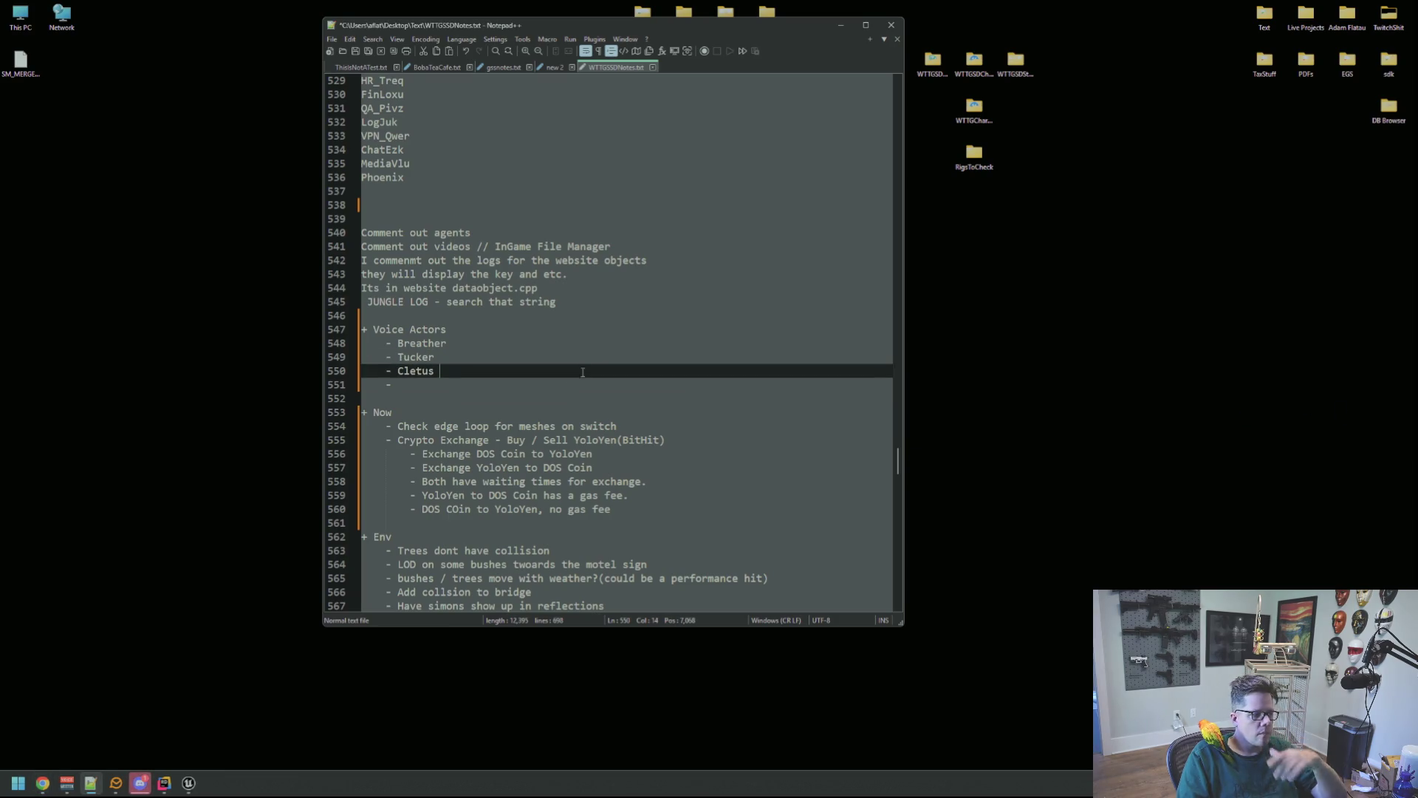
key("Down")
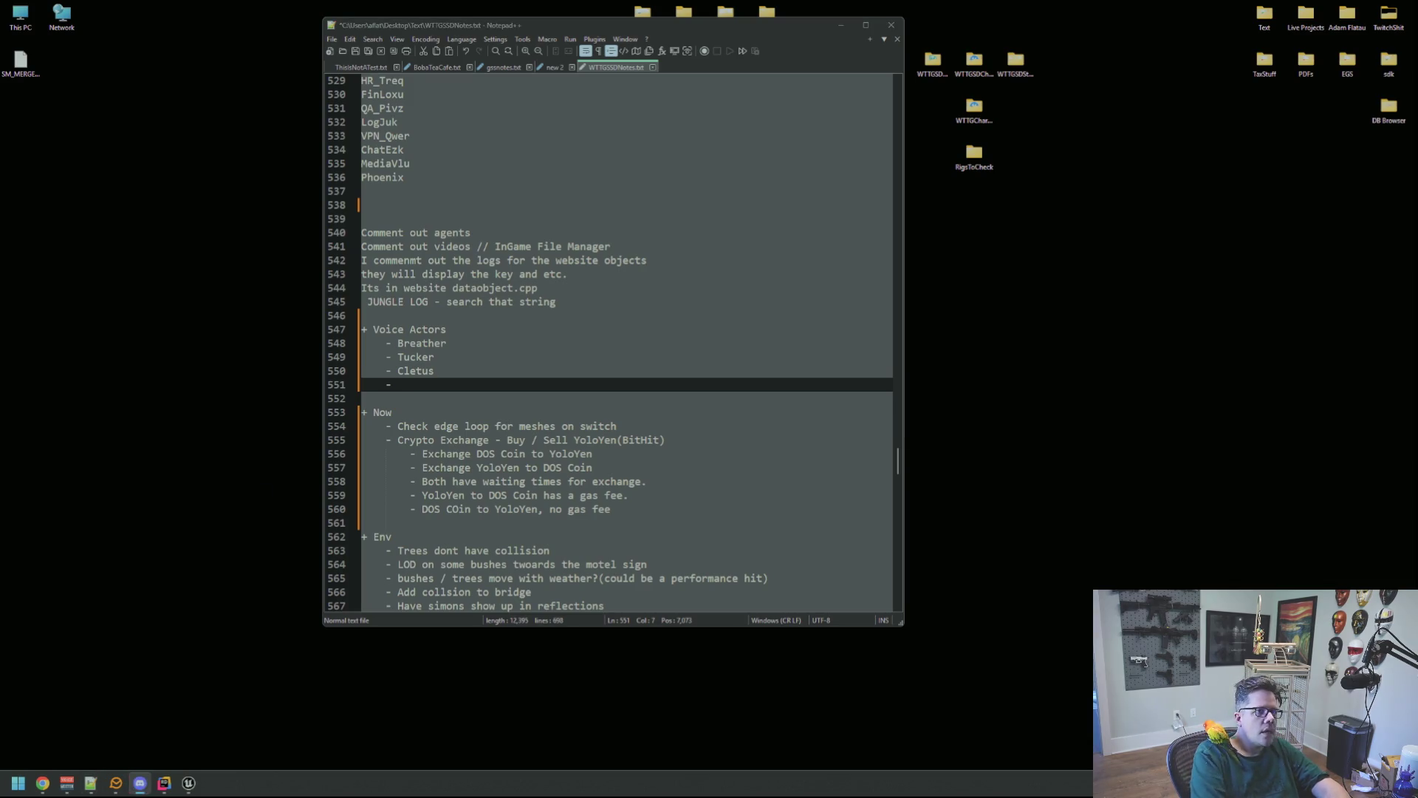
left_click(387, 412)
- Write the bullet 'Kidnapper( Find guy off fiver)' and start a new dash line
left_click(453, 379)
type("Kidnape")
key("BackSpace")
key("BackSpace")
key("BackSpace")
type("Napper")
key("BackSpace")
key("BackSpace")
key("BackSpace")
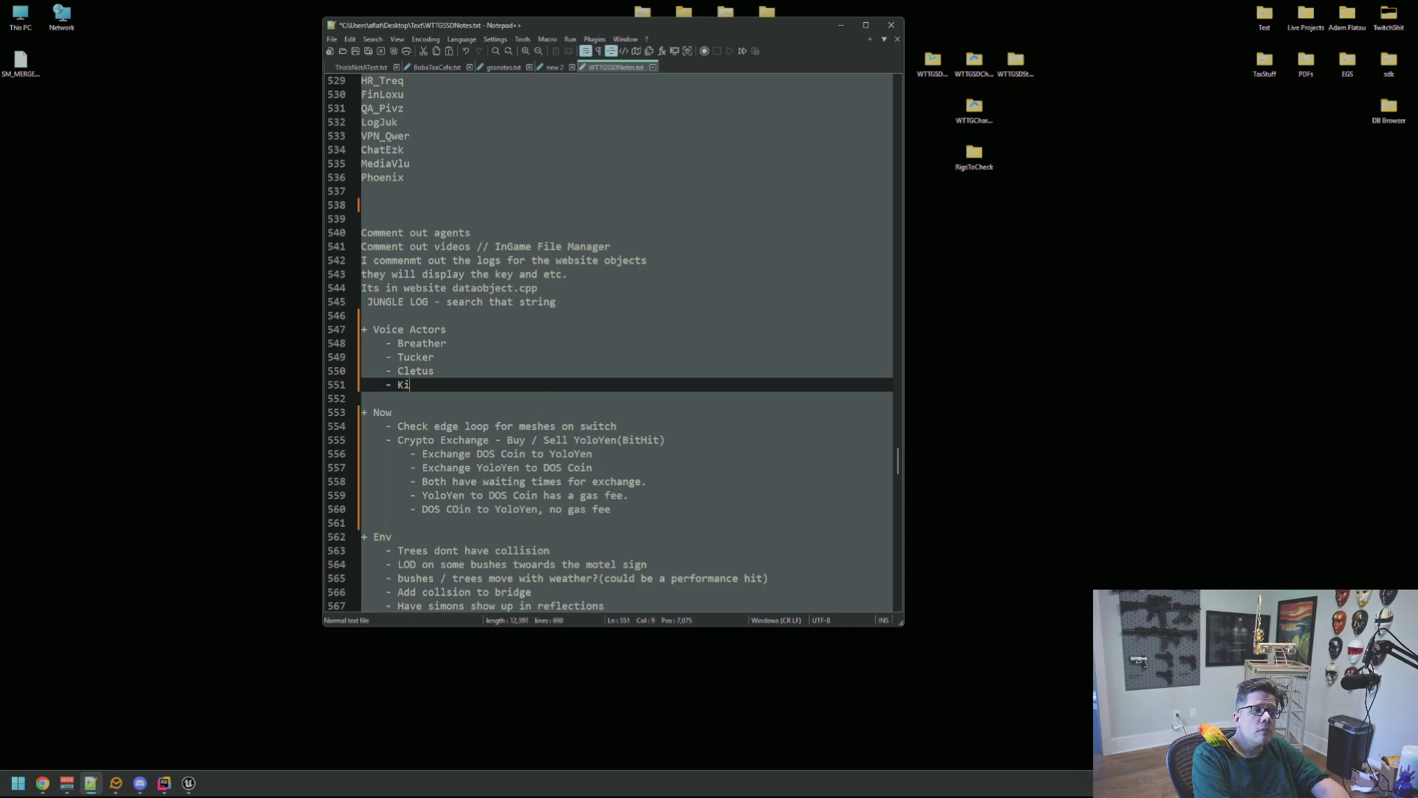
type("napper( Find guy off f")
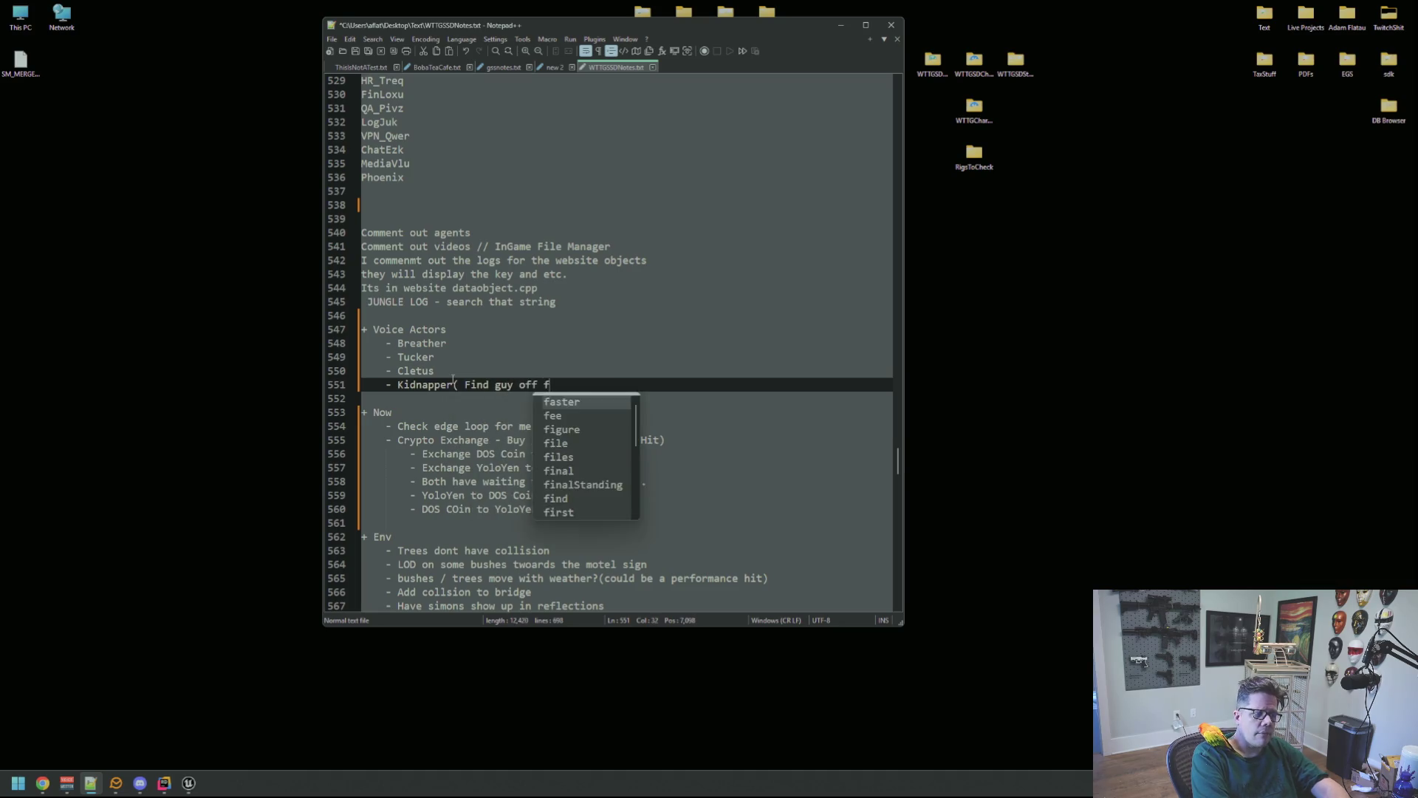
type("iver)")
key("Return")
type("-")
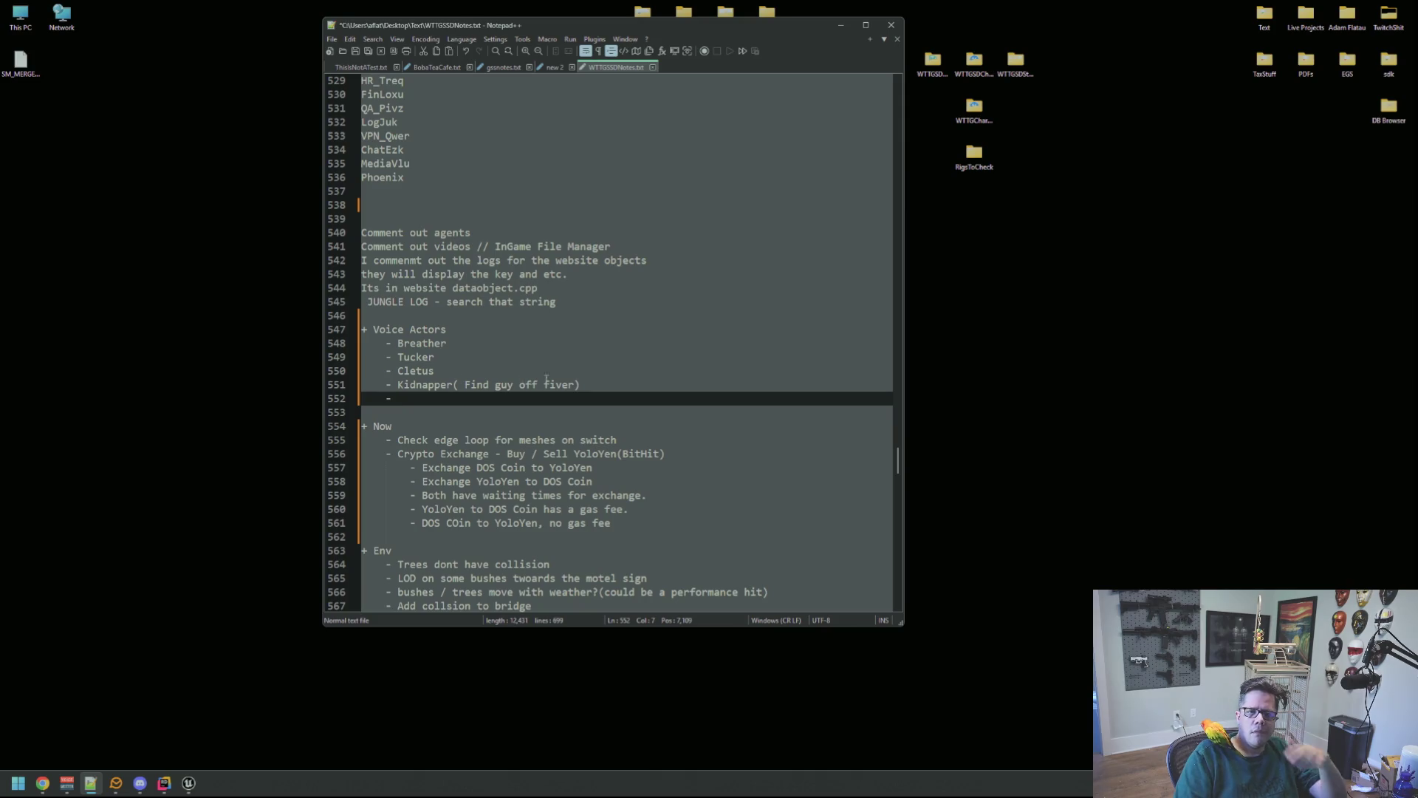
- After checking the browser, add two indented candidate-name sub-bullets under Kidnapper
key("alt+Tab")
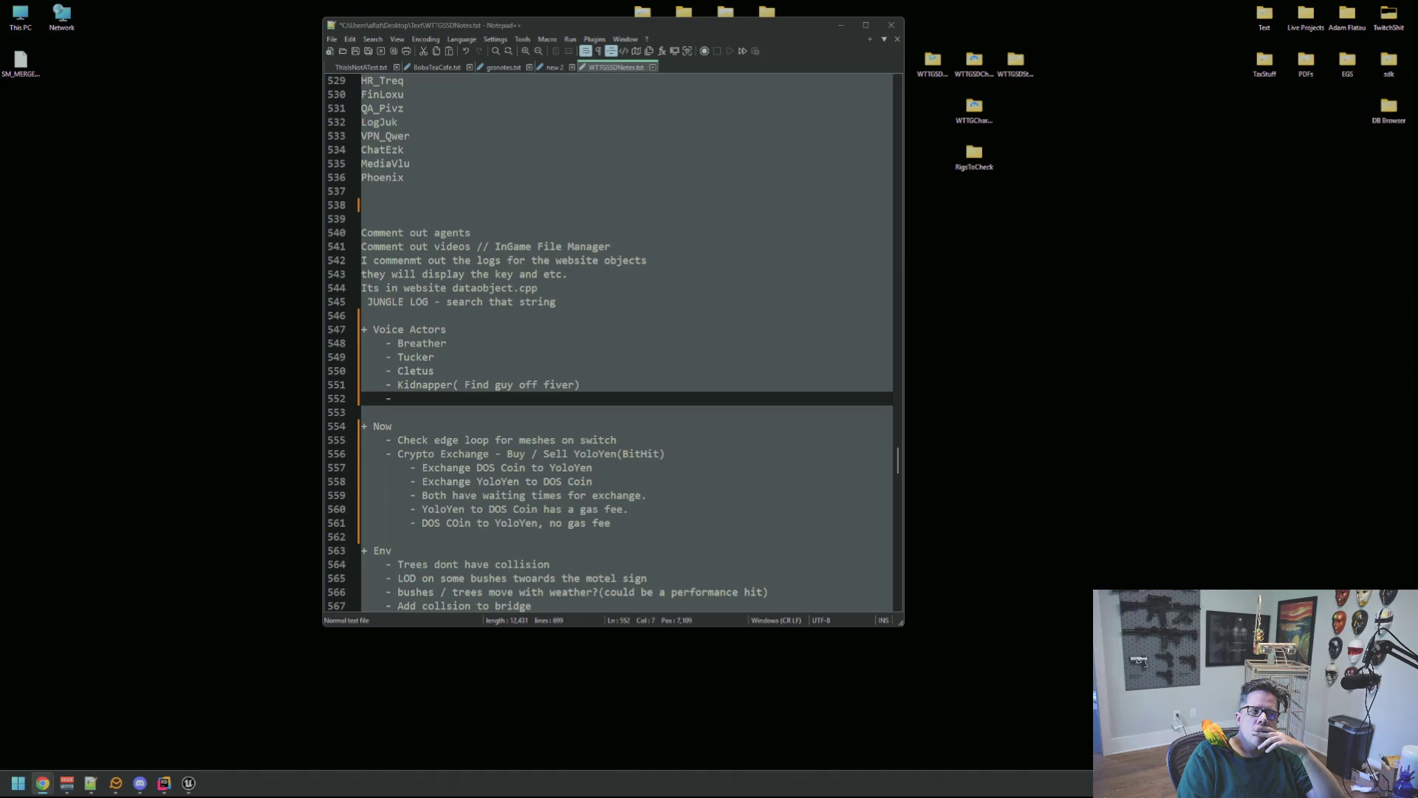
left_click(656, 392)
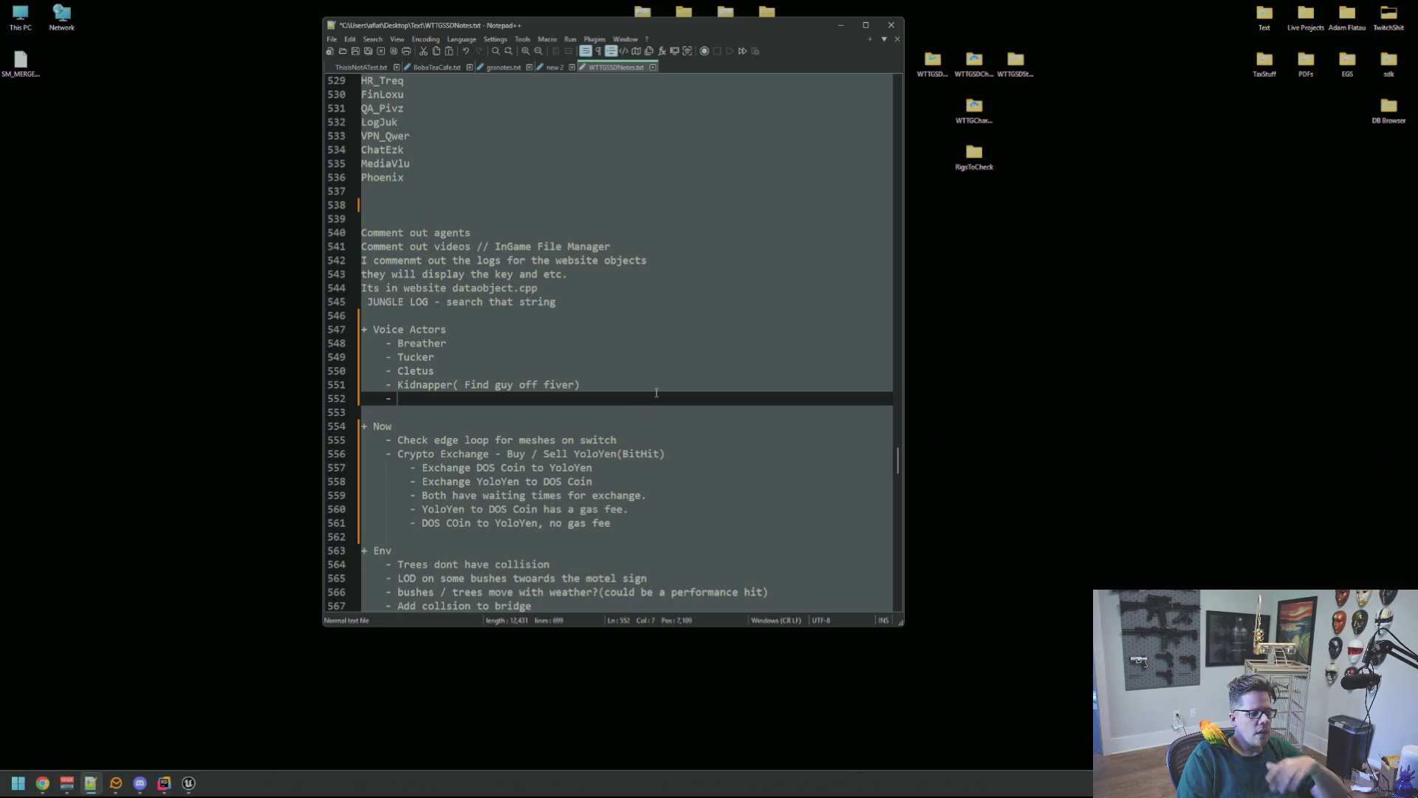
key("BackSpace")
key("BackSpace")
key("BackSpace")
key("Tab")
type("- Tanner")
key("Return")
type("-  Wade")
key("Return")
type("-")
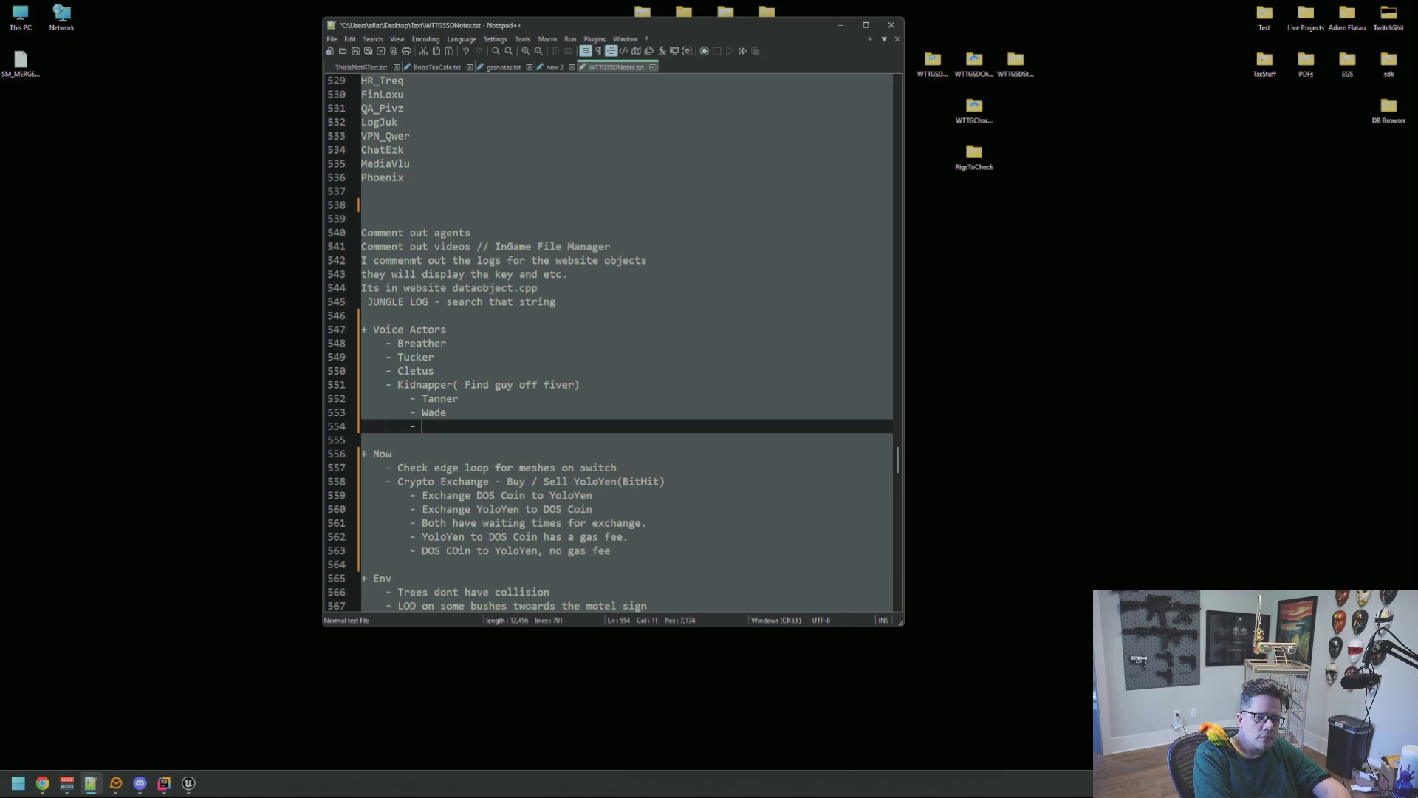
- Add a third candidate name noted '(find her again)' and start another dash item
type("Myra(")
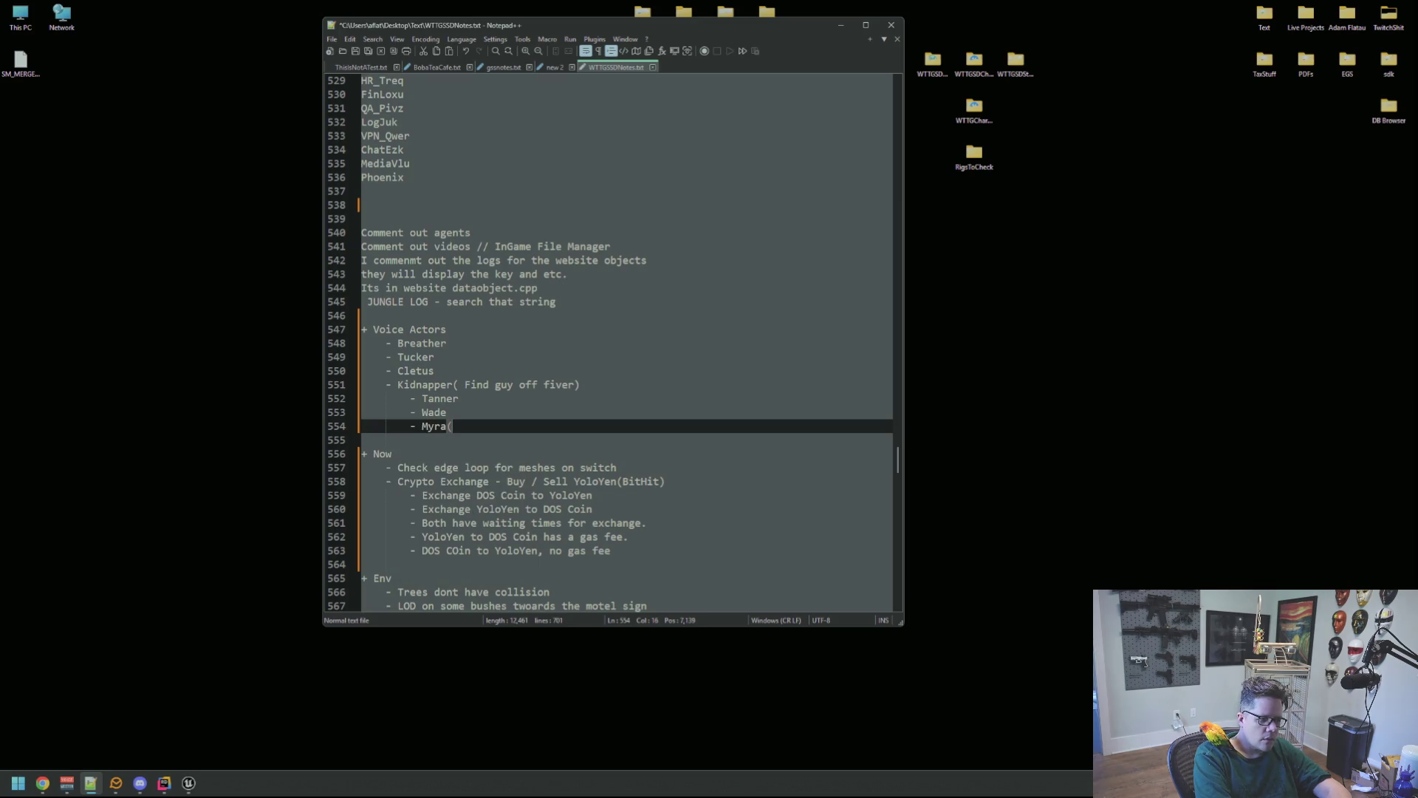
type("find her again)")
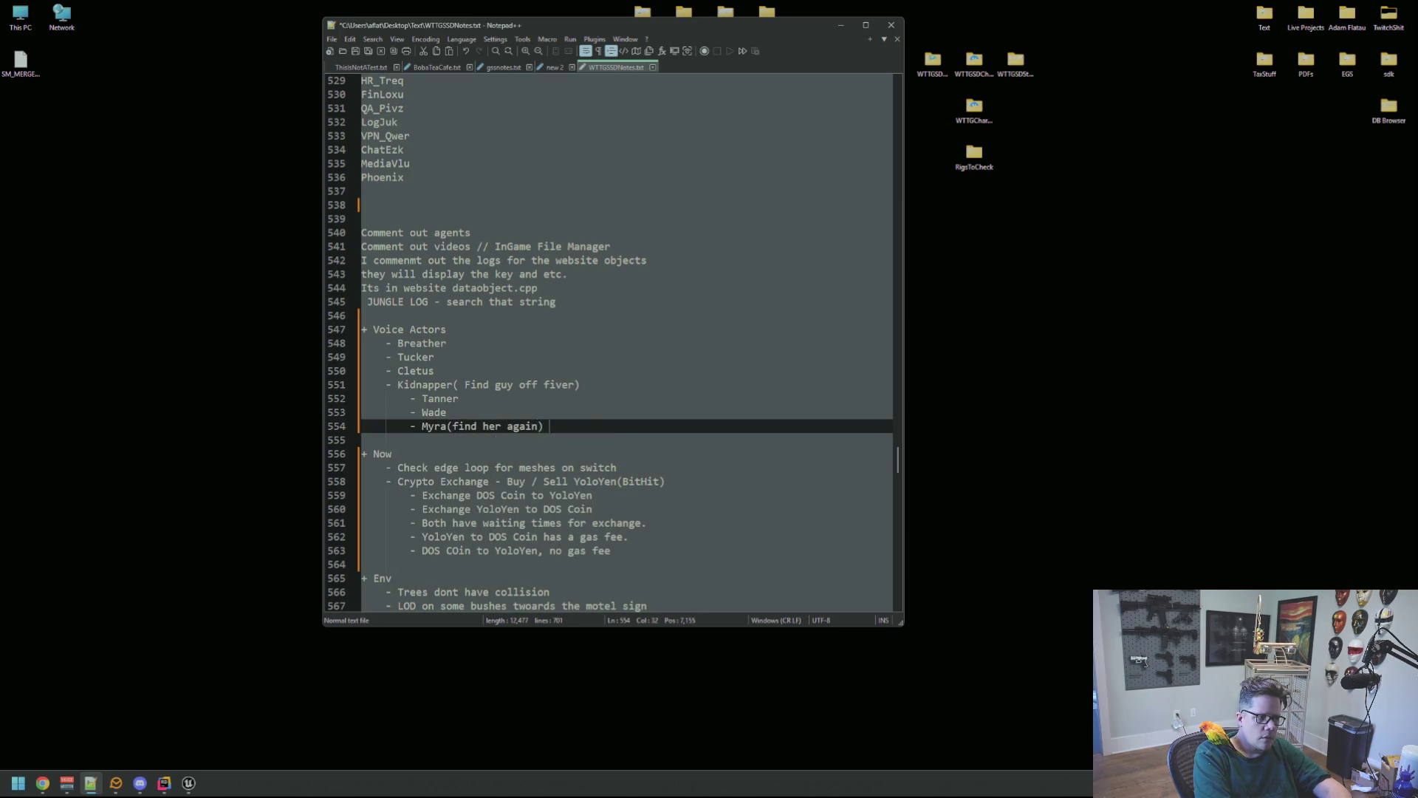
key("Return")
type("-")
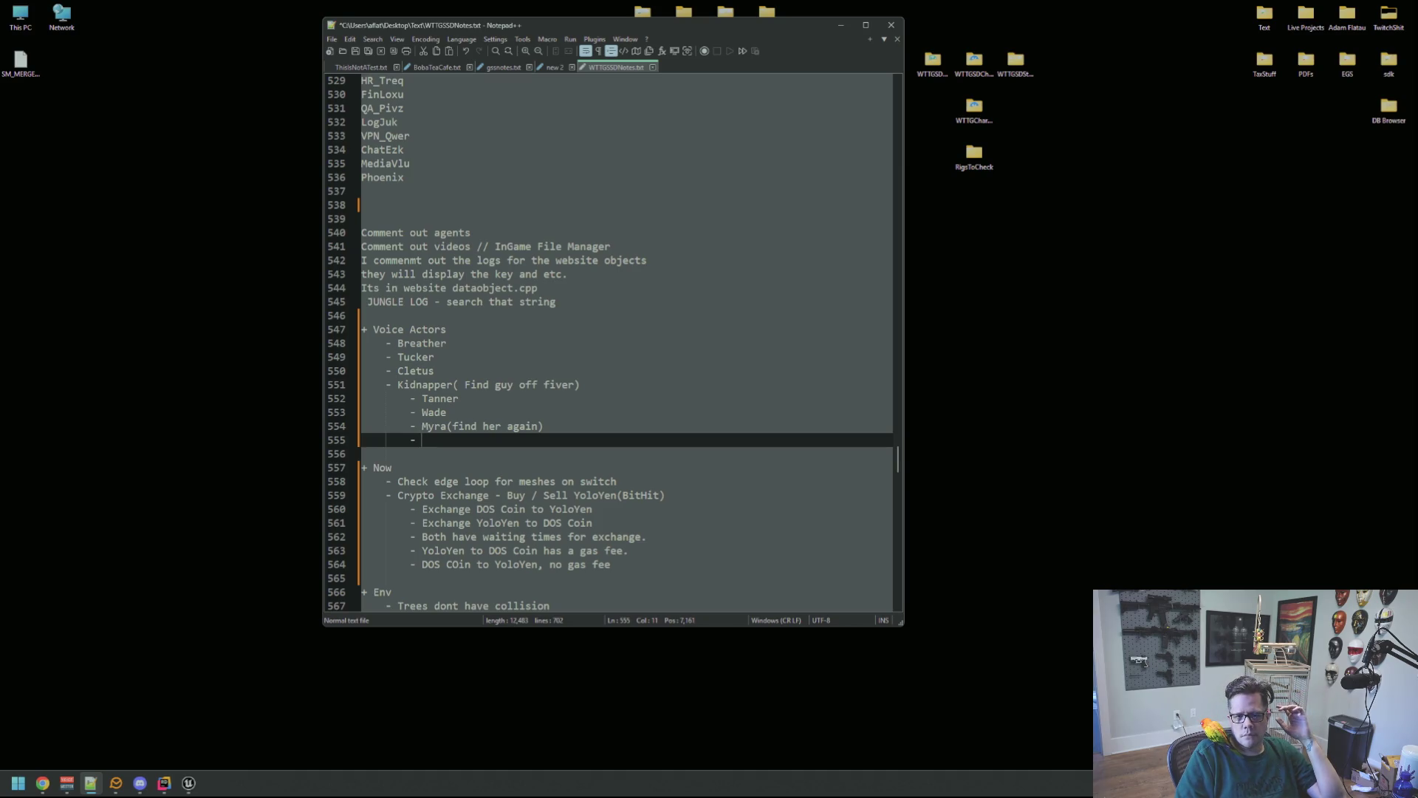
key("alt+Tab")
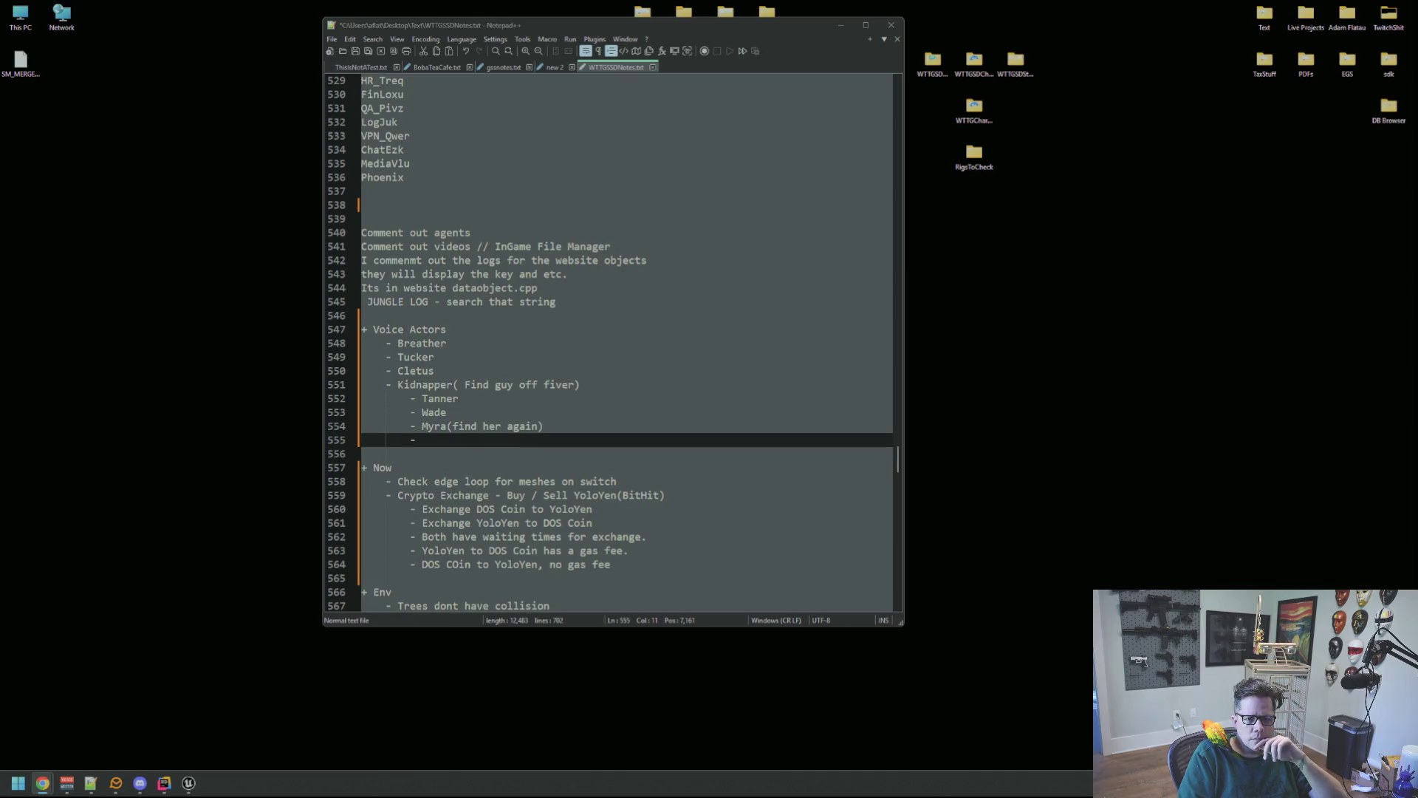
left_click(621, 431)
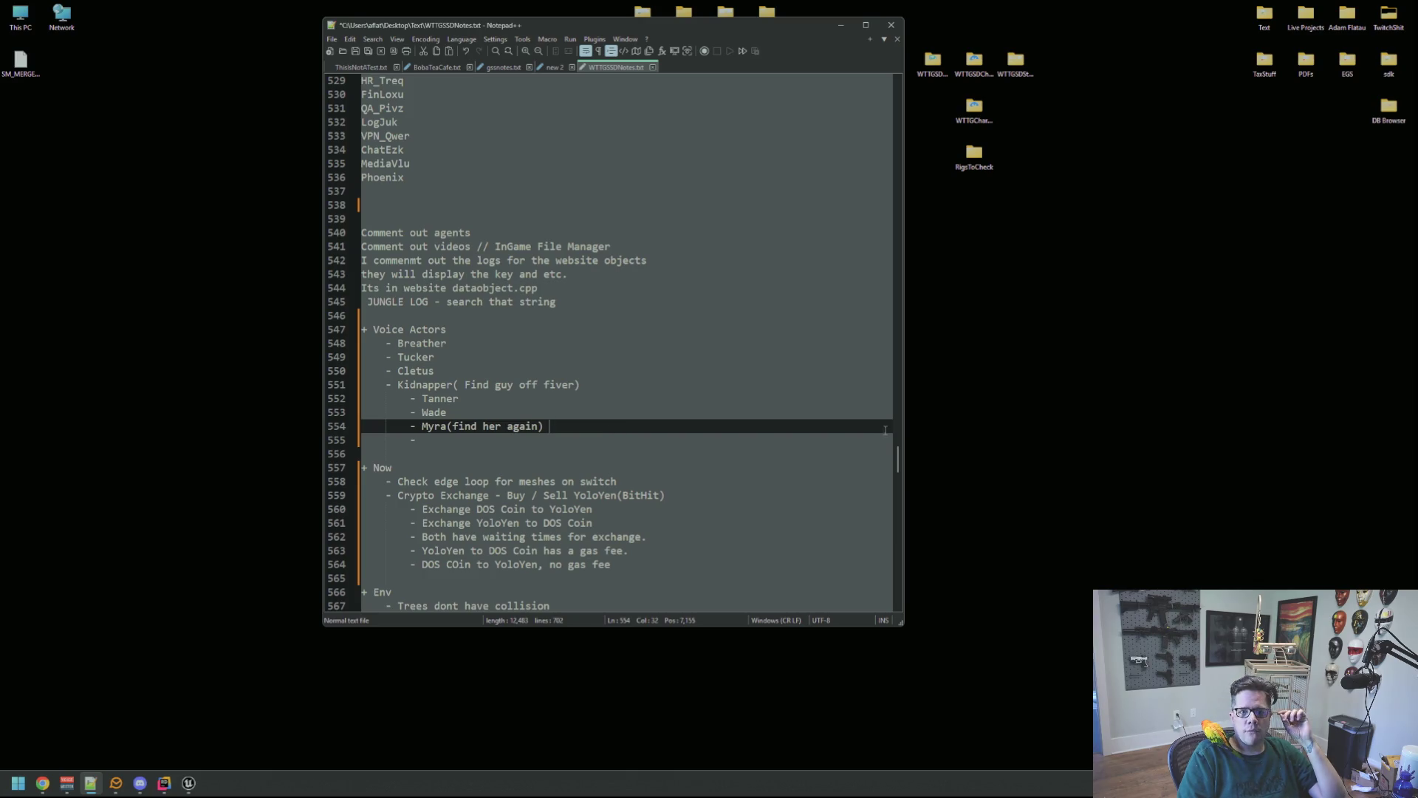
left_click(42, 783)
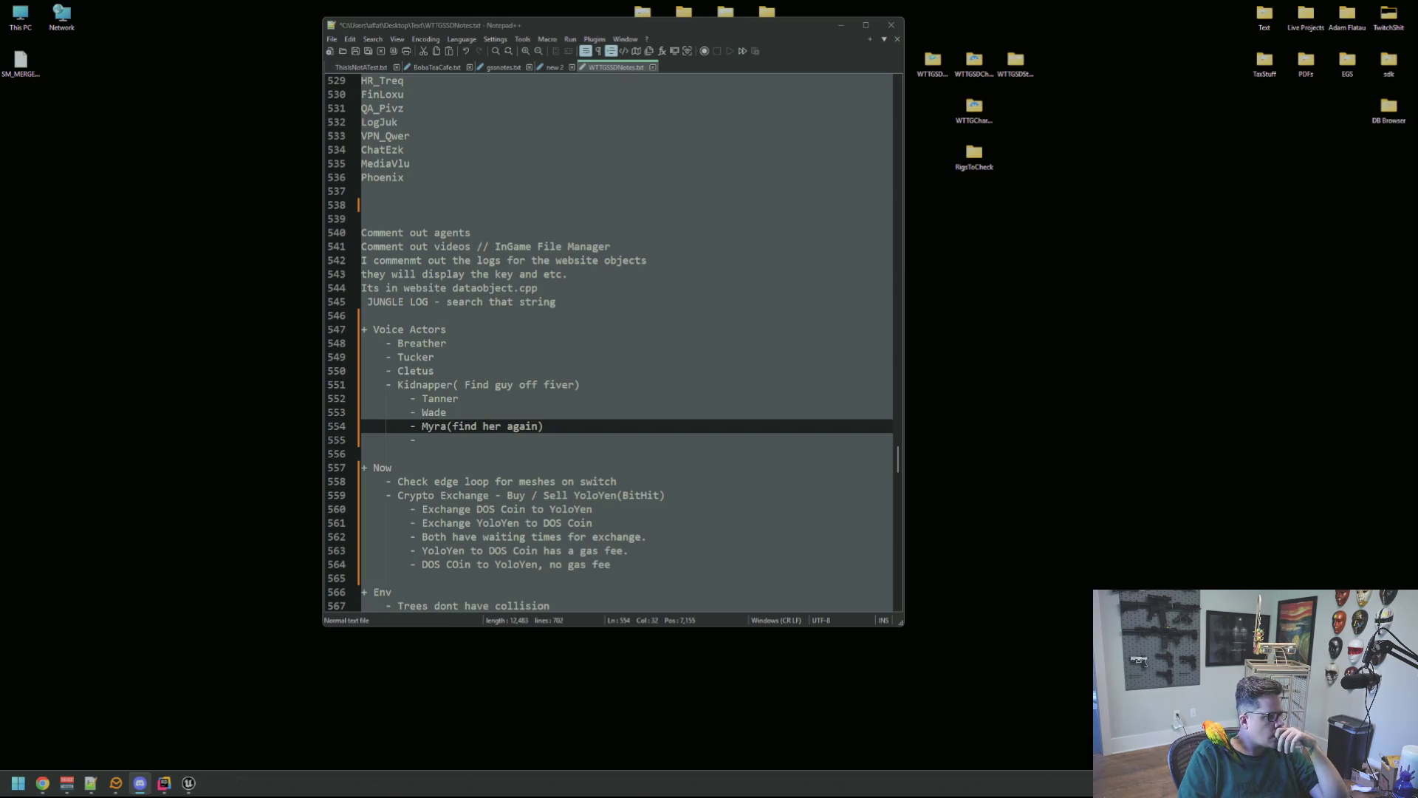
- Review the crypto exchange items, including BitHit and the no gas fee line
left_click(617, 375)
scroll(617, 392, "down", 3)
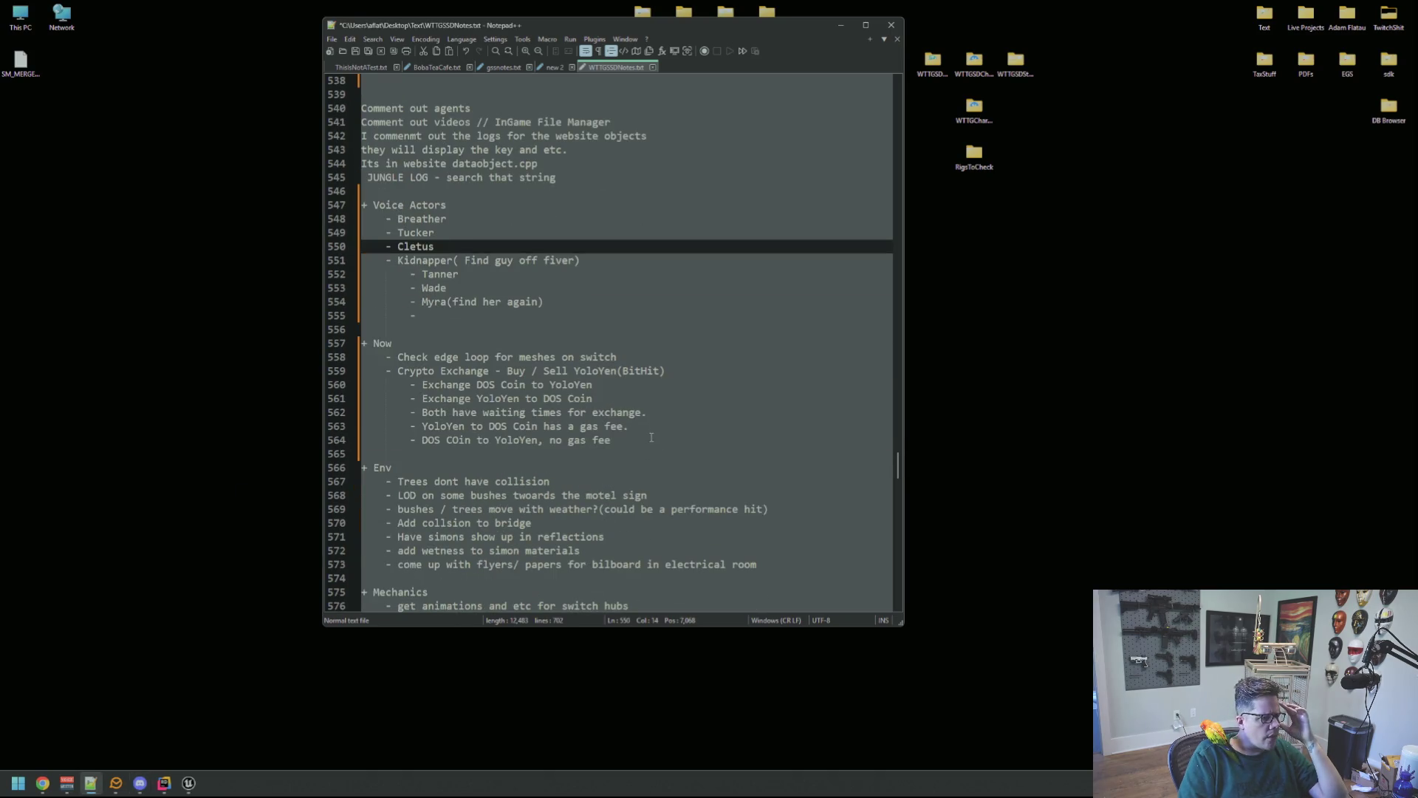
left_click_drag(651, 437, 399, 357)
left_click(391, 343)
left_click(697, 441)
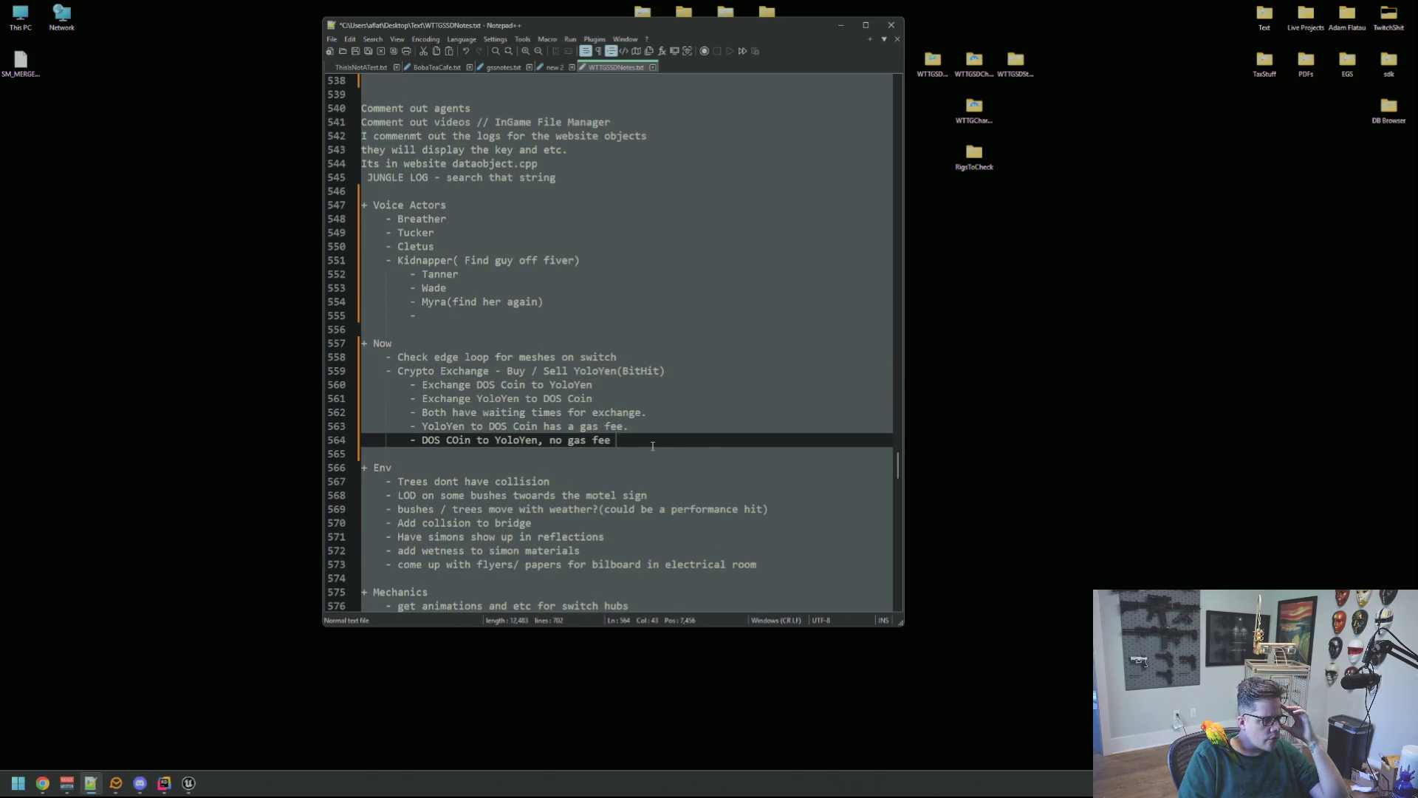
left_click_drag(660, 443, 443, 373)
left_click(628, 399)
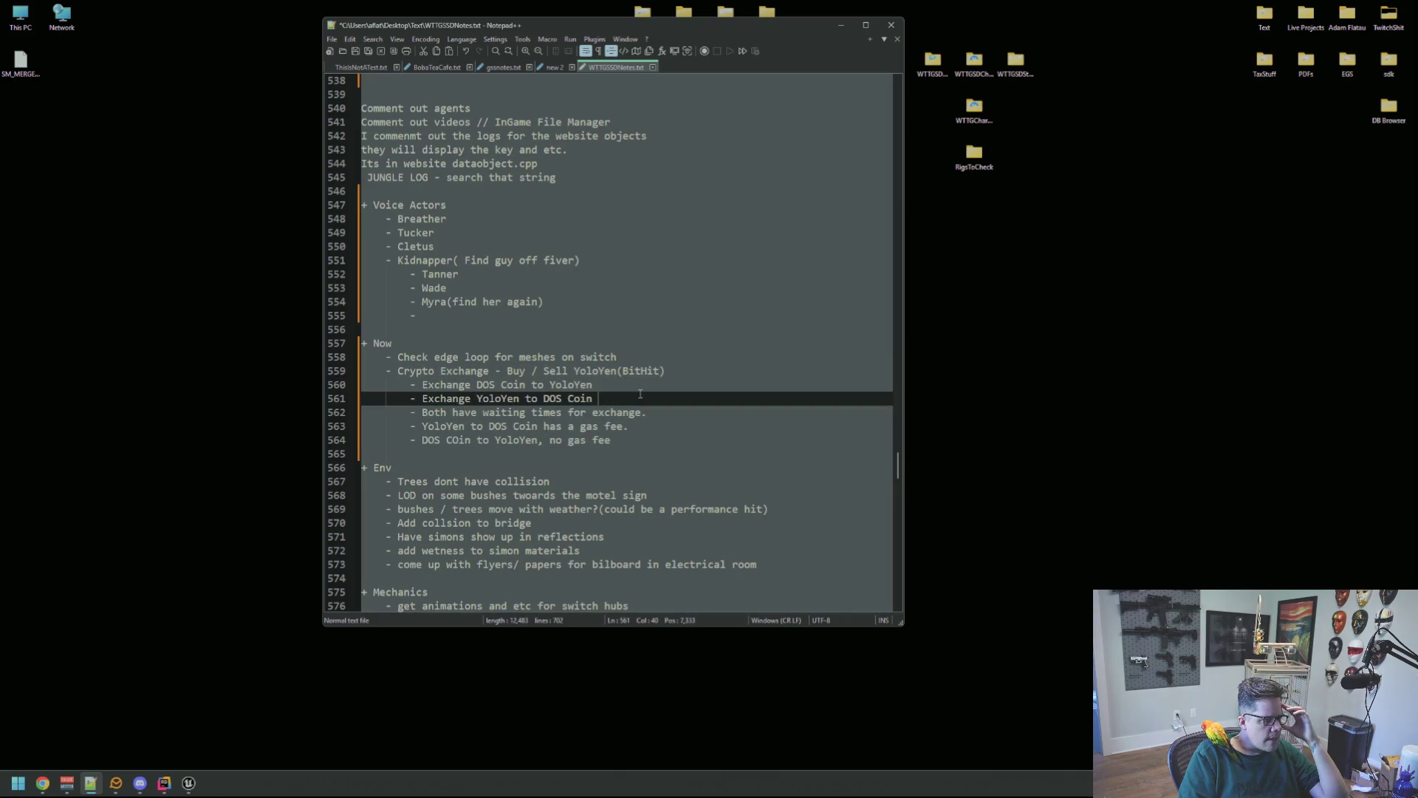
left_click(640, 437)
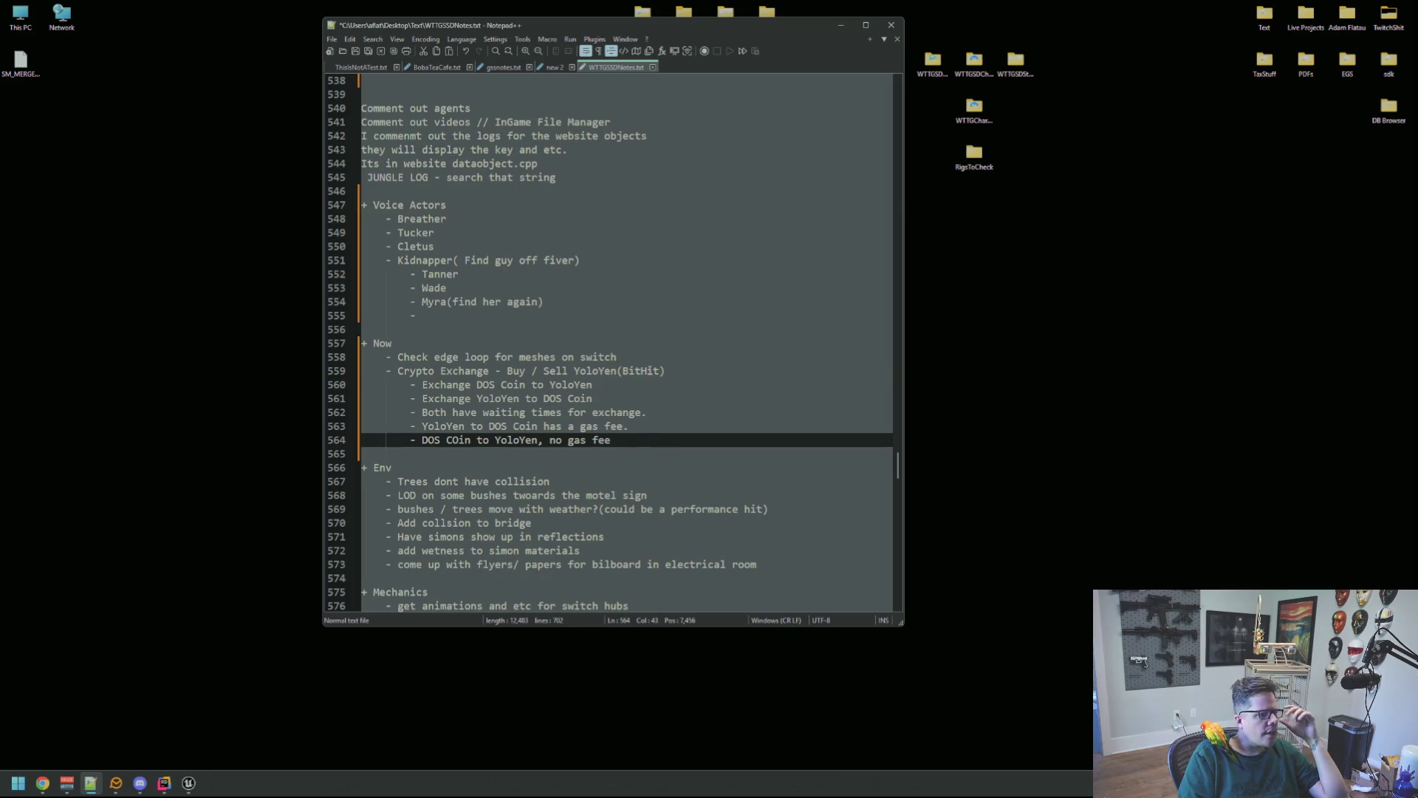
double_click(641, 371)
left_click(637, 454)
left_click(639, 437)
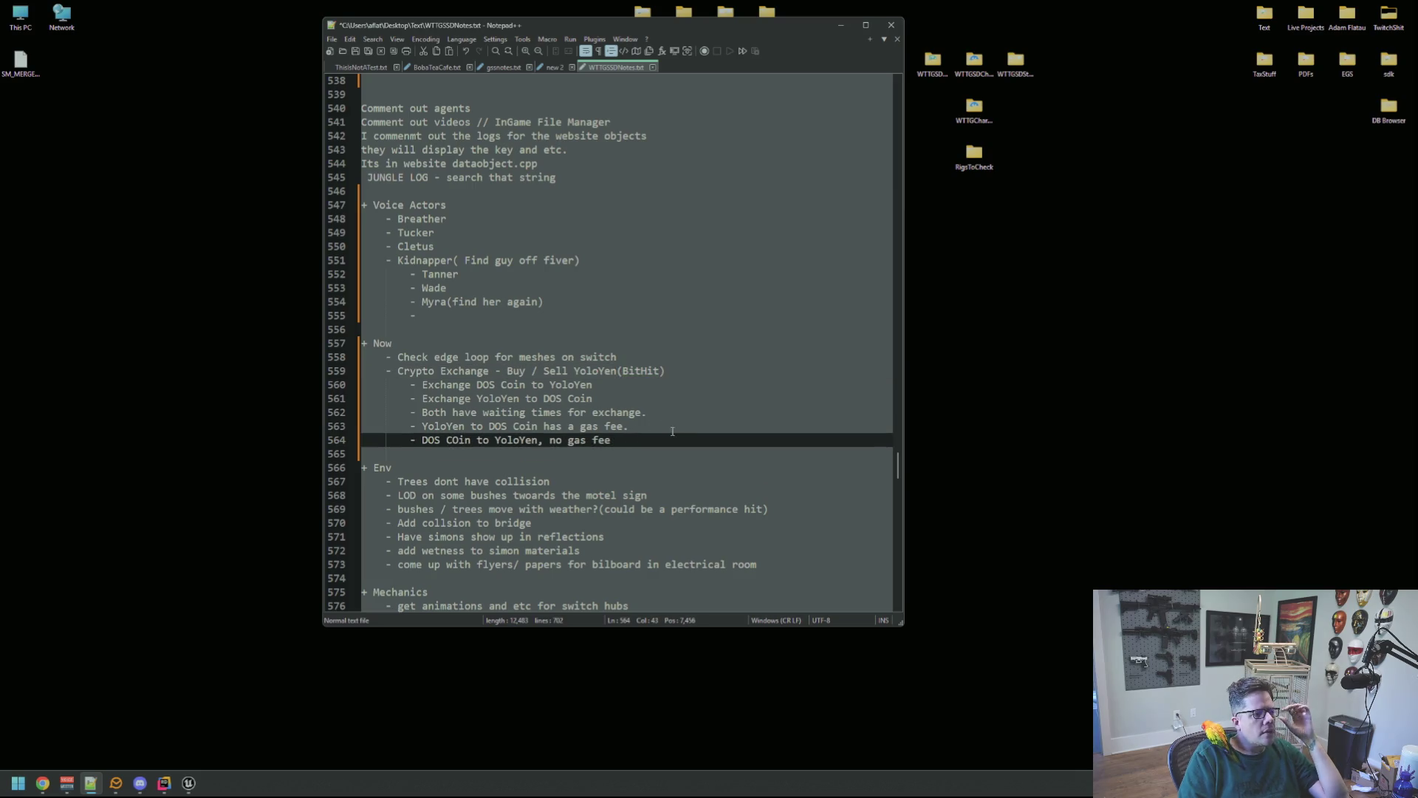
- Go to the 'Trees dont have collision' note in Env, then bring Rider and the Unreal Editor forward
scroll(668, 426, "up", 3)
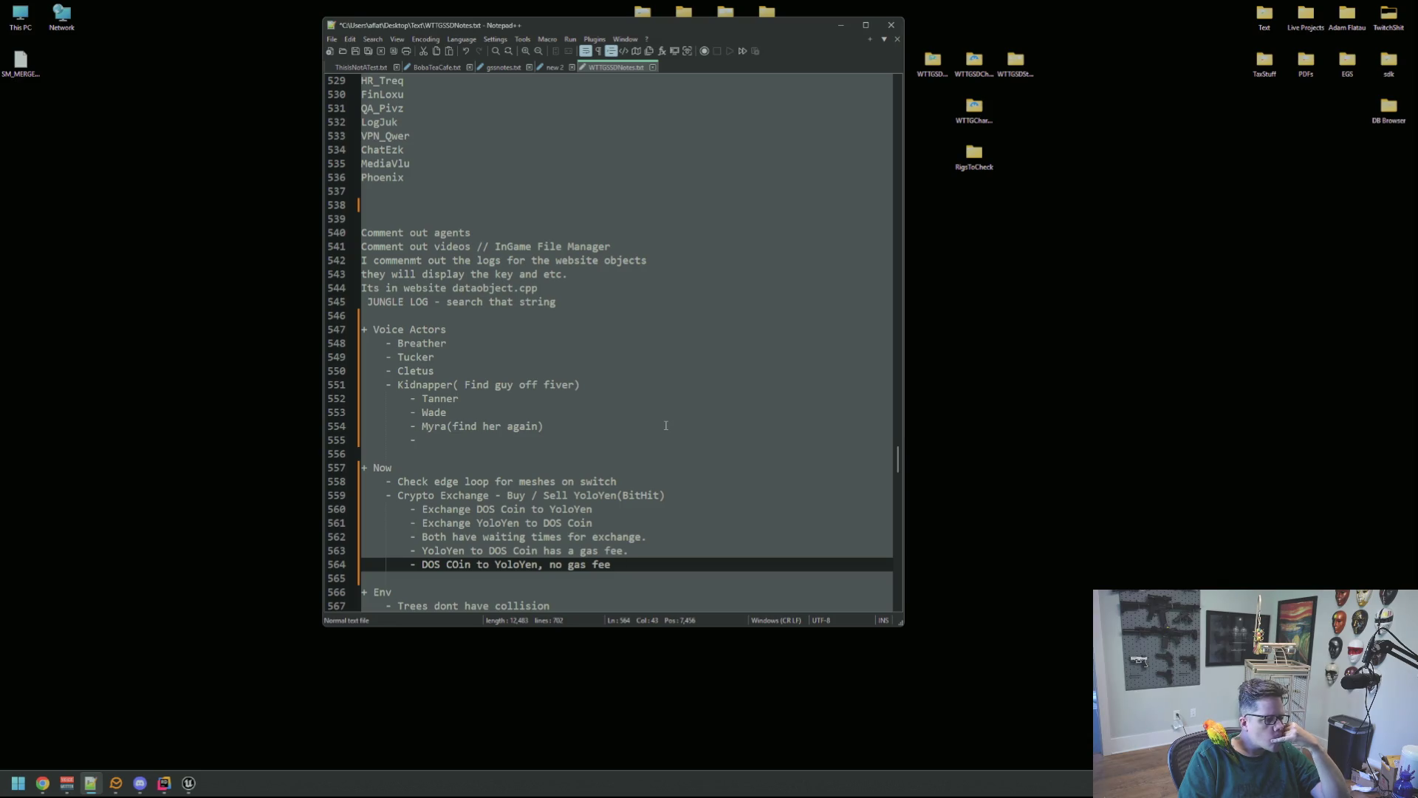
scroll(666, 426, "down", 6)
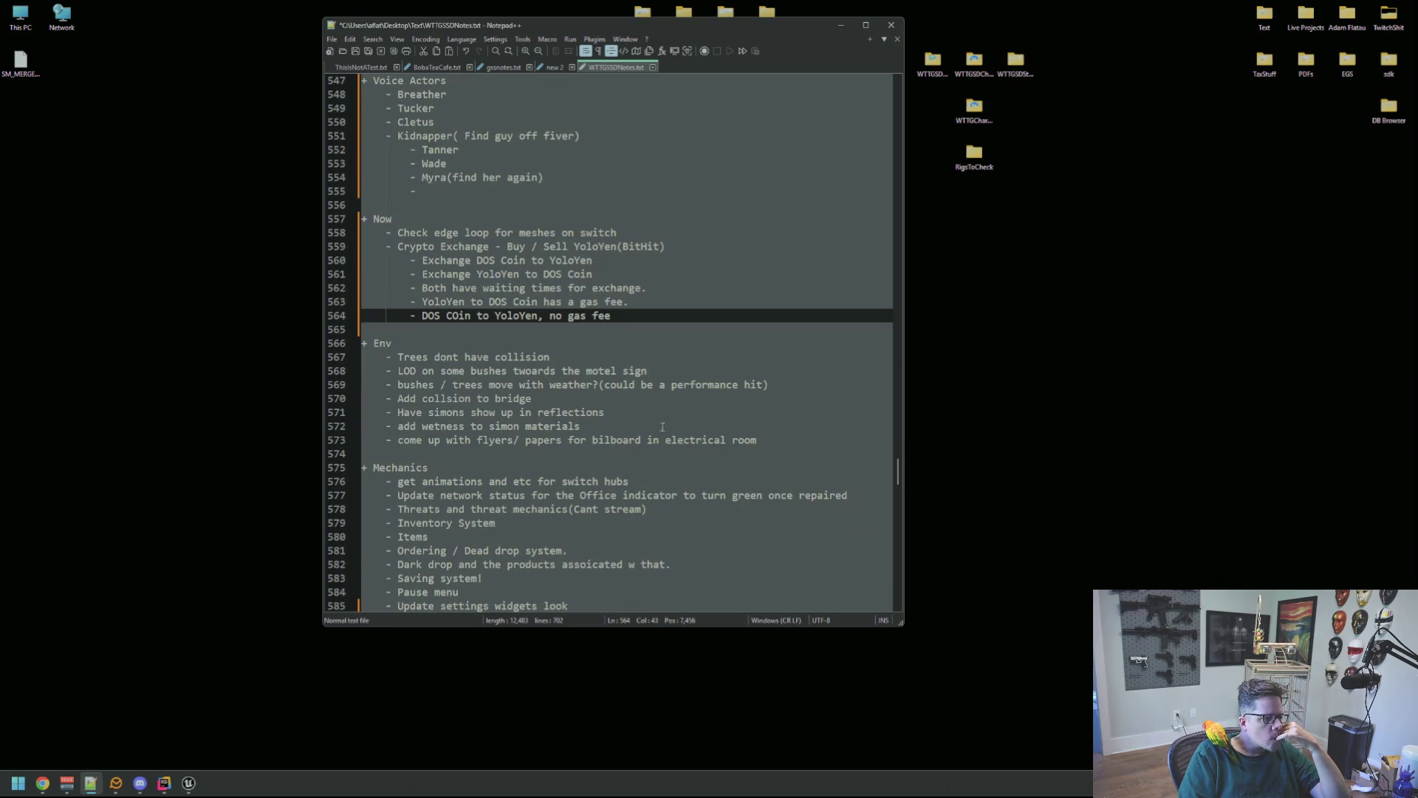
left_click(568, 358)
left_click(543, 385)
left_click(517, 358)
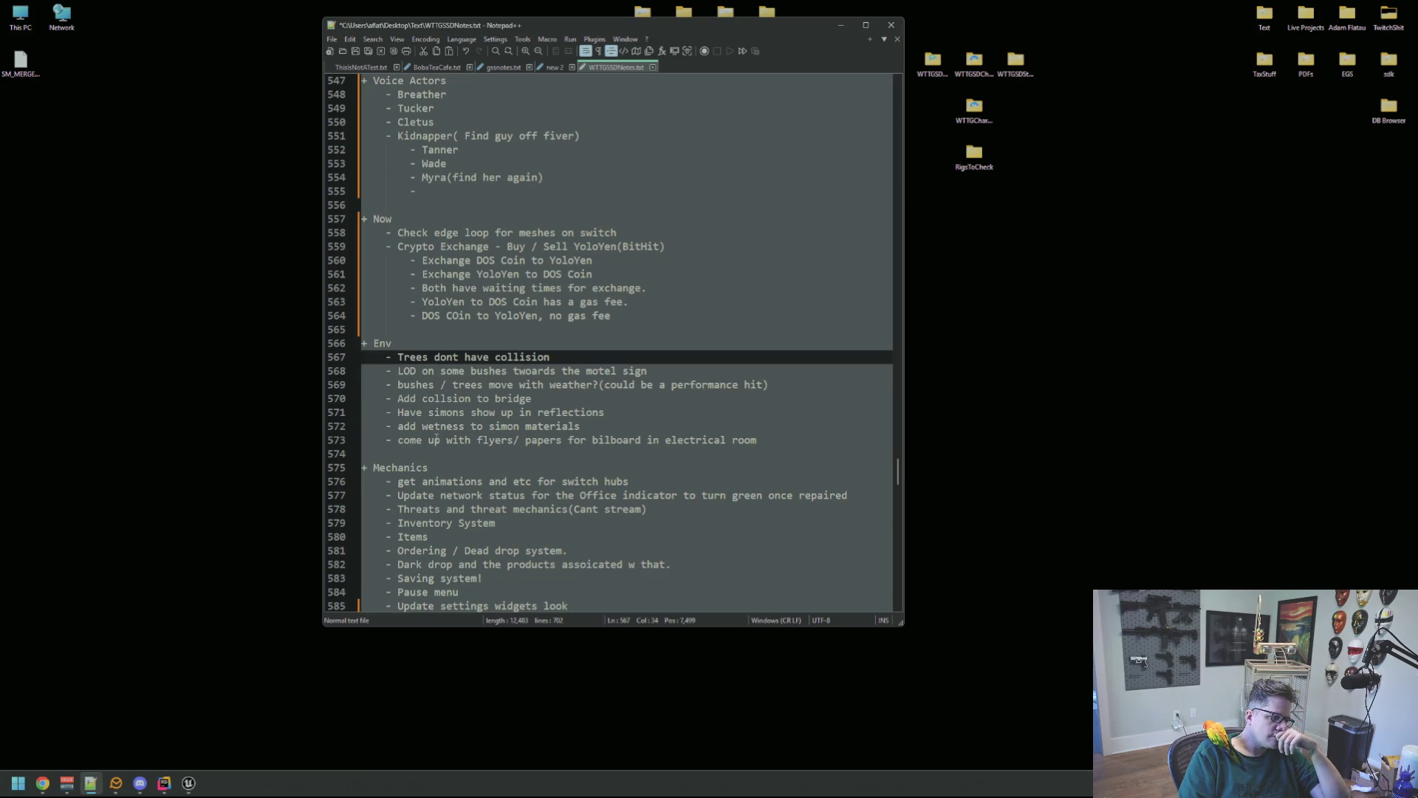
left_click(171, 776)
left_click(188, 783)
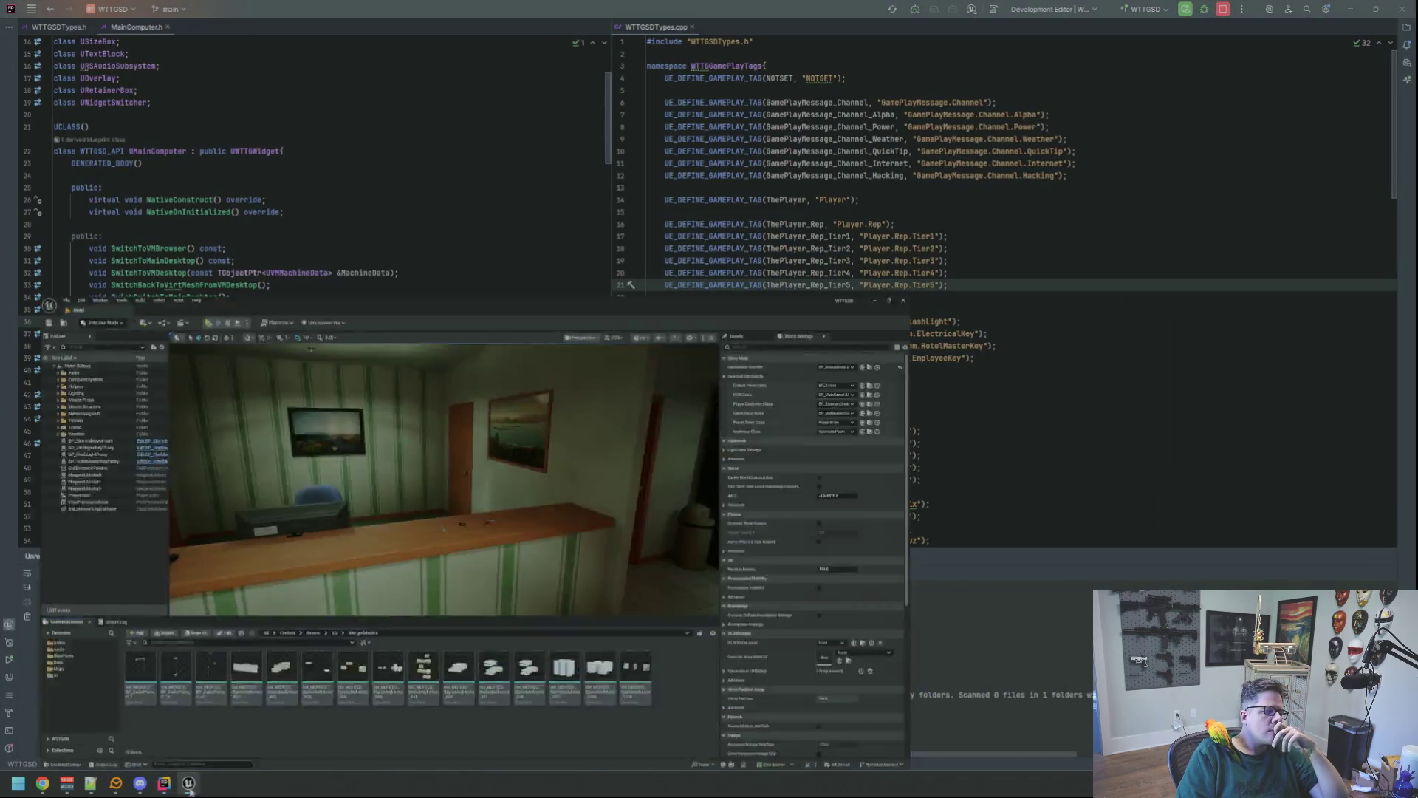
- Start playing the Motel level and pick up the flashlight and keys from the counter
left_click(123, 529)
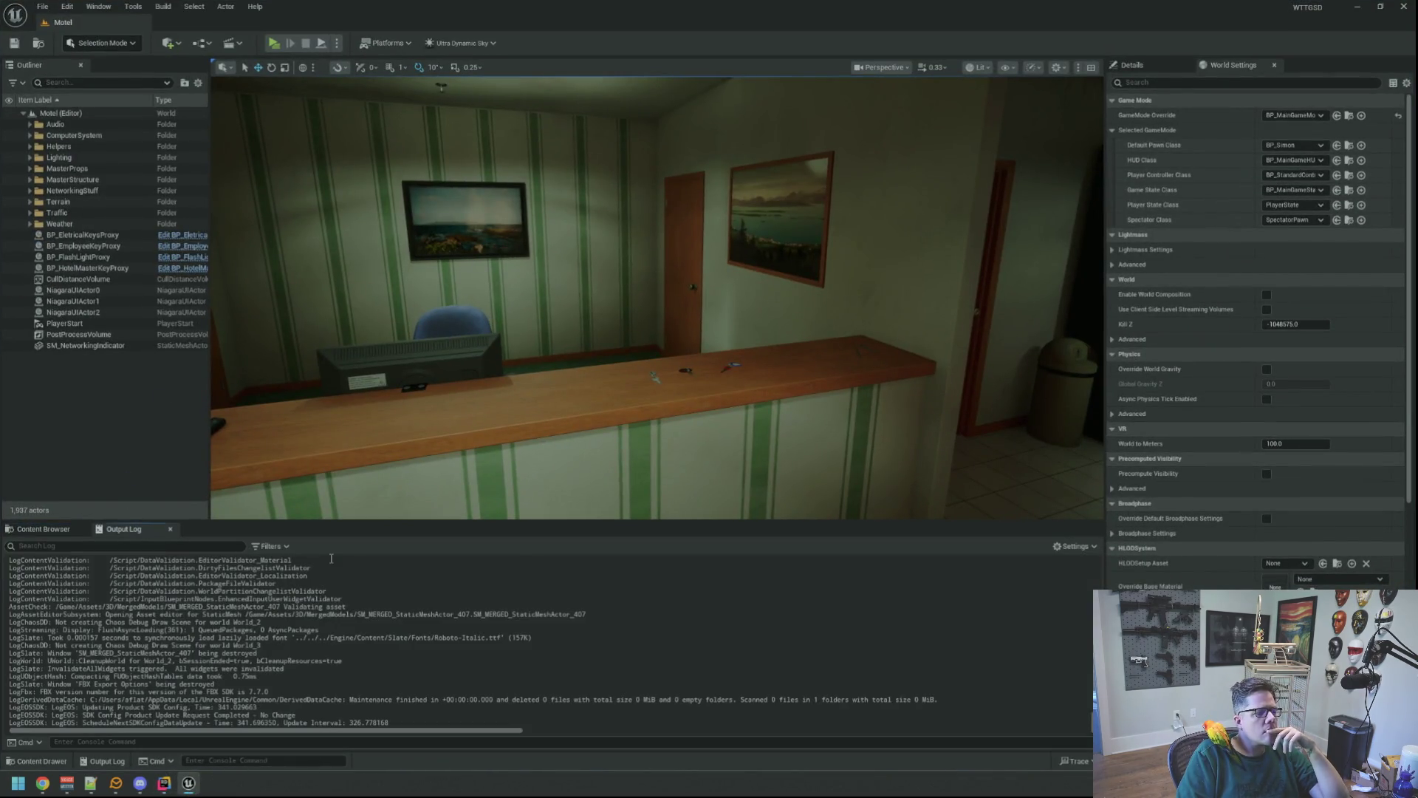
left_click(272, 44)
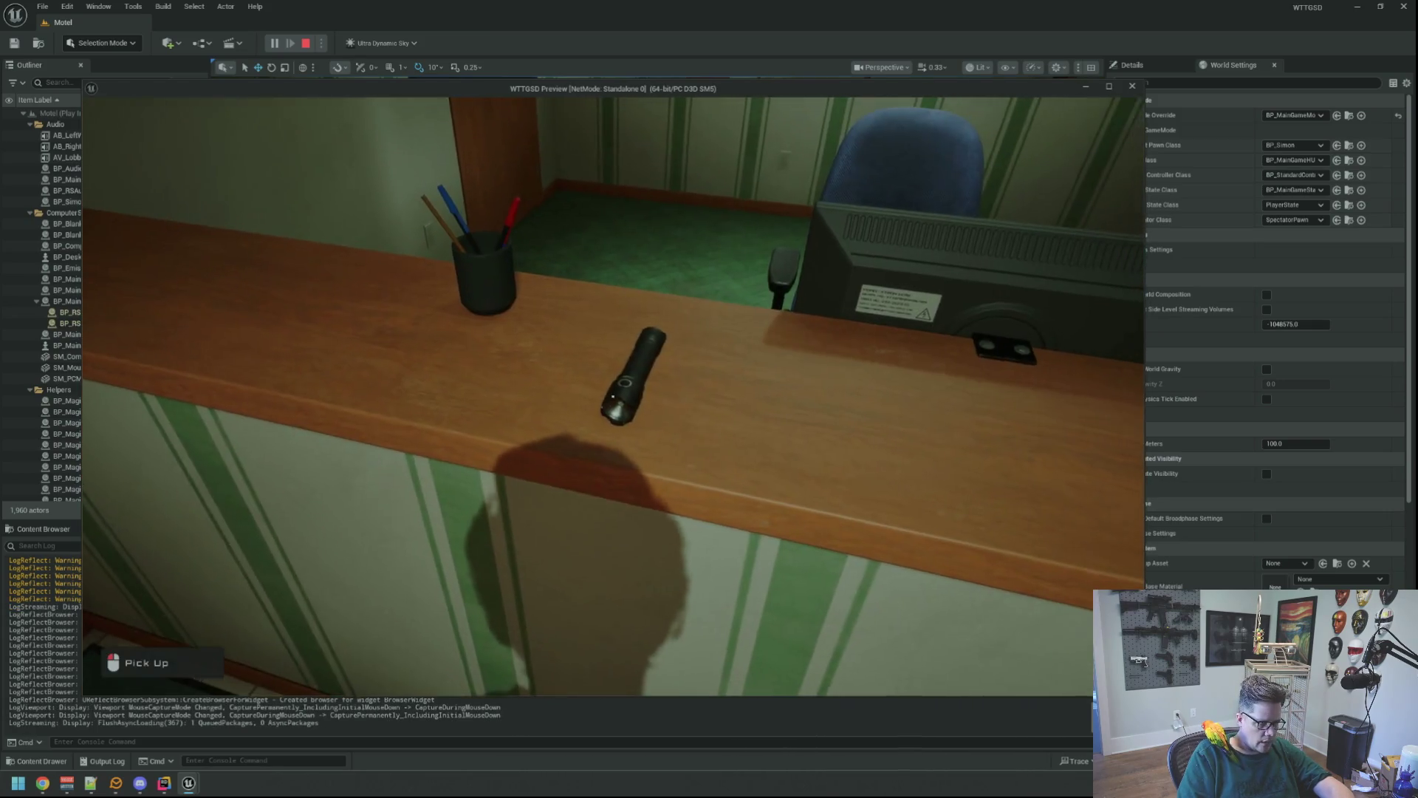
left_click(613, 397)
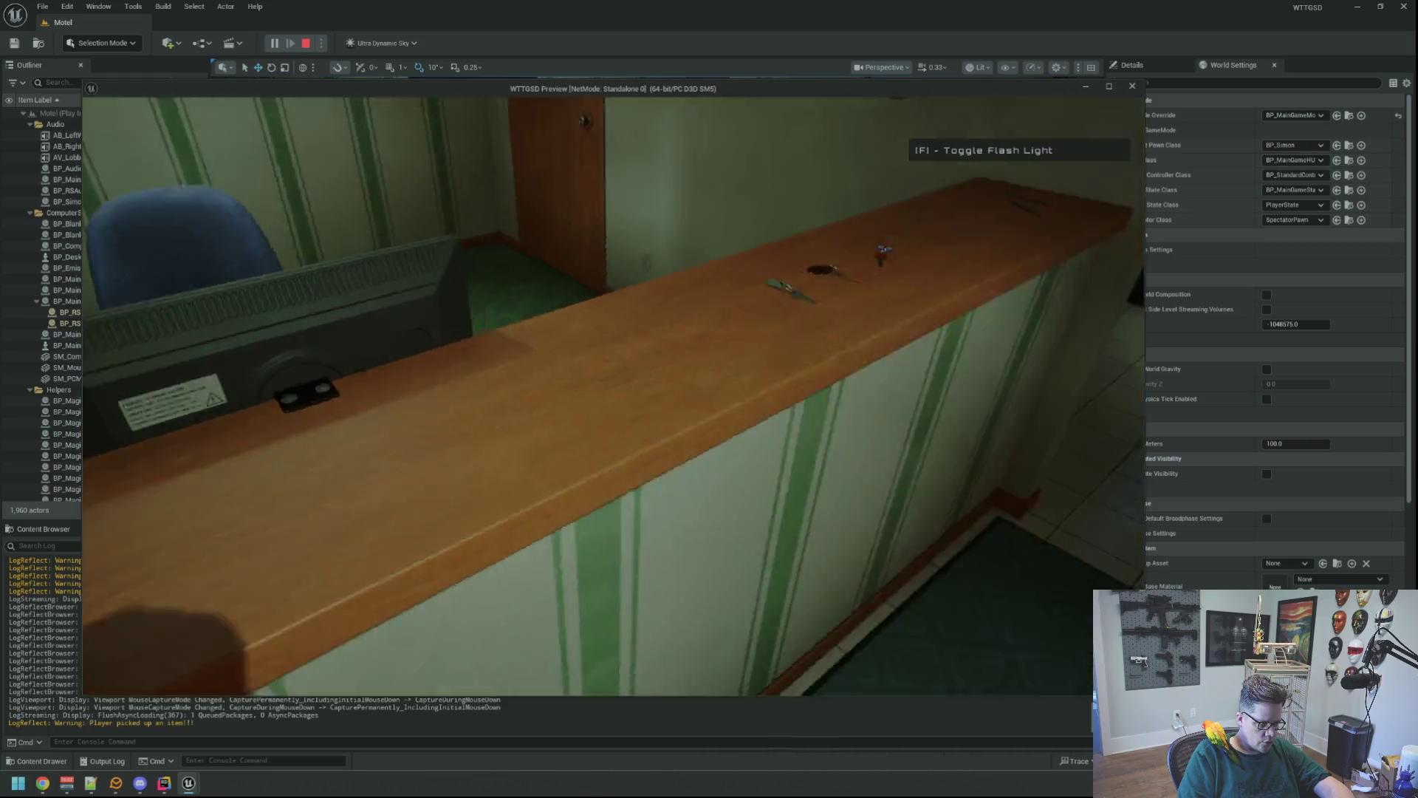
left_click(613, 396)
left_click(613, 396)
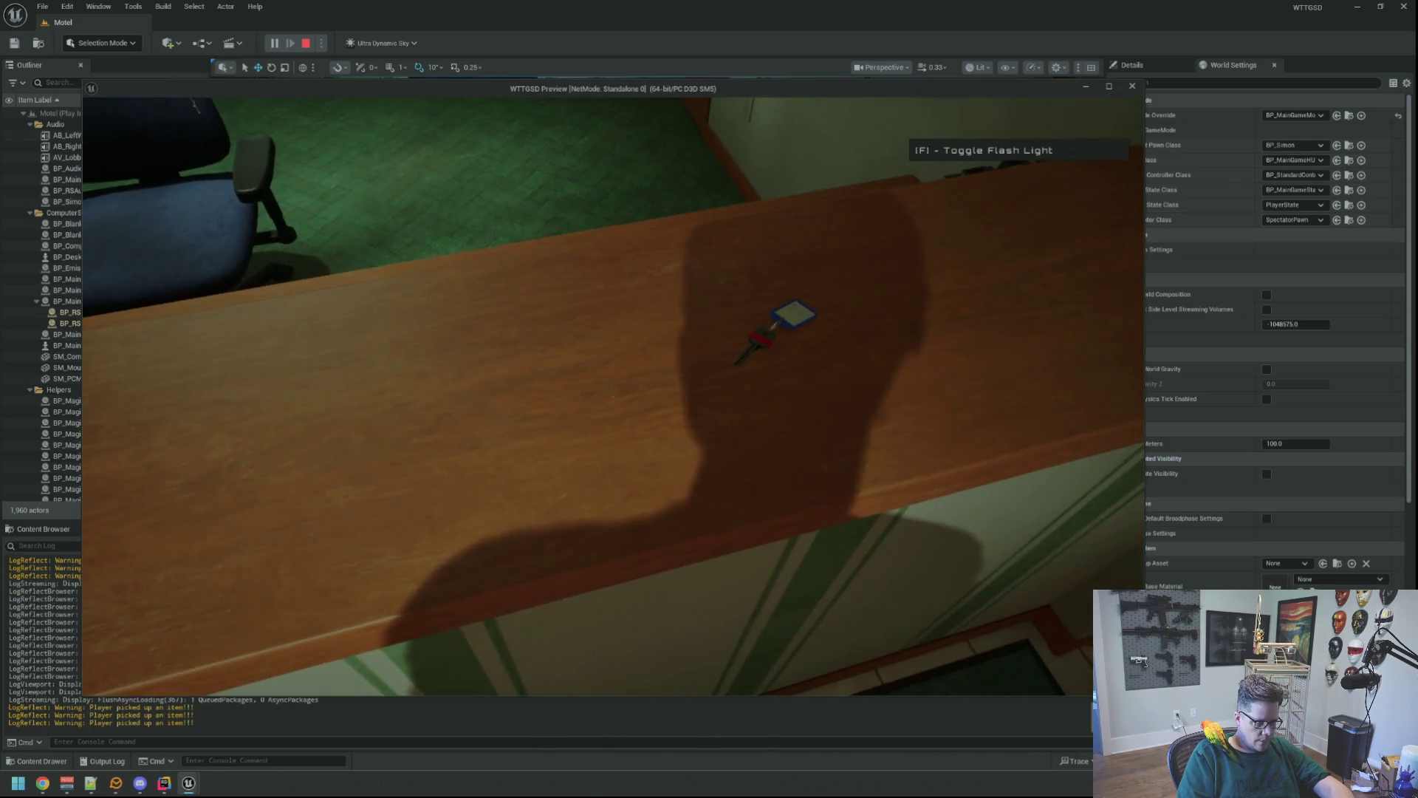
left_click(613, 396)
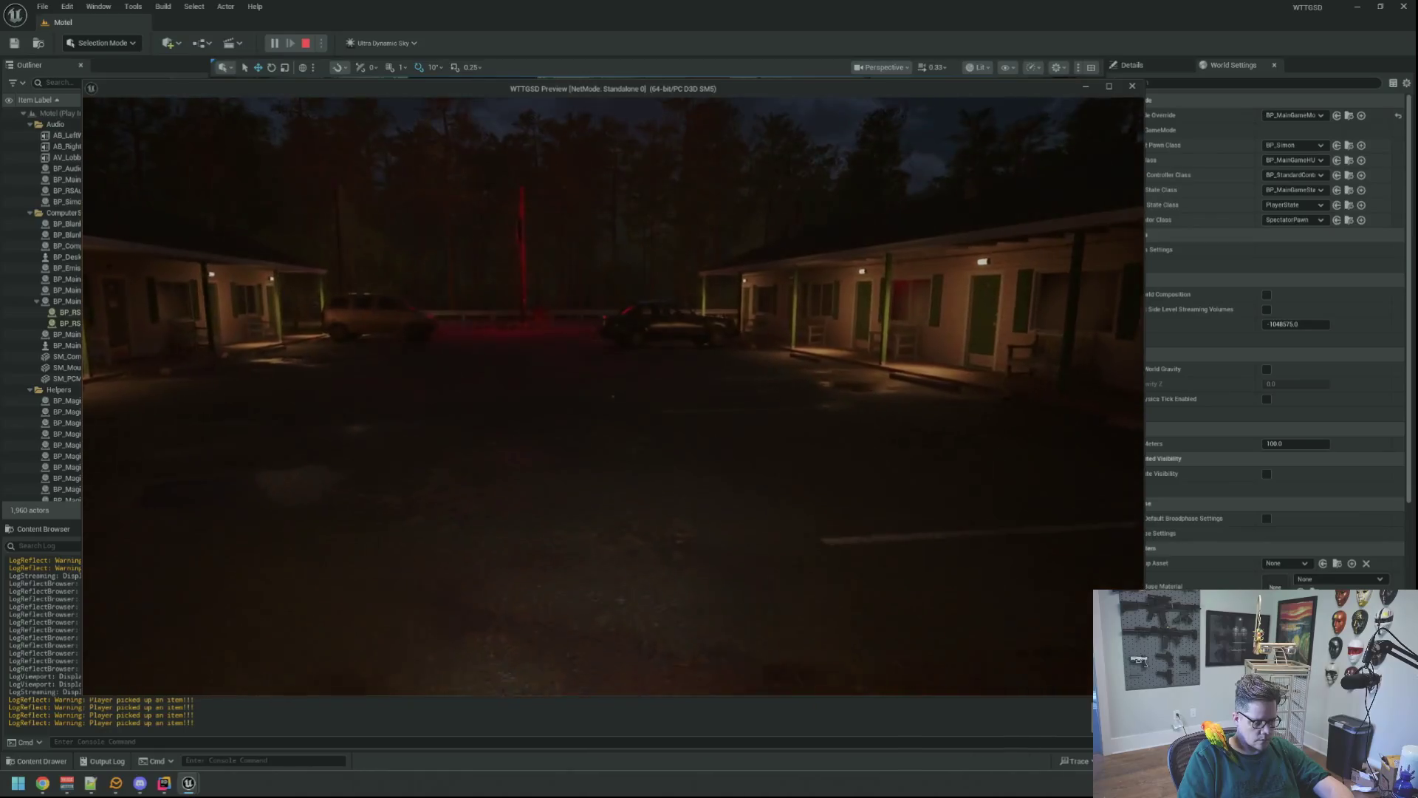
- Walk out past the parking lot into the trees, pause, and end the play session
key("w")
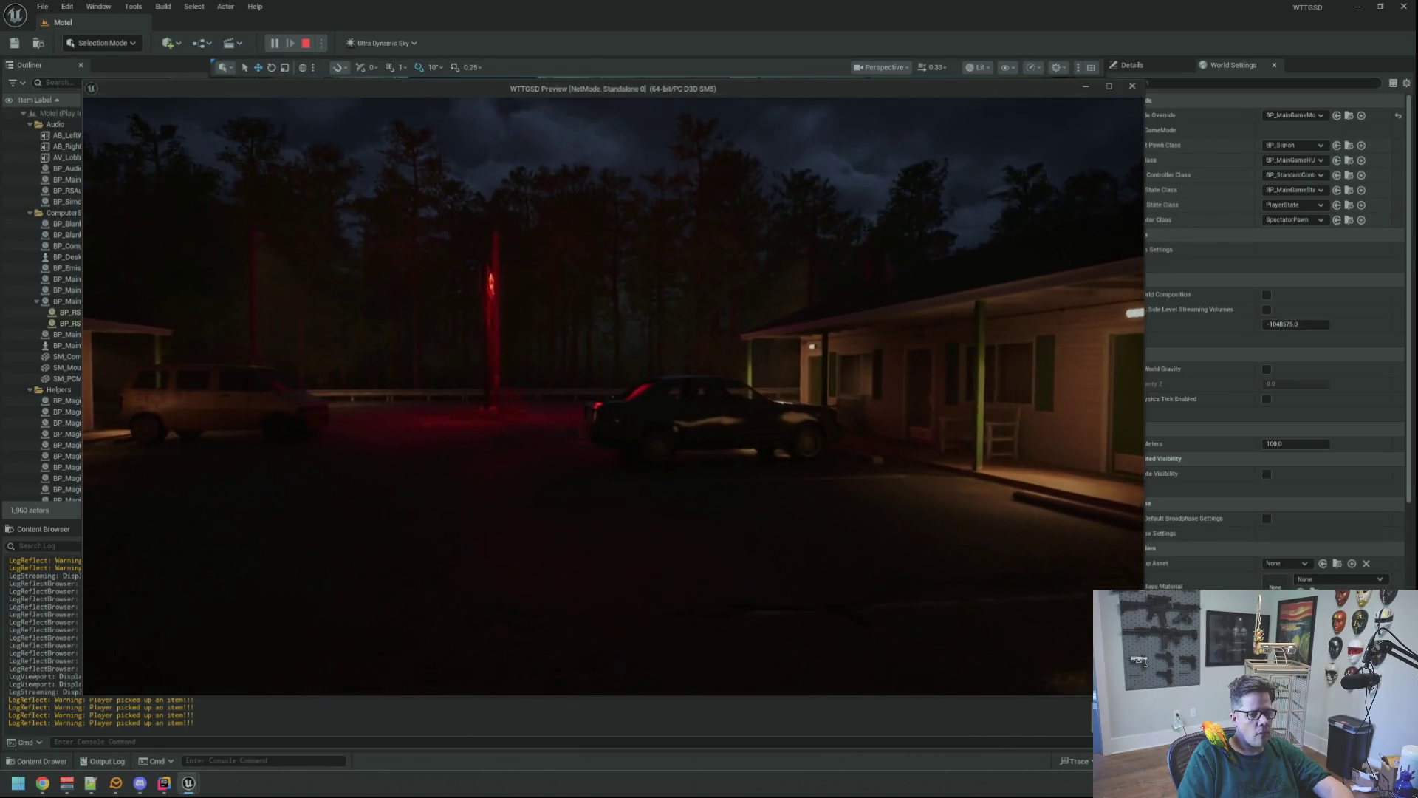
key("w")
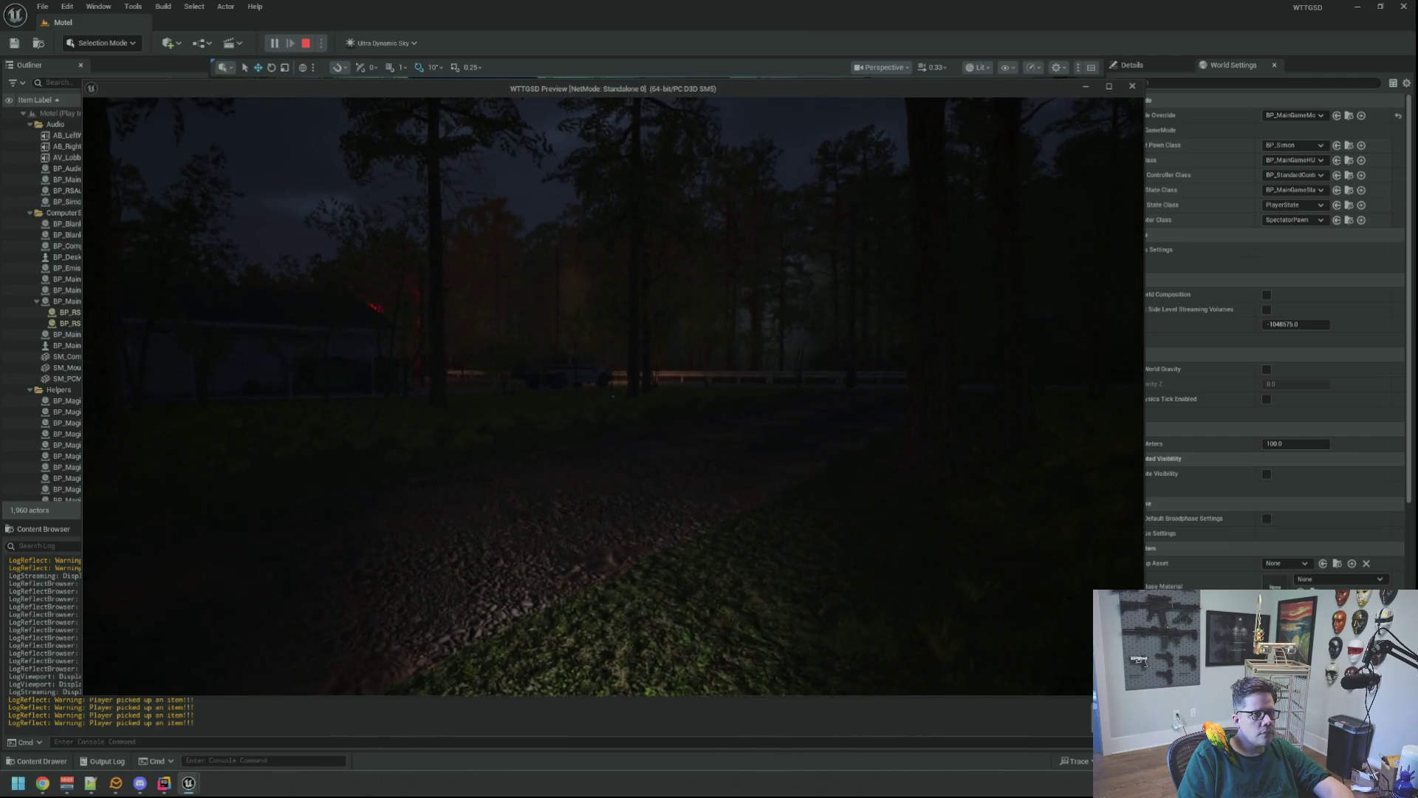
key("Escape")
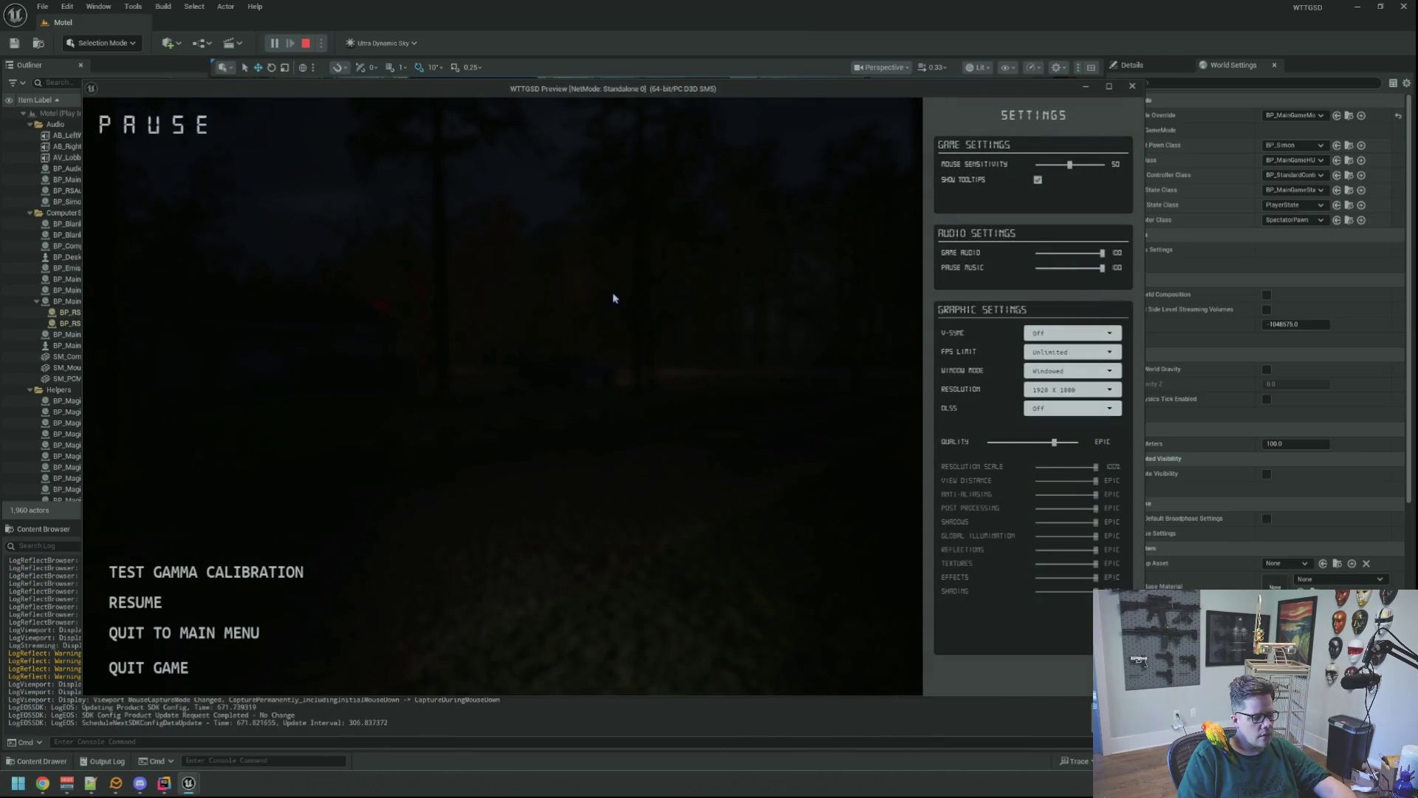
key("super")
key("super")
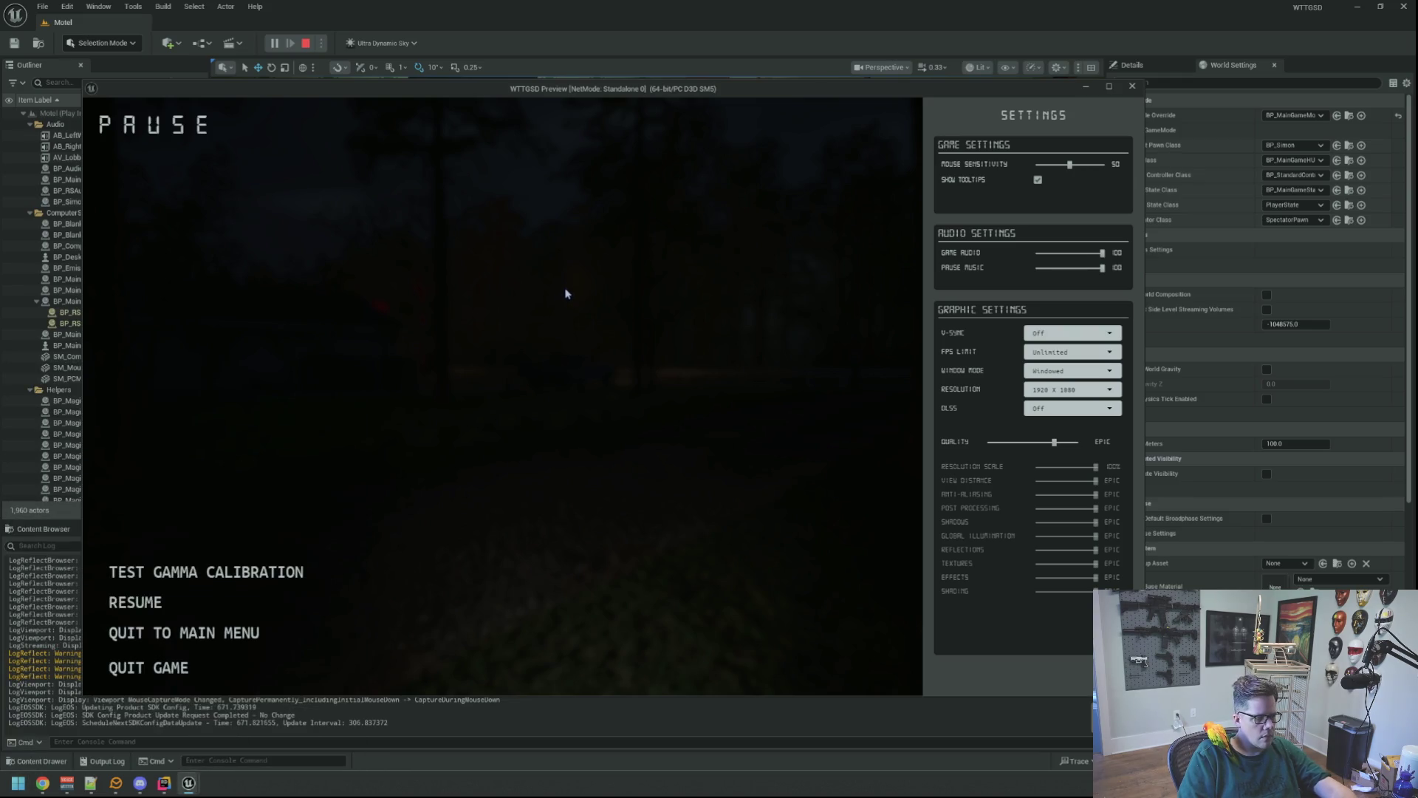
key("Escape")
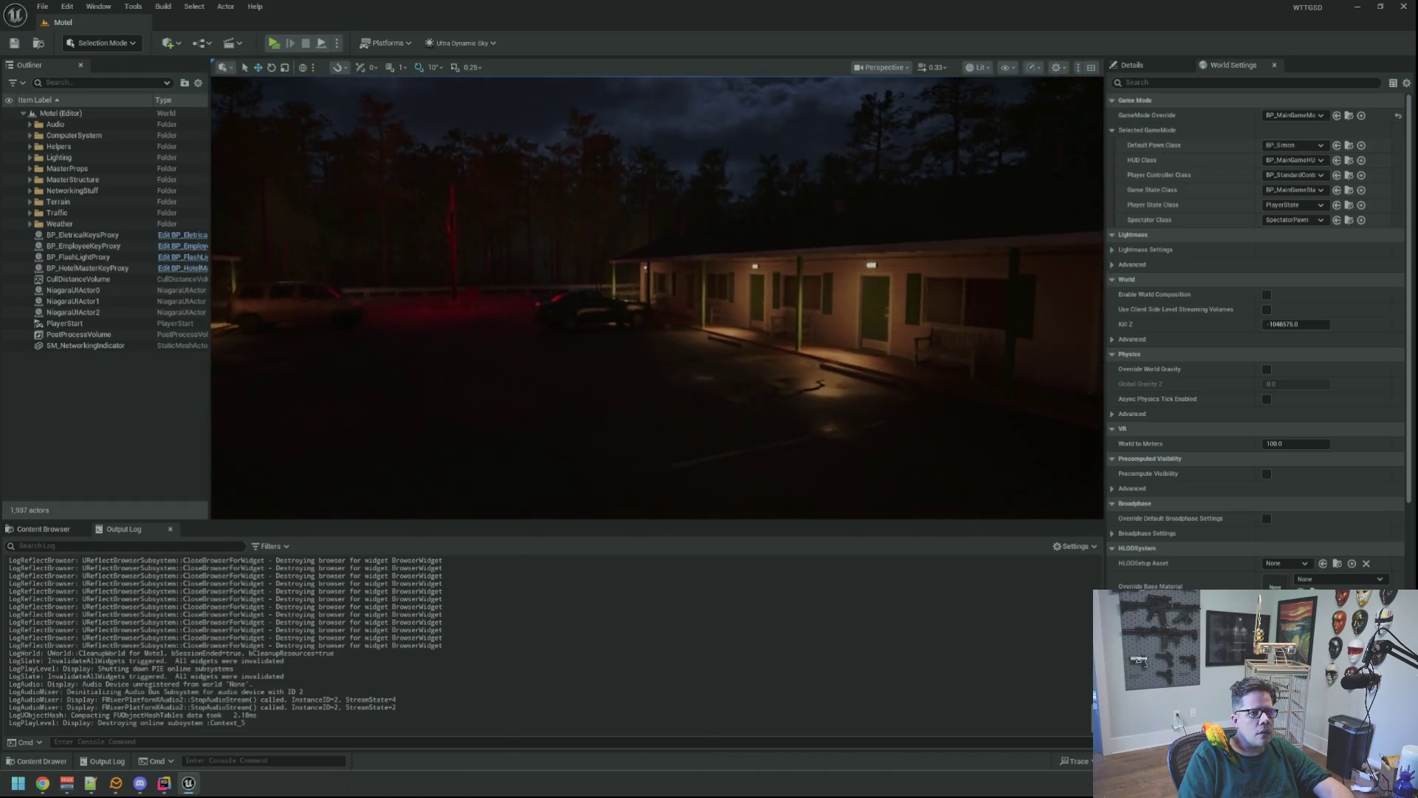
- Open the PineTree_1 foliage type from the Assets > 3D > FoliageTypes folder
left_click(74, 531)
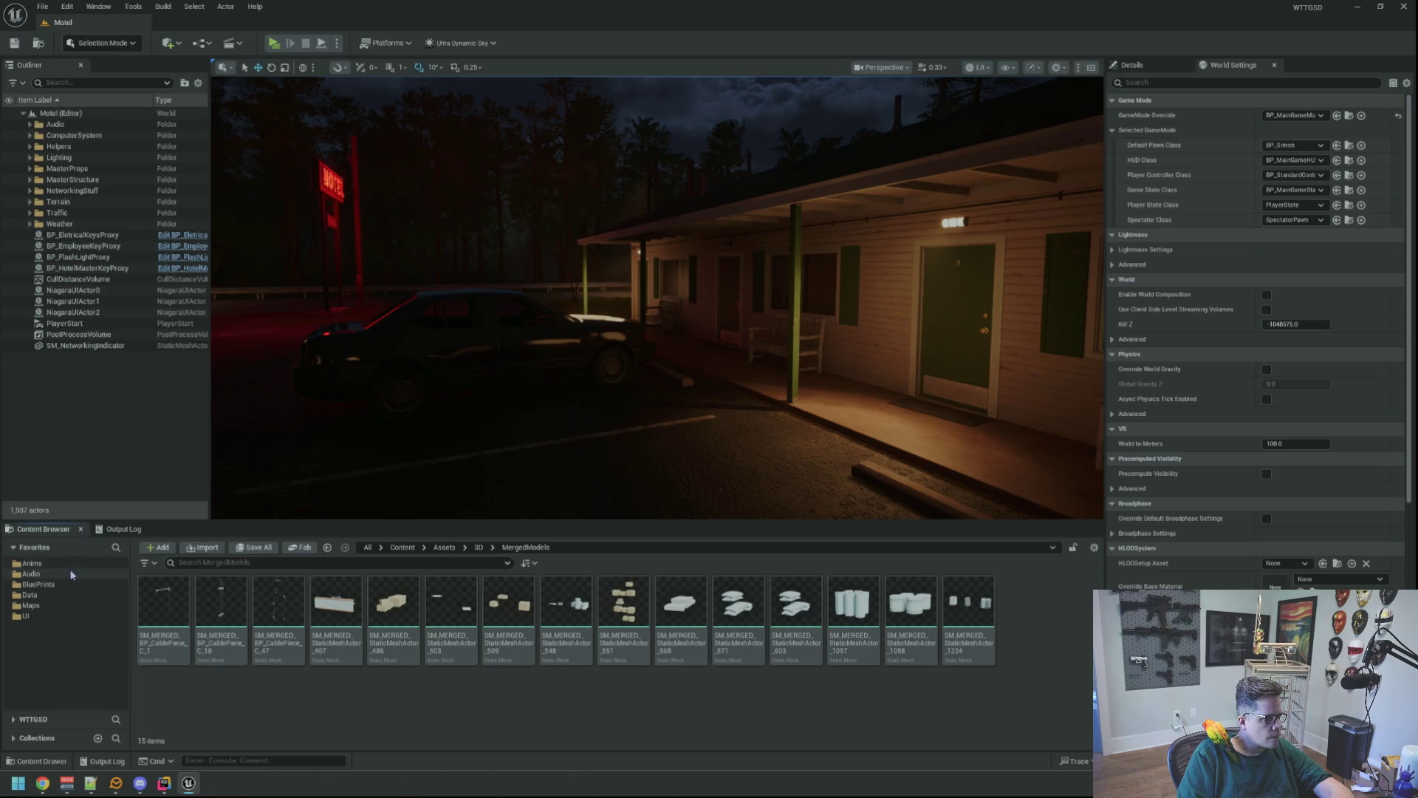
left_click(44, 718)
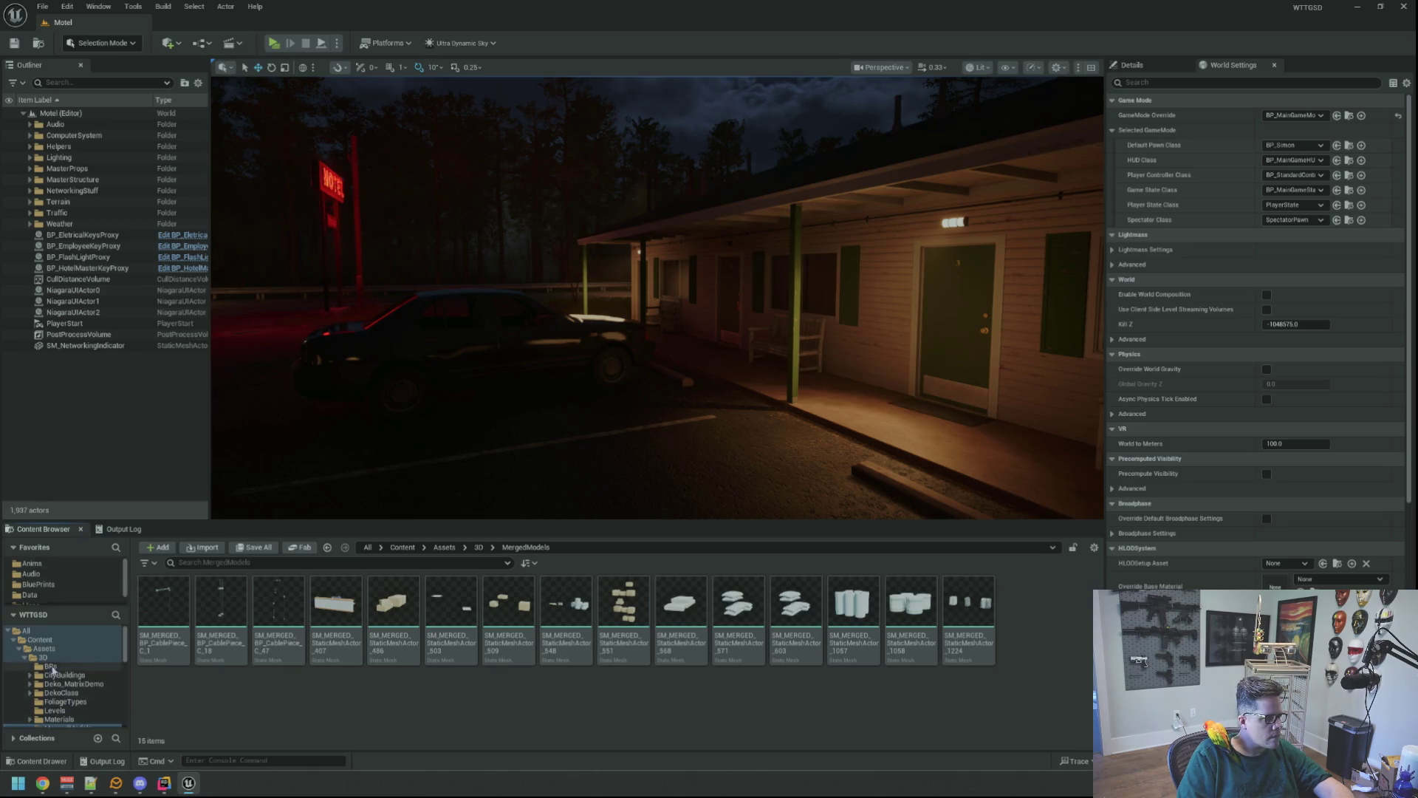
left_click(44, 648)
double_click(168, 591)
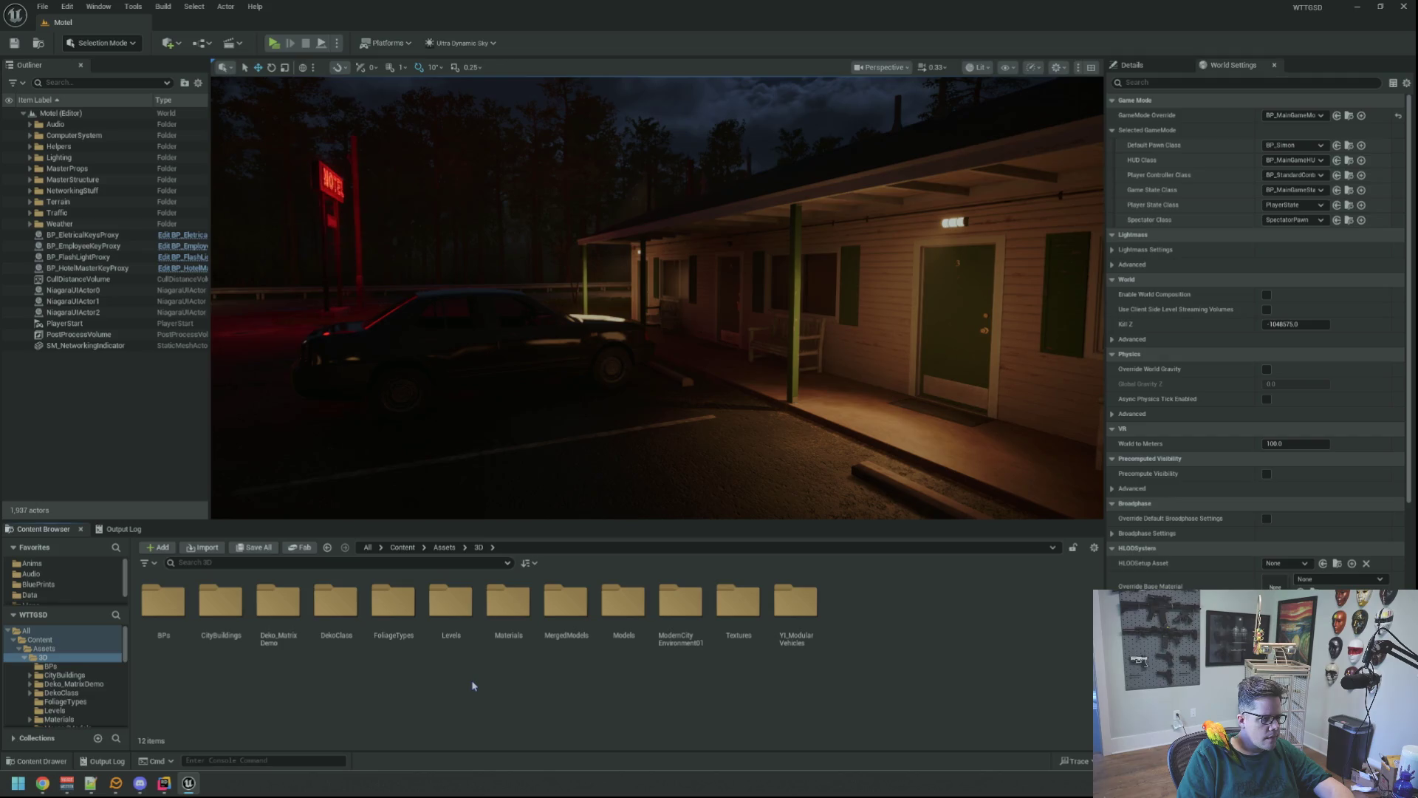
double_click(394, 602)
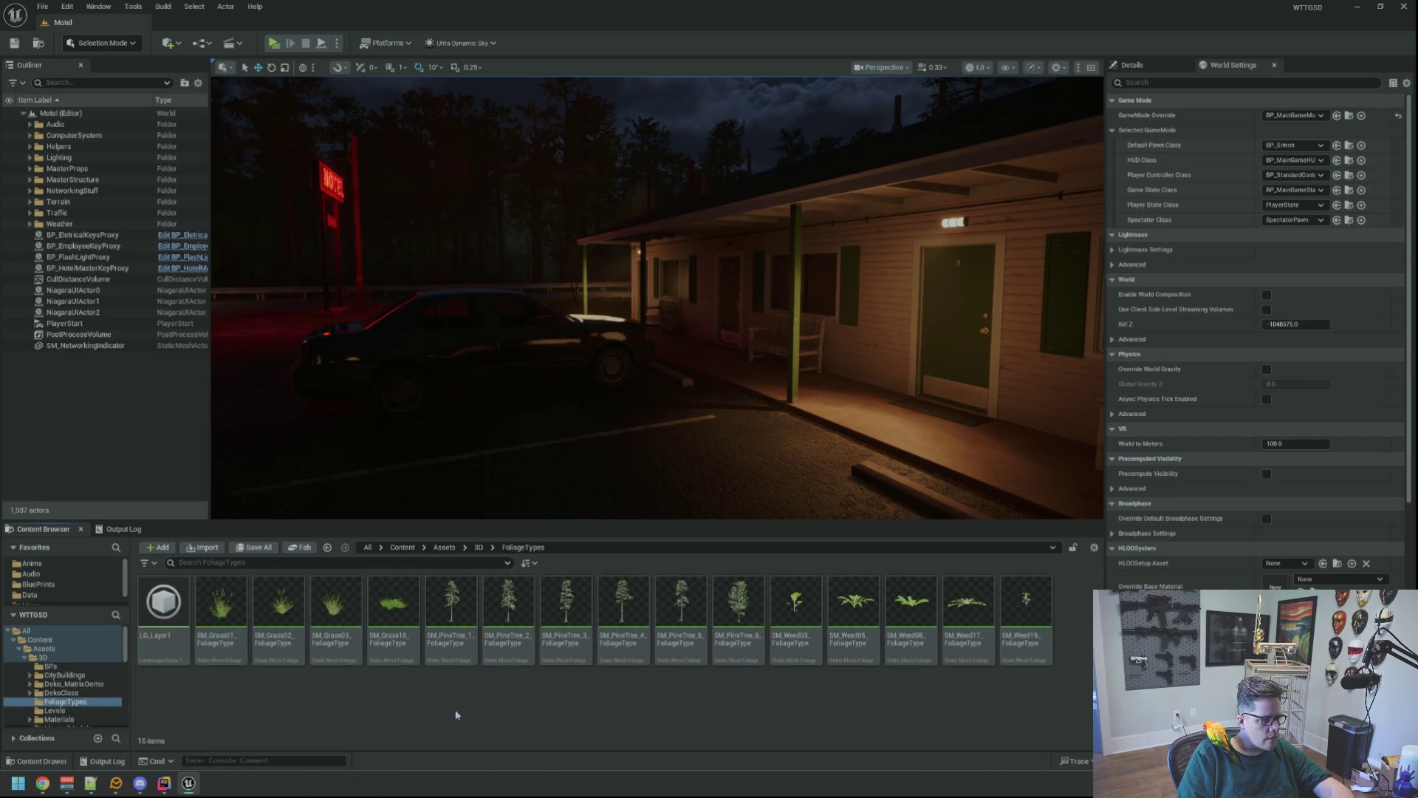
double_click(467, 601)
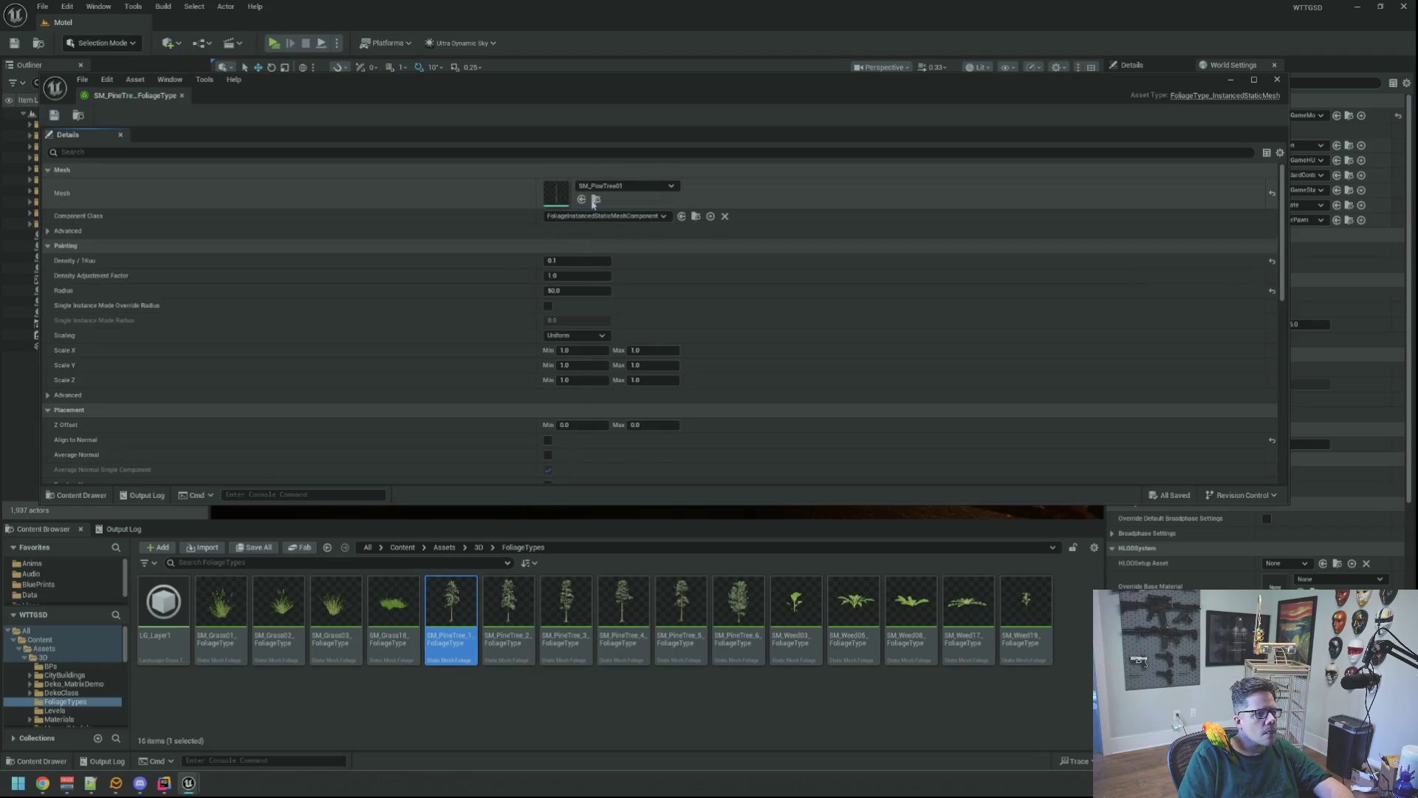
- Browse to the foliage type's source mesh and open SM_PineTree01 in the mesh editor
scroll(336, 340, "down", 3)
scroll(338, 340, "down", 9)
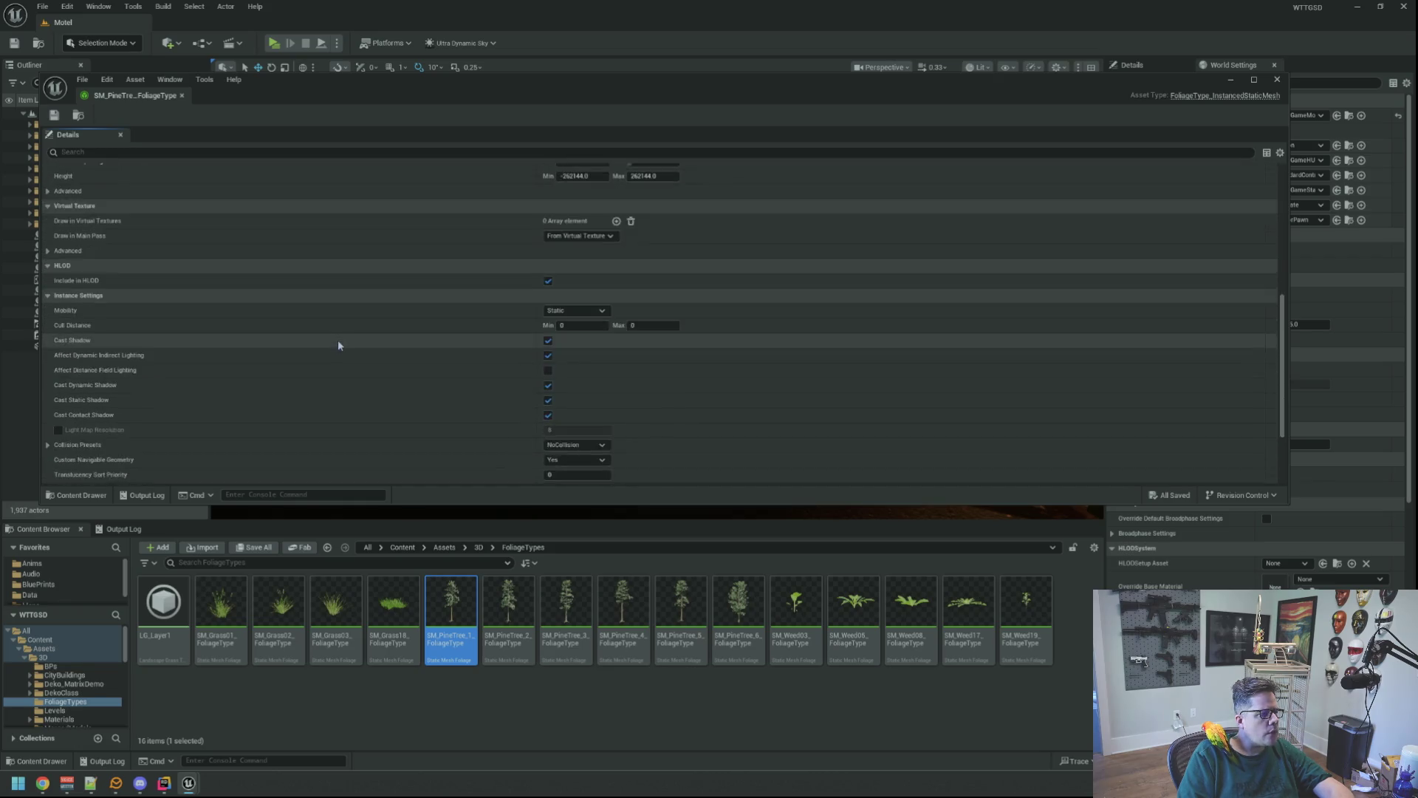
scroll(374, 352, "up", 4)
scroll(376, 354, "up", 8)
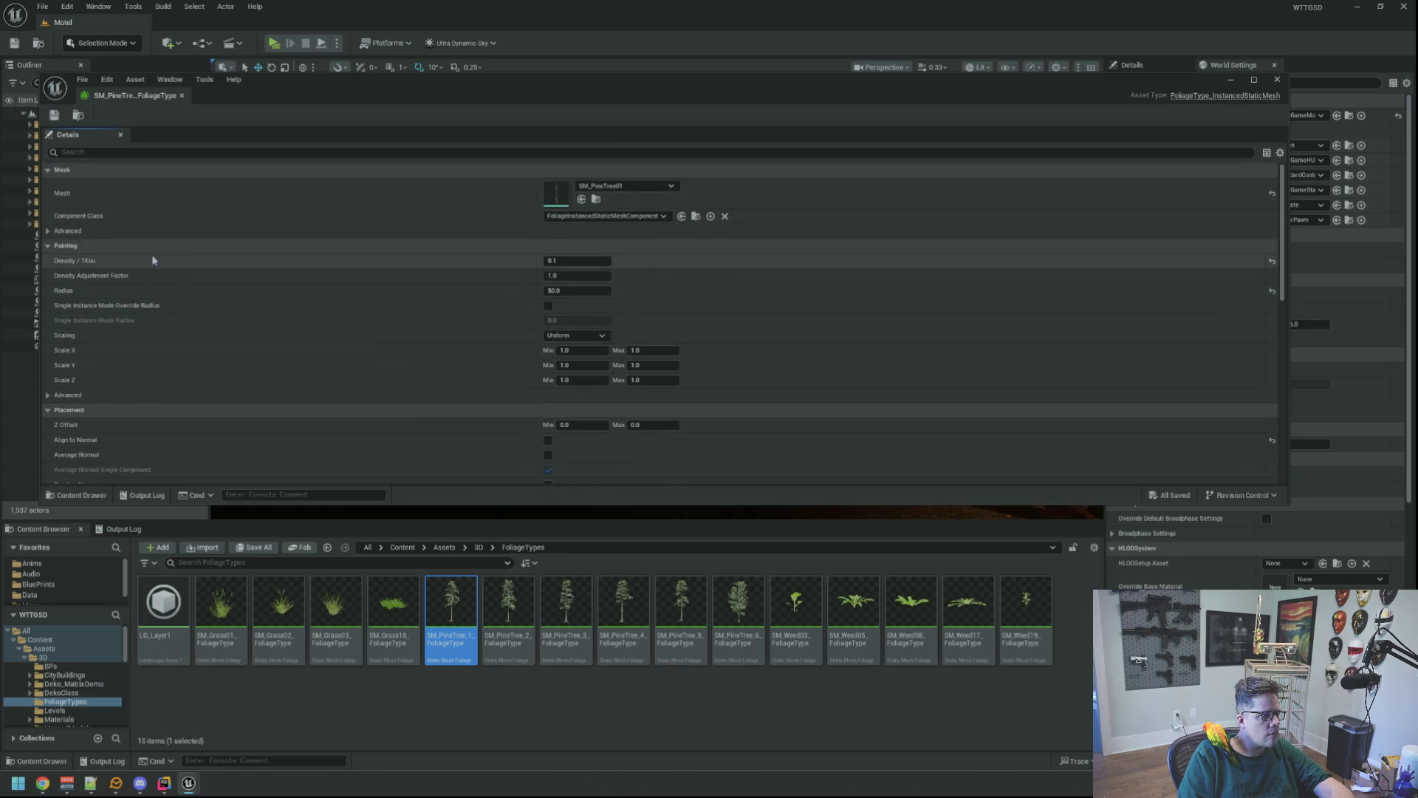
left_click(57, 235)
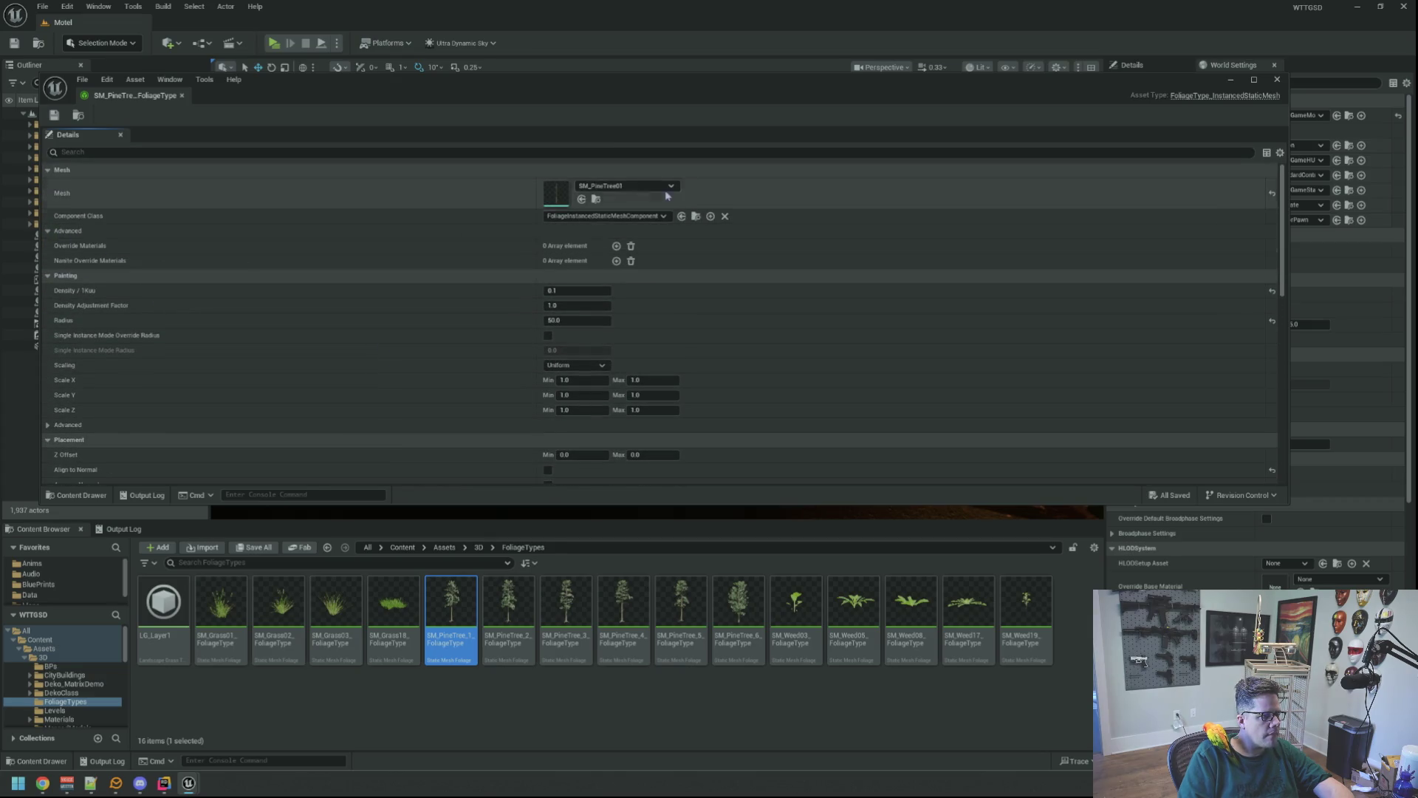
left_click(599, 201)
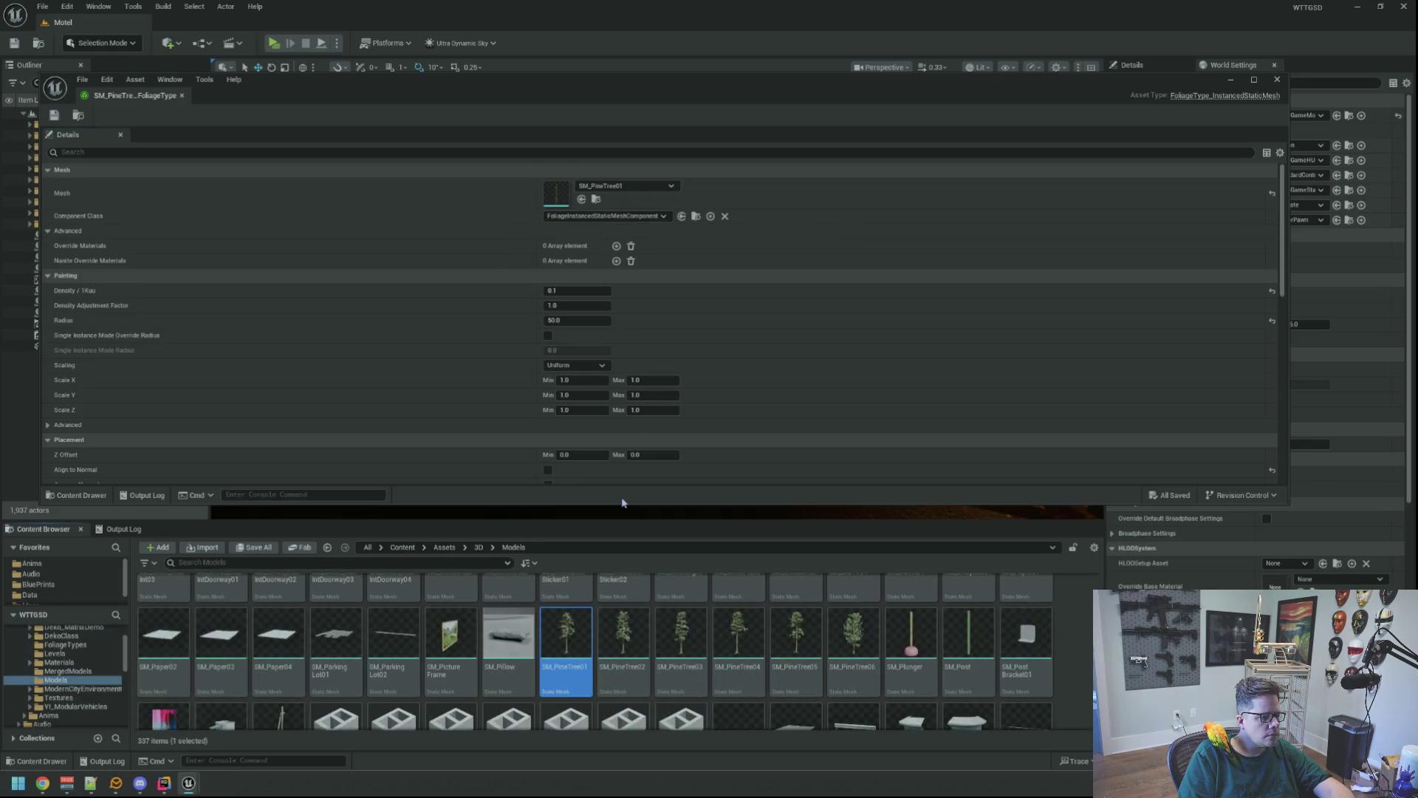
scroll(857, 664, "down", 1)
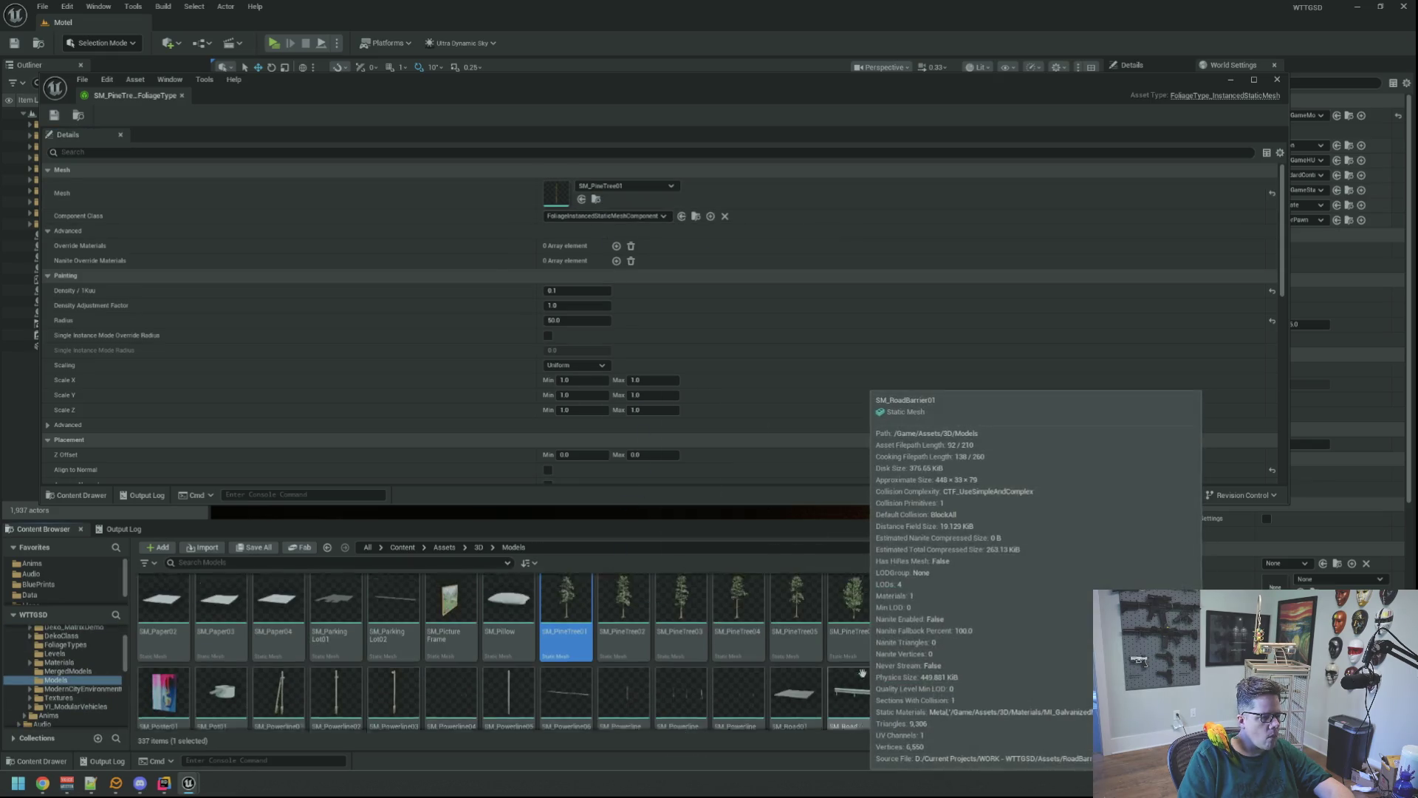
scroll(563, 636, "up", 1)
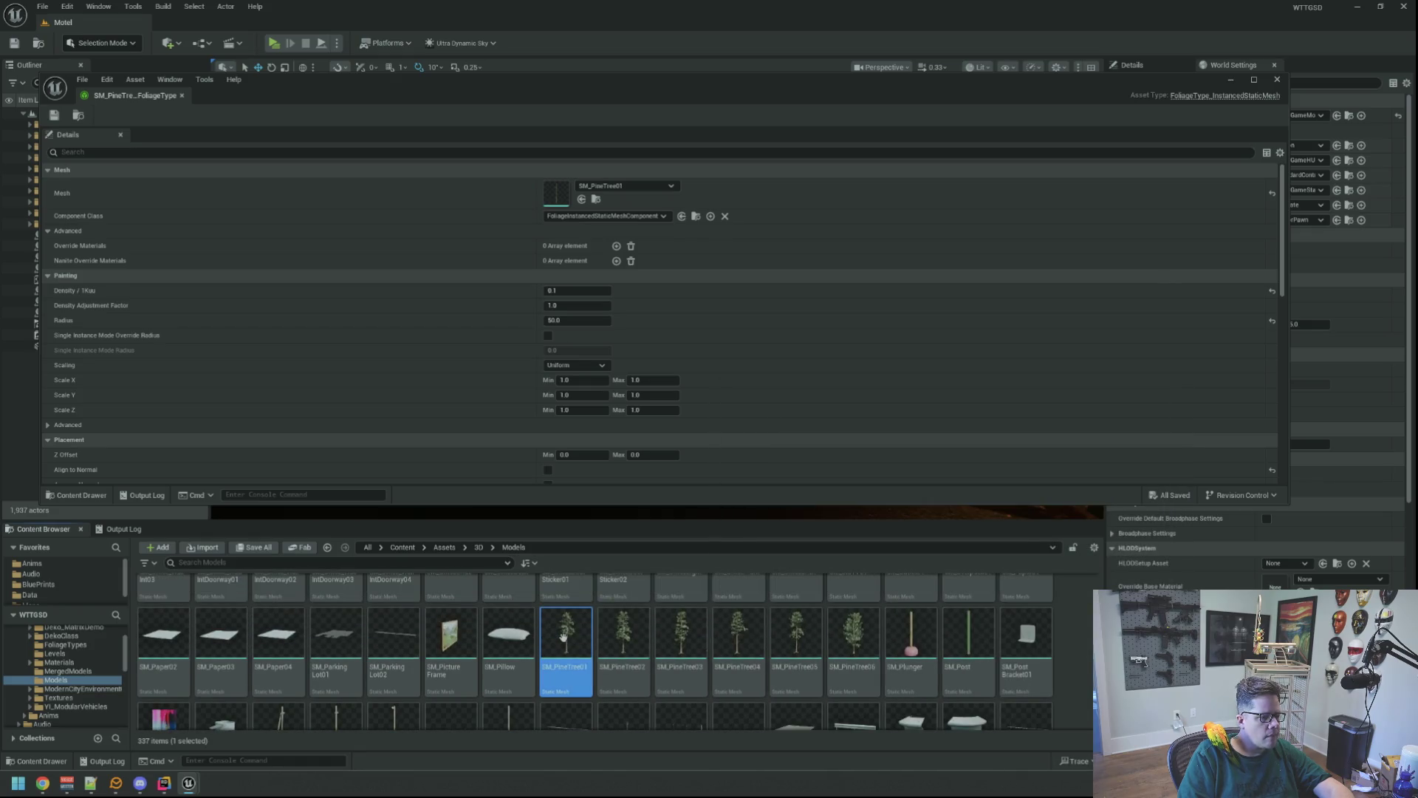
double_click(562, 634)
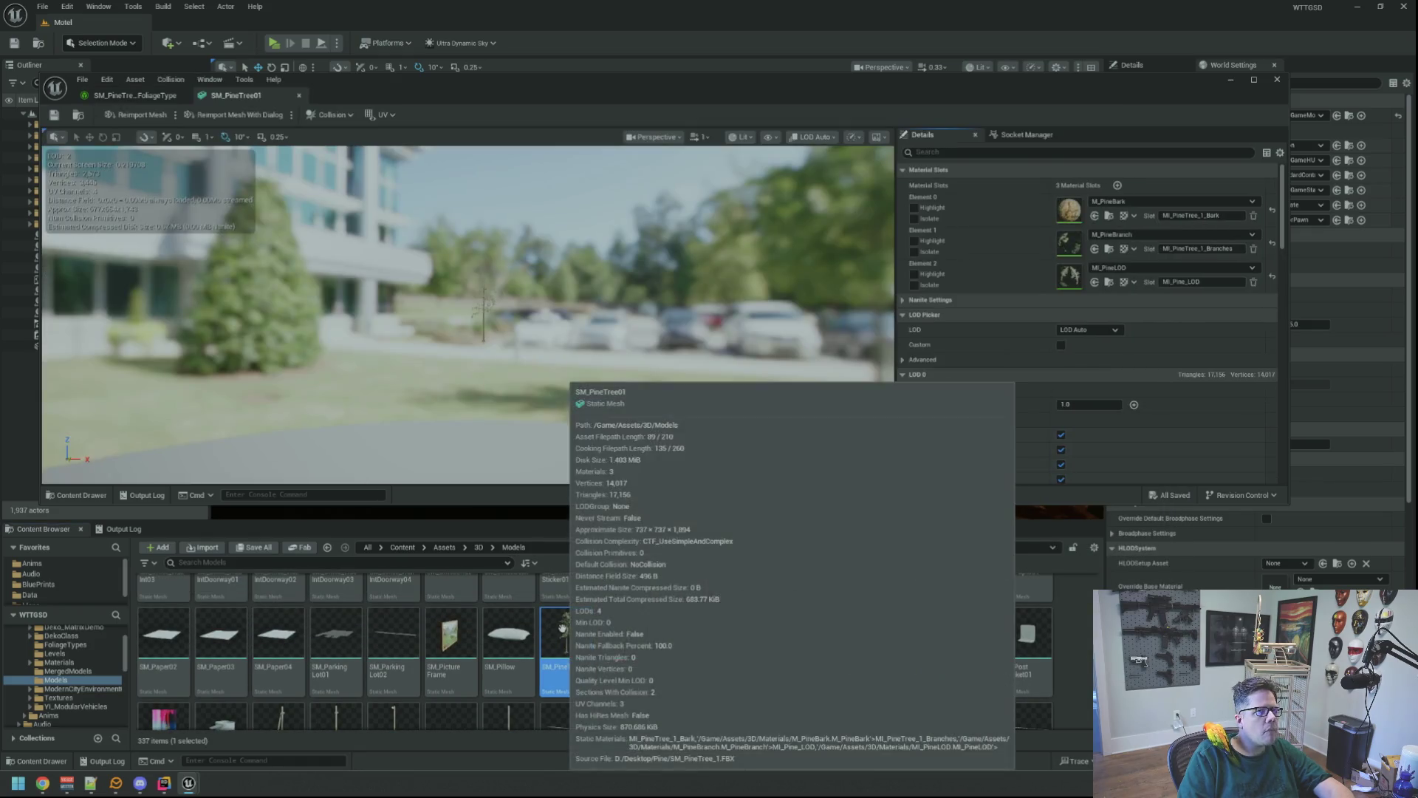
- Frame the pine tree in the mesh preview, closing the Collision menu without adding anything
left_click_drag(508, 350, 508, 350)
left_click(343, 119)
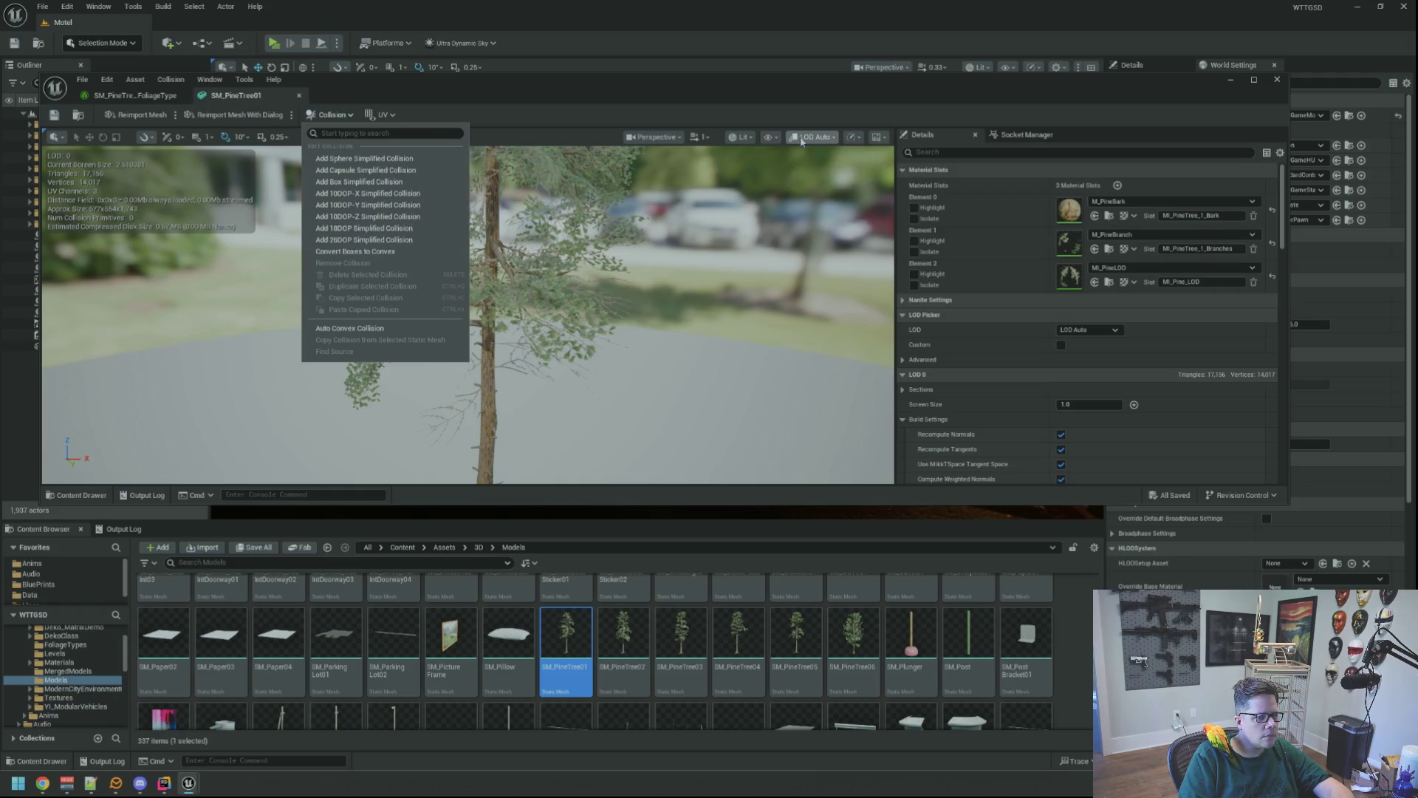
left_click(770, 137)
left_click(771, 137)
left_click(741, 137)
left_click(696, 122)
left_click_drag(563, 244, 405, 166)
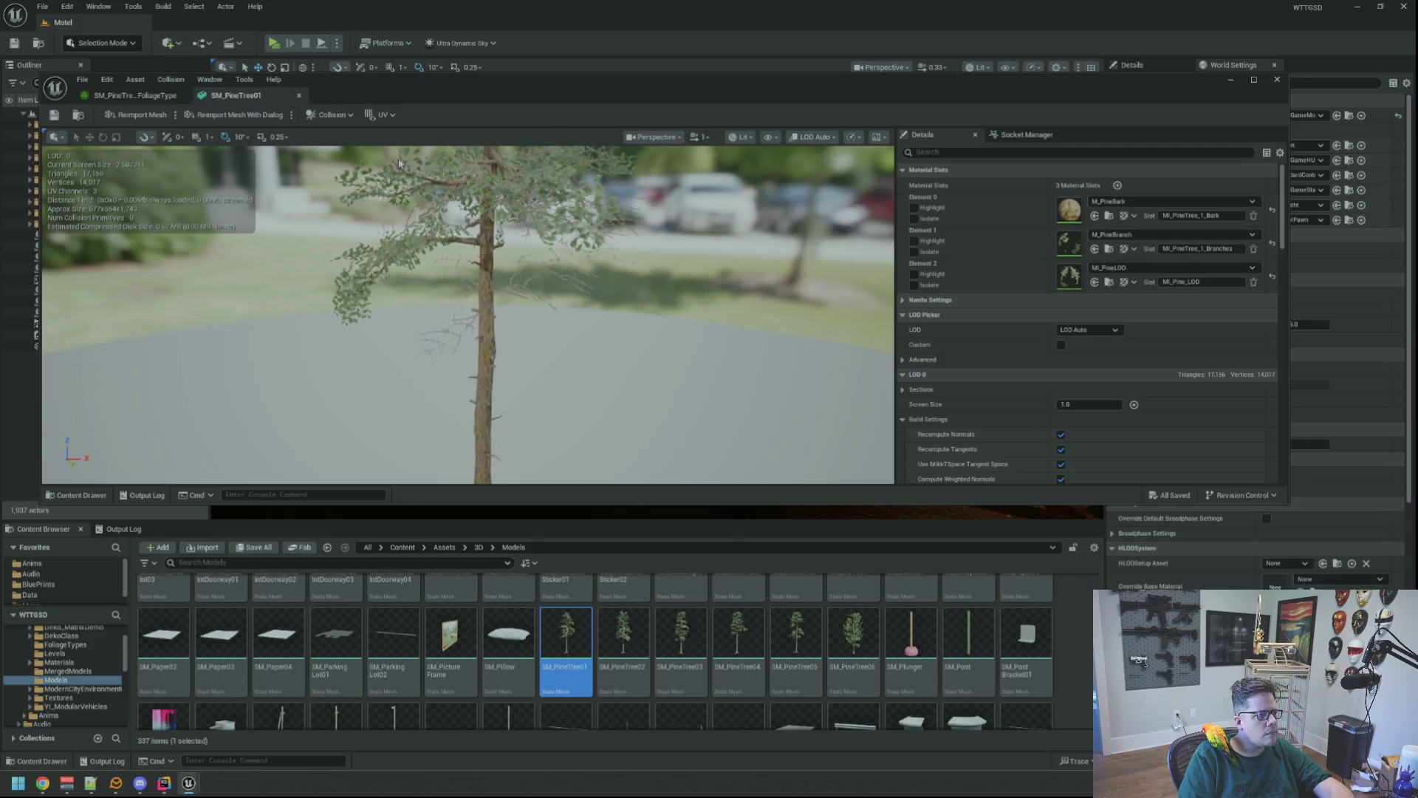
left_click(879, 137)
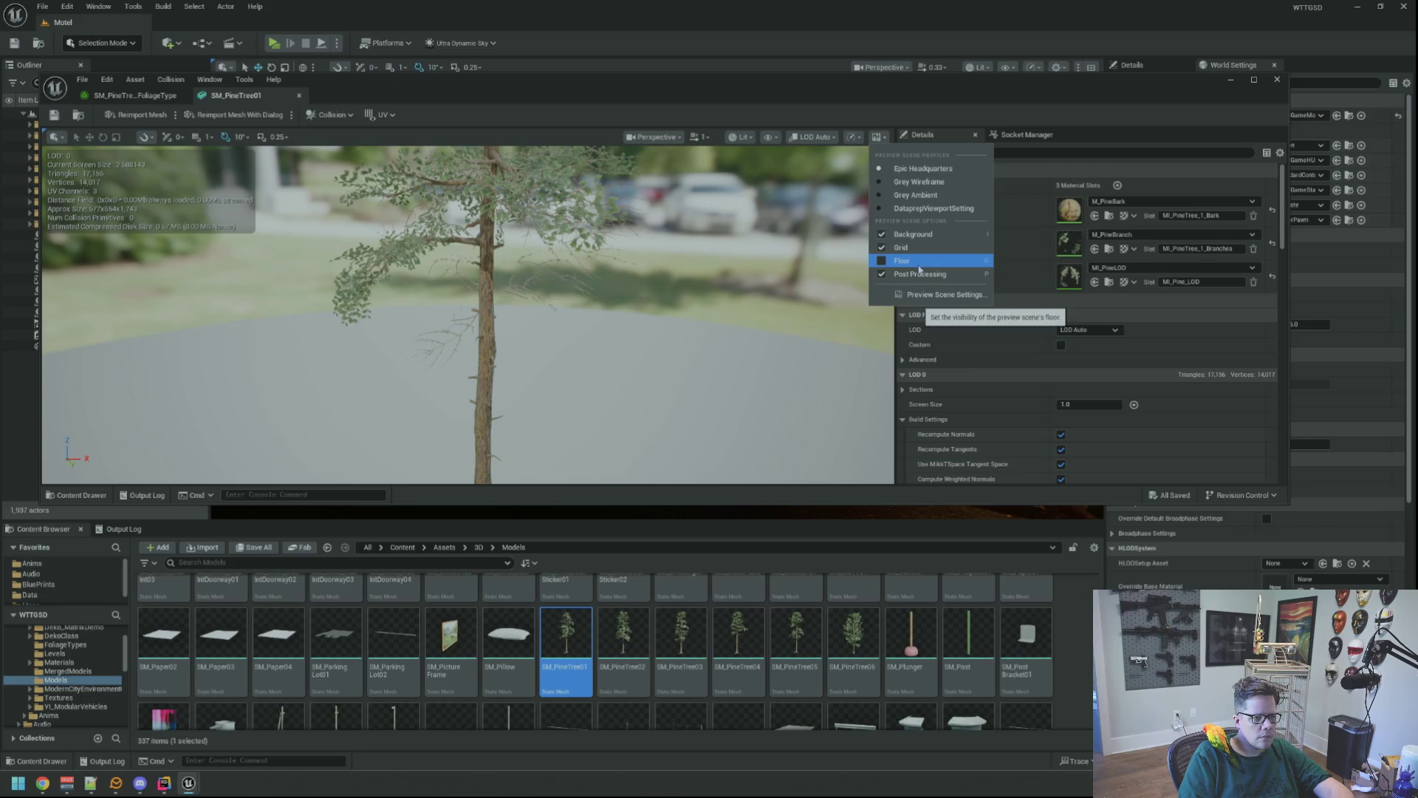
- Enable Simple Collision and Complex Collision in the preview's Show menu and orbit the tree
left_click(767, 138)
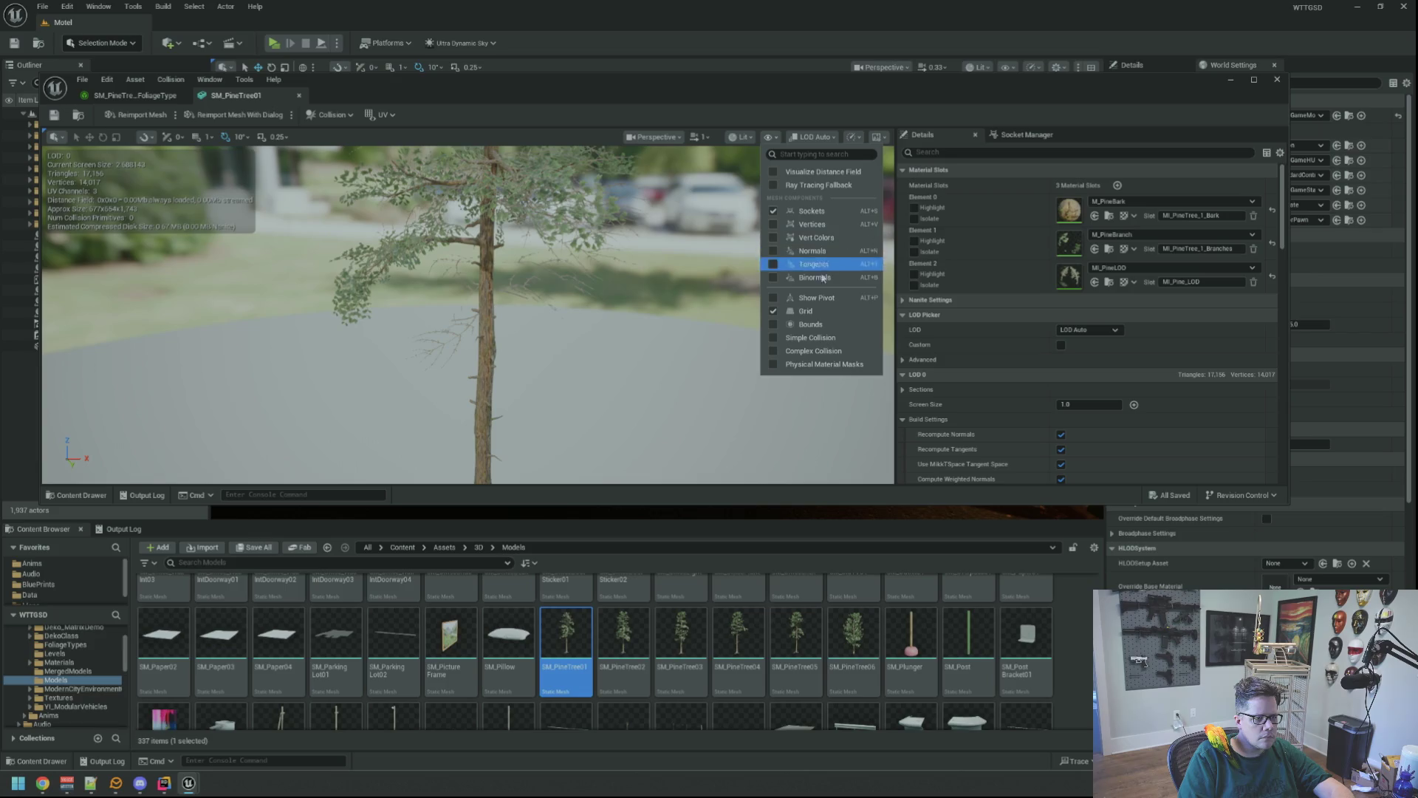
left_click(827, 342)
mouse_move(702, 212)
left_mouse_down()
mouse_move(672, 219)
mouse_move(702, 213)
left_mouse_up()
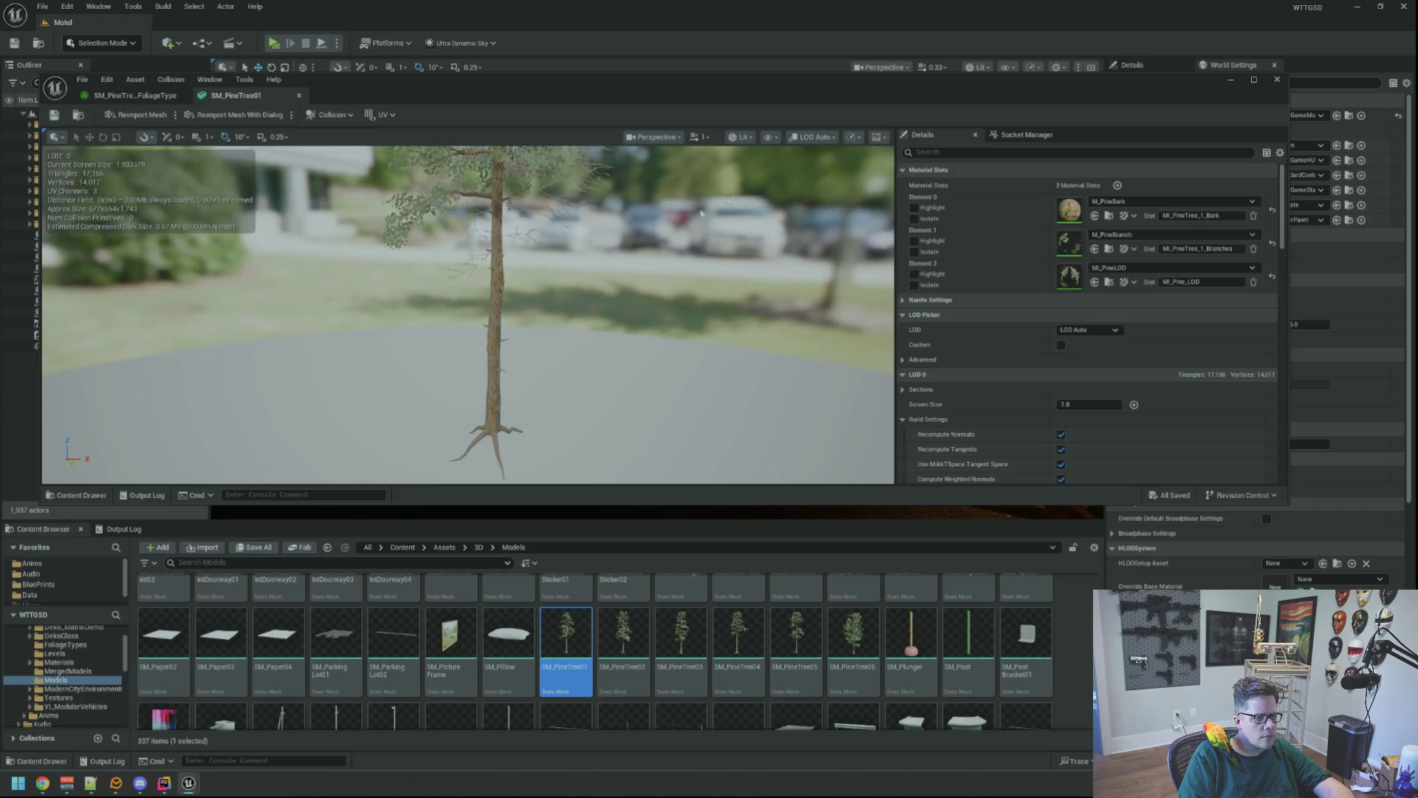
left_click(770, 137)
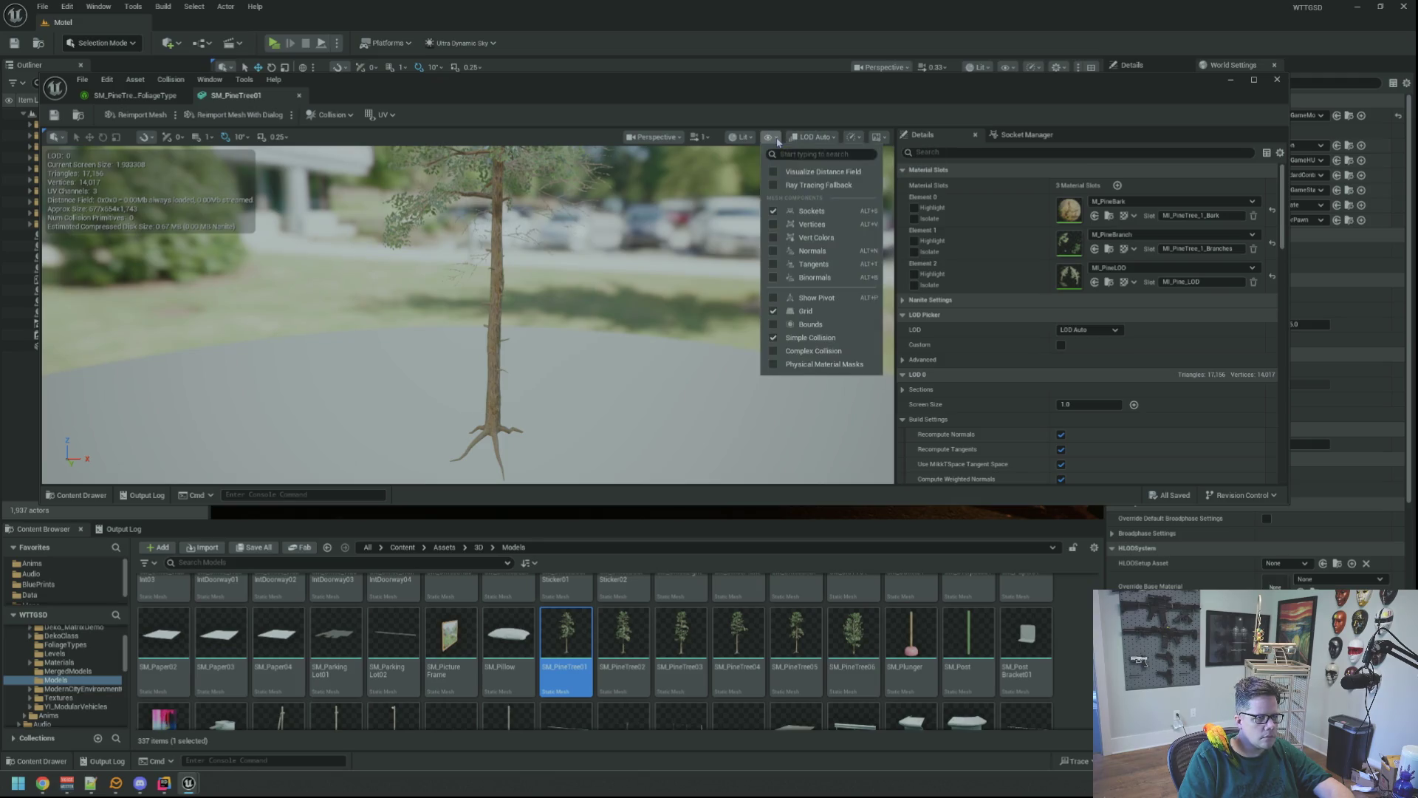
left_click(817, 352)
left_click_drag(817, 354, 772, 347)
left_click(777, 142)
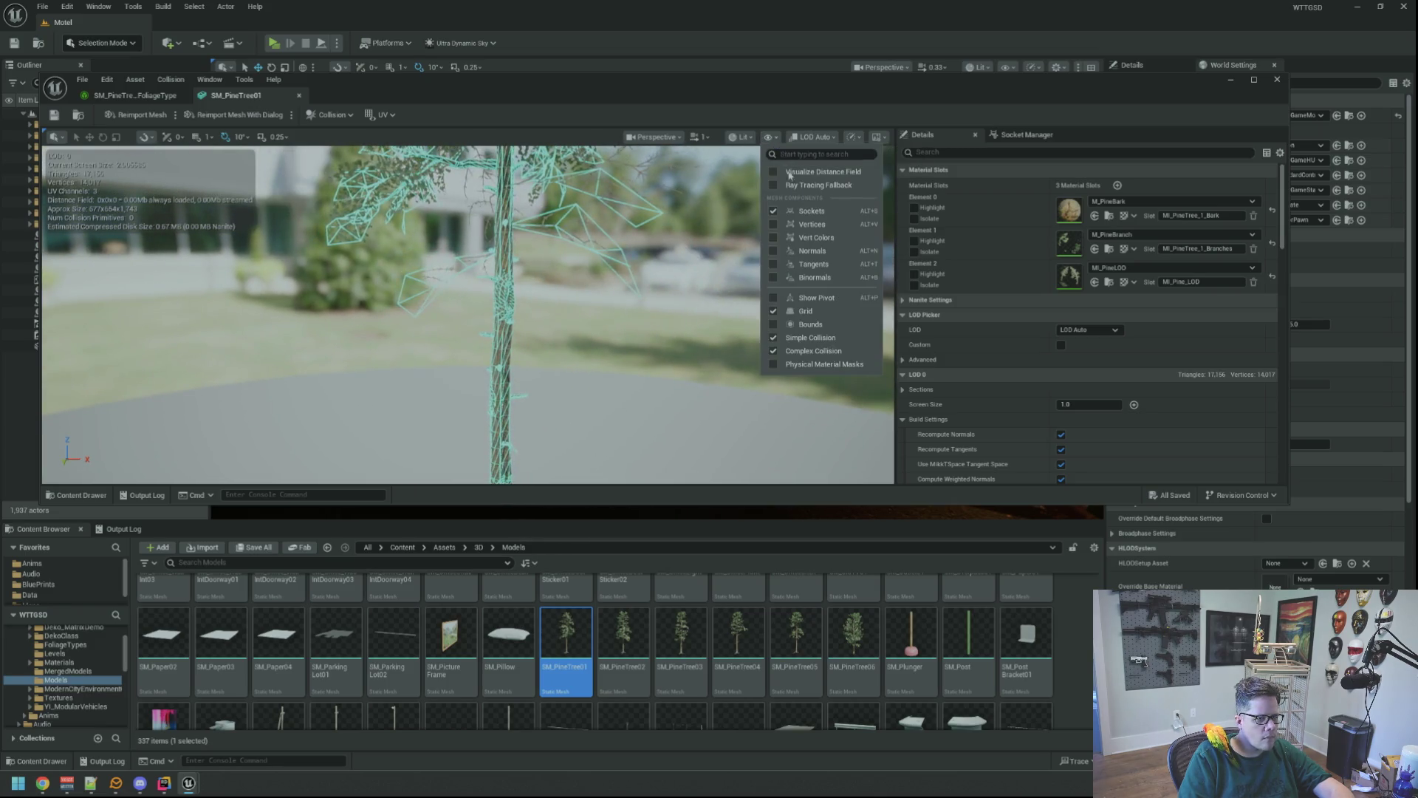
left_click(811, 338)
left_click_drag(811, 338, 787, 332)
scroll(1030, 326, "down", 8)
scroll(980, 294, "down", 10)
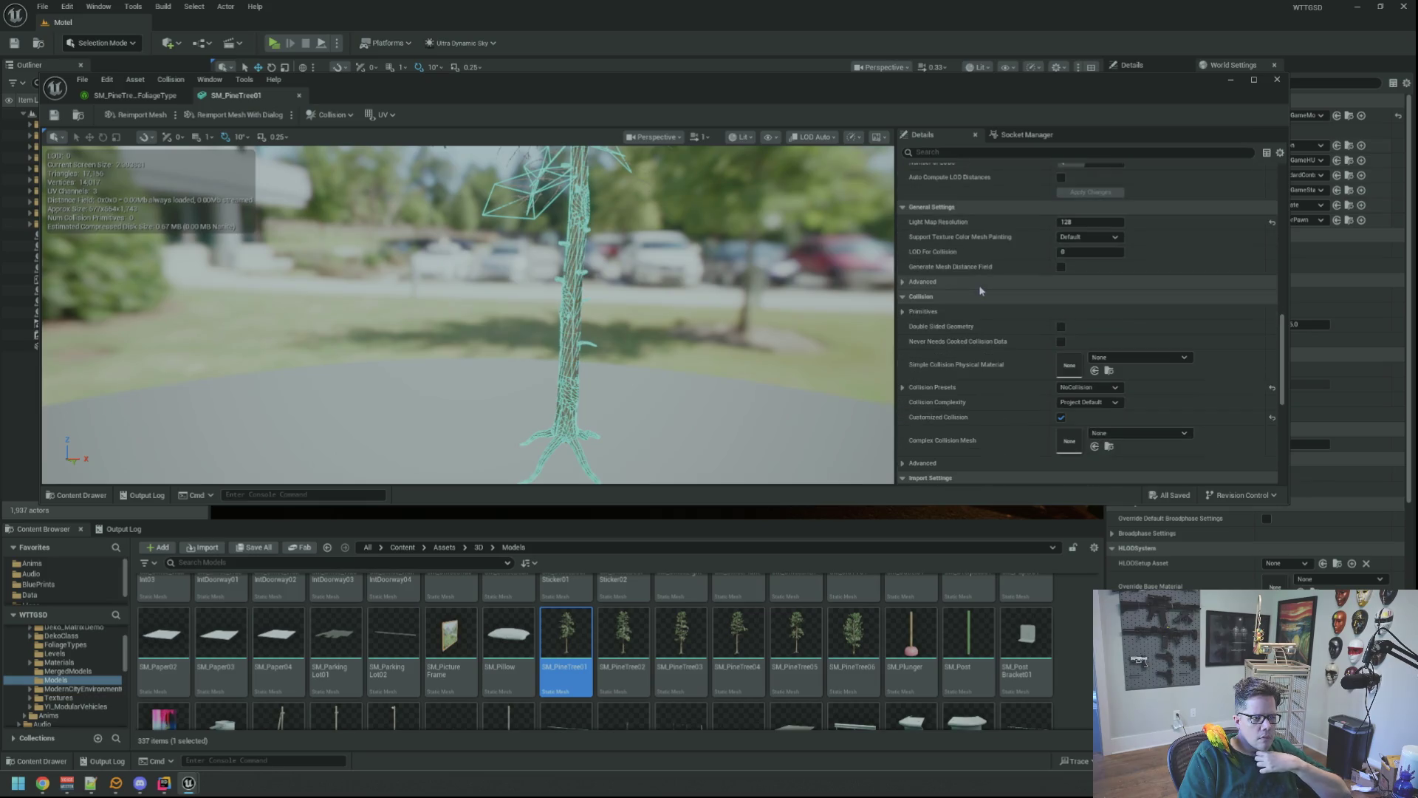
- Inspect the pine trunk in the preview and look over the mesh's collision options
scroll(980, 290, "down", 3)
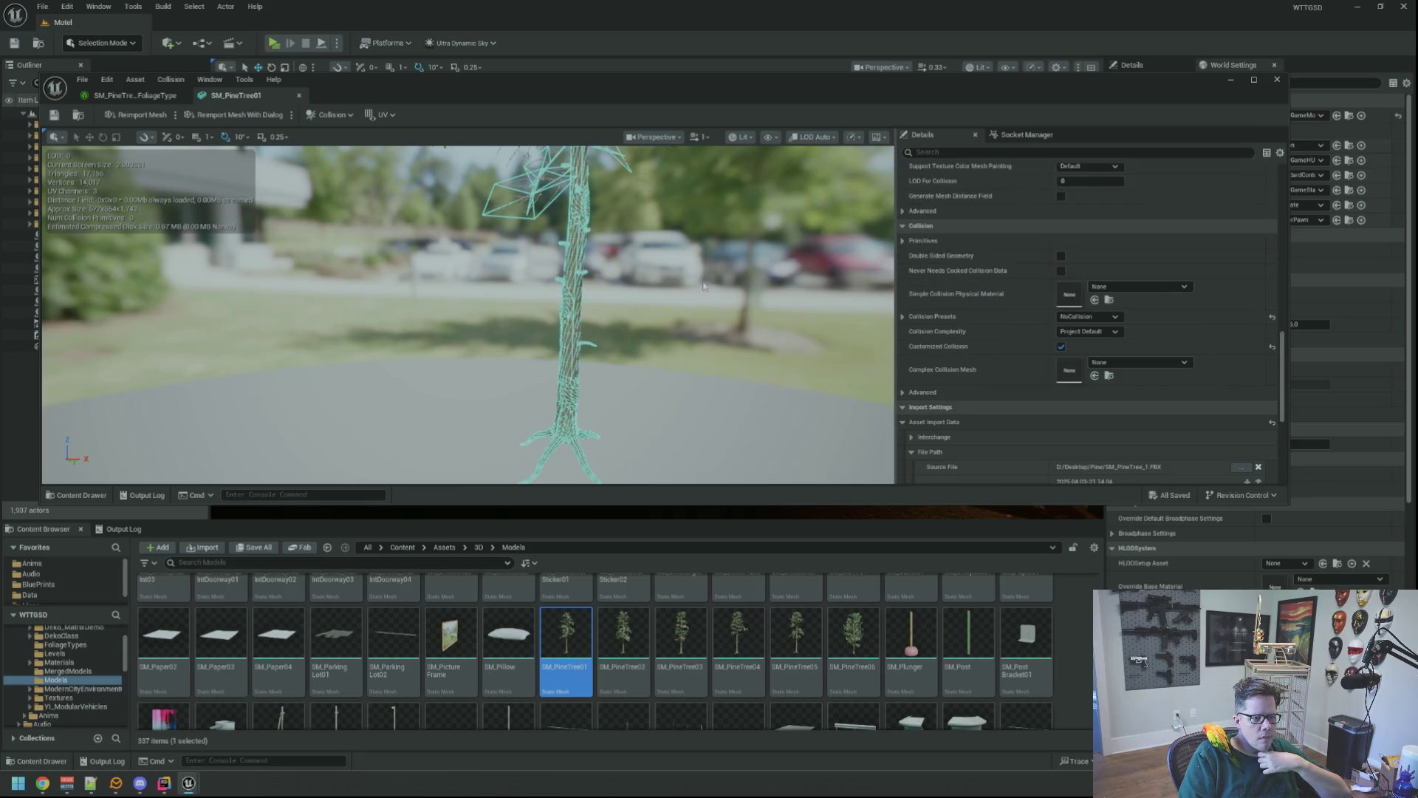
left_click_drag(704, 287, 732, 285)
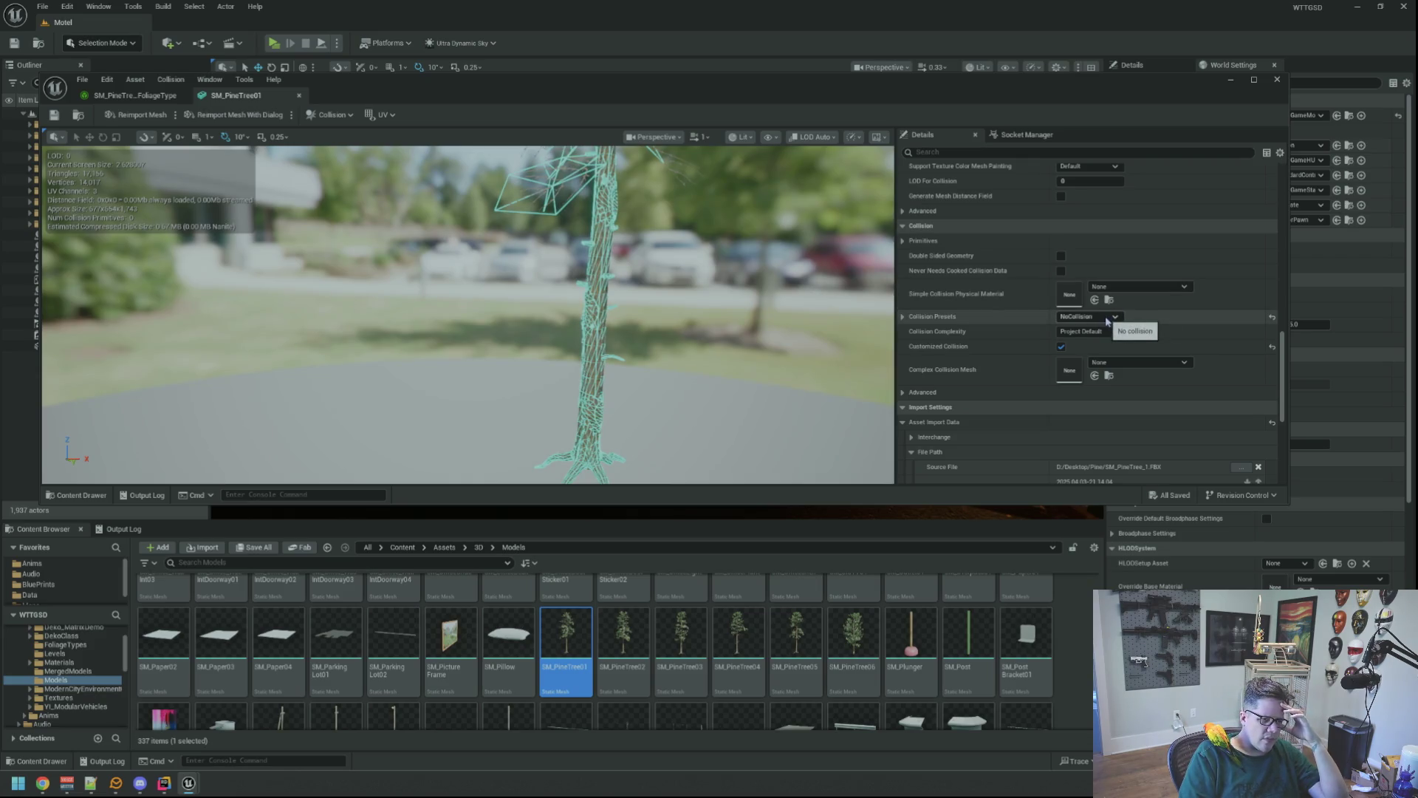
left_click_drag(738, 310, 765, 285)
mouse_move(678, 308)
left_mouse_down()
mouse_move(673, 272)
mouse_move(678, 303)
mouse_move(637, 290)
left_mouse_up()
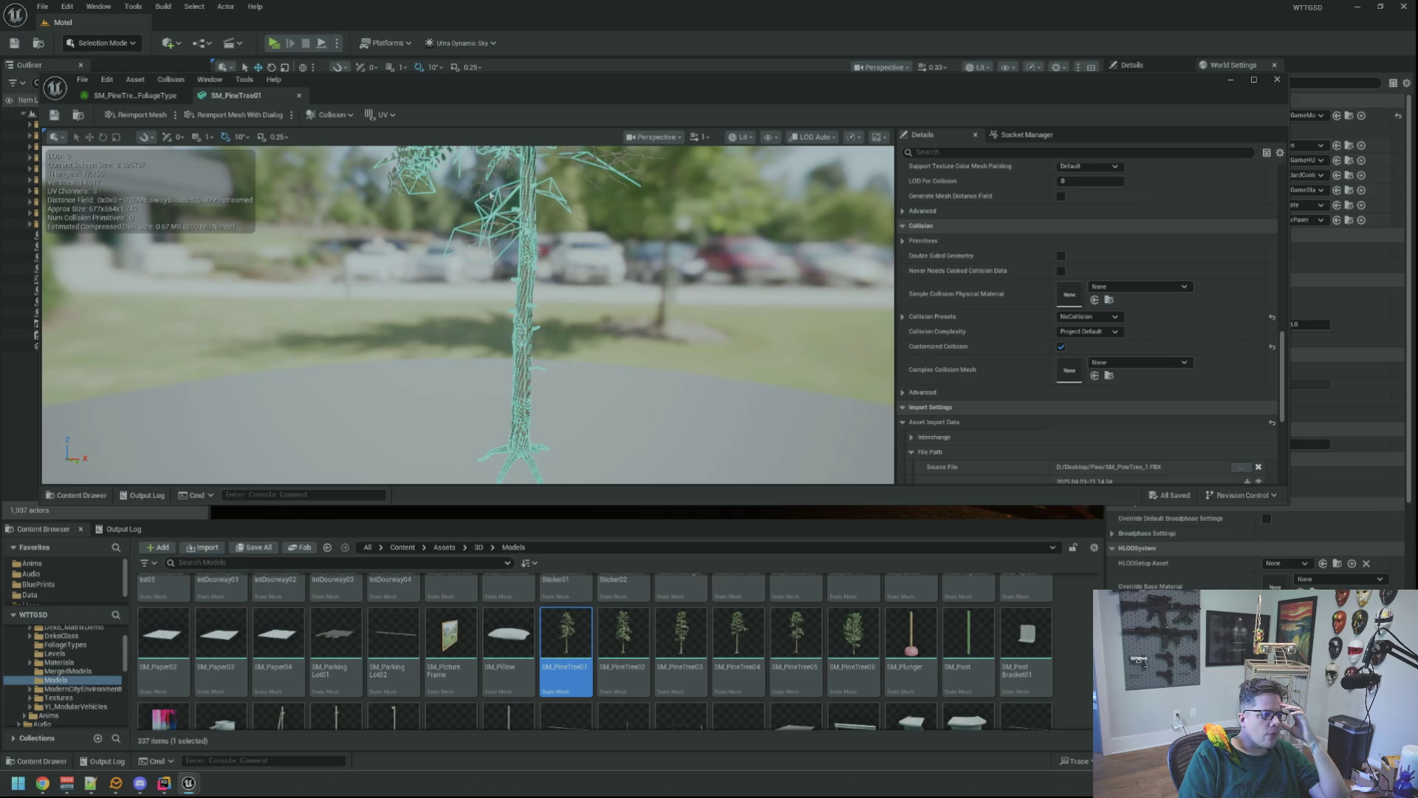
left_click(337, 116)
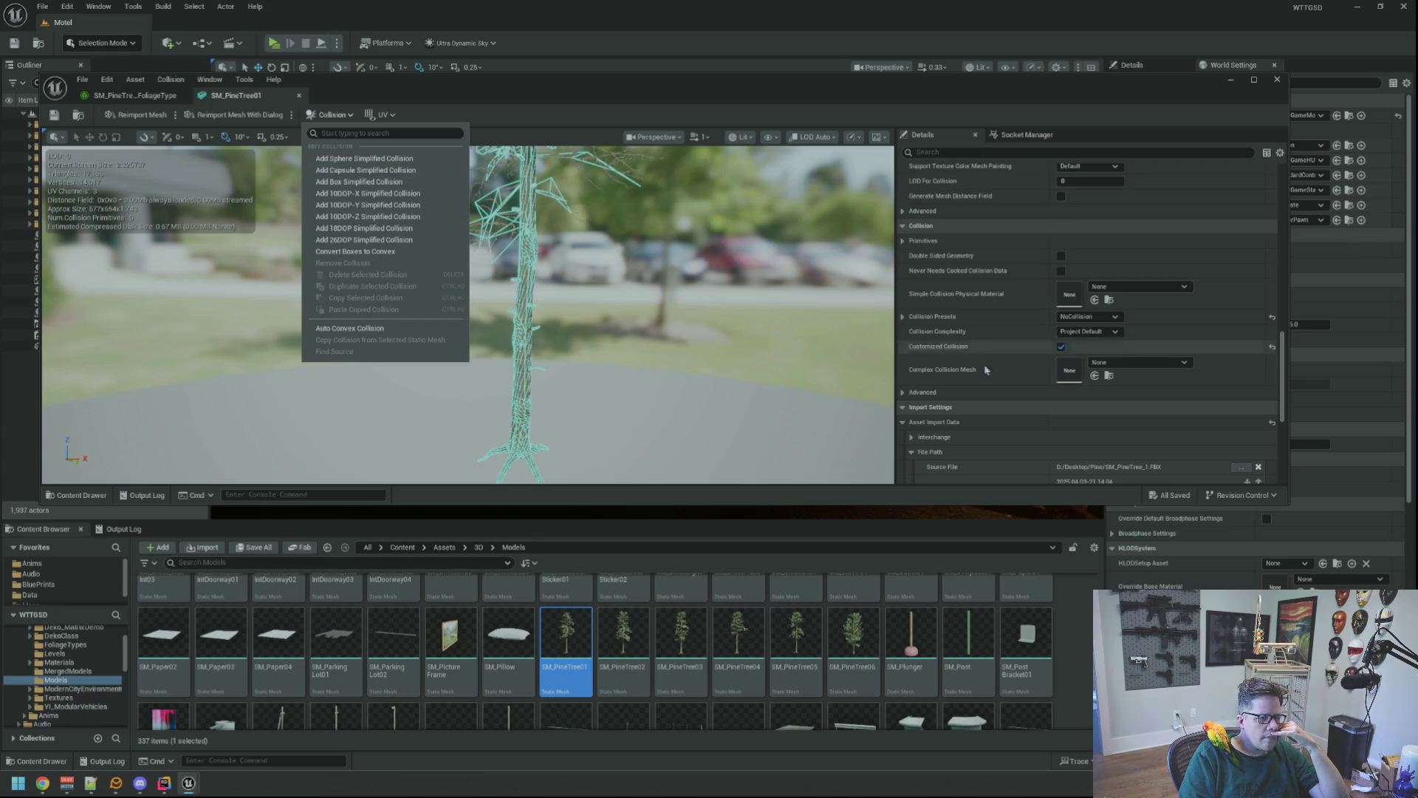
left_click(911, 391)
left_click(907, 393)
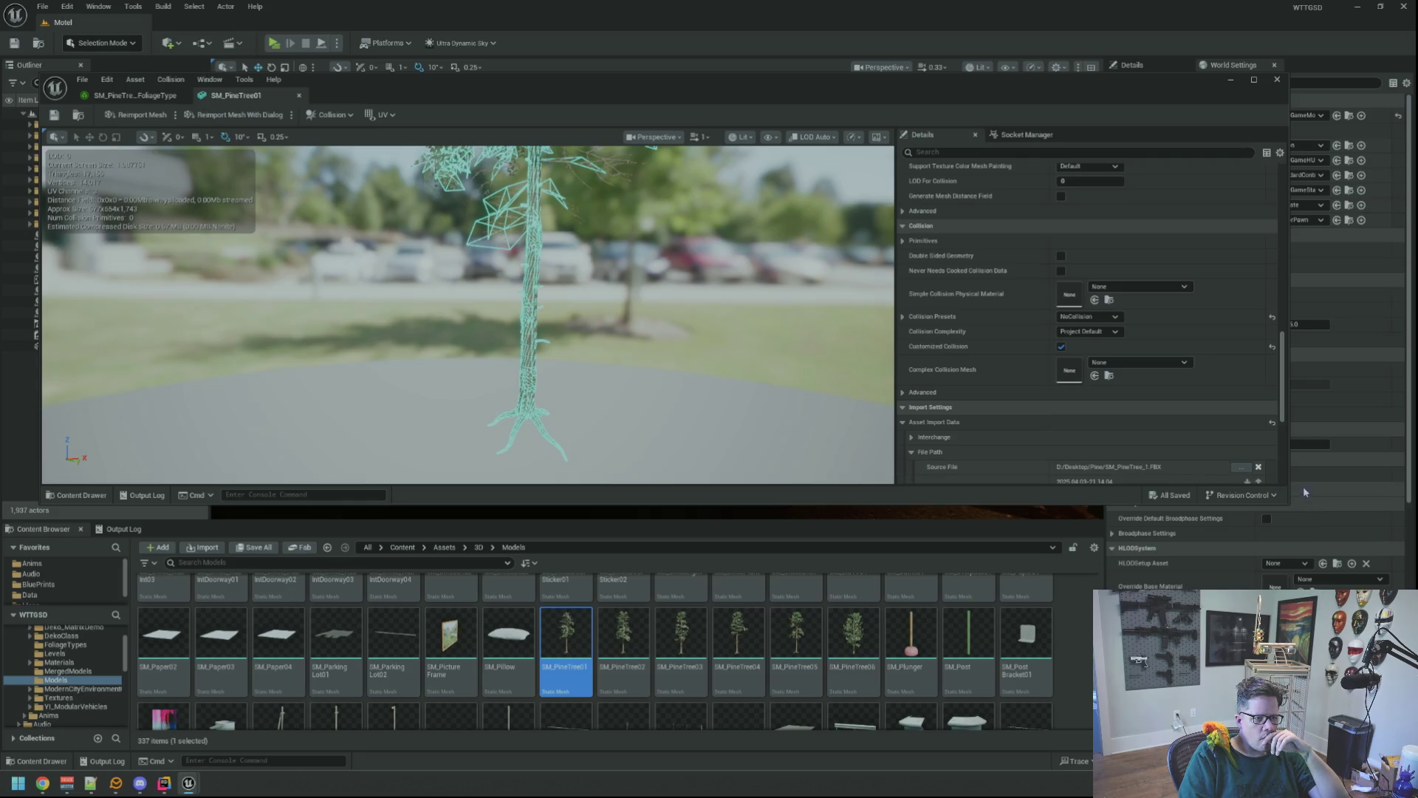
- Confirm the mesh has no collision primitives, keep complexity at Project Default, and return to the foliage type
left_click(904, 242)
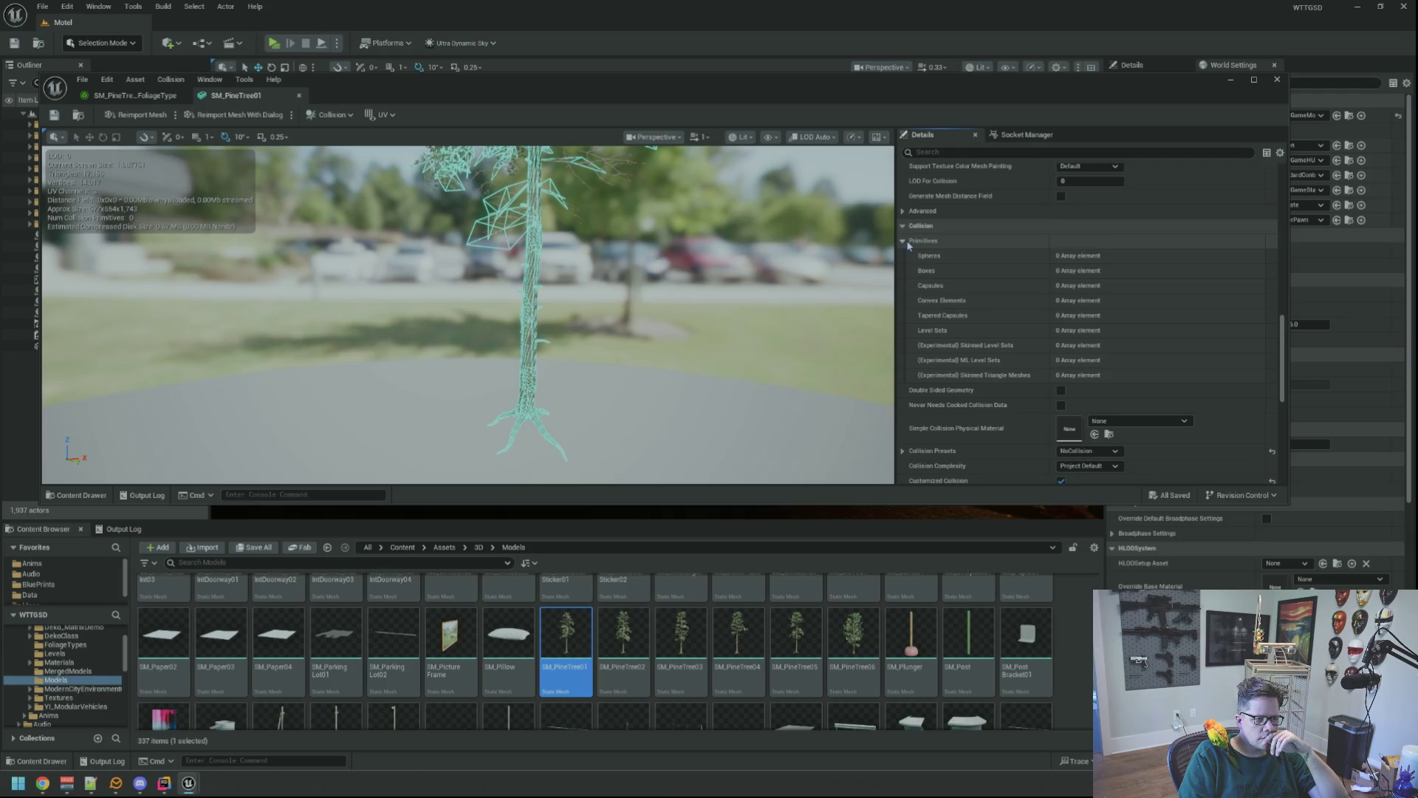
left_click(904, 242)
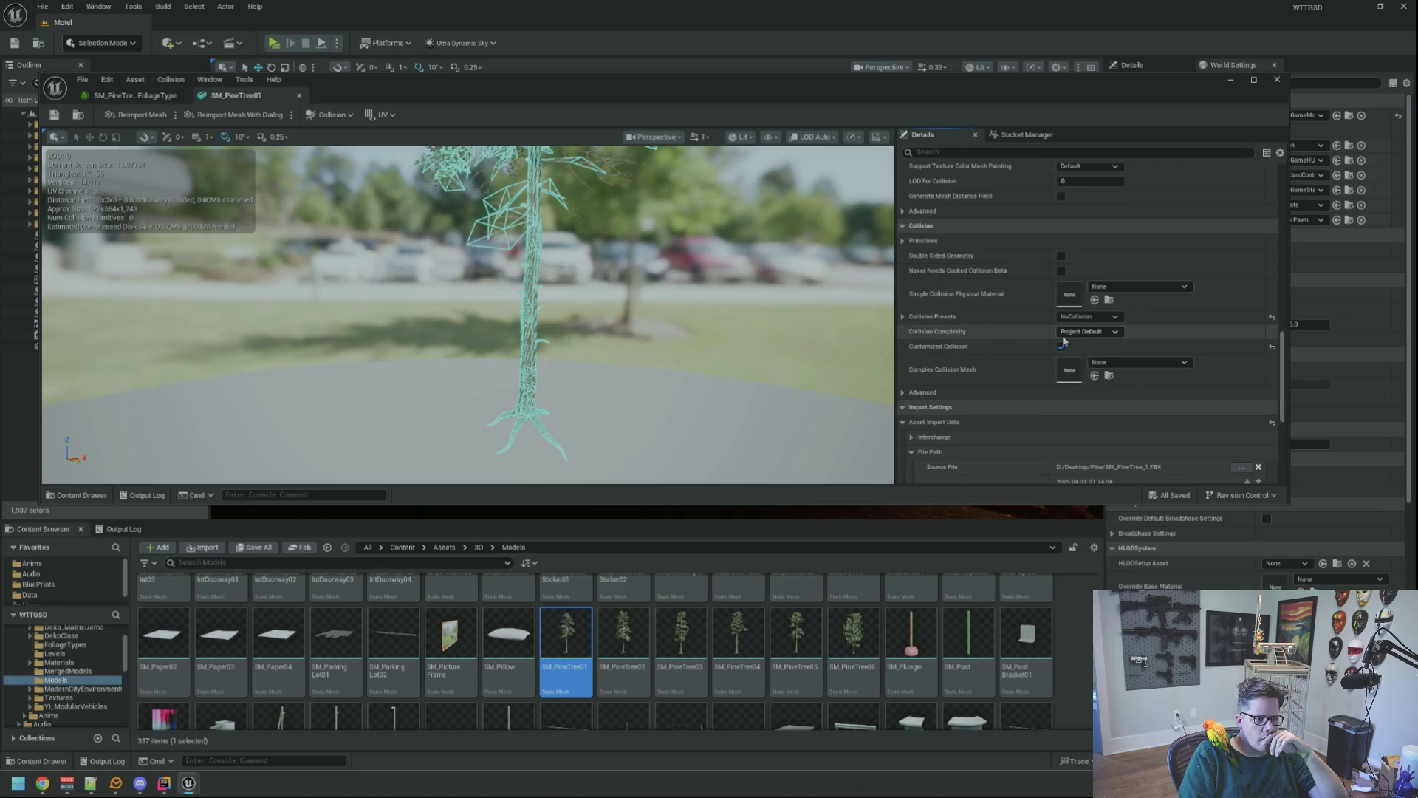
left_click(1105, 333)
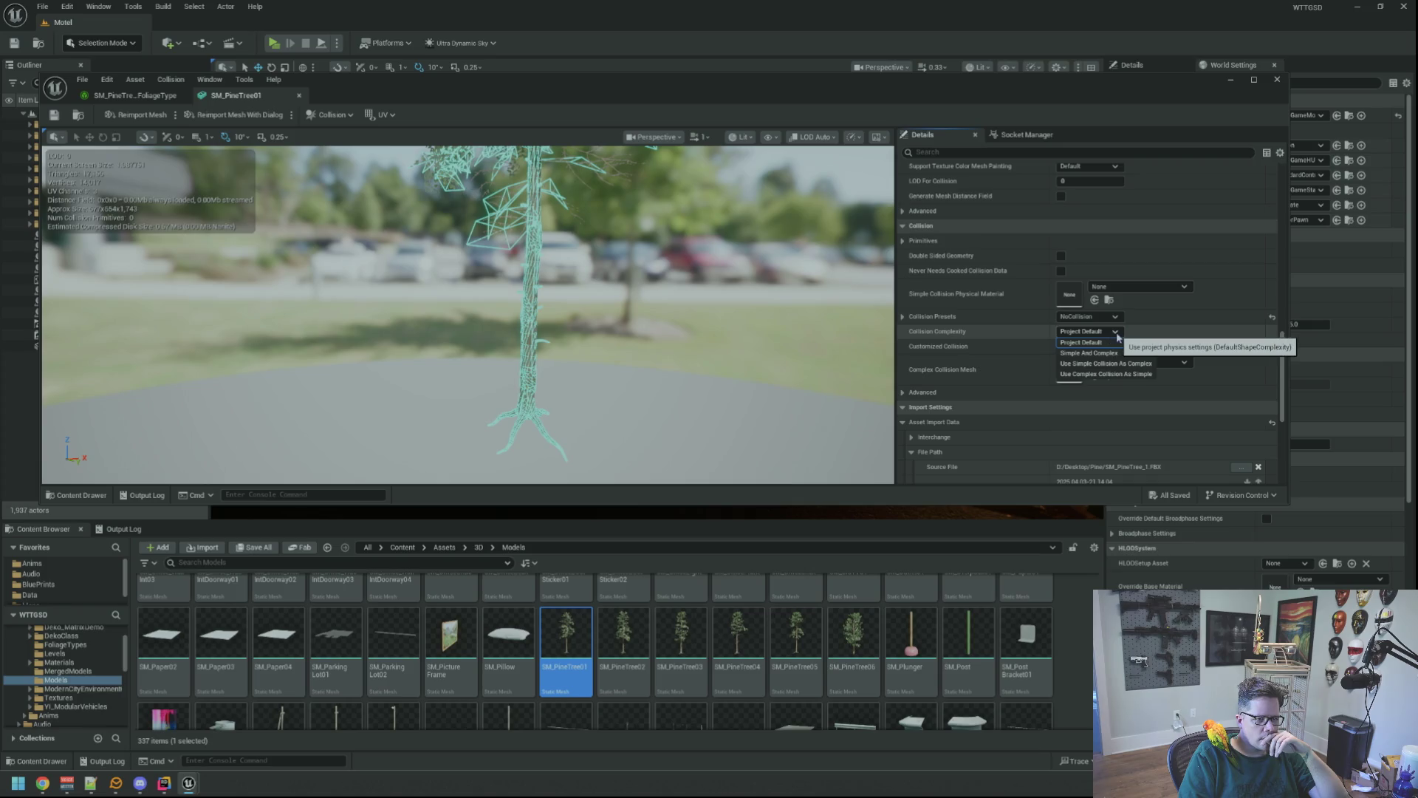
left_click(1121, 334)
scroll(572, 305, "up", 3)
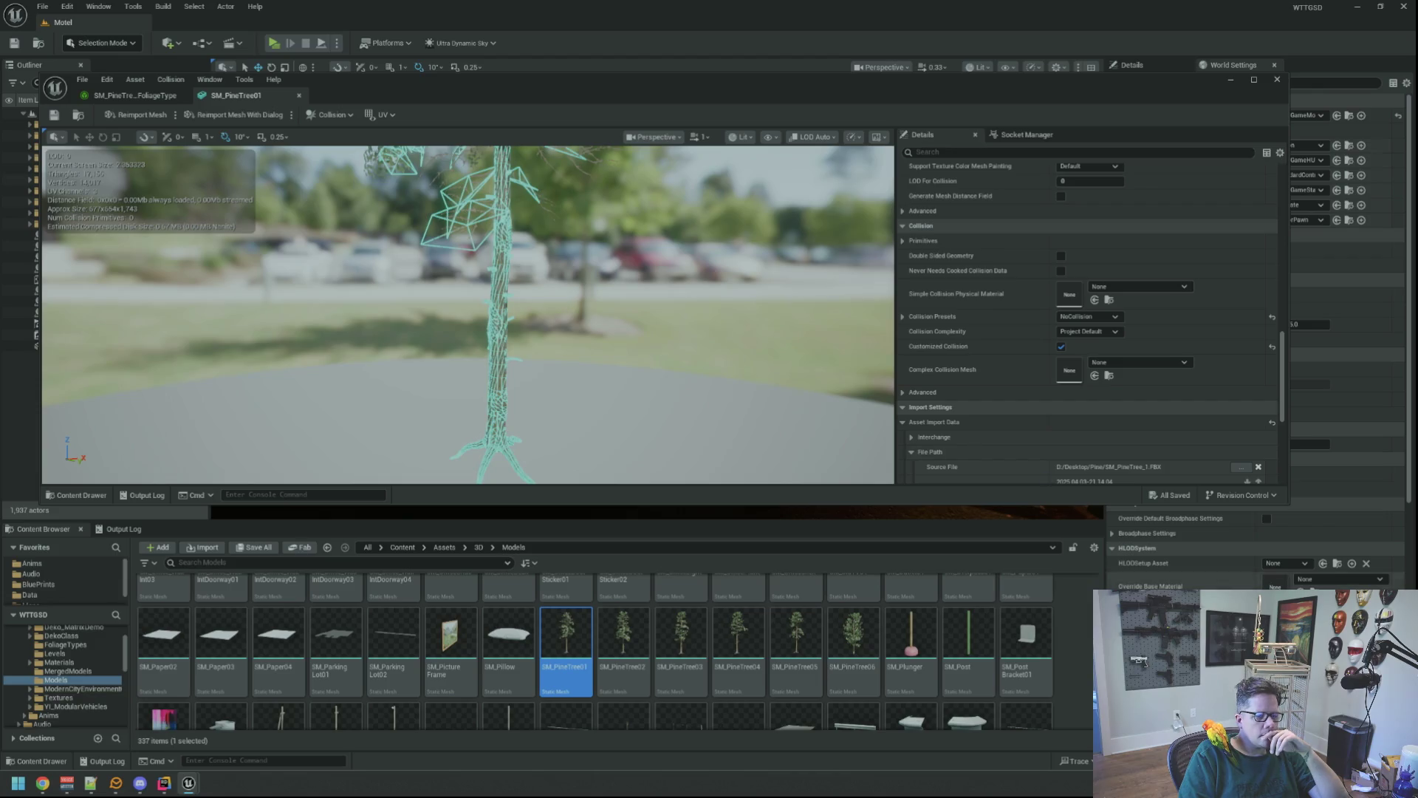
mouse_move(1288, 505)
left_mouse_down()
mouse_move(1276, 567)
mouse_move(1322, 589)
left_mouse_up()
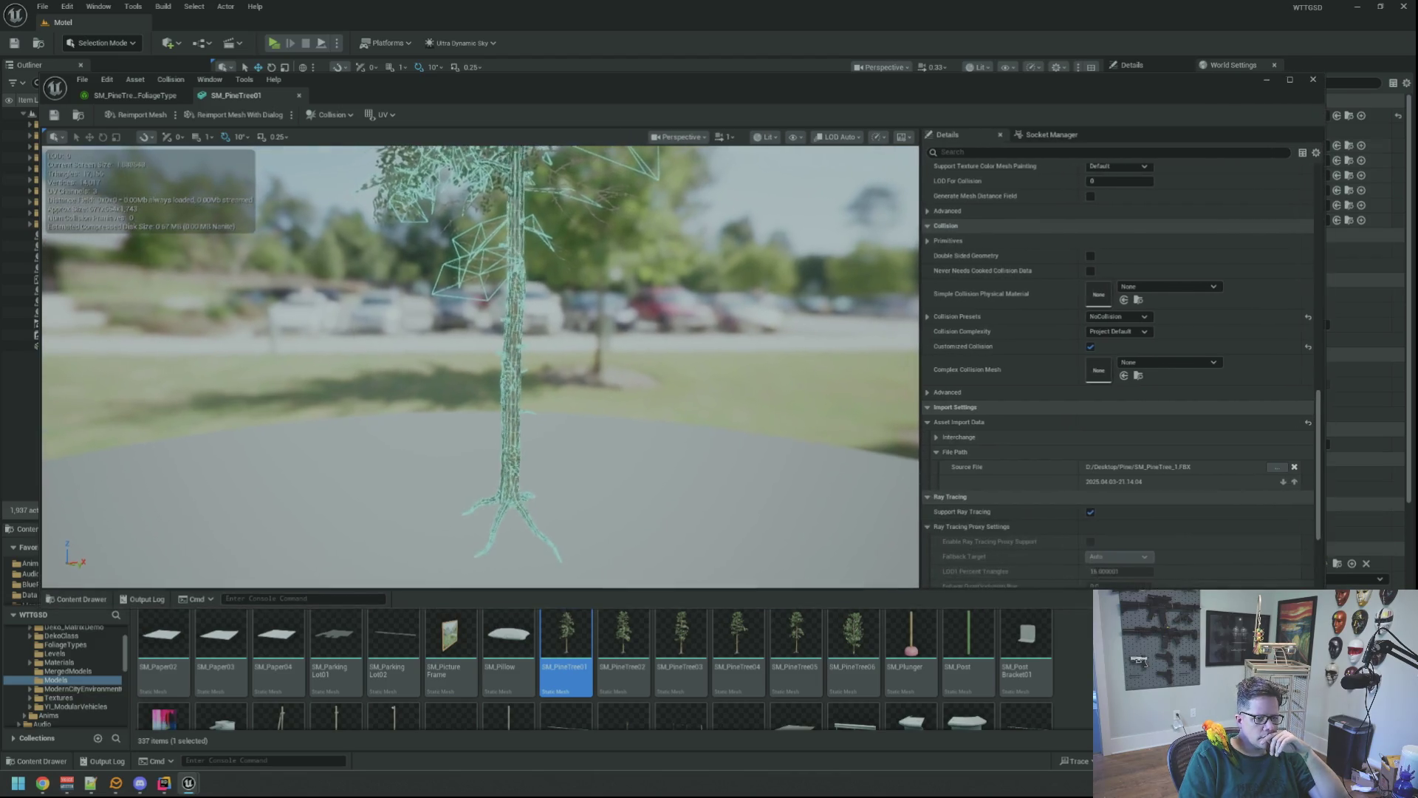
scroll(830, 408, "up", 2)
key("ctrl+Tab")
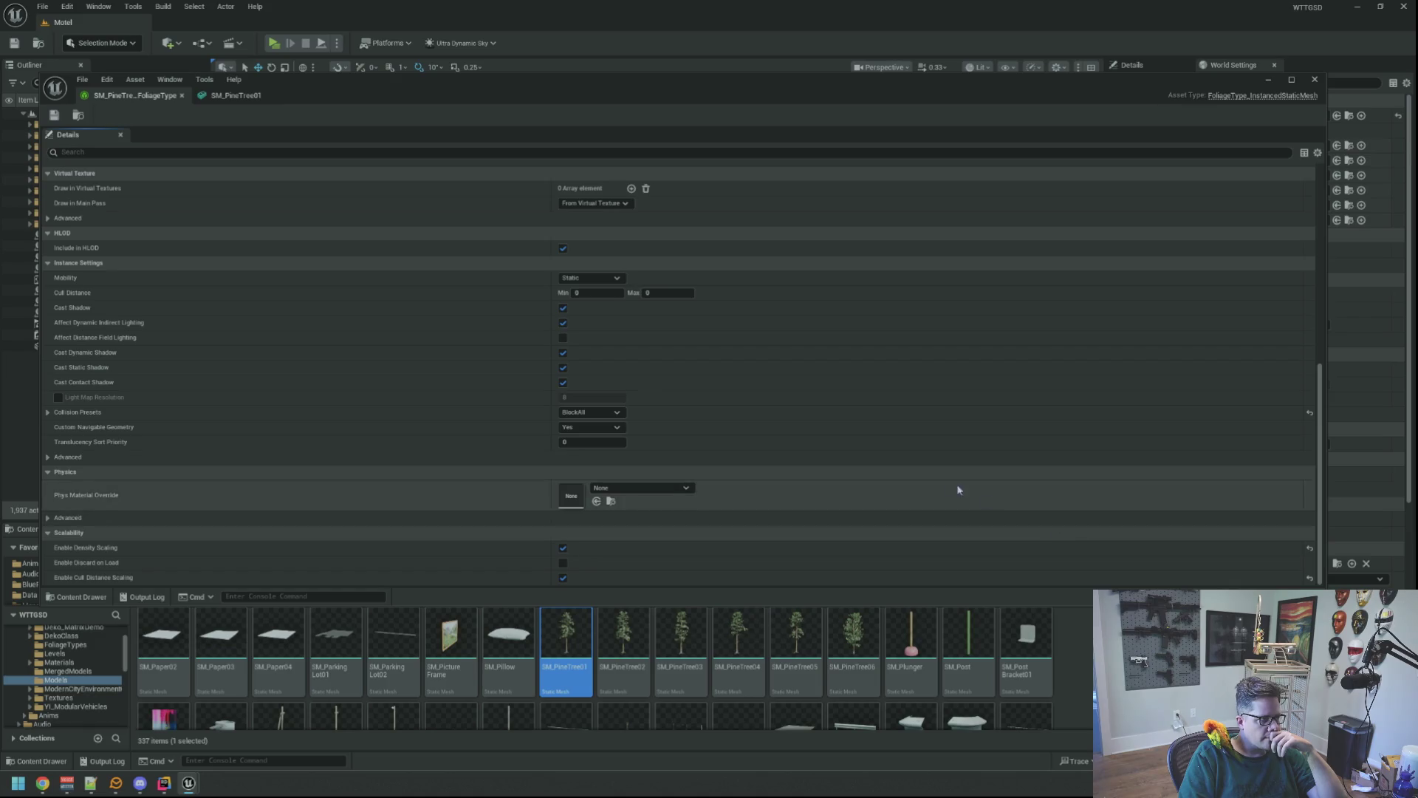
- Open SM_PineTree02 through SM_PineTree06 from the Content Browser and bring SM_PineTree02 forward
left_click_drag(1323, 588, 1057, 497)
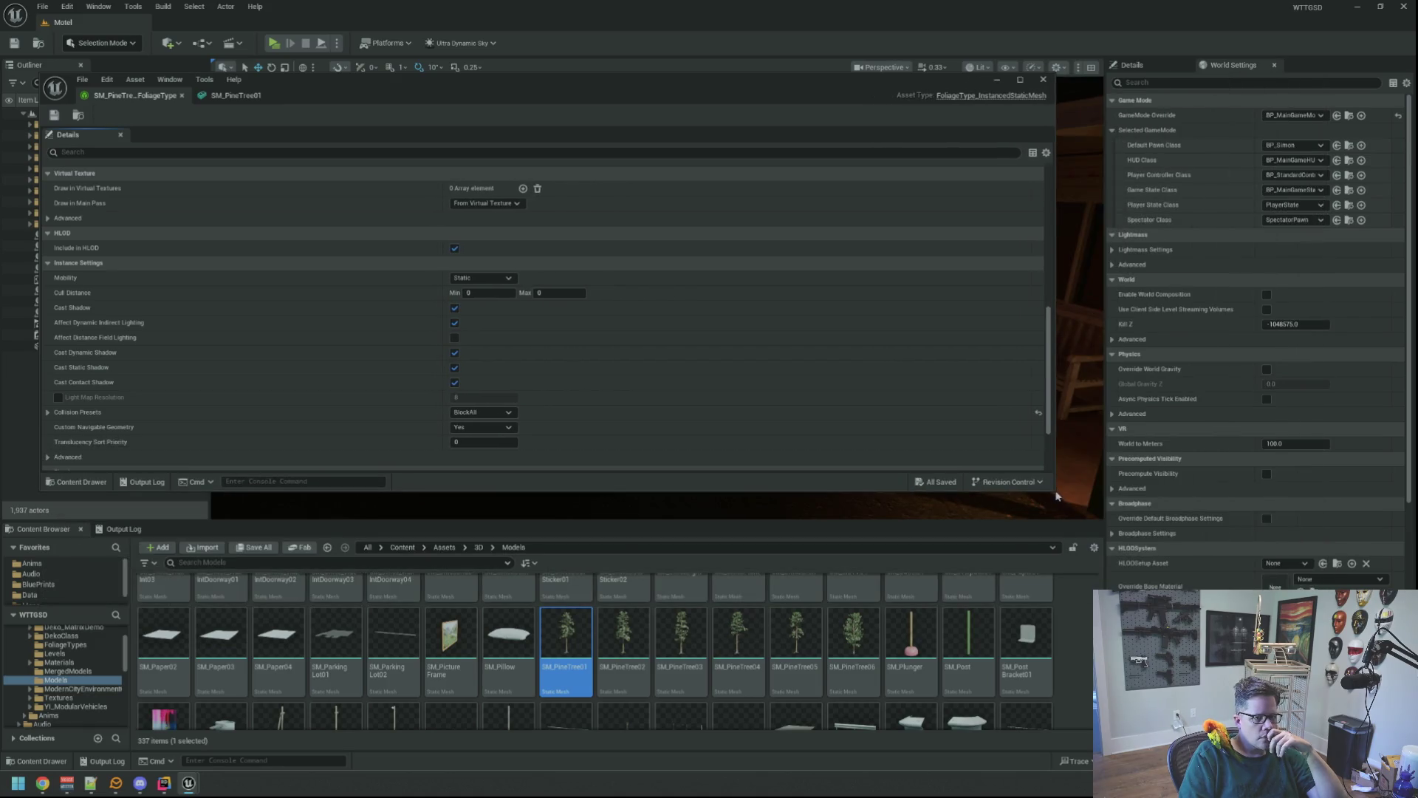
left_click(617, 626)
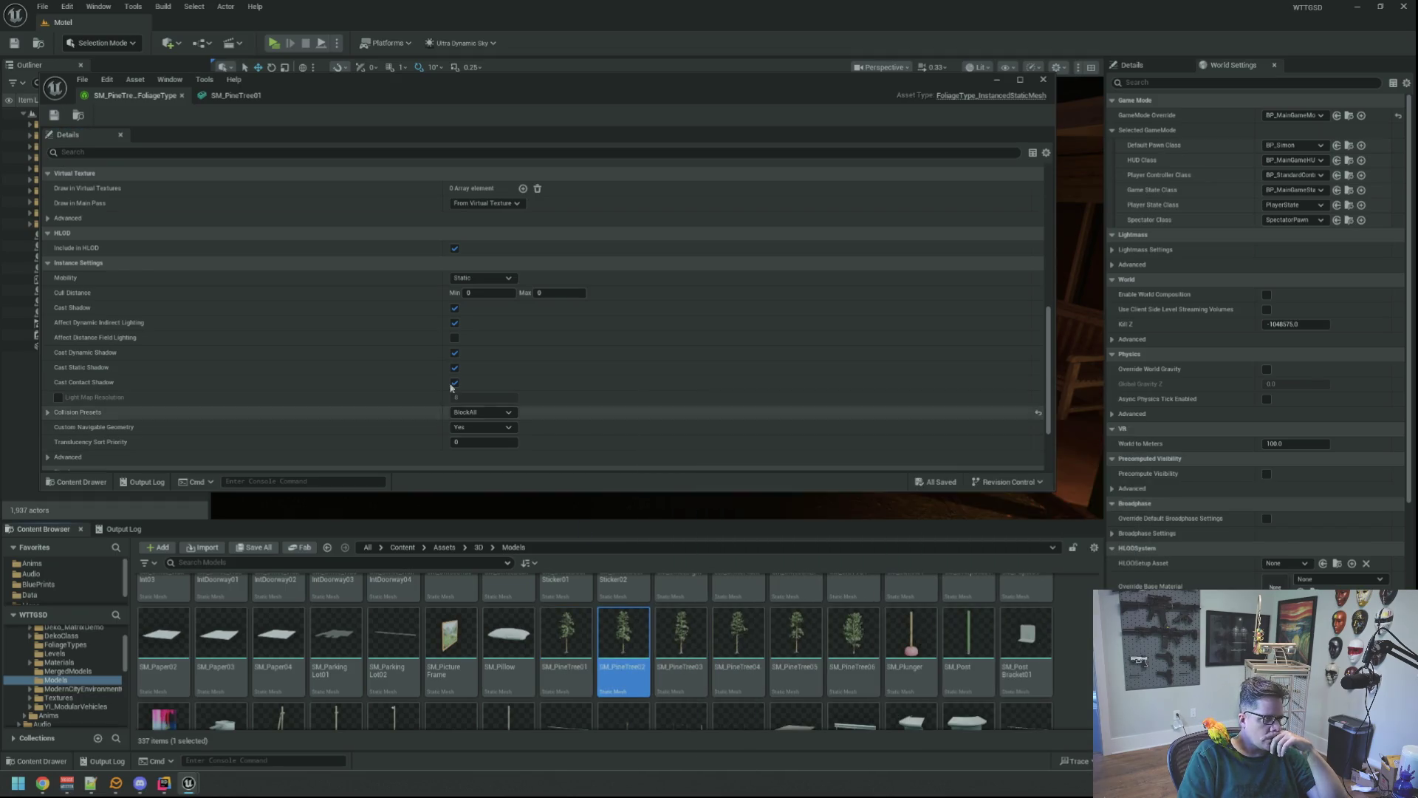
double_click(634, 634)
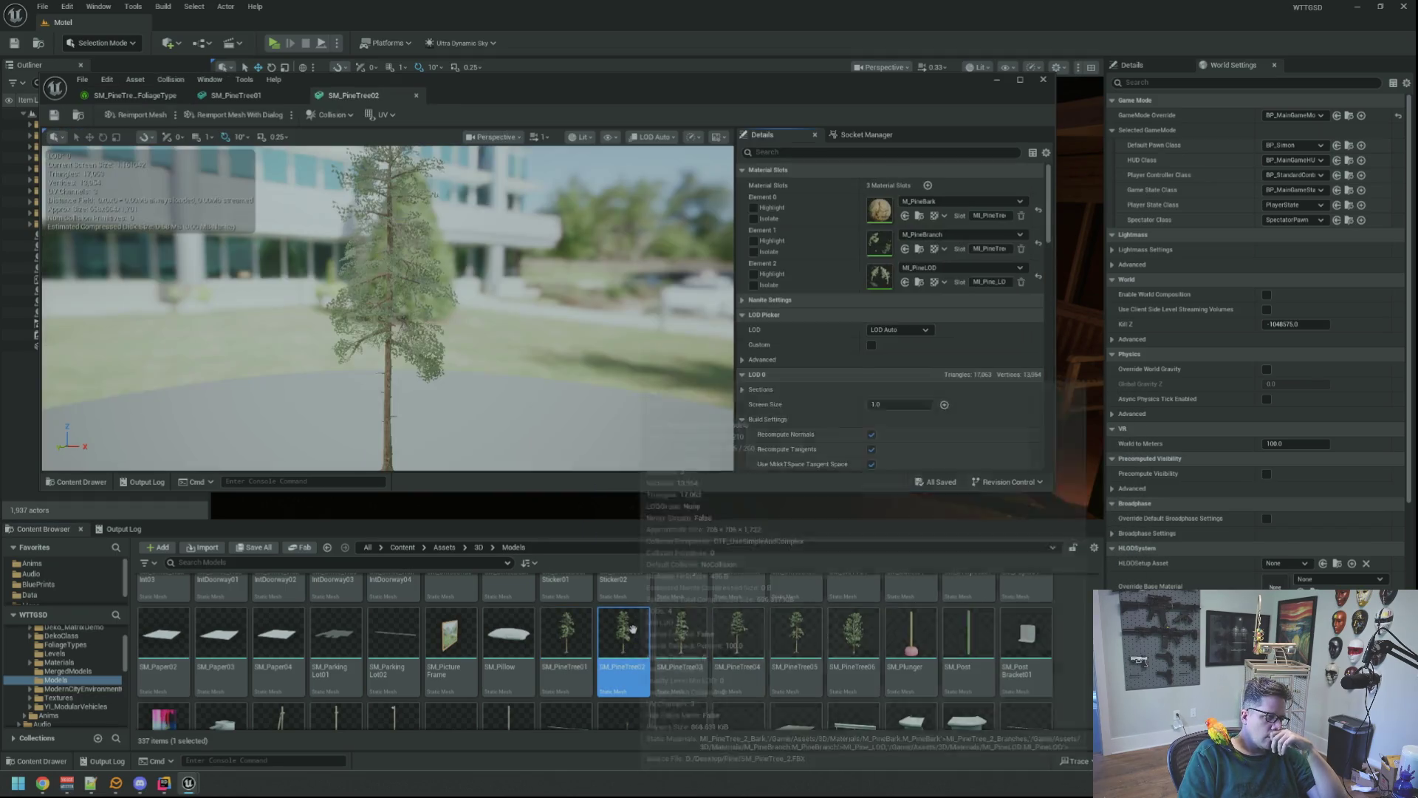
left_click(693, 641)
left_click(724, 641)
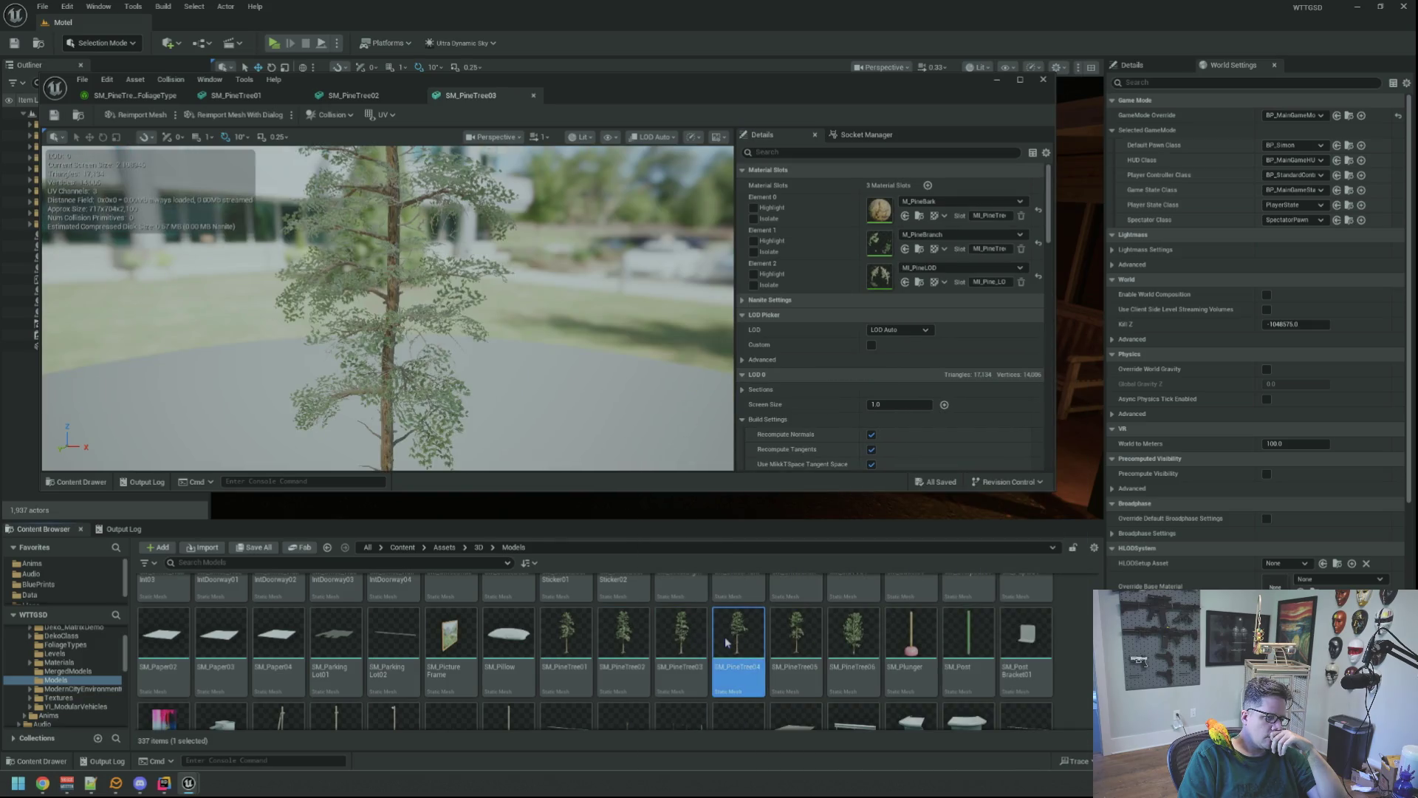
double_click(784, 635)
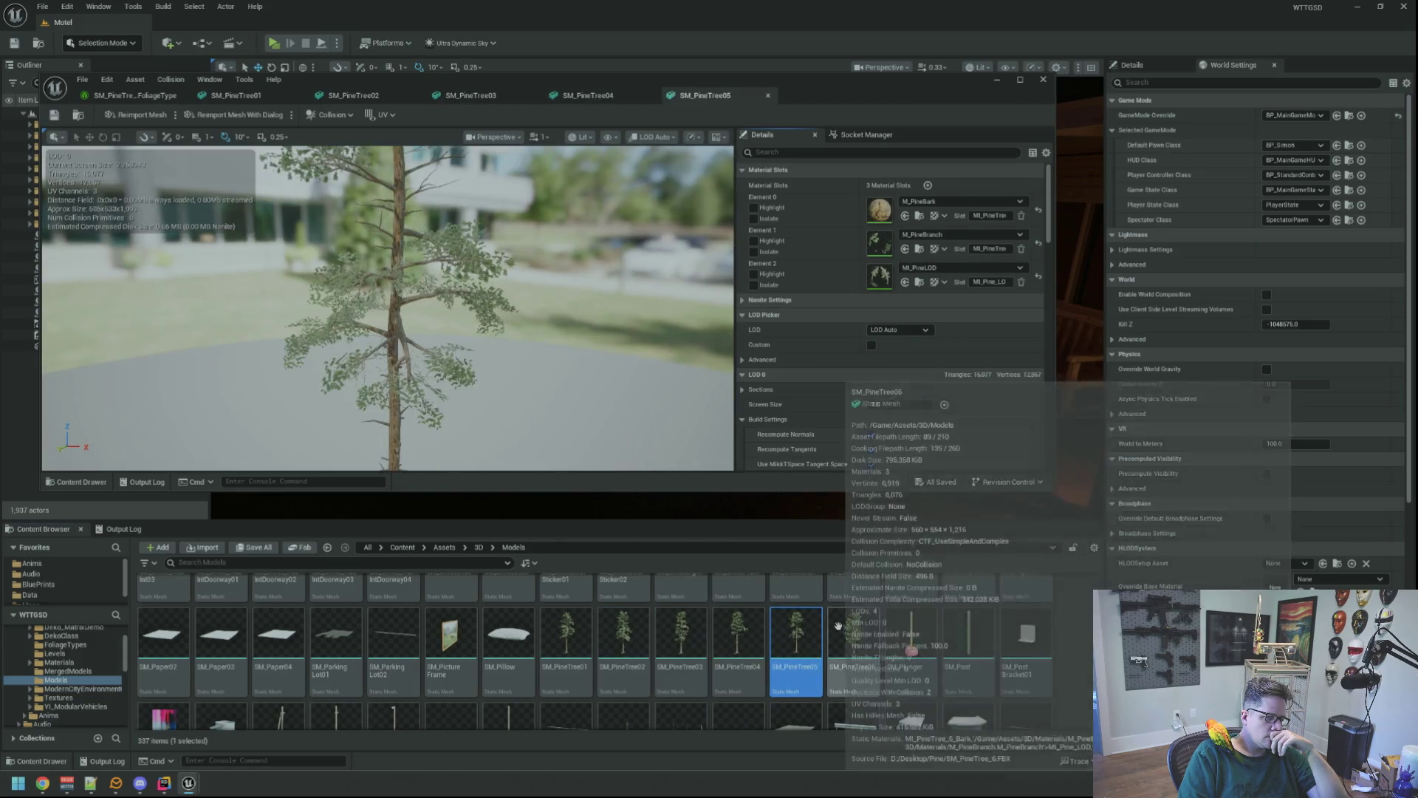
left_click(840, 630)
double_click(840, 630)
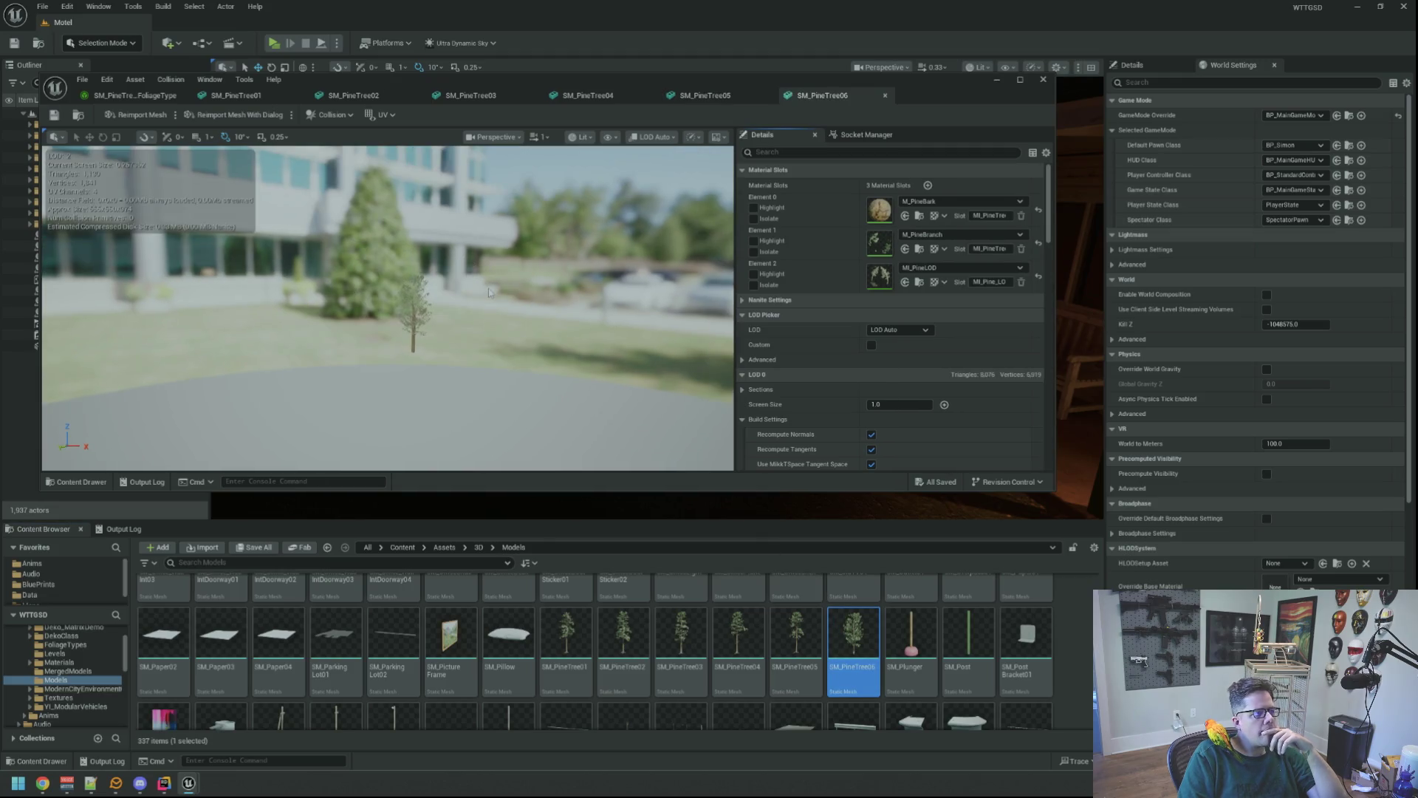
left_click(347, 98)
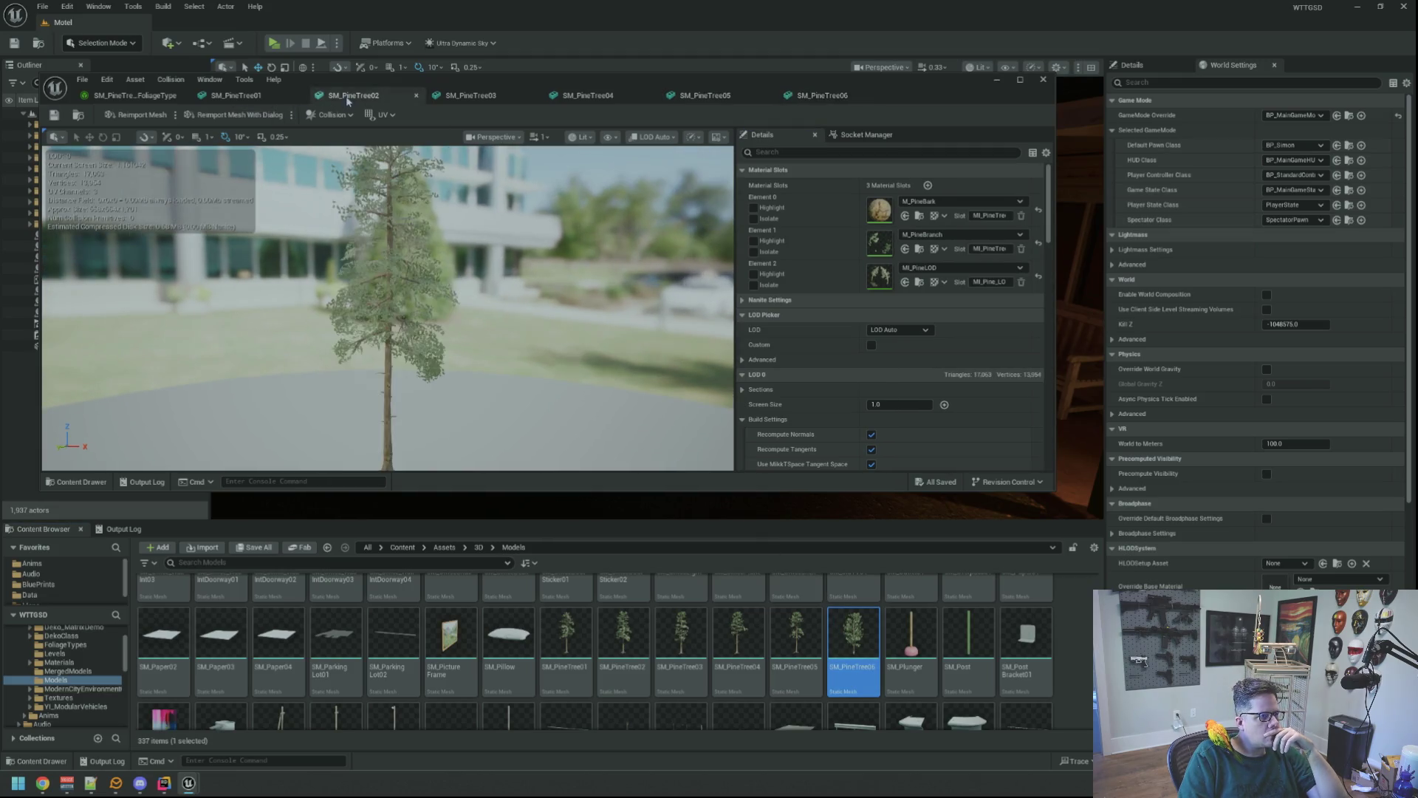
- Show simple collision on SM_PineTree02 and add a capsule simplified collision around it
left_click_drag(445, 276, 443, 244)
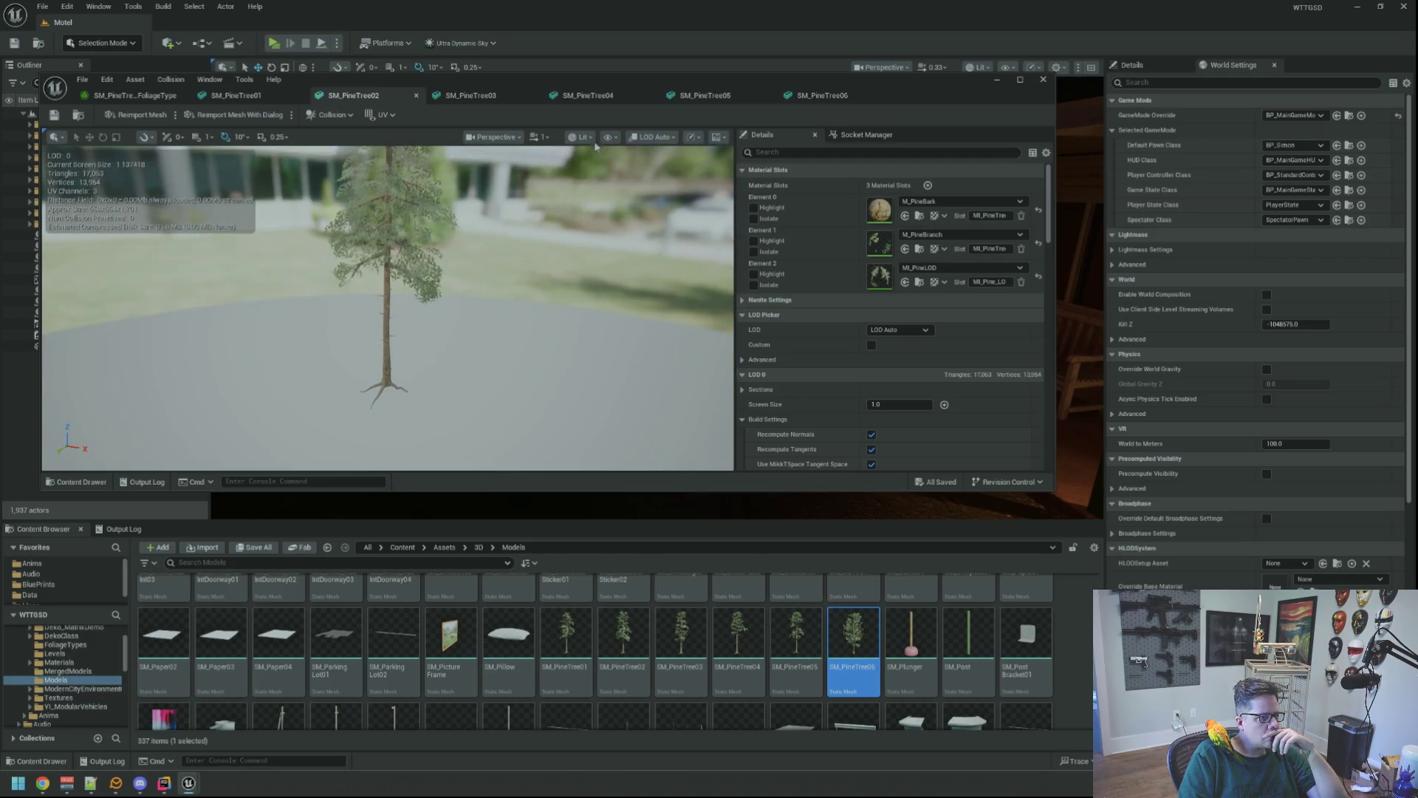
left_click(610, 137)
left_click(650, 338)
left_click(331, 115)
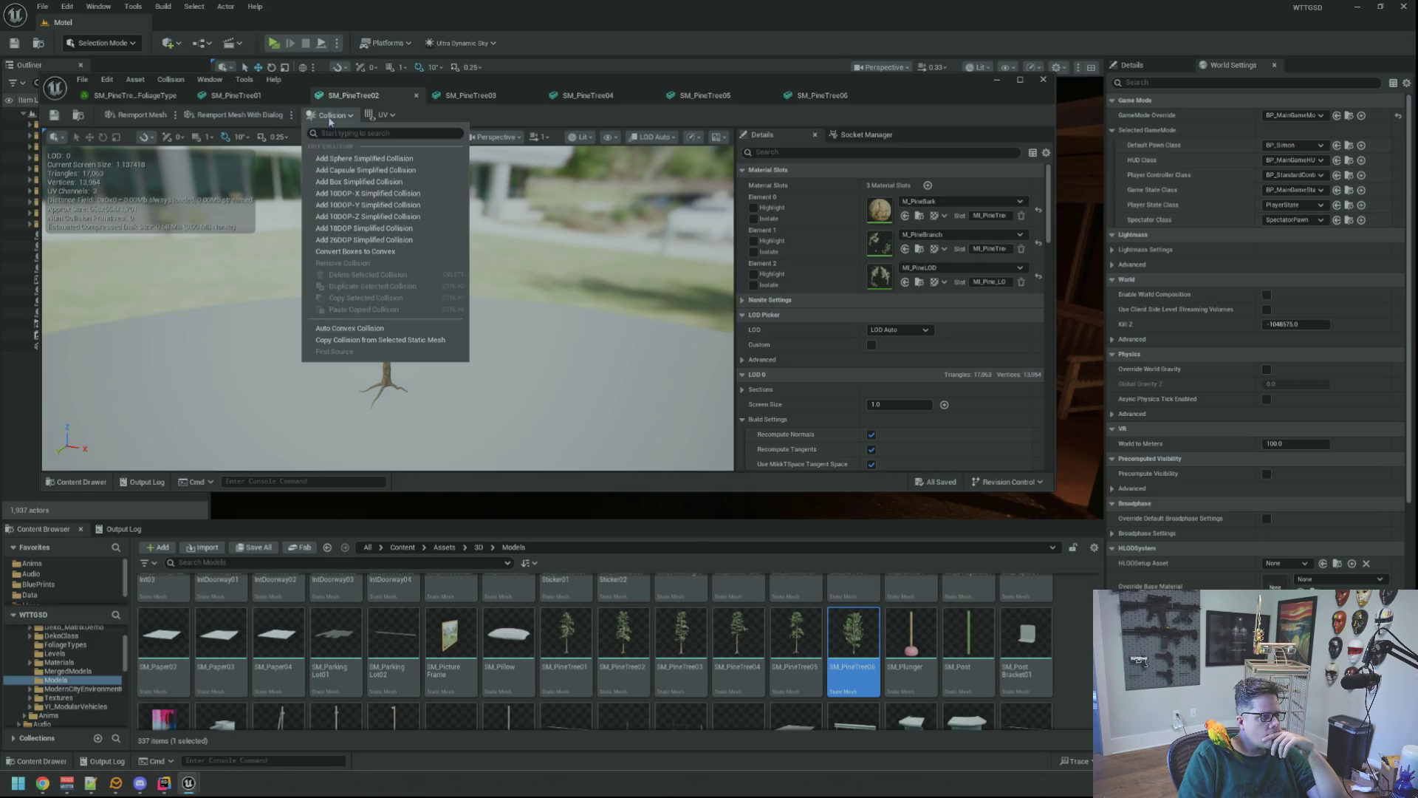
left_click(365, 171)
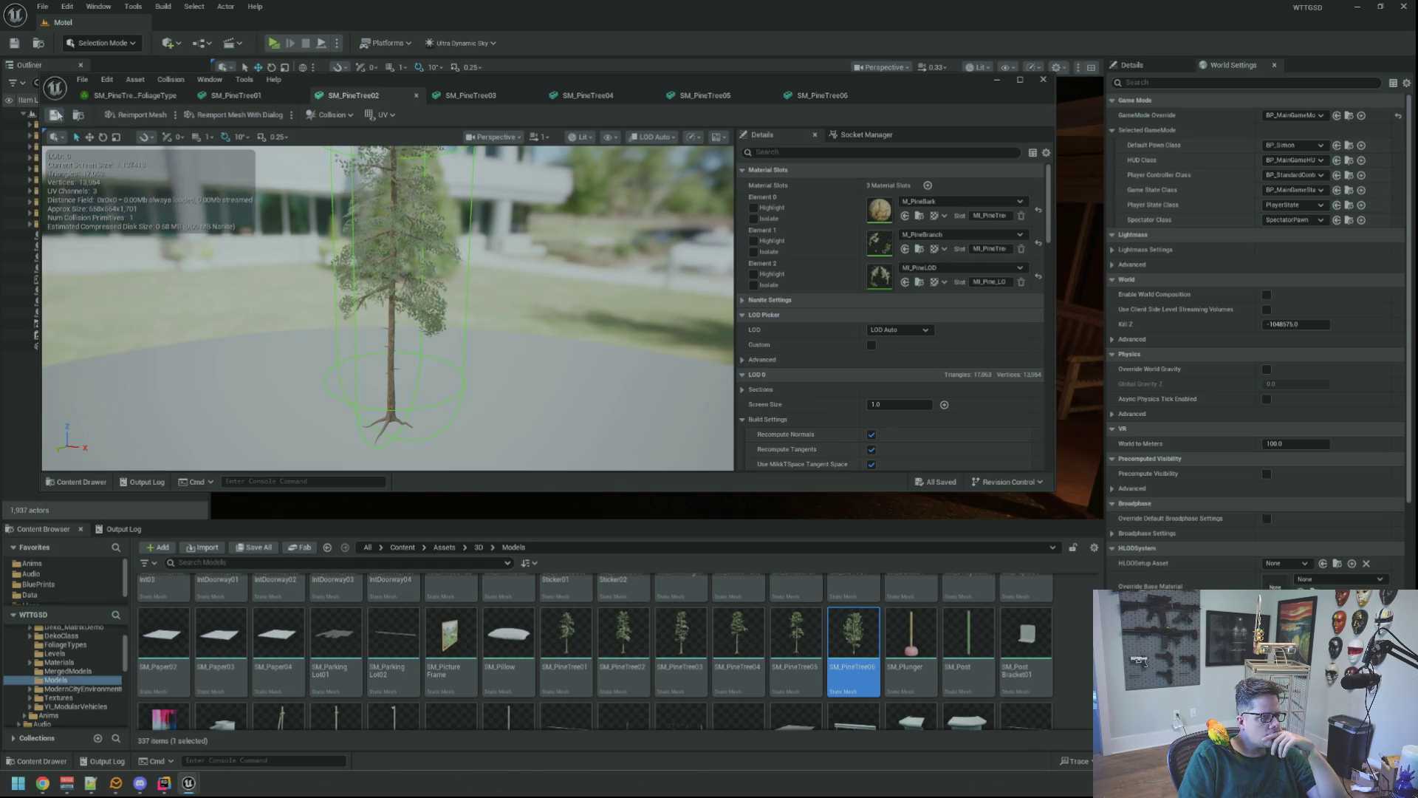
- Add a capsule collision to SM_PineTree03 with simple collision shown, and save it
left_click(473, 96)
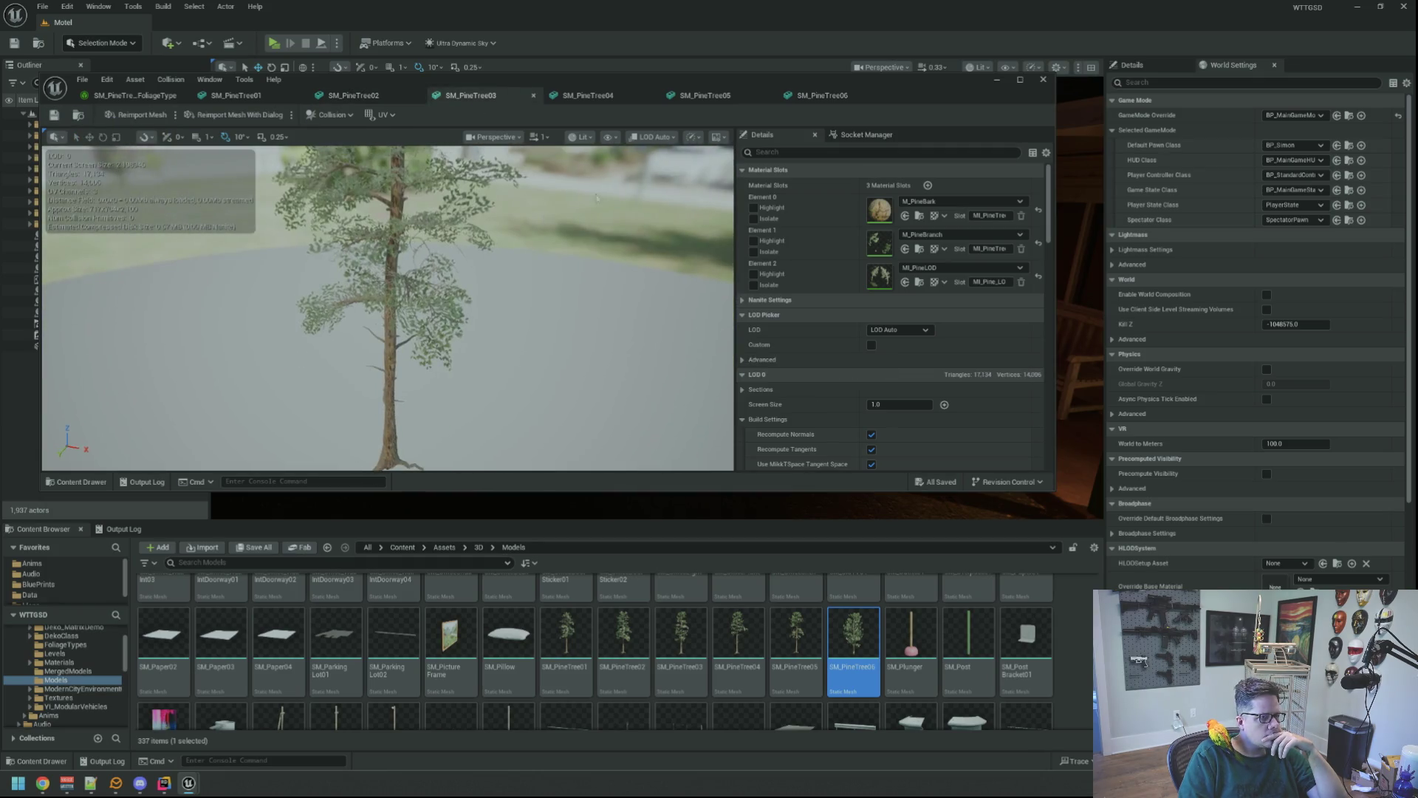
left_click(619, 138)
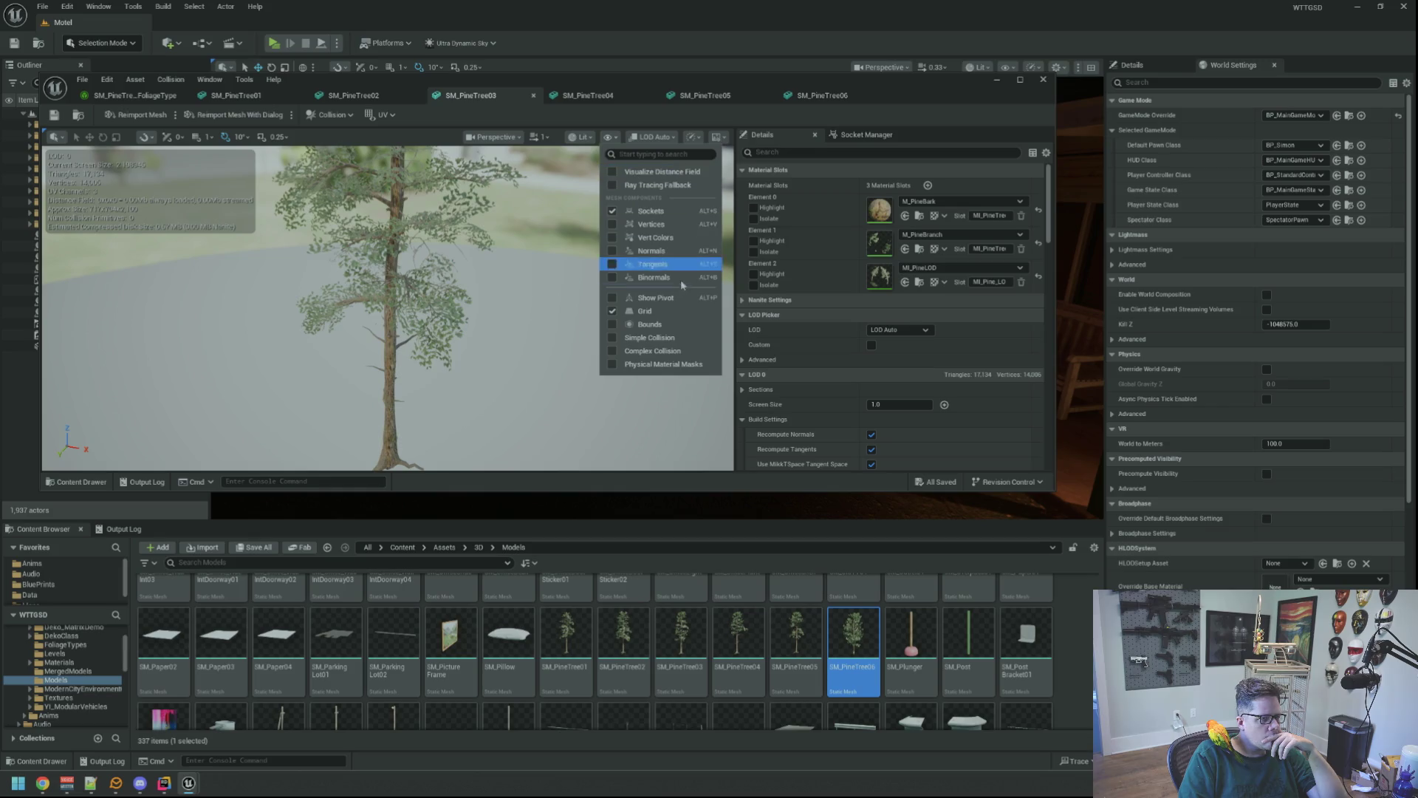
left_click(673, 343)
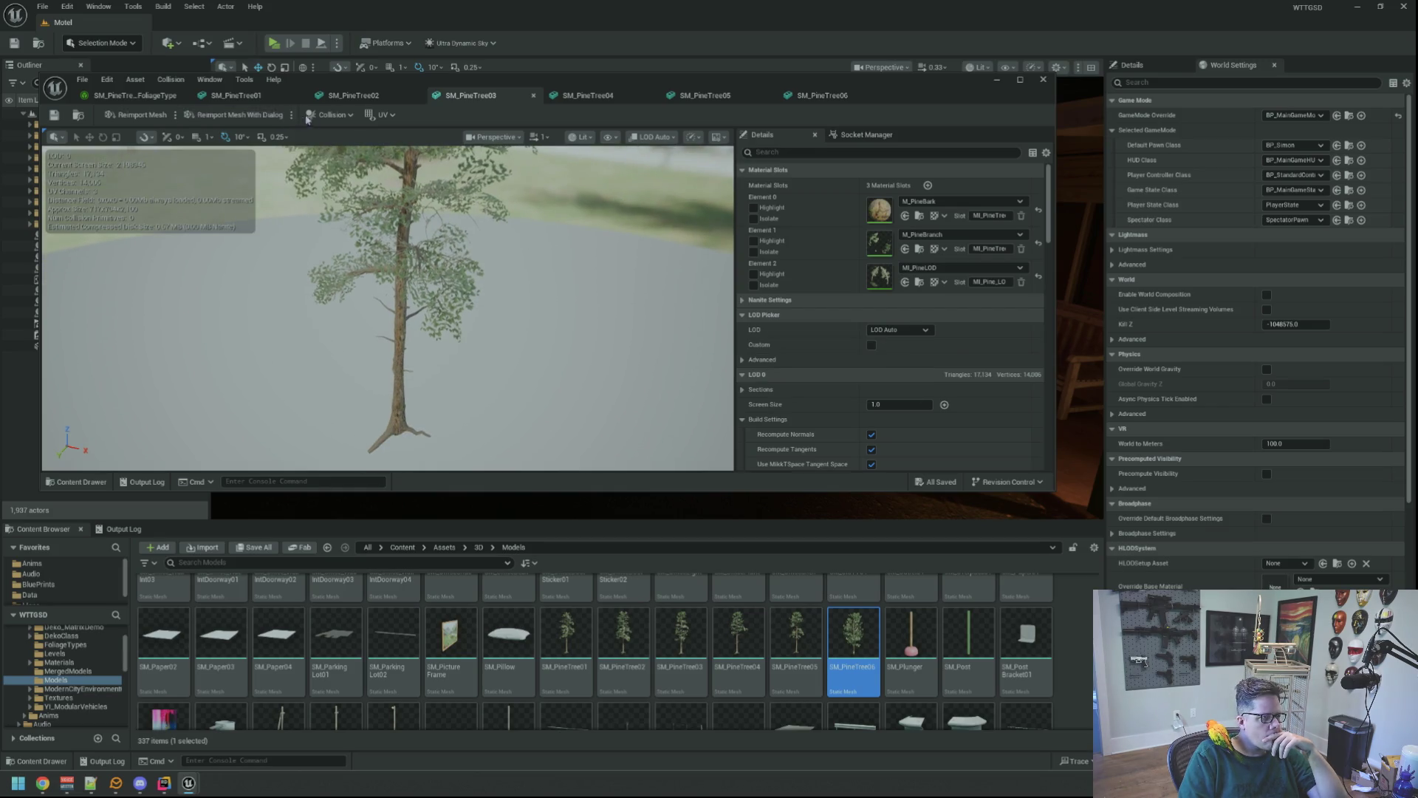
left_click(331, 114)
left_click(368, 171)
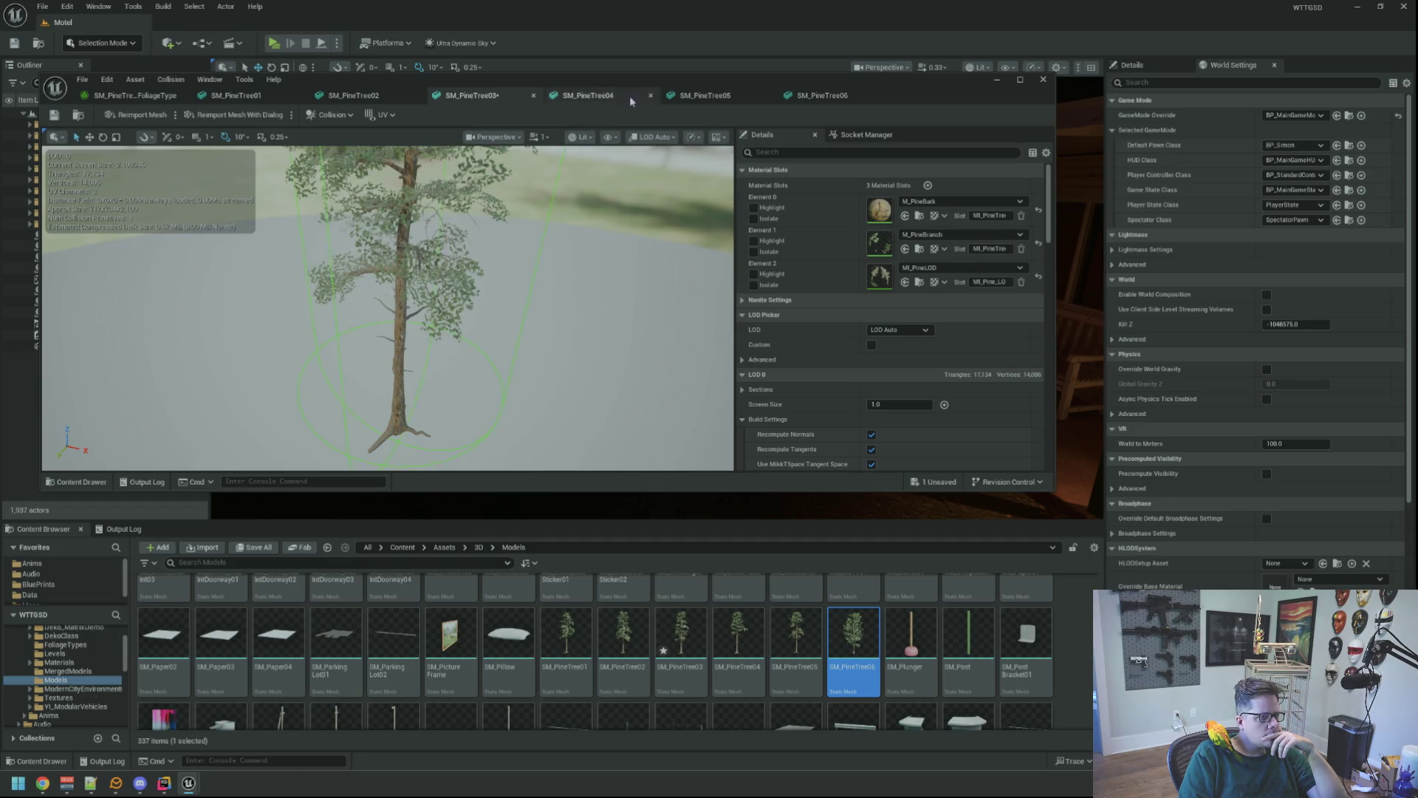
left_click(55, 115)
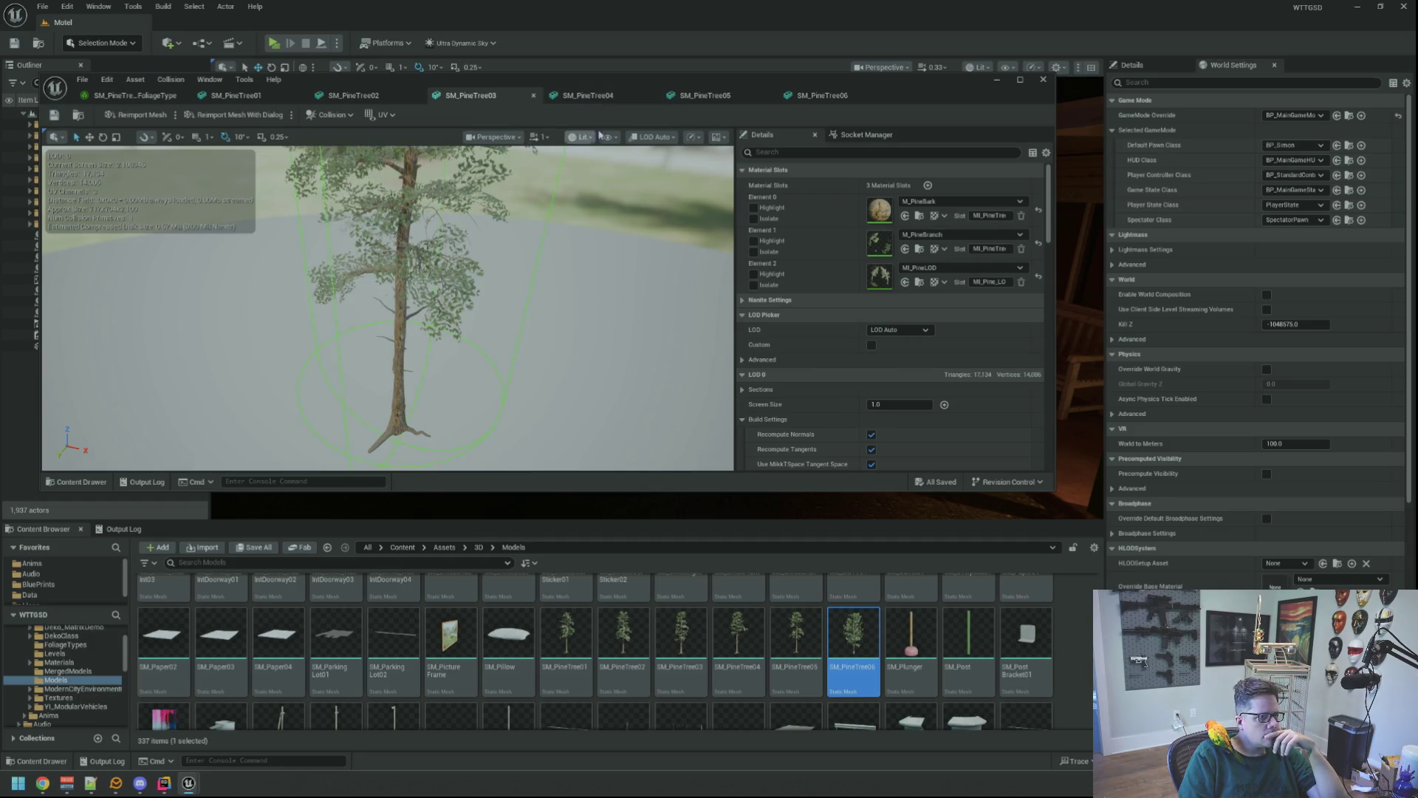
- Add a capsule collision to SM_PineTree04 and save it
left_click(601, 98)
left_click_drag(450, 225, 421, 219)
left_click(333, 116)
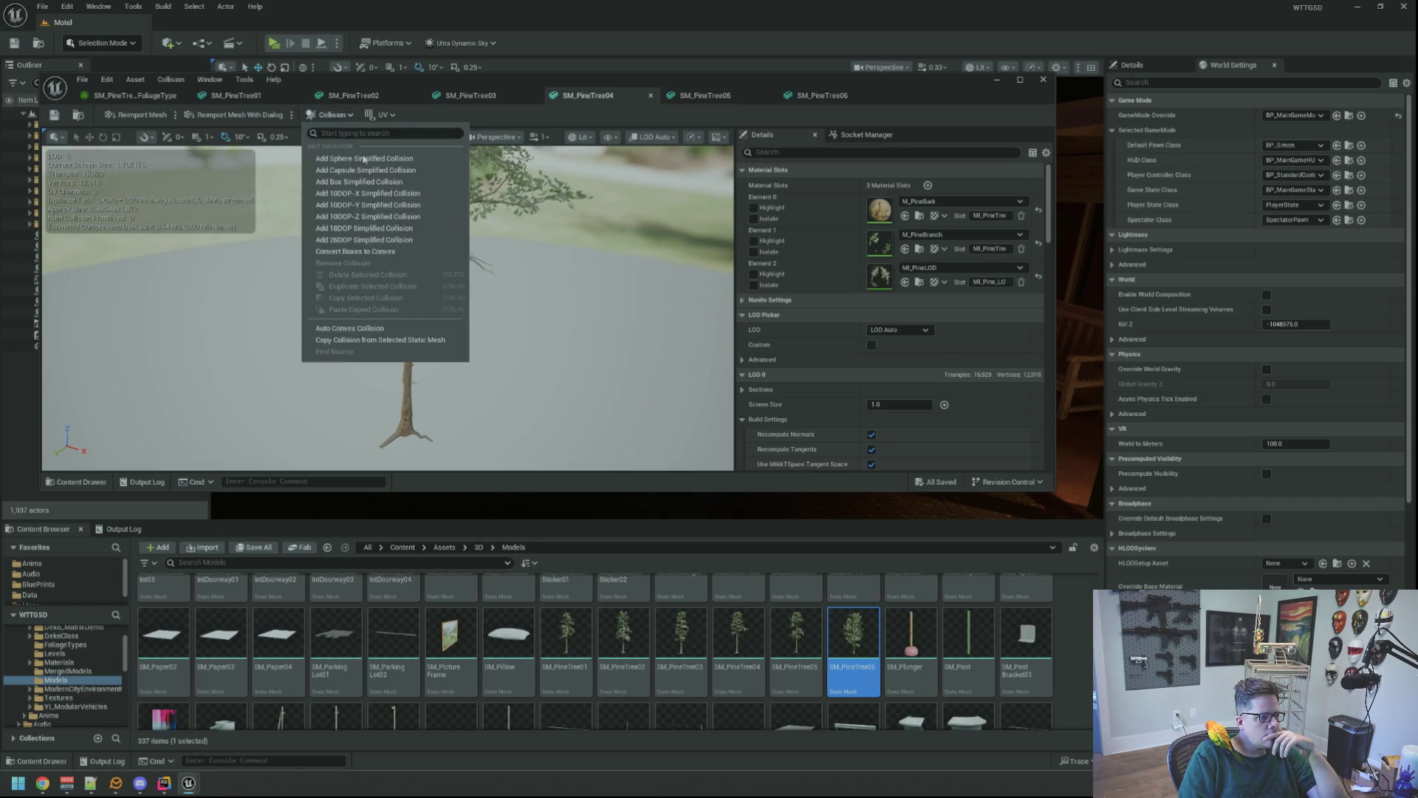
left_click(407, 171)
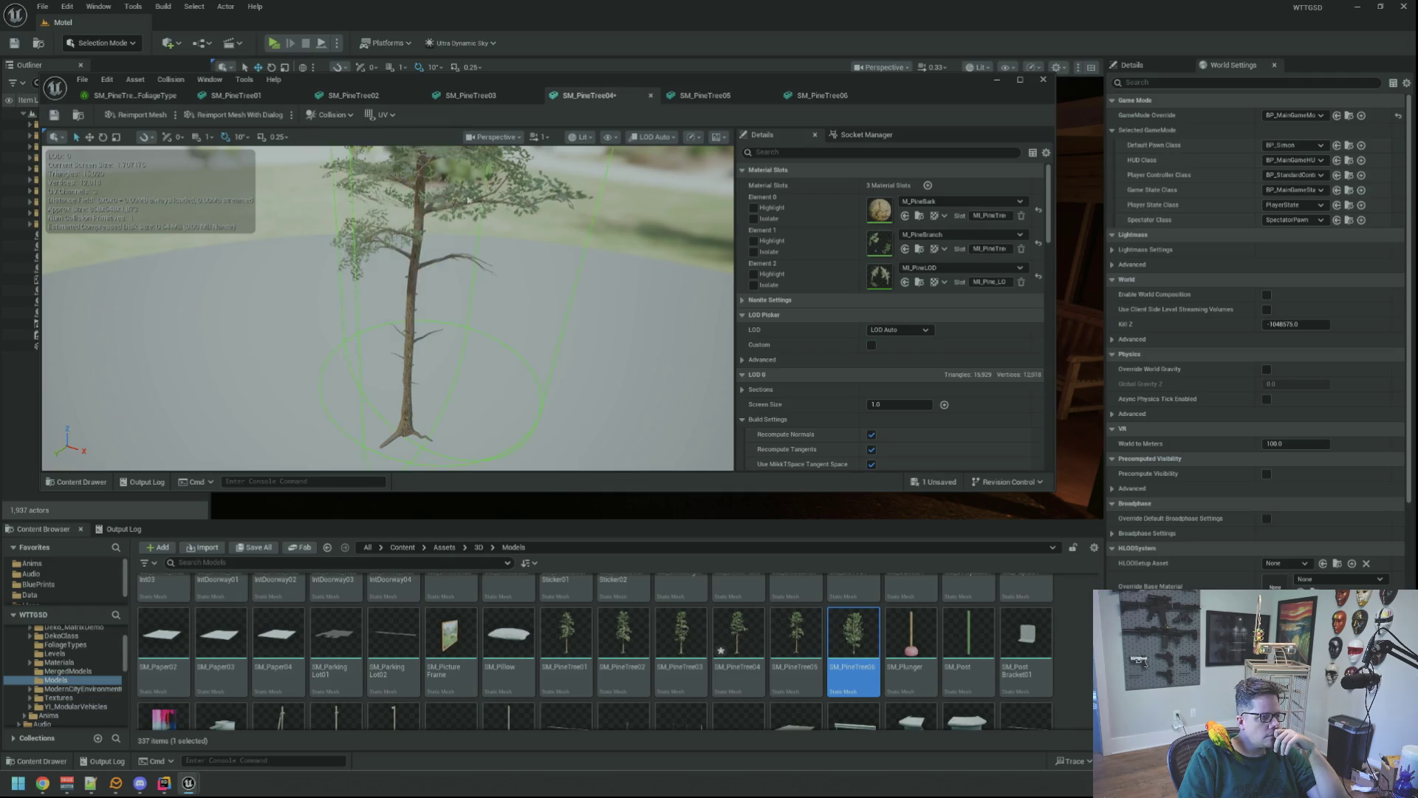
left_click(56, 116)
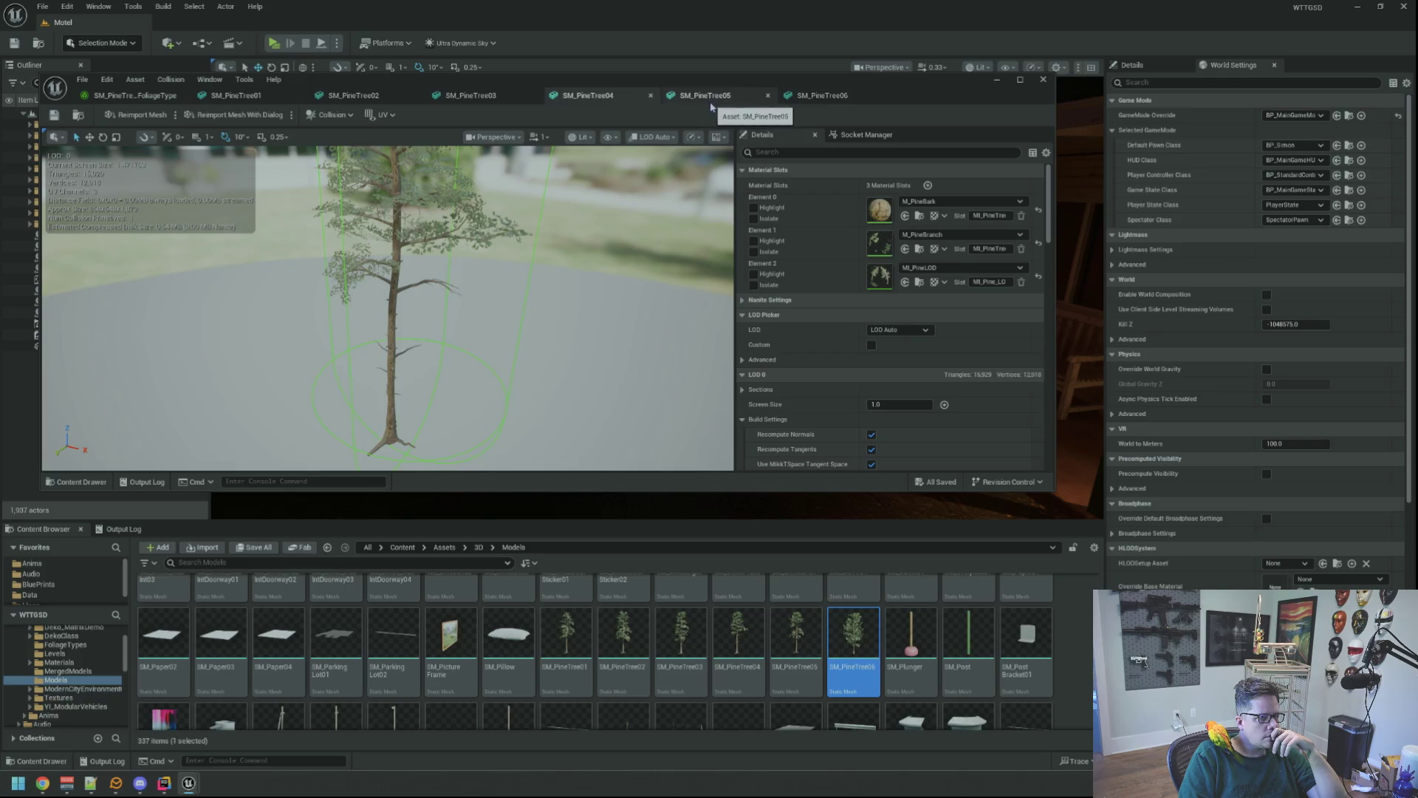
- On SM_PineTree05, undo an accidental sphere collision and add a capsule collision instead
left_click(711, 105)
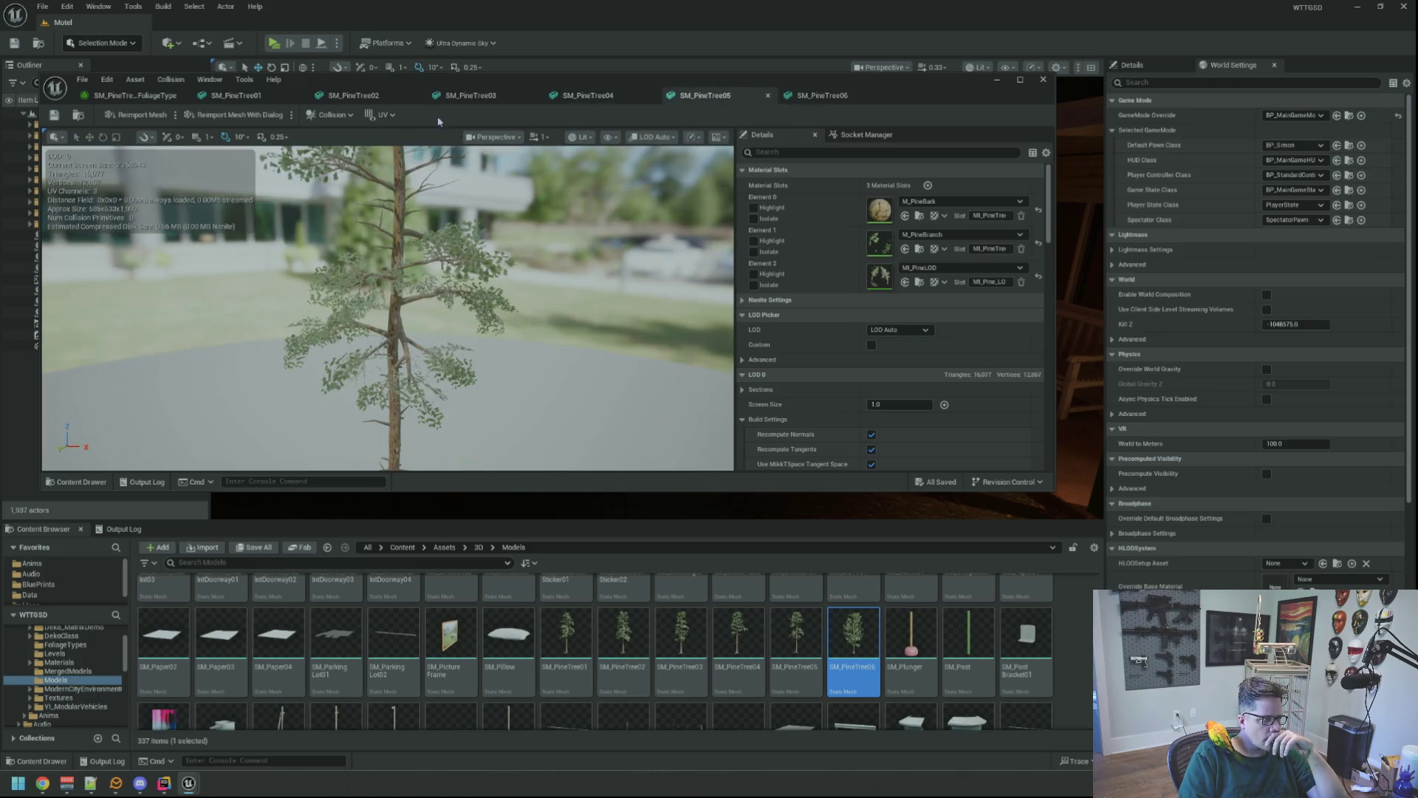
left_click(332, 115)
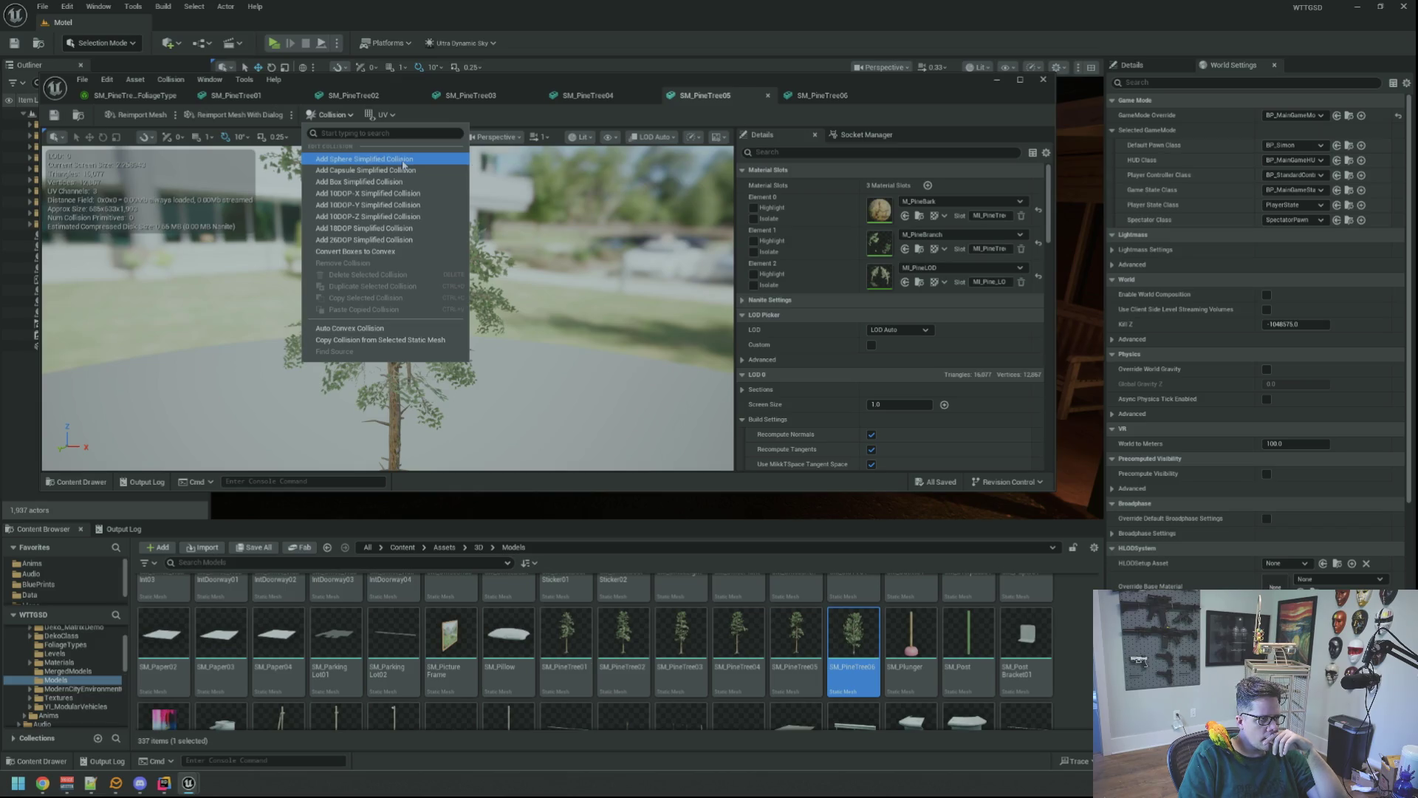
left_click(403, 159)
left_click_drag(570, 210, 496, 223)
scroll(496, 224, "up", 2)
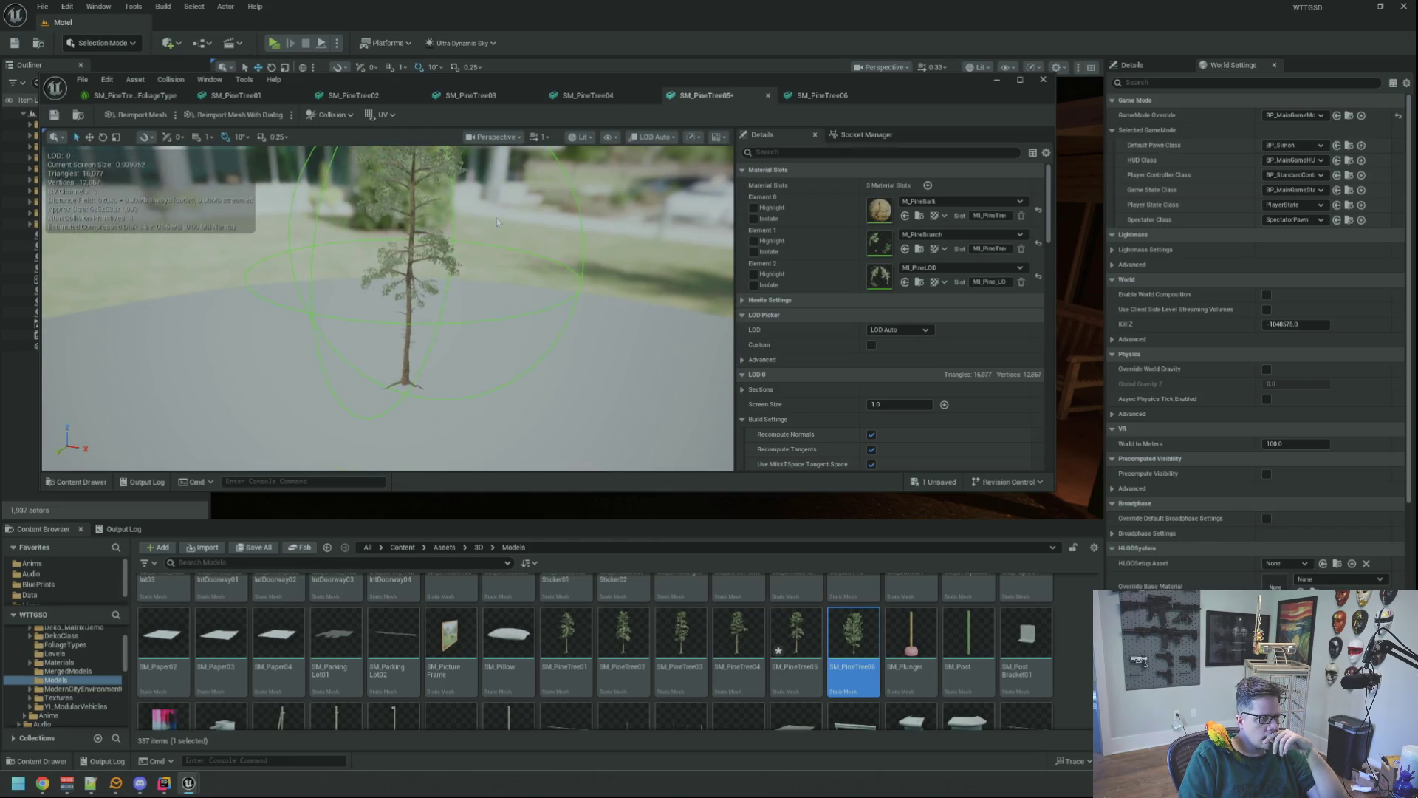
left_click(107, 79)
left_click(124, 111)
left_click(344, 116)
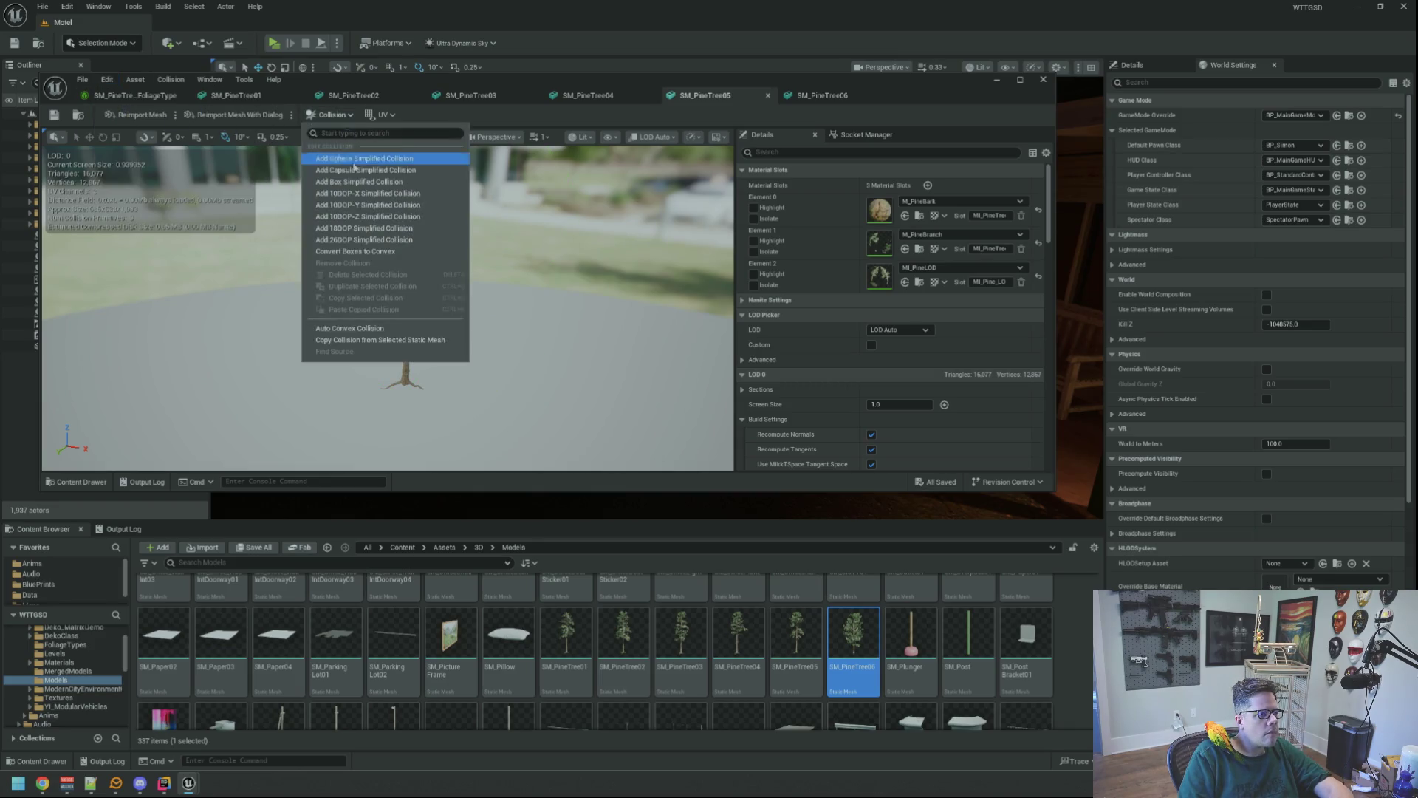
left_click(355, 170)
left_click_drag(424, 205, 424, 205)
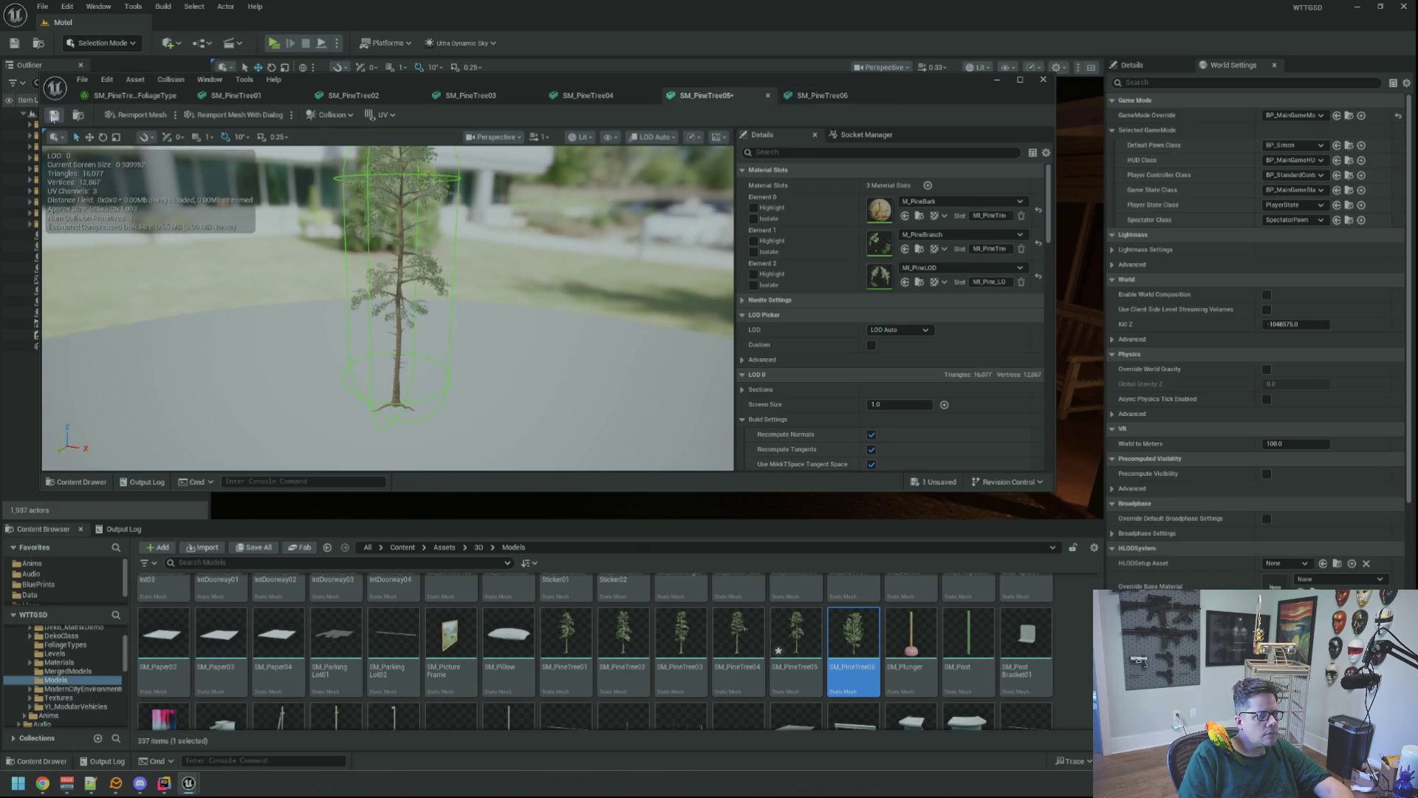
- Add a capsule collision around the small SM_PineTree06
left_click(813, 95)
left_click_drag(427, 218, 428, 233)
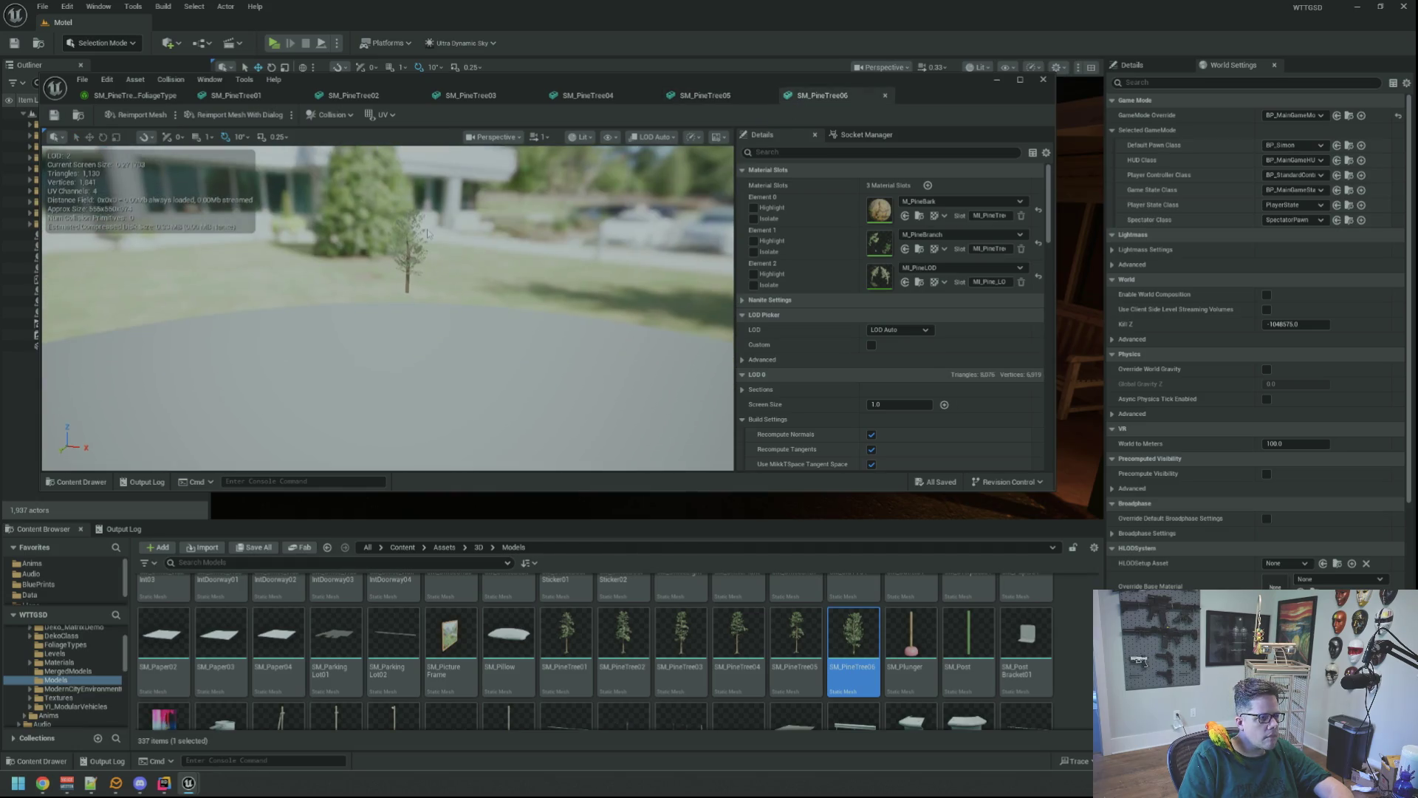
left_click(332, 116)
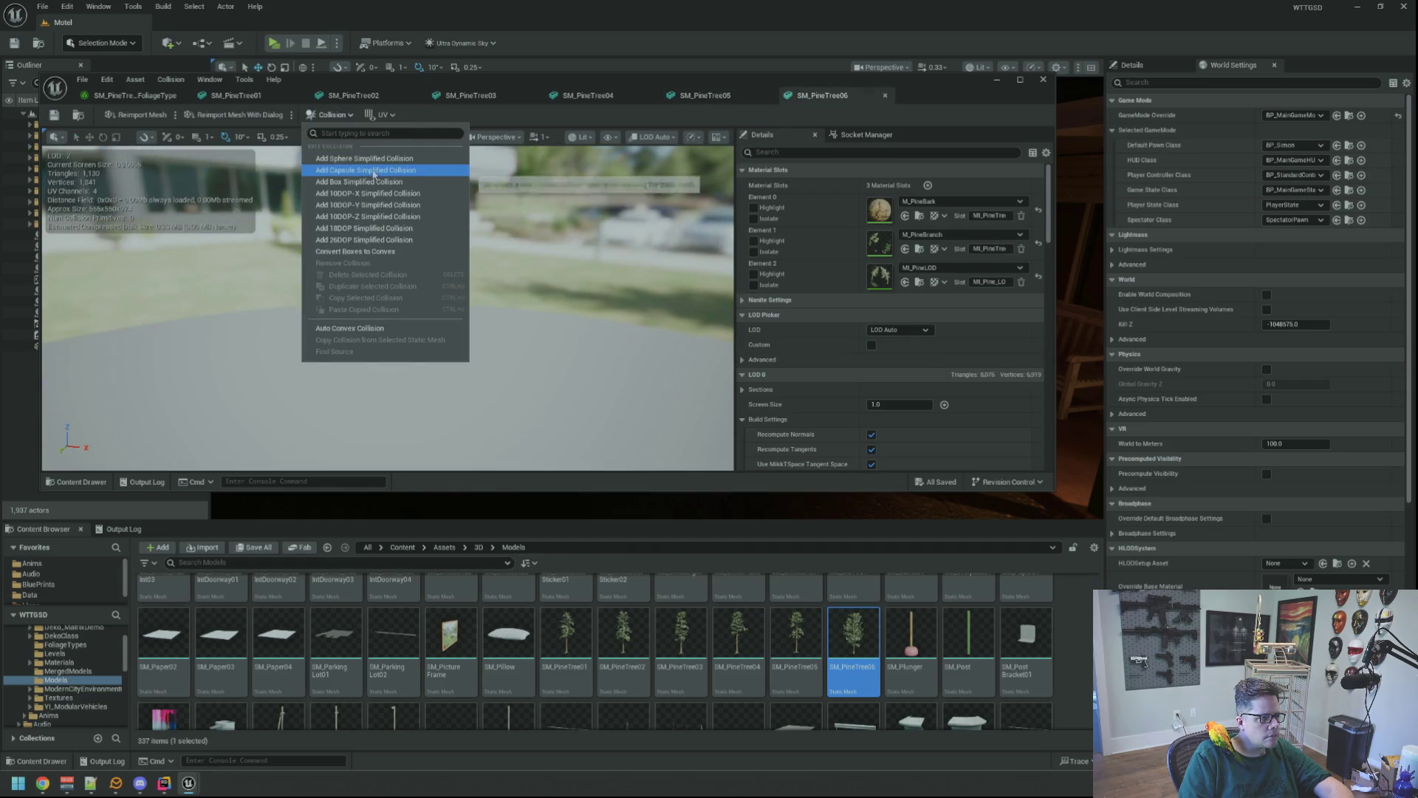
left_click(373, 175)
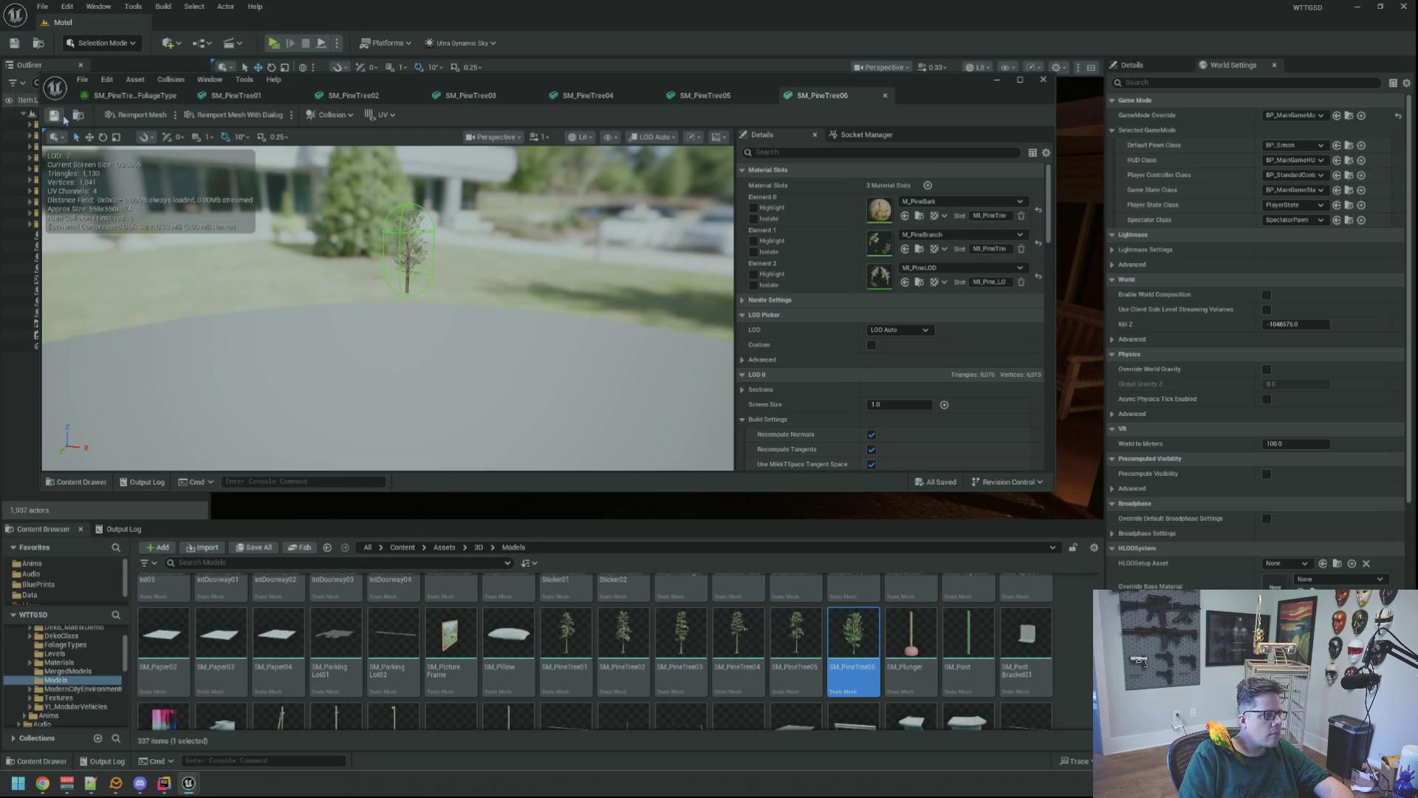
left_click(136, 95)
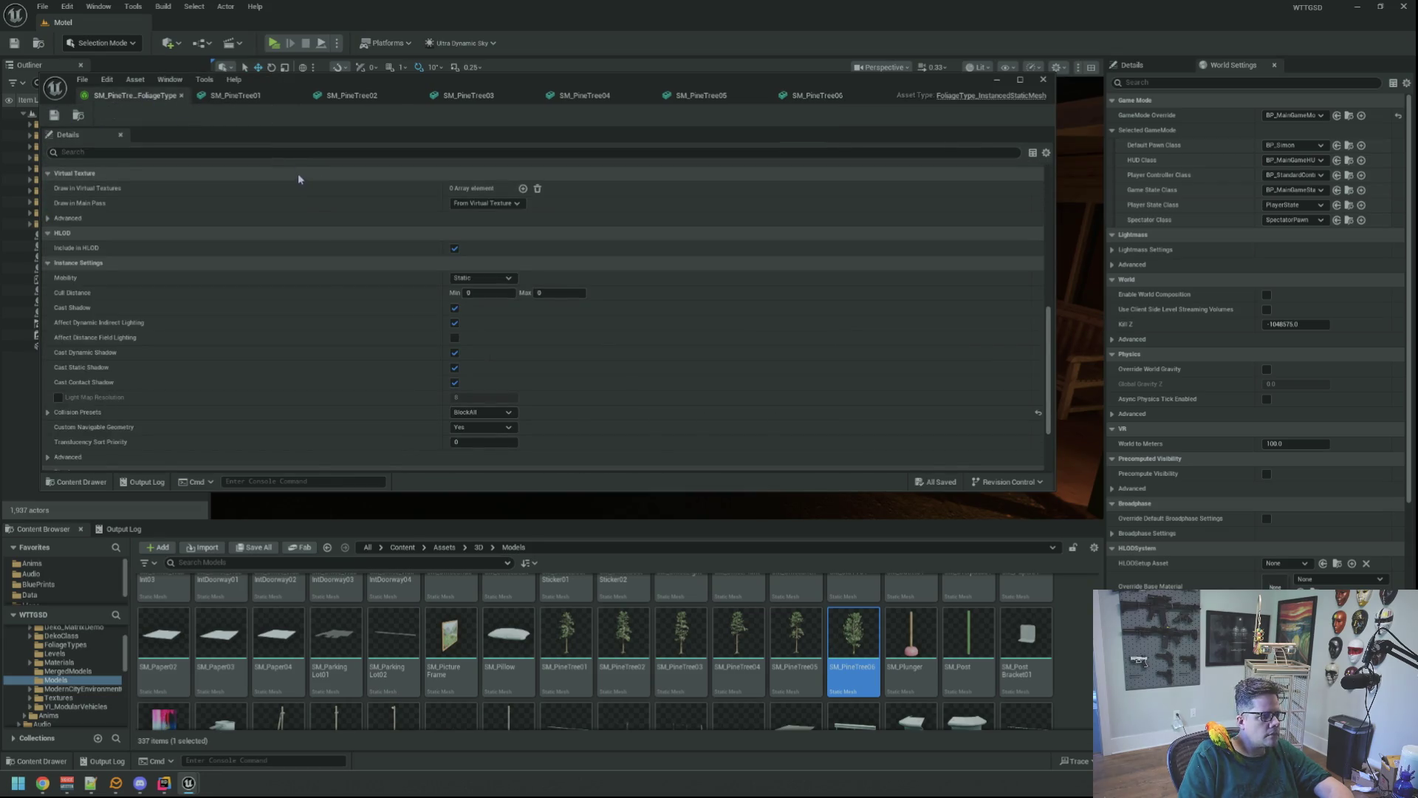
- Open the SM_PineTree_2 through SM_PineTree_6 foliage types from the FoliageTypes folder
left_click(60, 635)
left_click(65, 644)
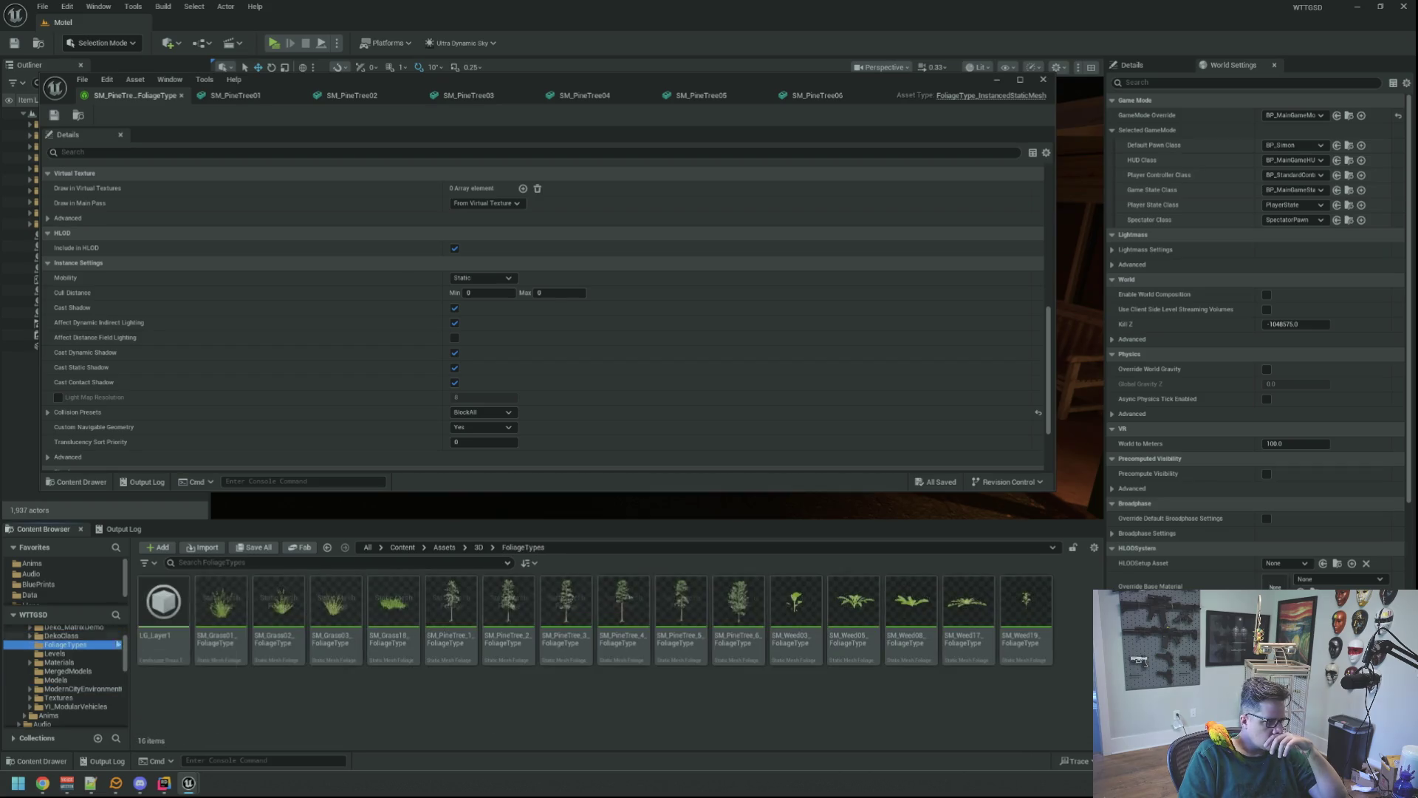
double_click(509, 619)
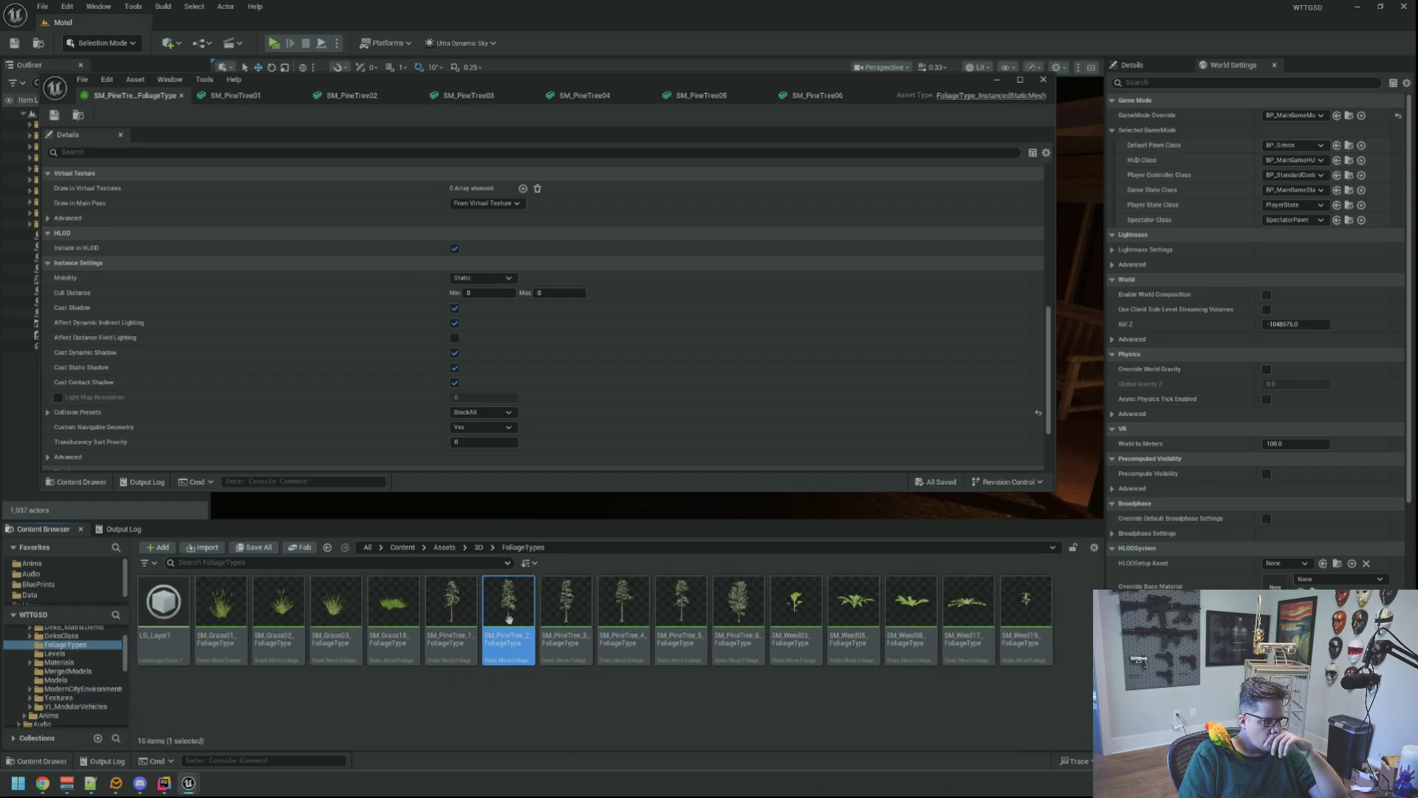
double_click(566, 602)
left_click(627, 601)
double_click(682, 600)
double_click(727, 597)
- Reorder the foliage type tabs by tree number and detach them into their own window
left_click_drag(583, 95, 164, 96)
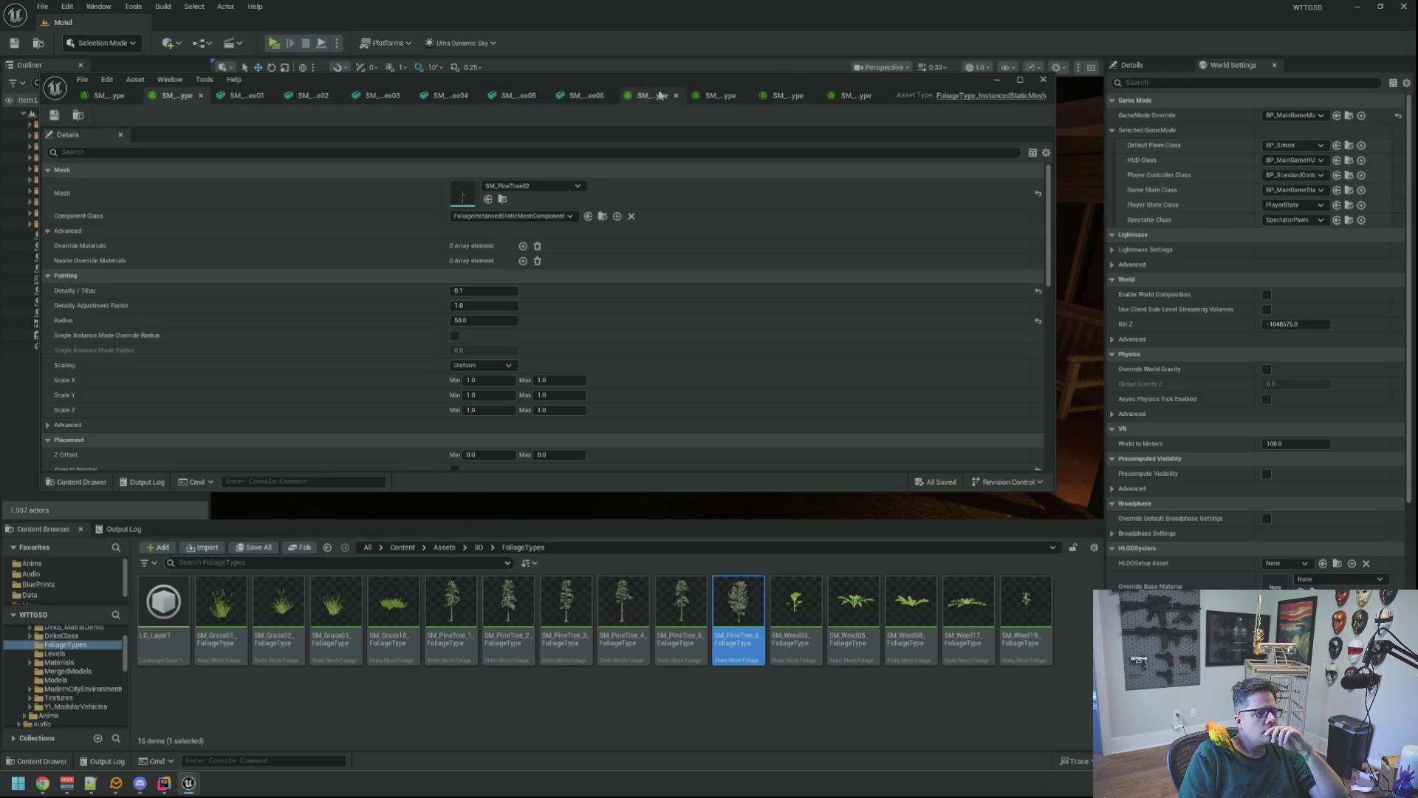
left_click_drag(644, 97, 240, 96)
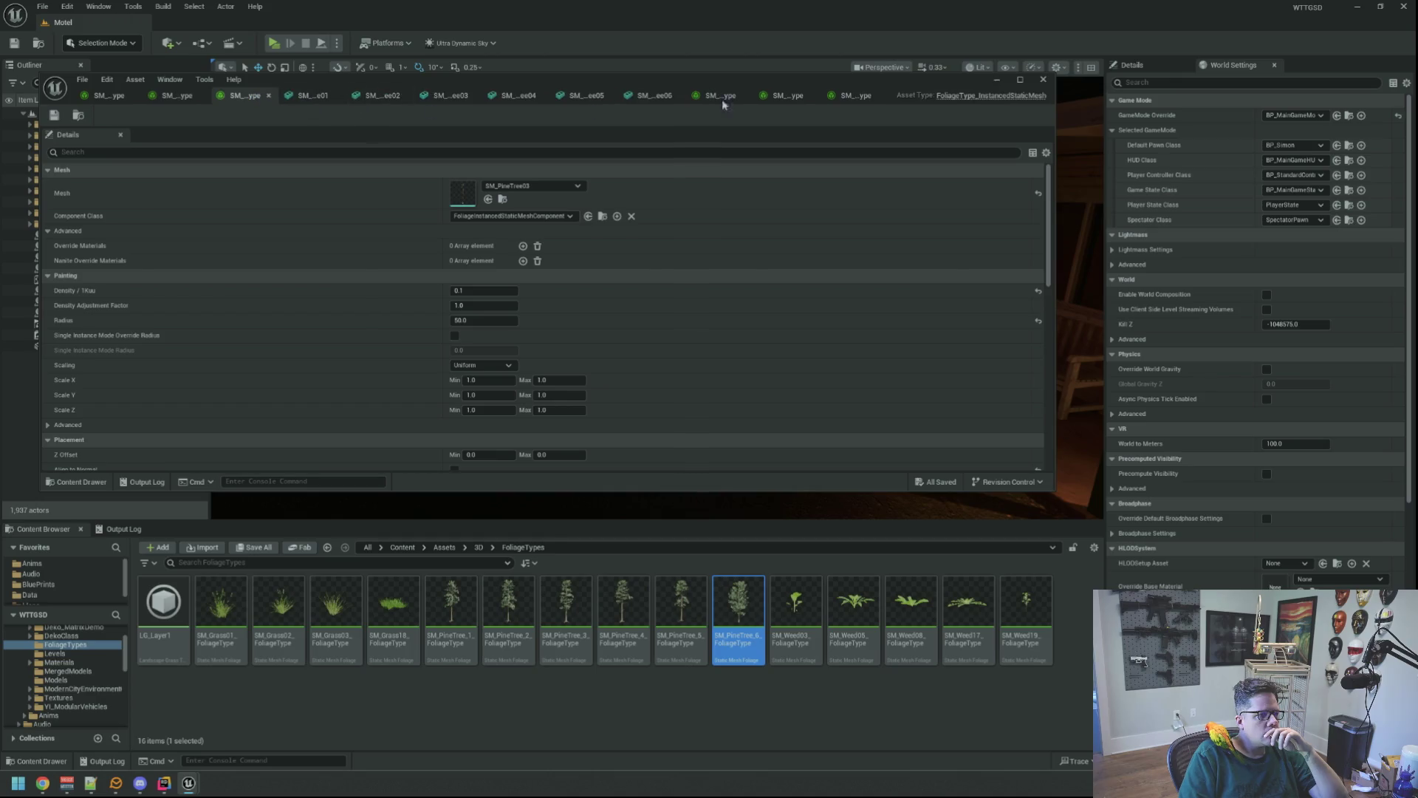
left_click_drag(775, 100, 309, 108)
left_click_drag(789, 96, 401, 98)
mouse_move(857, 96)
left_mouse_down()
mouse_move(723, 169)
mouse_move(518, 185)
mouse_move(492, 98)
mouse_move(522, 125)
left_mouse_up()
left_click_drag(536, 72, 537, 73)
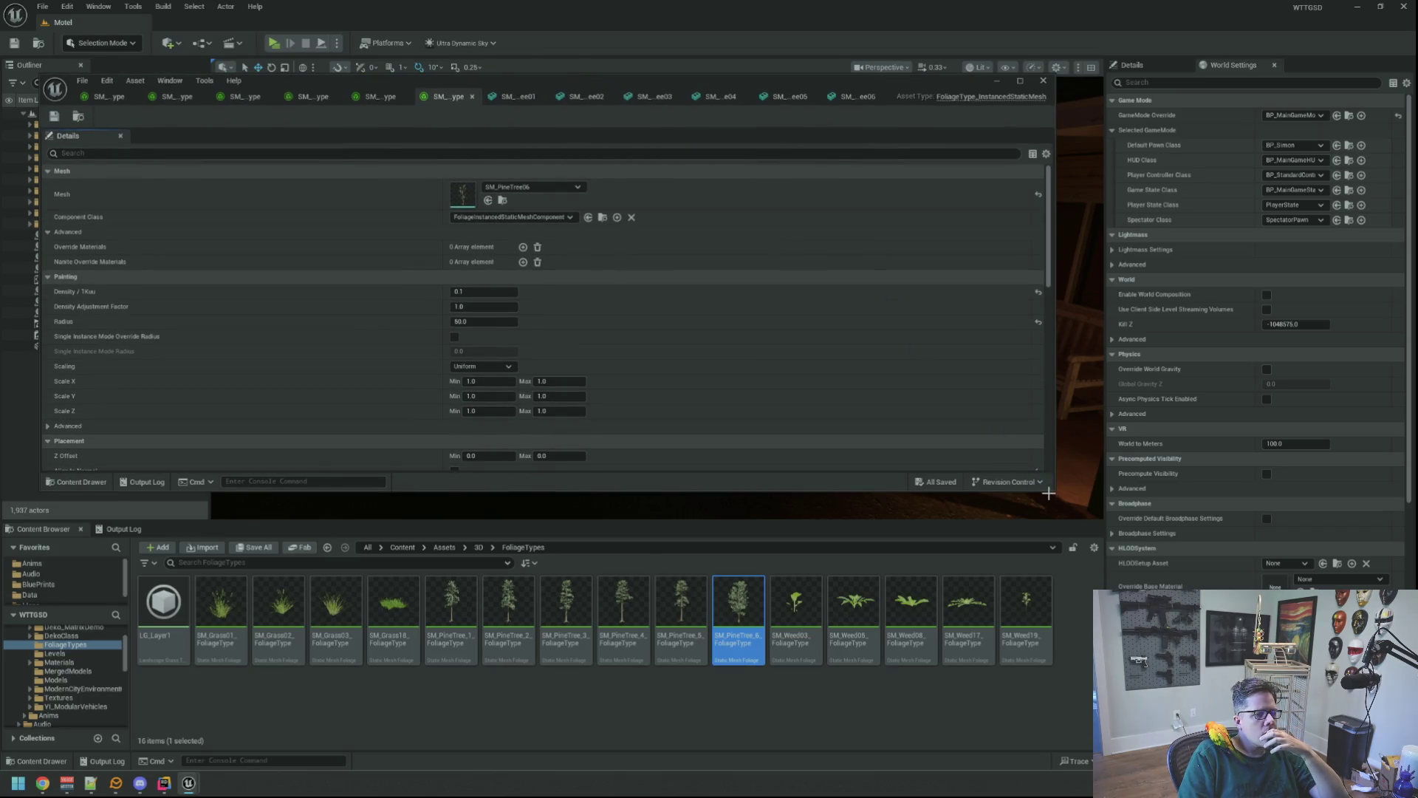
- Enlarge the asset editor and look over SM_PineTree01's trunk capsule collision
left_click_drag(1054, 491, 1122, 613)
left_click(521, 97)
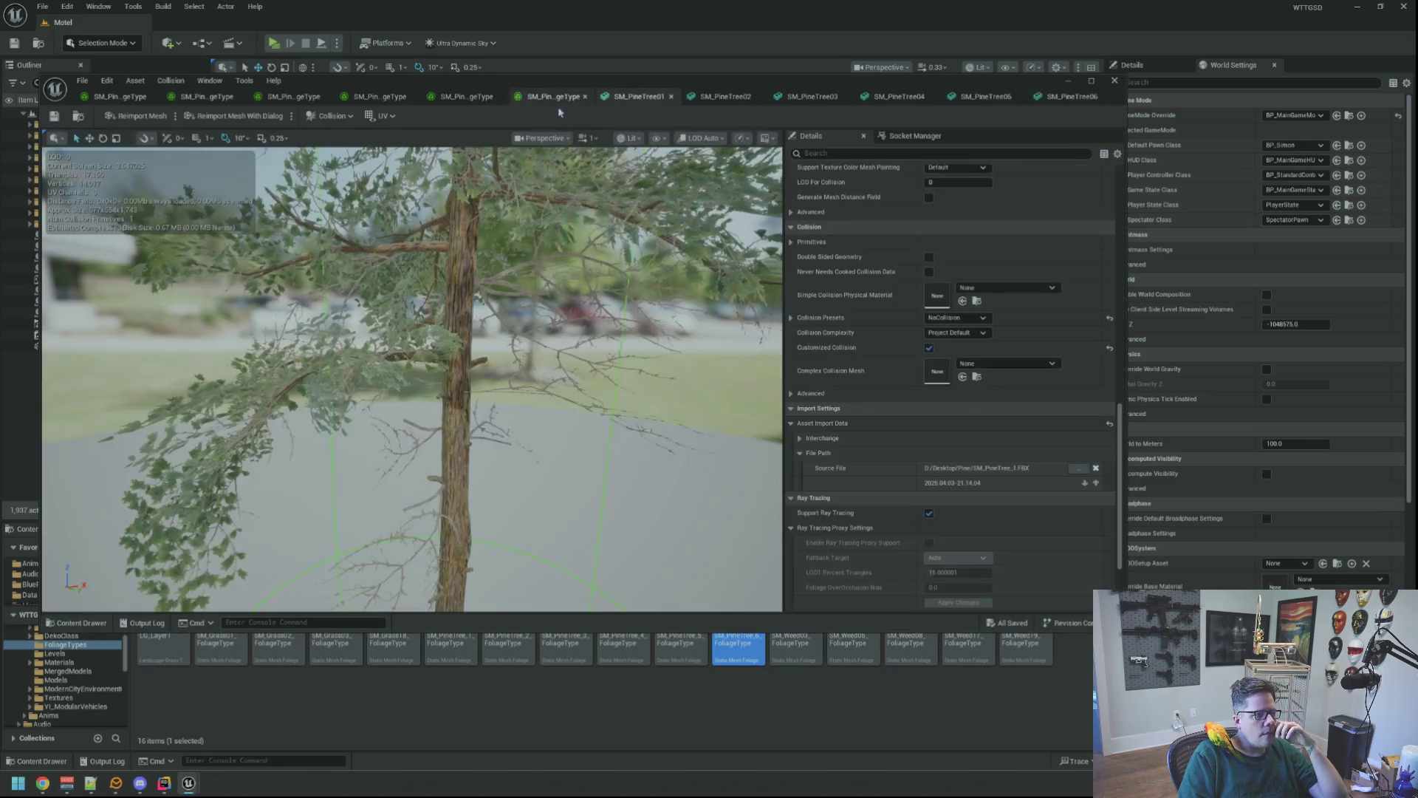
scroll(549, 338, "down", 6)
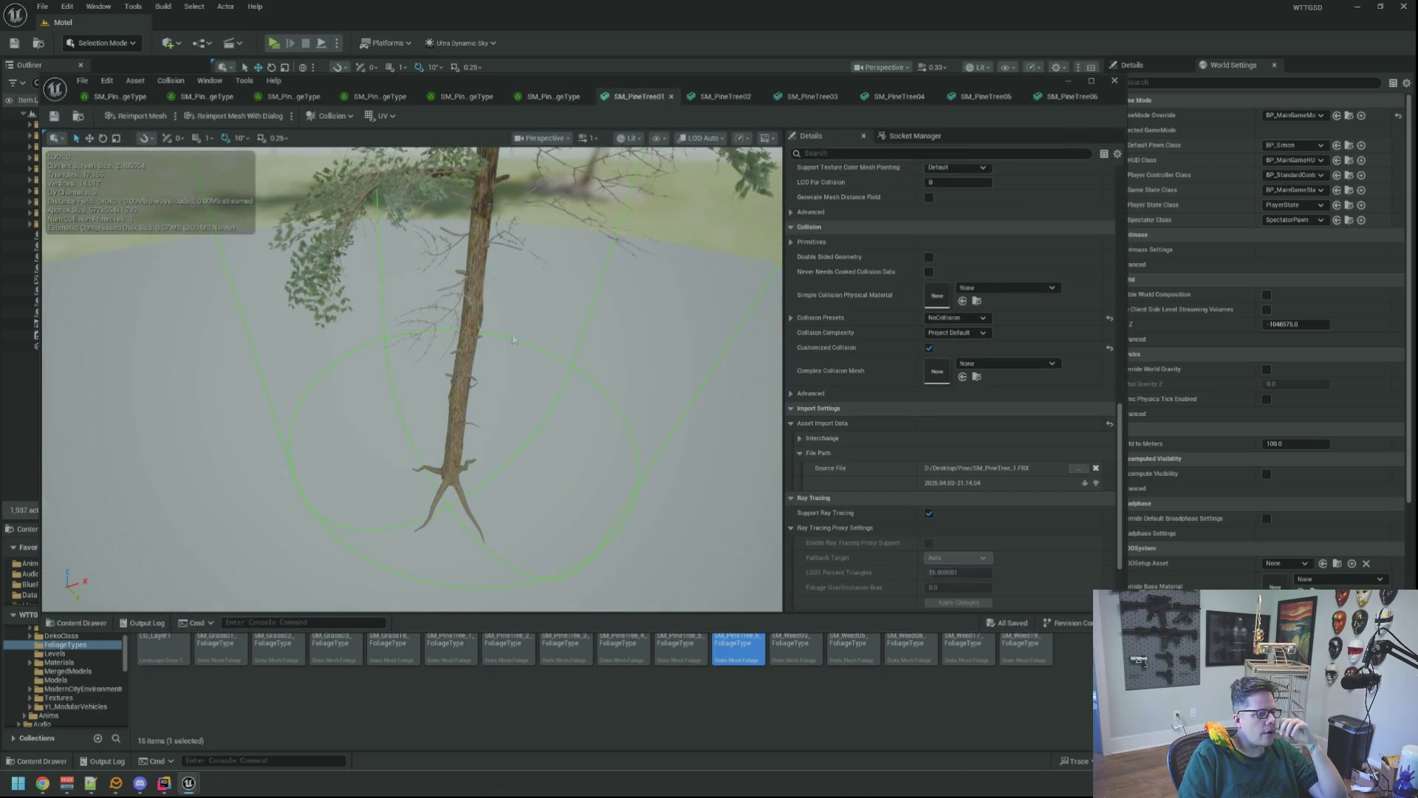
left_click(117, 97)
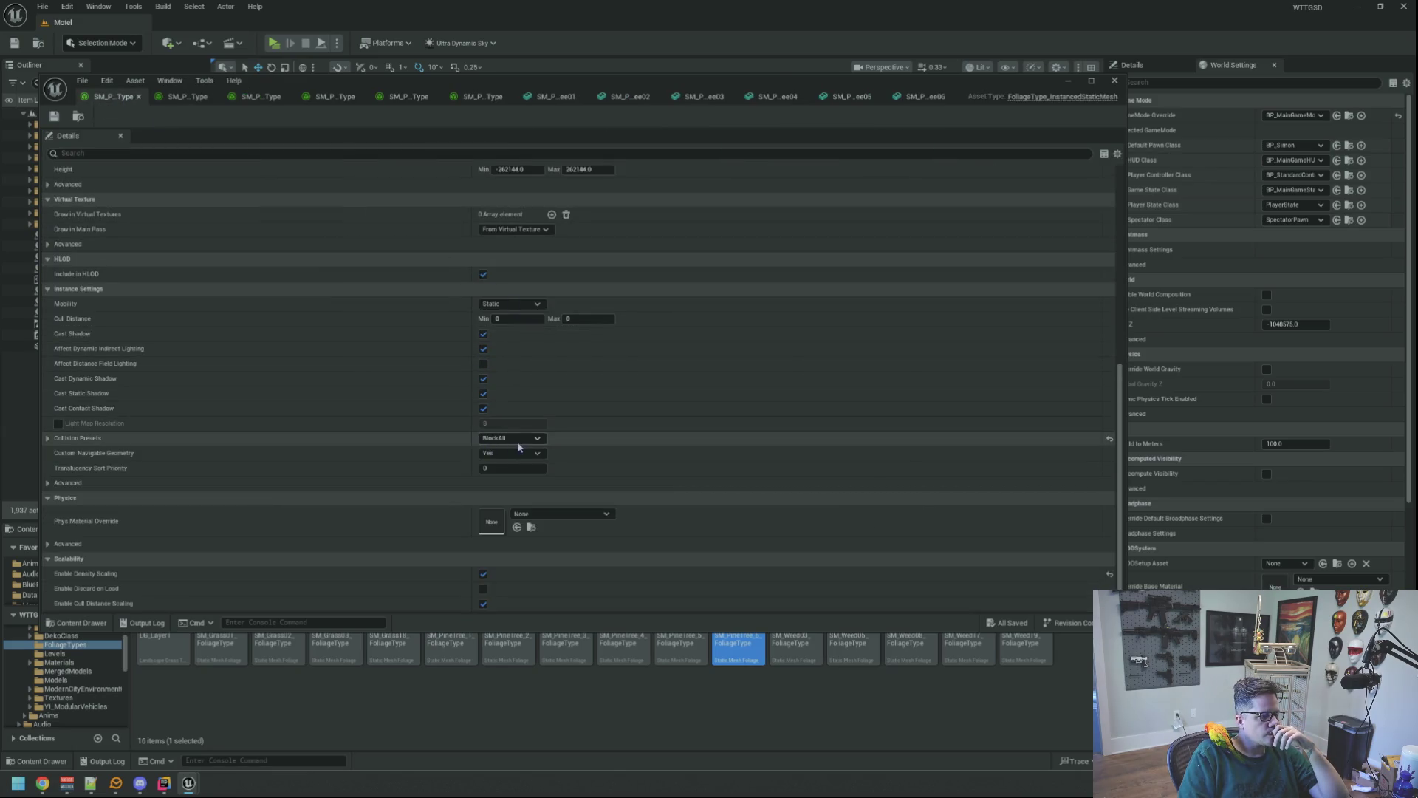
- Set Collision Presets to BlockAll on the second and third pine foliage types
left_click(187, 96)
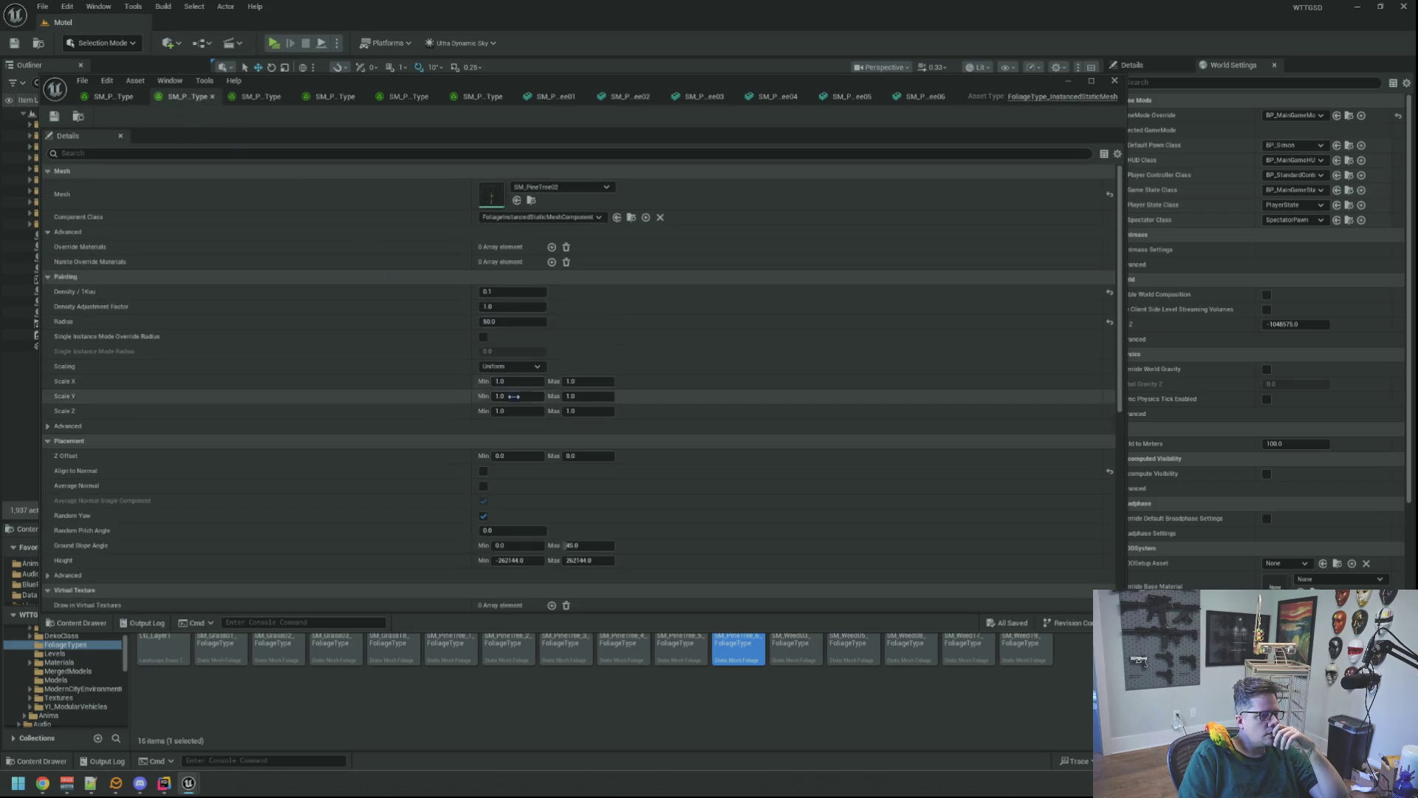
scroll(512, 394, "down", 10)
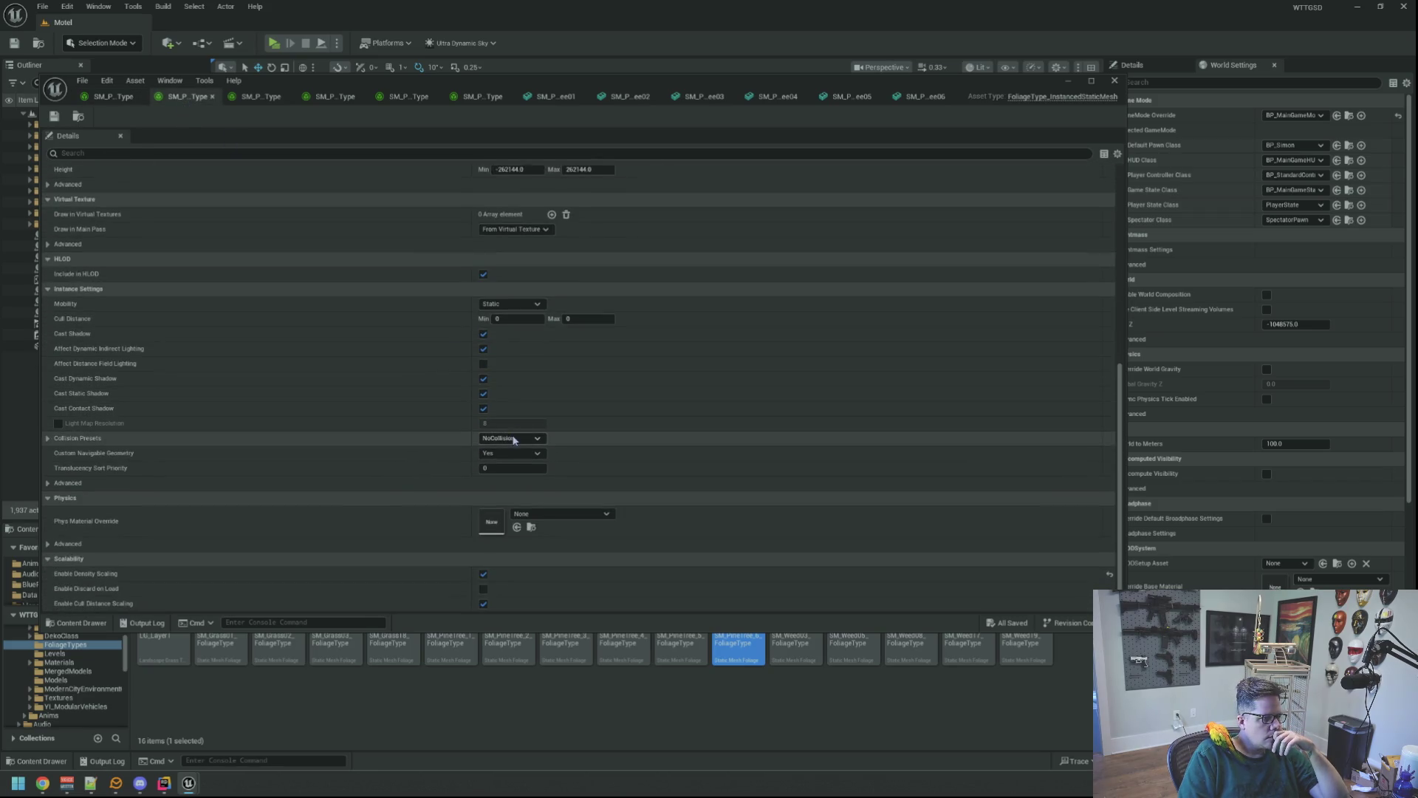
left_click(513, 439)
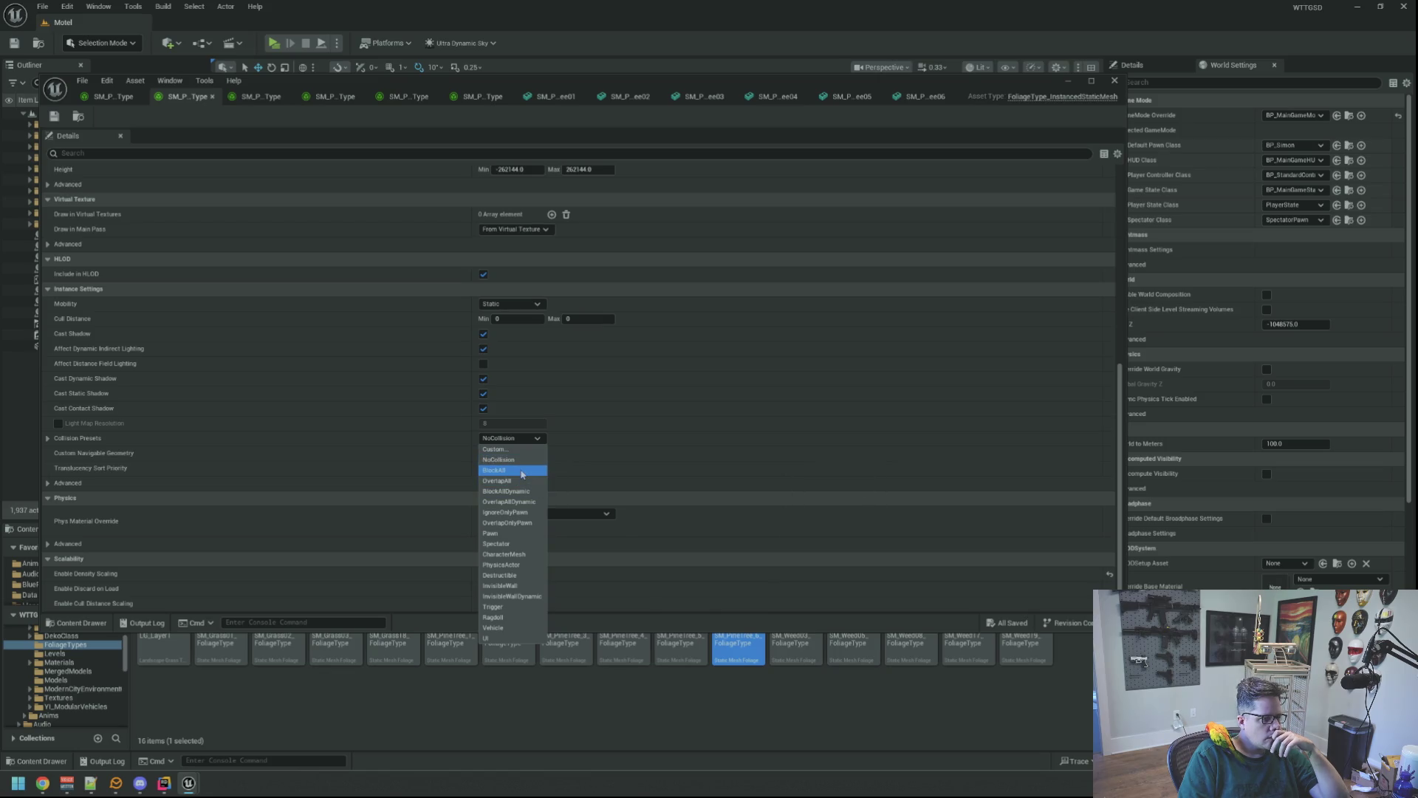
left_click(522, 471)
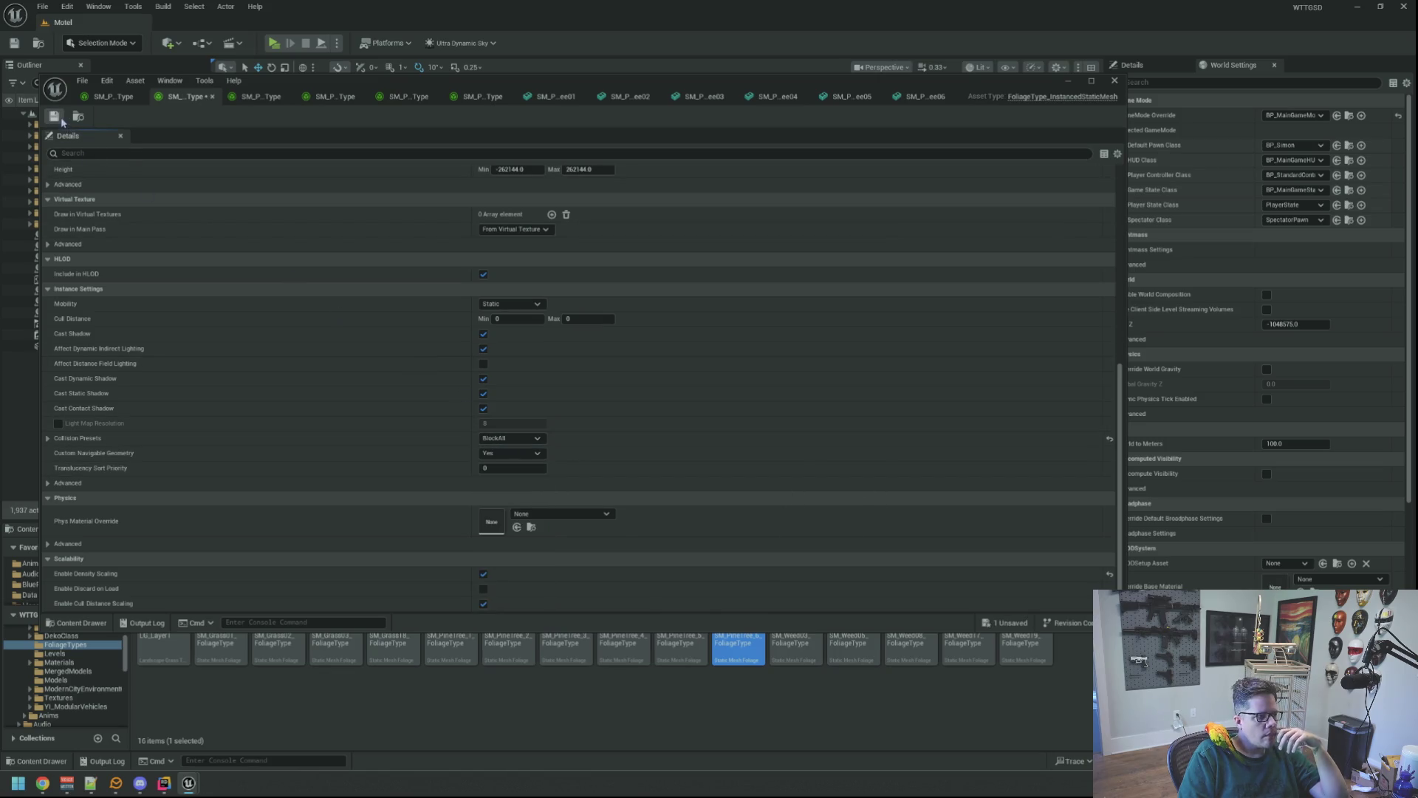
left_click(262, 96)
scroll(525, 410, "up", 4)
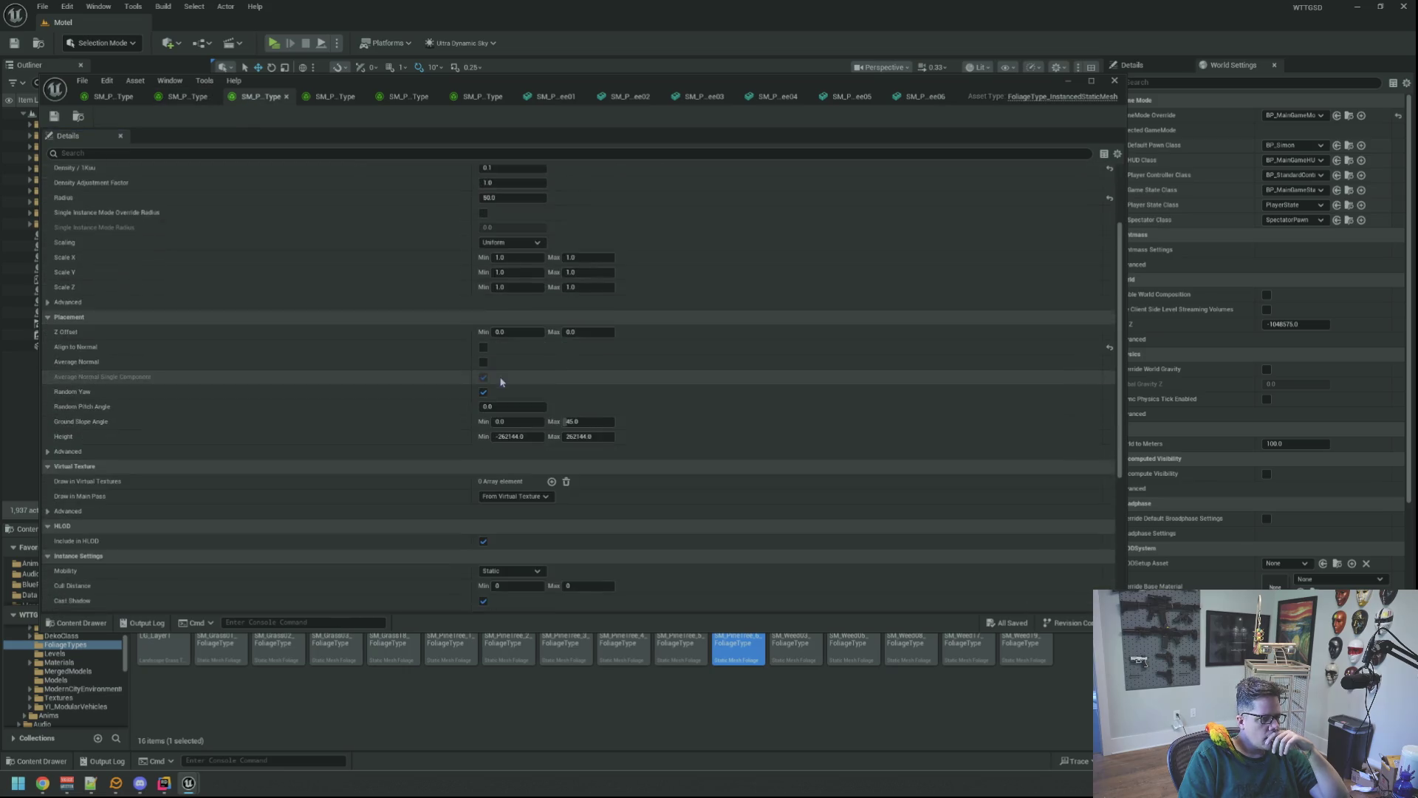
scroll(525, 410, "down", 4)
left_click(510, 438)
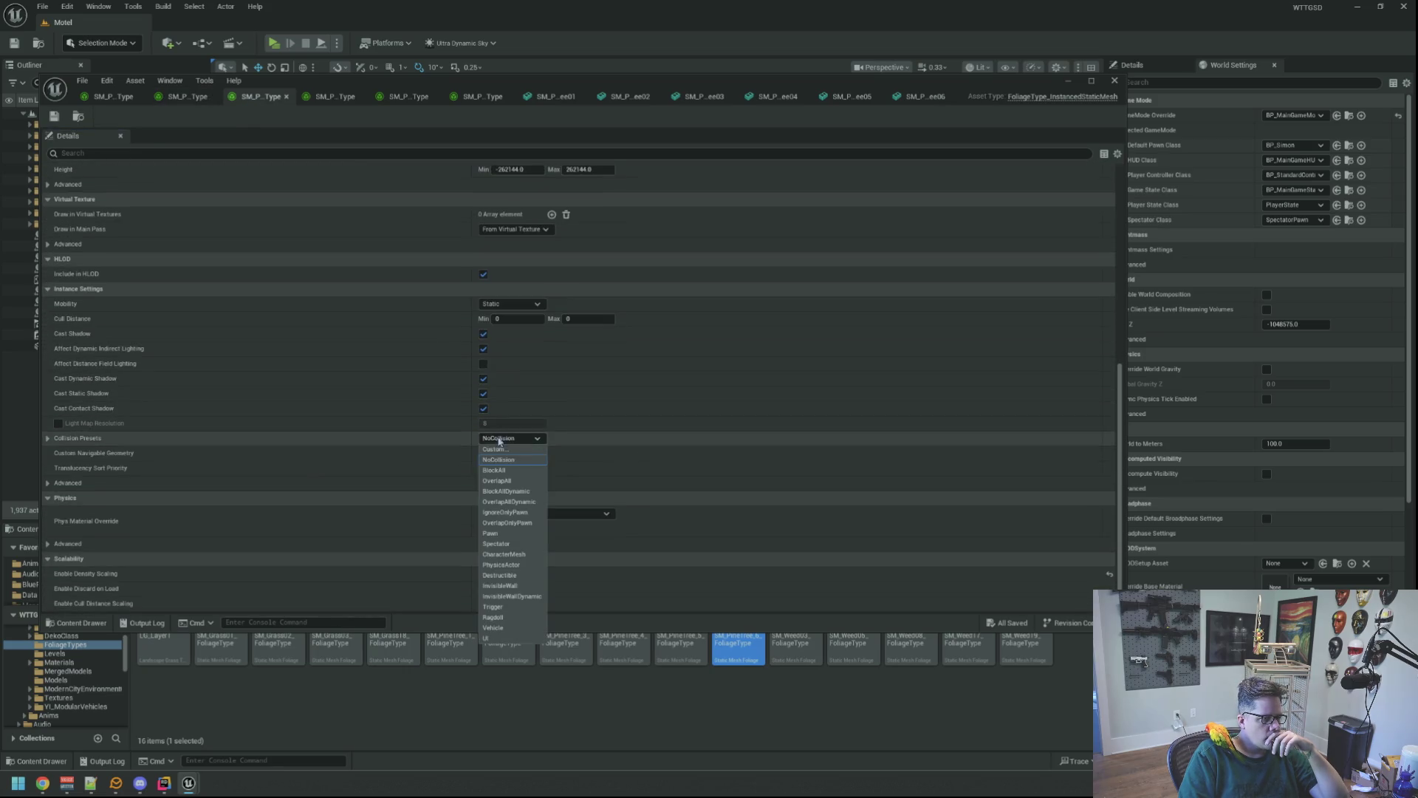
left_click(507, 471)
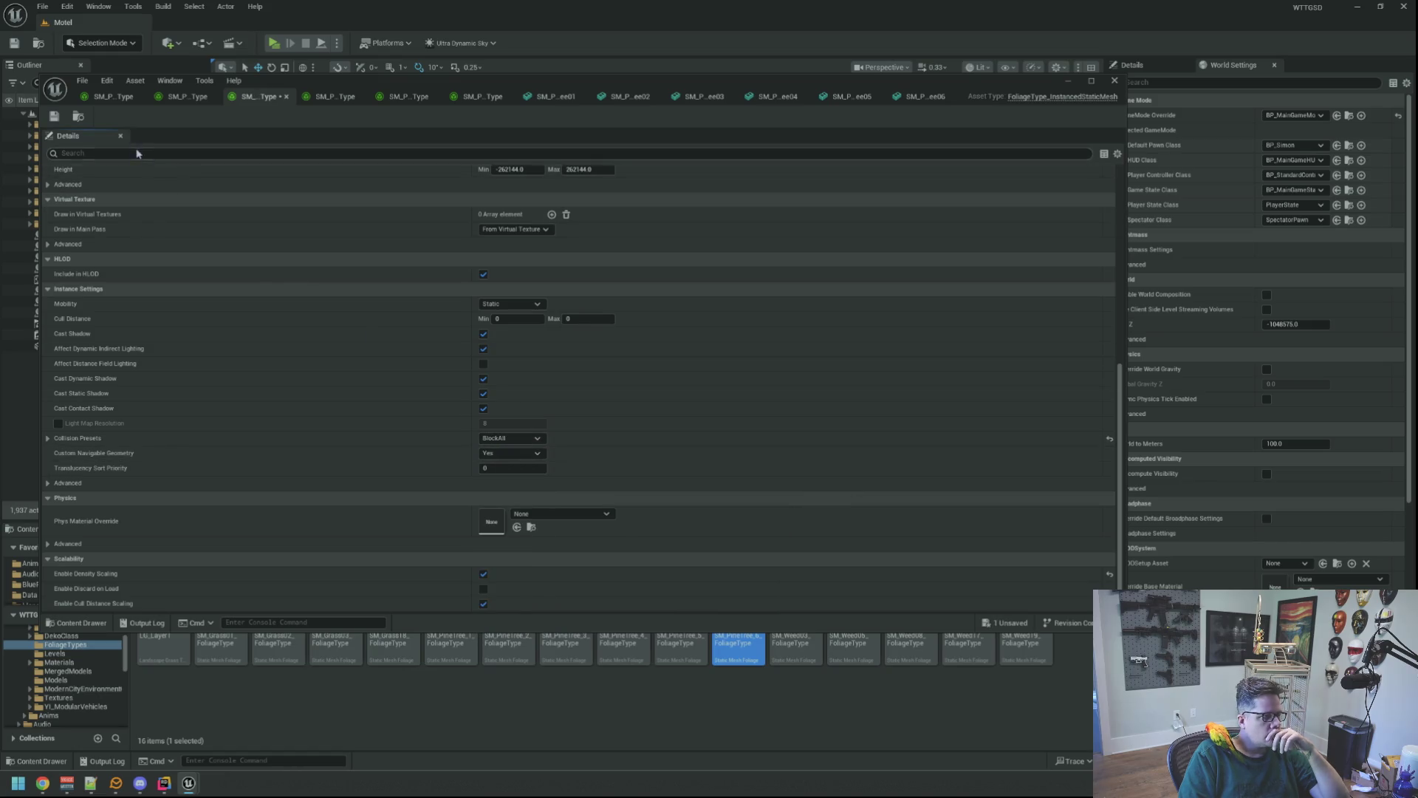
- Set Collision Presets to BlockAll on the fourth and fifth pine foliage types and save
left_click(336, 96)
scroll(458, 347, "up", 5)
scroll(473, 355, "down", 5)
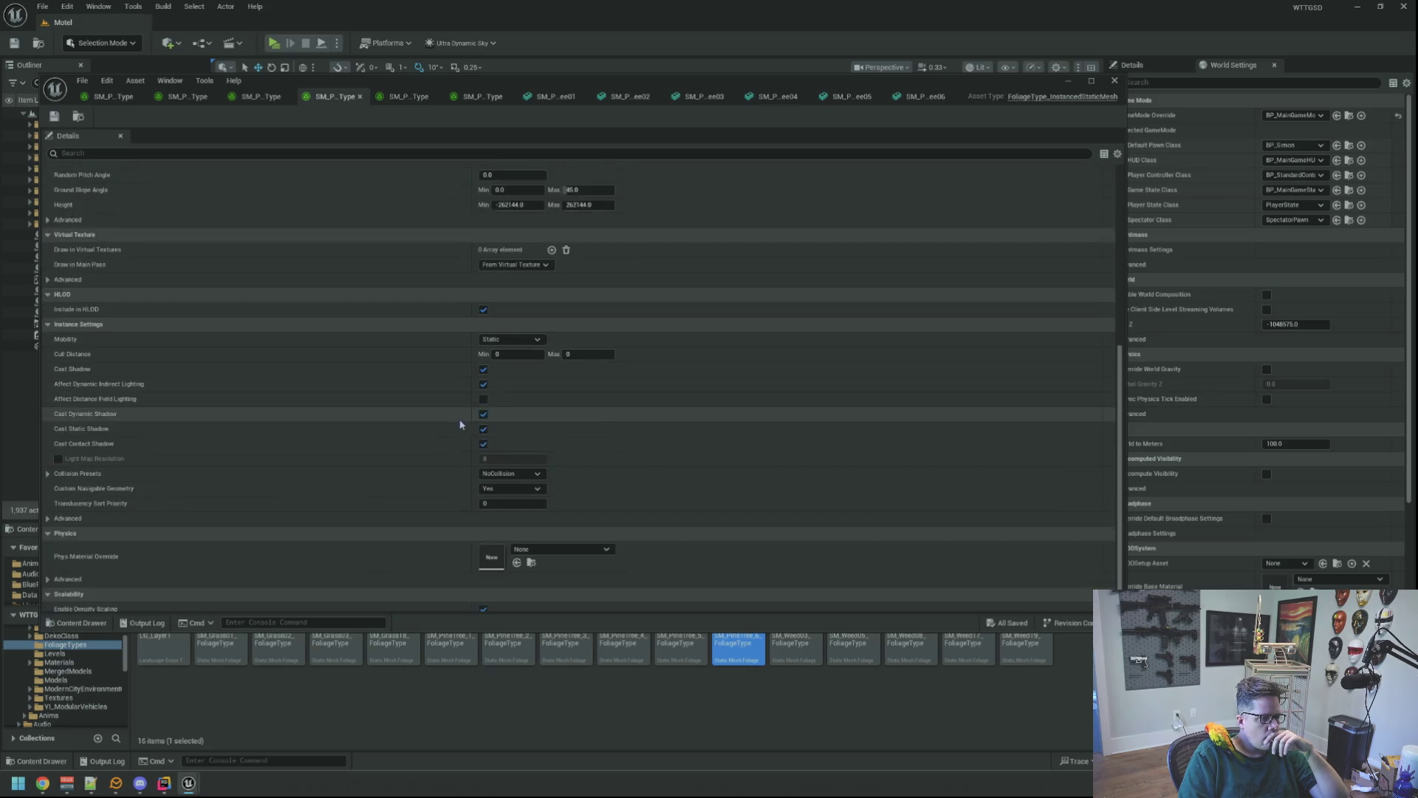
left_click(512, 438)
left_click(514, 471)
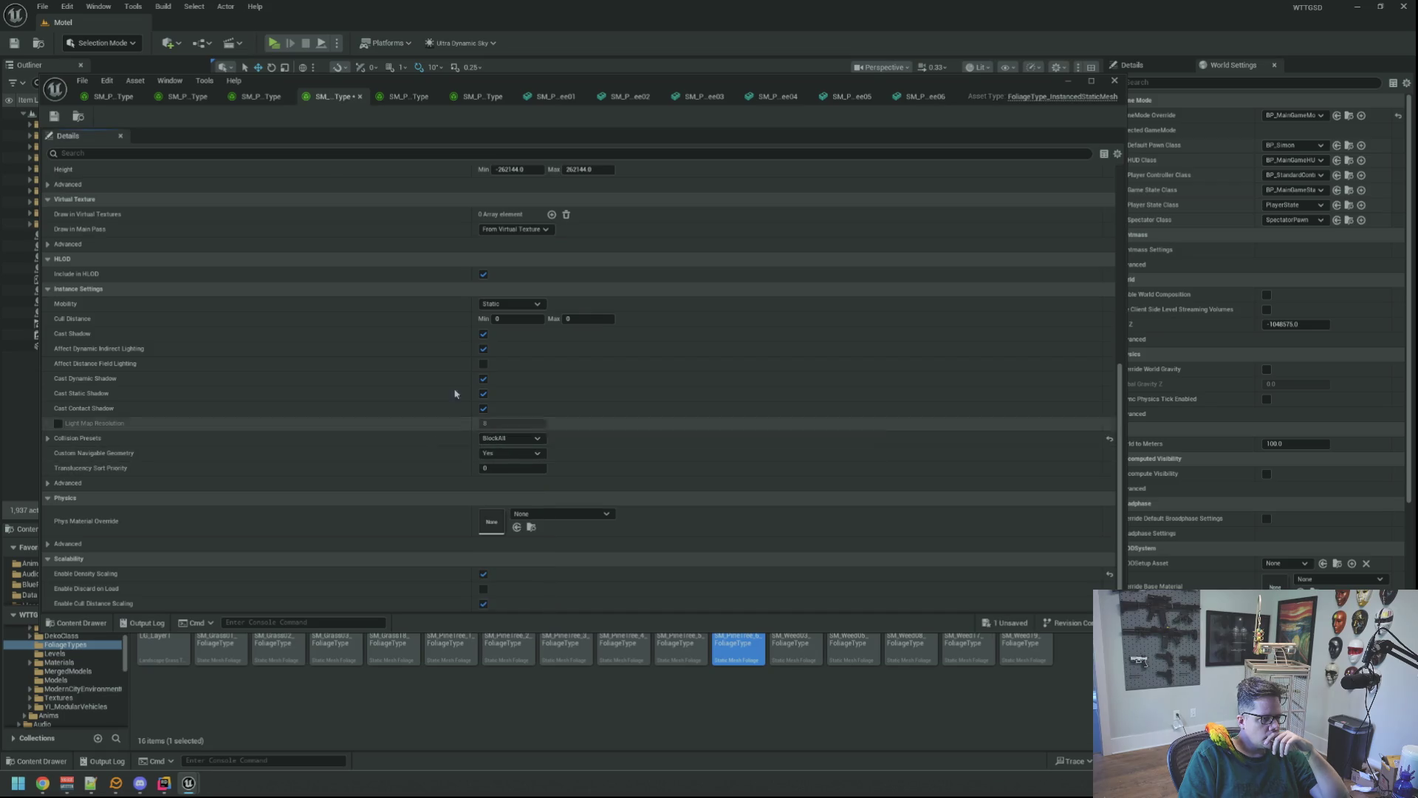
left_click(410, 100)
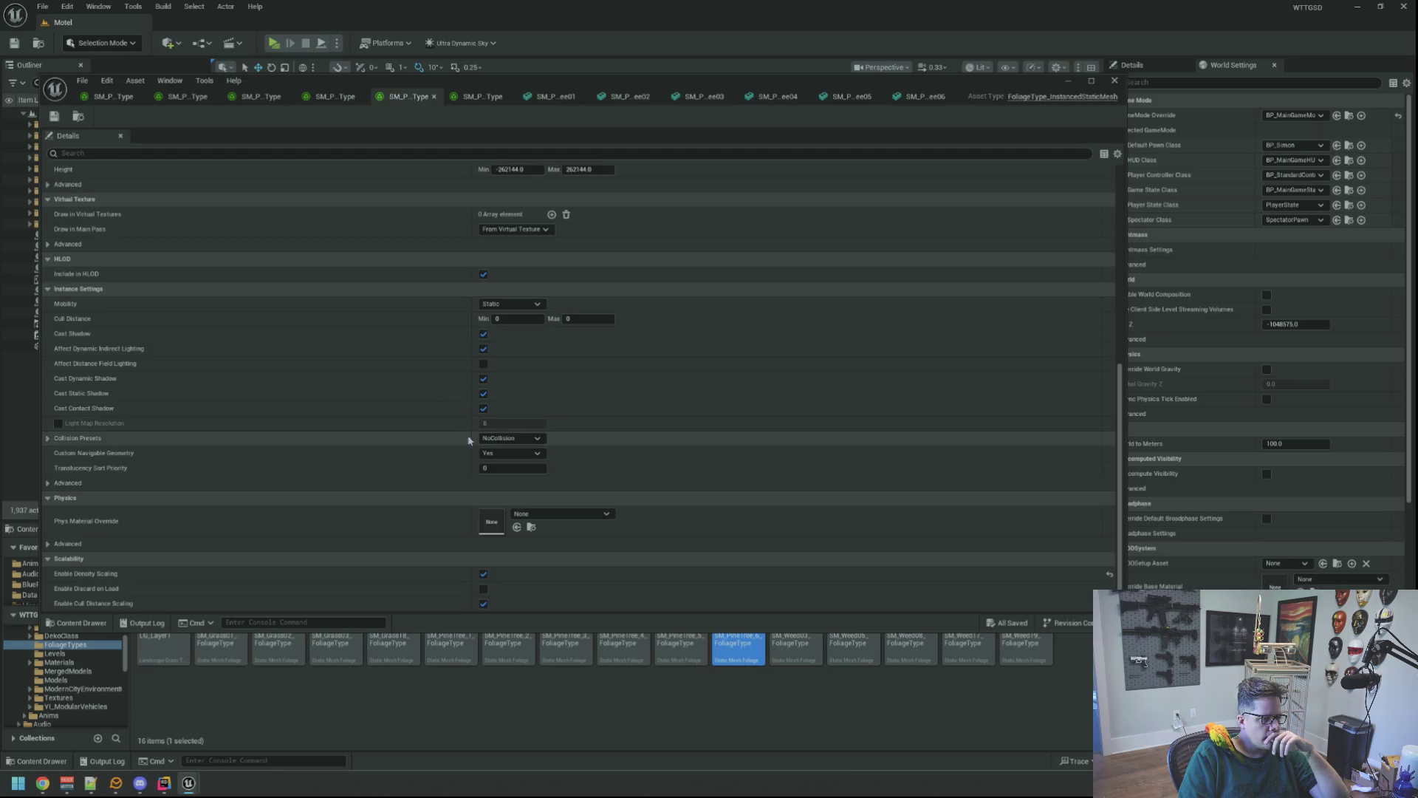
left_click(511, 438)
left_click(510, 471)
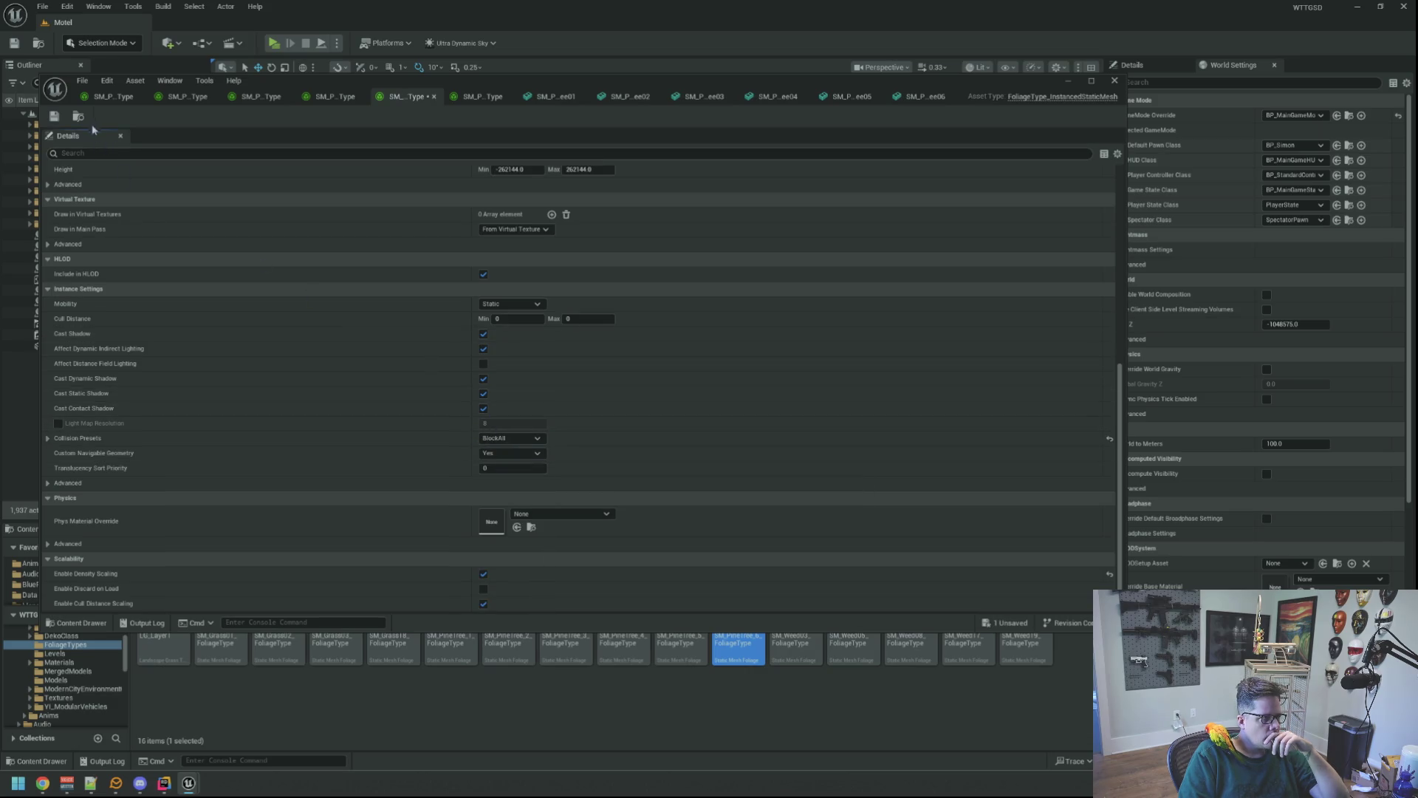
left_click(54, 116)
- Set the sixth pine foliage type's Collision Presets to BlockAll and save it
left_click(483, 96)
scroll(400, 319, "up", 3)
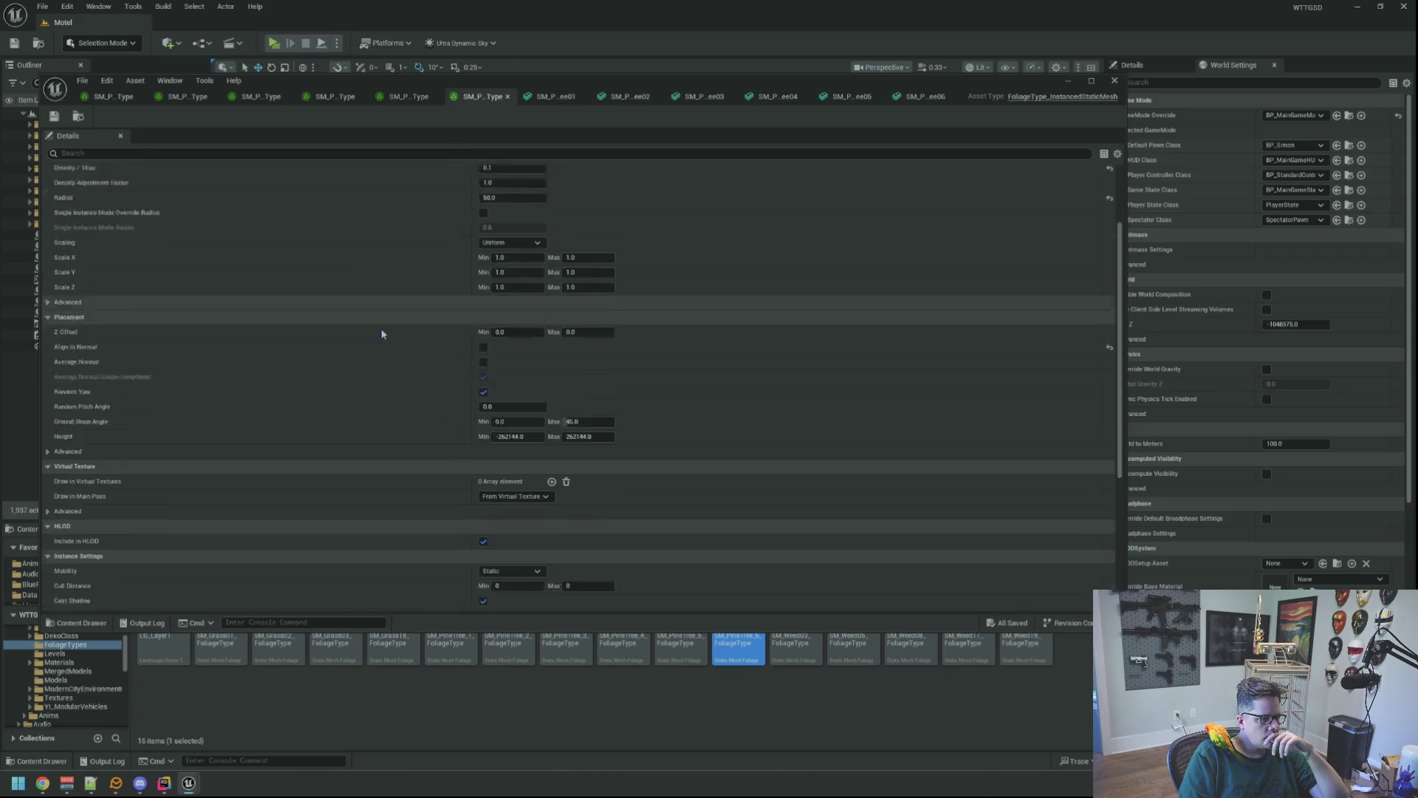
scroll(400, 319, "down", 3)
left_click(511, 438)
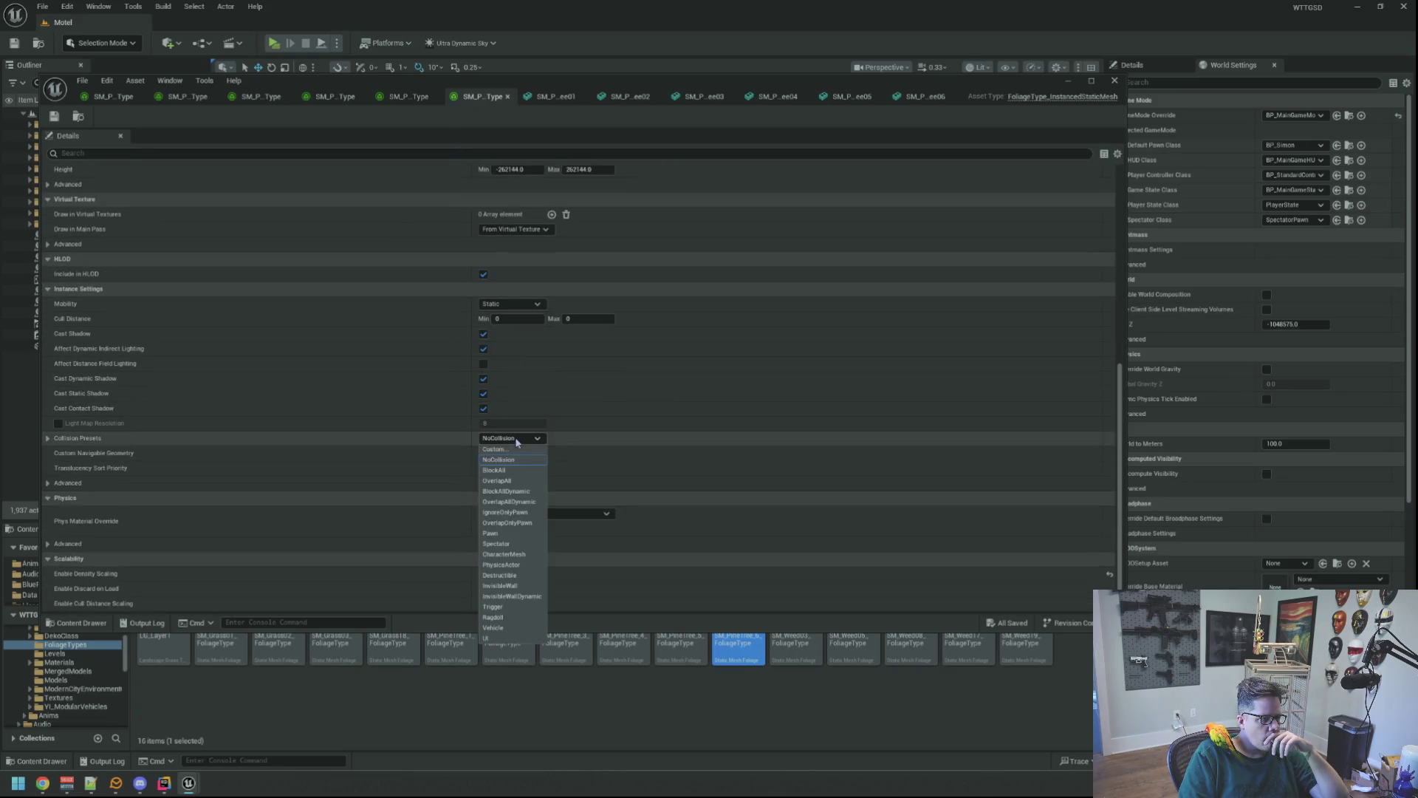
left_click(520, 470)
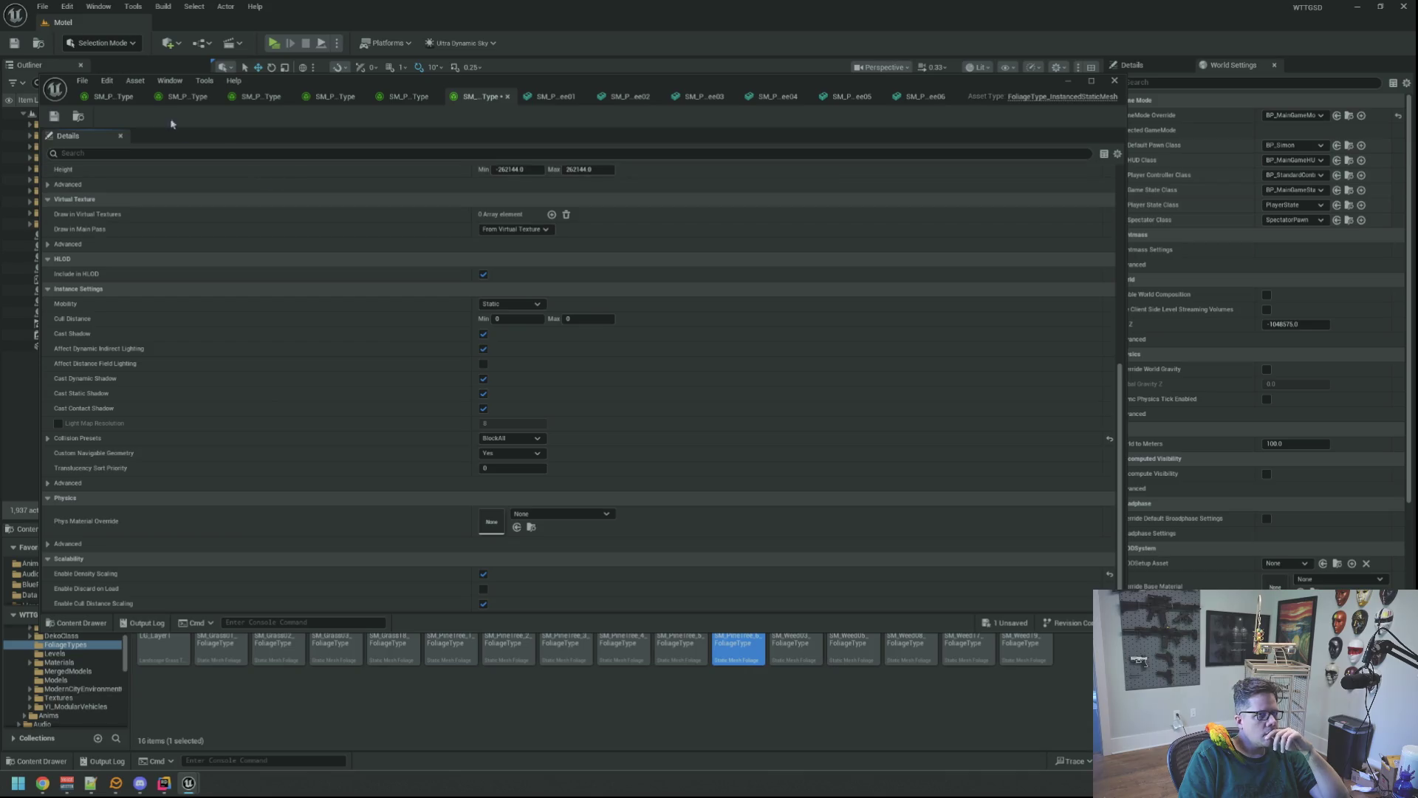
left_click(54, 118)
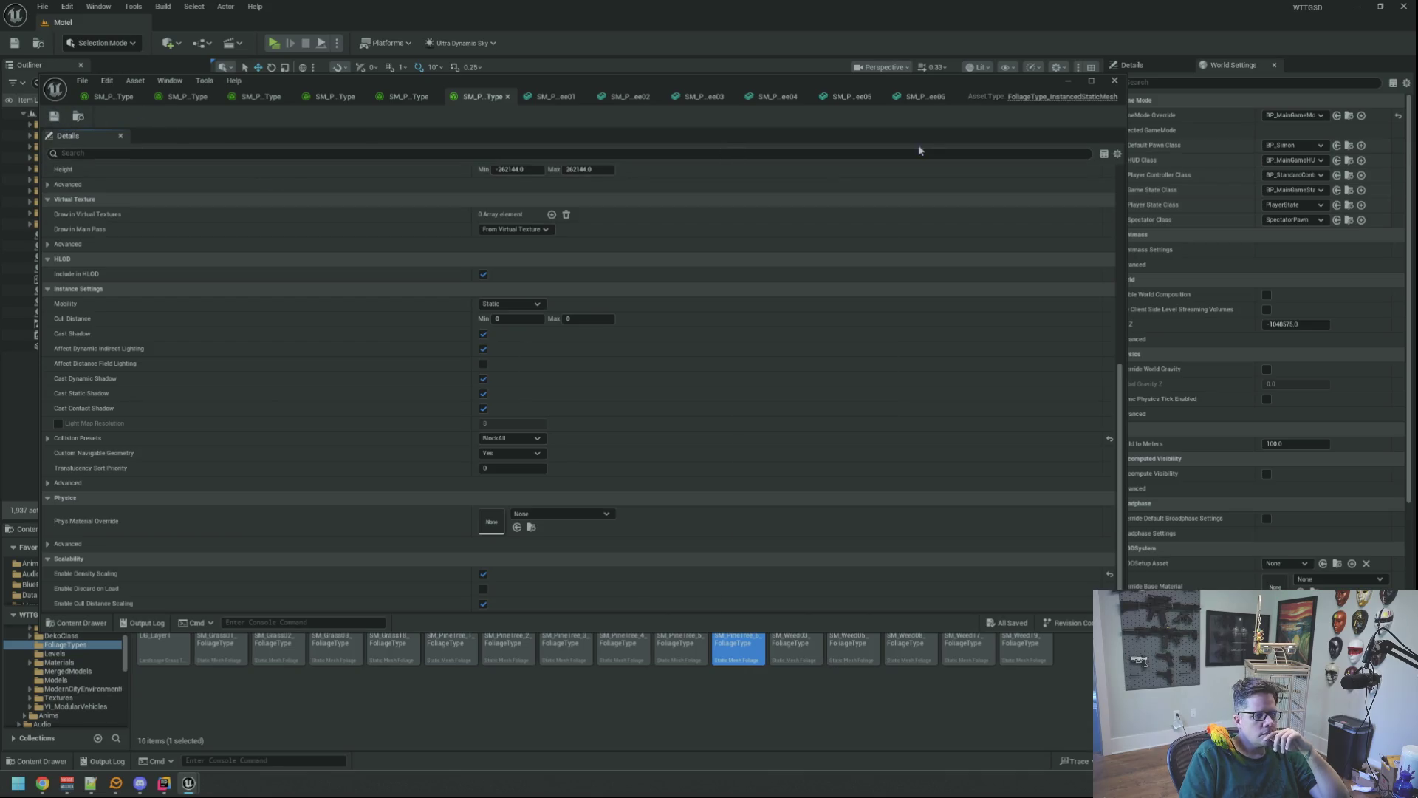
- Minimize the foliage editor, show the Output Log, and start playing the level with Alt+P
left_click(1066, 83)
left_click(120, 530)
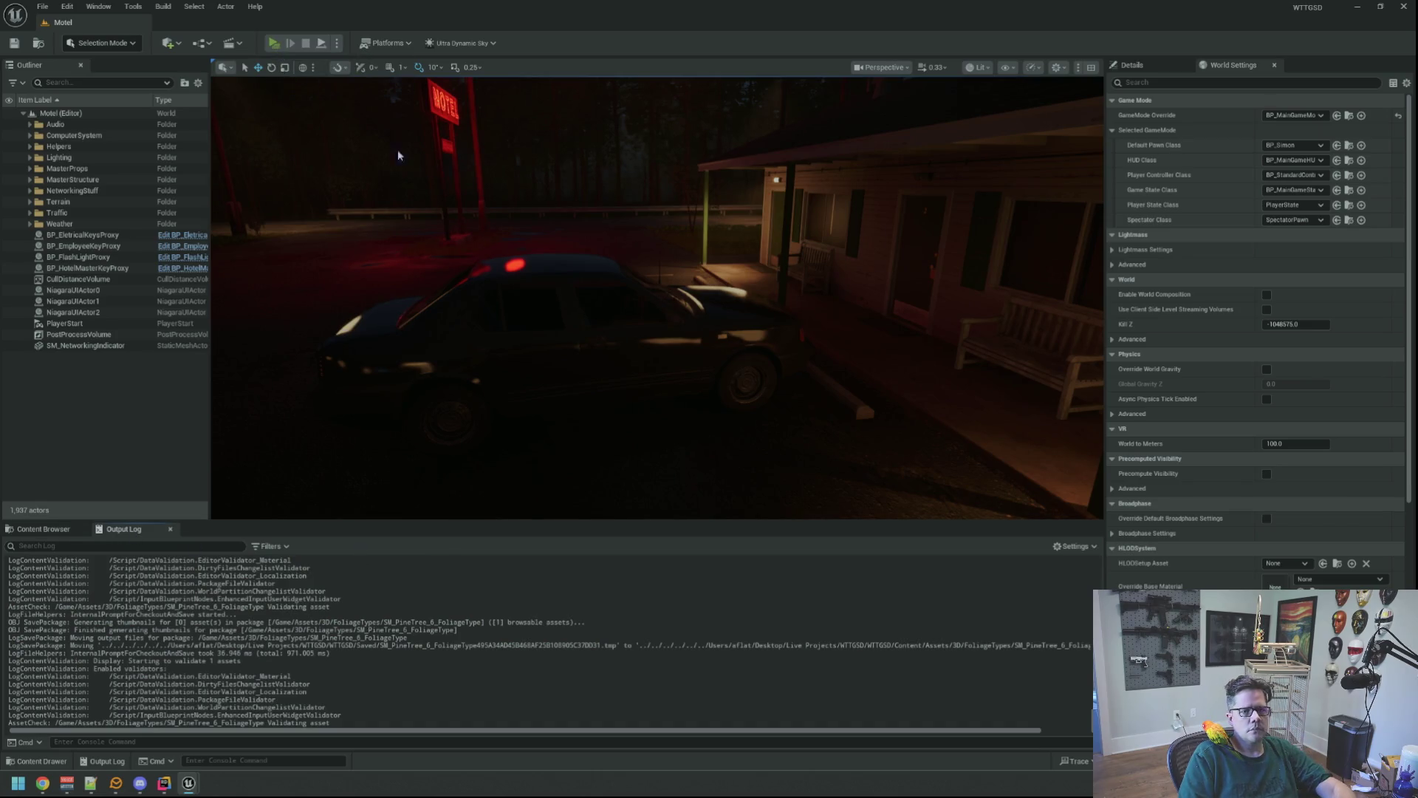
key("alt+p")
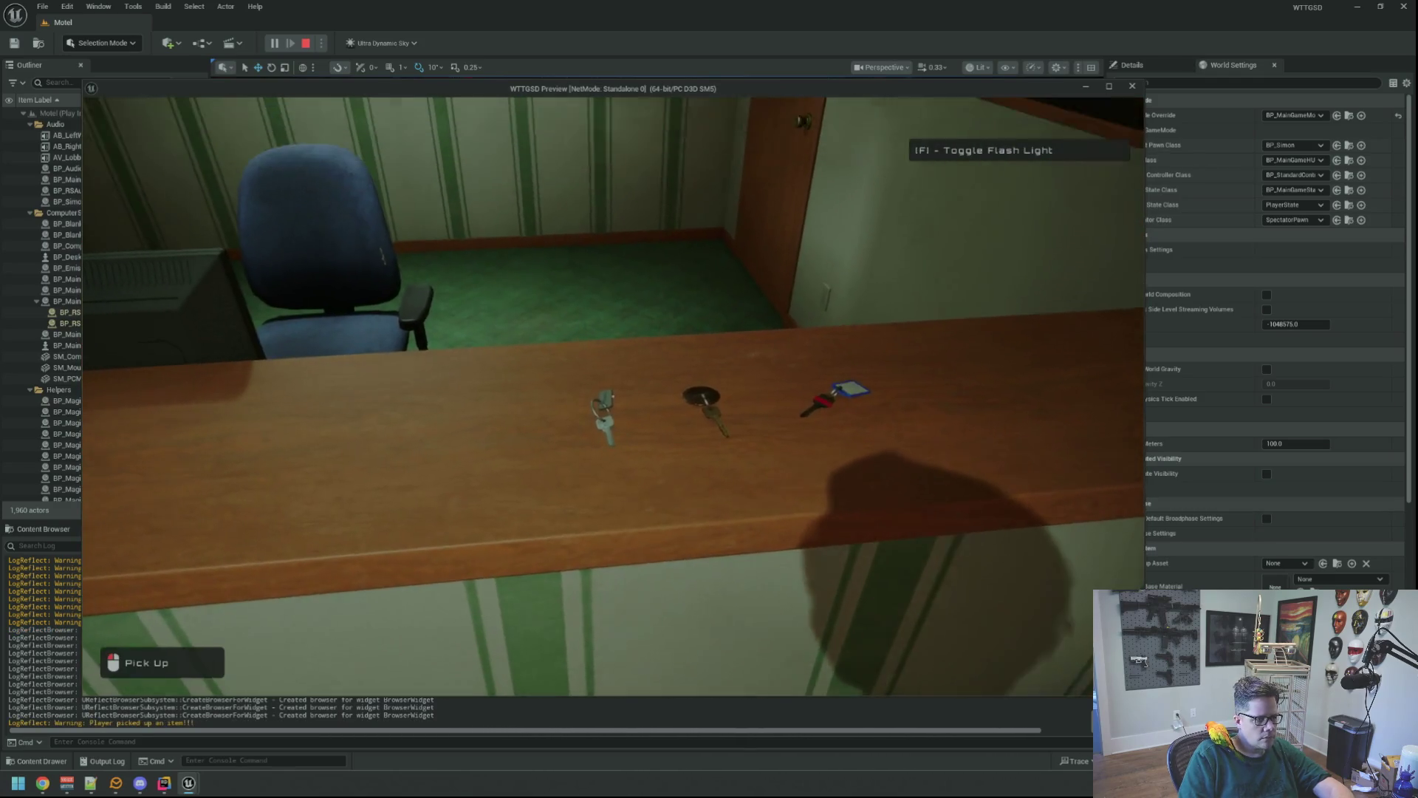
- Pick up the three keys at the front desk, then end the playtest and show the foliage assets
left_click(613, 396)
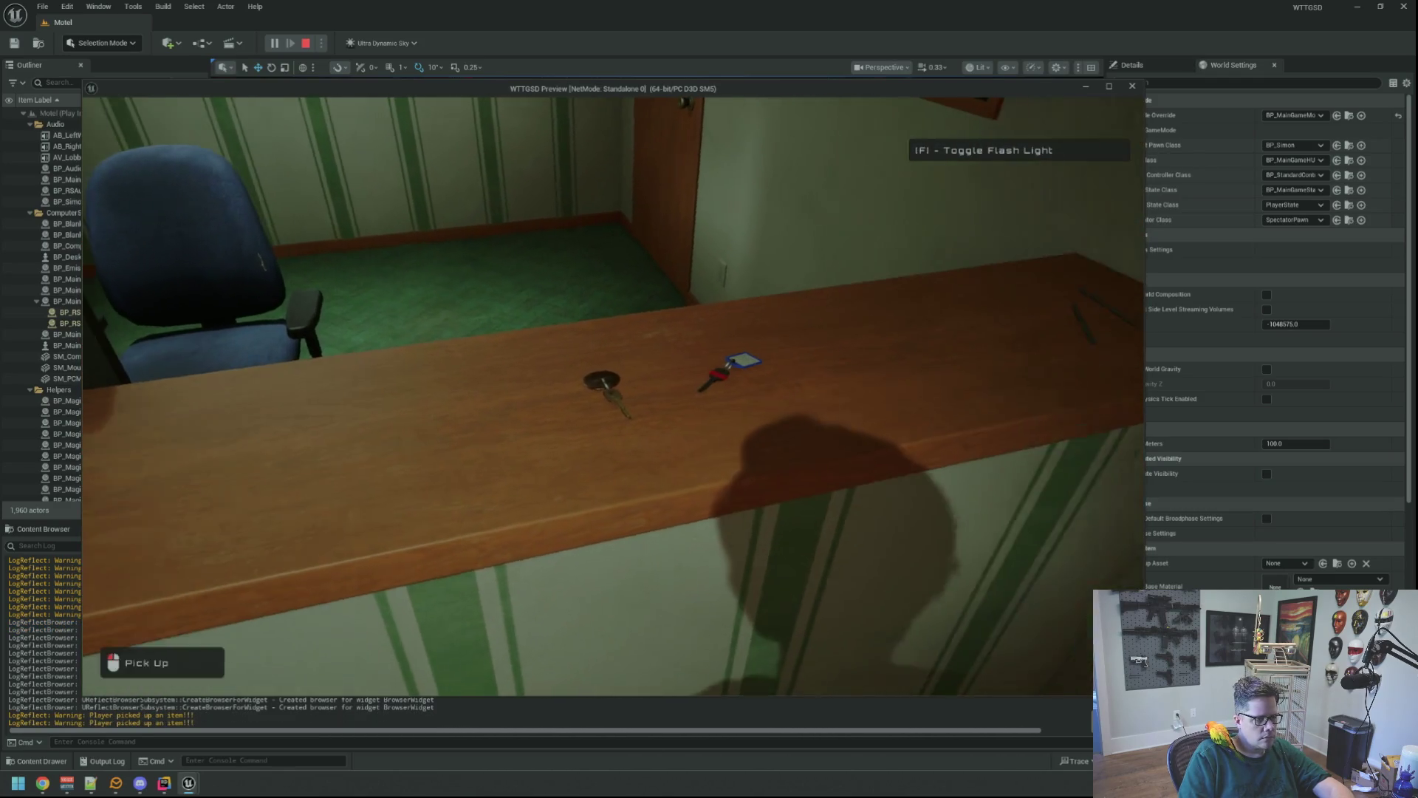
left_click(613, 396)
left_click(613, 396)
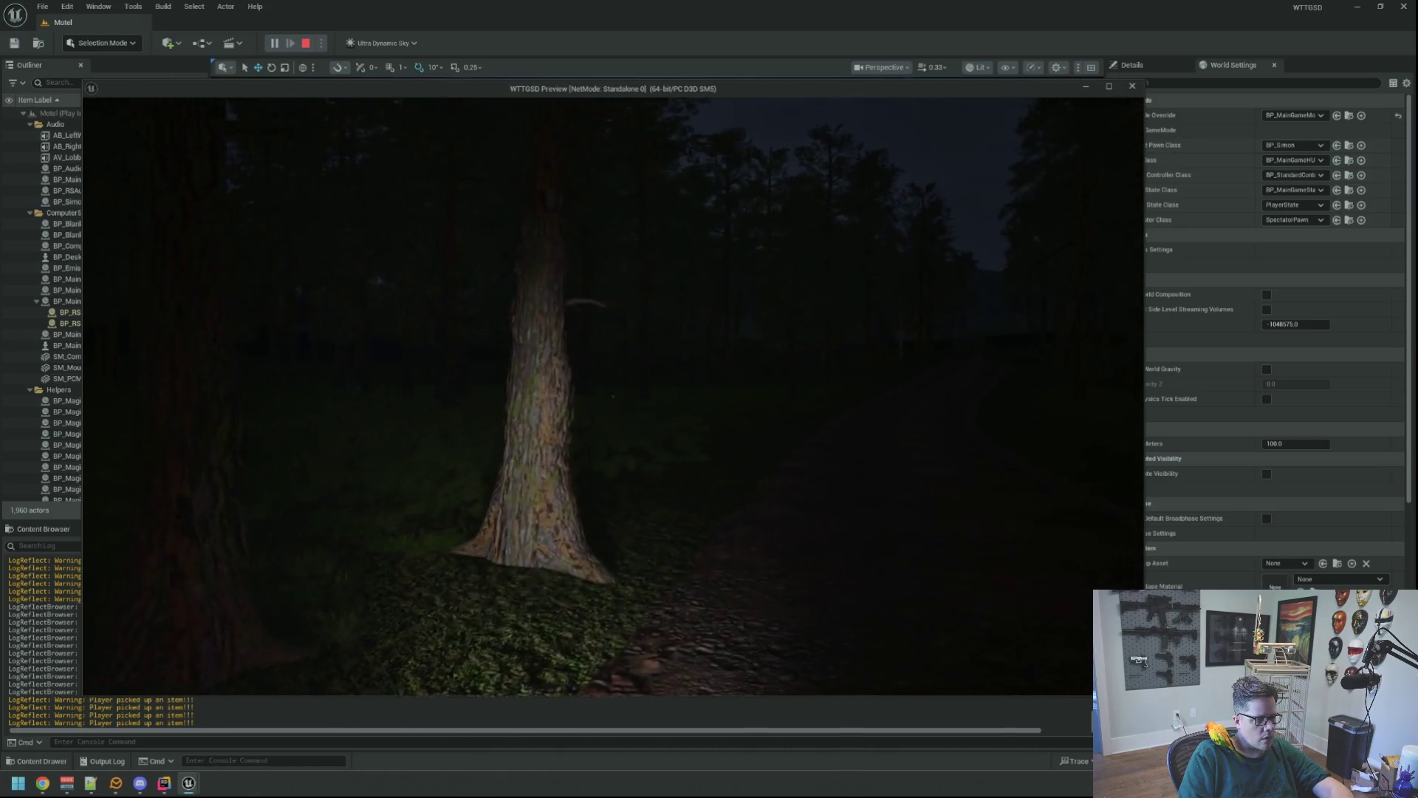
key("Escape")
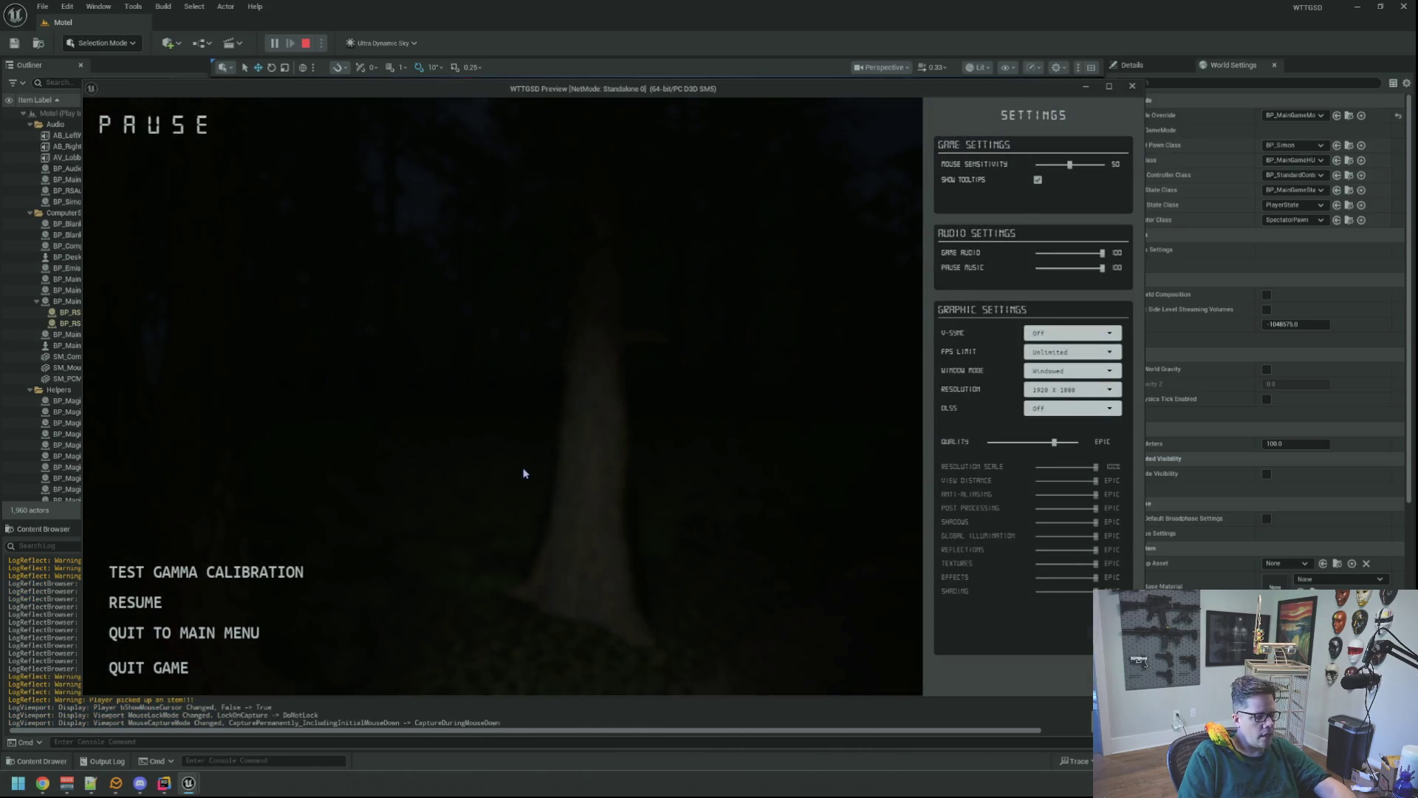
key("Escape")
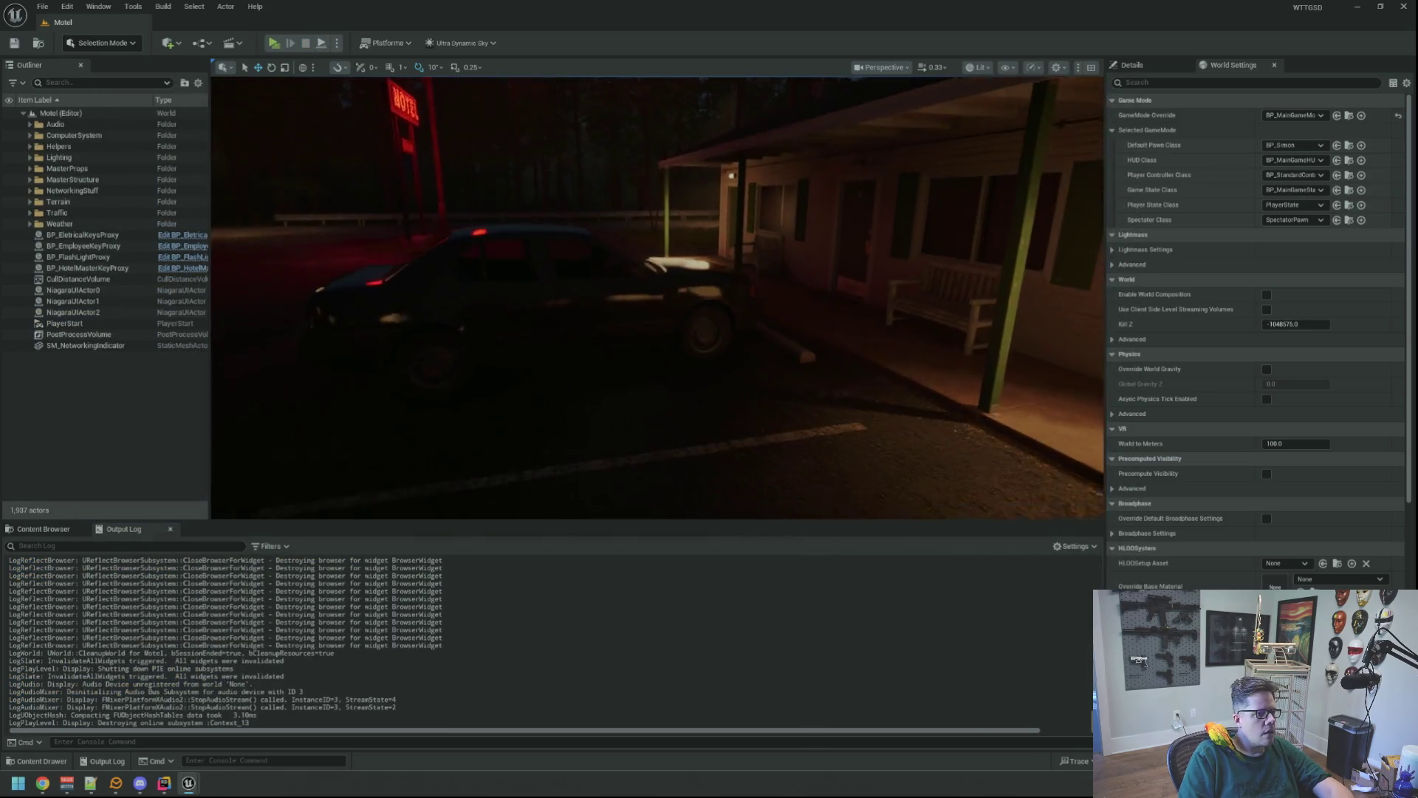
left_click(44, 529)
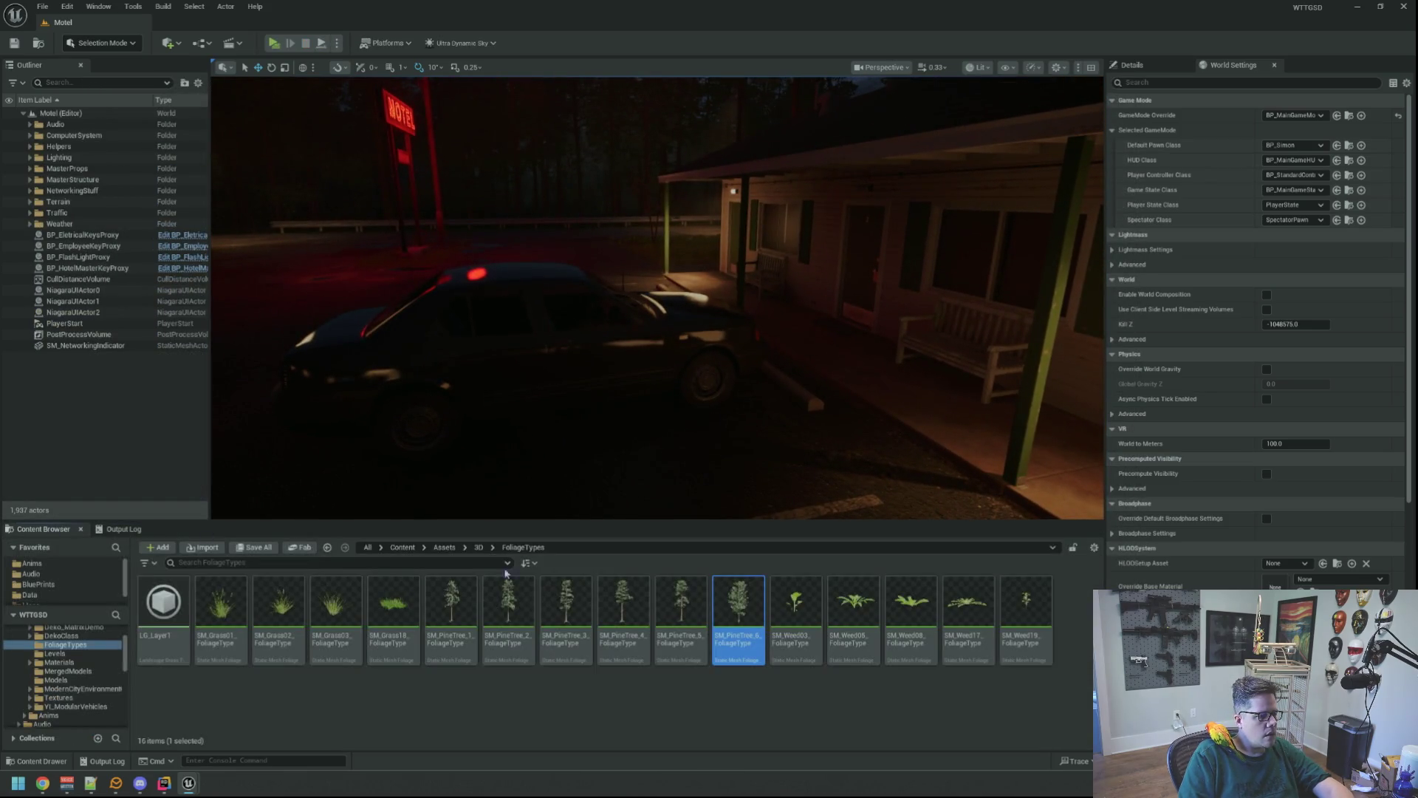
- Close the foliage type asset and enlarge the SM_PineTree01 mesh editor with a side view
mouse_move(190, 781)
left_click(225, 720)
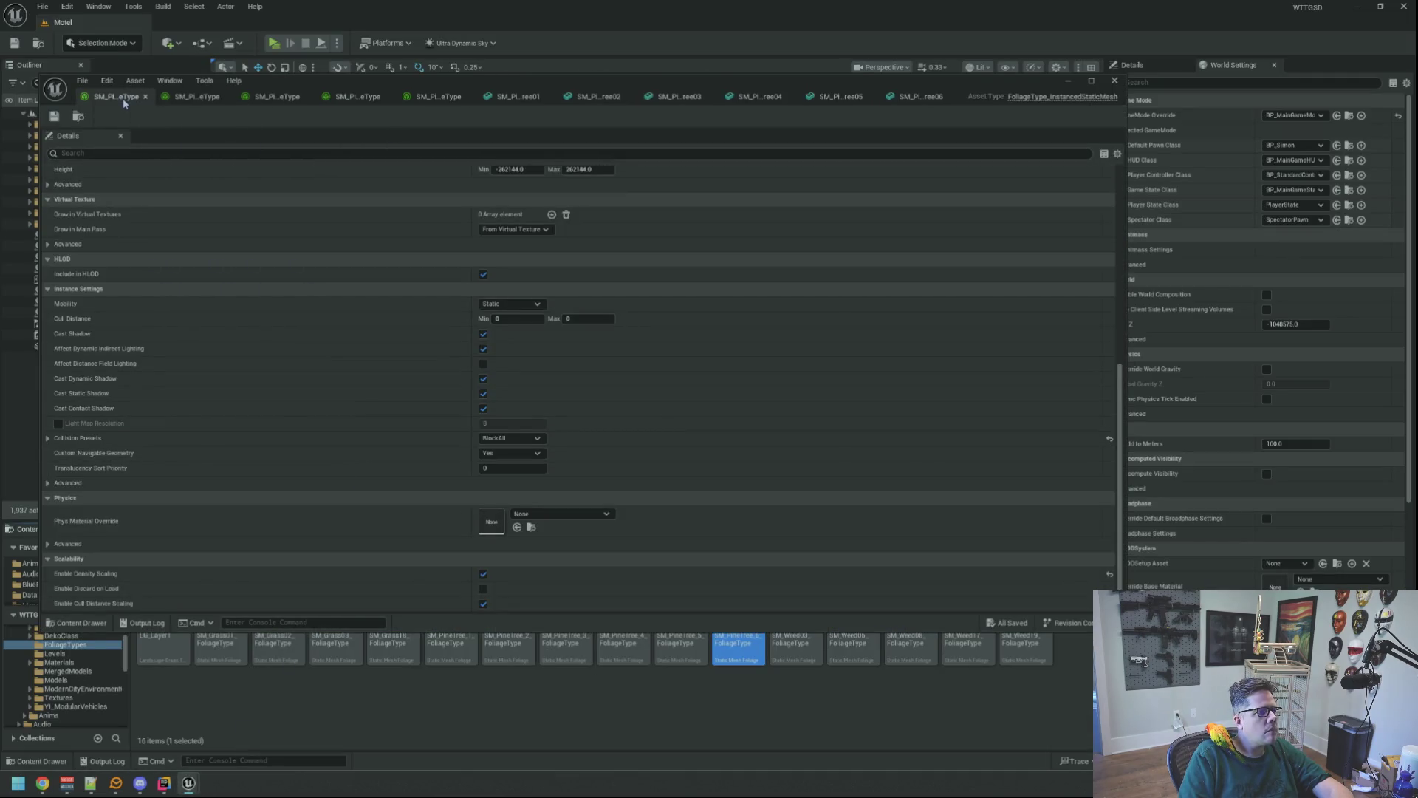
middle_click(119, 106)
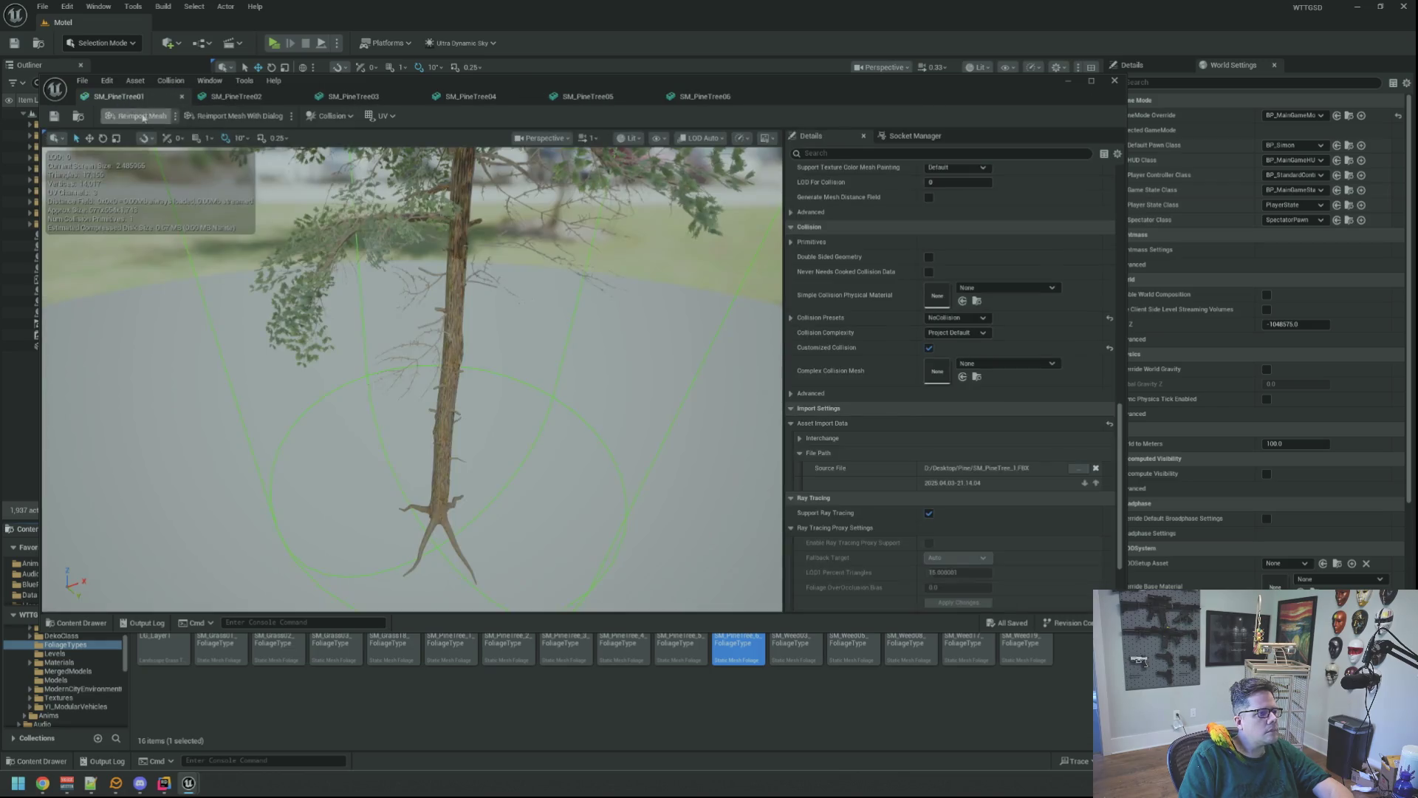
mouse_move(489, 399)
left_mouse_down()
mouse_move(472, 344)
mouse_move(624, 375)
left_mouse_up()
left_click_drag(849, 74, 874, 21)
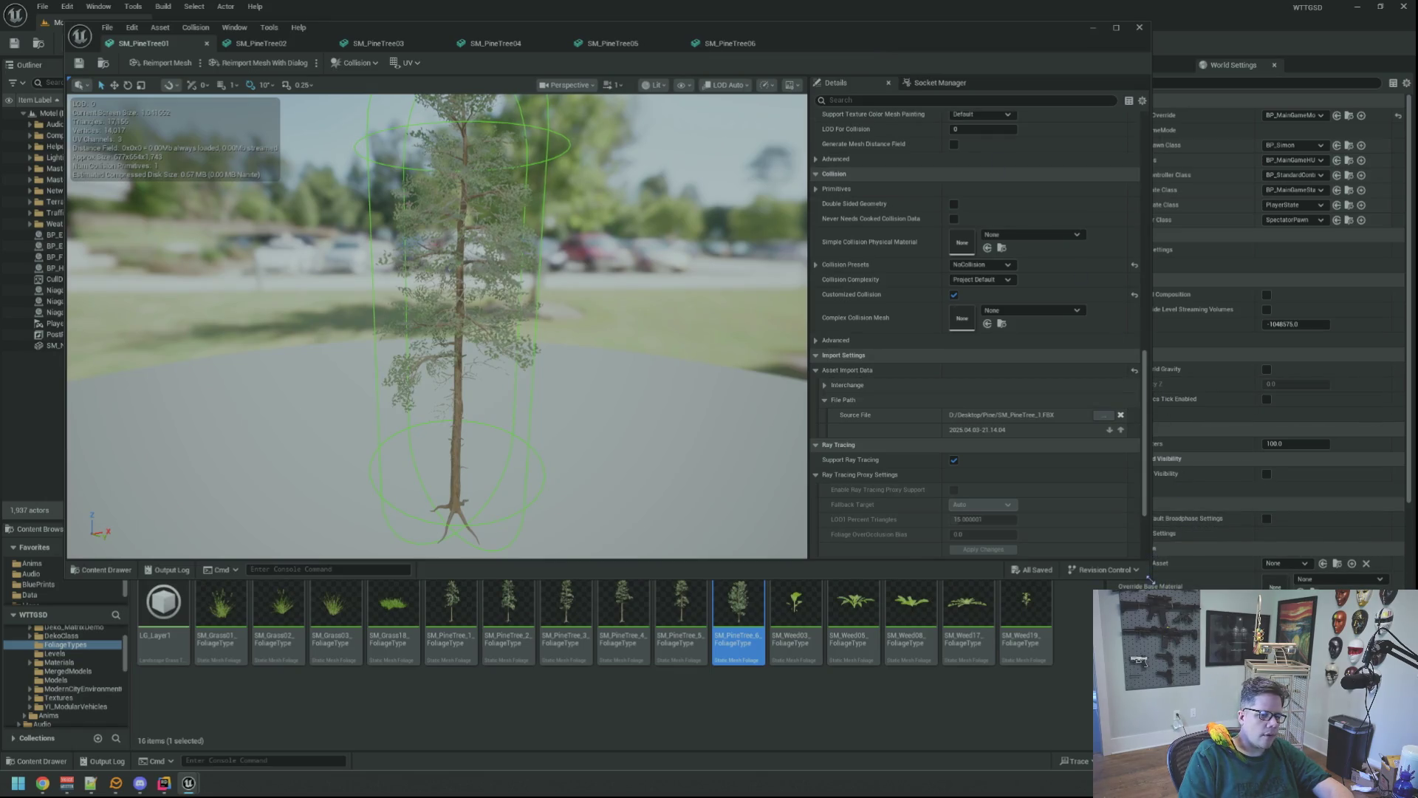
left_click_drag(1149, 580, 1356, 696)
- Zoom in on the trunk and scale the collision capsule down to hug the lower trunk
mouse_move(681, 435)
left_mouse_down()
mouse_move(676, 504)
mouse_move(601, 497)
mouse_move(705, 390)
mouse_move(684, 436)
left_mouse_up()
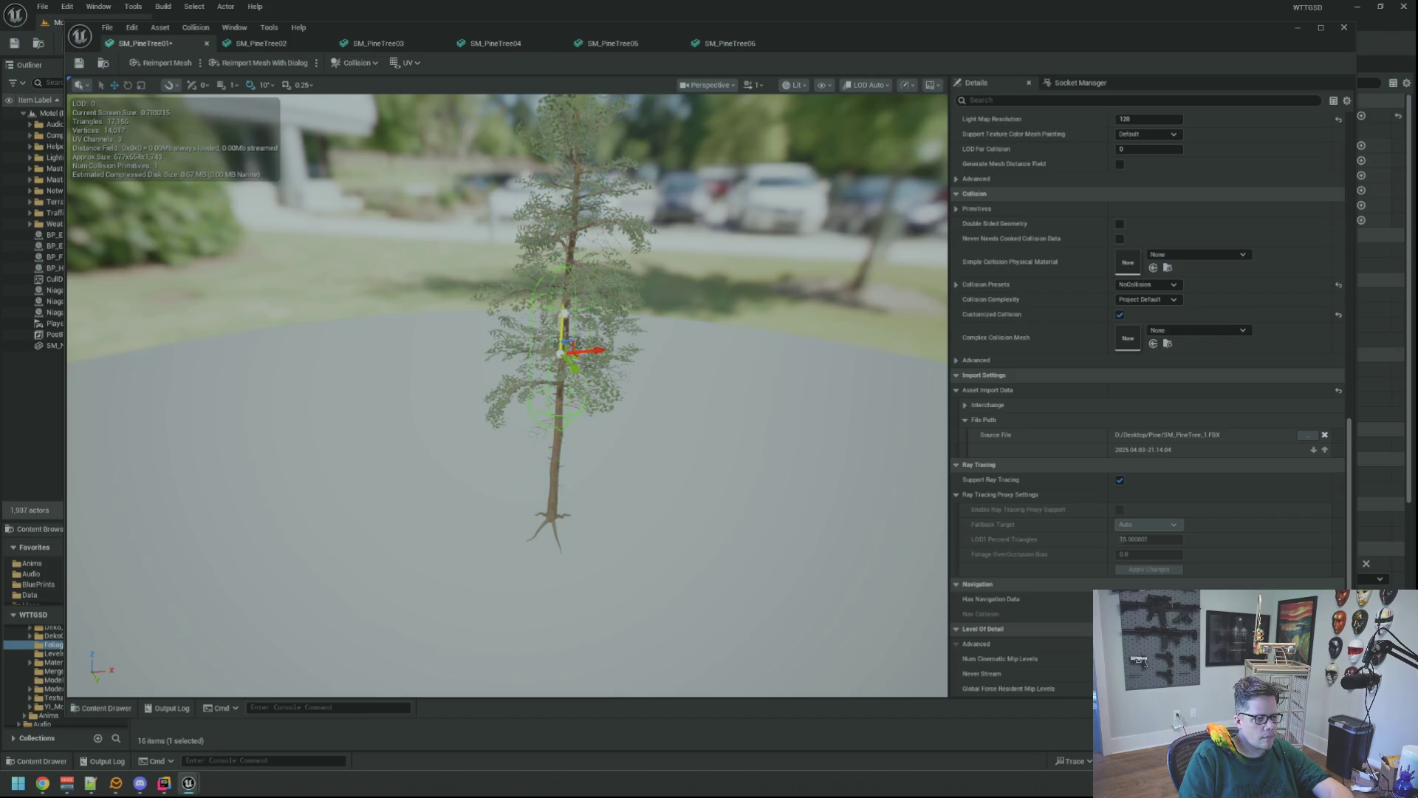
mouse_move(684, 435)
left_mouse_down()
mouse_move(665, 292)
mouse_move(635, 332)
mouse_move(658, 310)
mouse_move(650, 296)
mouse_move(635, 310)
mouse_move(641, 461)
left_mouse_up()
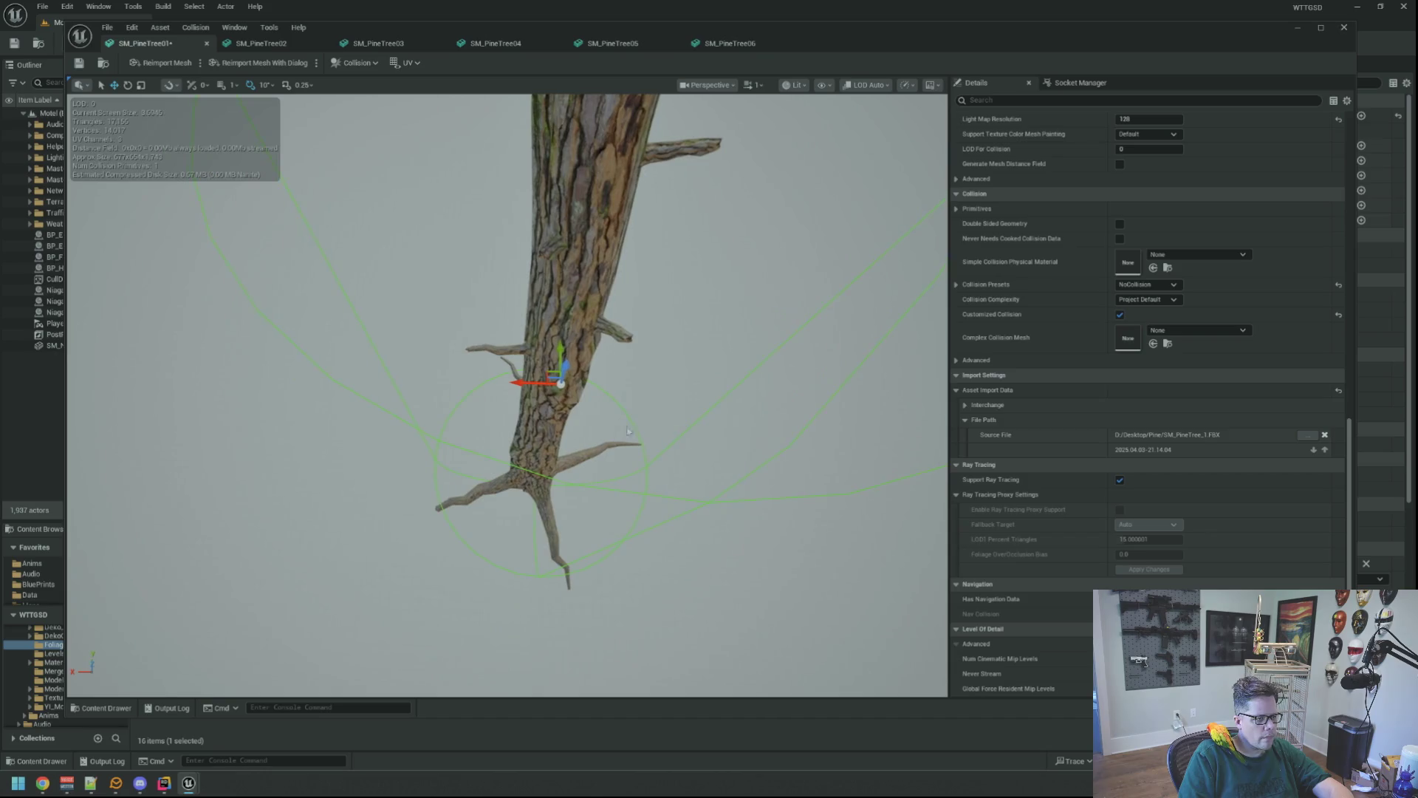
left_click_drag(511, 387, 543, 325)
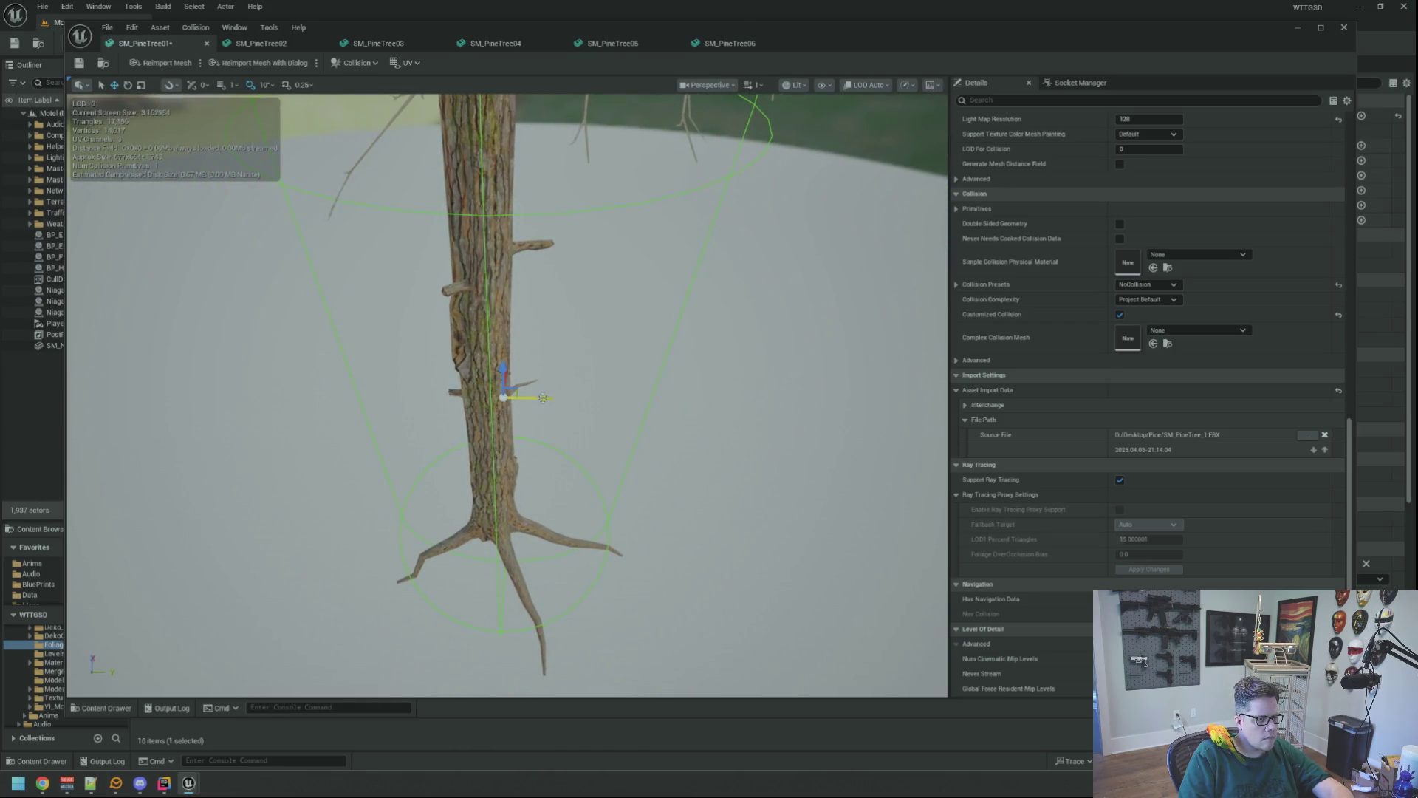
mouse_move(544, 326)
left_mouse_down()
mouse_move(608, 244)
mouse_move(635, 294)
left_mouse_up()
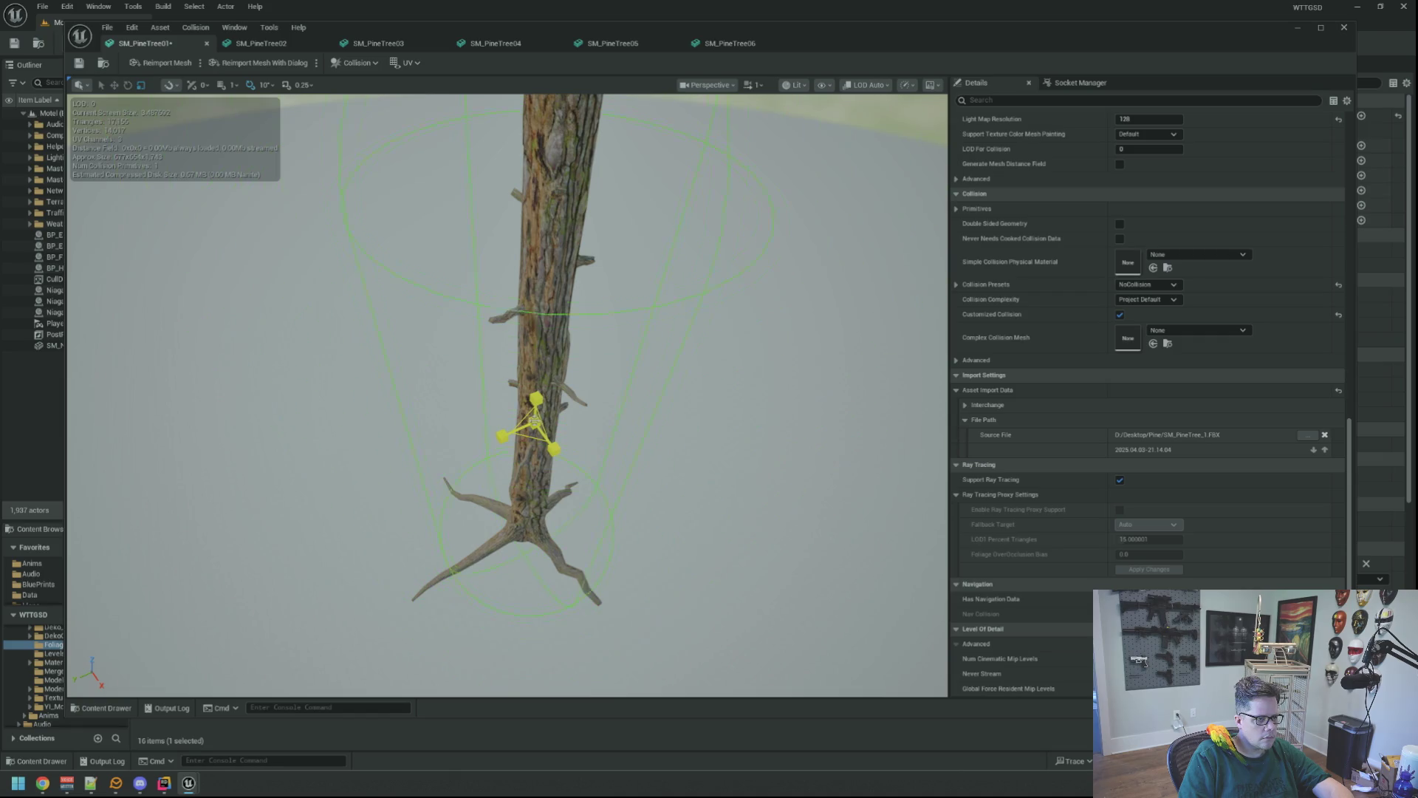
mouse_move(538, 455)
left_mouse_down()
mouse_move(538, 432)
mouse_move(538, 455)
left_mouse_up()
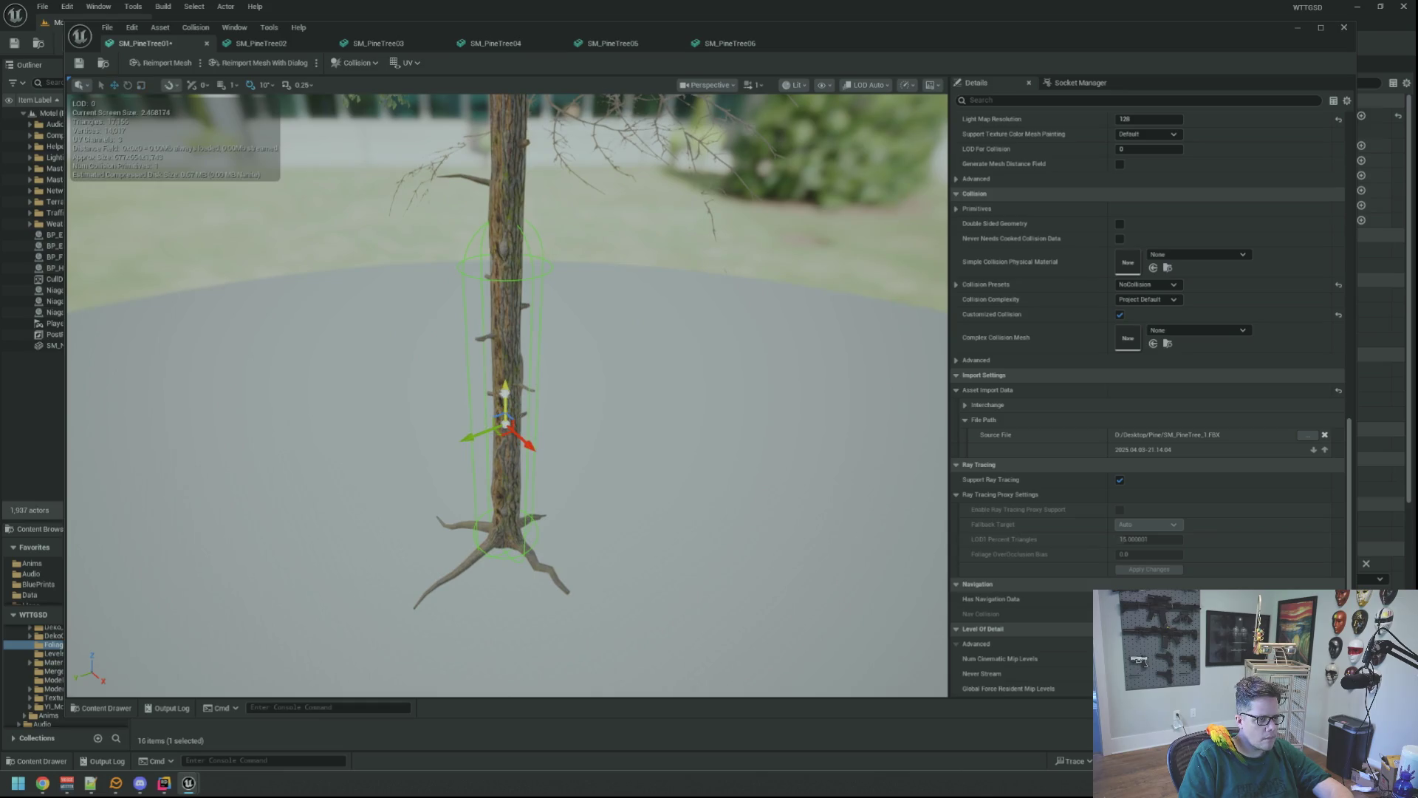
- Orbit around the trunk to check the capsule's fit from several angles
mouse_move(509, 390)
left_mouse_down()
mouse_move(473, 371)
mouse_move(579, 450)
mouse_move(580, 362)
mouse_move(594, 339)
left_mouse_up()
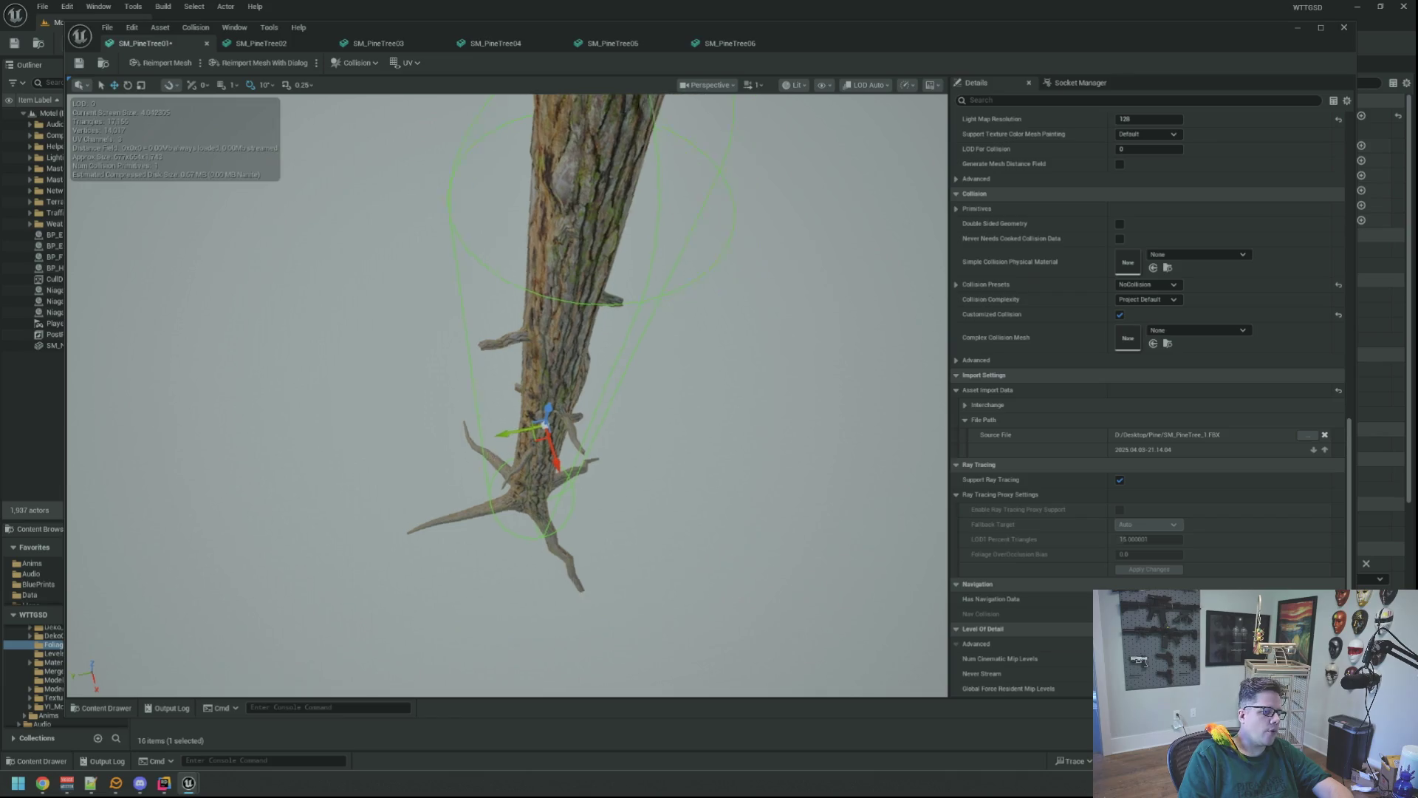
left_click_drag(594, 339, 503, 458)
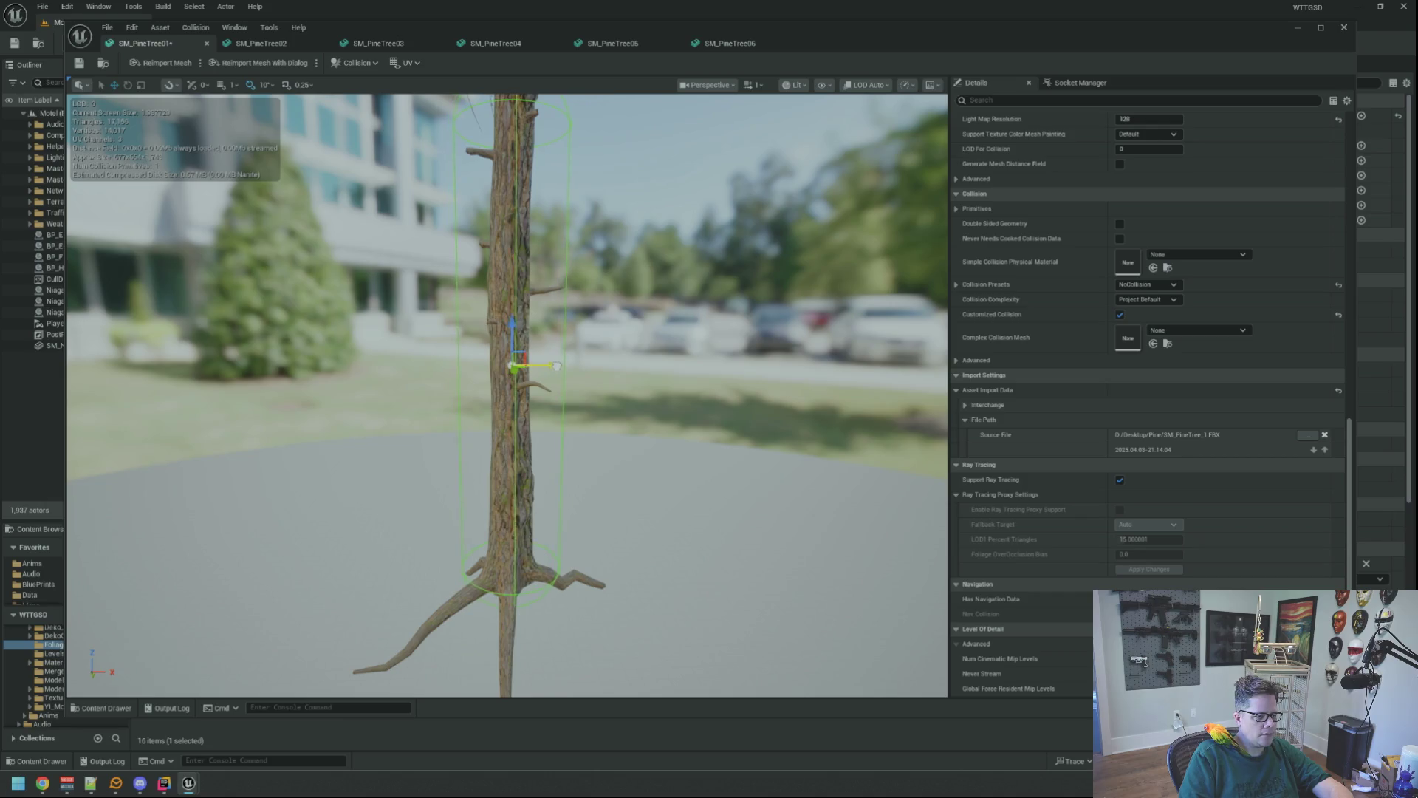
mouse_move(665, 431)
left_mouse_down()
mouse_move(620, 440)
mouse_move(664, 431)
left_mouse_up()
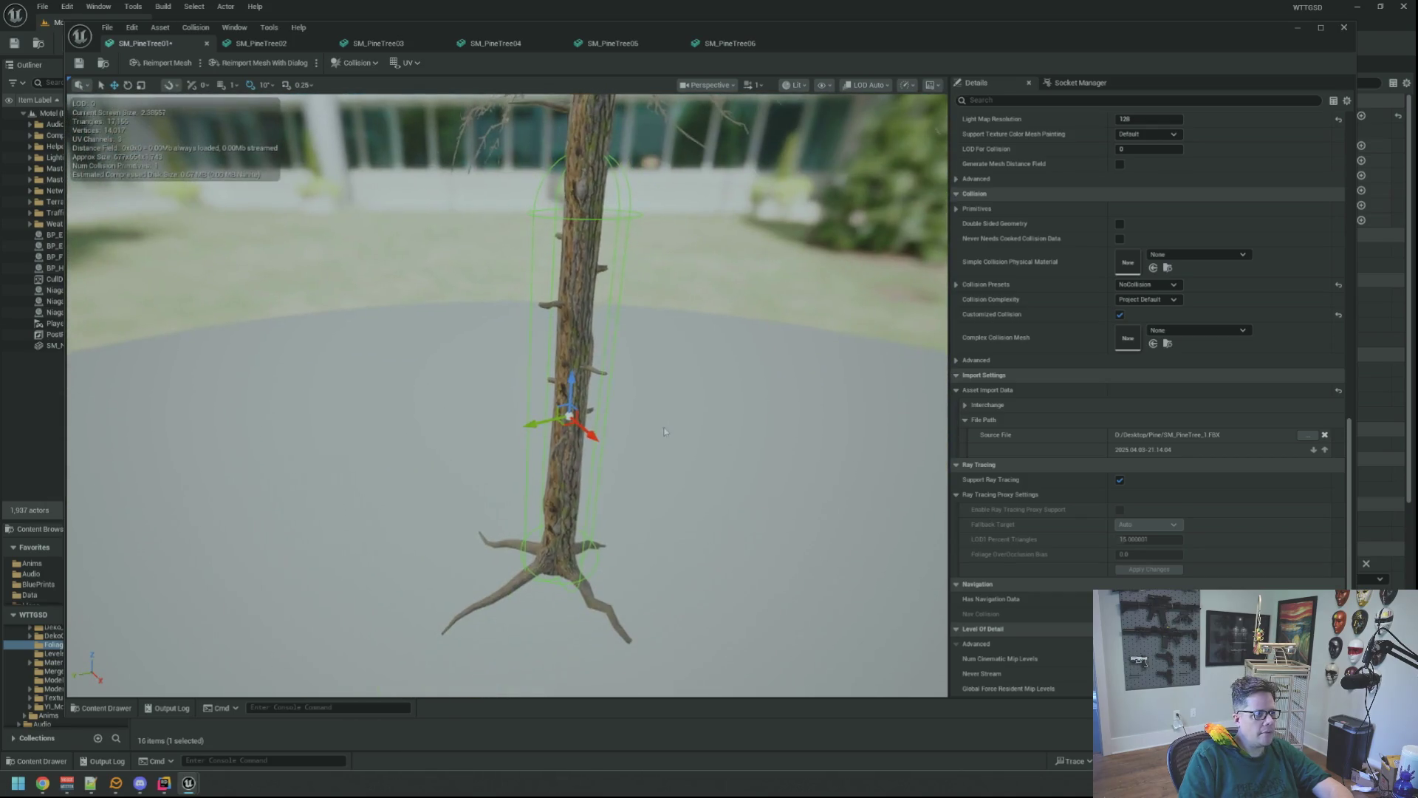
mouse_move(351, 255)
left_mouse_down()
mouse_move(360, 288)
mouse_move(353, 244)
mouse_move(395, 213)
mouse_move(370, 190)
mouse_move(243, 144)
left_mouse_up()
left_click_drag(382, 187, 383, 187)
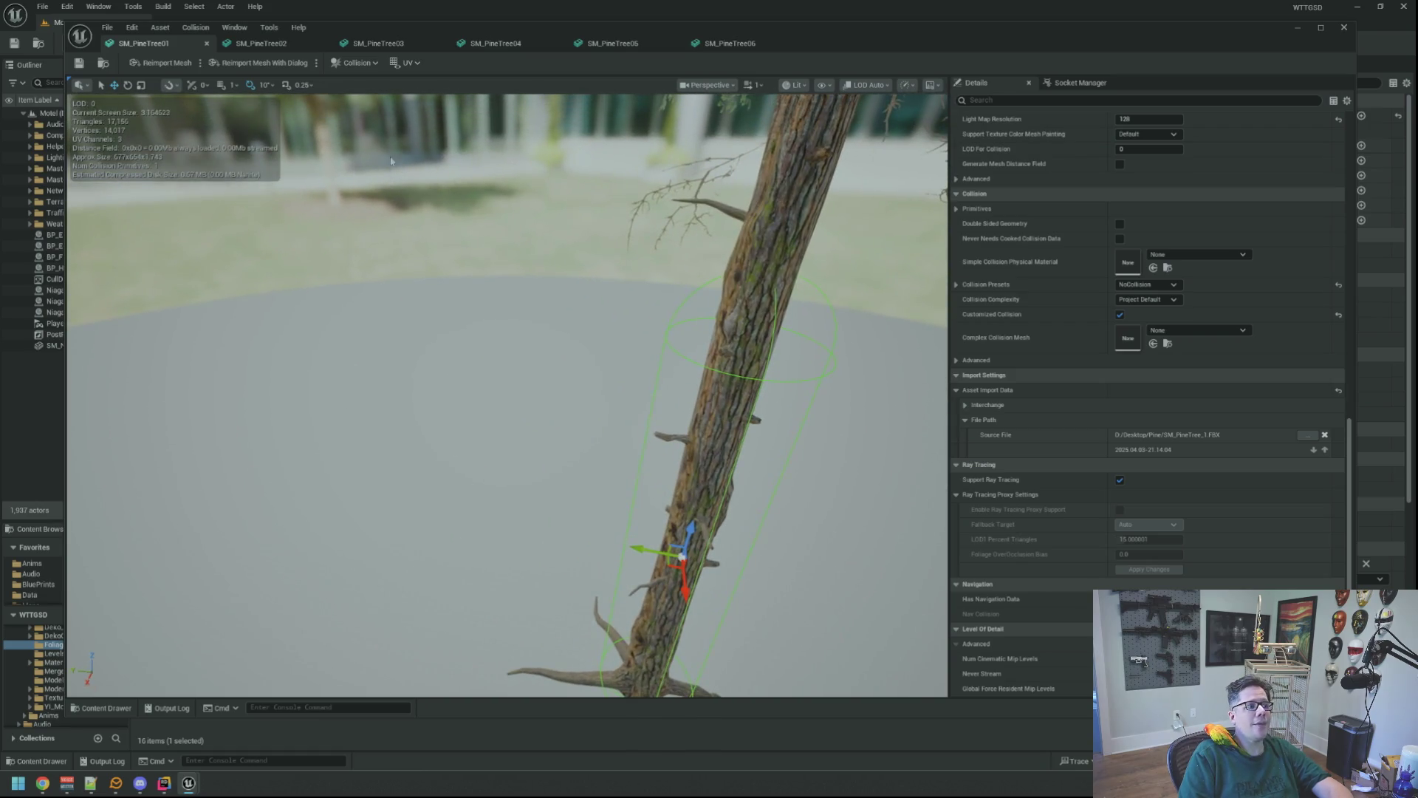
left_click(282, 50)
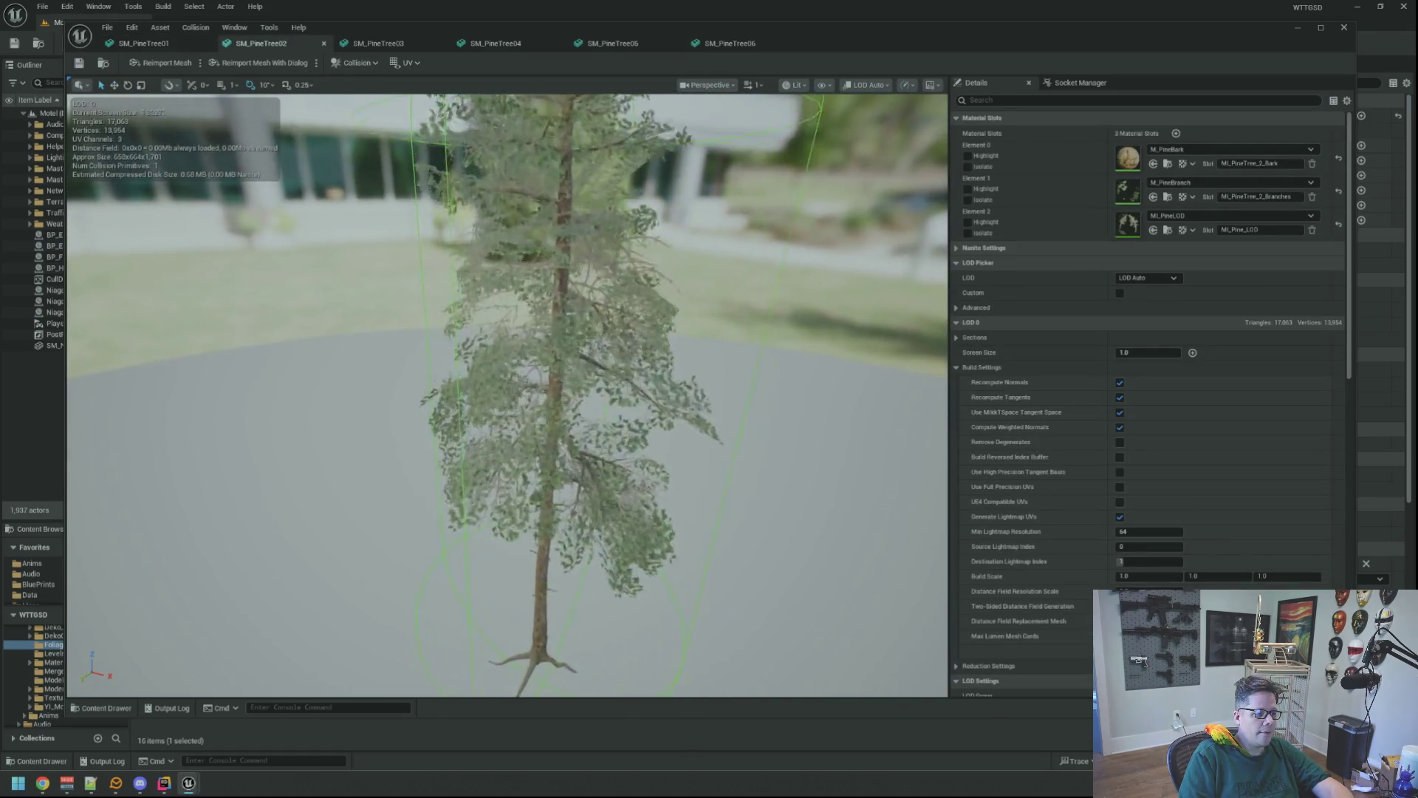
- Frame SM_PineTree02 from above and zoom in on its bare lower trunk
left_click_drag(667, 288, 668, 288)
left_click_drag(681, 342, 584, 299)
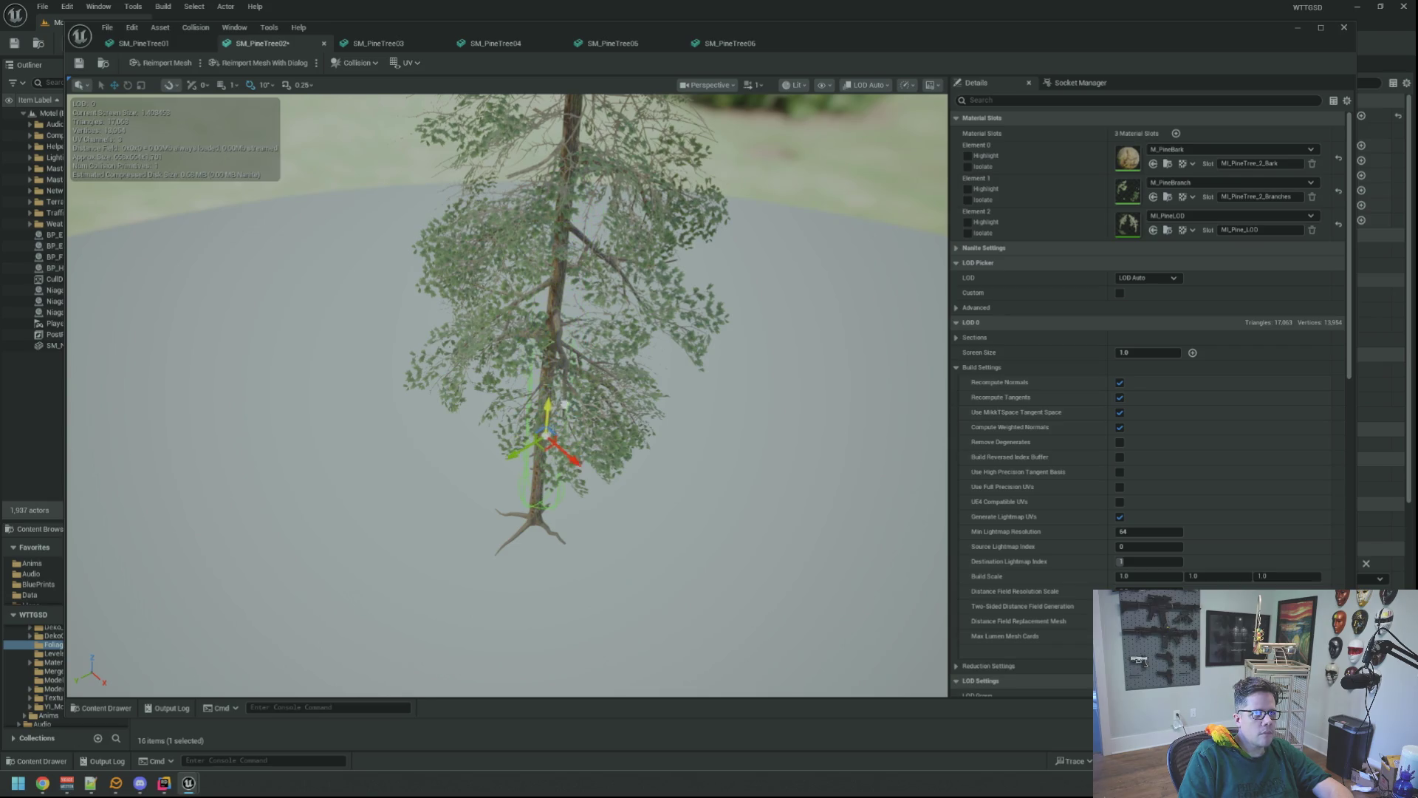
scroll(508, 395, "up", 5)
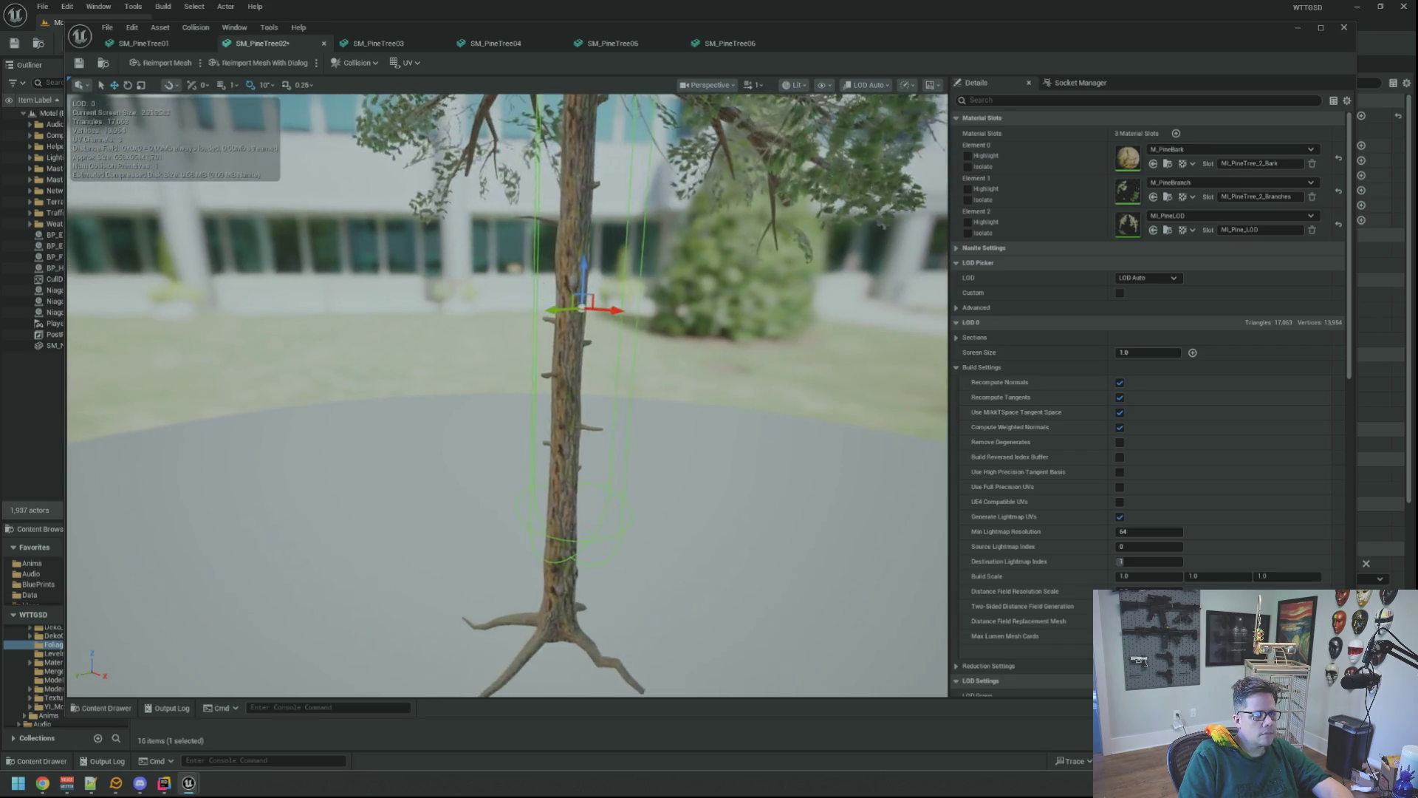
scroll(508, 395, "up", 5)
scroll(508, 395, "down", 5)
scroll(508, 396, "up", 4)
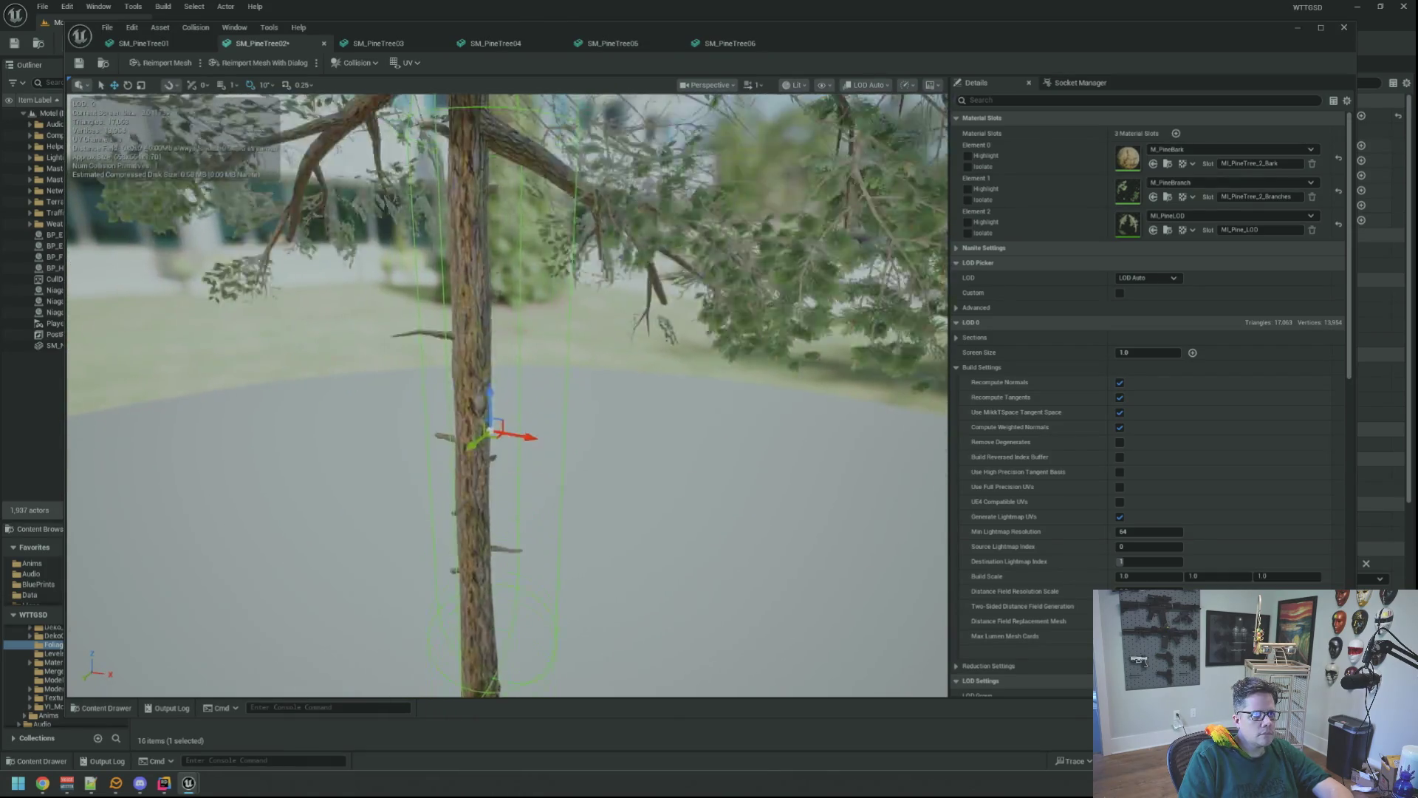
scroll(507, 395, "up", 5)
scroll(508, 395, "down", 5)
scroll(508, 395, "up", 5)
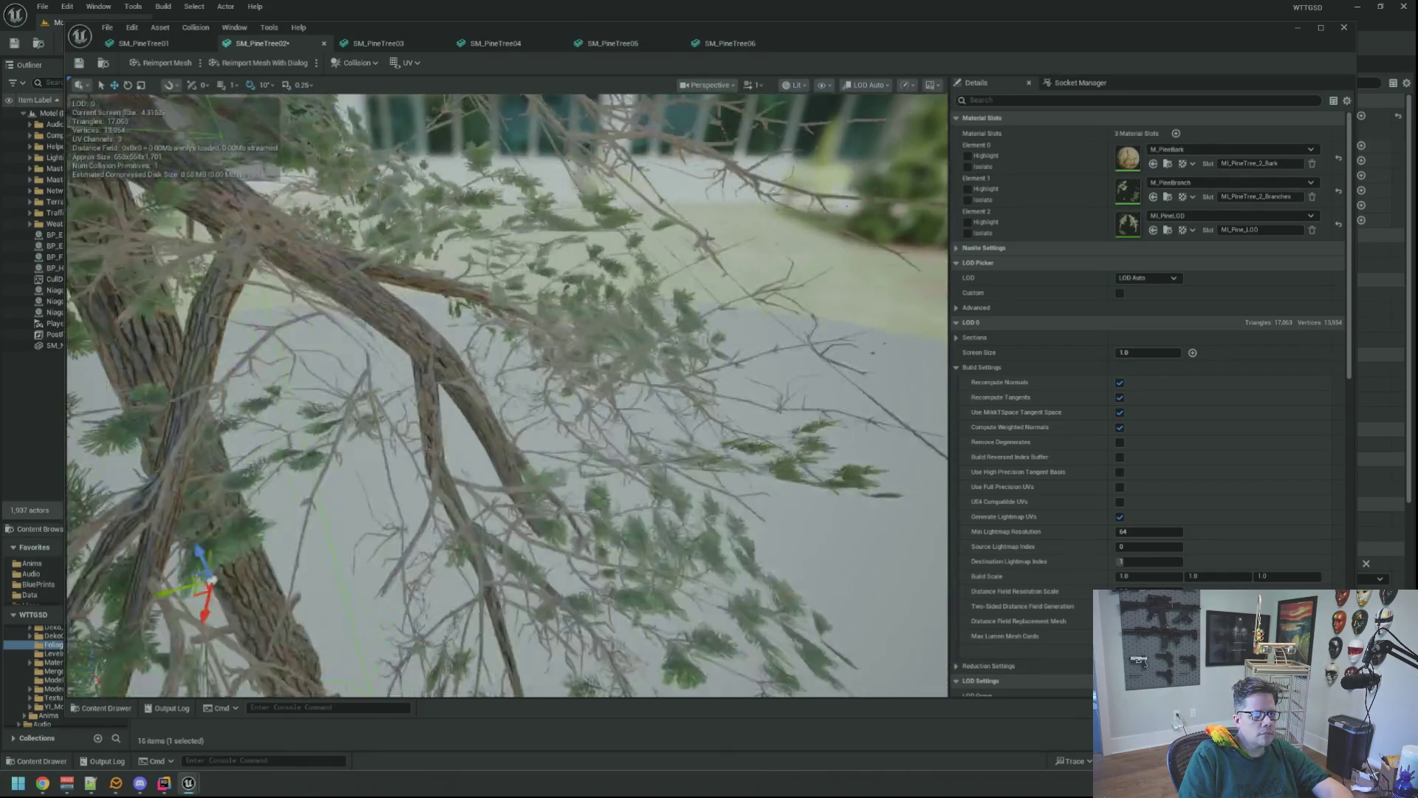
scroll(508, 395, "down", 5)
scroll(507, 395, "up", 5)
scroll(508, 395, "down", 5)
scroll(508, 395, "up", 5)
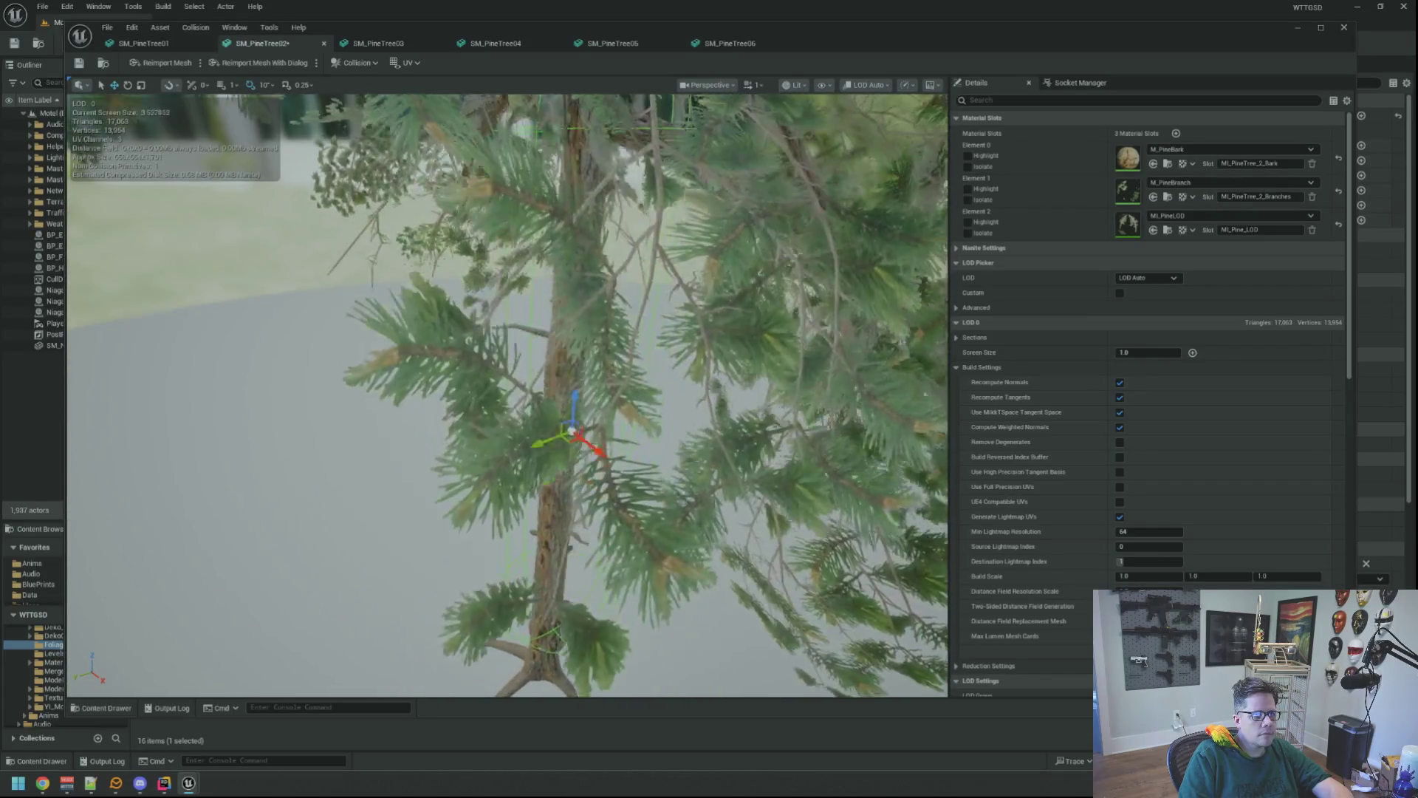
scroll(507, 395, "down", 5)
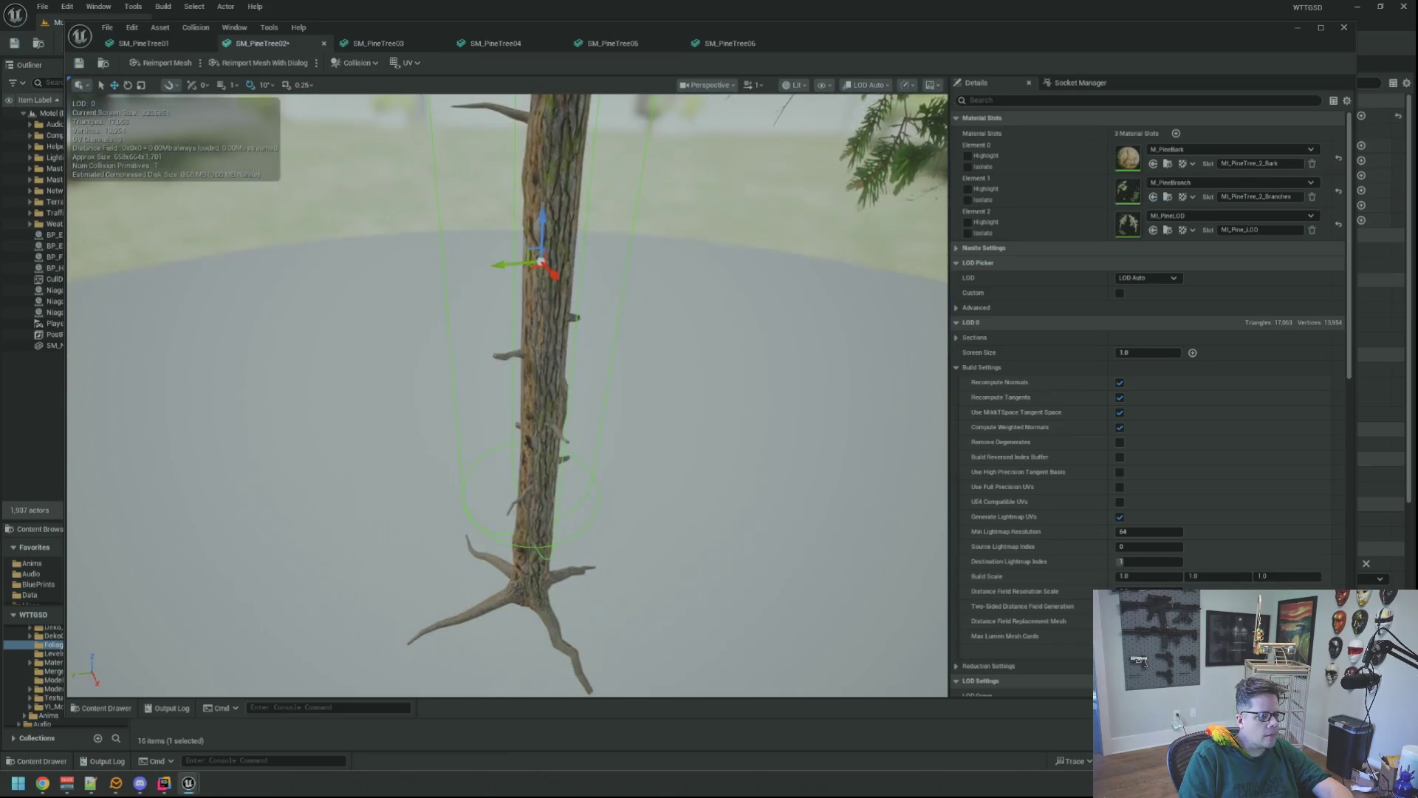
mouse_move(509, 395)
left_mouse_down()
mouse_move(544, 351)
mouse_move(511, 377)
mouse_move(517, 362)
mouse_move(545, 342)
mouse_move(549, 373)
left_mouse_up()
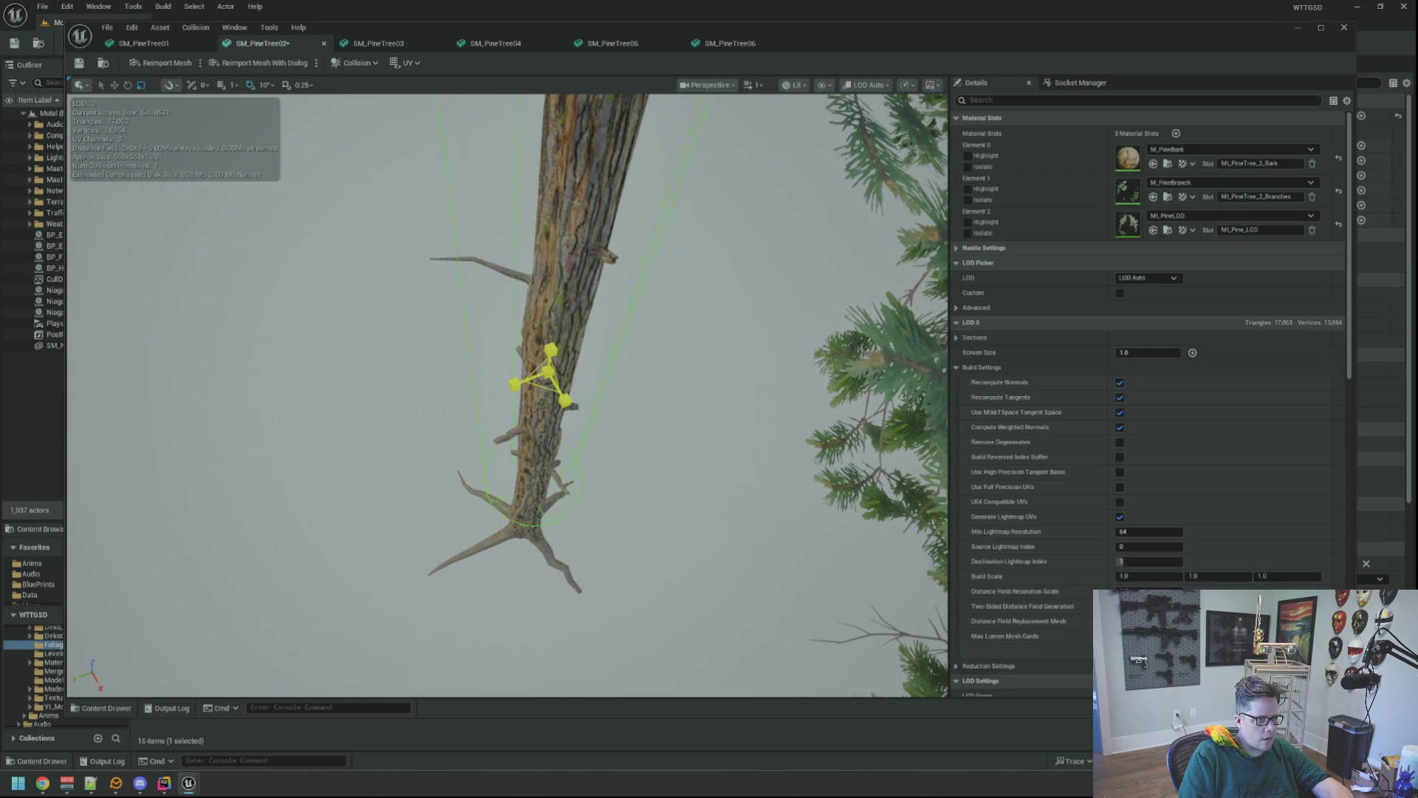
- Shrink the capsule collision to hug the trunk, check the fit, and save SM_PineTree02
mouse_move(562, 397)
left_mouse_down()
mouse_move(584, 410)
mouse_move(514, 413)
mouse_move(527, 407)
left_mouse_up()
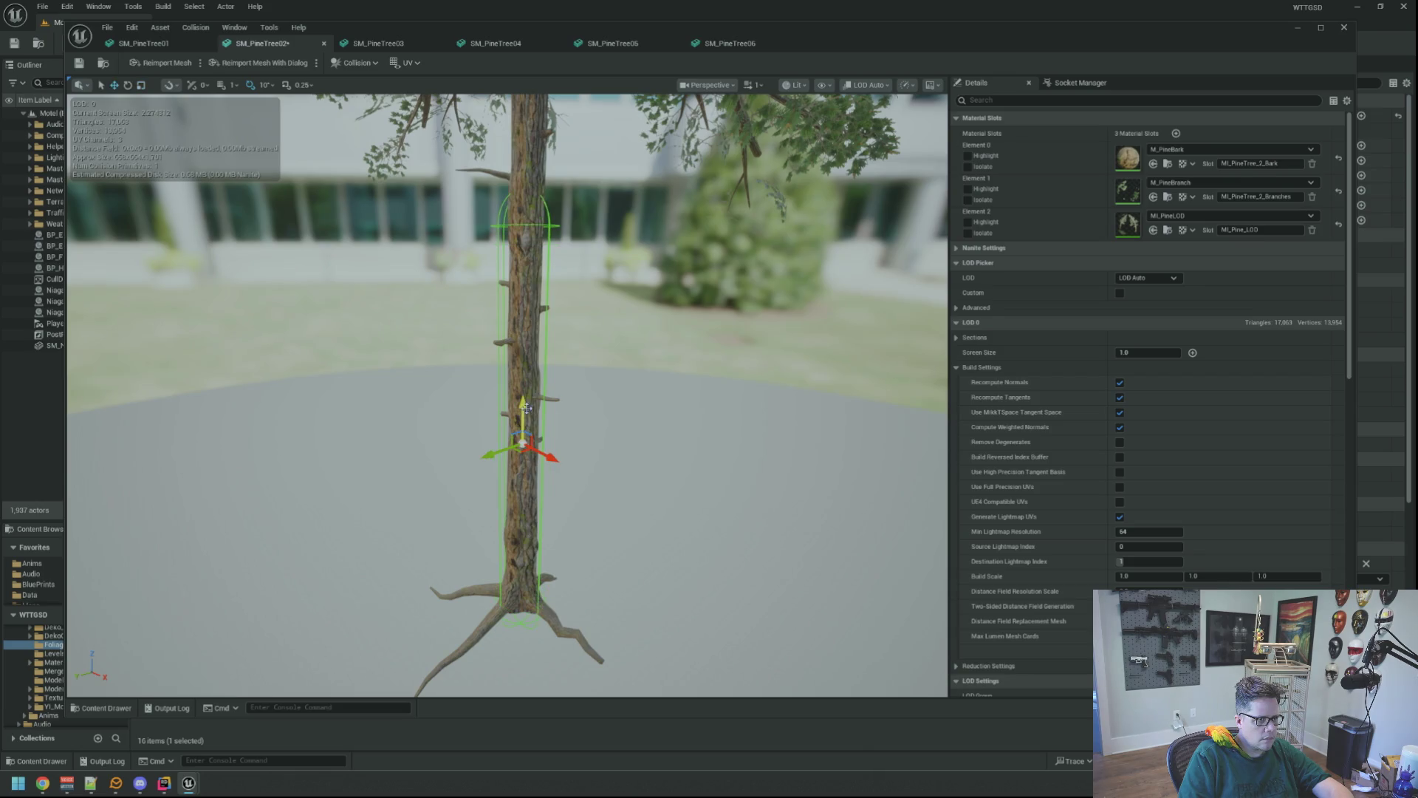
mouse_move(529, 407)
left_mouse_down()
mouse_move(572, 389)
mouse_move(539, 398)
left_mouse_up()
left_click_drag(164, 117, 163, 117)
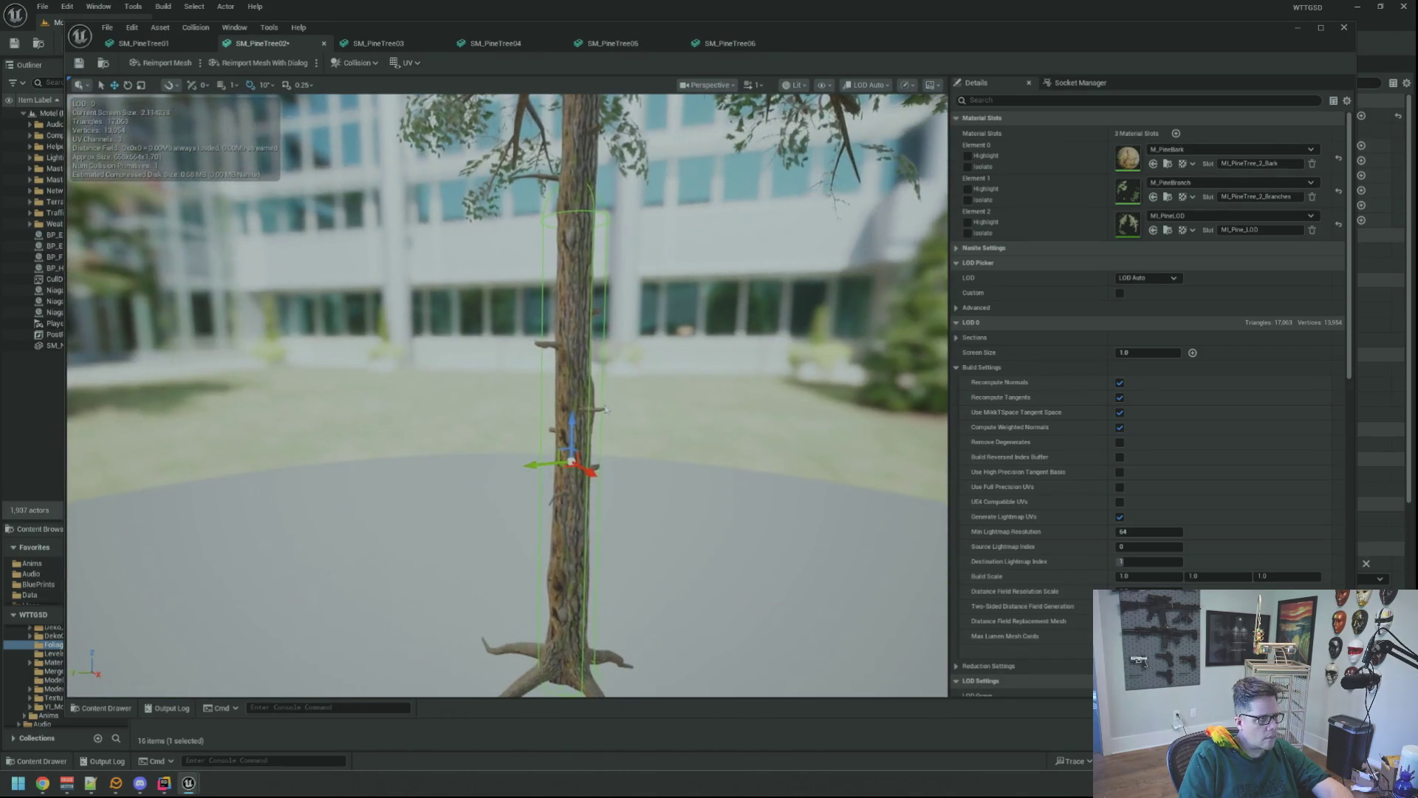
left_click(79, 63)
left_click(379, 43)
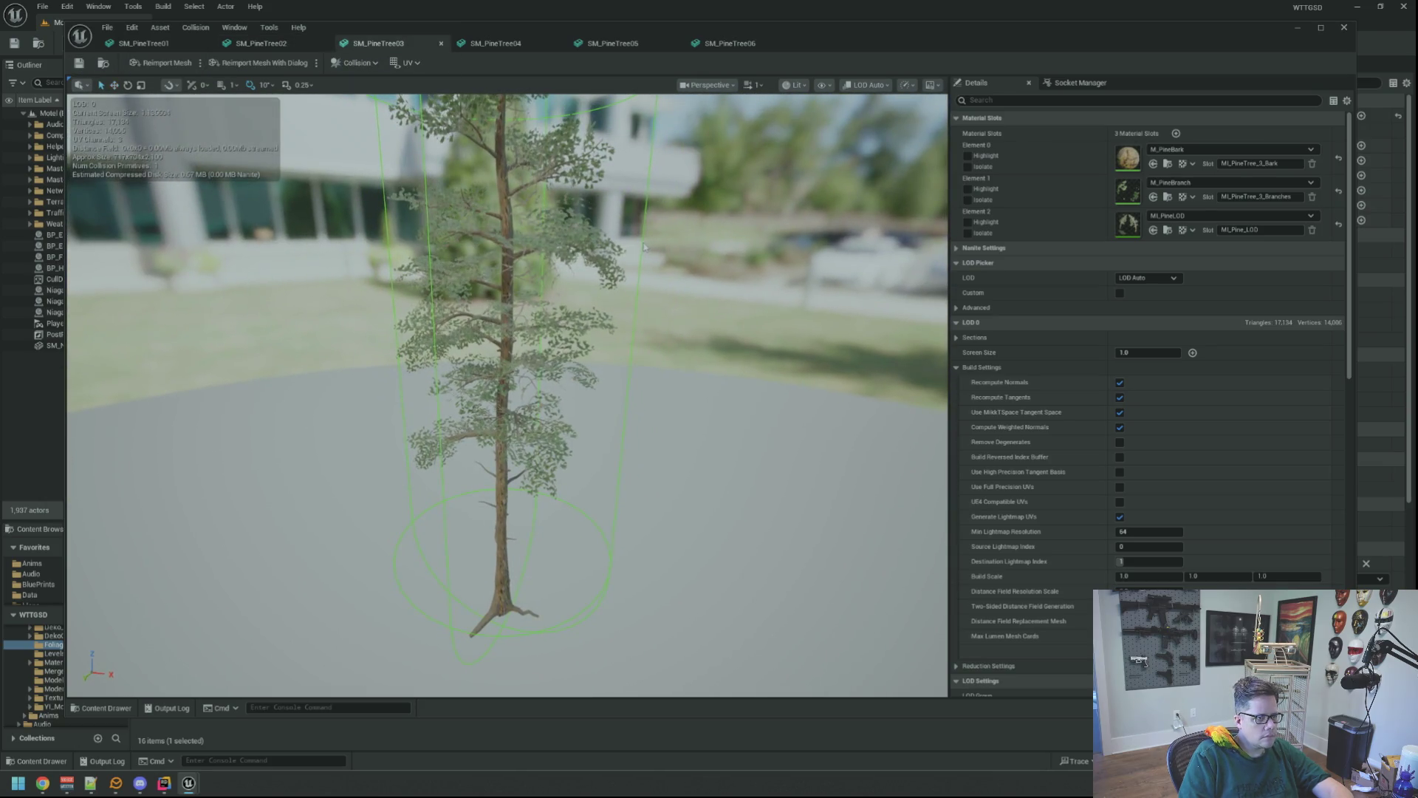
- Scale SM_PineTree03's capsule down to trunk width and lower it onto the trunk
left_click_drag(644, 248, 643, 248)
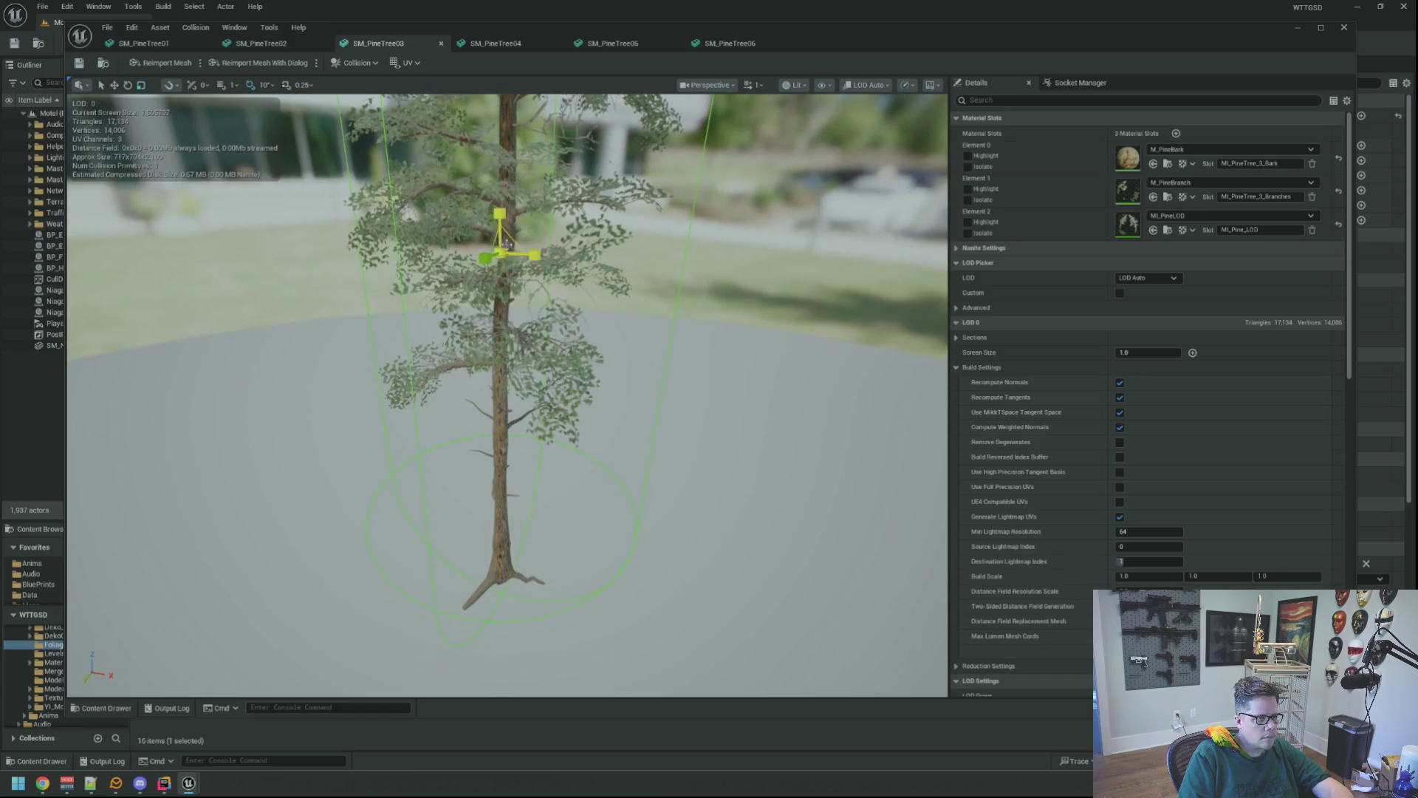
left_click_drag(500, 254, 502, 404)
key("w")
key("r")
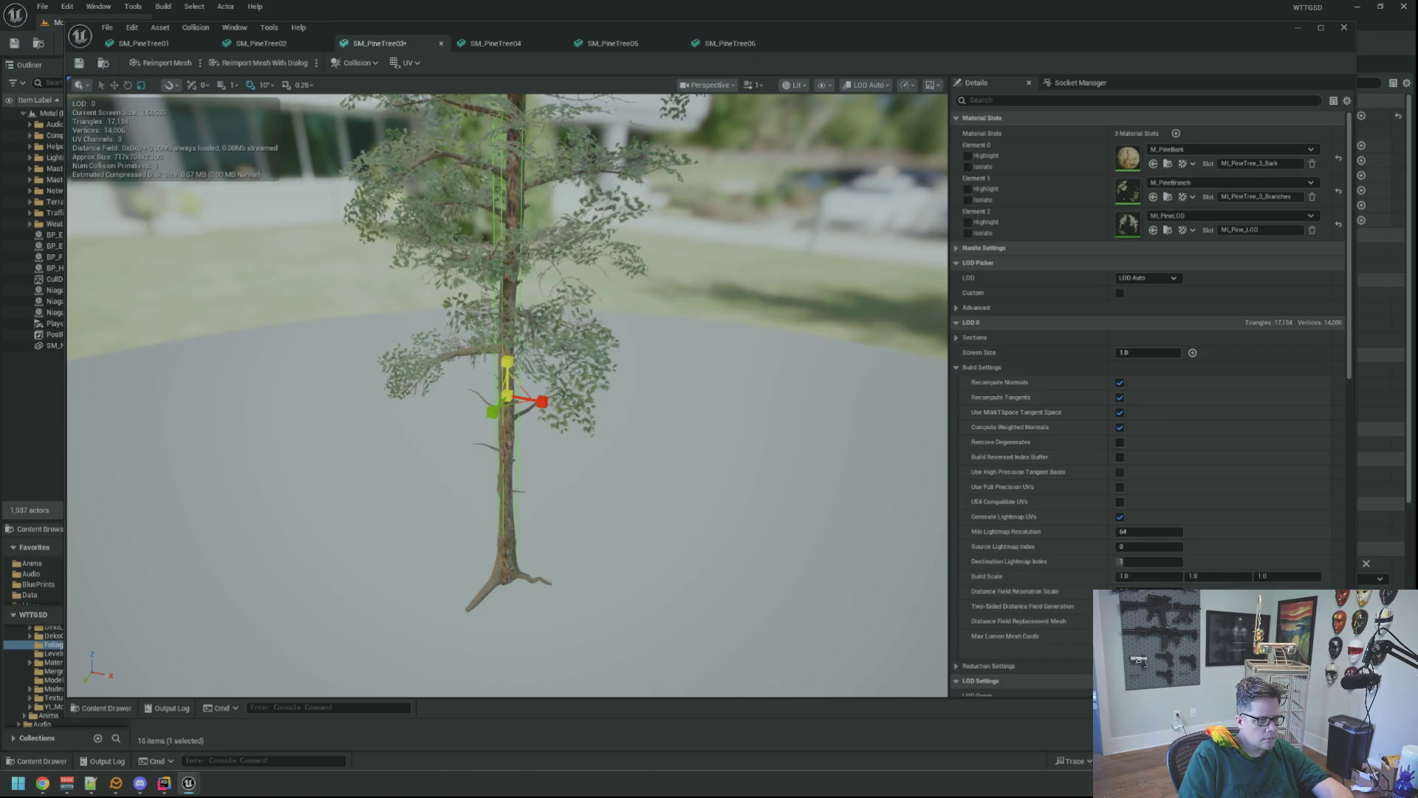
key("w")
left_click_drag(507, 362, 508, 477)
- Check the capsule's fit on the upright trunk, then bring up SM_PineTree04
scroll(520, 481, "up", 3)
left_click_drag(612, 414, 585, 426)
left_click(584, 418)
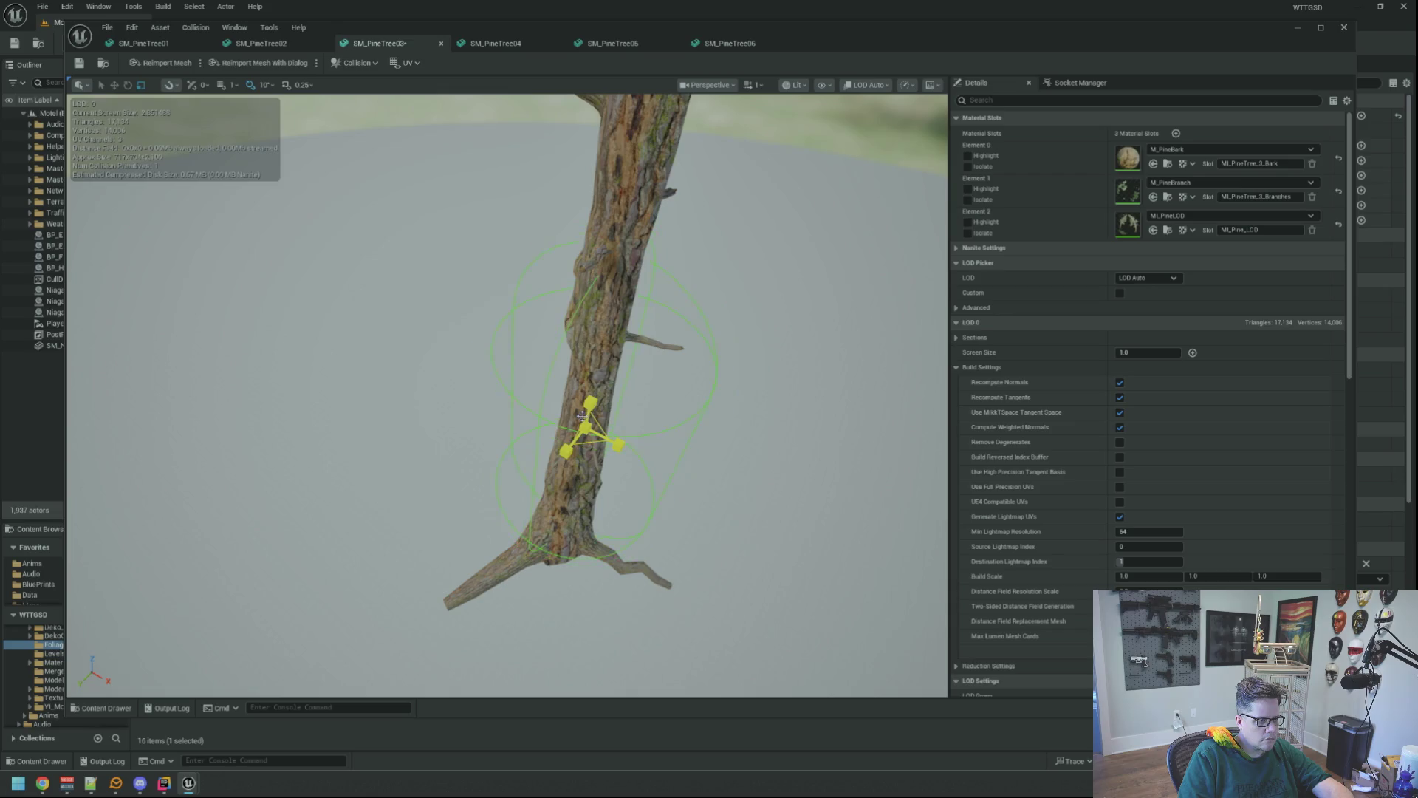
mouse_move(585, 426)
left_mouse_down()
mouse_move(572, 347)
mouse_move(589, 392)
mouse_move(639, 416)
left_mouse_up()
key("w")
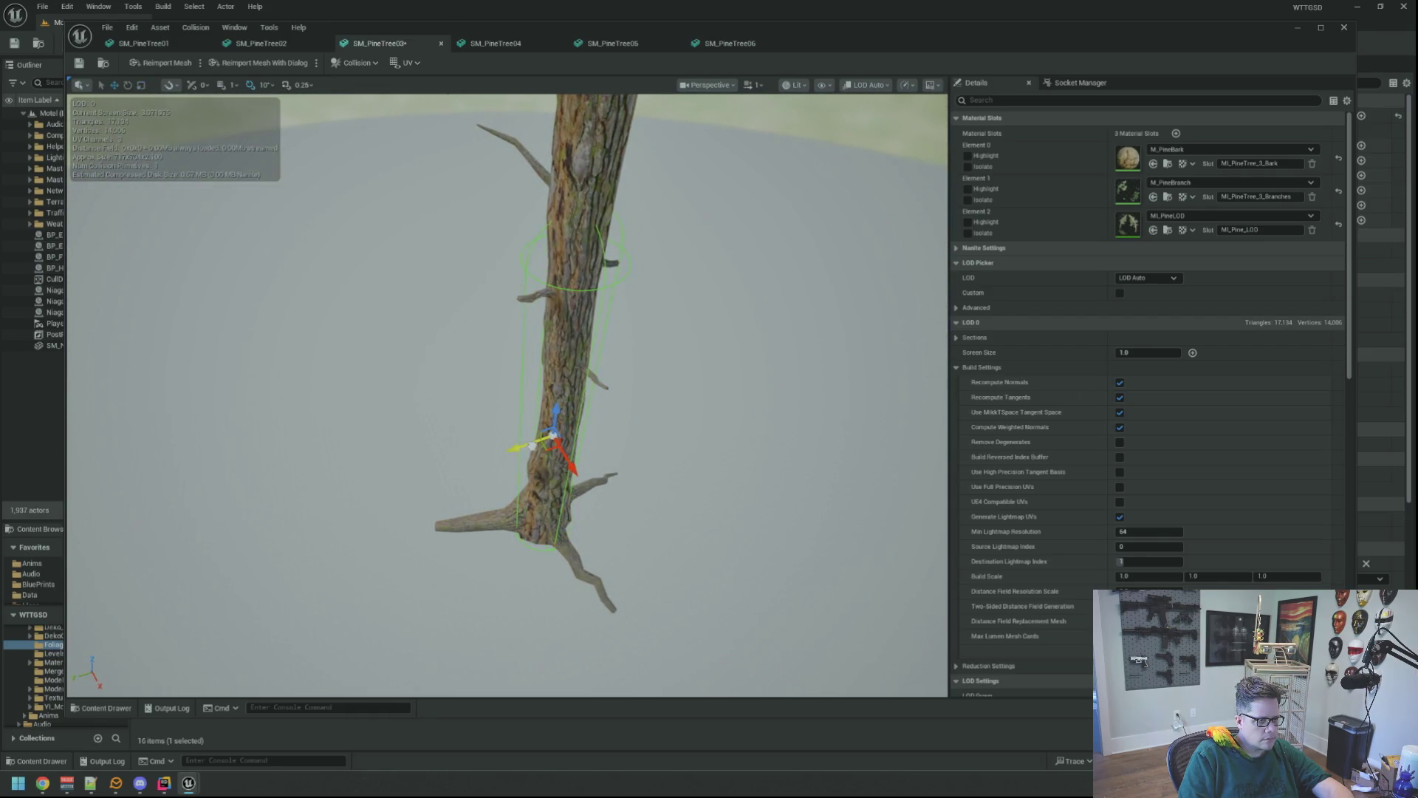
mouse_move(631, 439)
left_mouse_down()
mouse_move(507, 307)
mouse_move(567, 437)
mouse_move(520, 353)
mouse_move(523, 313)
mouse_move(335, 339)
left_mouse_up()
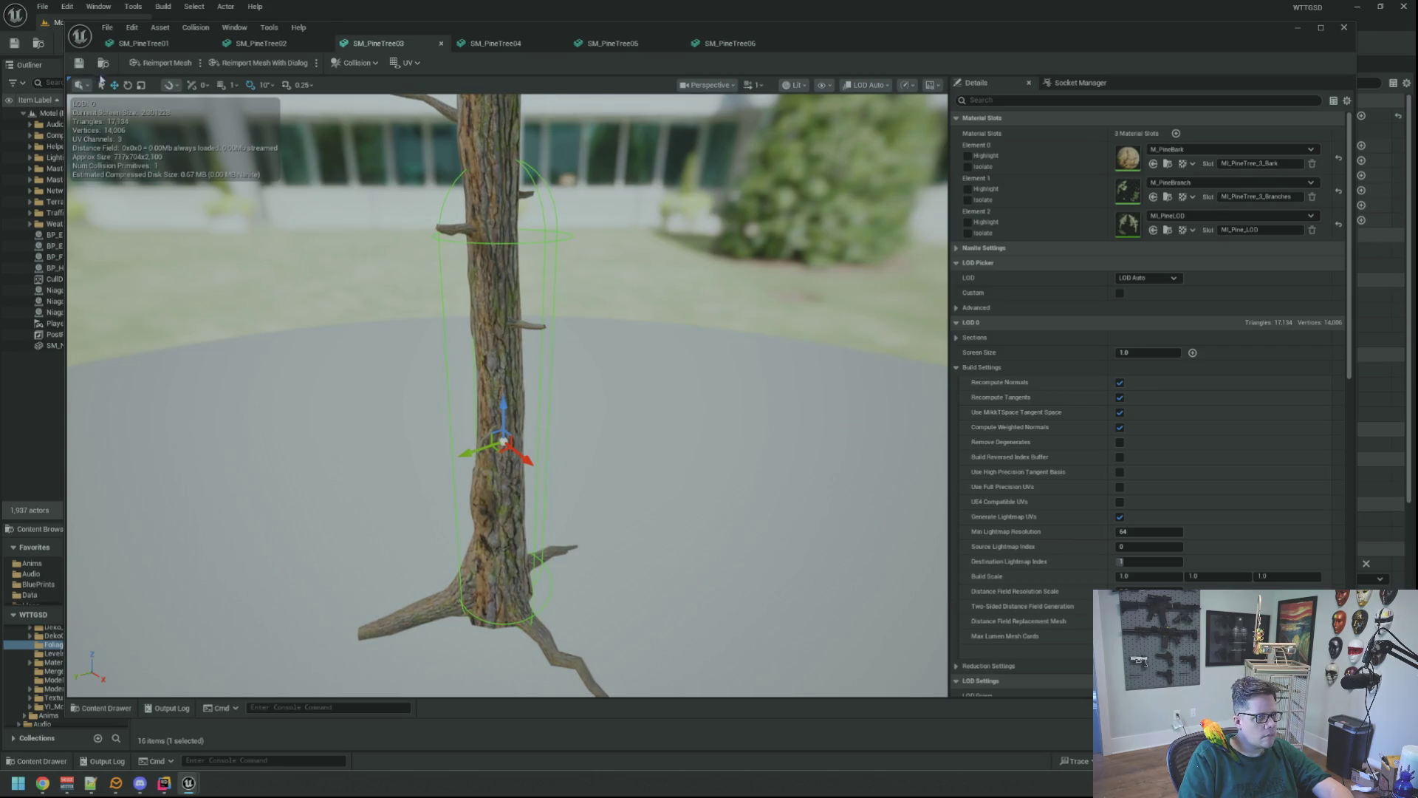
left_click(496, 43)
left_click_drag(610, 280, 826, 337)
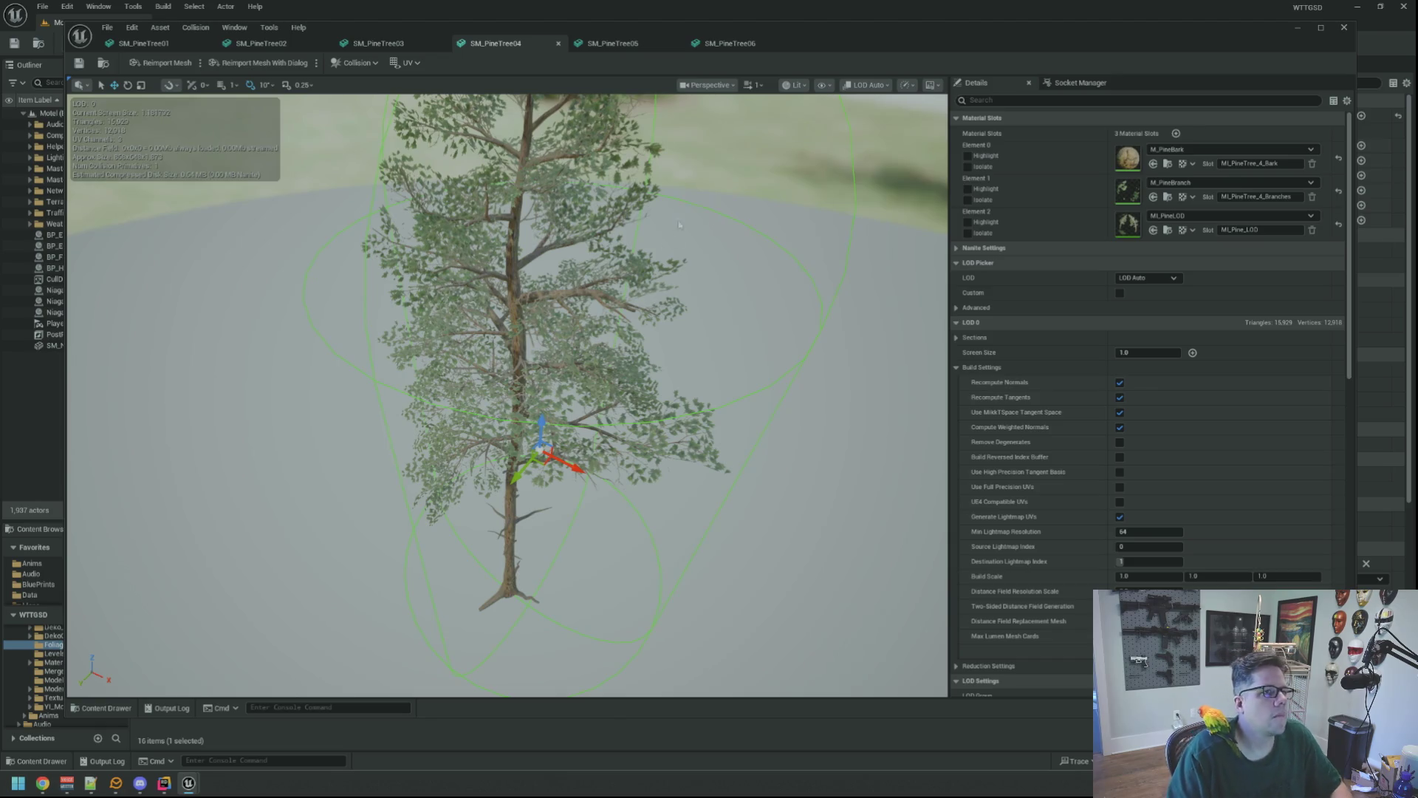
- Shrink SM_PineTree04's collision capsule and move it down to the trunk base
left_click_drag(665, 308, 666, 326)
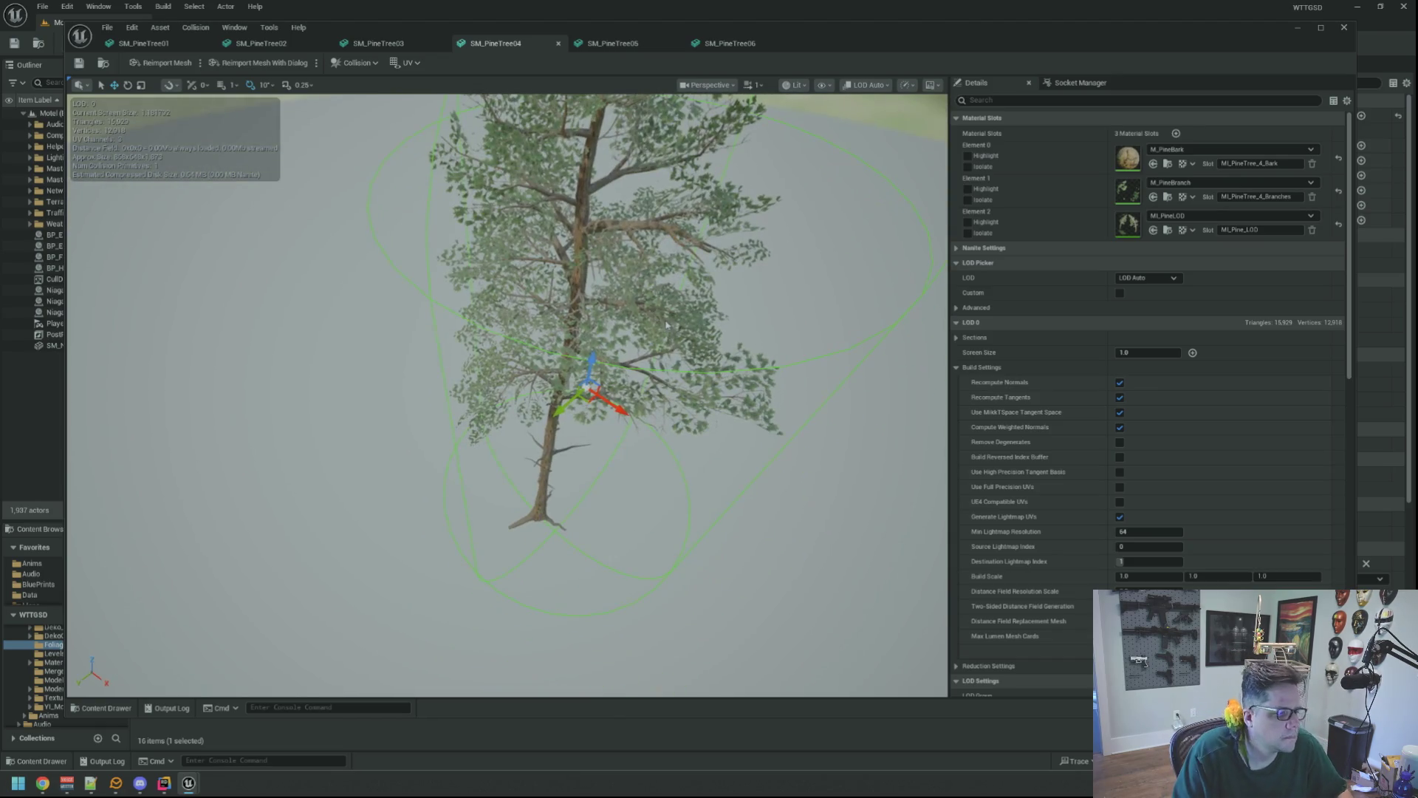
left_click_drag(586, 386, 584, 394)
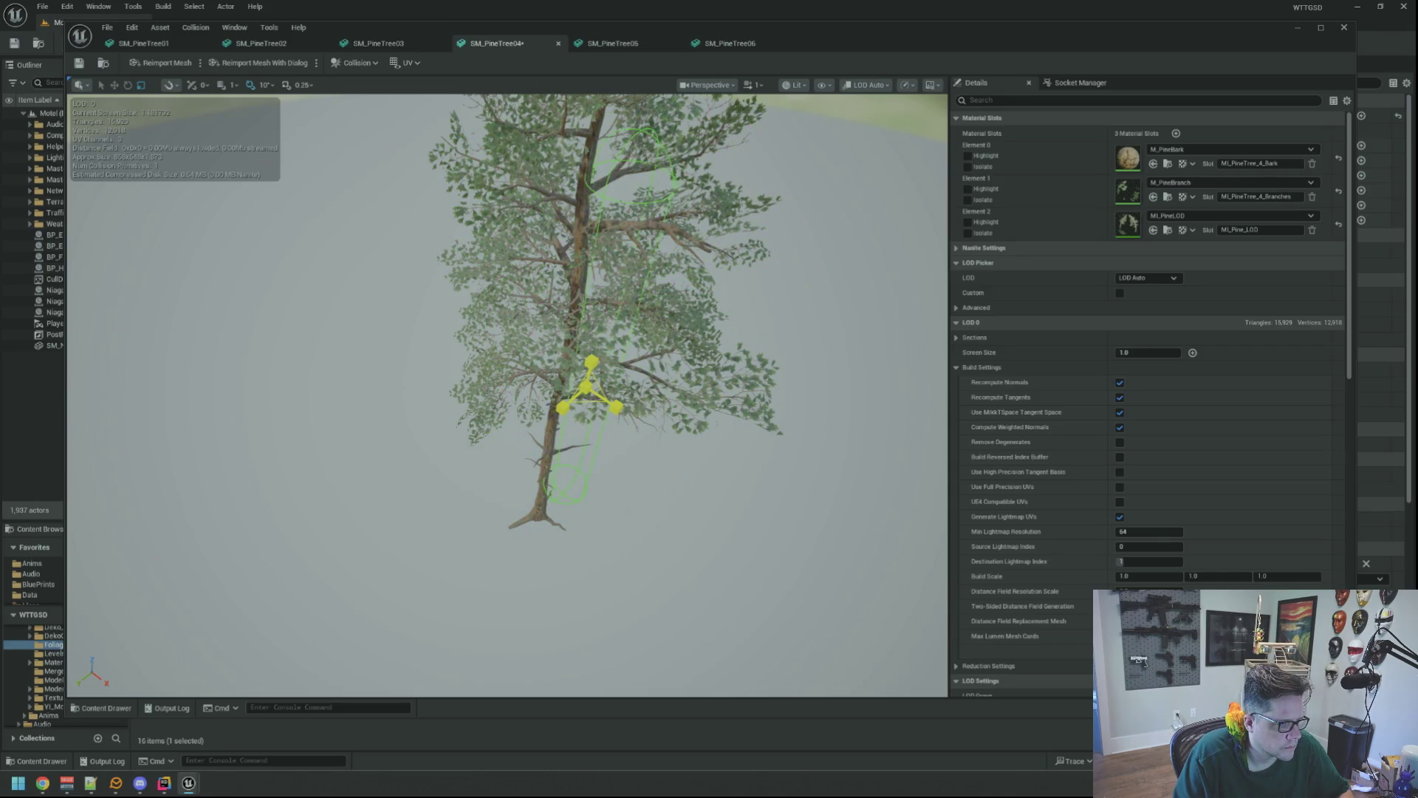
key("w")
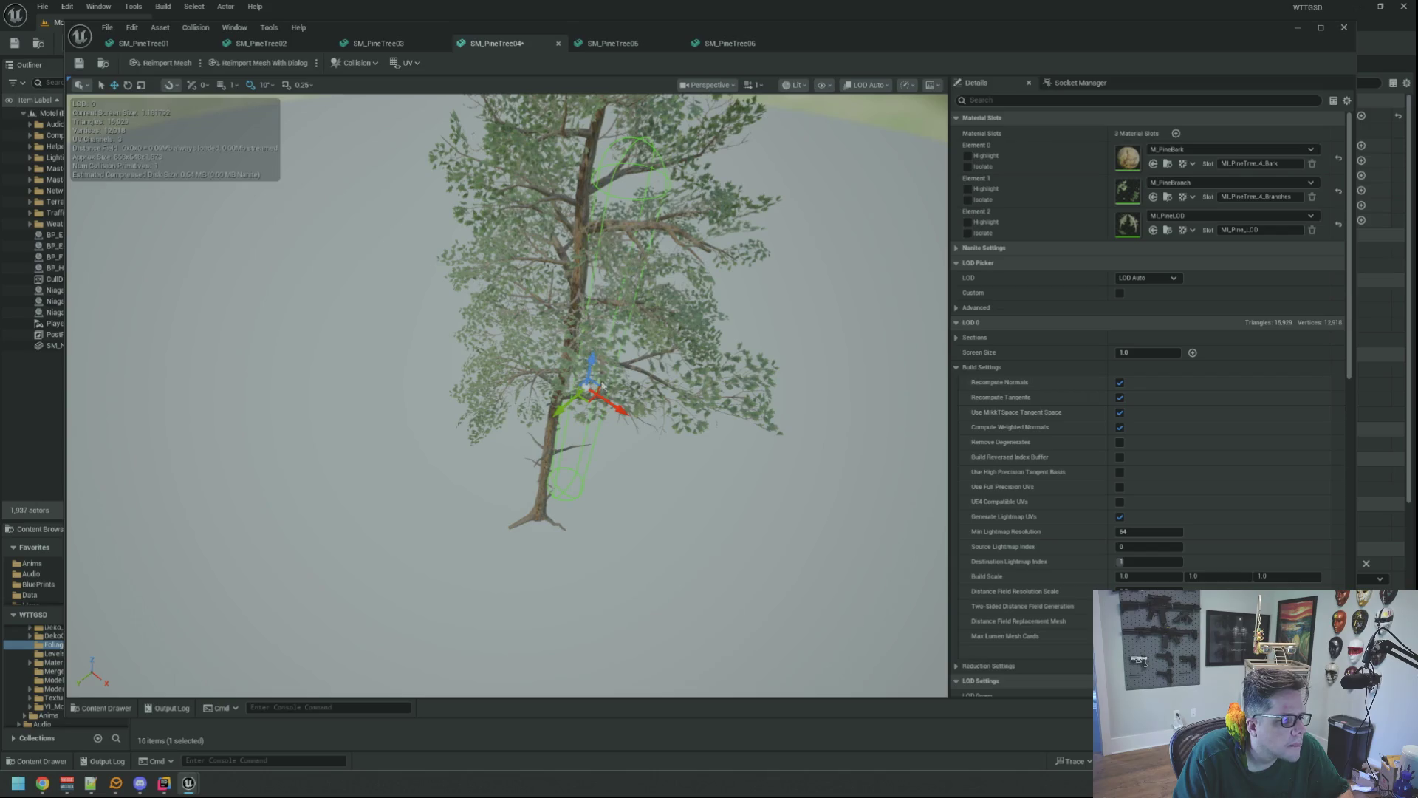
left_click_drag(592, 362, 592, 395)
mouse_move(617, 443)
left_mouse_down()
mouse_move(587, 434)
mouse_move(607, 432)
mouse_move(562, 303)
left_mouse_up()
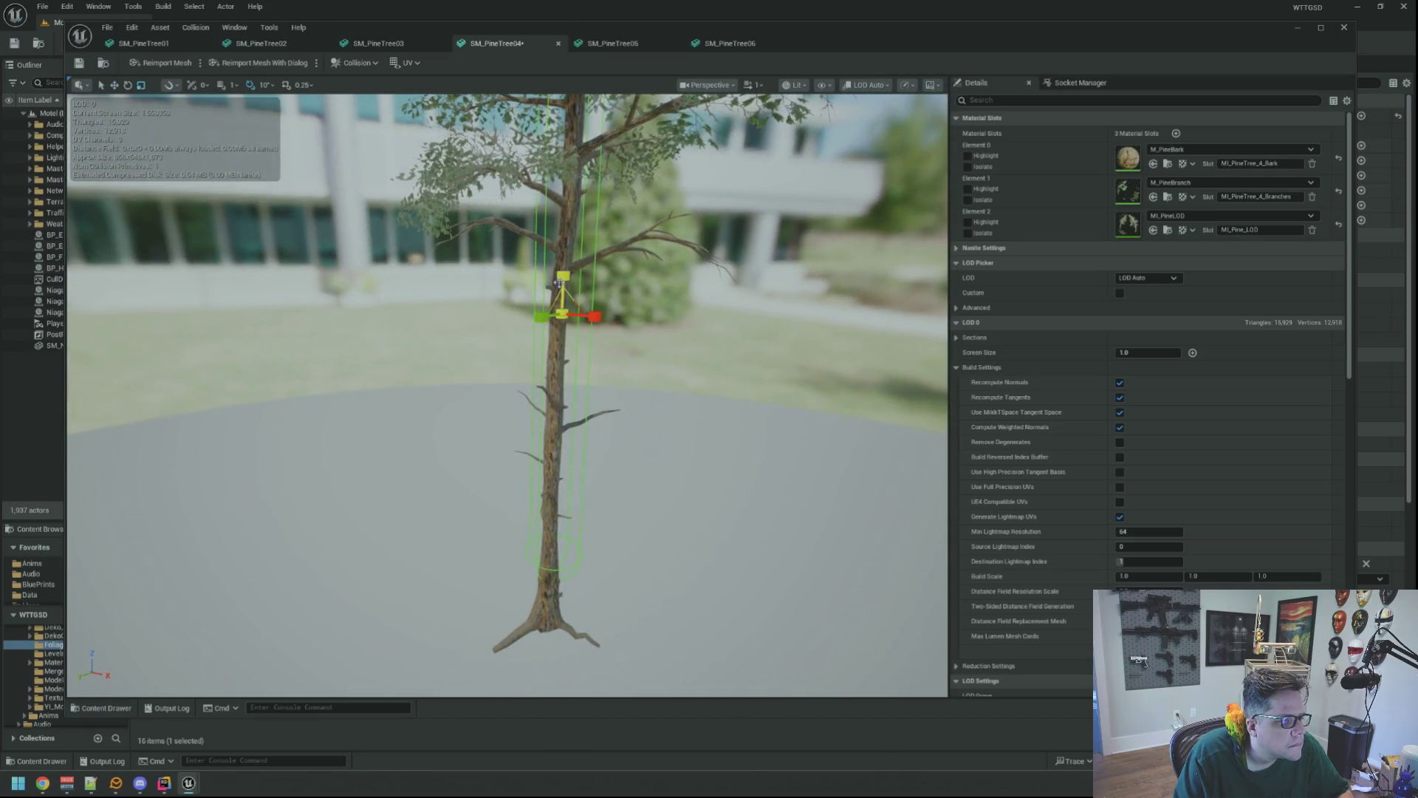
left_click_drag(563, 314, 555, 510)
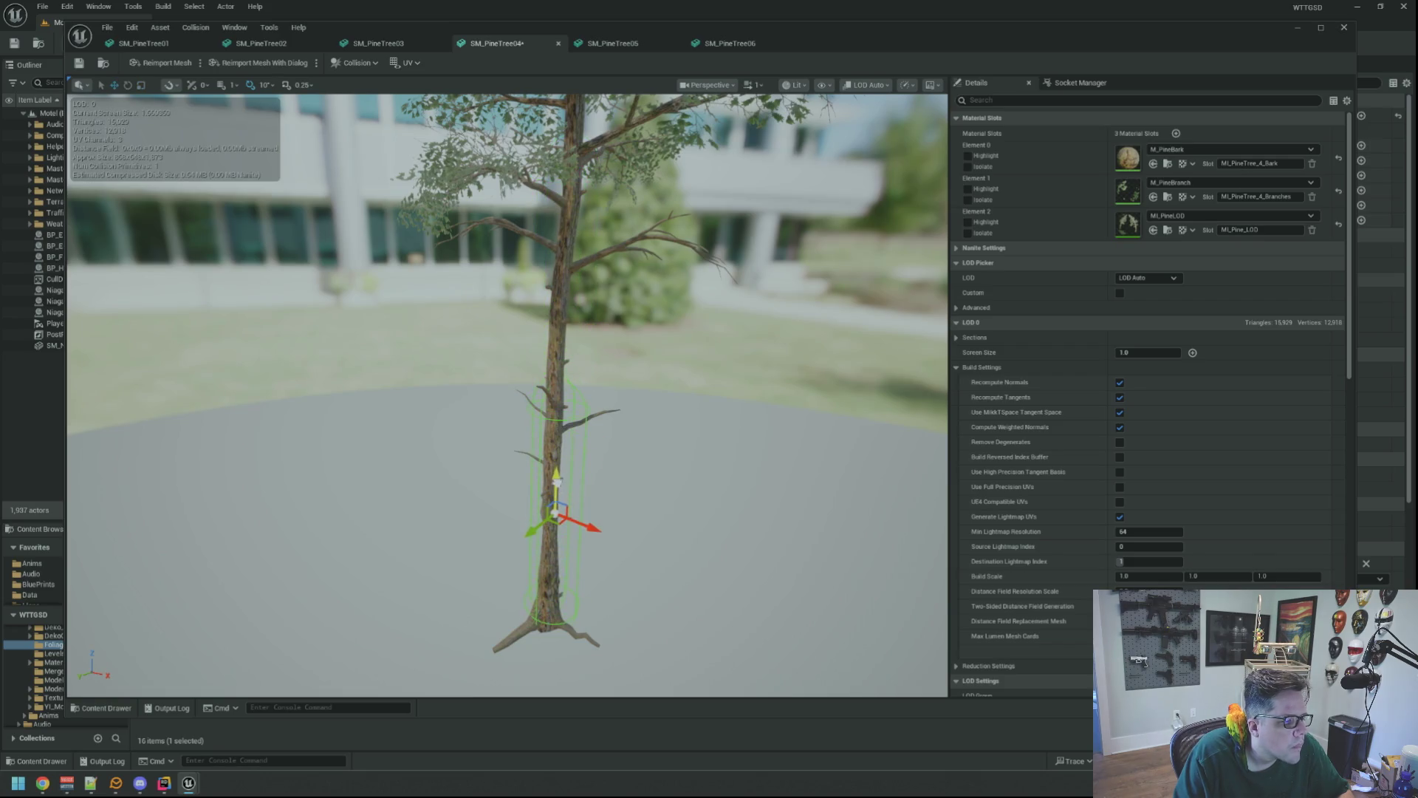
- Resize the capsule to hug the lower trunk, then switch to SM_PineTree05
scroll(555, 510, "up", 10)
mouse_move(534, 411)
left_mouse_down()
mouse_move(528, 478)
mouse_move(526, 417)
mouse_move(584, 356)
mouse_move(580, 398)
left_mouse_up()
key("r")
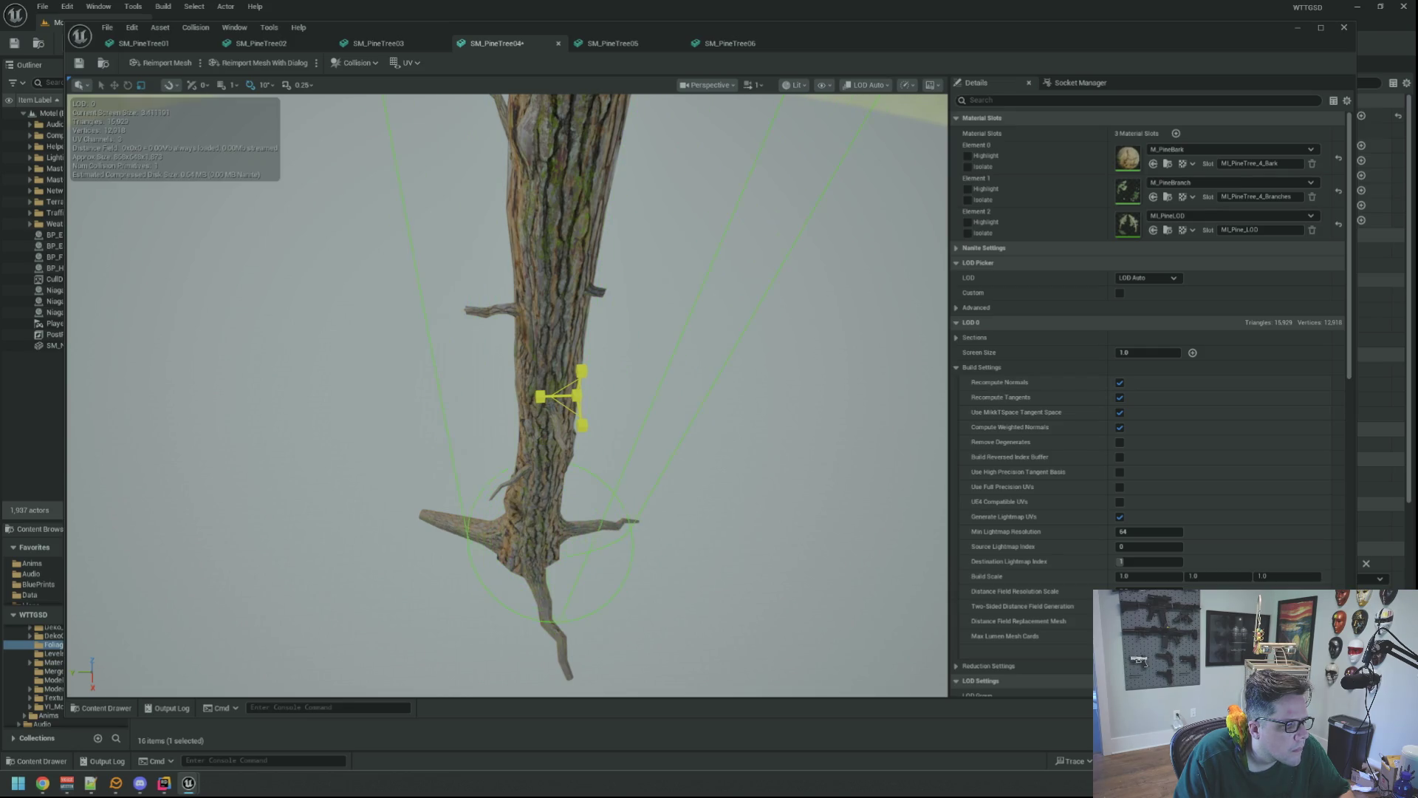
mouse_move(574, 400)
left_mouse_down()
mouse_move(461, 402)
mouse_move(465, 325)
mouse_move(467, 370)
left_mouse_up()
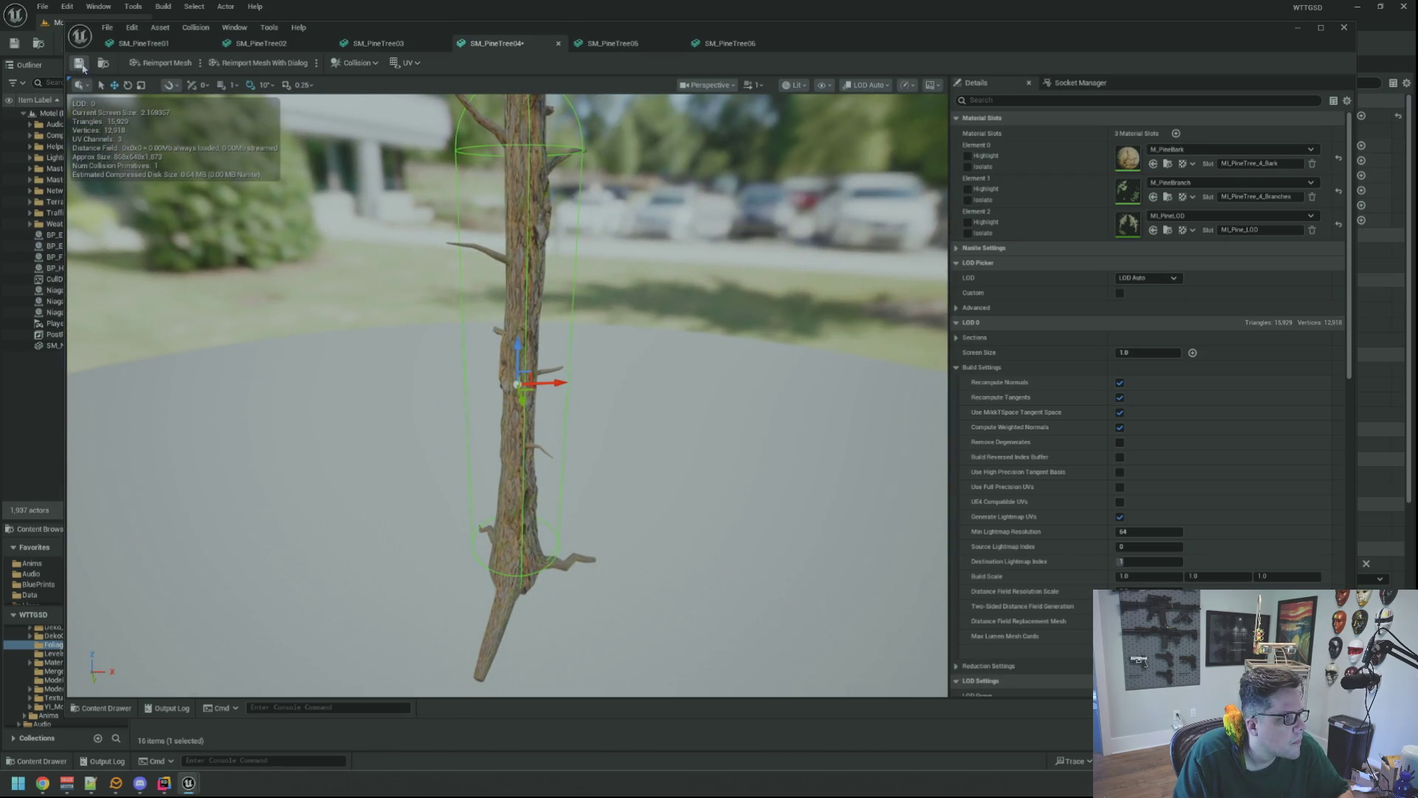
left_click(607, 54)
left_click_drag(614, 227, 610, 195)
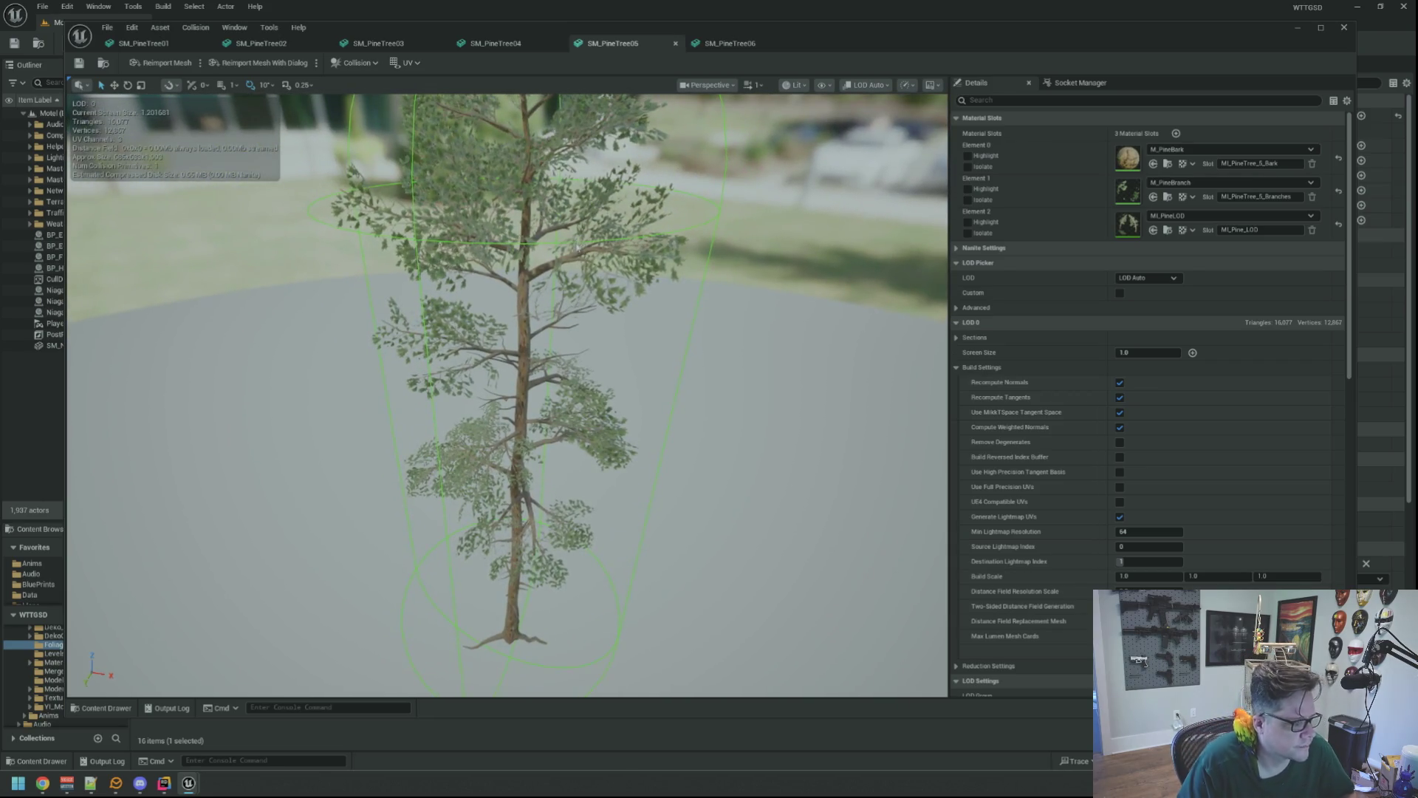
- Orbit close around SM_PineTree05's trunk to check the capsule, then switch to SM_PineTree06
left_click_drag(585, 353, 546, 353)
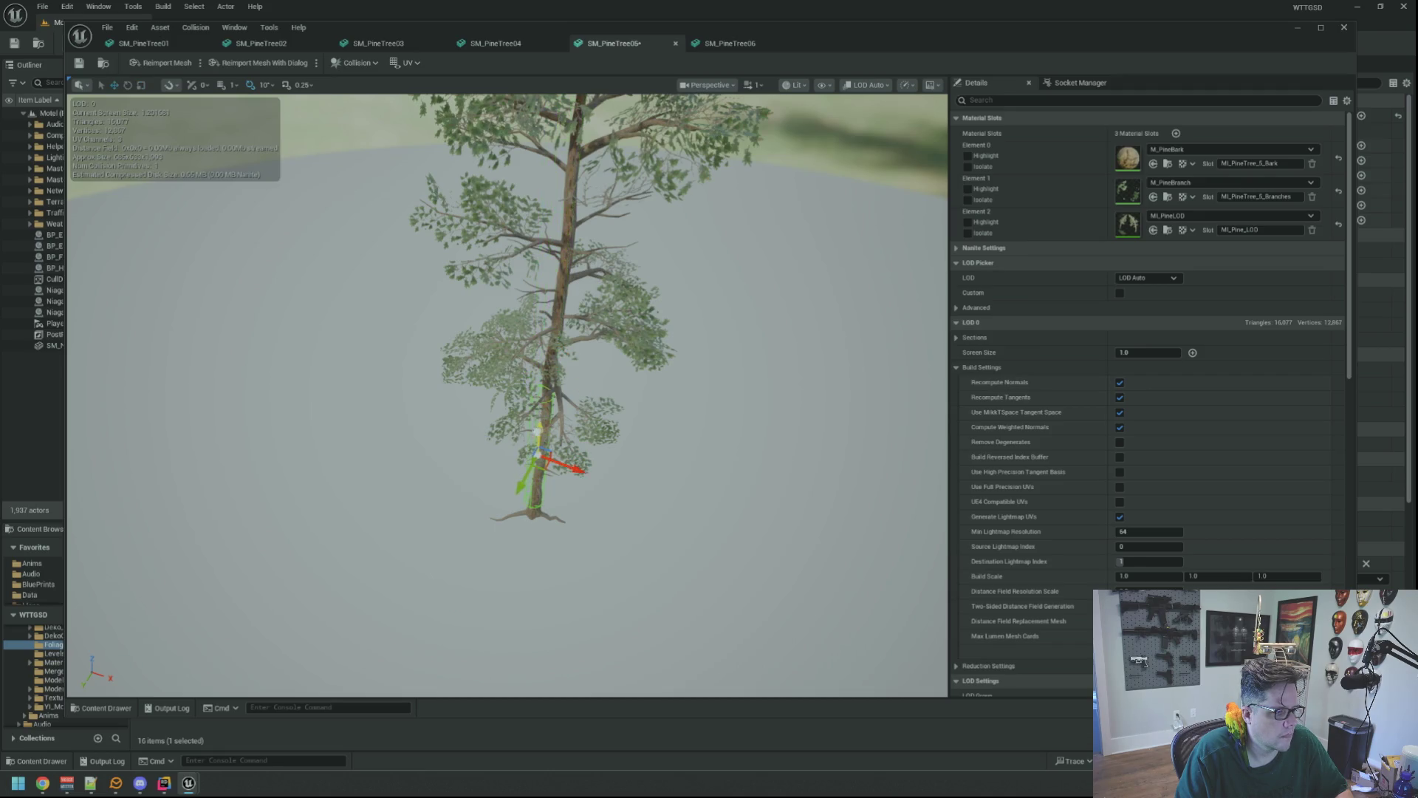
scroll(507, 395, "up", 8)
mouse_move(508, 395)
left_mouse_down()
mouse_move(532, 384)
mouse_move(510, 395)
mouse_move(546, 292)
mouse_move(540, 222)
left_mouse_up()
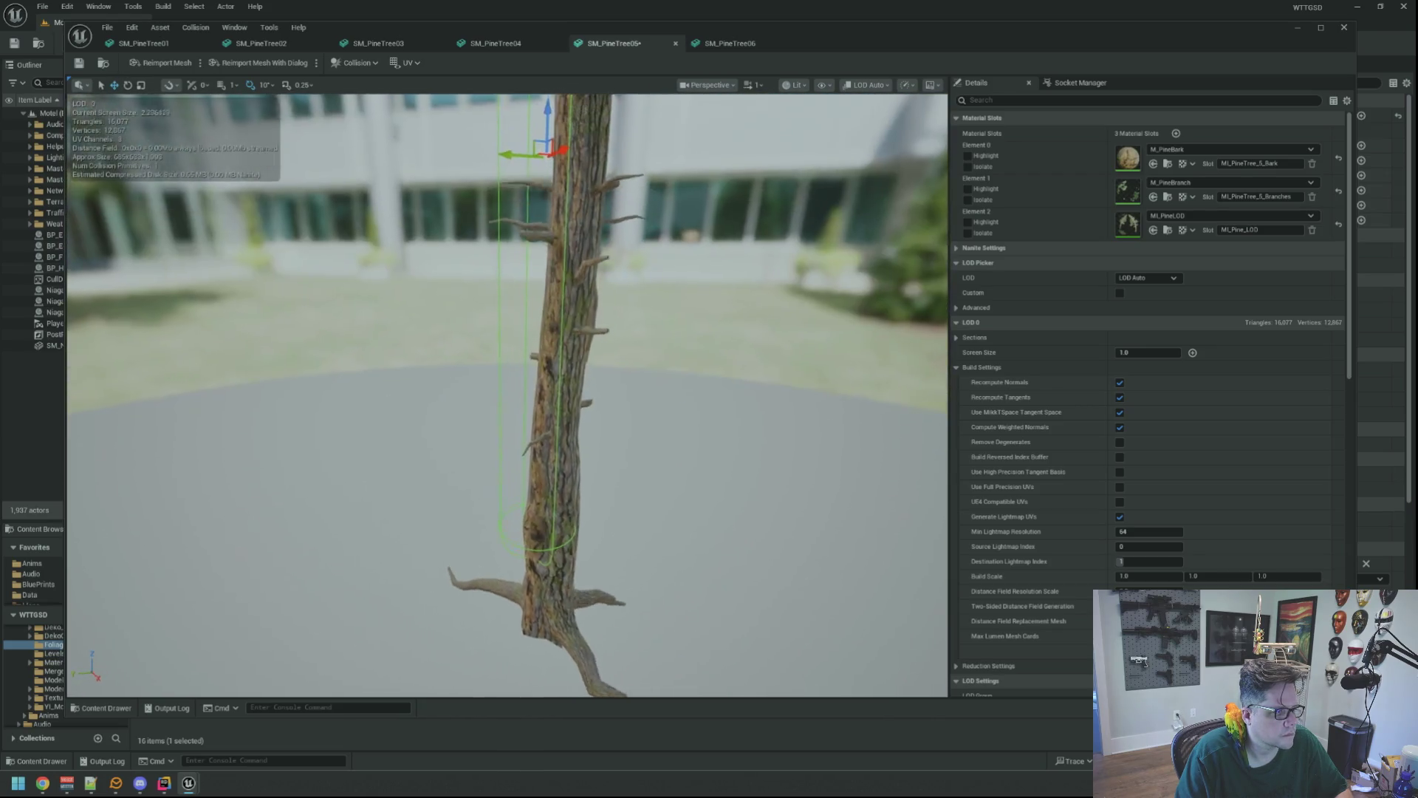
mouse_move(571, 288)
left_mouse_down()
mouse_move(571, 310)
mouse_move(571, 288)
left_mouse_up()
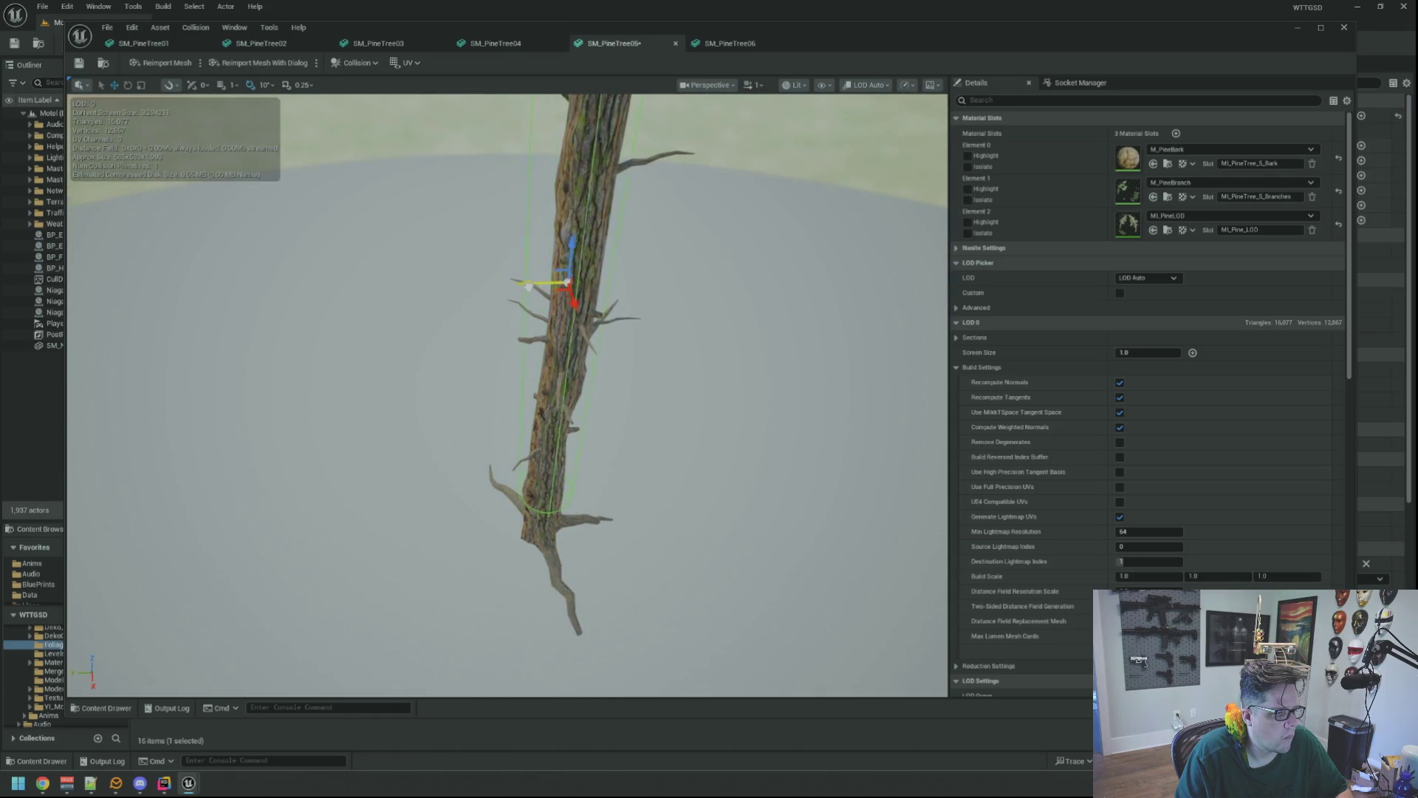
mouse_move(571, 288)
left_mouse_down()
mouse_move(562, 266)
mouse_move(505, 283)
left_mouse_up()
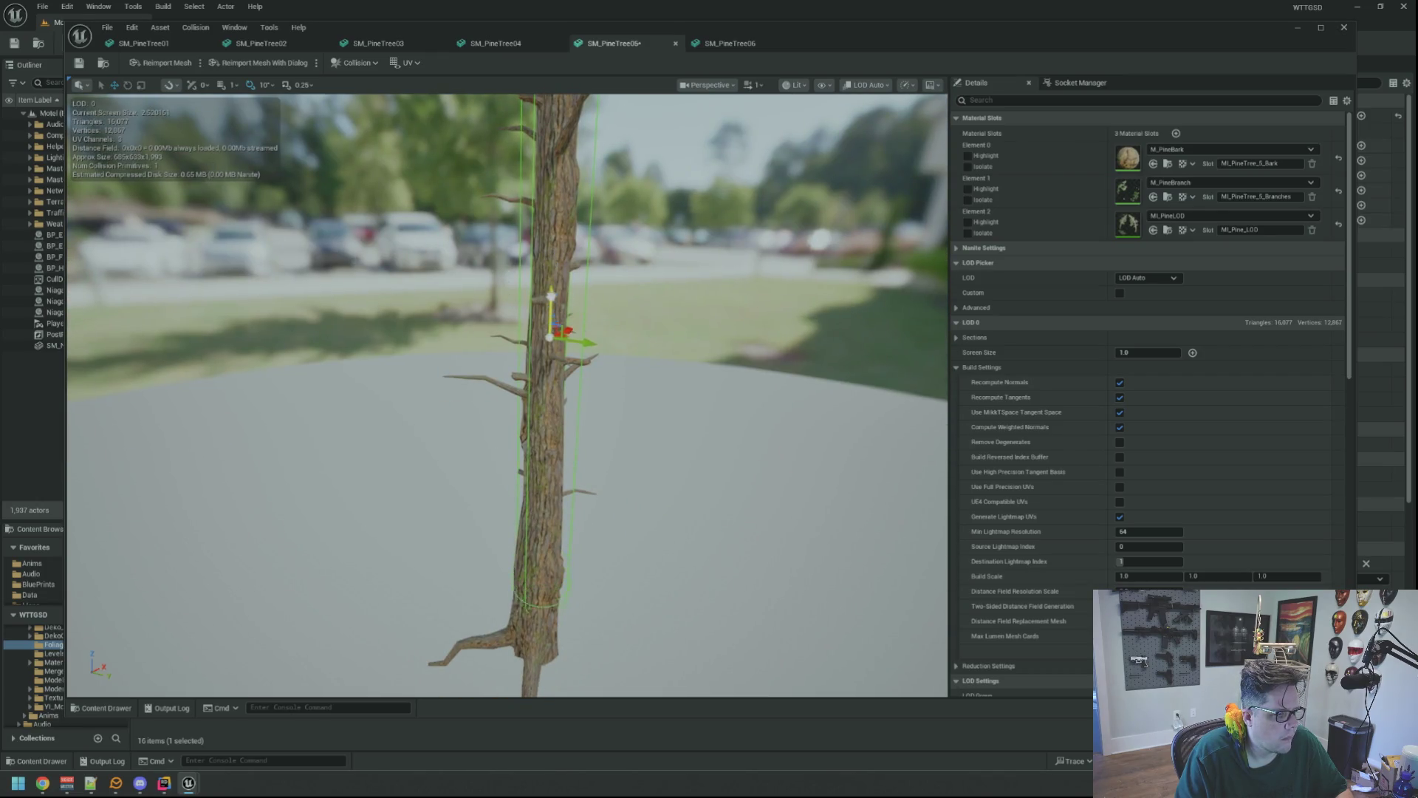
mouse_move(548, 379)
left_mouse_down()
mouse_move(509, 444)
mouse_move(561, 495)
mouse_move(510, 528)
mouse_move(521, 543)
mouse_move(583, 495)
mouse_move(517, 525)
mouse_move(258, 141)
left_mouse_up()
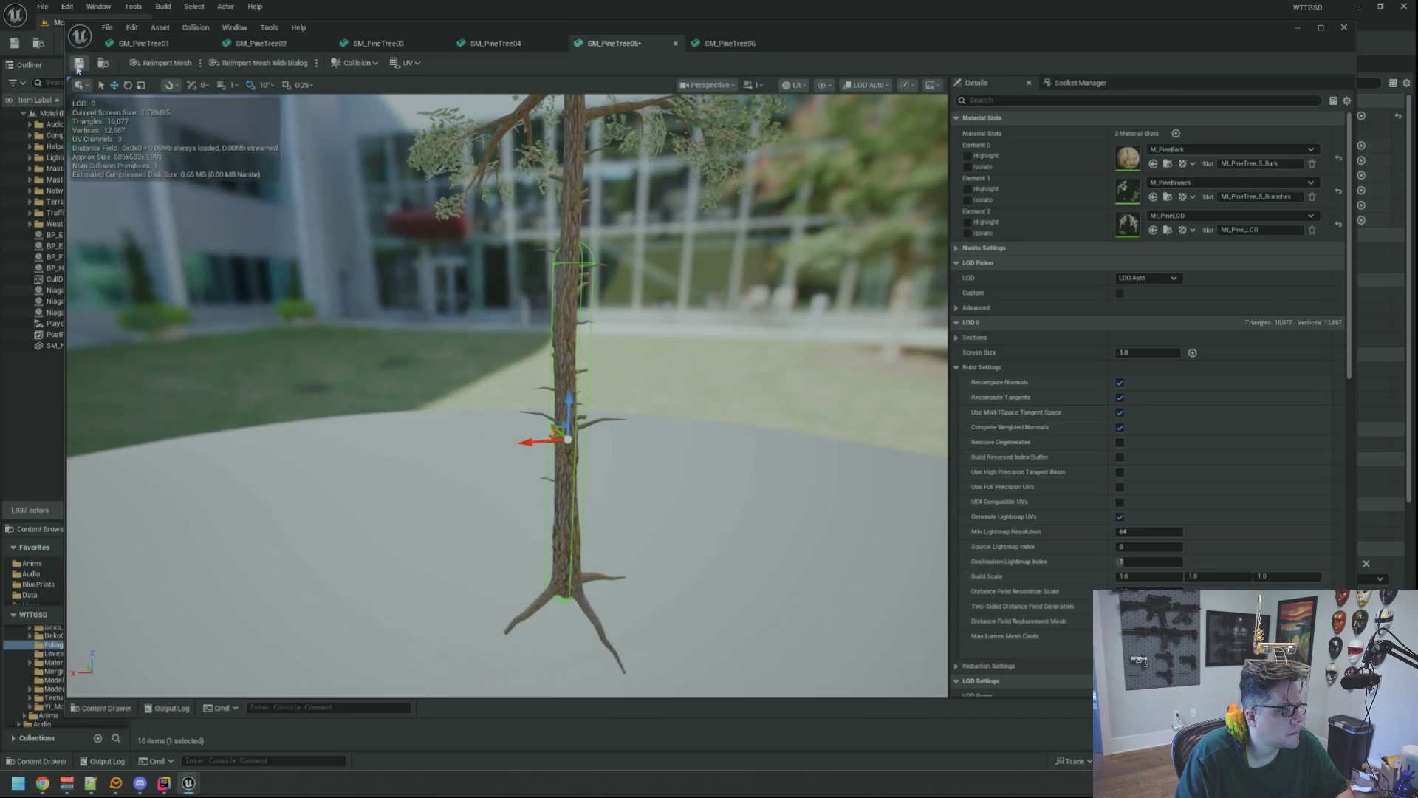
left_click(730, 43)
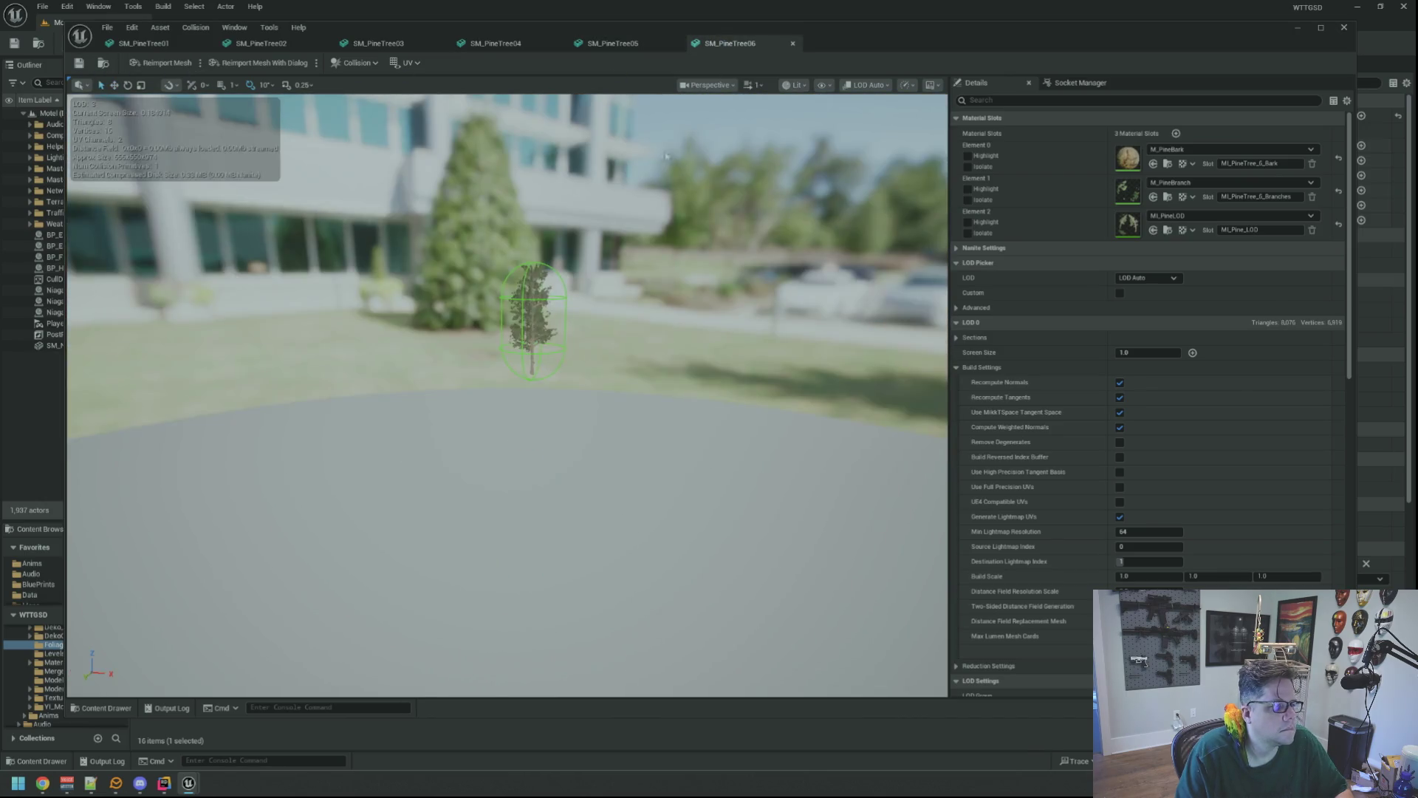
- Fit the capsule collision to SM_PineTree06's trunk and save the mesh
left_click_drag(550, 296, 524, 295)
scroll(517, 332, "up", 5)
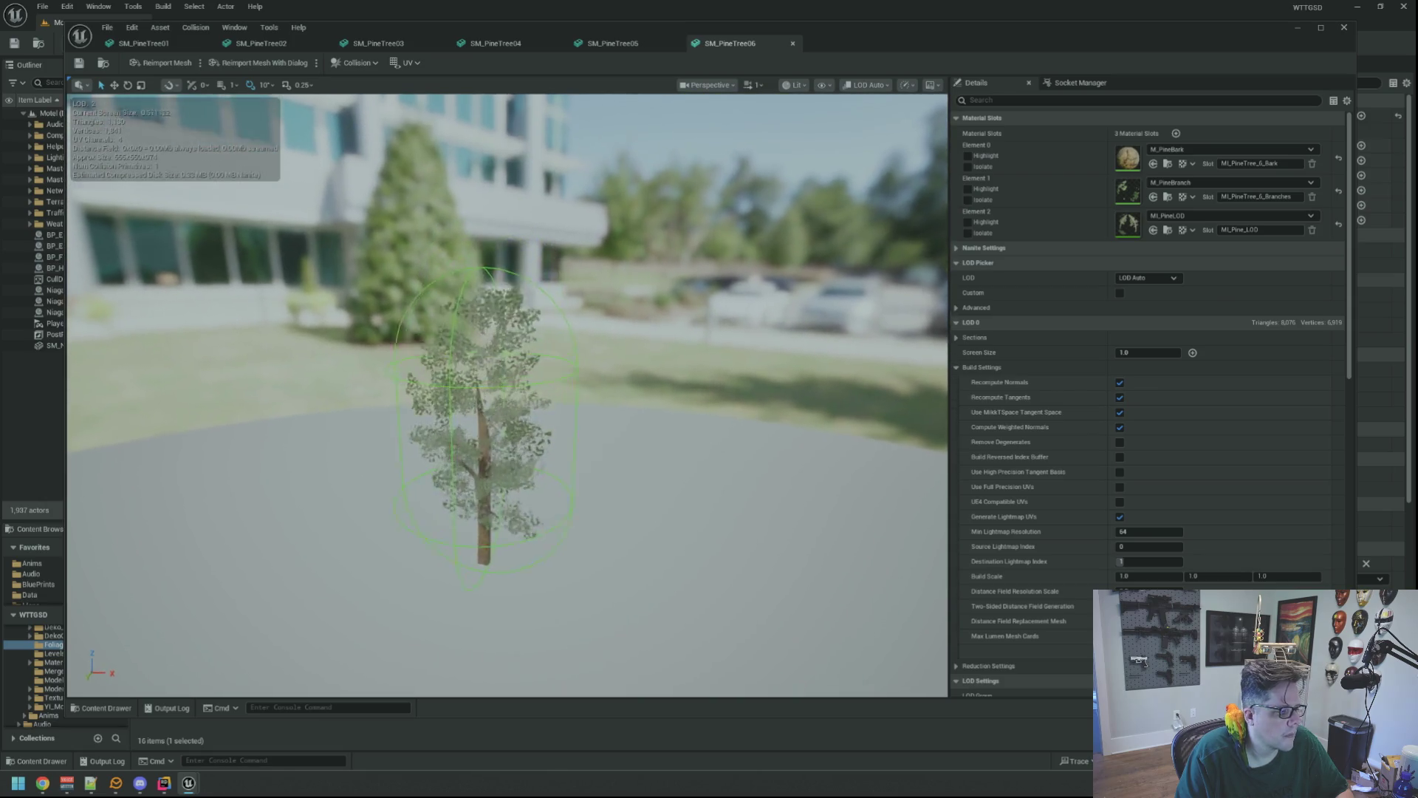
scroll(508, 395, "up", 3)
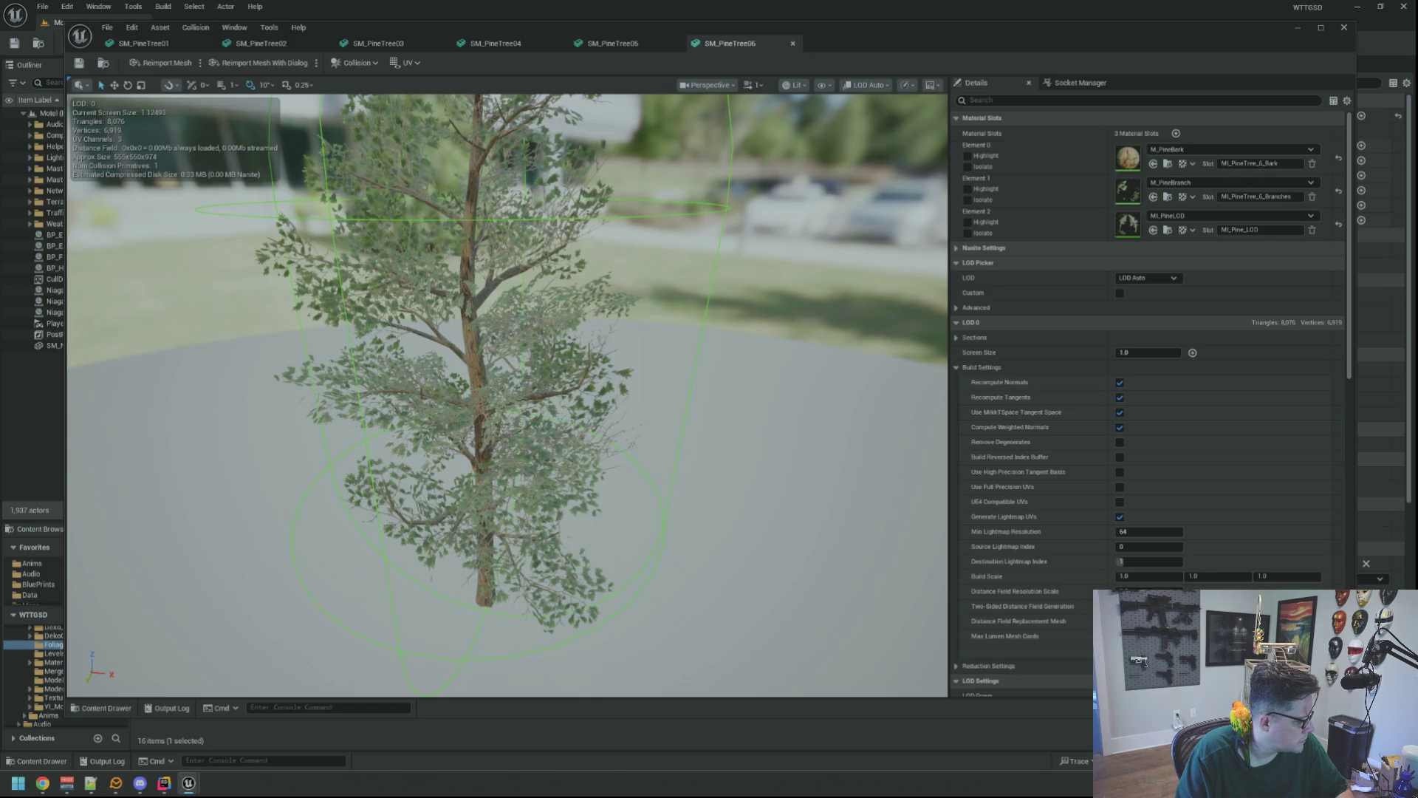
left_click_drag(510, 391, 524, 384)
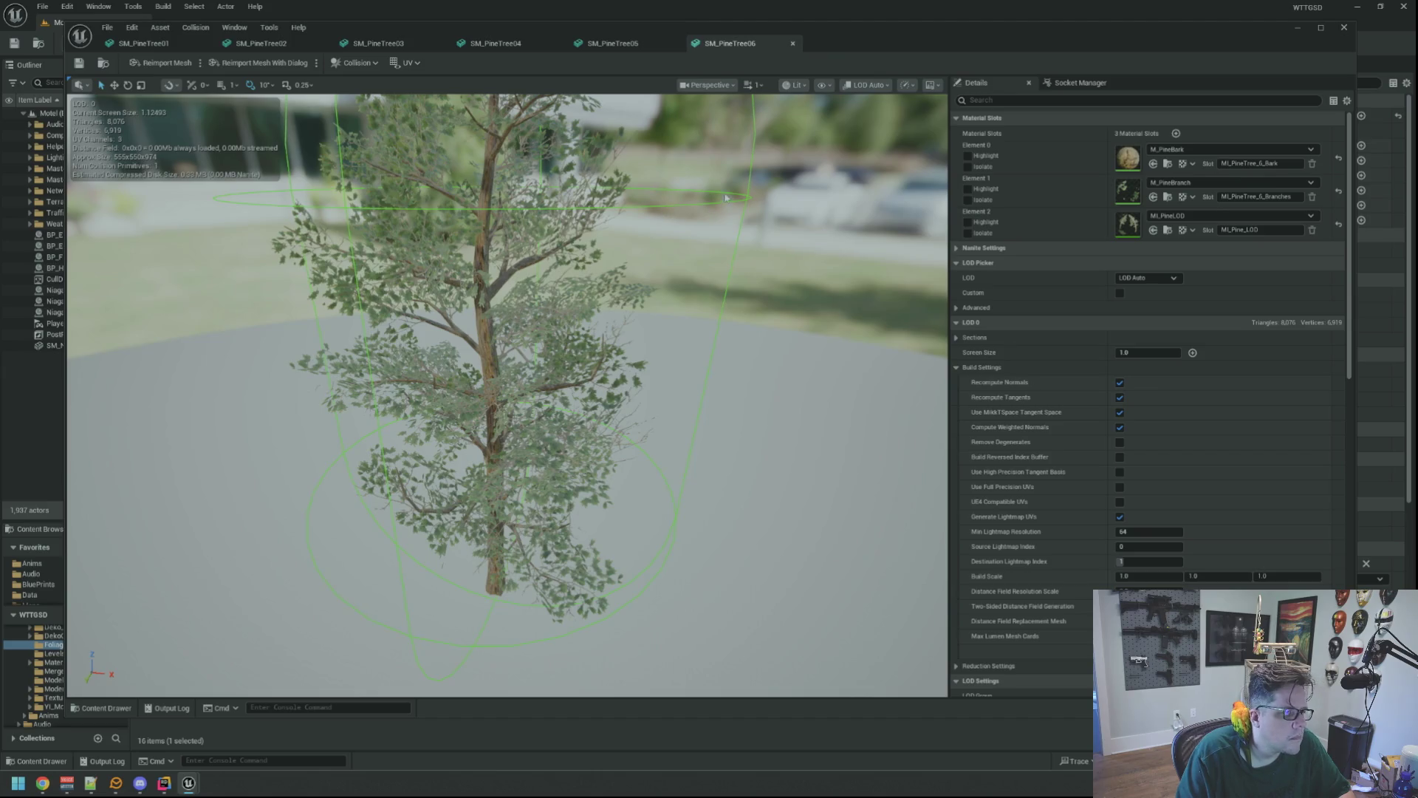
left_click_drag(659, 199, 660, 155)
left_click(546, 202)
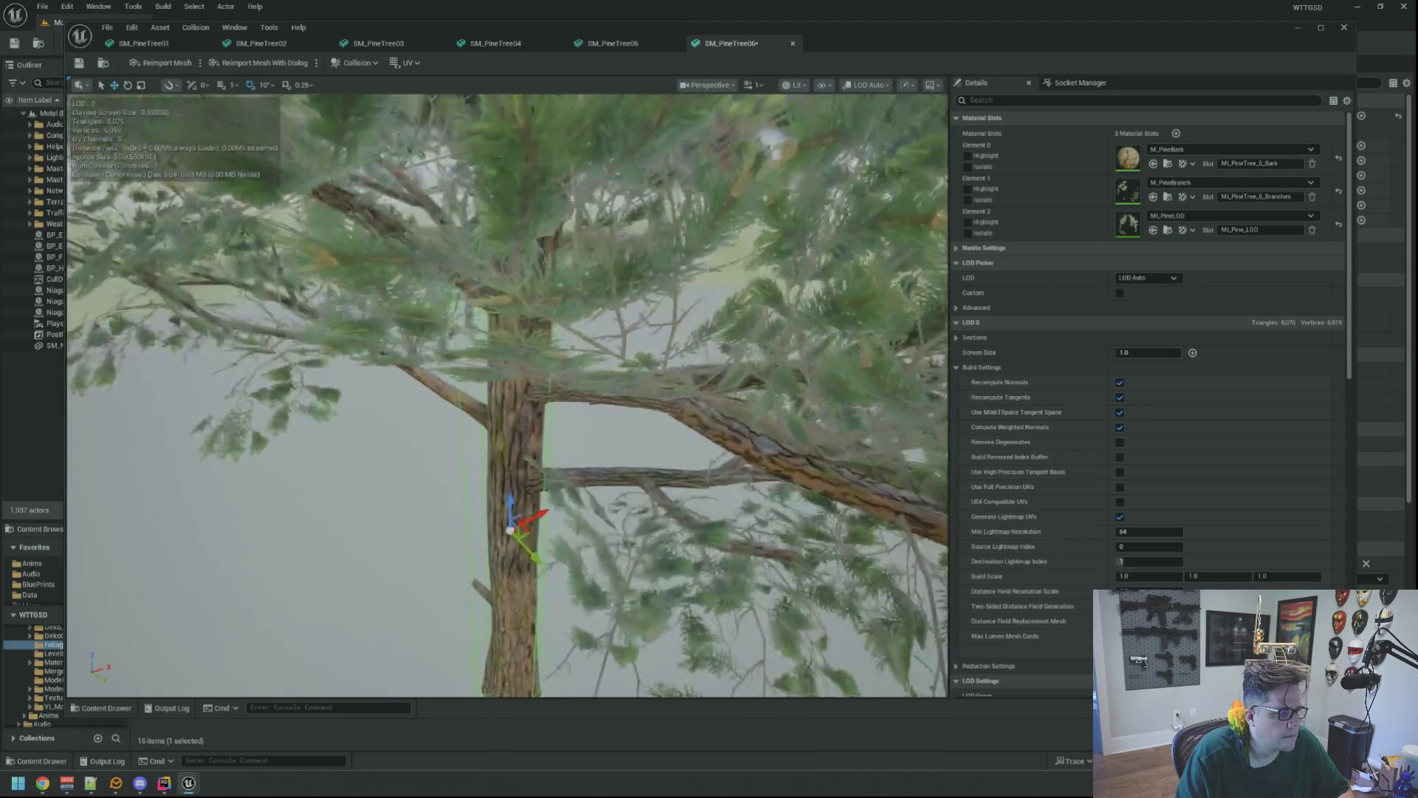
left_click_drag(529, 367, 531, 375)
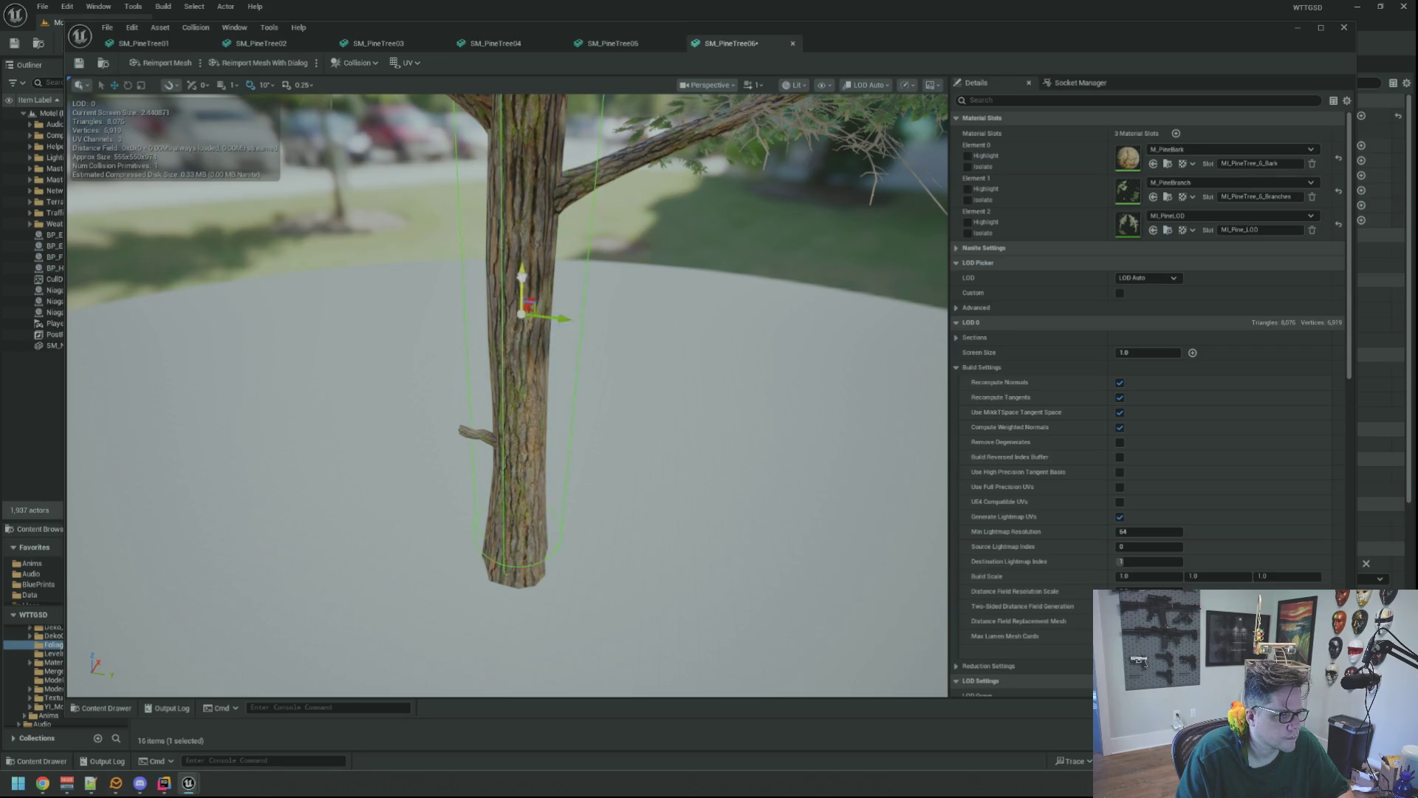
left_click_drag(521, 330, 517, 340)
left_click(85, 64)
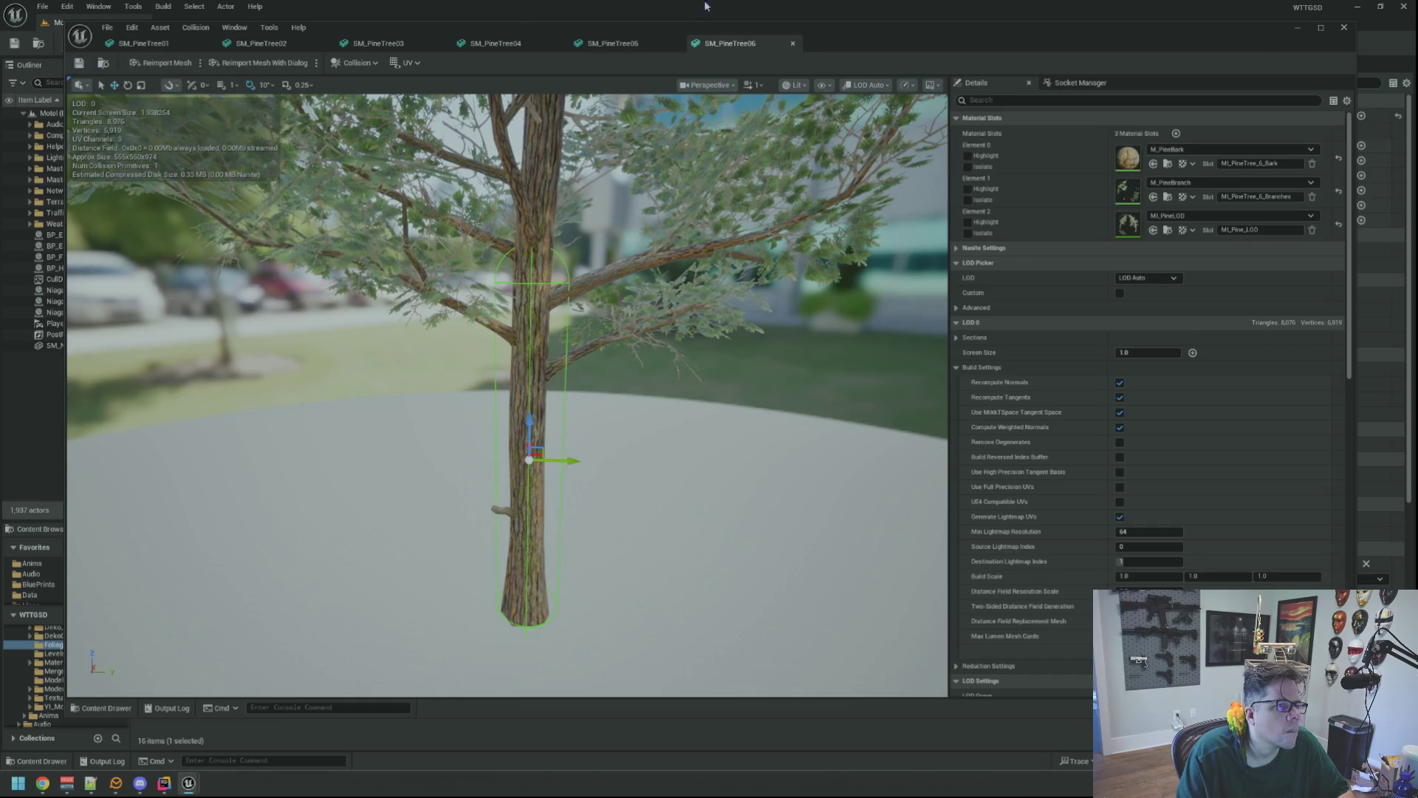
- Close all six SM_PineTree mesh editor tabs to return to the Motel level
middle_click(703, 46)
middle_click(614, 47)
middle_click(476, 48)
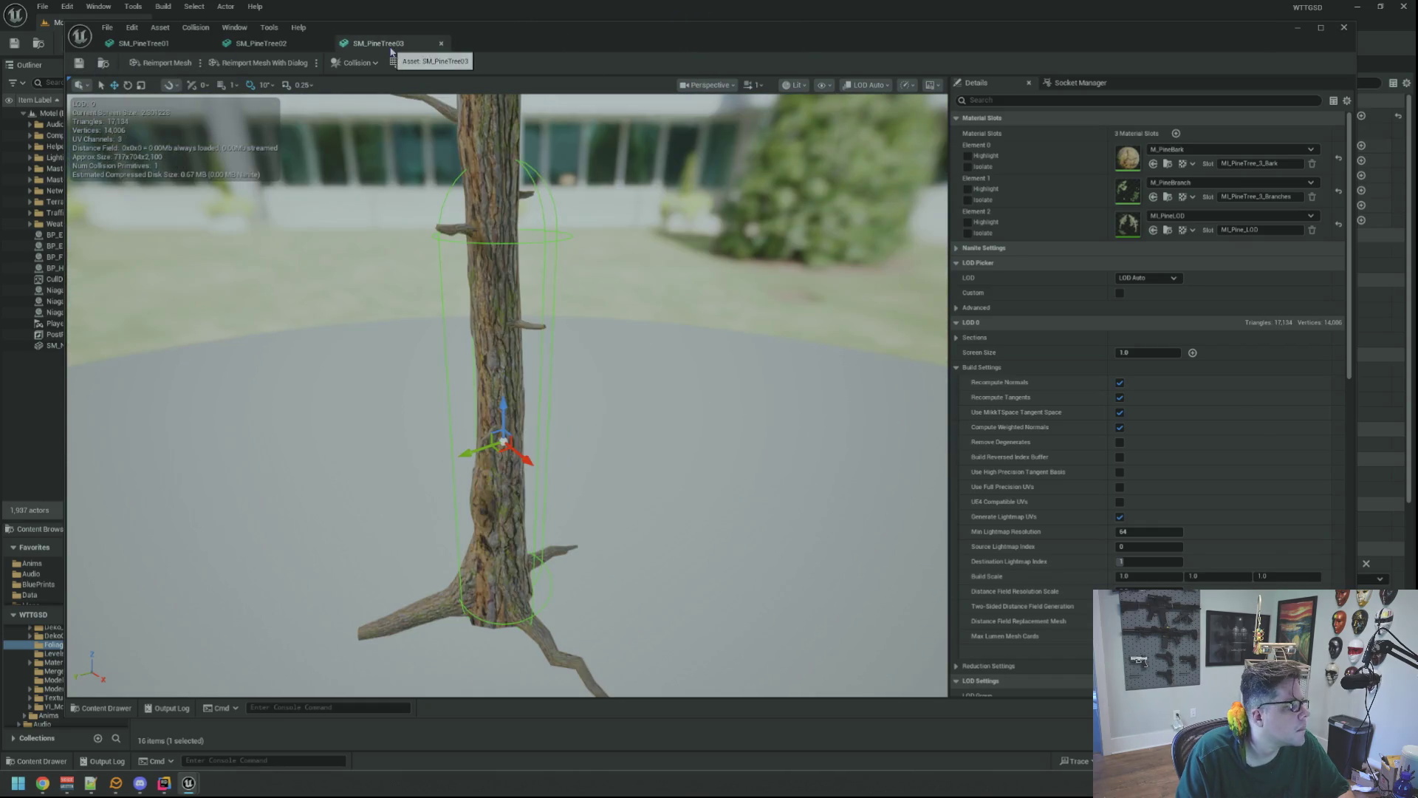
middle_click(399, 47)
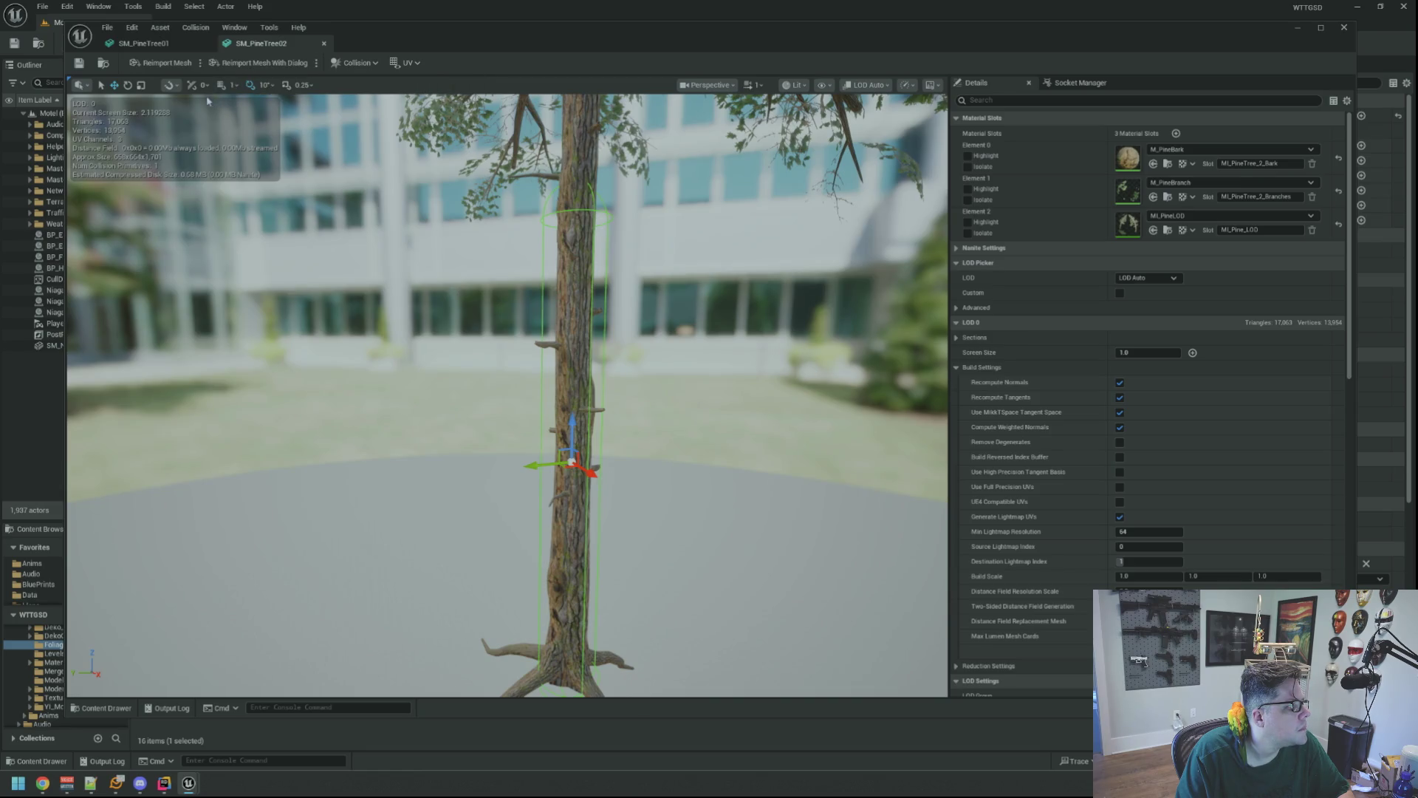
middle_click(207, 46)
middle_click(148, 44)
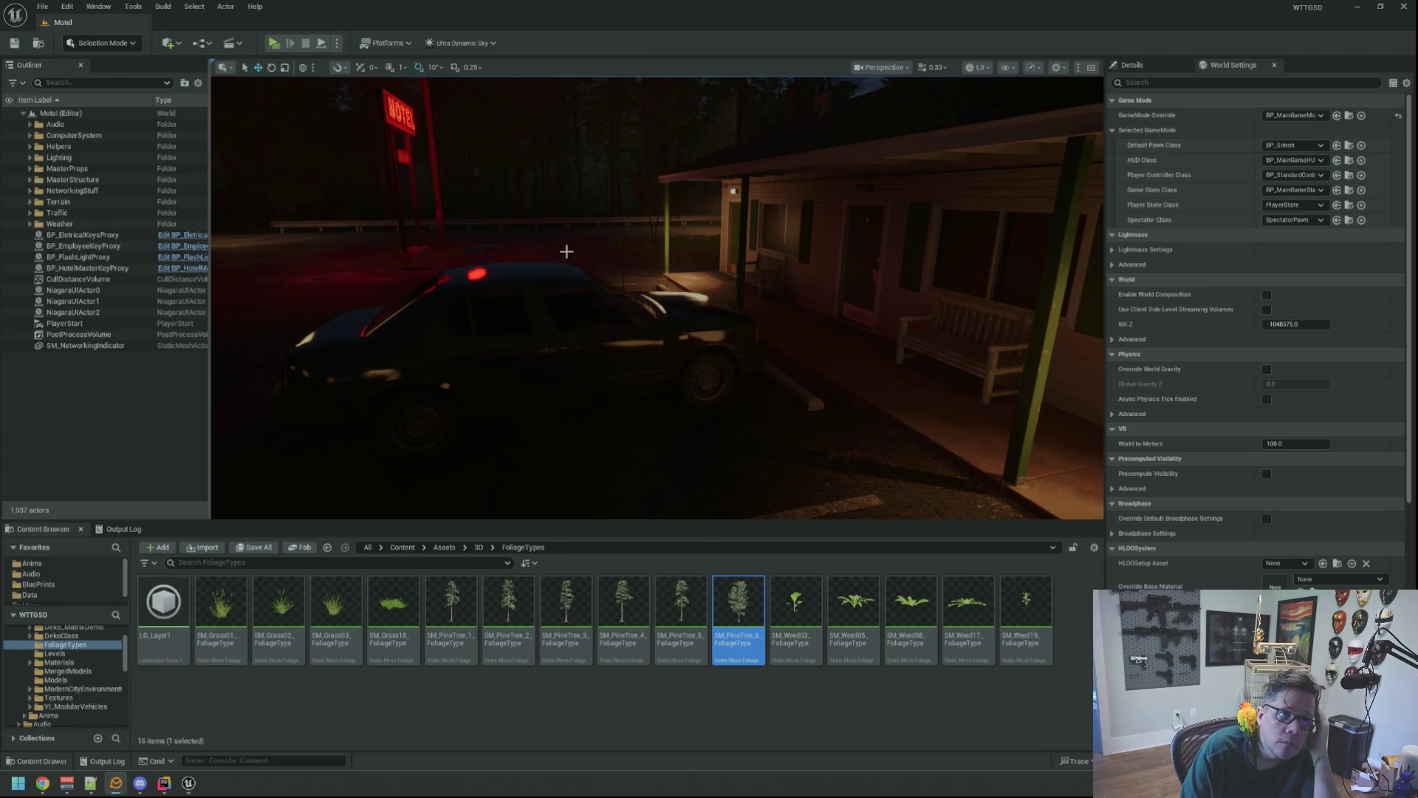
- Face the motel courtyard, show the Output Log, and start a play preview with Alt+P
left_click_drag(566, 252, 464, 321)
left_click(117, 530)
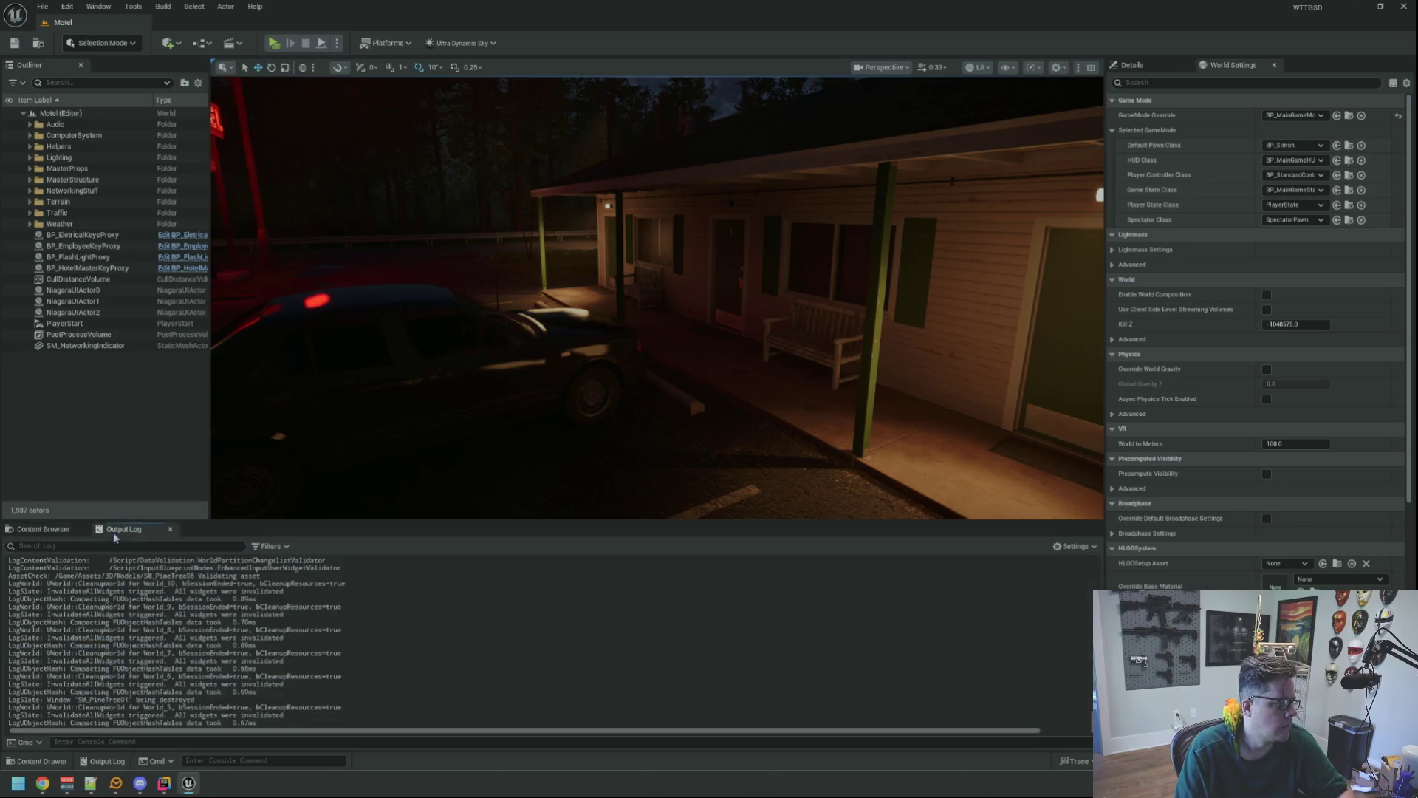
mouse_move(379, 485)
left_mouse_down()
mouse_move(310, 476)
mouse_move(339, 461)
left_mouse_up()
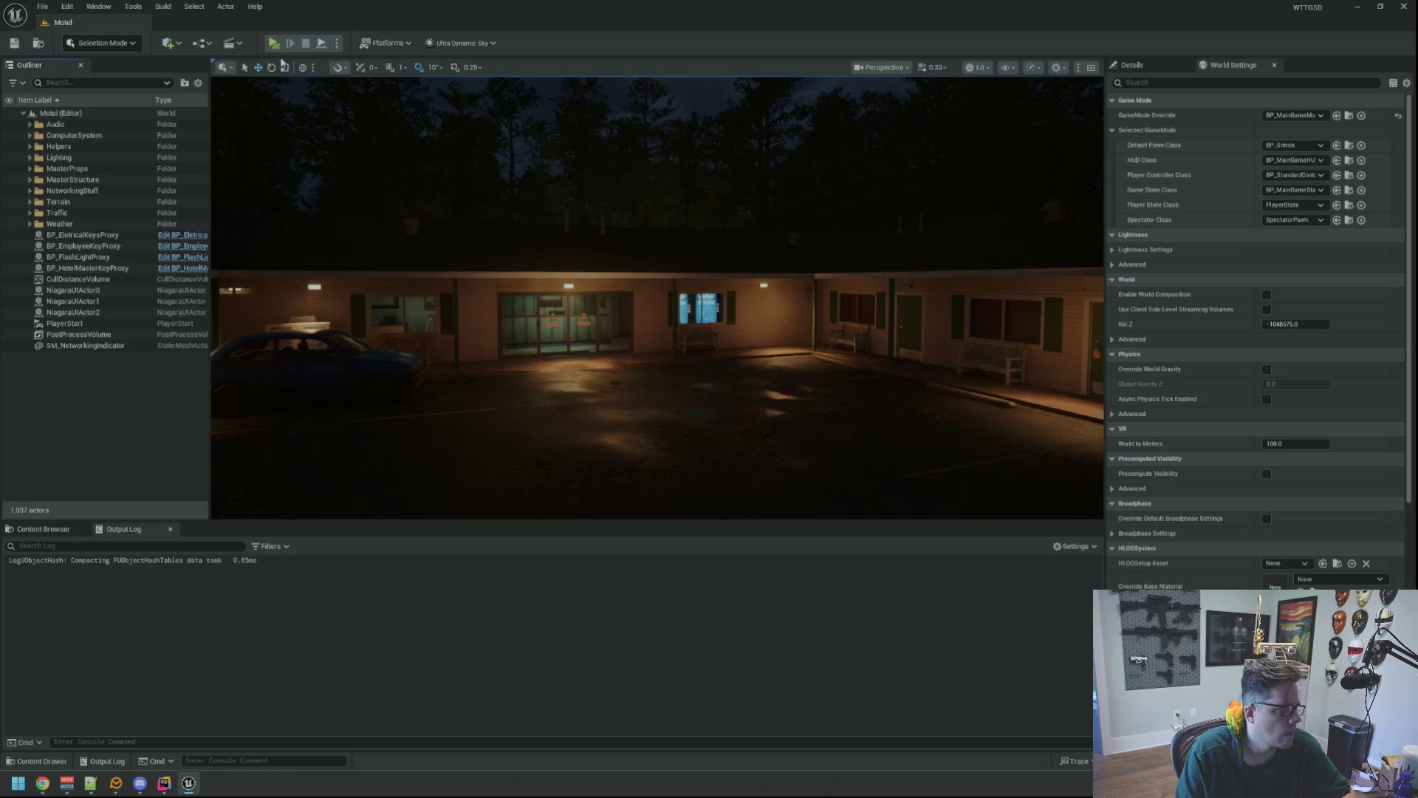
key("alt+p")
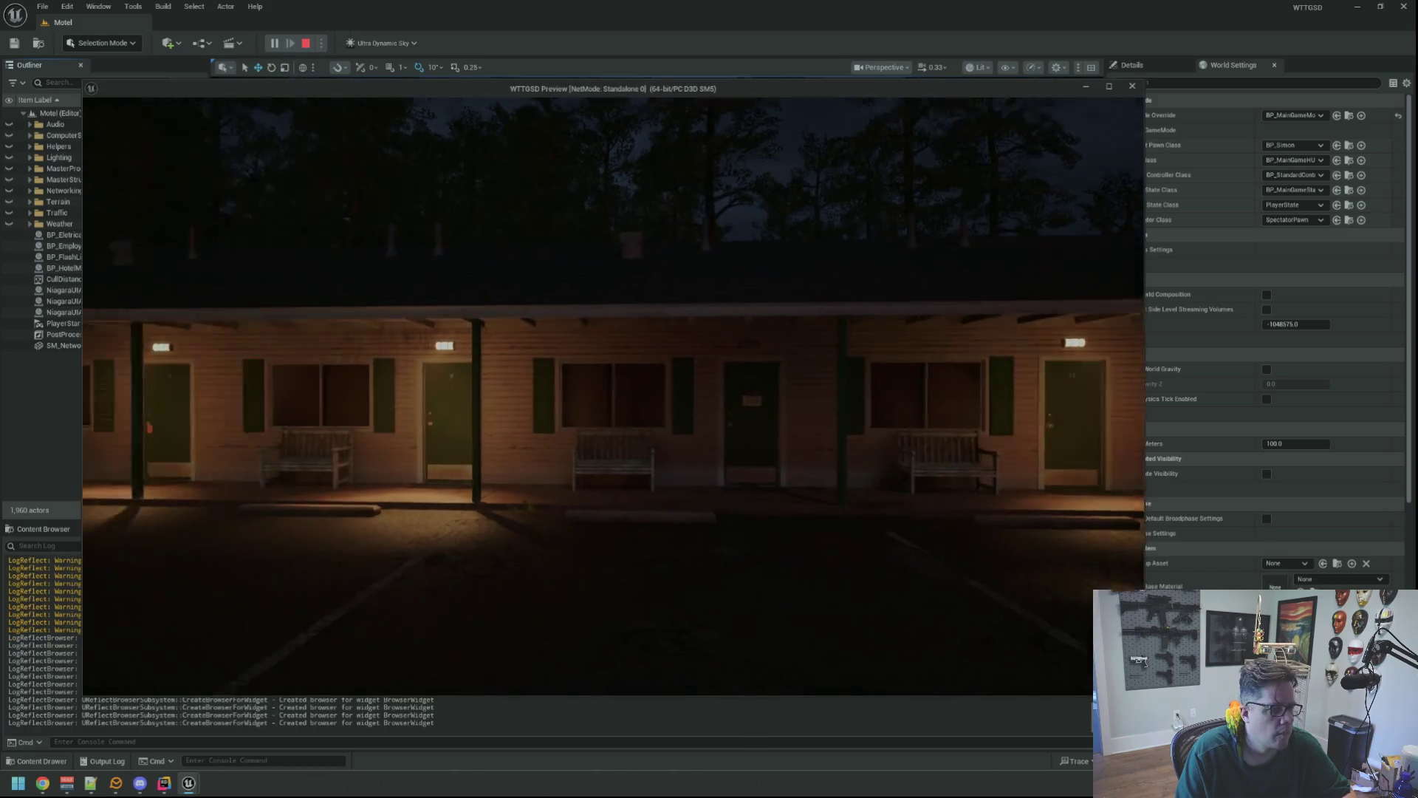
- Walk to the office counter and pick up the flashlight, keyring and tagged key
key("w")
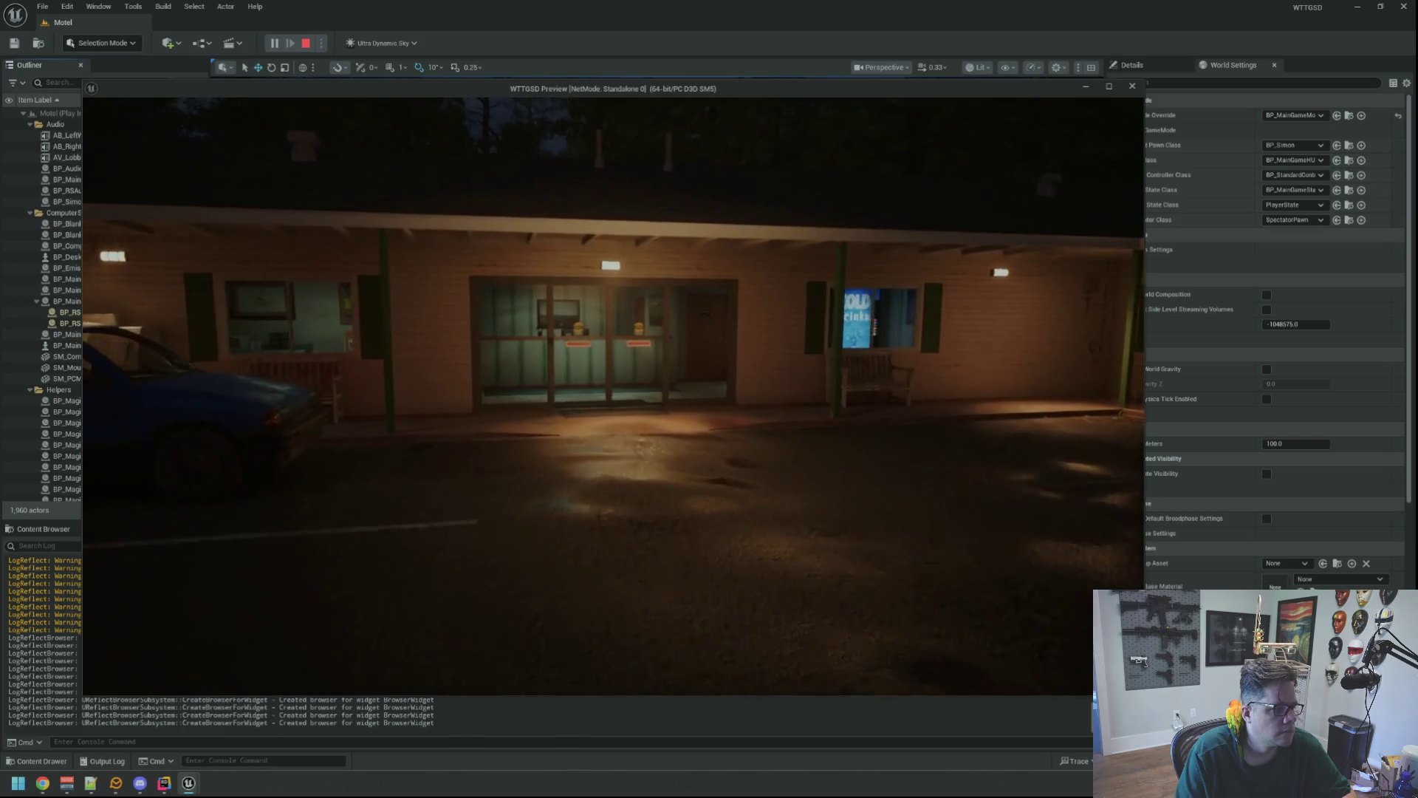
key("w")
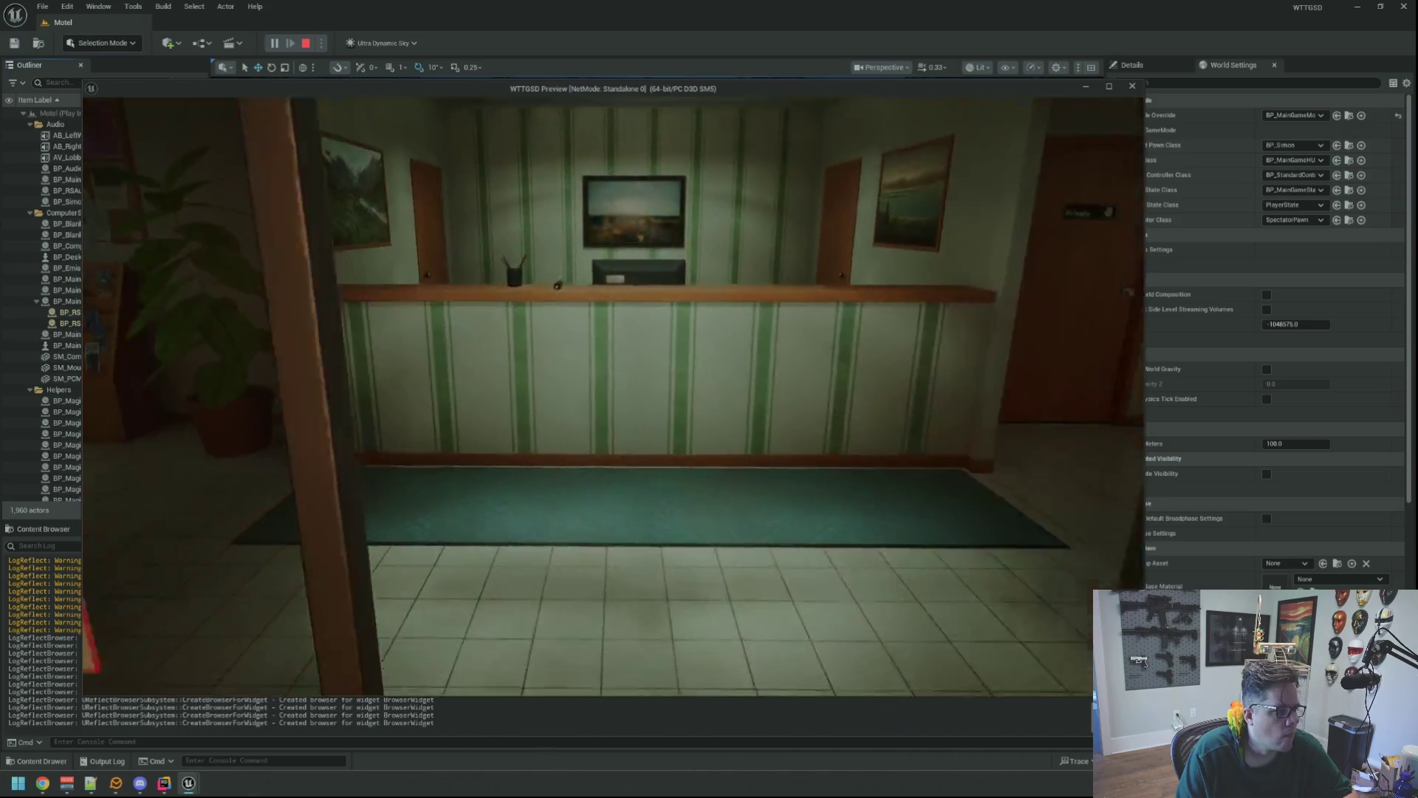
key("e")
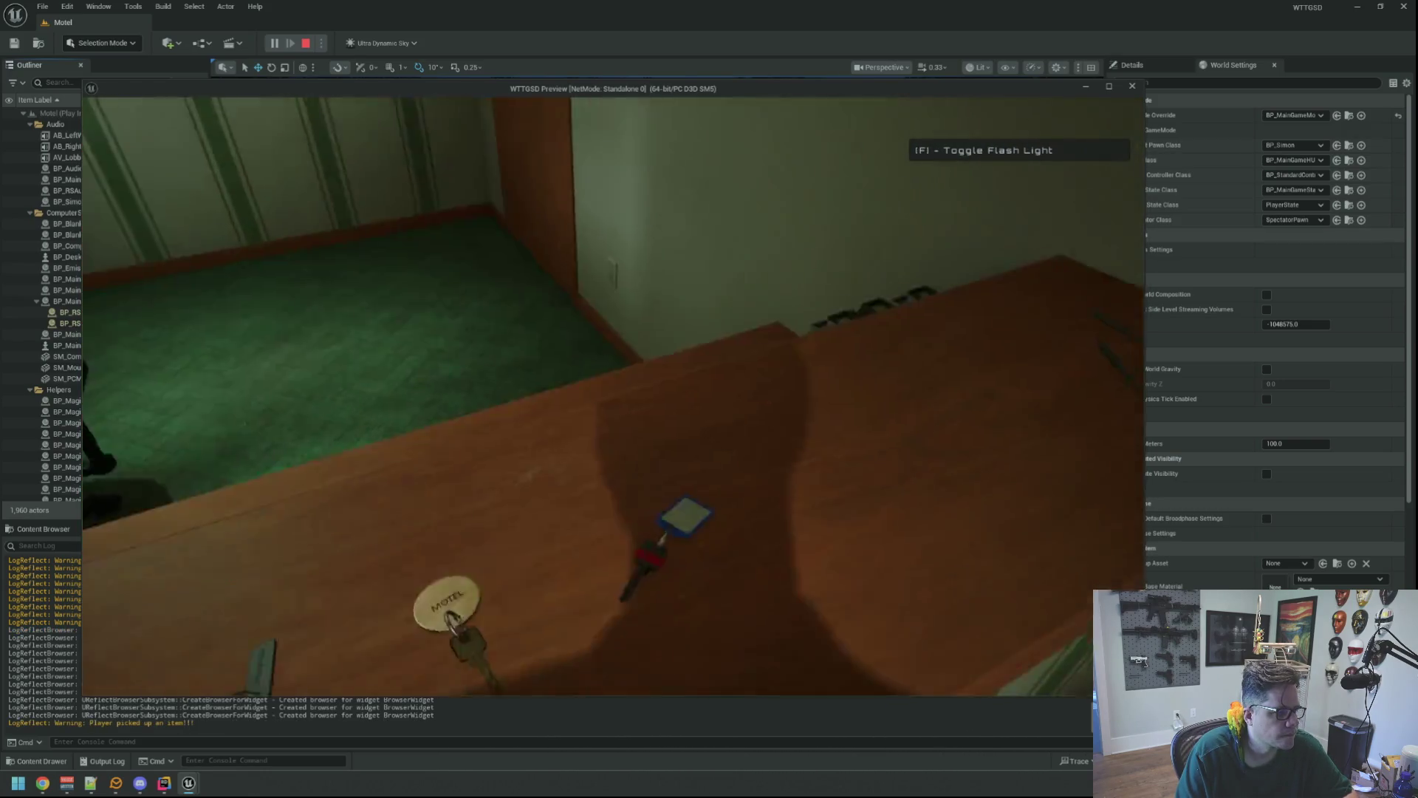
key("e")
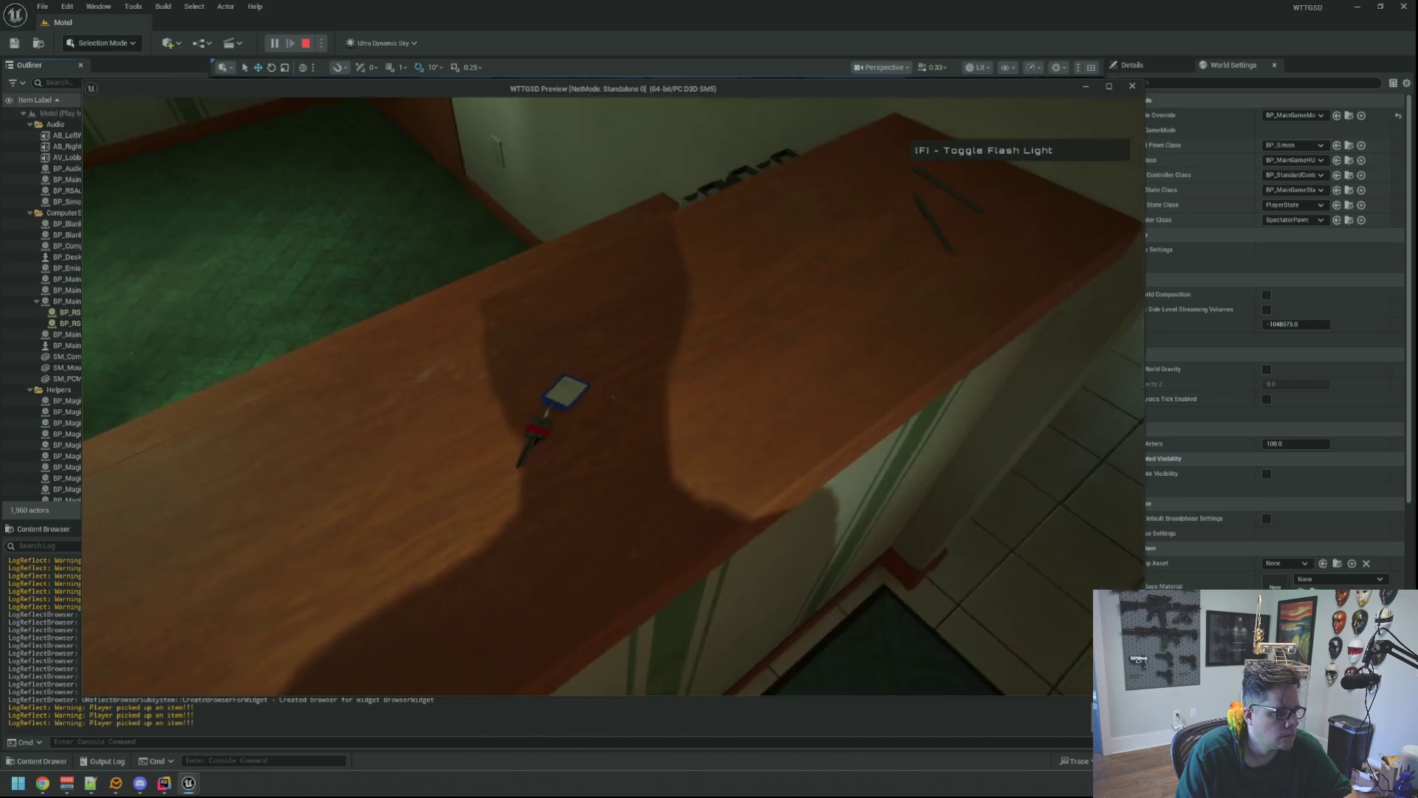
key("e")
- Switch the flashlight on and walk out across the parking lot toward the forest
key("w")
key("w")
key("f")
key("w")
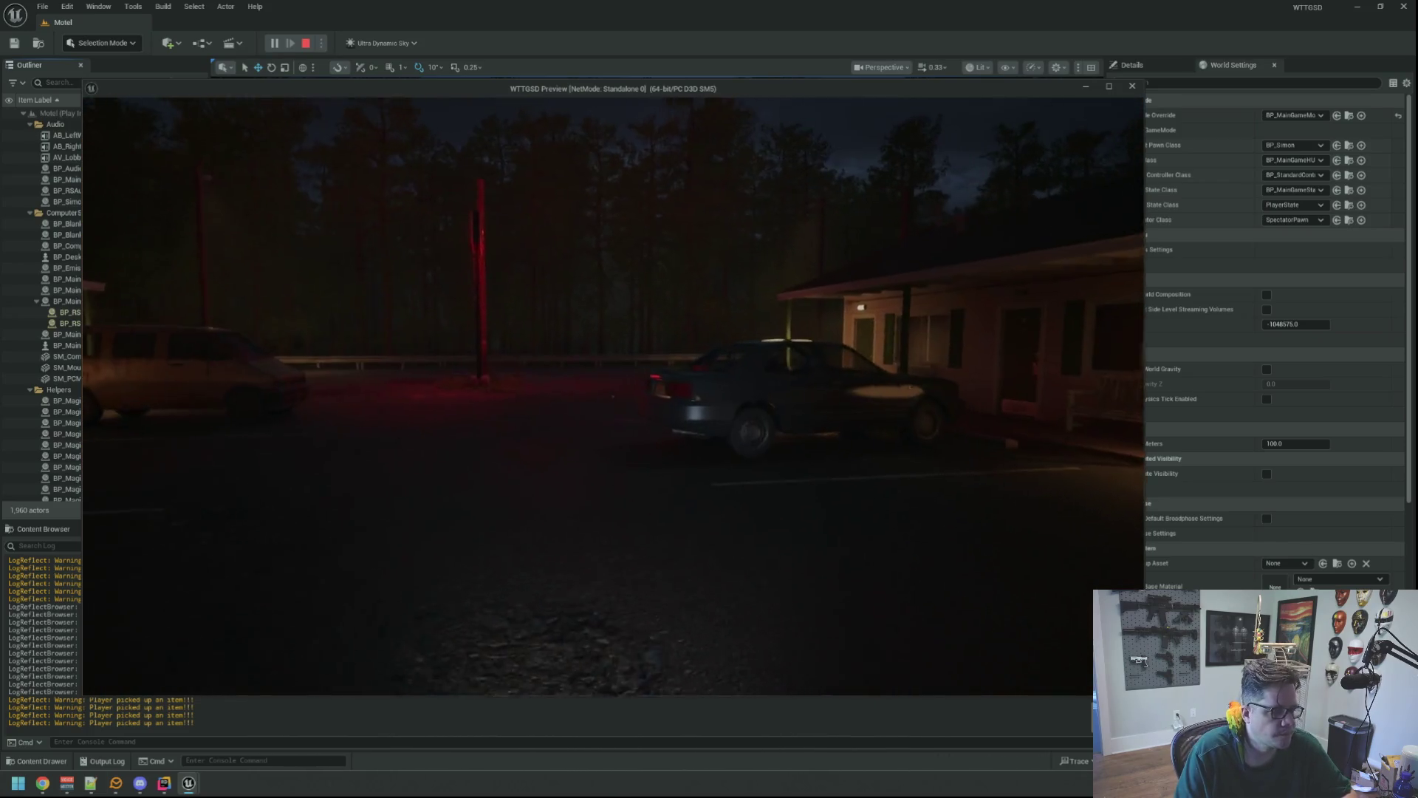
key("w")
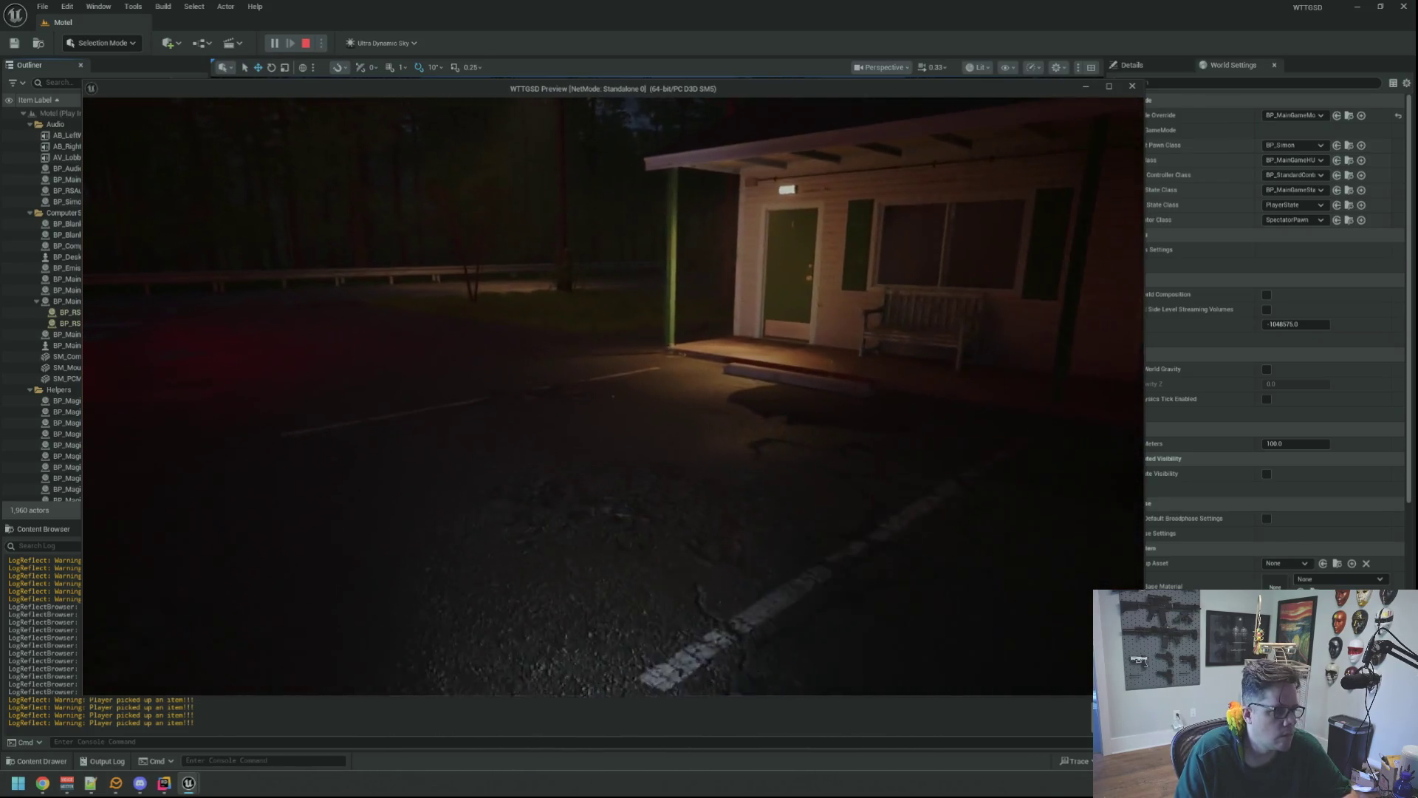
mouse_move(613, 396)
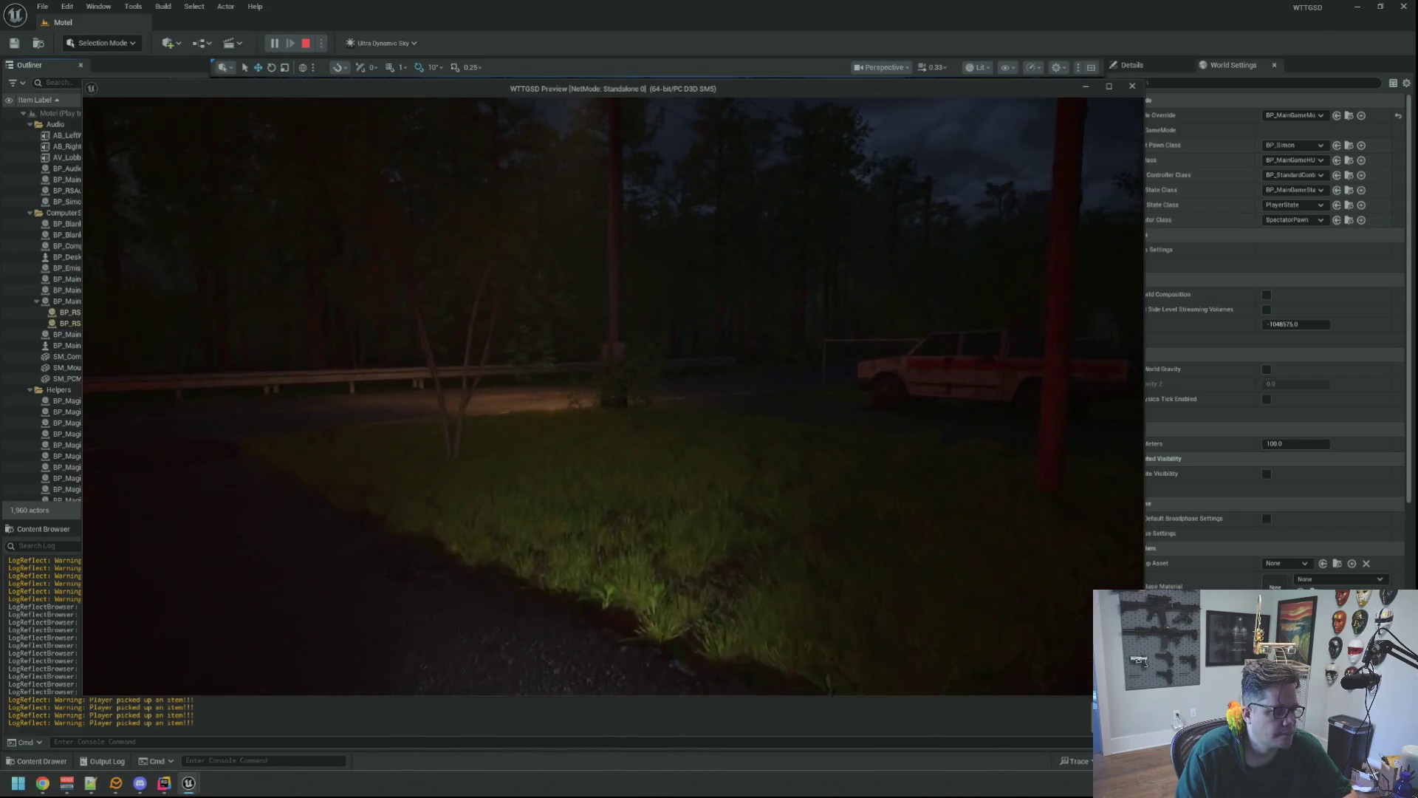
key("w")
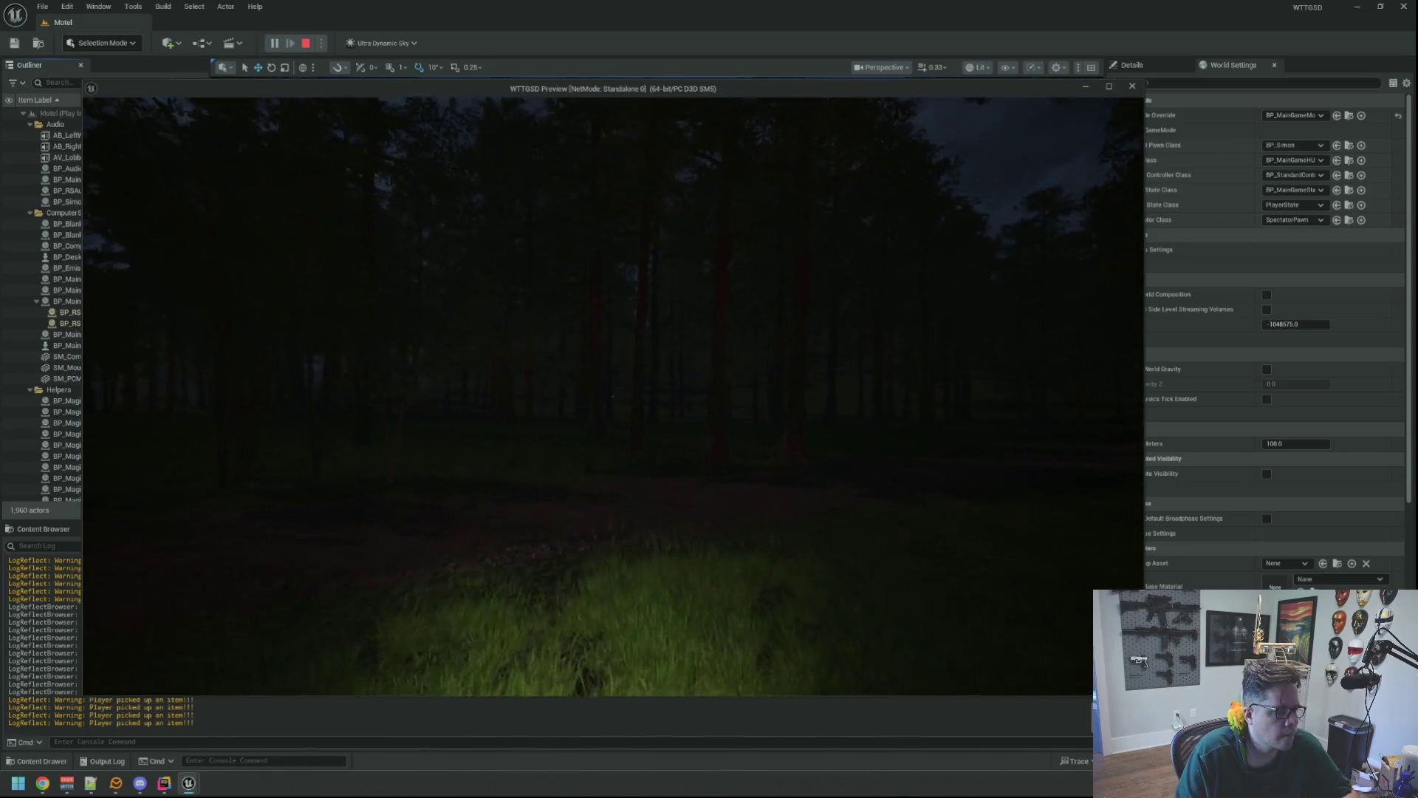
- Walk into the nearby pine trunks to confirm they block the player
key("w")
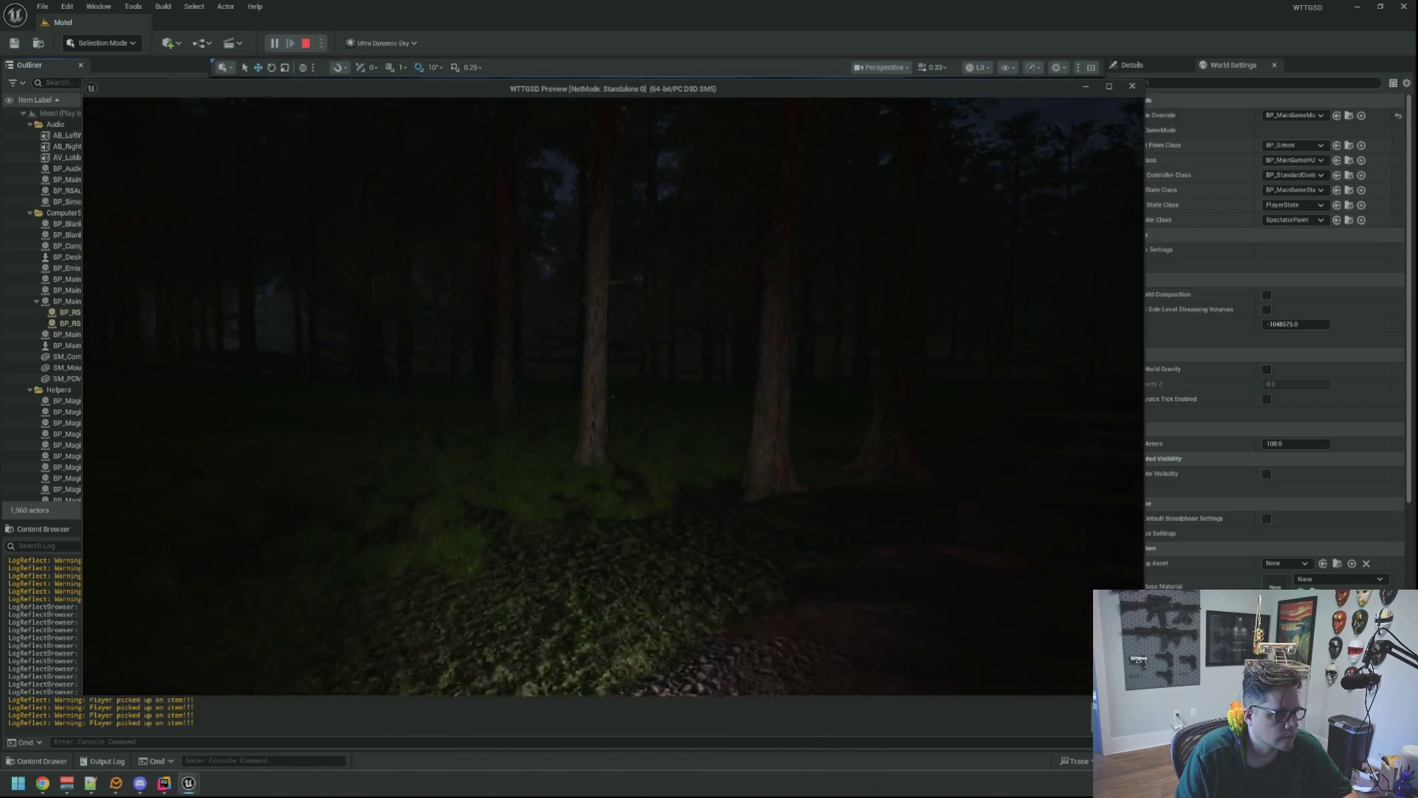
key("w")
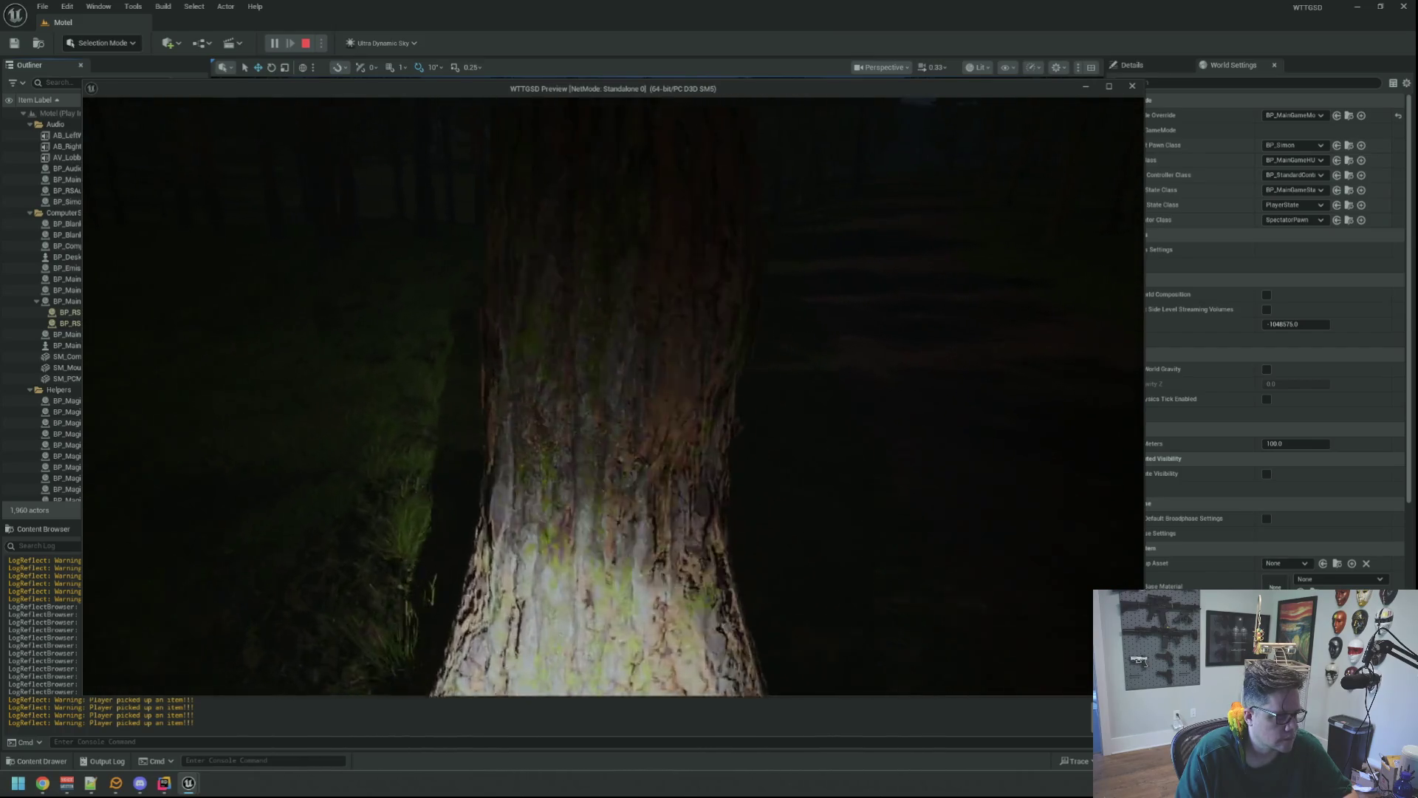
key("s")
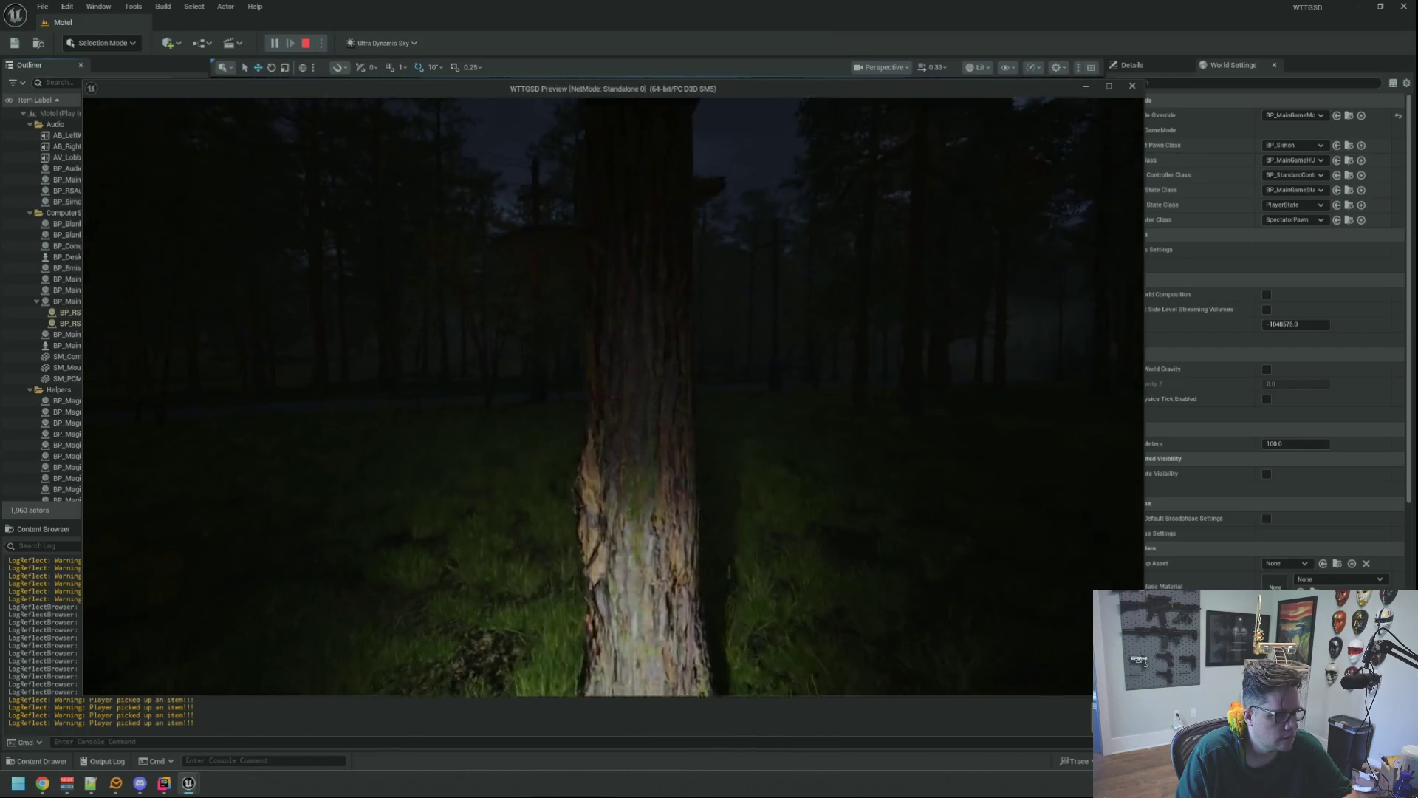
key("w")
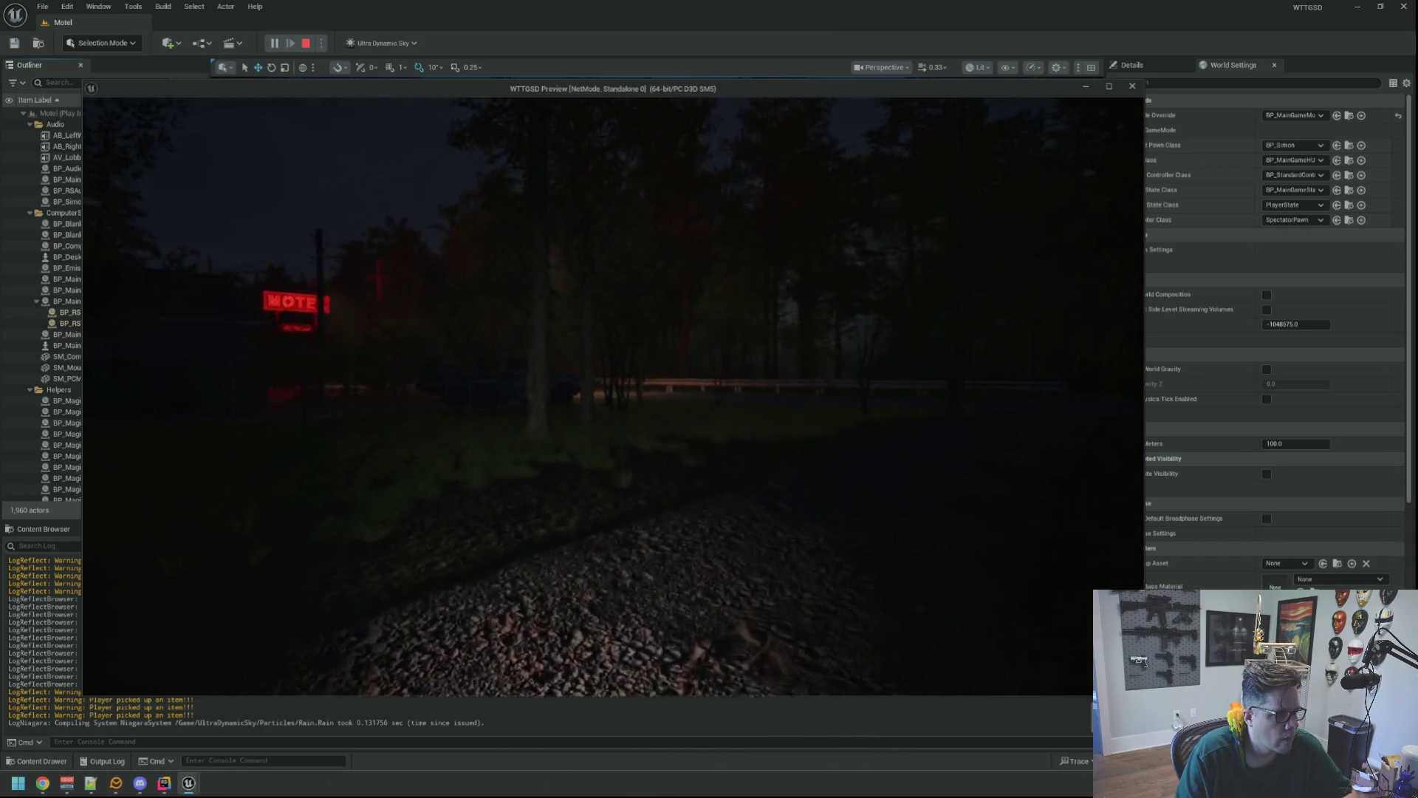
key("w")
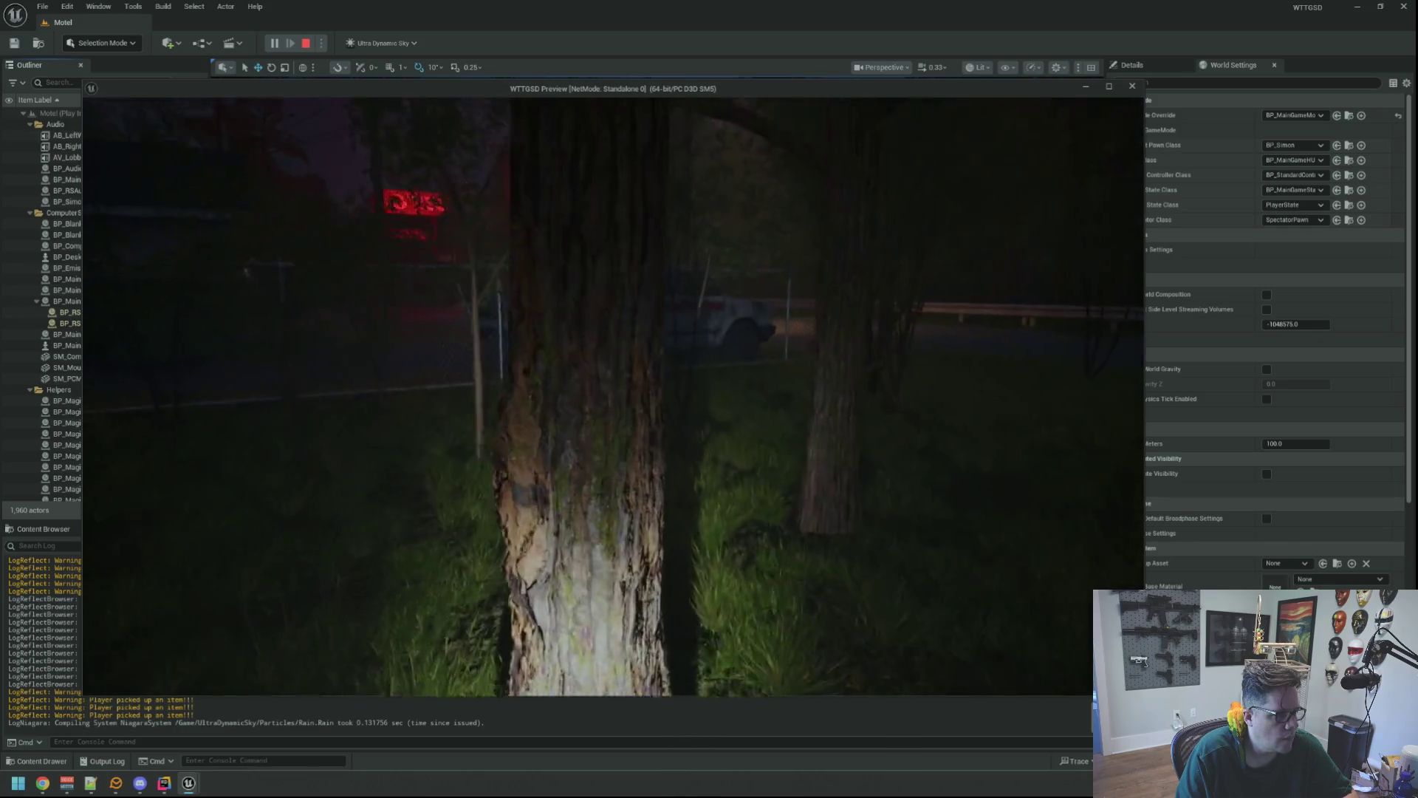
key("w")
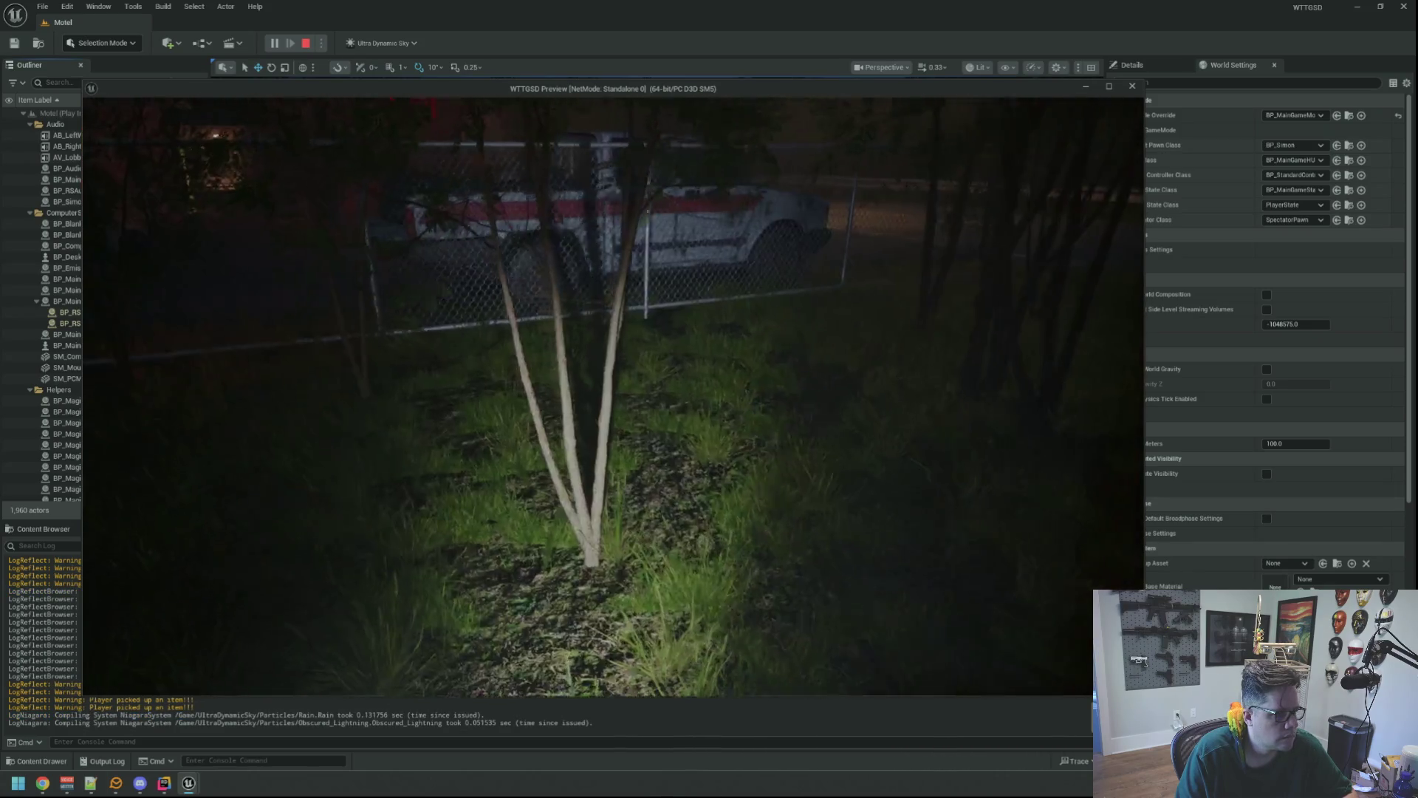
key("w")
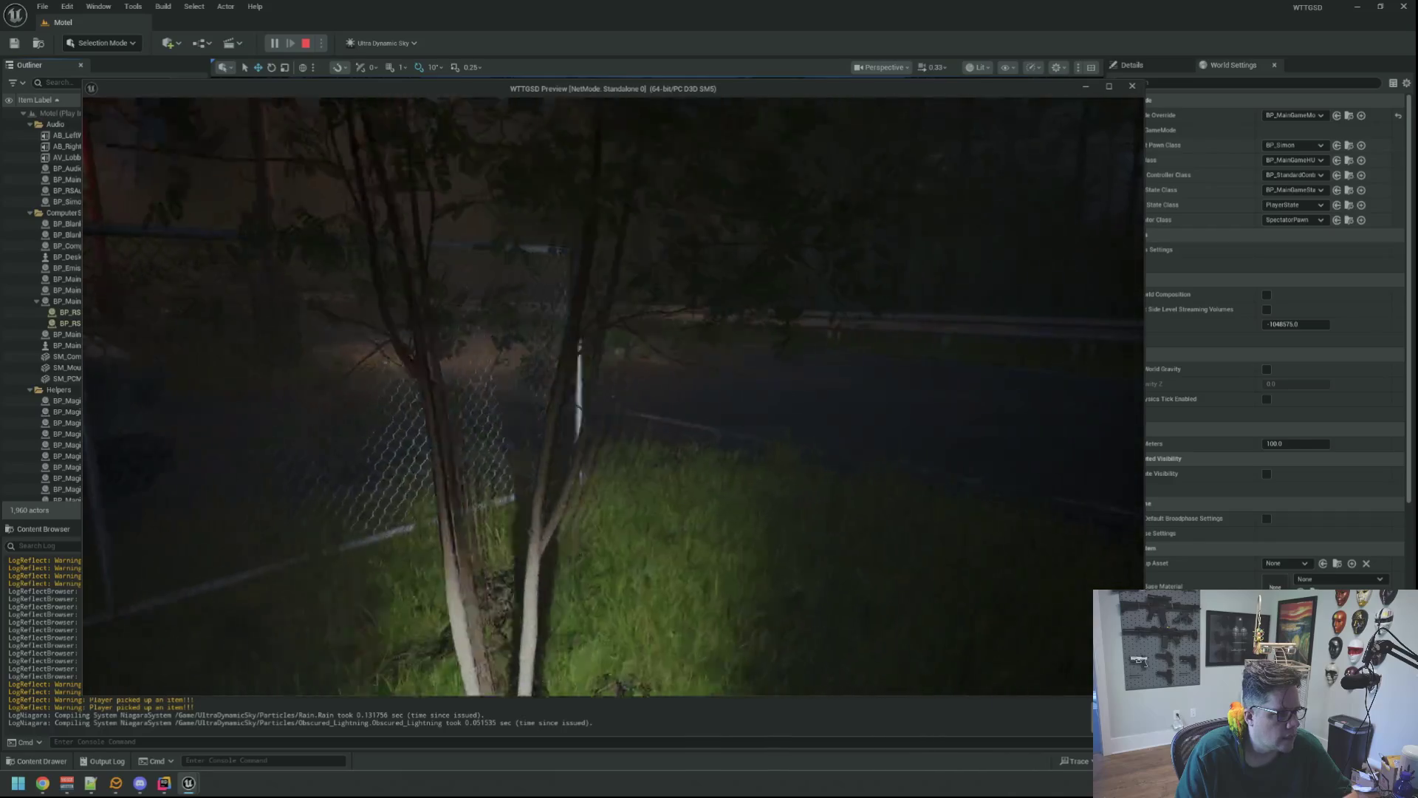
- Walk along the road past the MOTEL sign into the roadside forest, looking around
key("w")
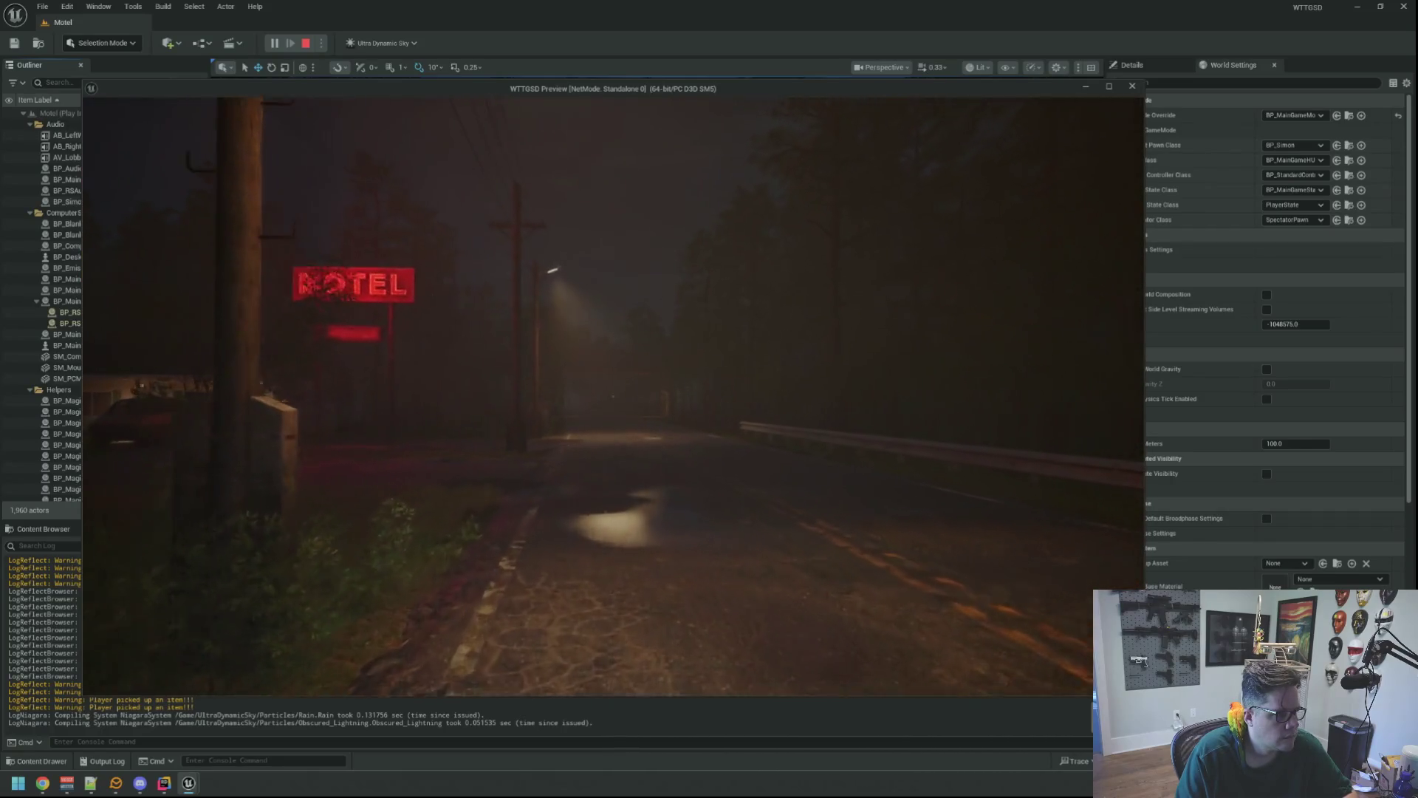
key("w")
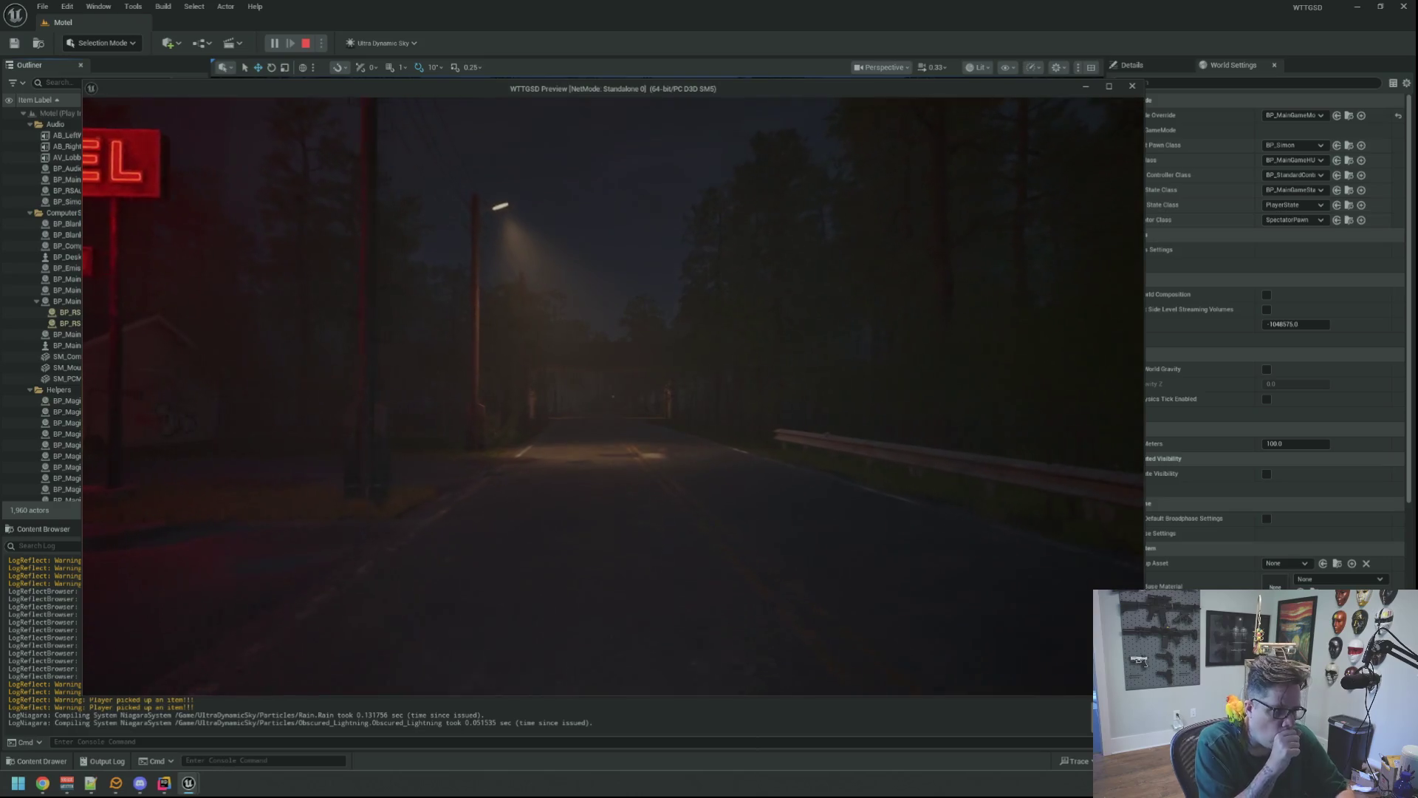
key("w")
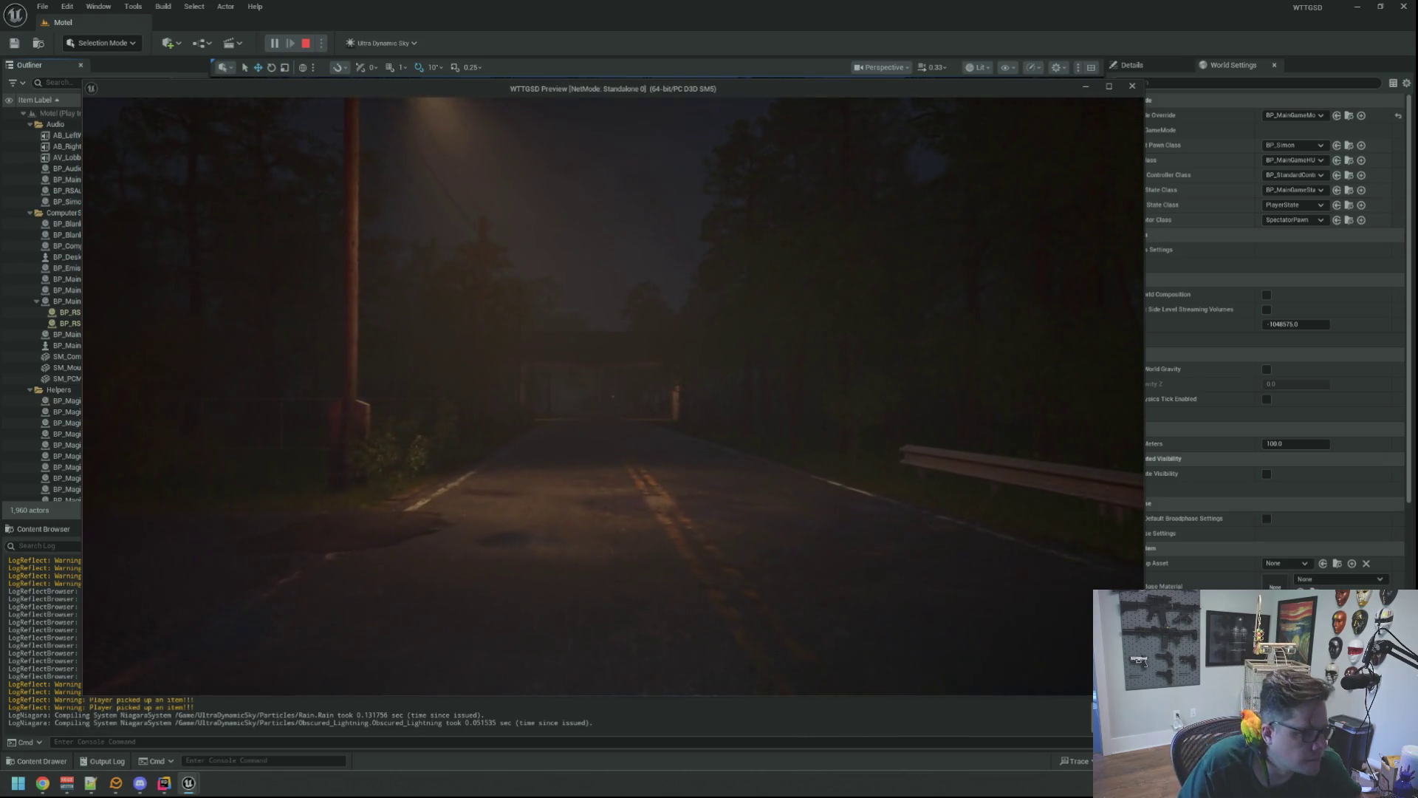
key("w")
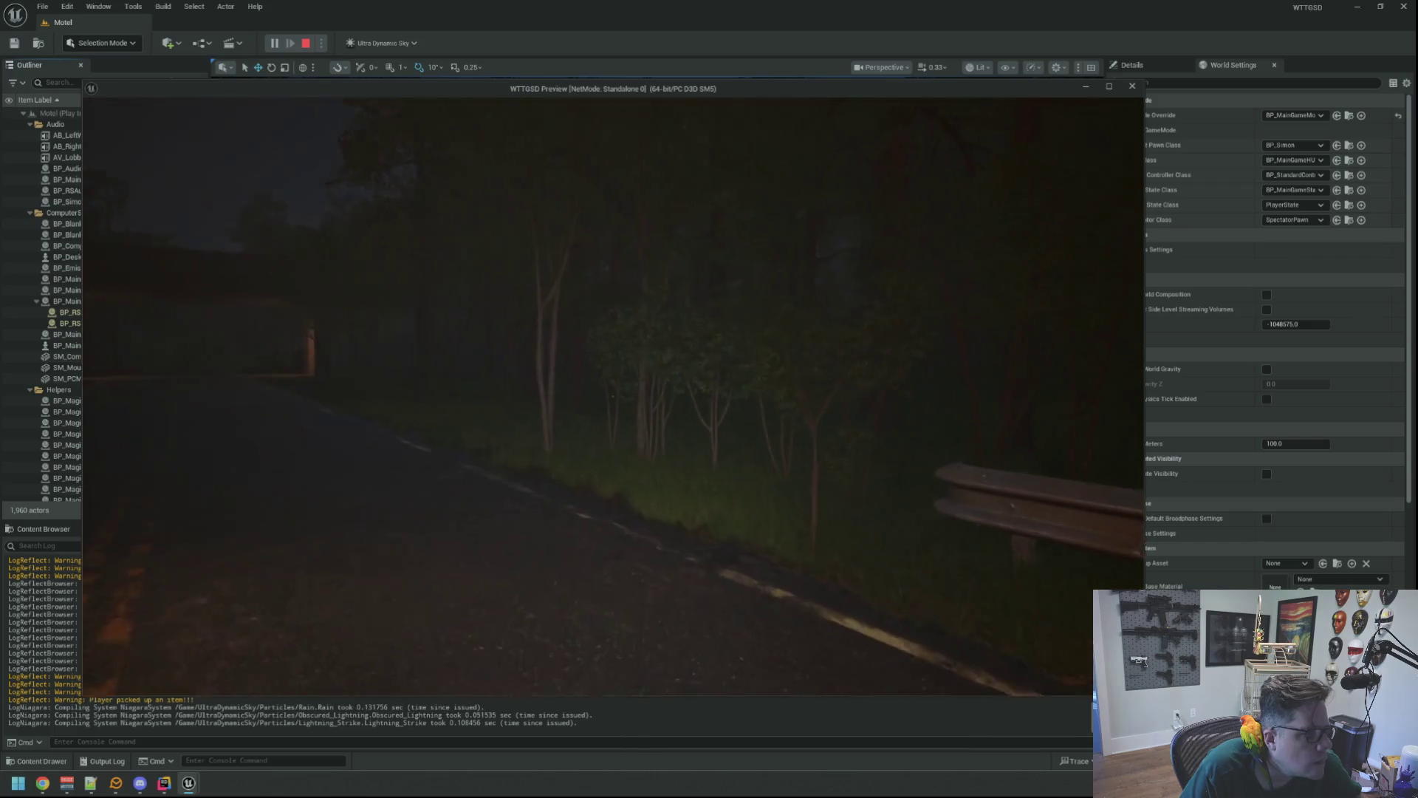
key("w")
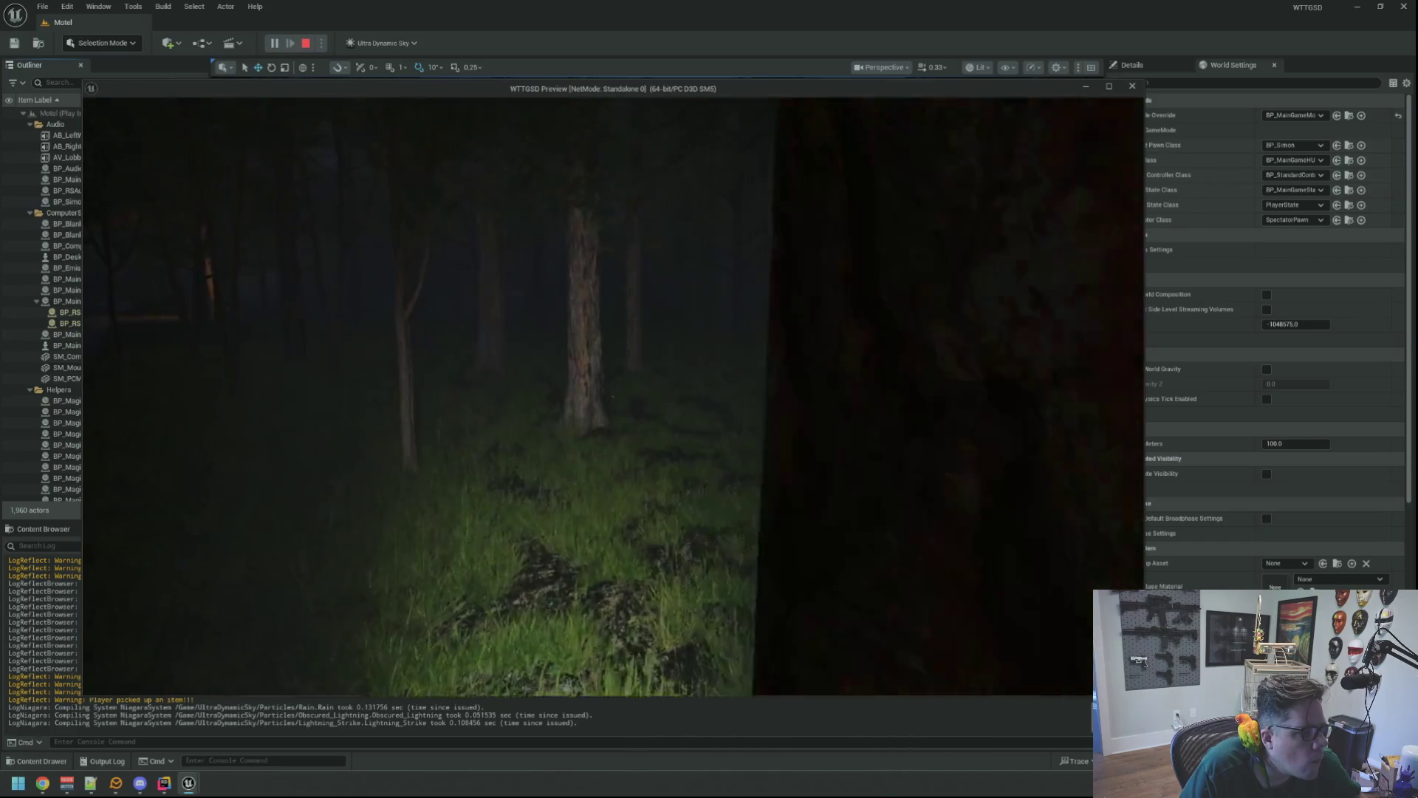
key("w")
key("w")
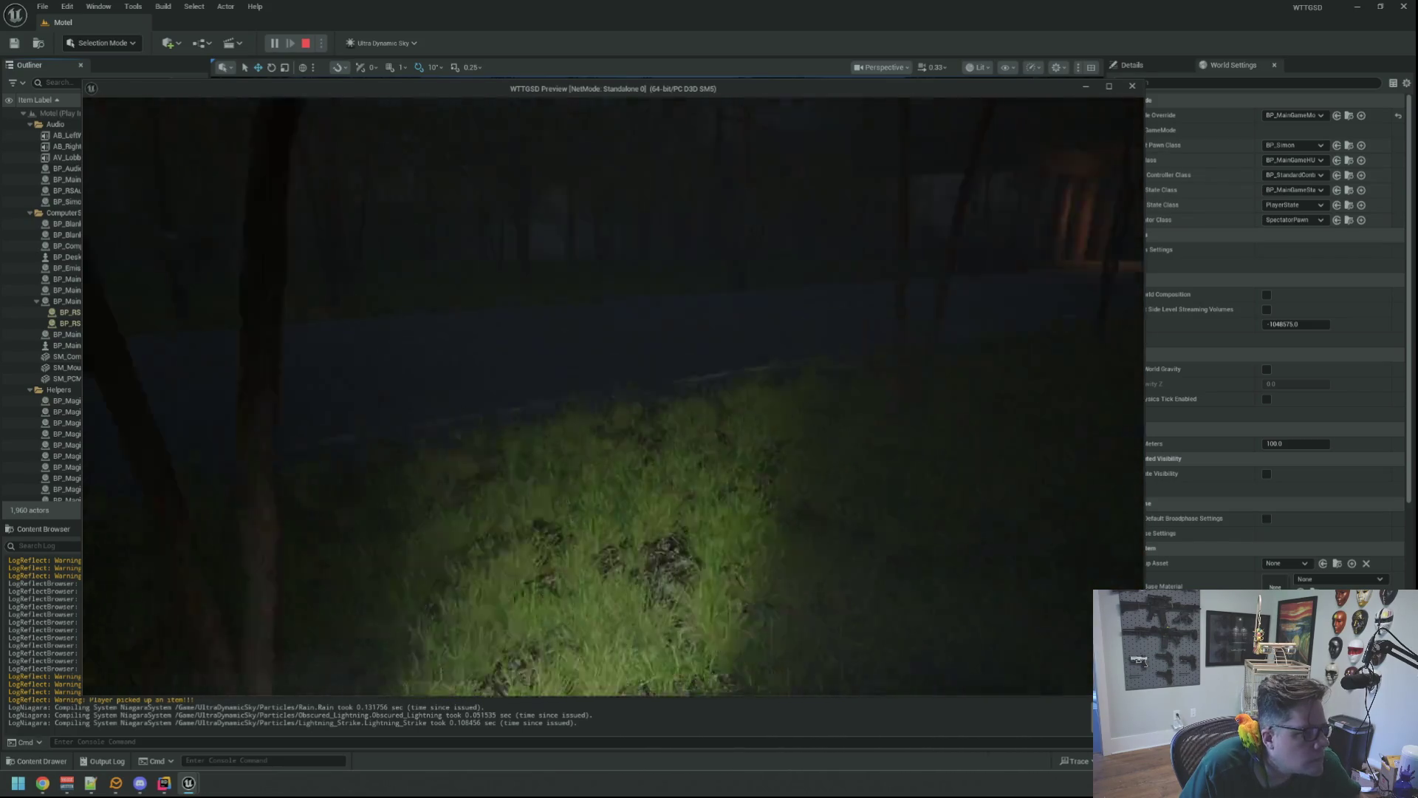
key("w")
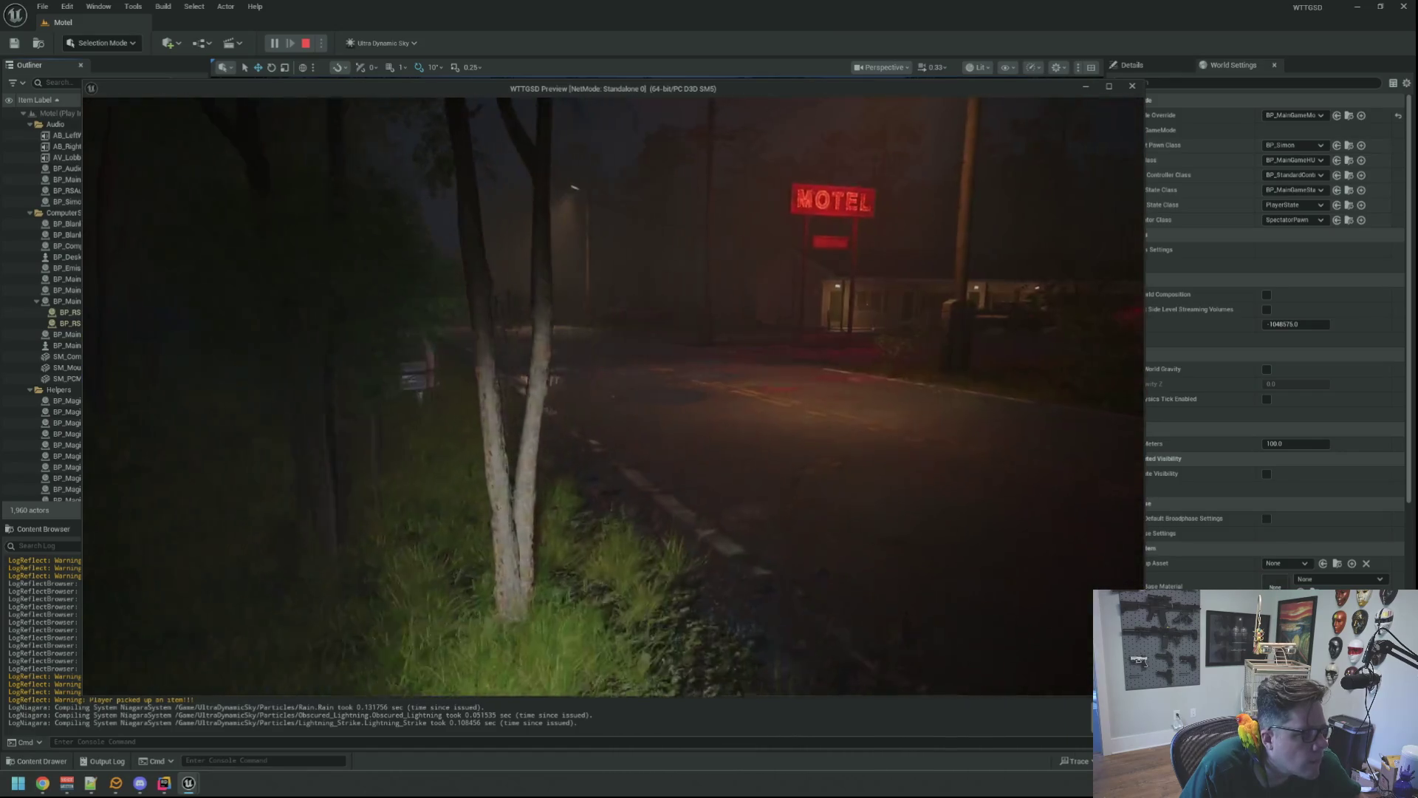
key("w")
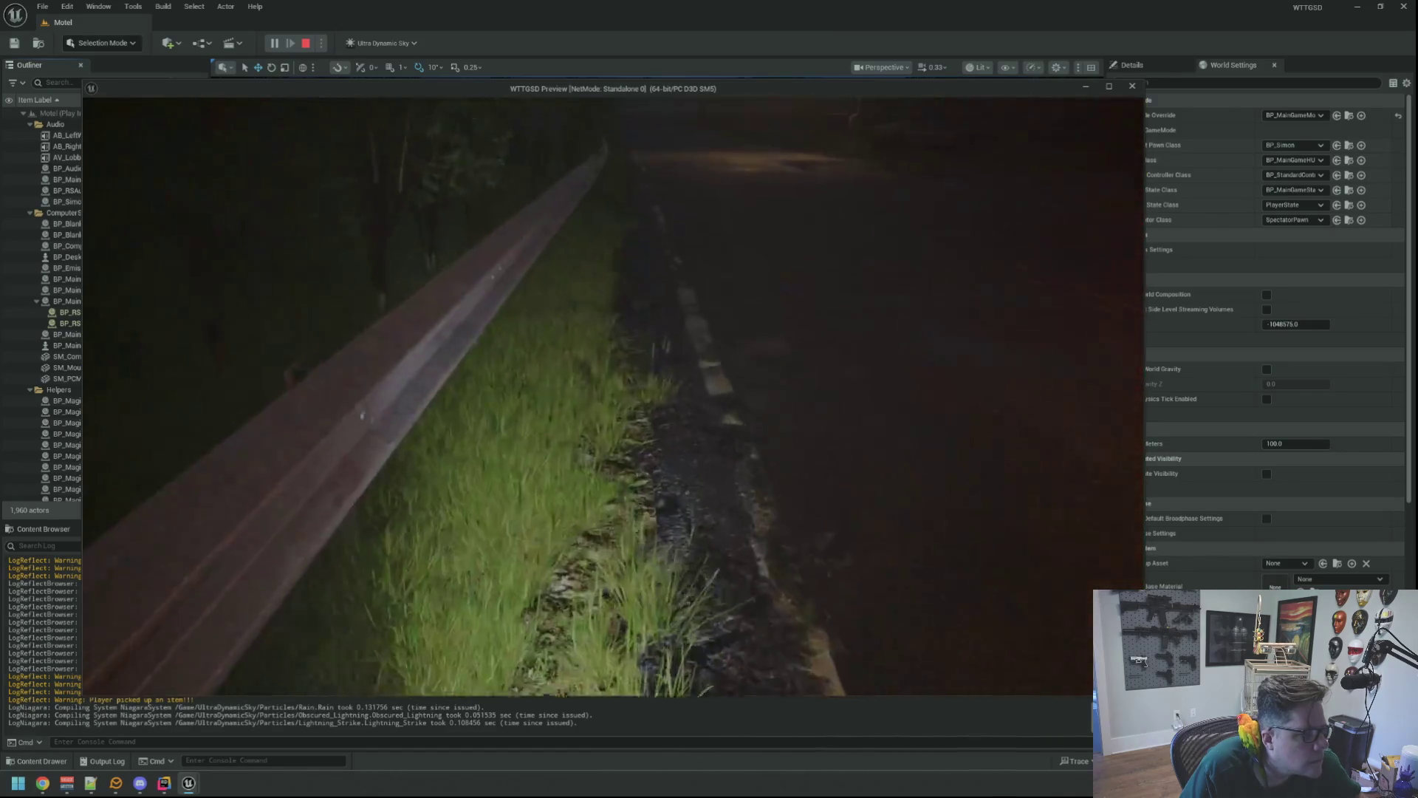
key("w")
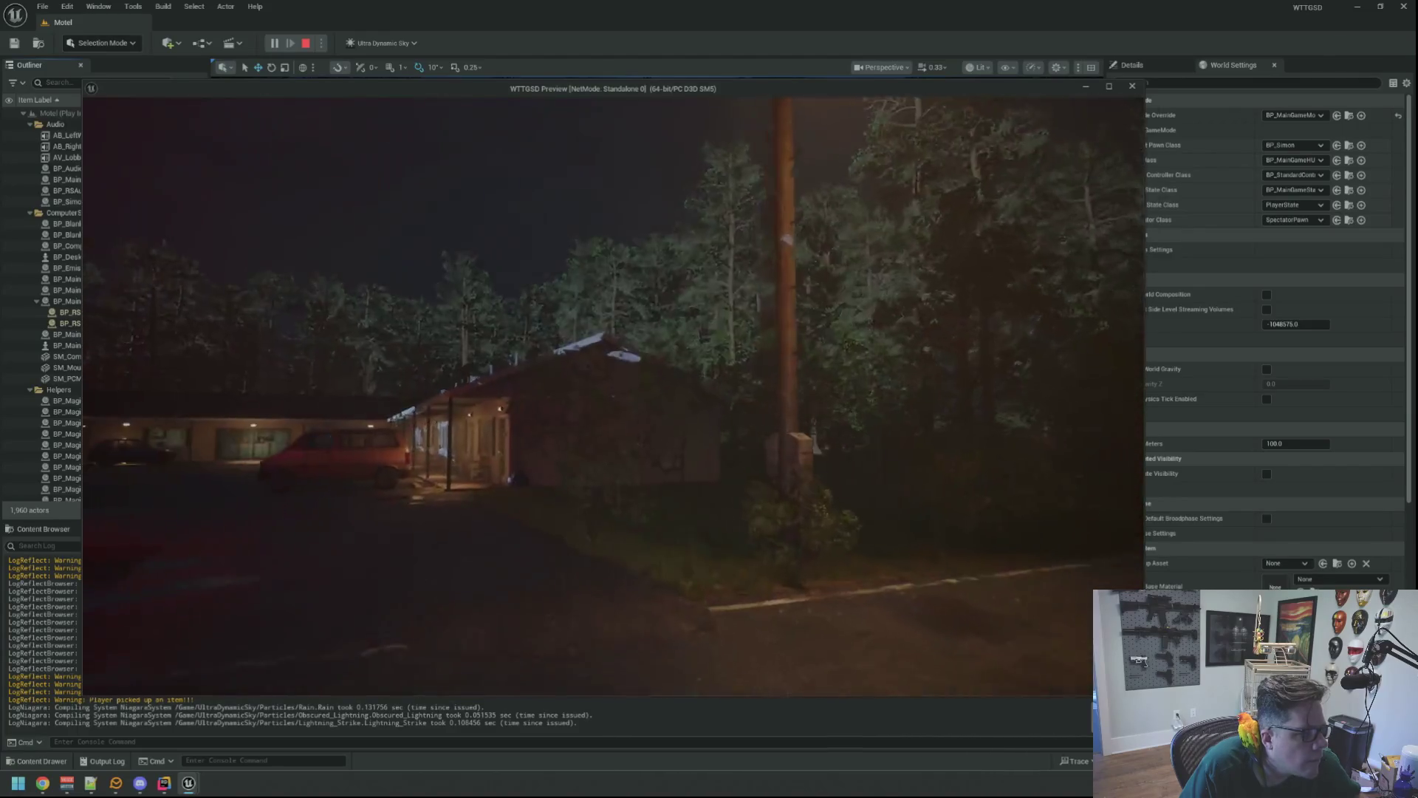
key("w")
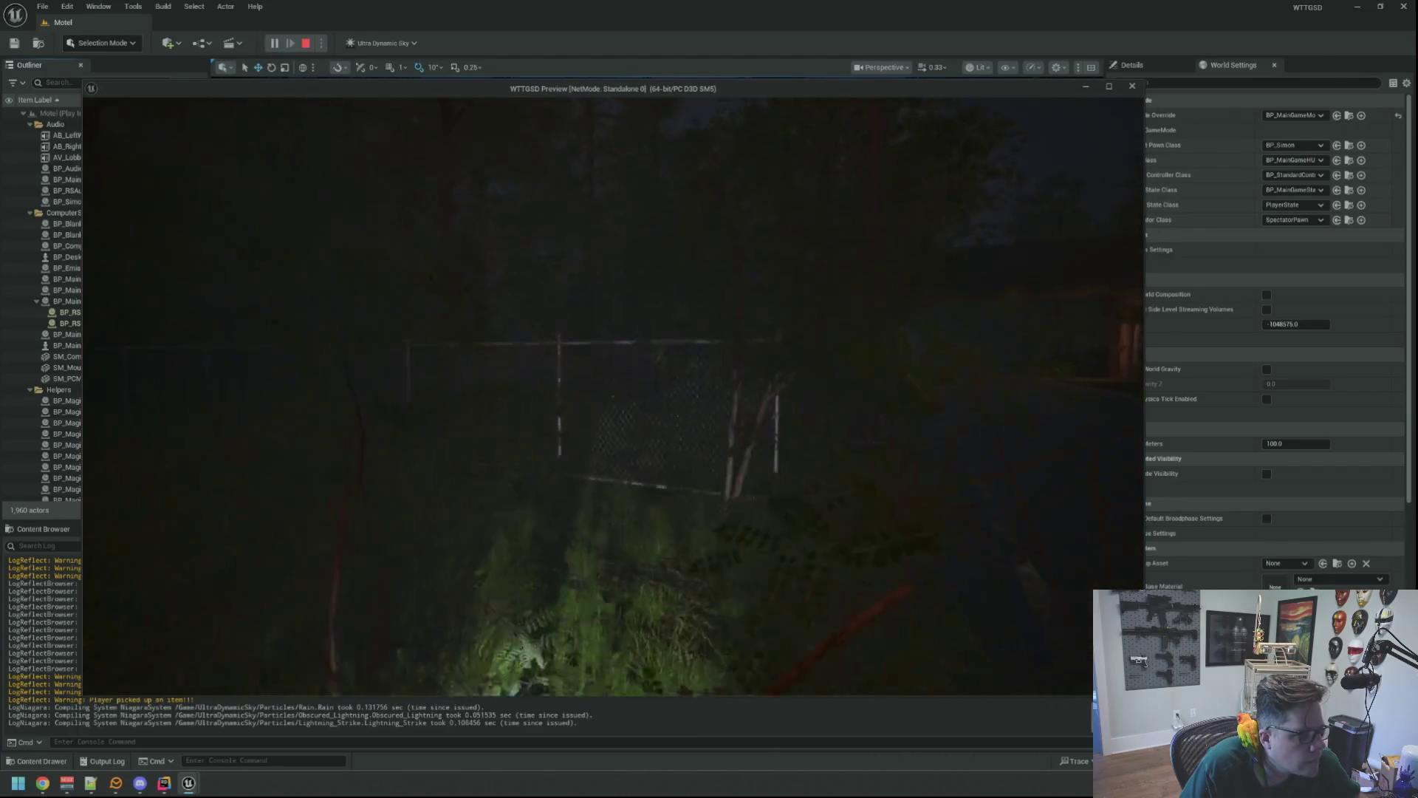
key("w")
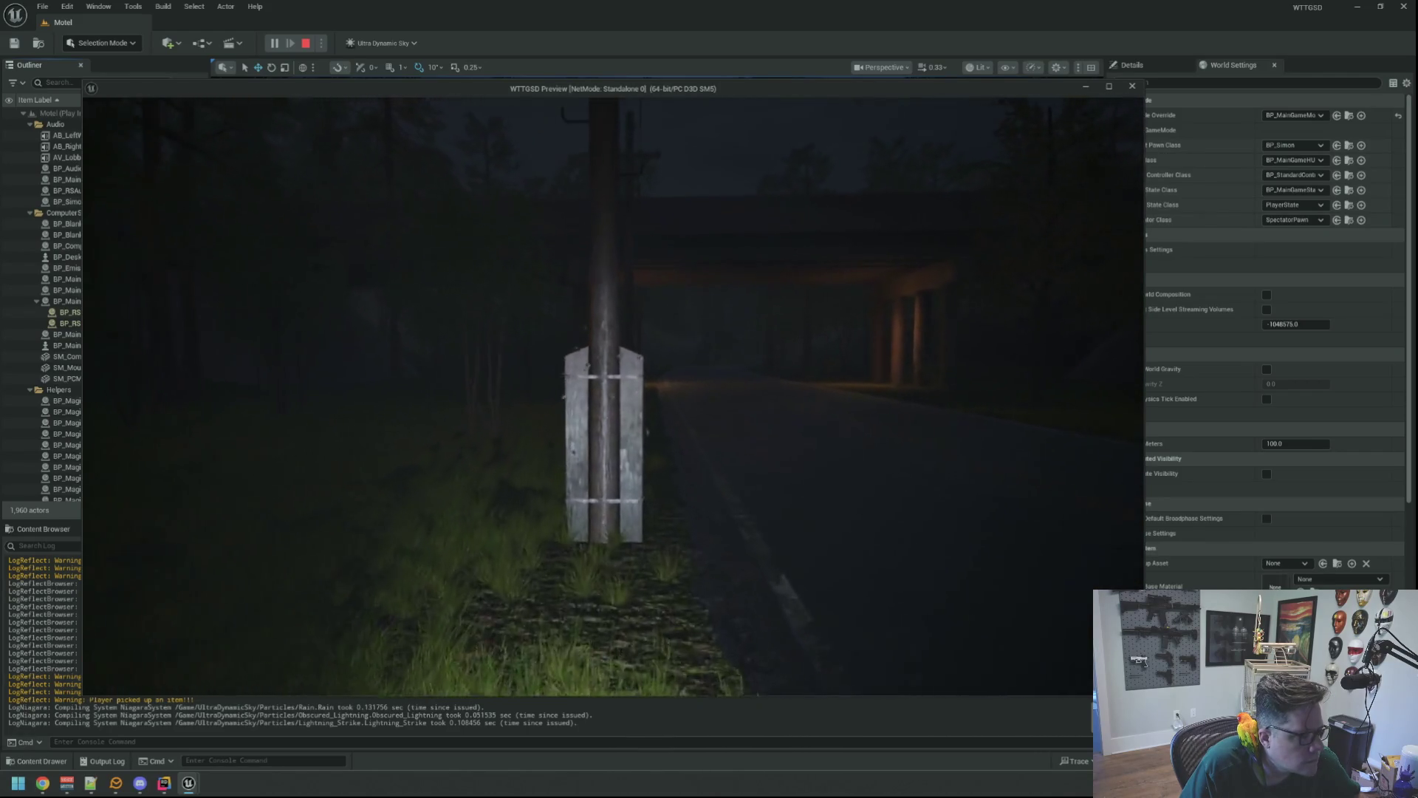
- Bump a post and a forest trunk, then walk back past the birches into the motel parking lot
key("w")
key("w")
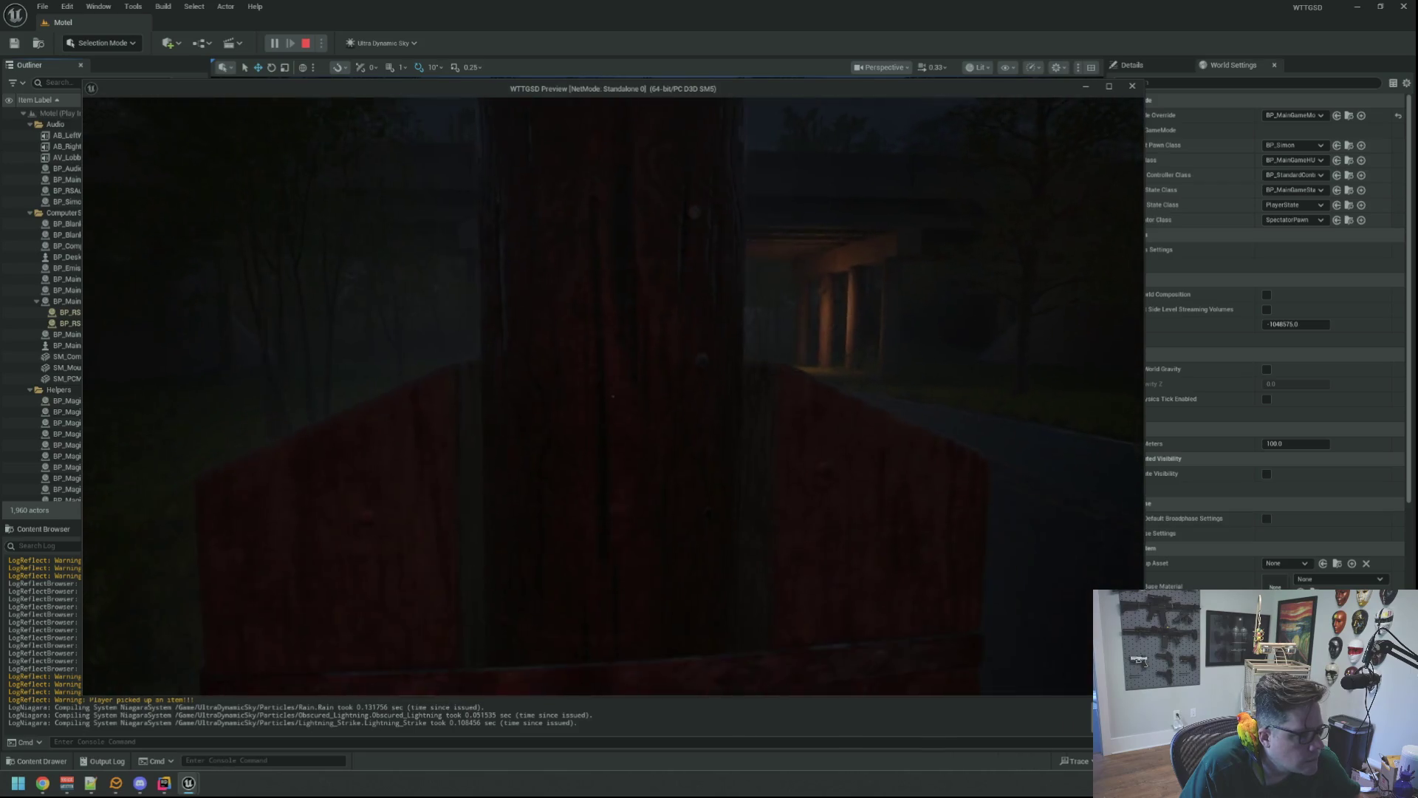
key("w")
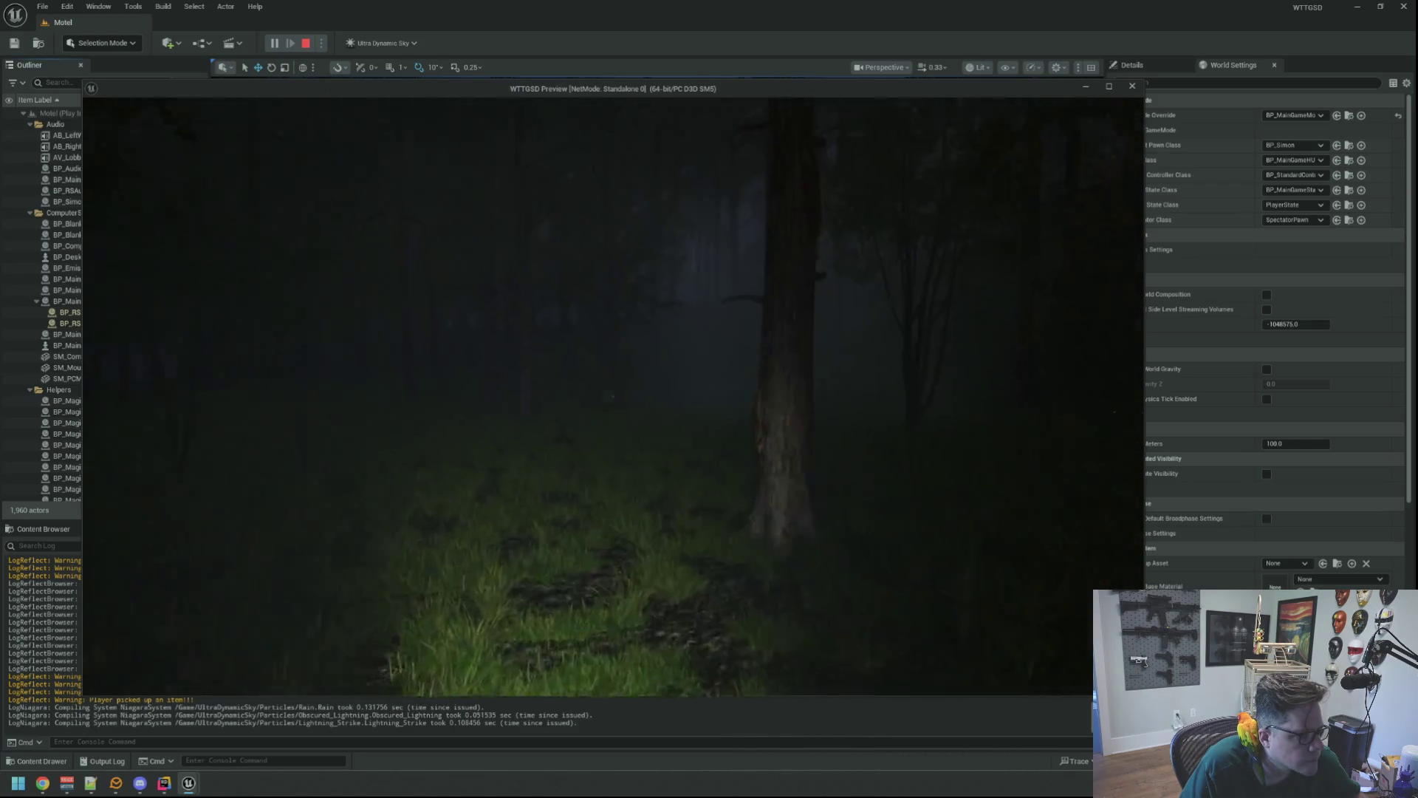
key("w")
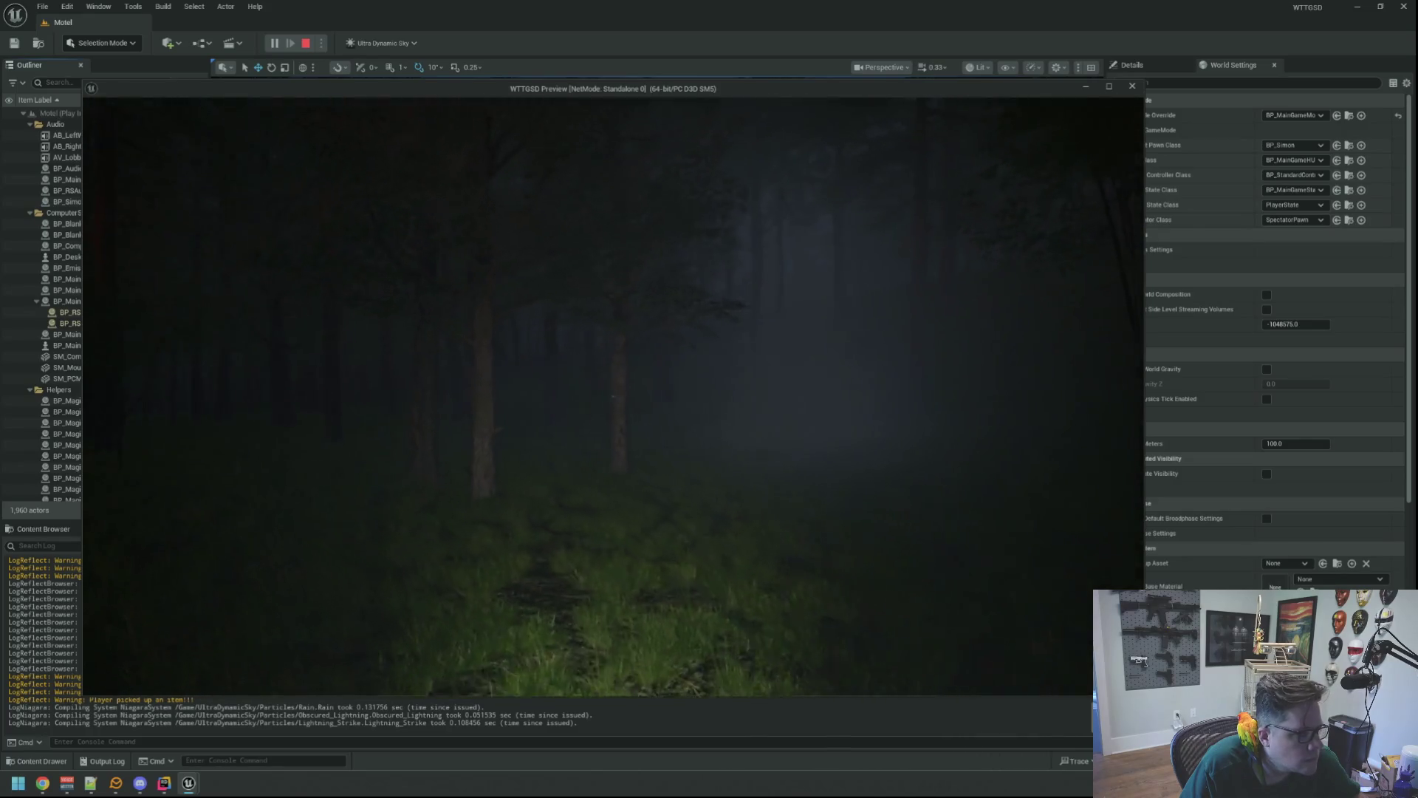
key("w")
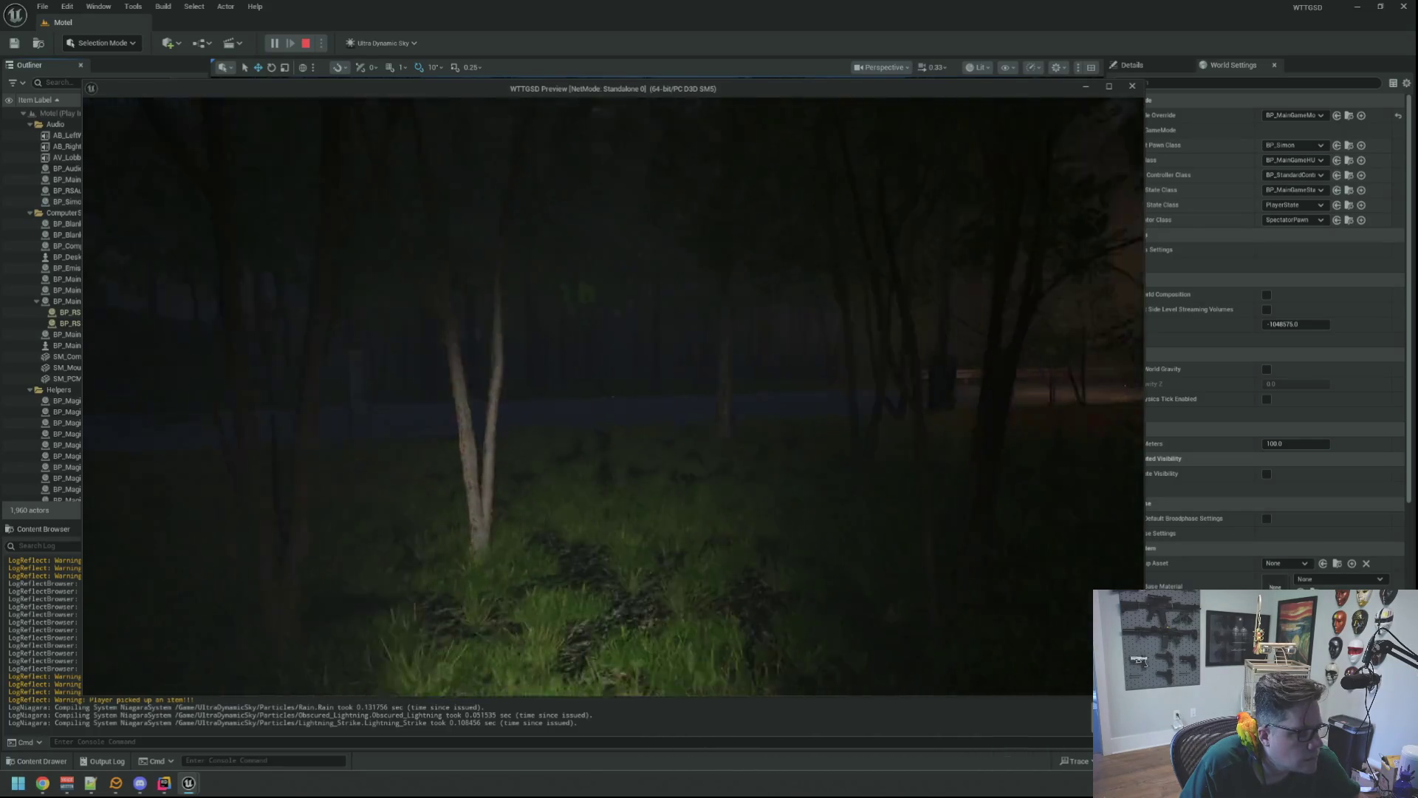
key("w")
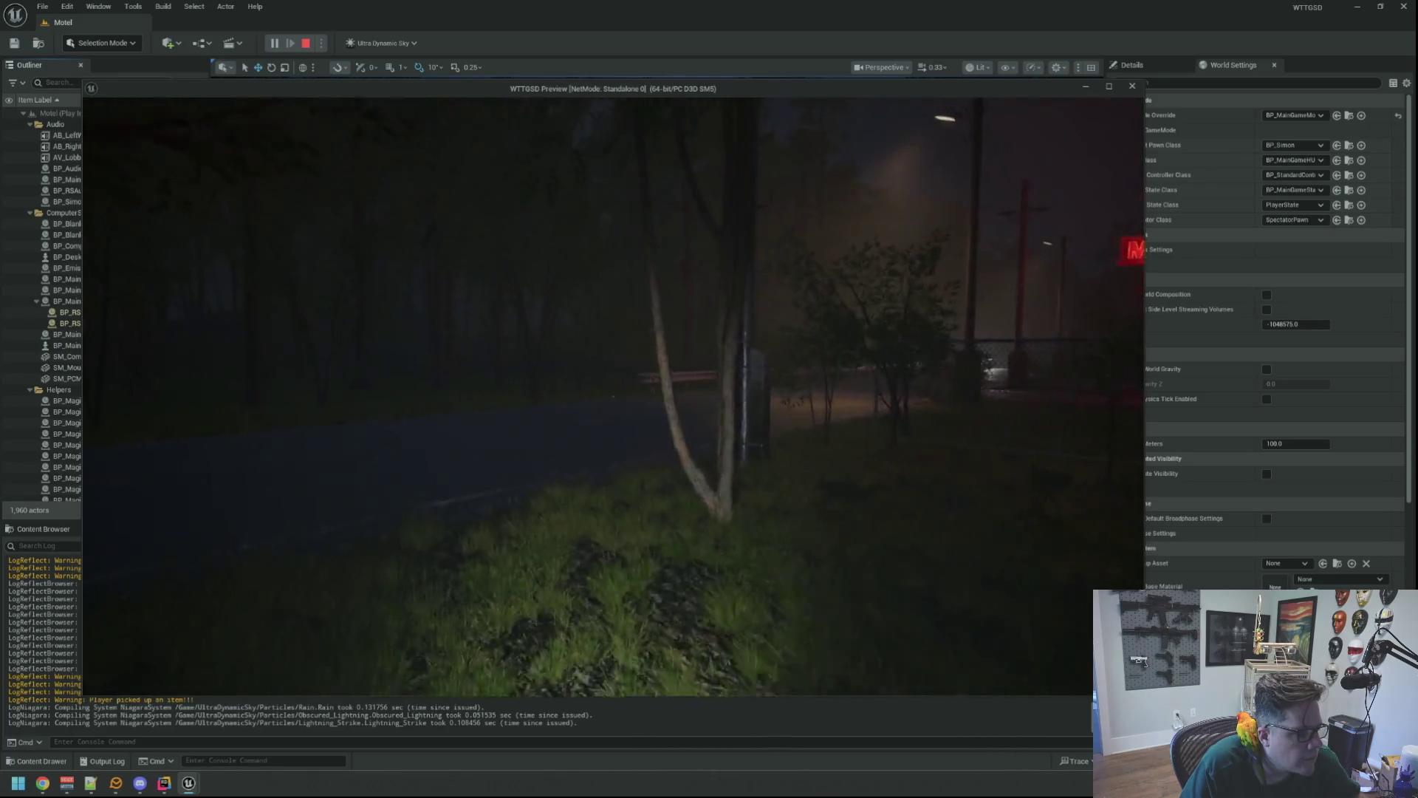
key("w")
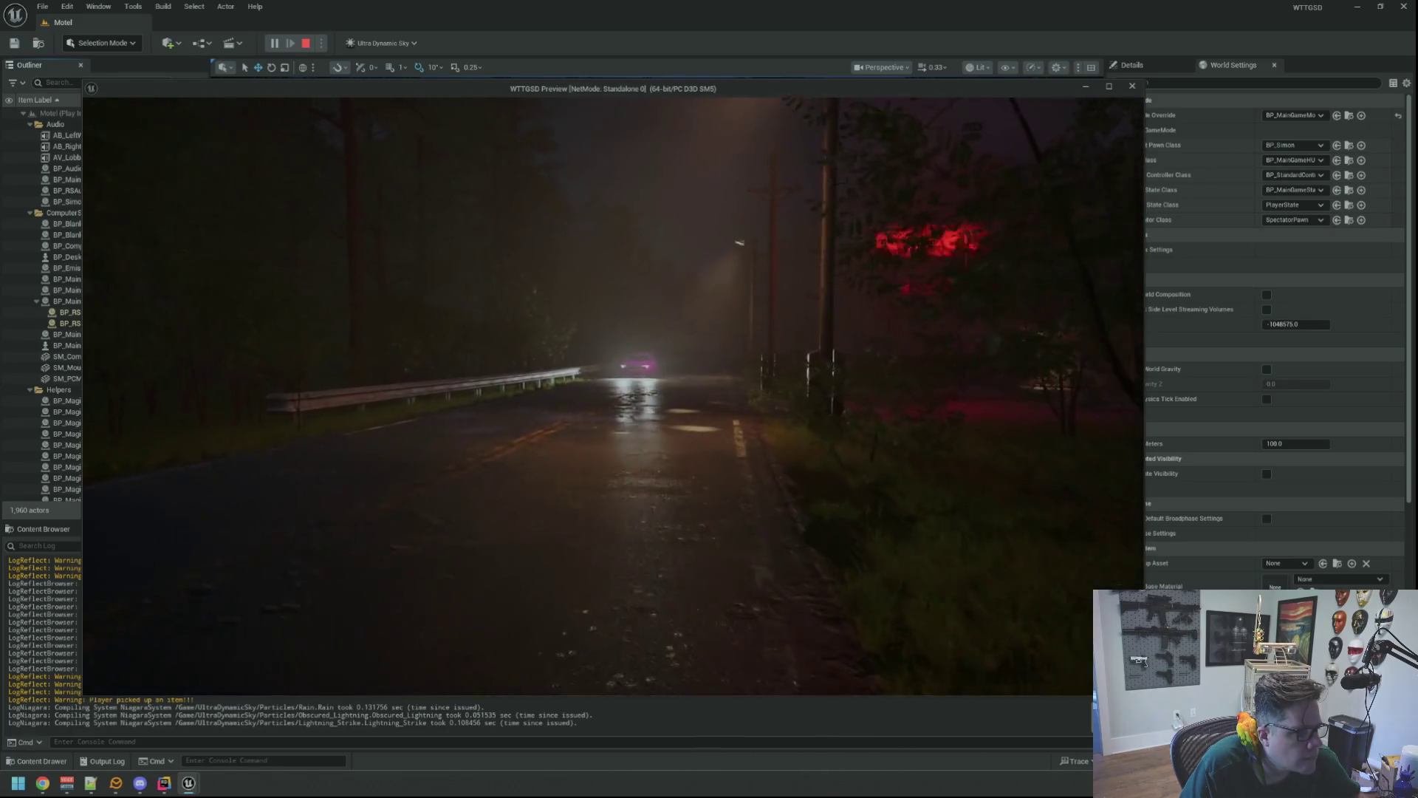
key("w")
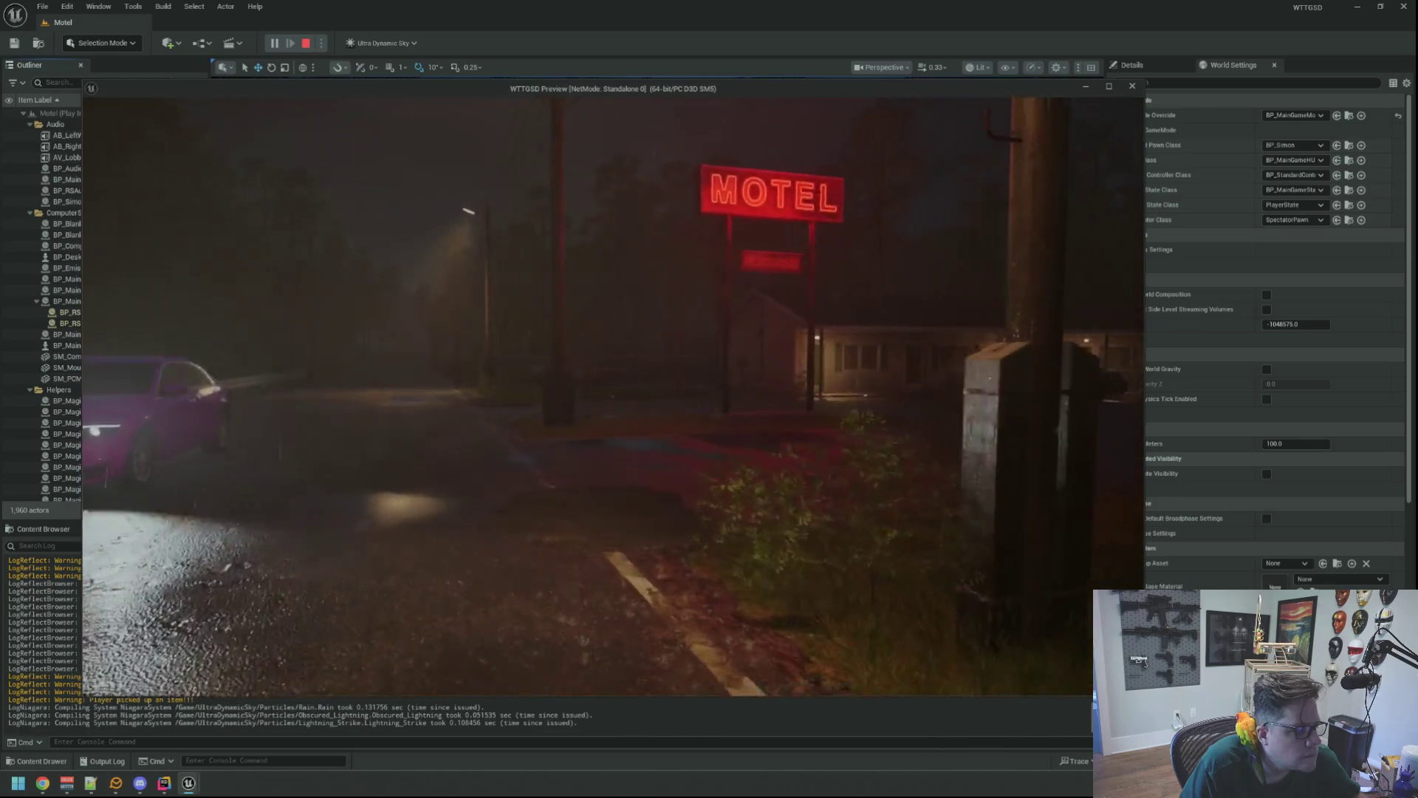
key("w")
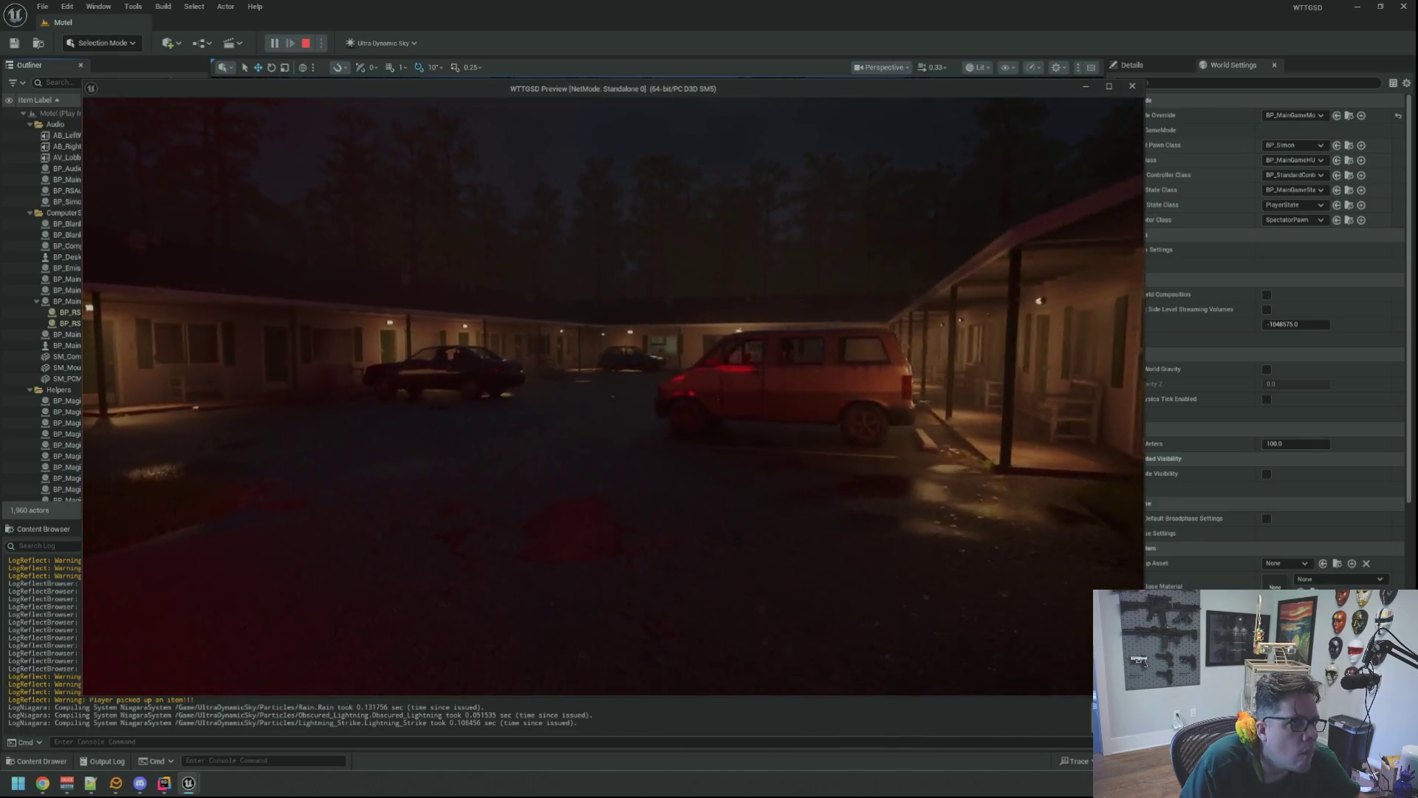
key("w")
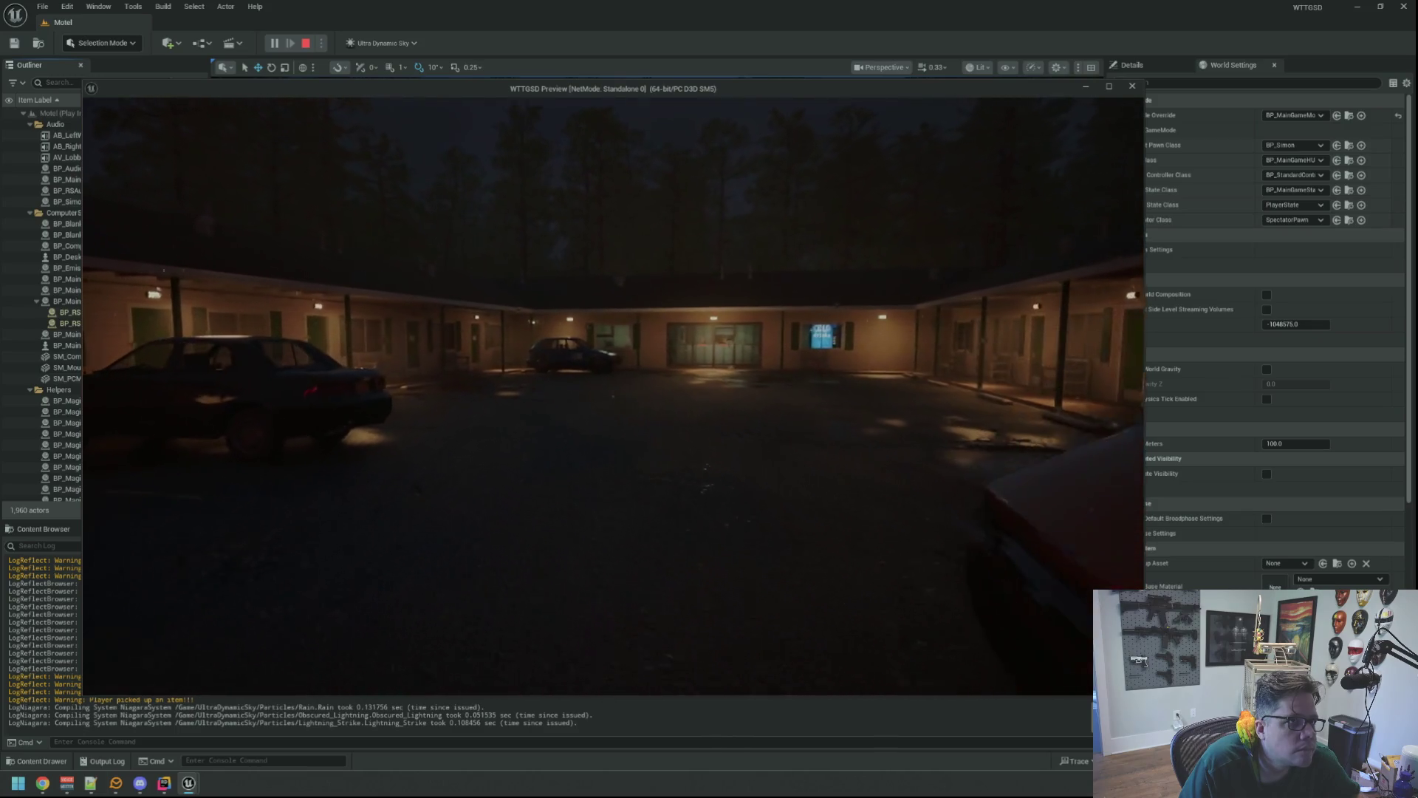
key("w")
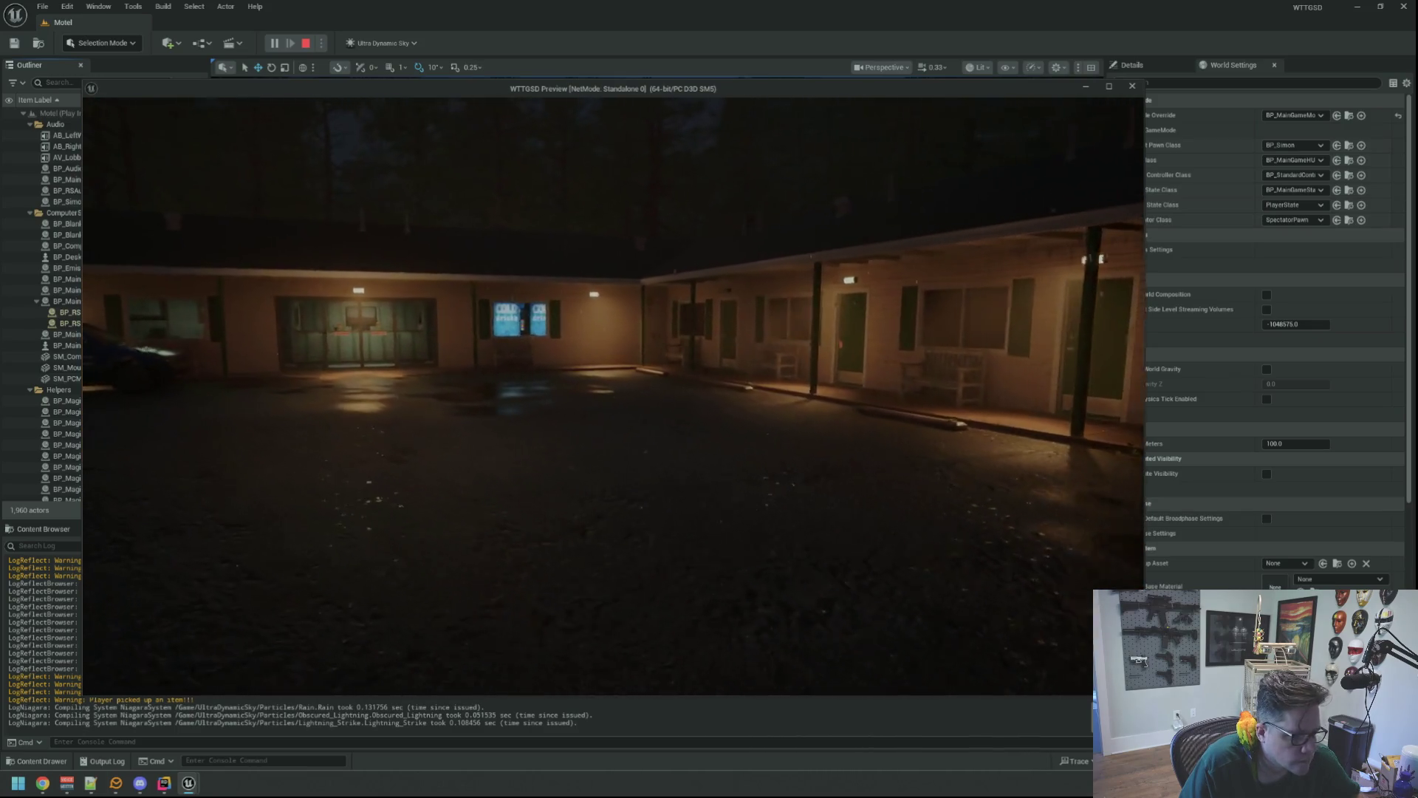
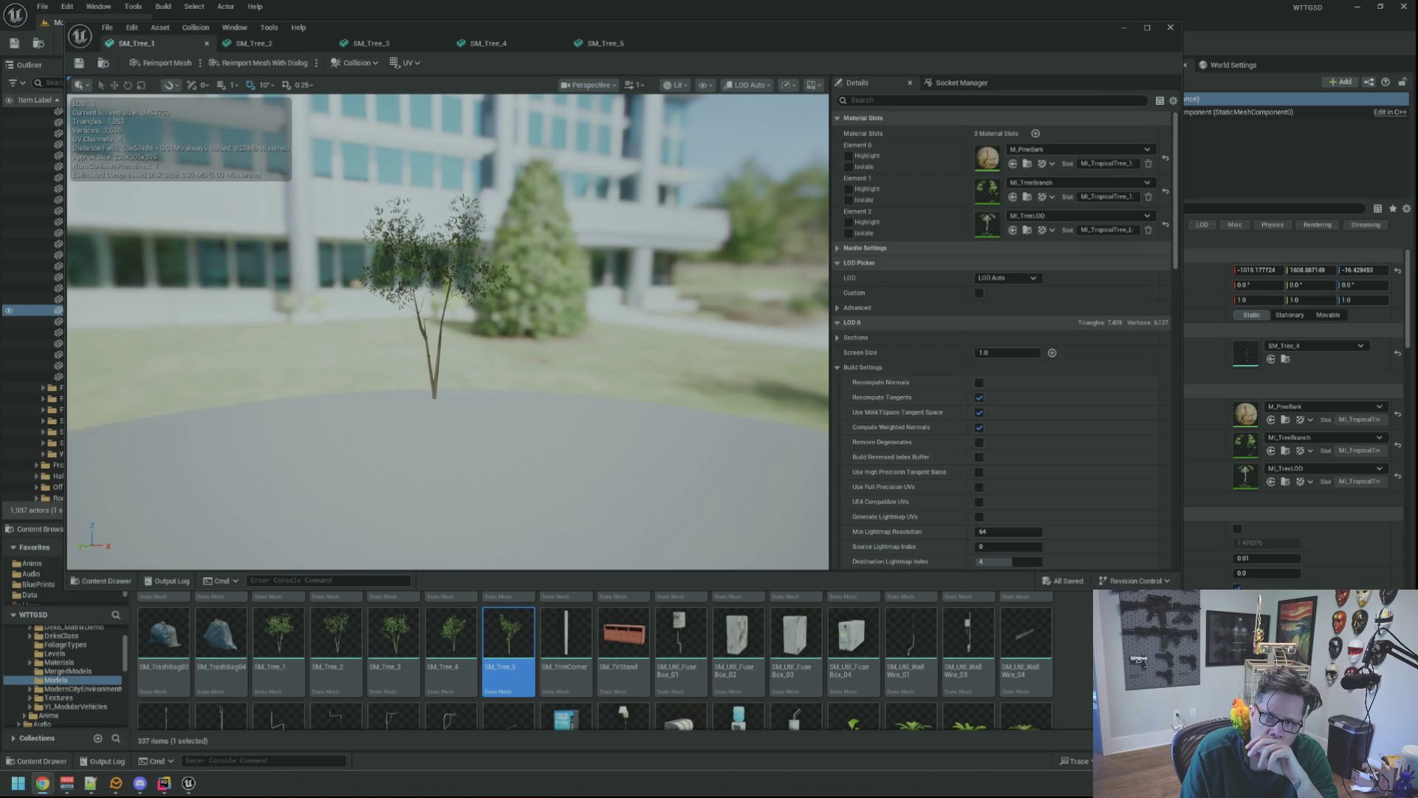
- Turn on Simple Collision display in the SM_Tree_1 mesh editor viewport
scroll(610, 277, "up", 5)
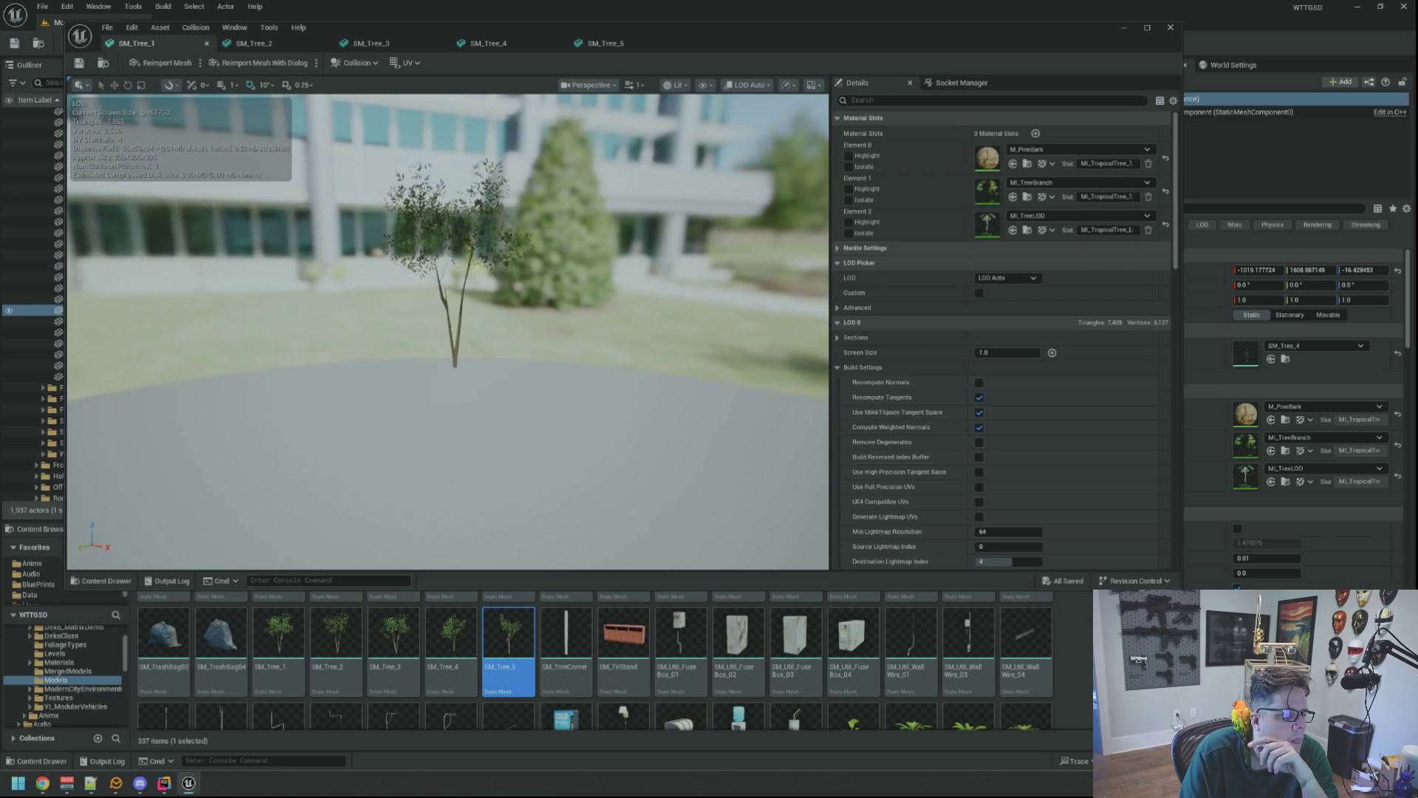
scroll(926, 276, "down", 4)
scroll(924, 270, "down", 10)
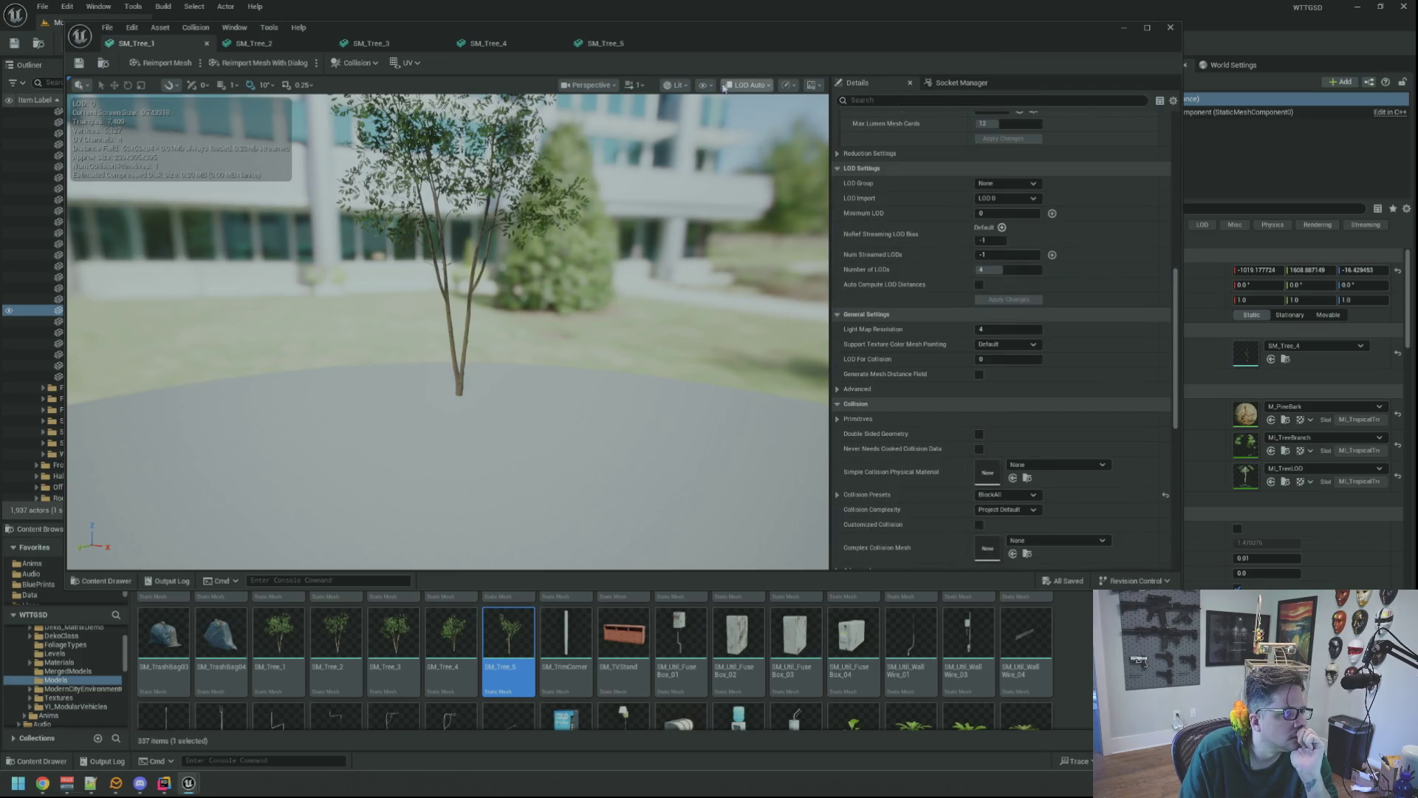
left_click(684, 87)
left_click(786, 85)
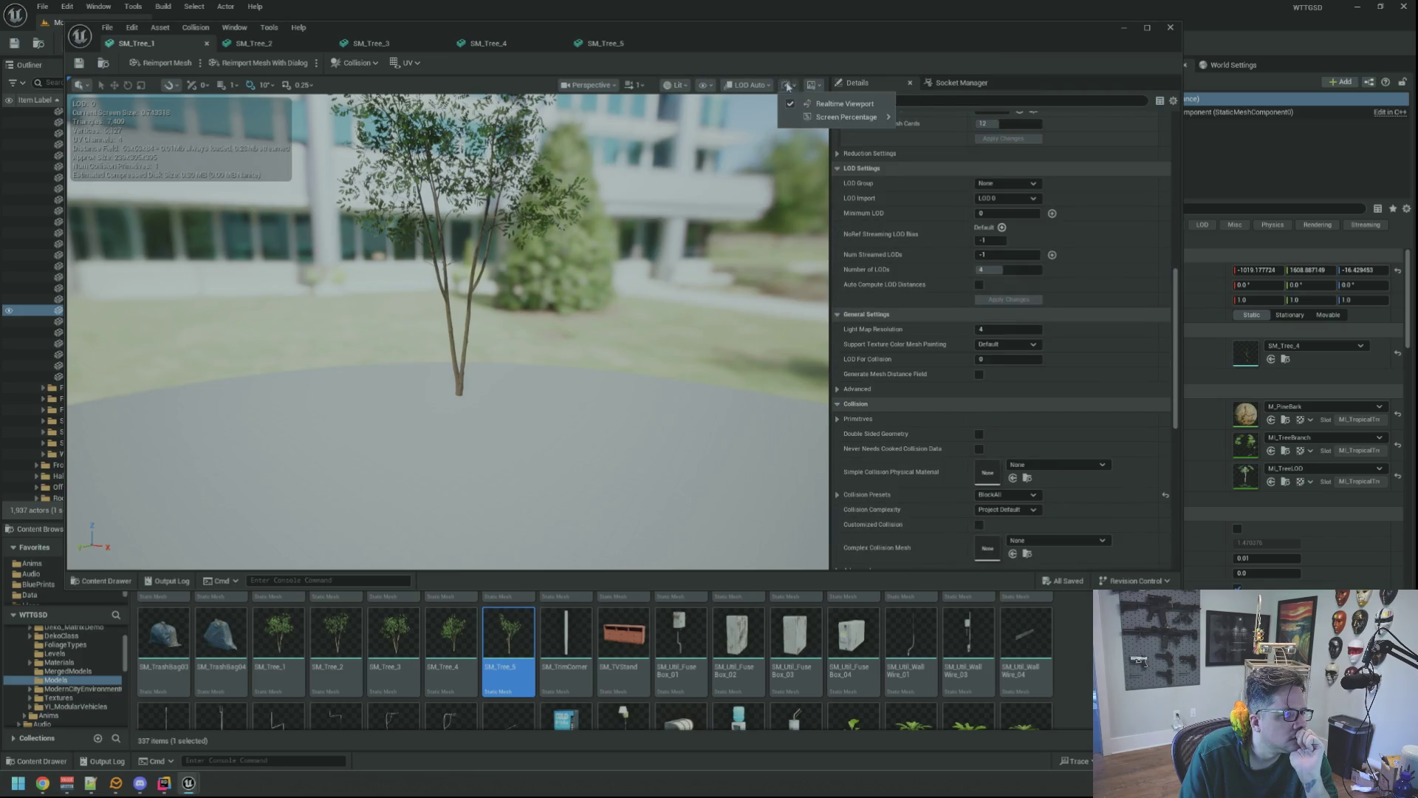
left_click(811, 104)
left_click(702, 85)
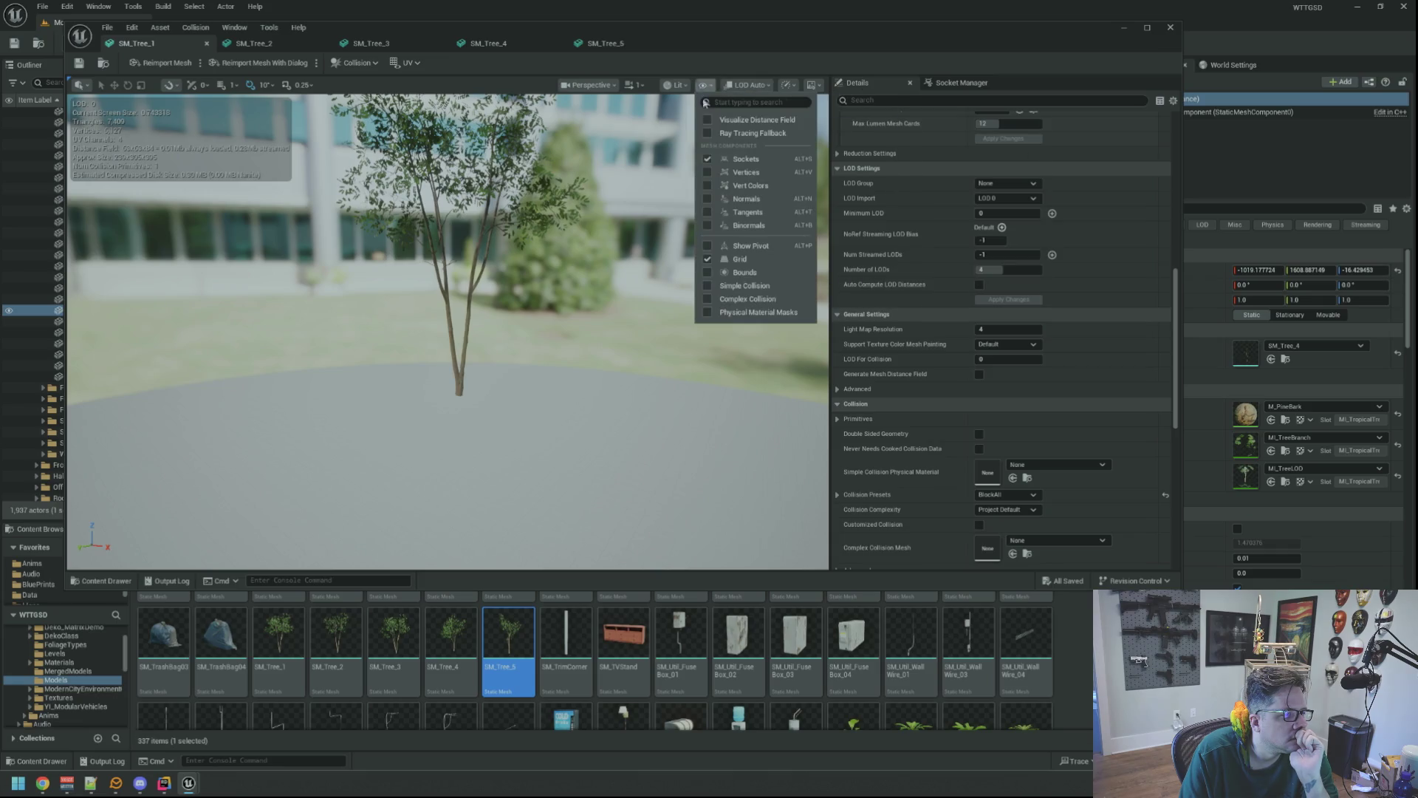
left_click(741, 289)
- Zoom and orbit around the trunk to inspect the green capsule collision
scroll(556, 293, "up", 10)
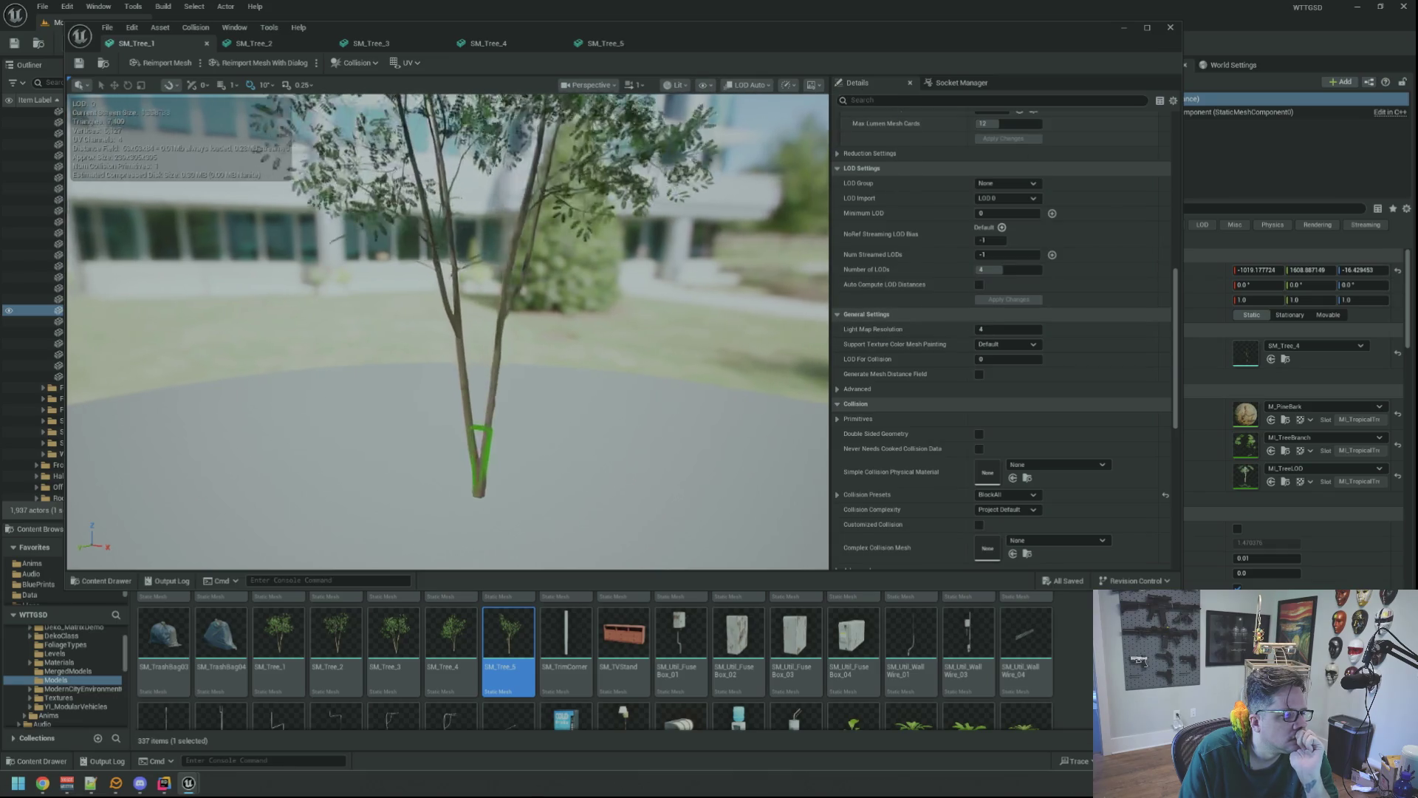
scroll(555, 293, "up", 8)
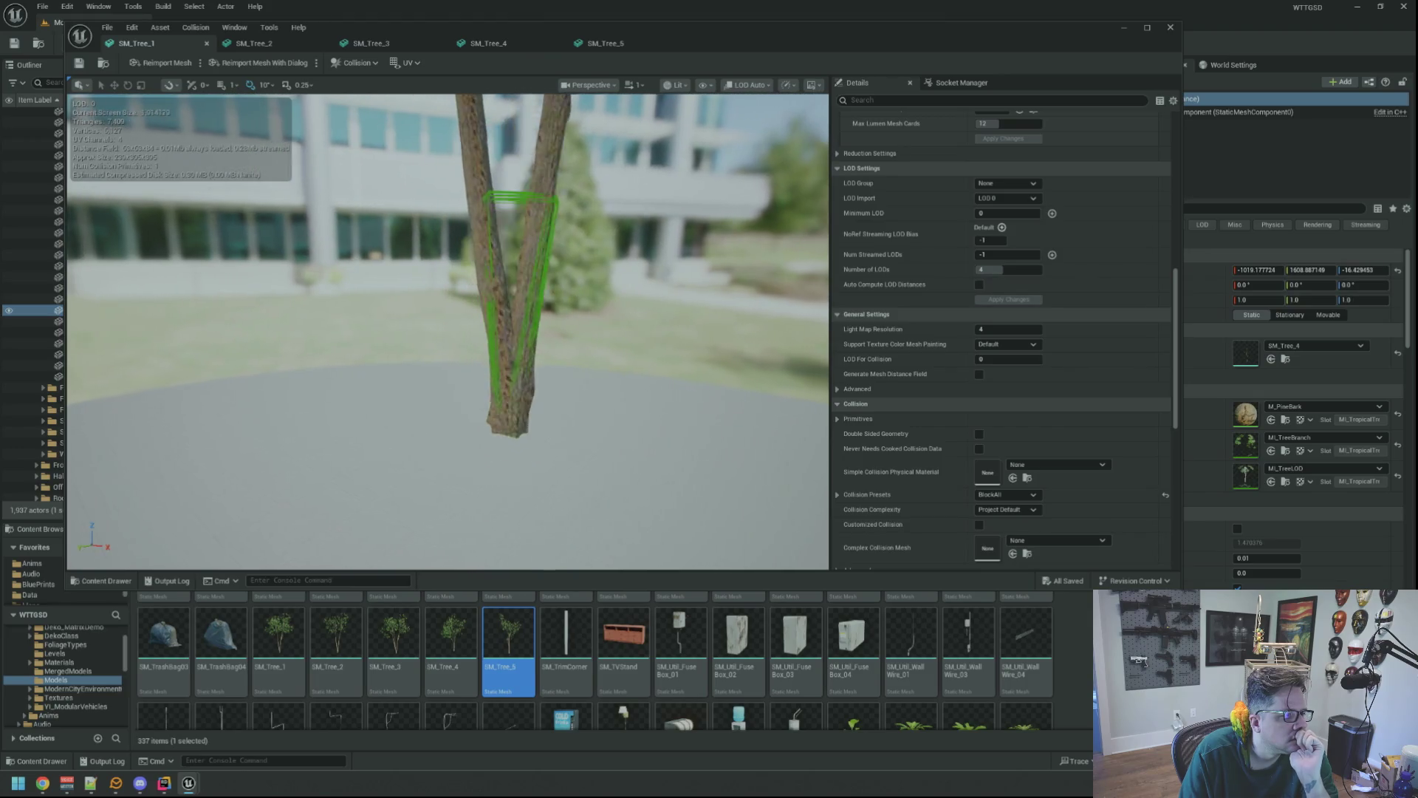
scroll(538, 279, "down", 10)
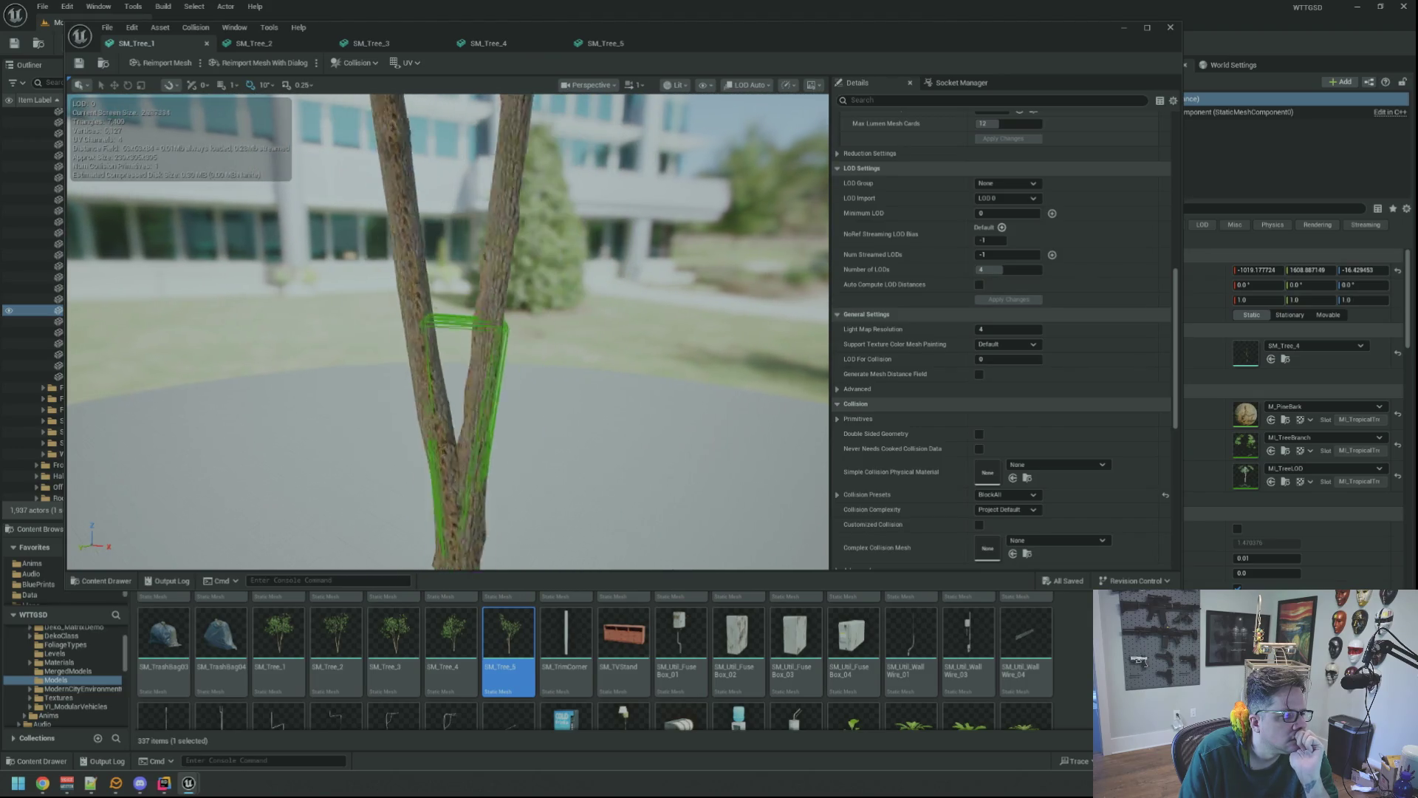
scroll(517, 316, "up", 10)
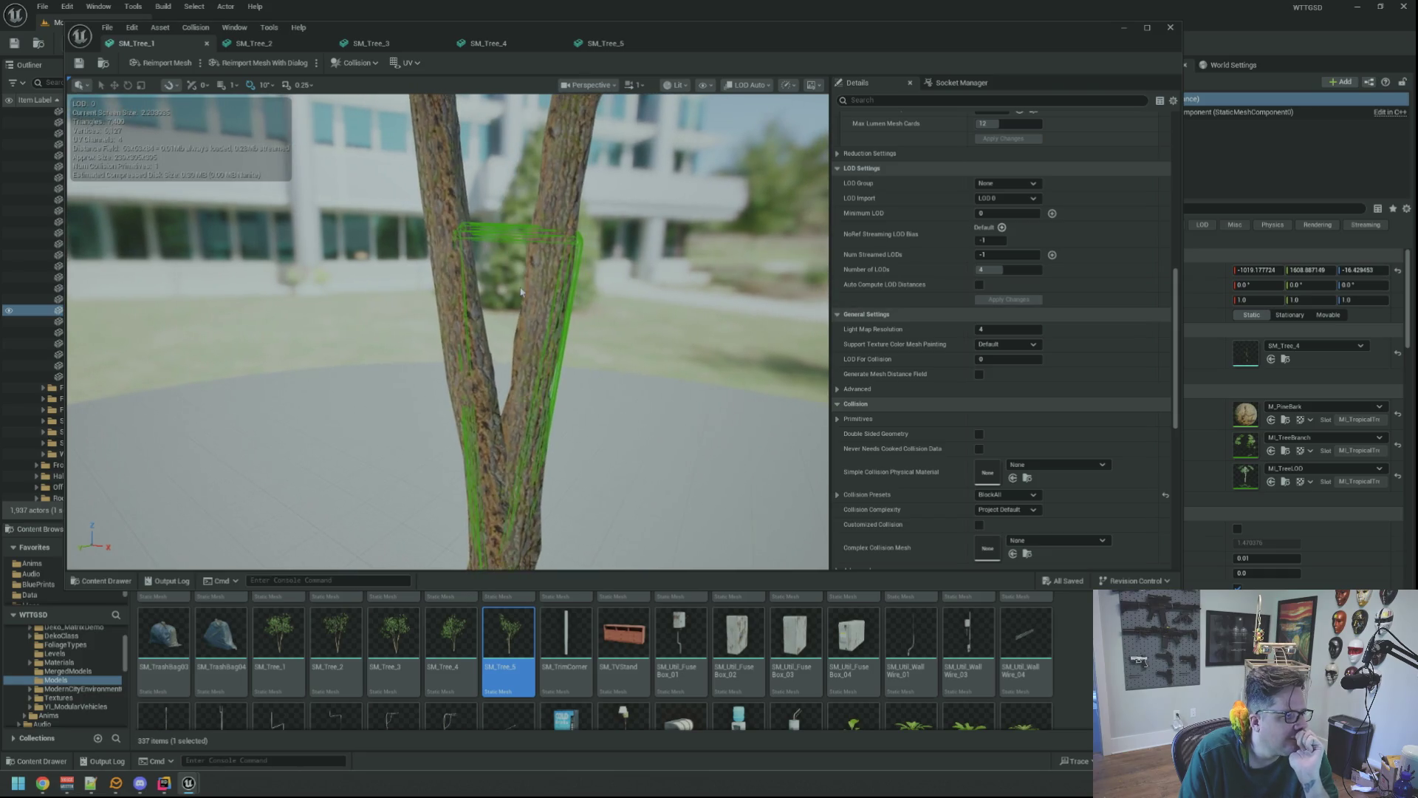
scroll(517, 318, "up", 5)
scroll(517, 317, "down", 4)
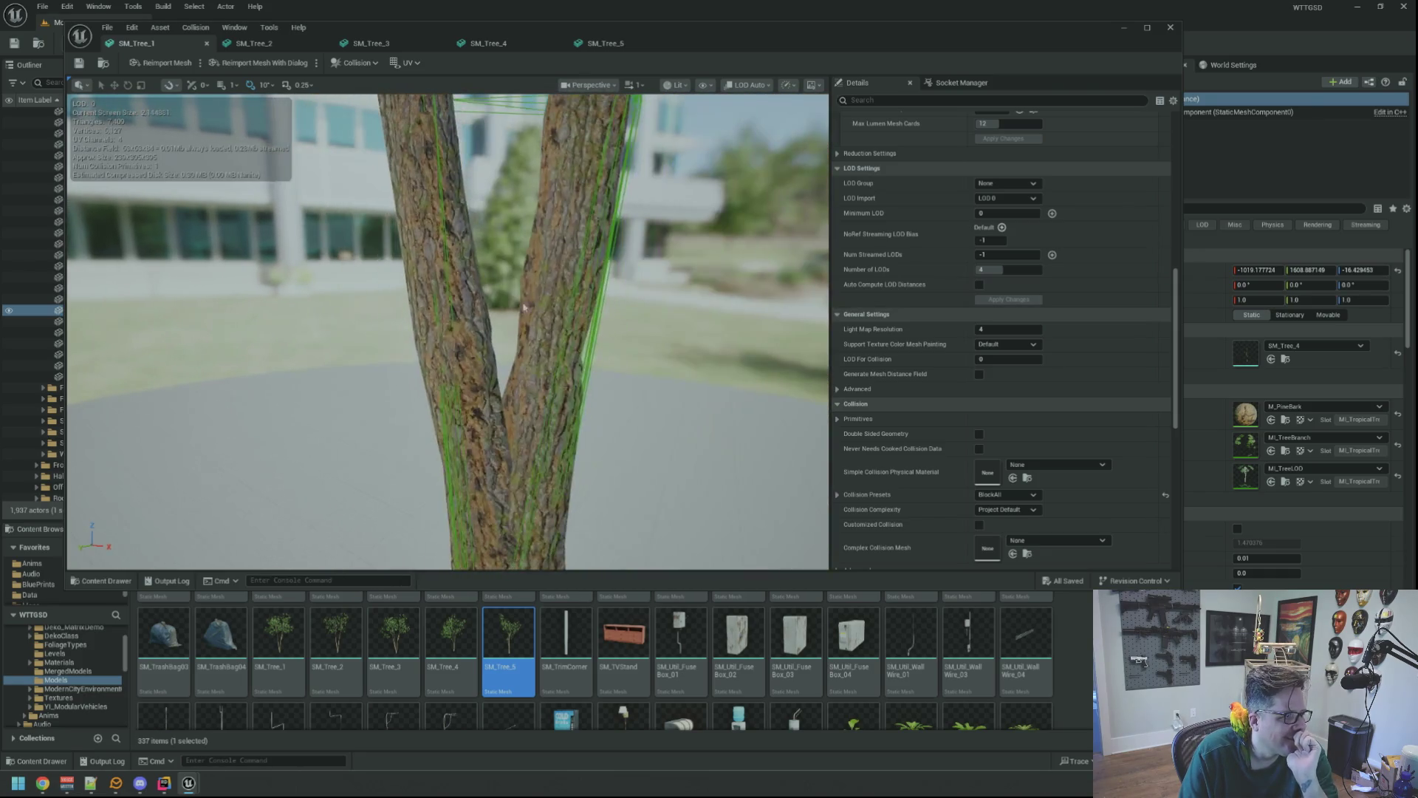
scroll(517, 318, "up", 4)
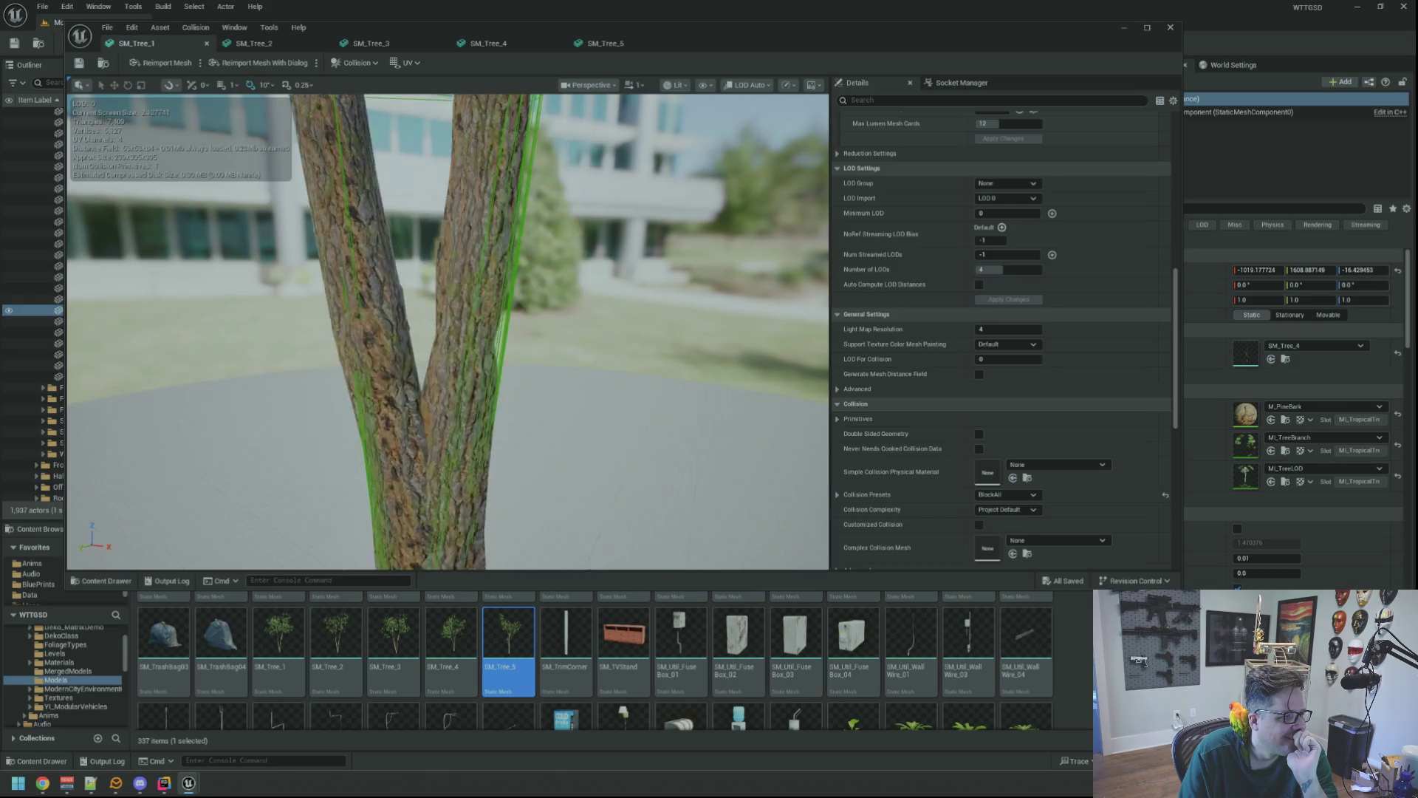
scroll(517, 318, "down", 6)
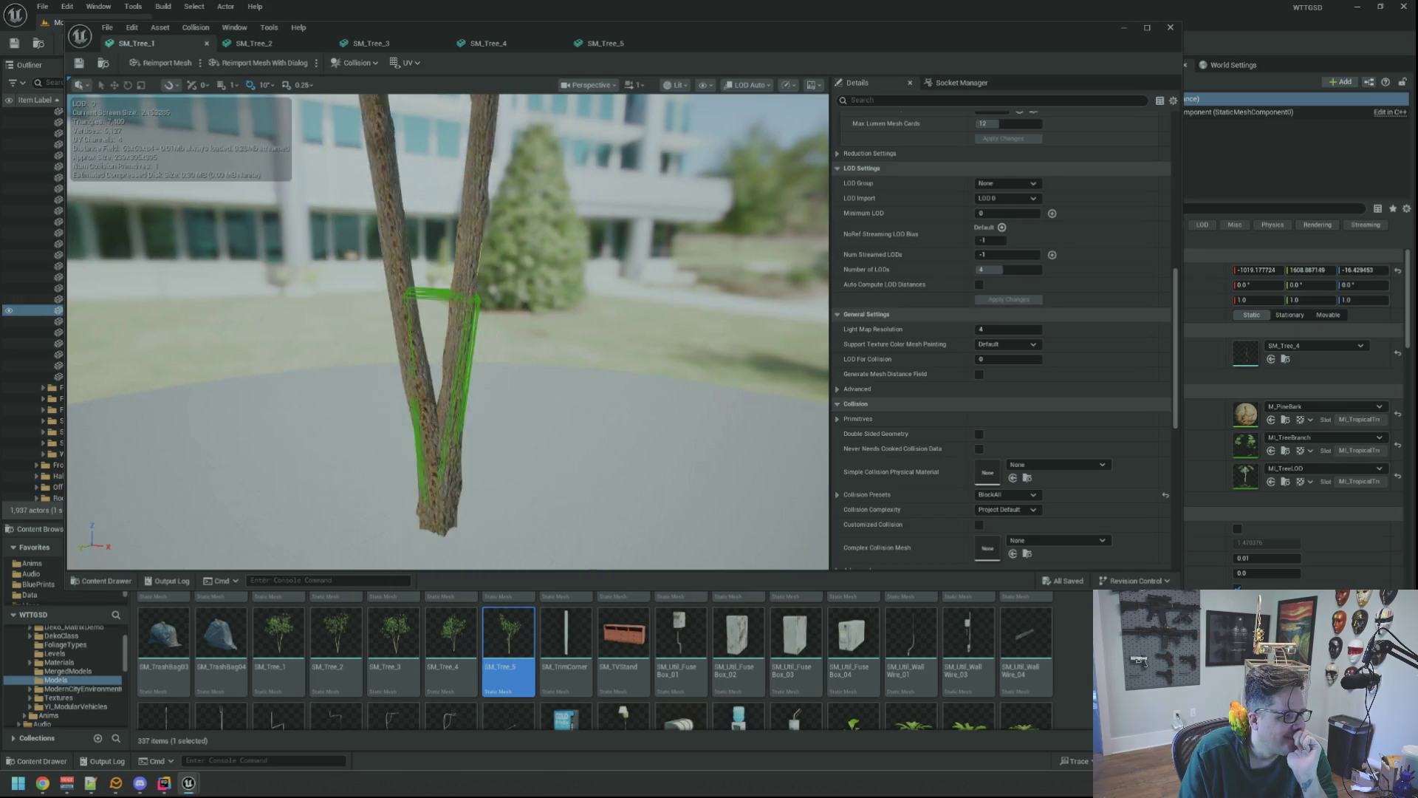
scroll(518, 318, "up", 4)
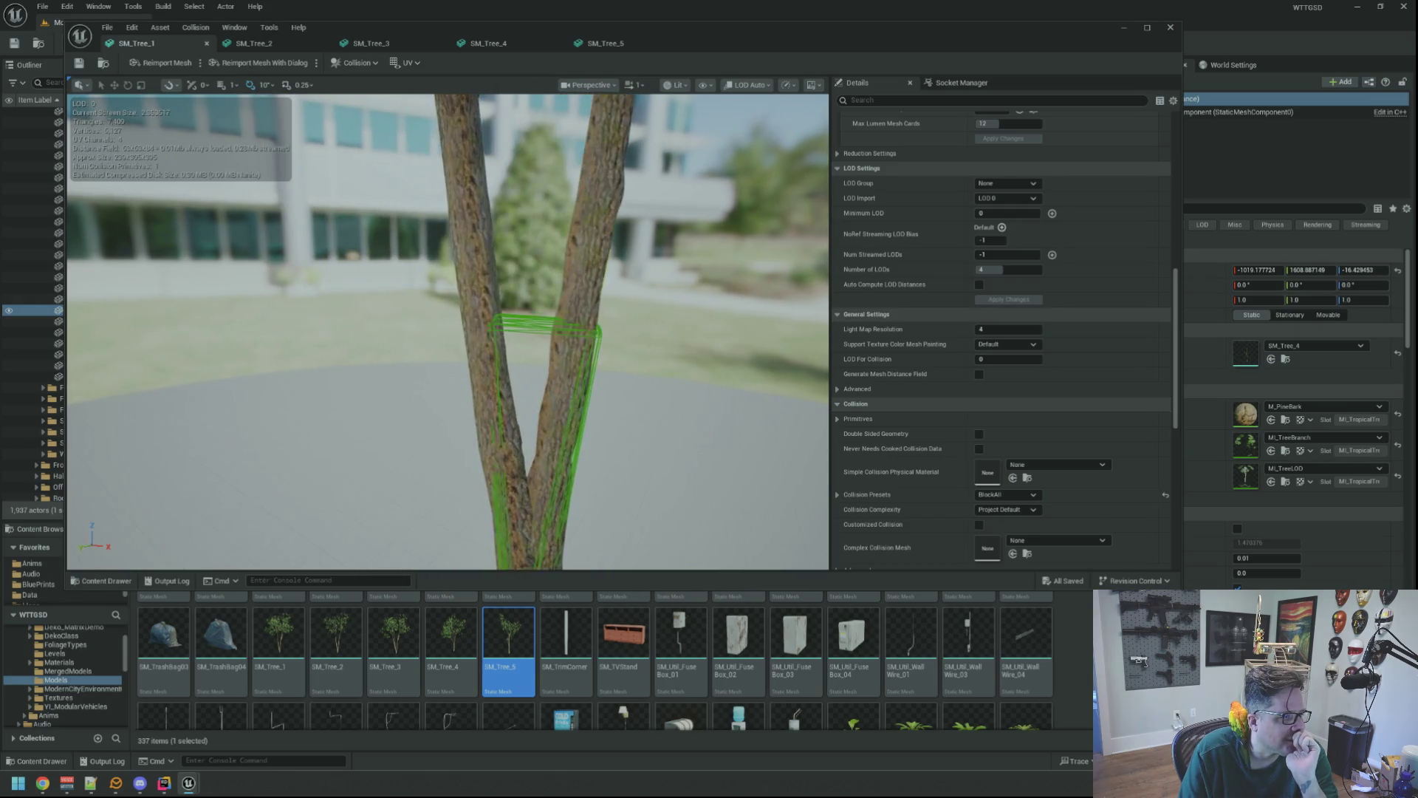
scroll(517, 317, "down", 6)
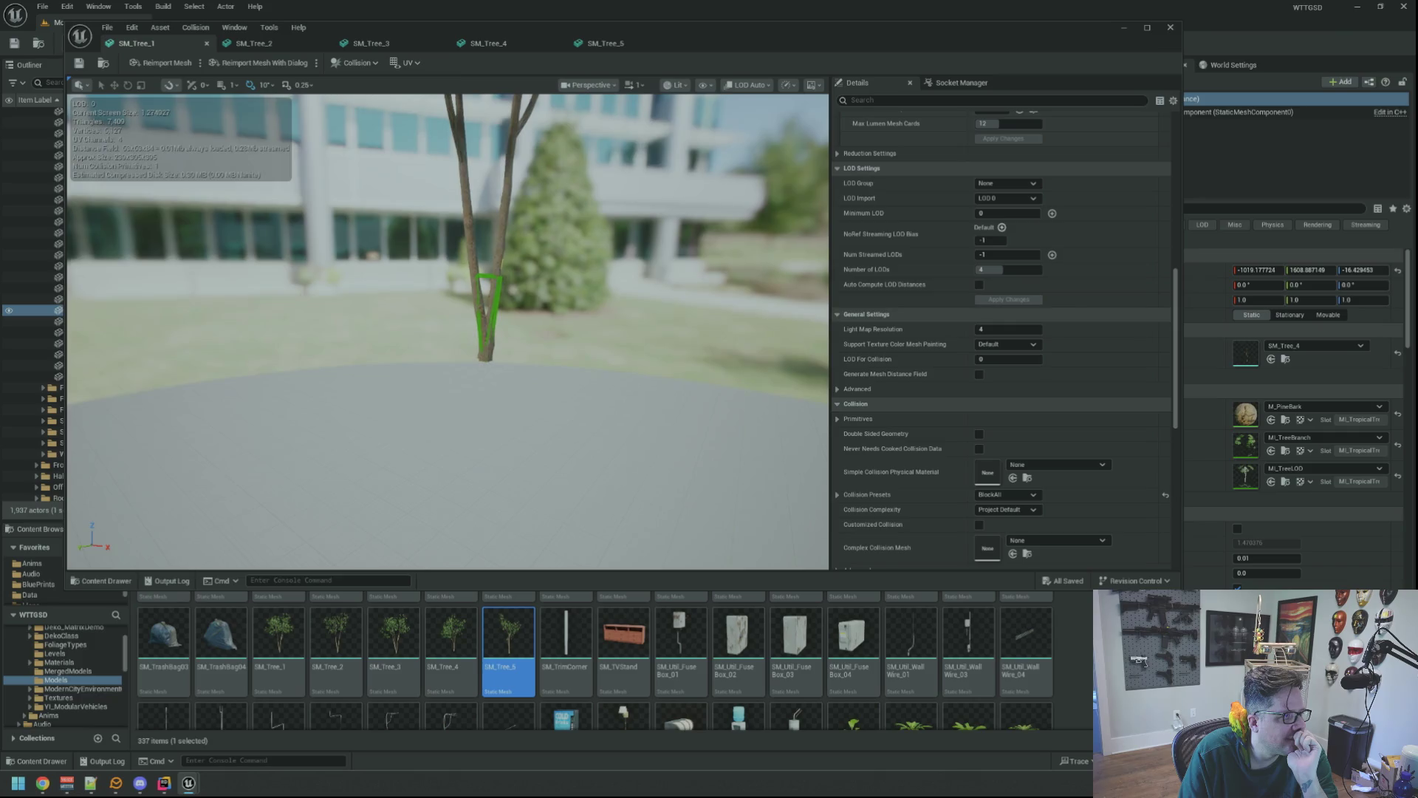
mouse_move(517, 317)
left_mouse_down()
mouse_move(517, 243)
mouse_move(532, 332)
left_mouse_up()
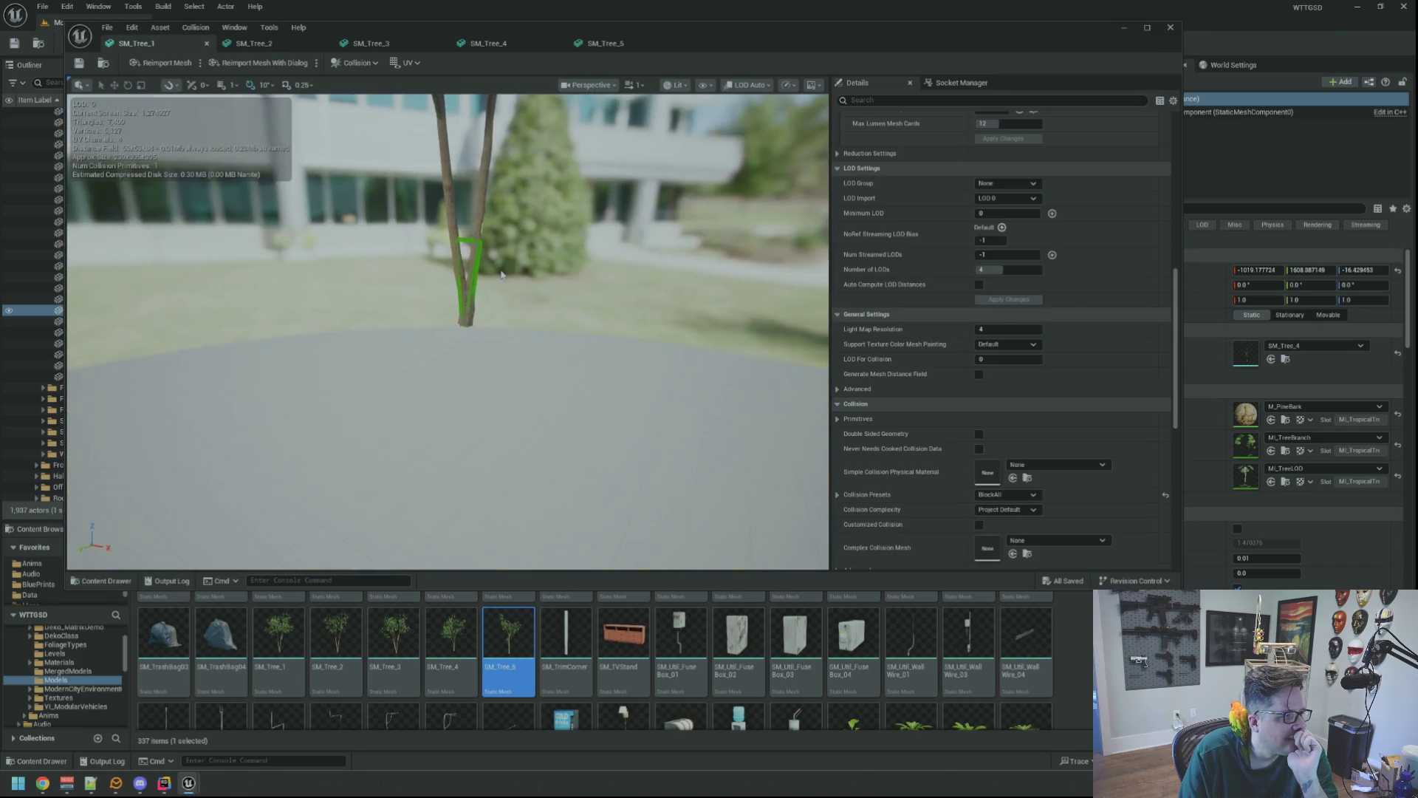
scroll(813, 336, "up", 5)
scroll(836, 336, "down", 2)
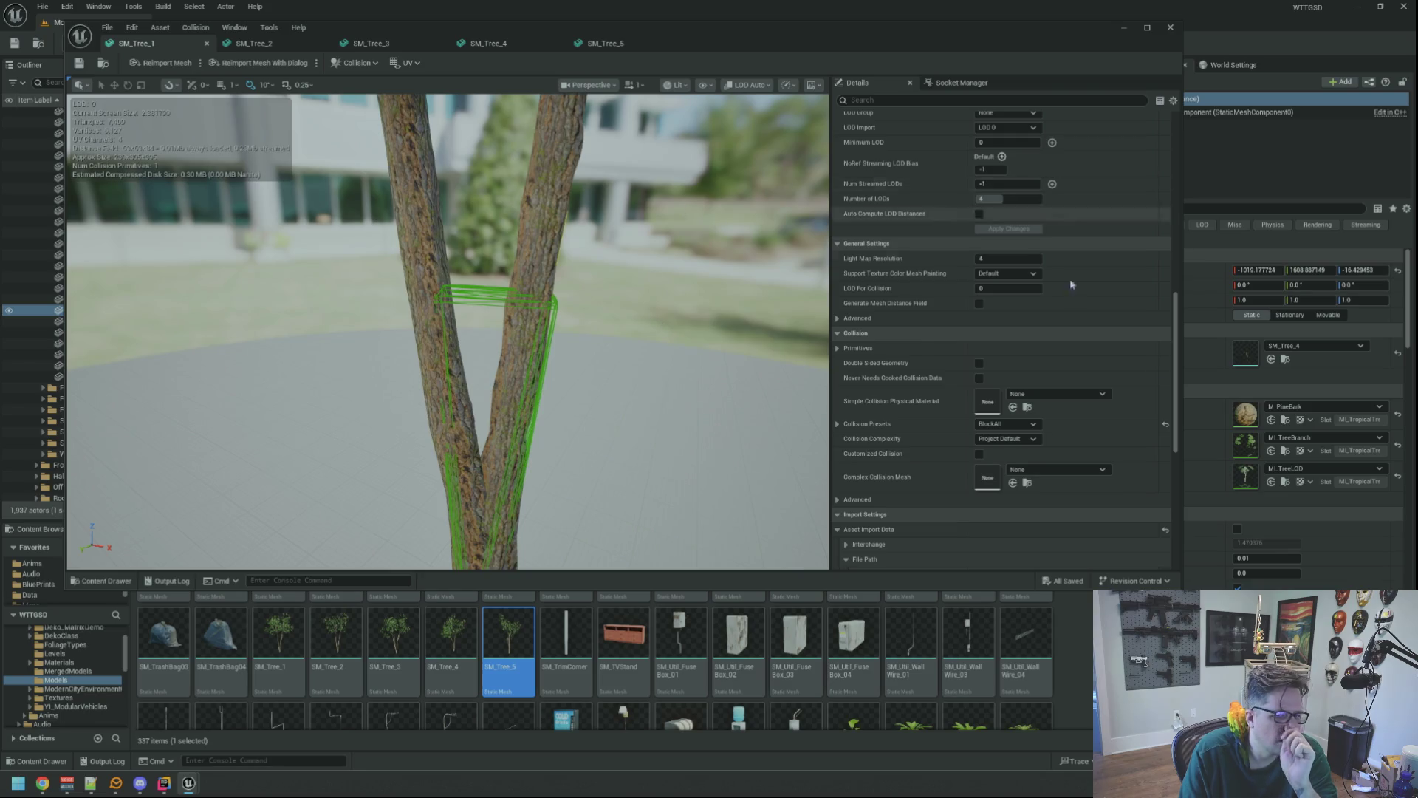
scroll(1293, 406, "down", 10)
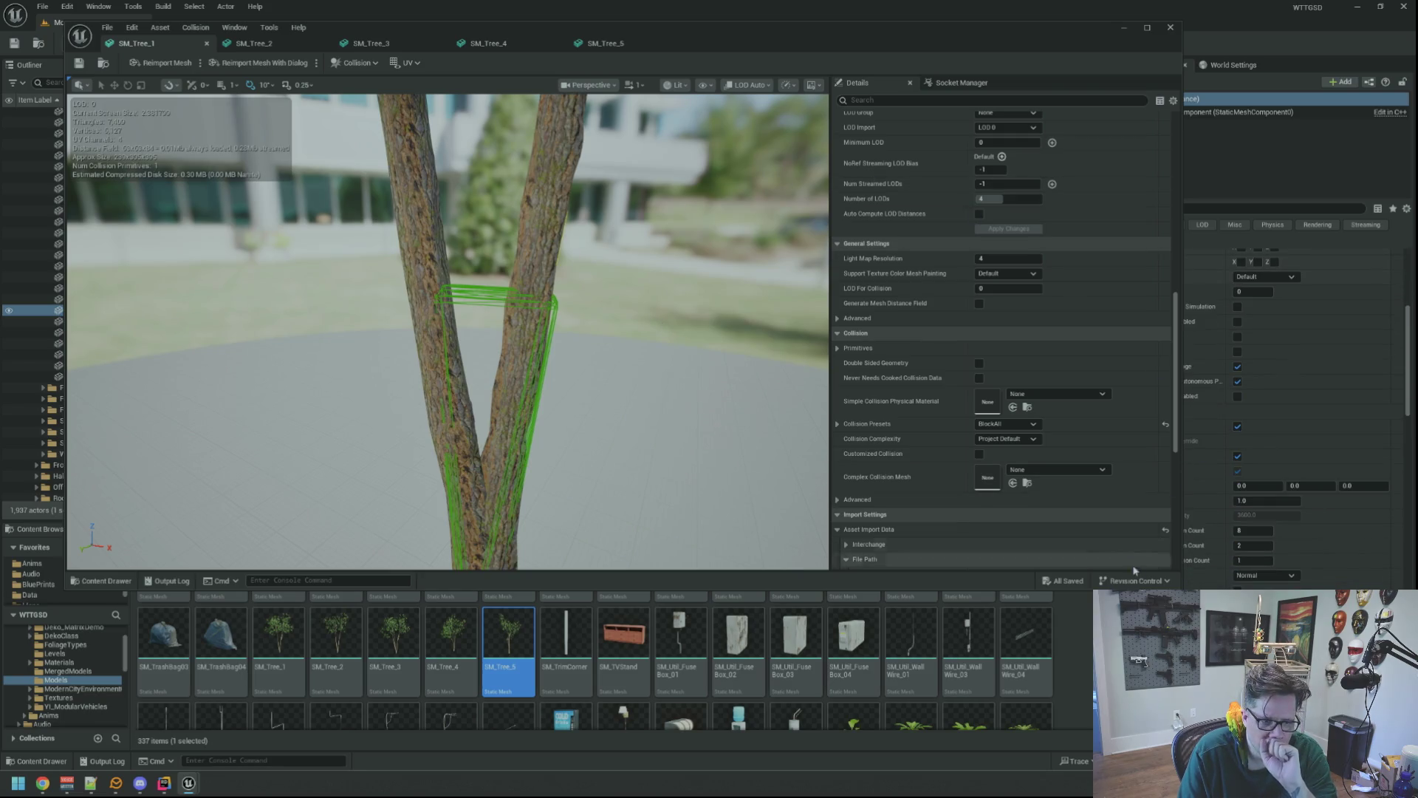
left_click_drag(1182, 333, 944, 332)
- Move the mesh editor to the screen bottom and scroll the level Details to Collision
left_click_drag(715, 43, 794, 555)
scroll(1164, 430, "up", 5)
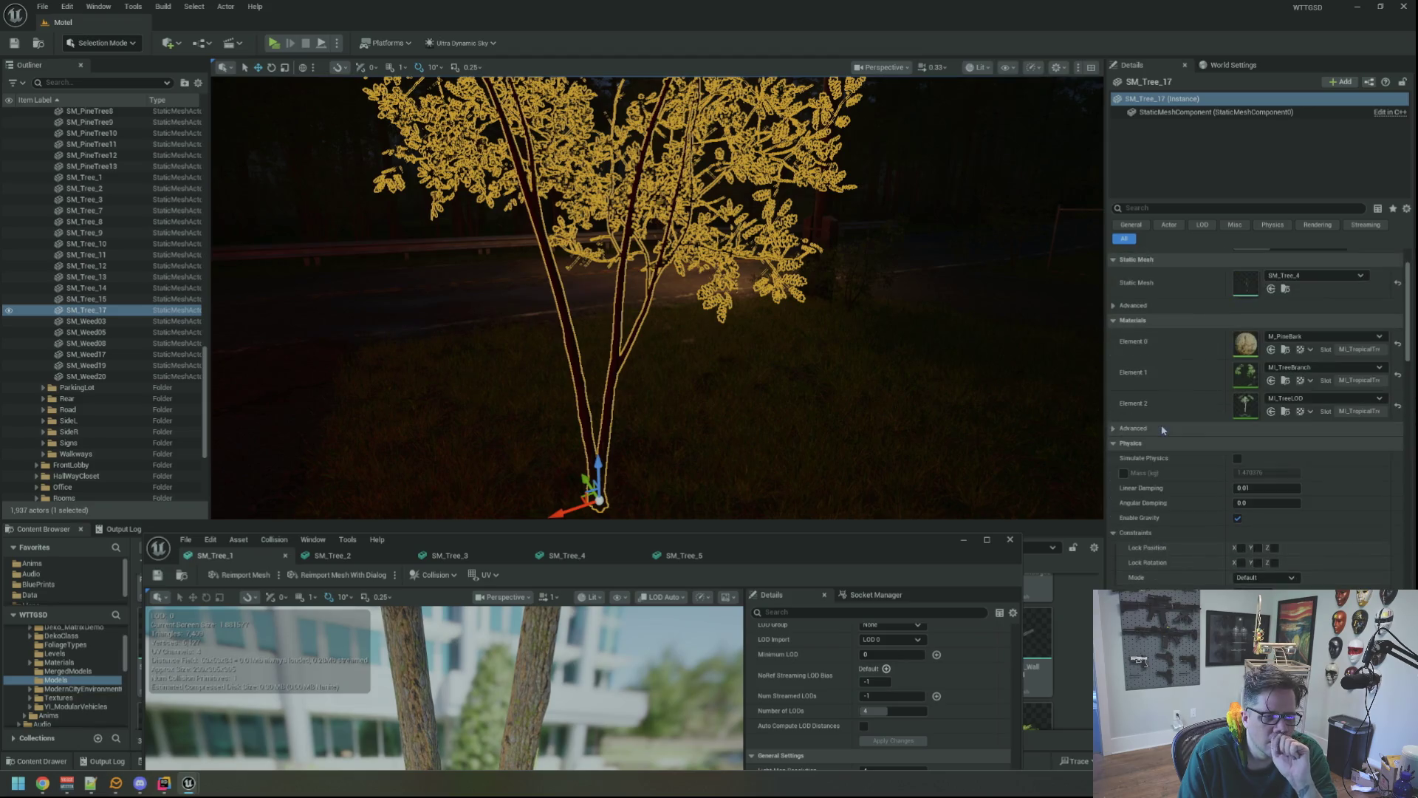
scroll(1161, 431, "down", 8)
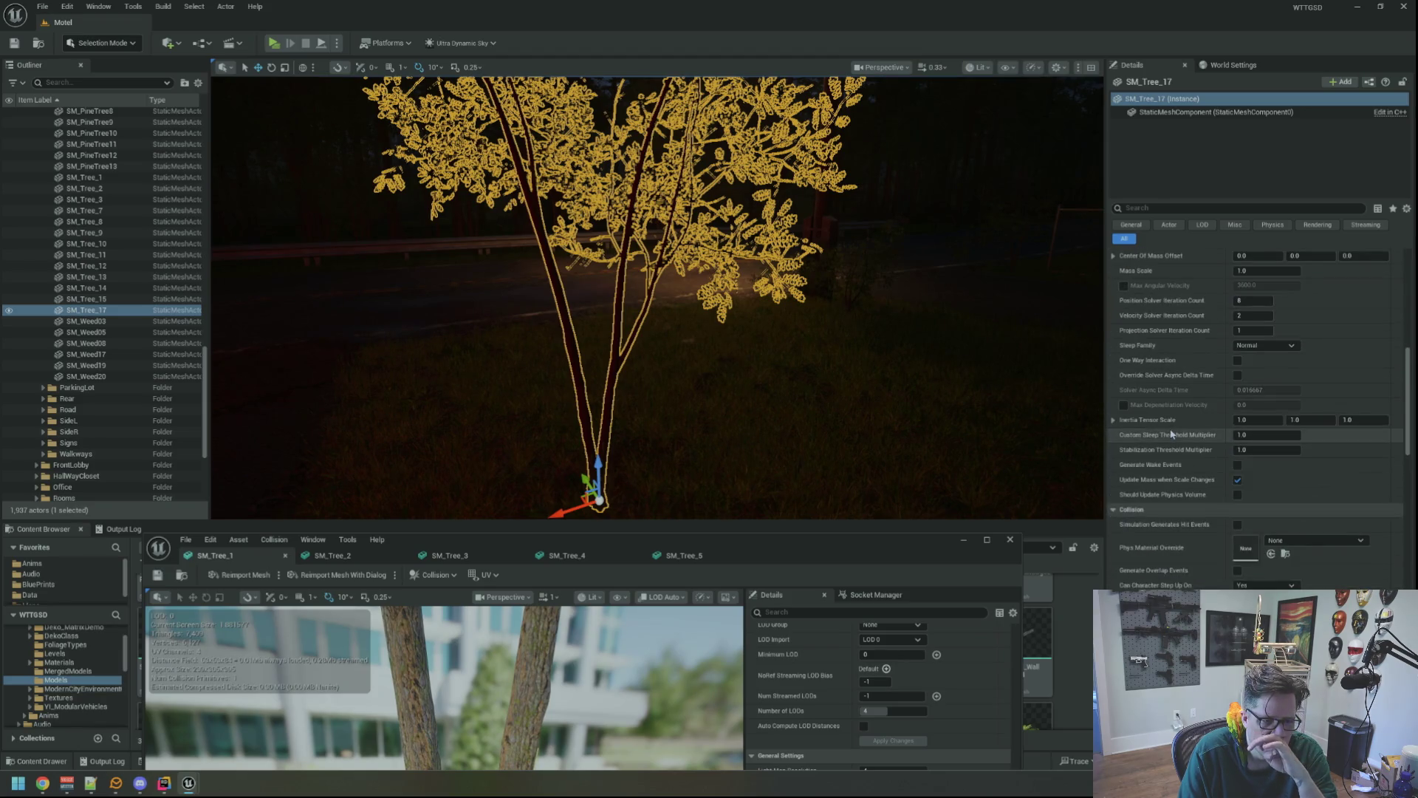
scroll(1182, 473, "down", 3)
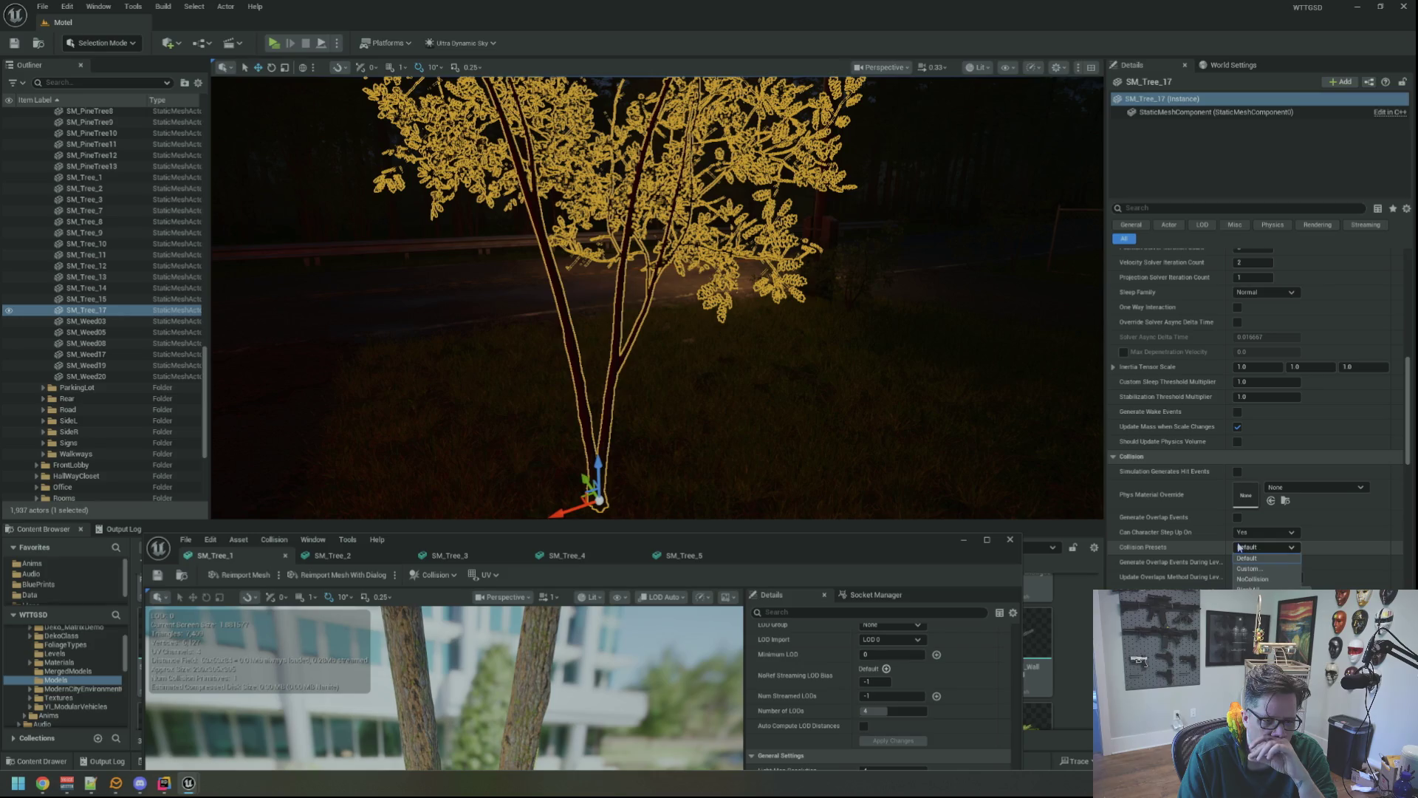
scroll(772, 408, "up", 4)
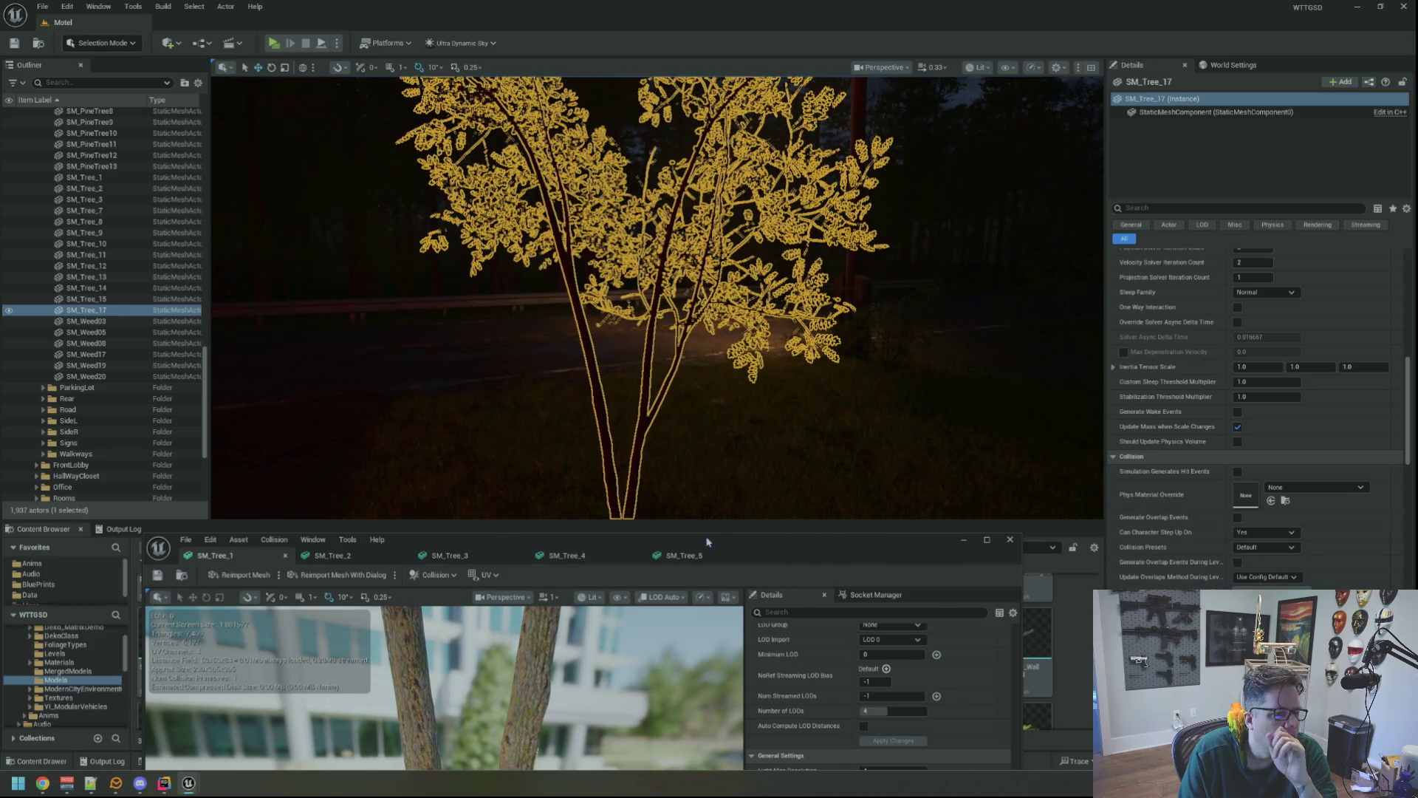
- Re-maximize the level editor, move the camera away from the tree, and deselect it
key("super+Down")
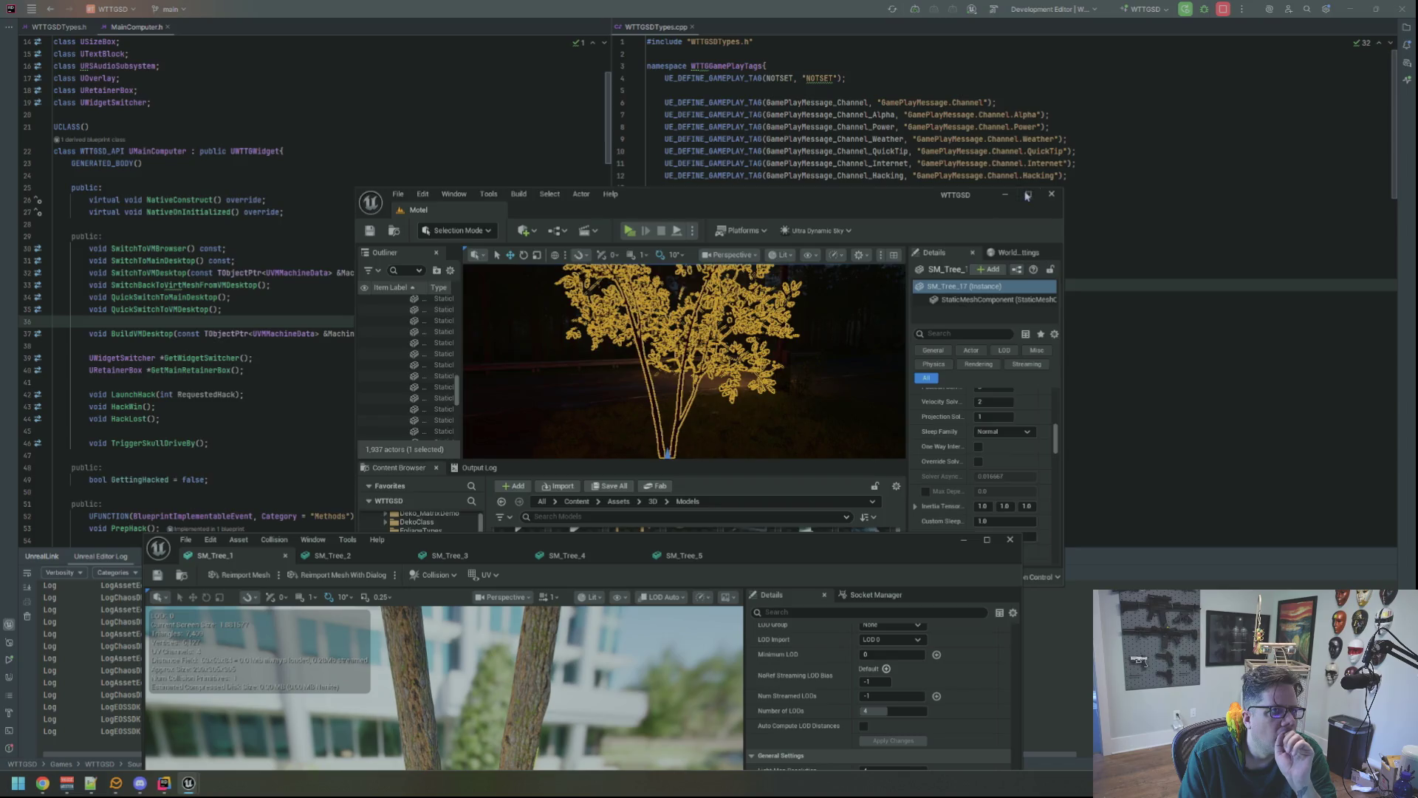
left_click(1027, 195)
left_click_drag(751, 267, 751, 278)
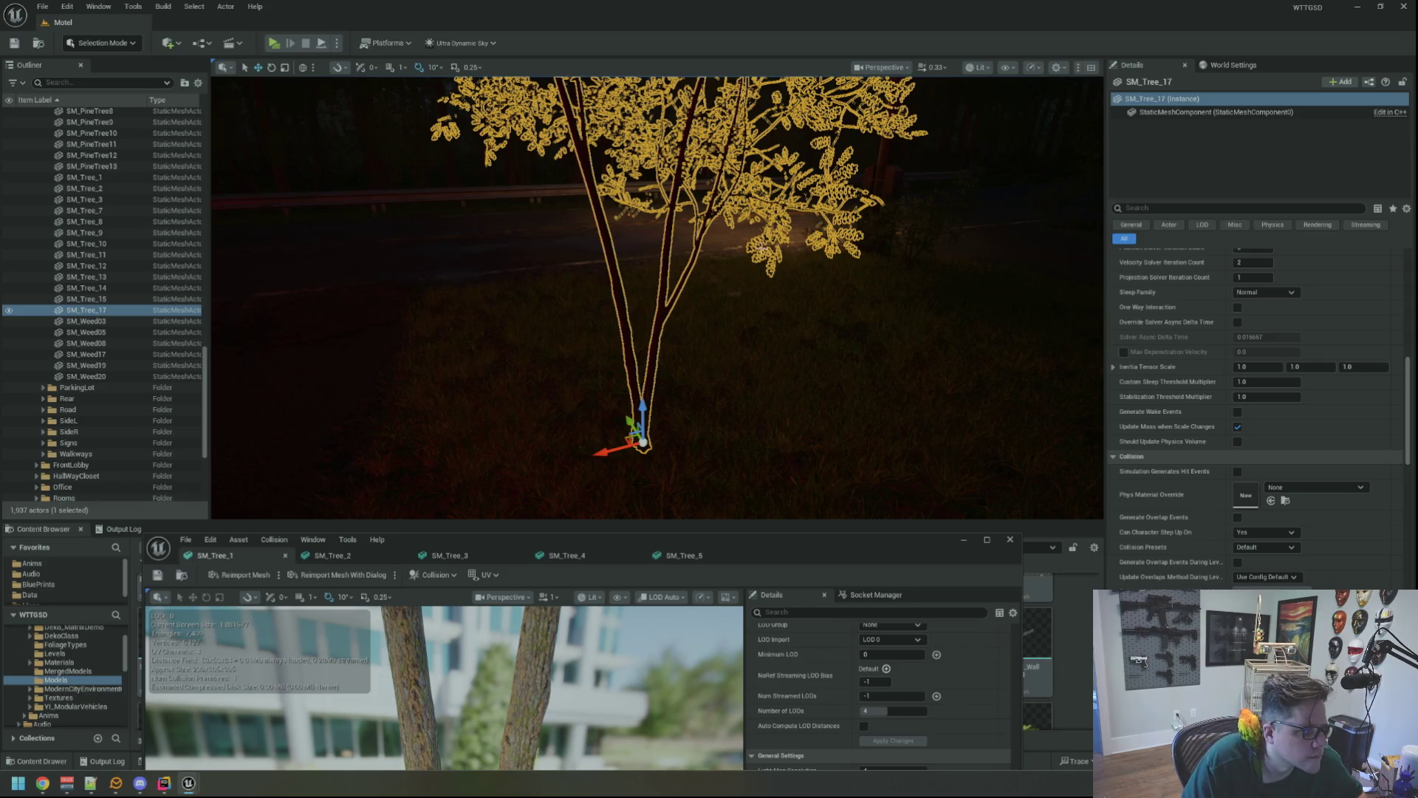
left_click_drag(751, 267, 769, 323)
key("Escape")
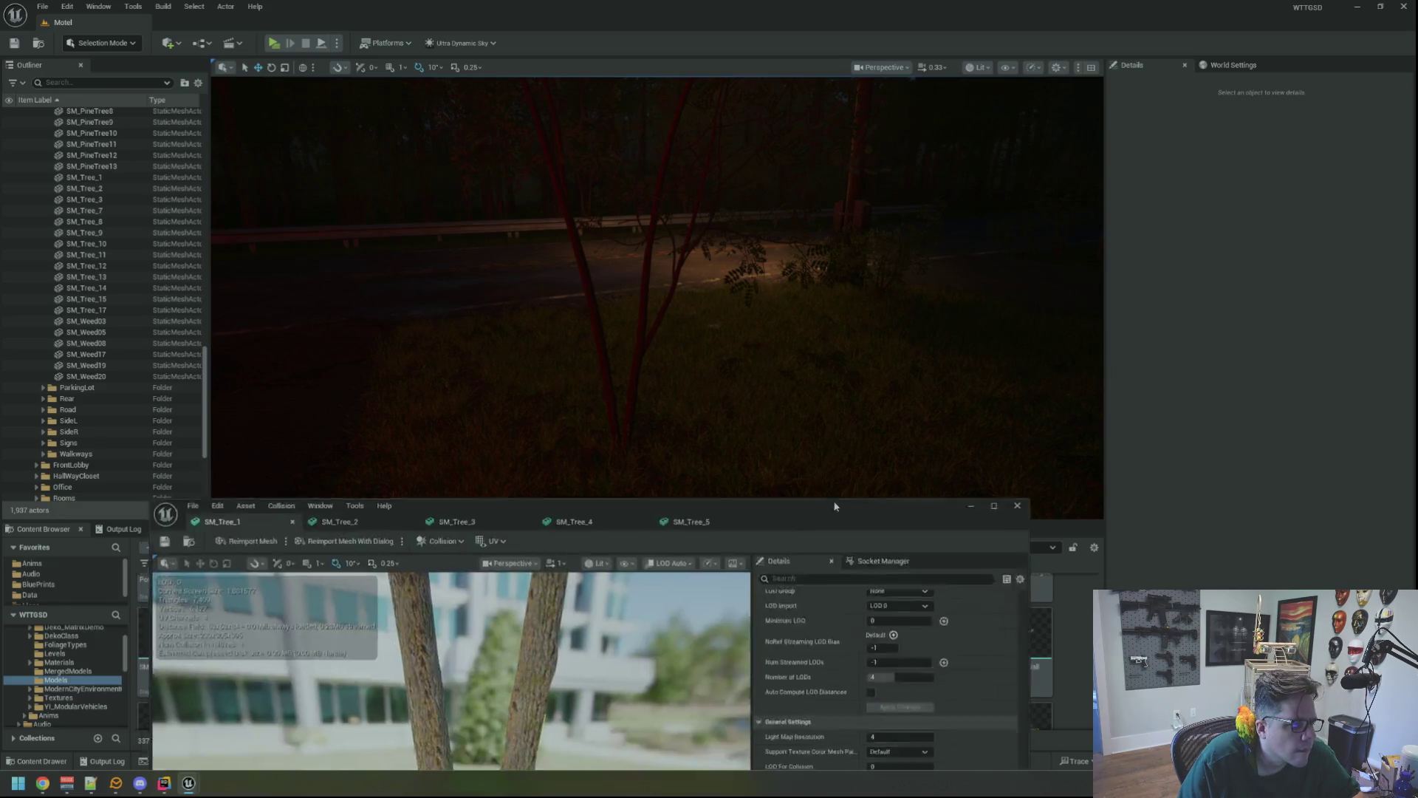
- Minimize the tree mesh editor and select the placed tree SM_Tree_17 by the road
left_click_drag(825, 540, 910, 97)
left_click(480, 114)
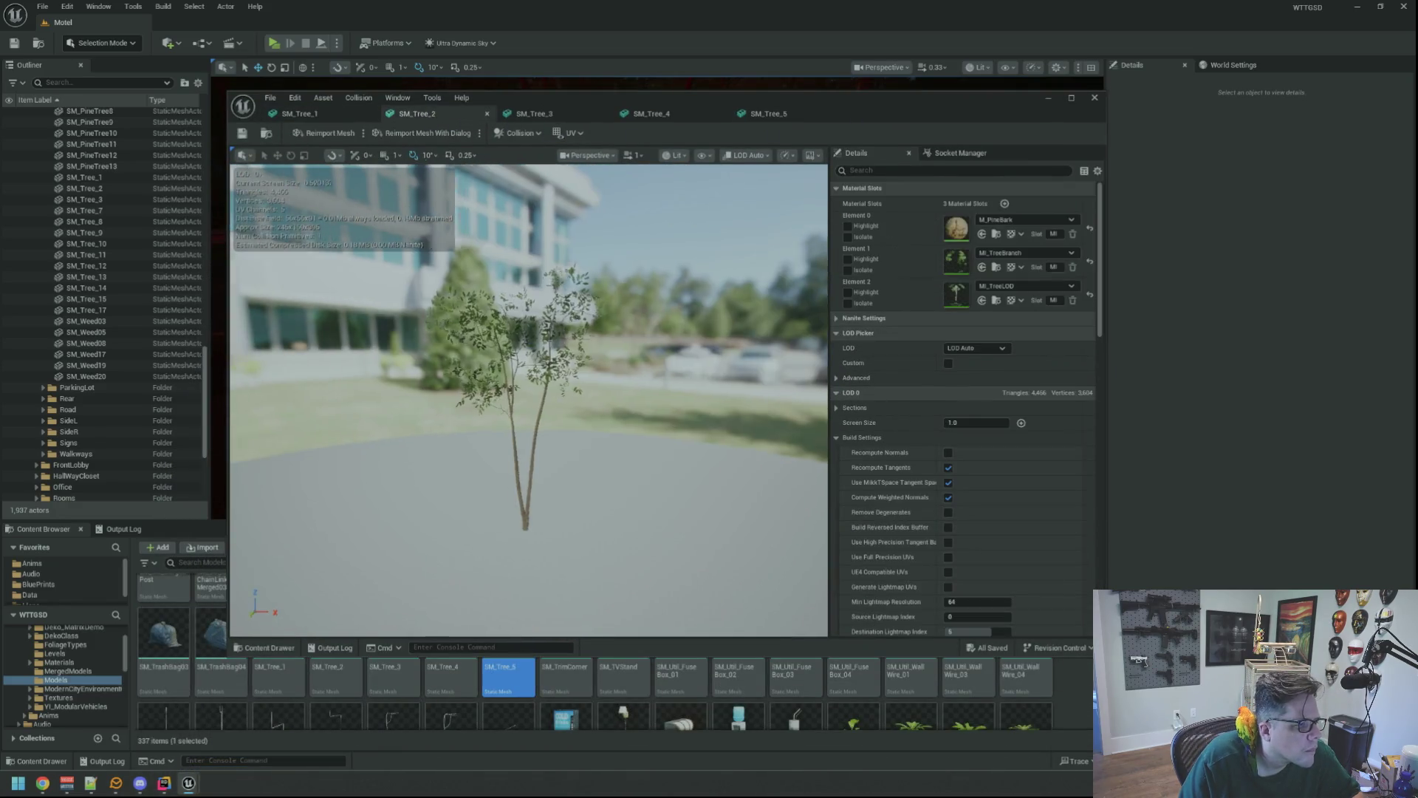
left_click(1048, 98)
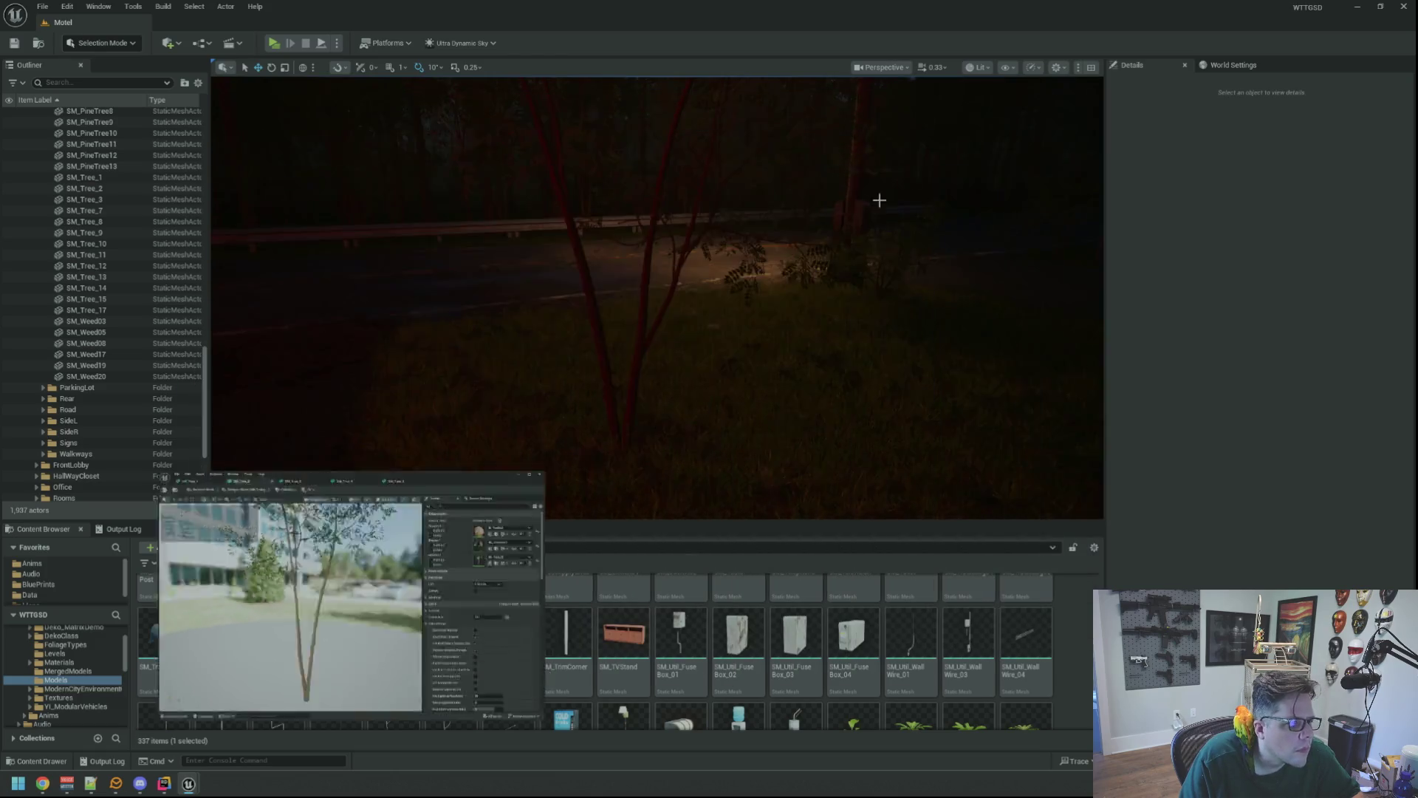
left_click_drag(665, 310, 668, 277)
left_click(669, 277)
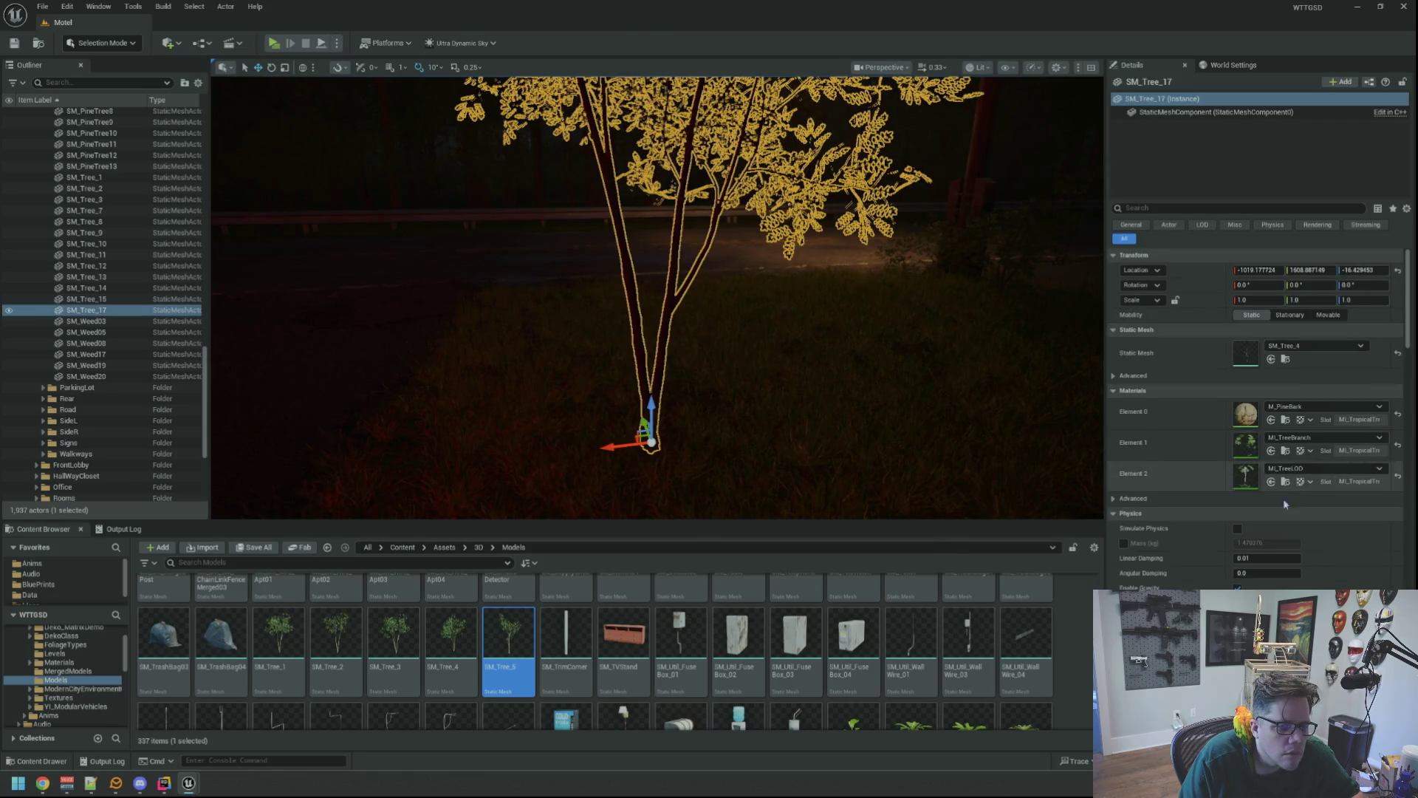
- Set SM_Tree_17's Can Character Step Up On to No and Collision Presets to BlockAll
scroll(1191, 384, "down", 10)
scroll(1190, 378, "down", 5)
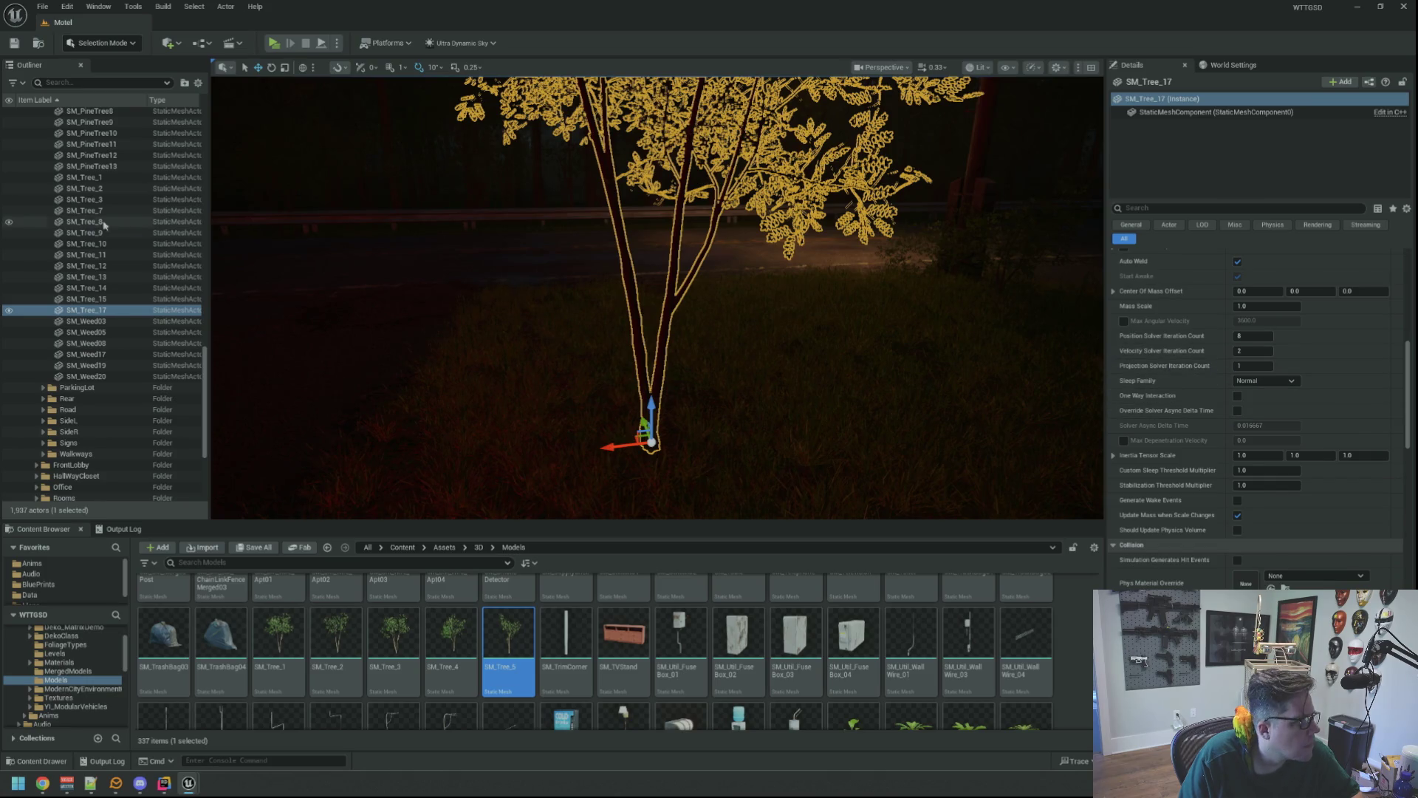
scroll(141, 229, "up", 8)
scroll(142, 229, "down", 3)
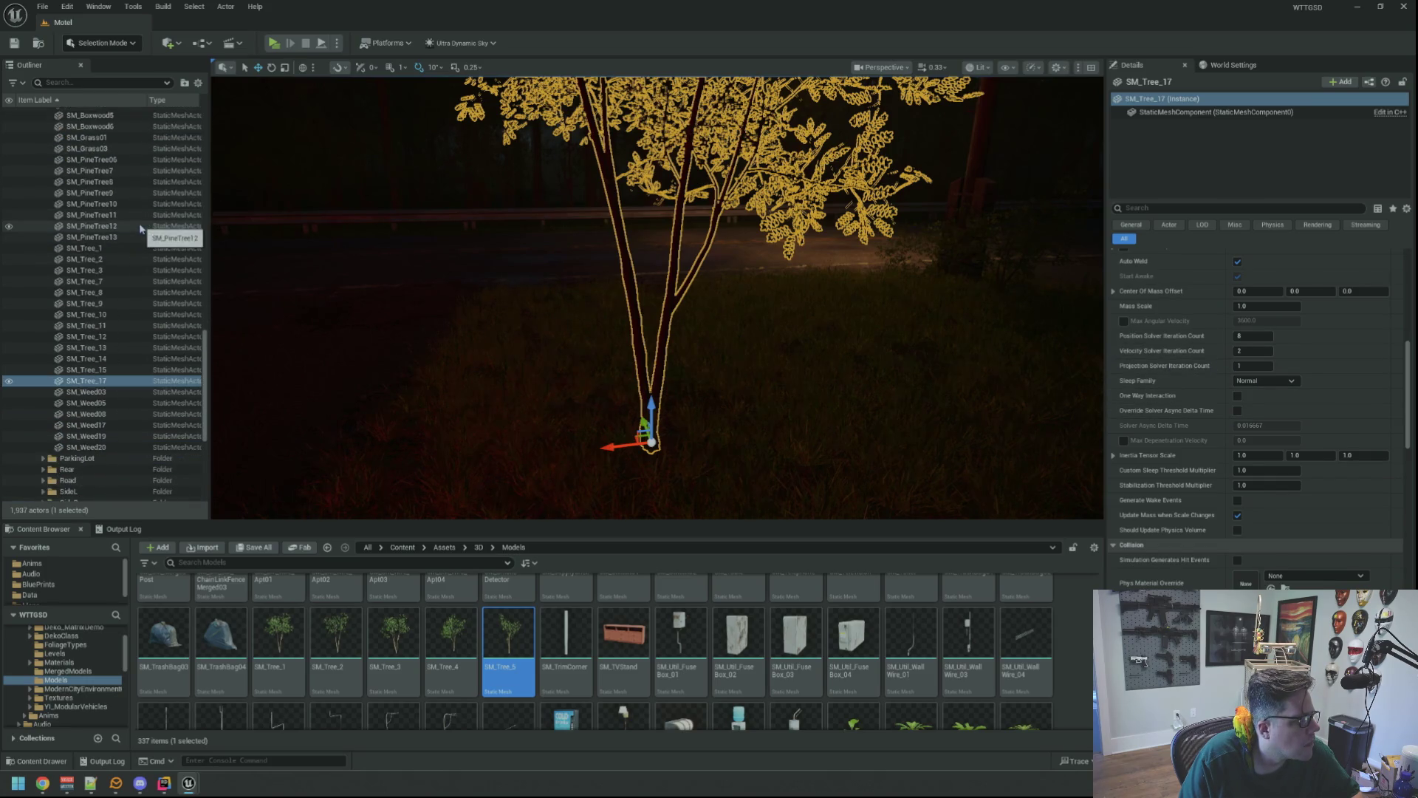
scroll(142, 296, "down", 6)
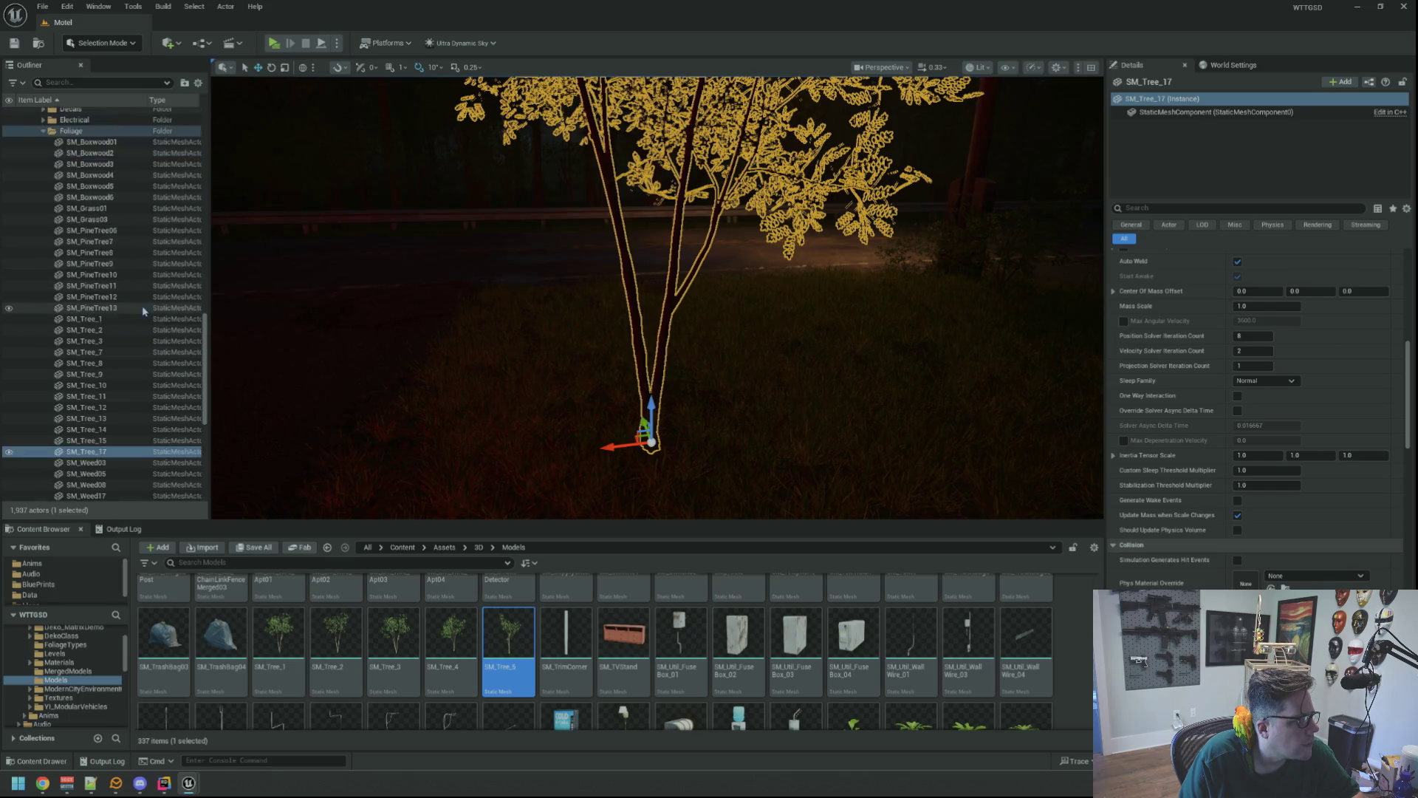
scroll(141, 298, "up", 2)
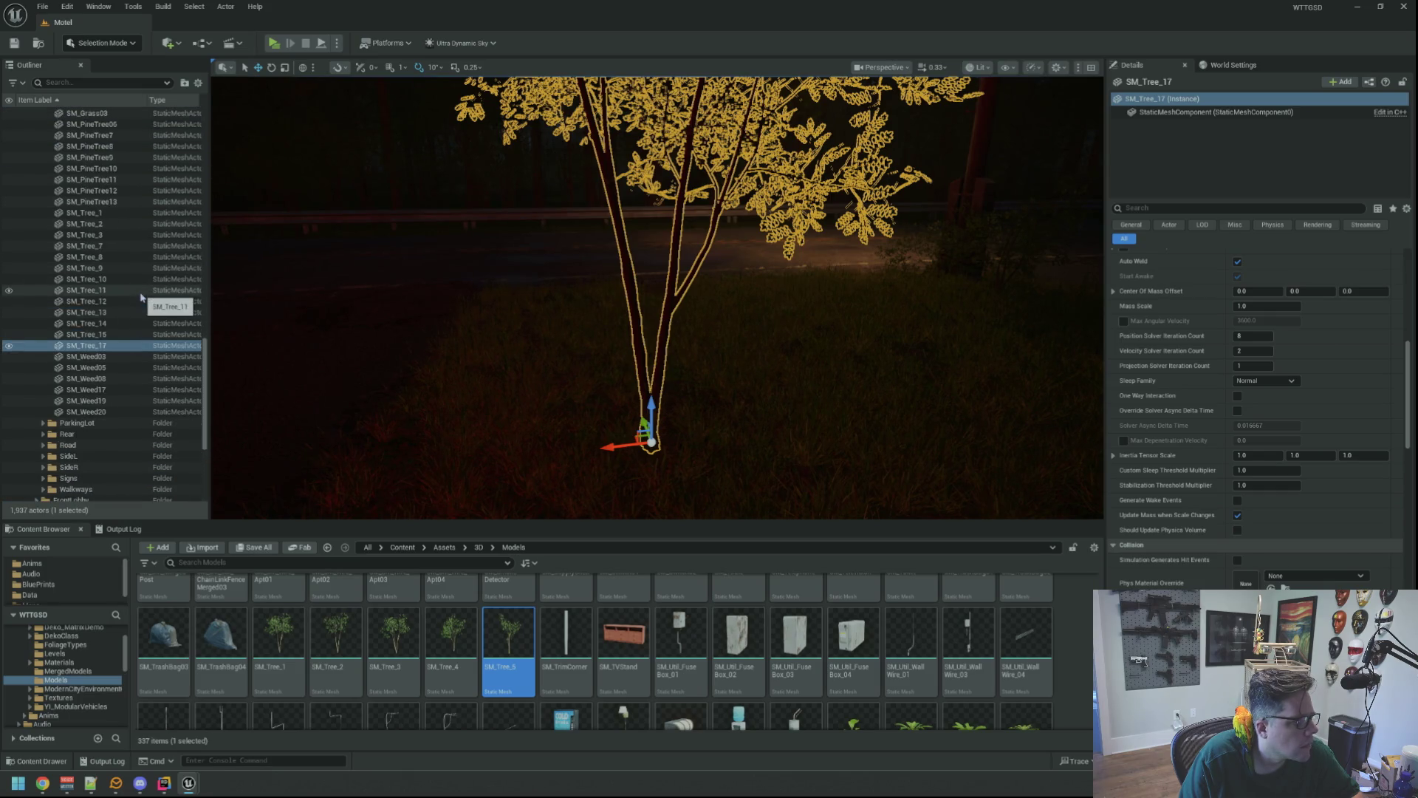
scroll(1256, 480, "down", 3)
left_click(1265, 549)
left_click(1254, 571)
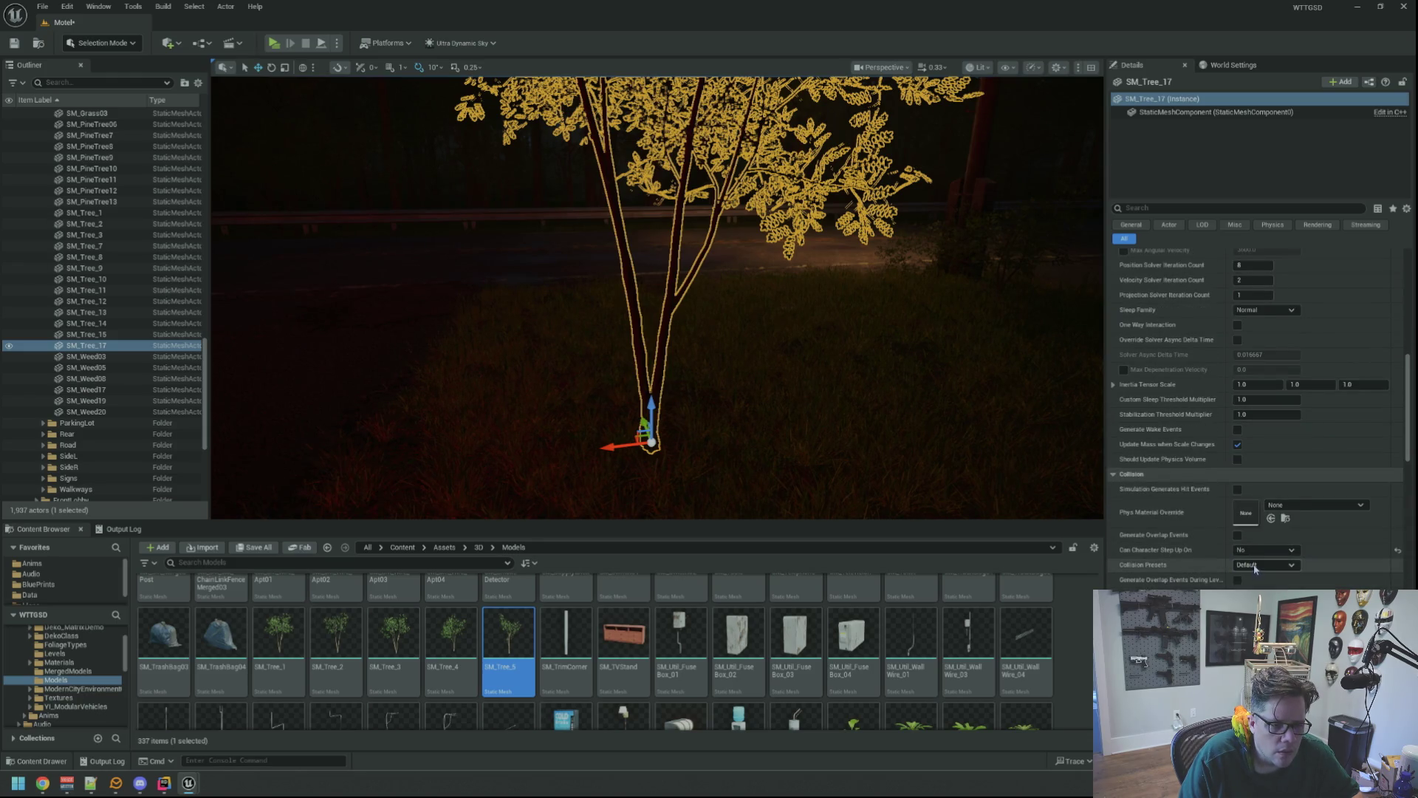
left_click(1259, 566)
left_click(1256, 384)
left_click_drag(932, 316, 920, 335)
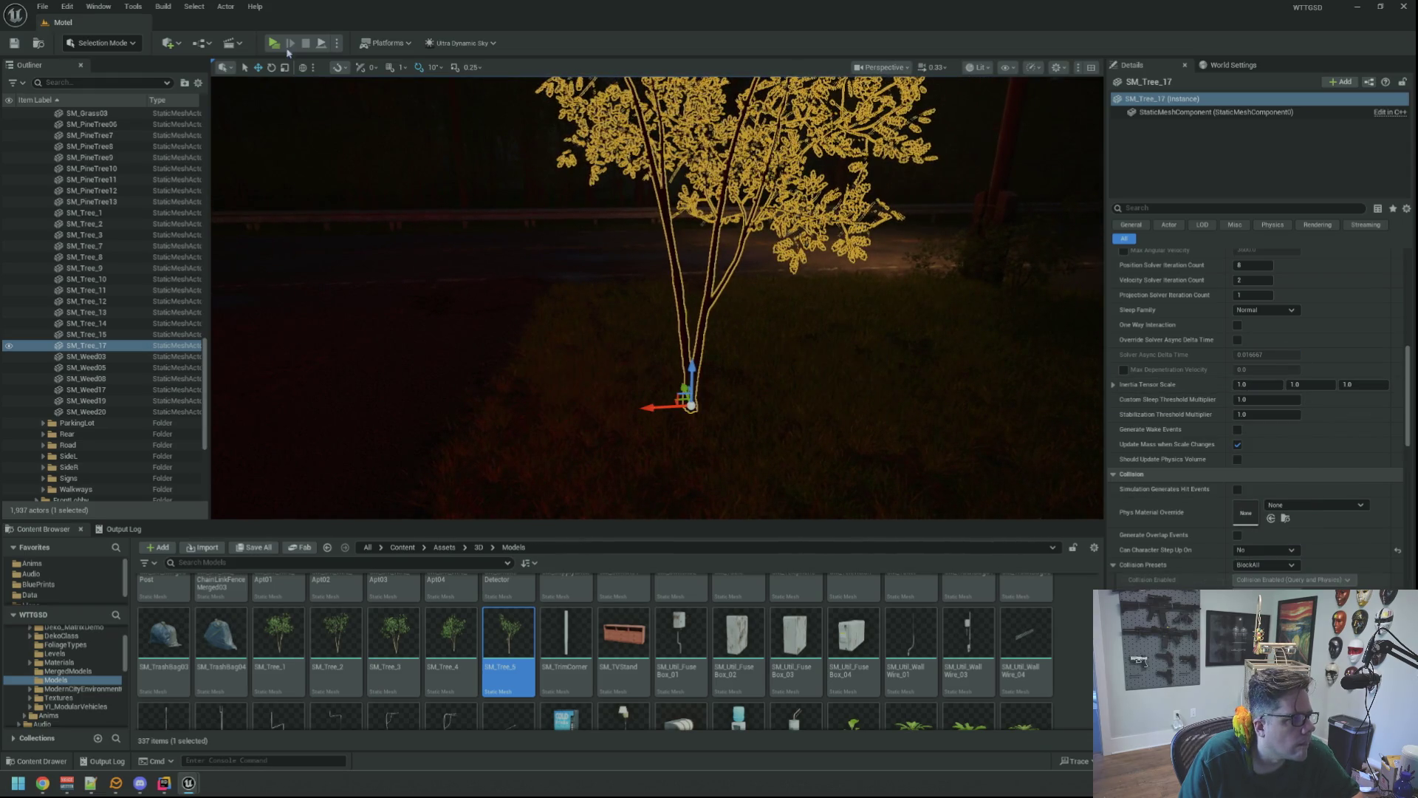
- Play-test the level with Alt+P, then pause and stop the session with Esc twice
key("alt+p")
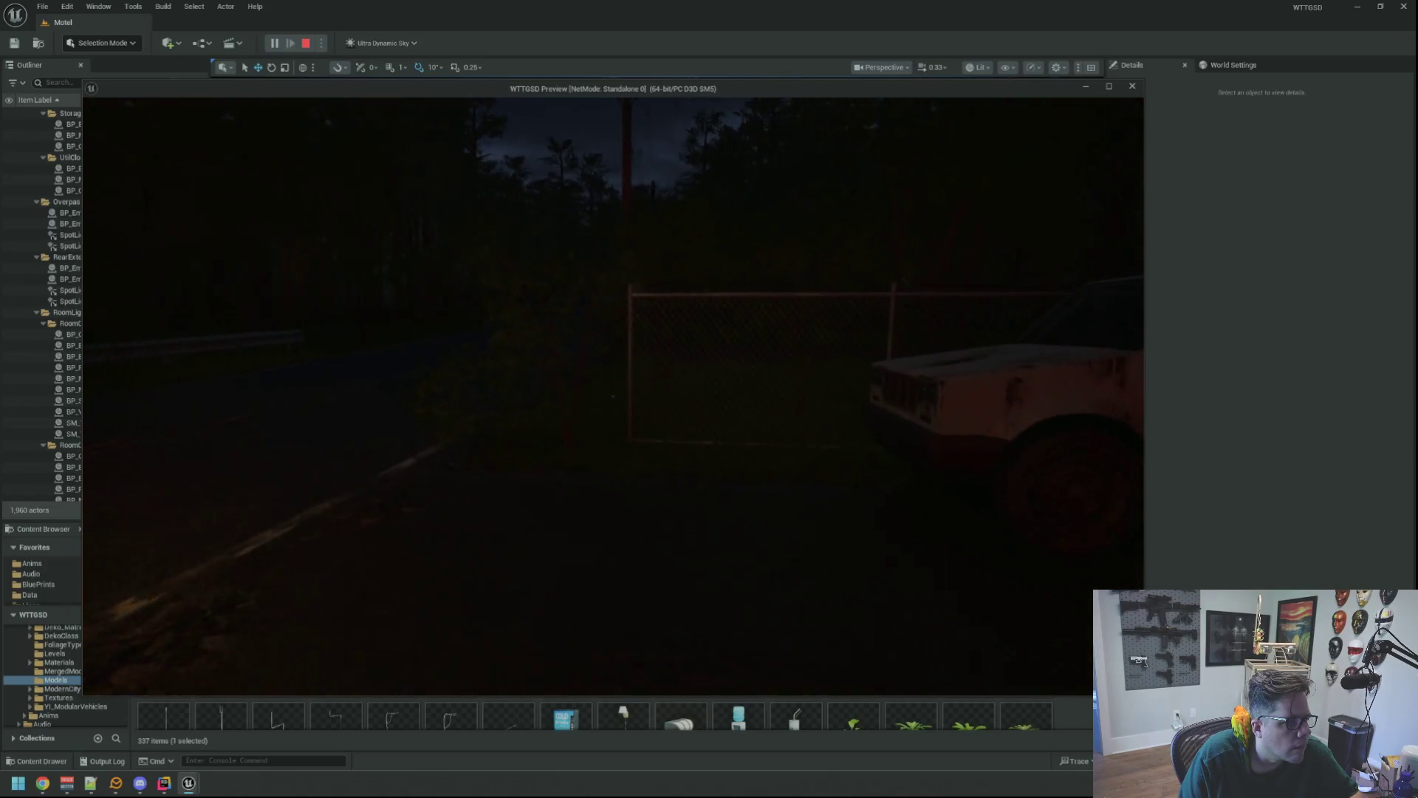
key("Escape")
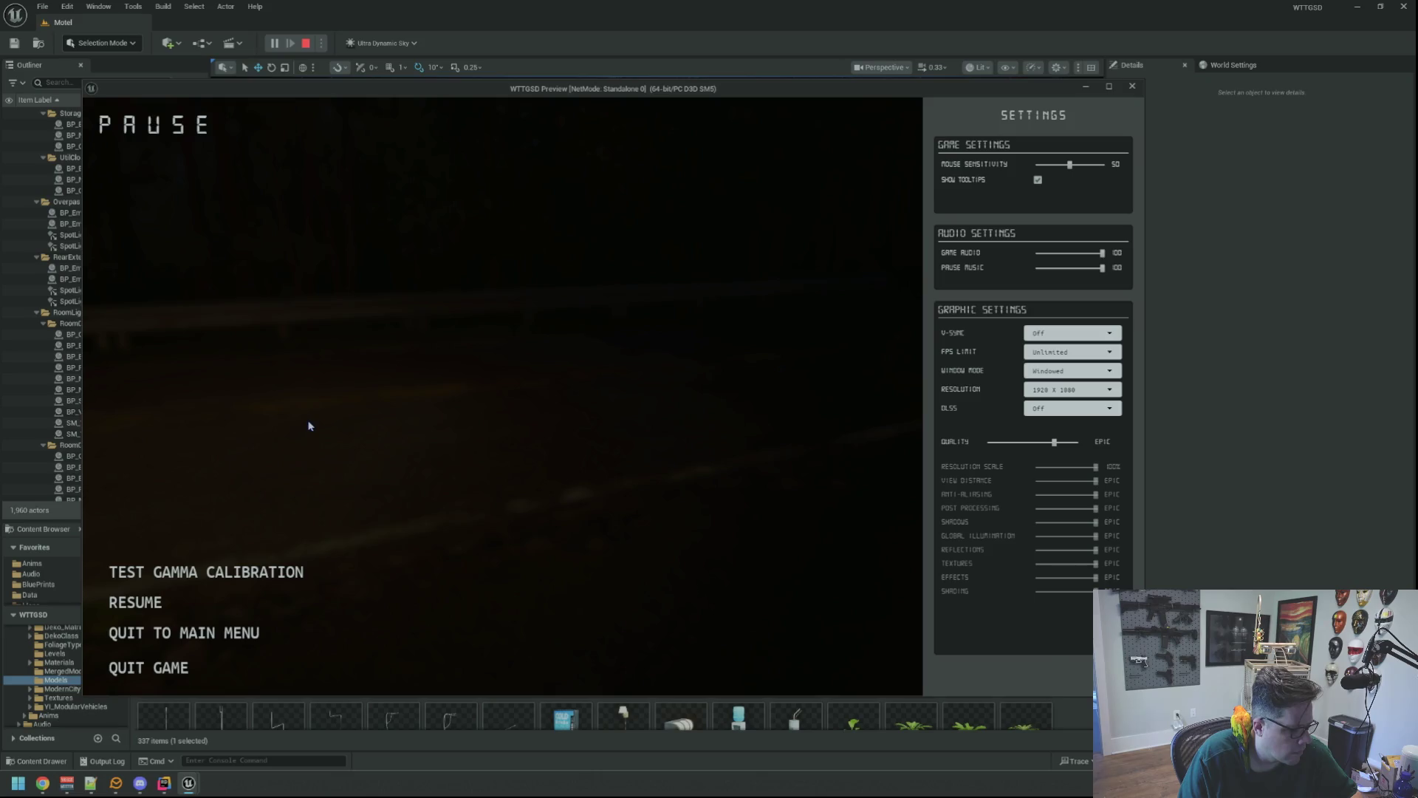
key("Escape")
key("Escape")
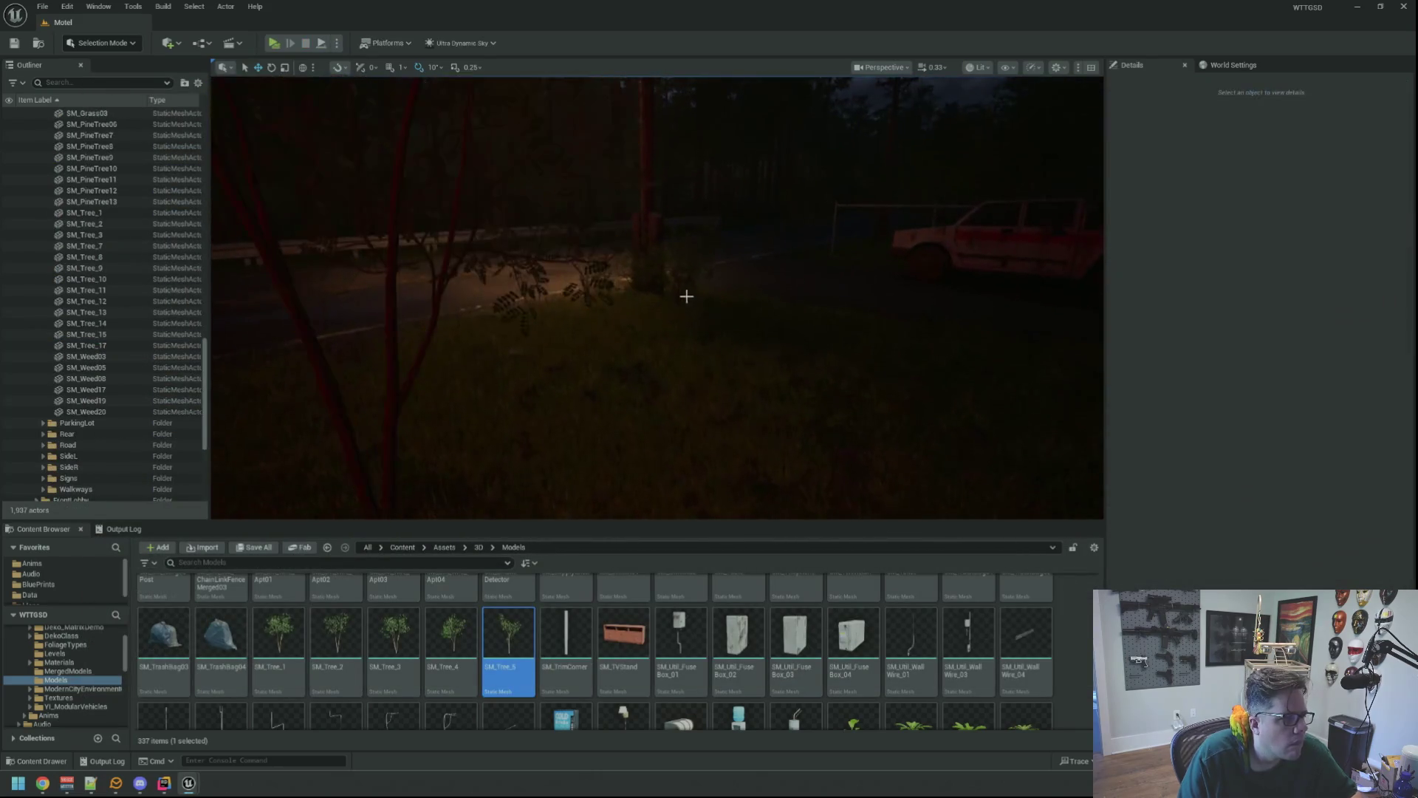
- Switch the viewport to Unlit, focus on SM_Tree_1, and view its trunk up close
left_click(1001, 121)
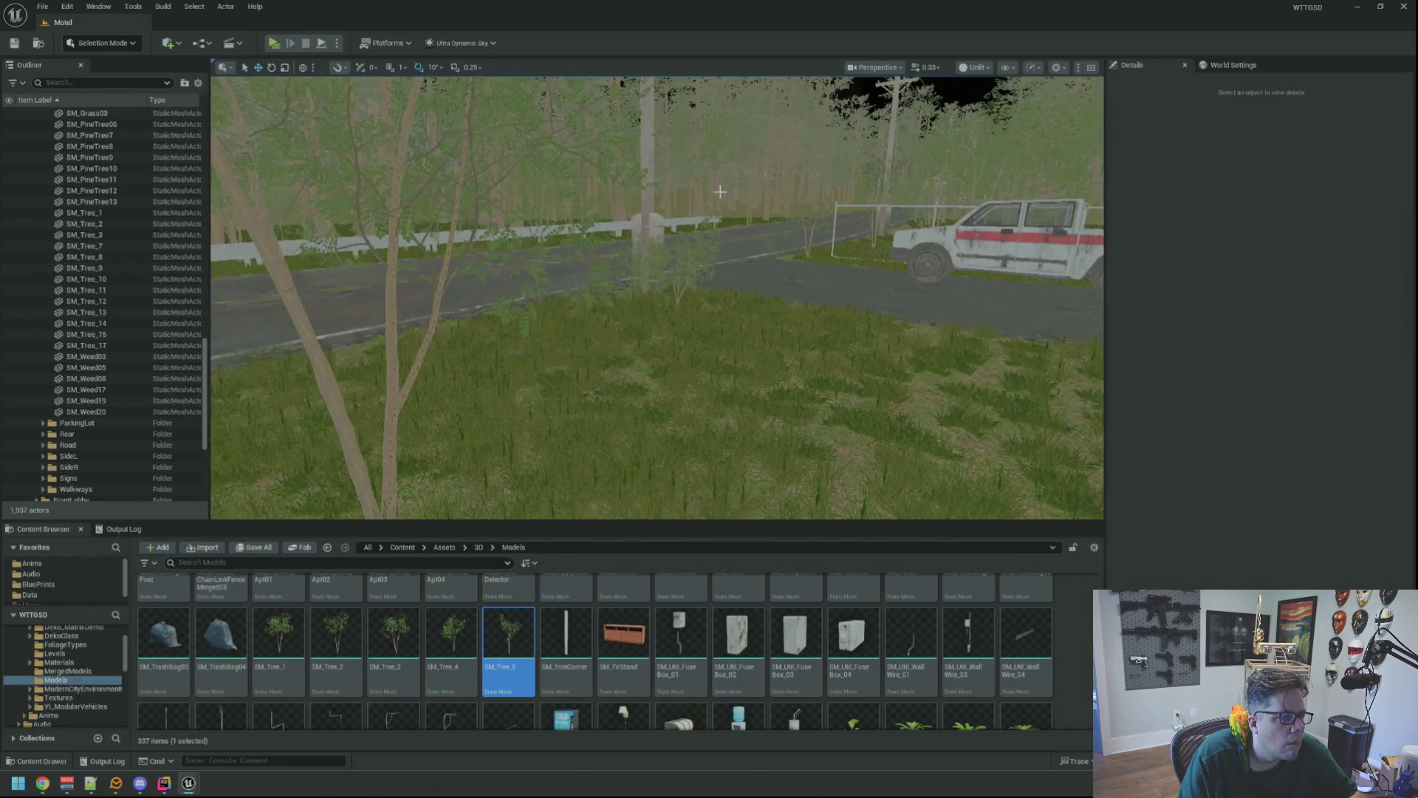
mouse_move(658, 295)
left_mouse_down()
mouse_move(569, 296)
mouse_move(665, 296)
left_mouse_up()
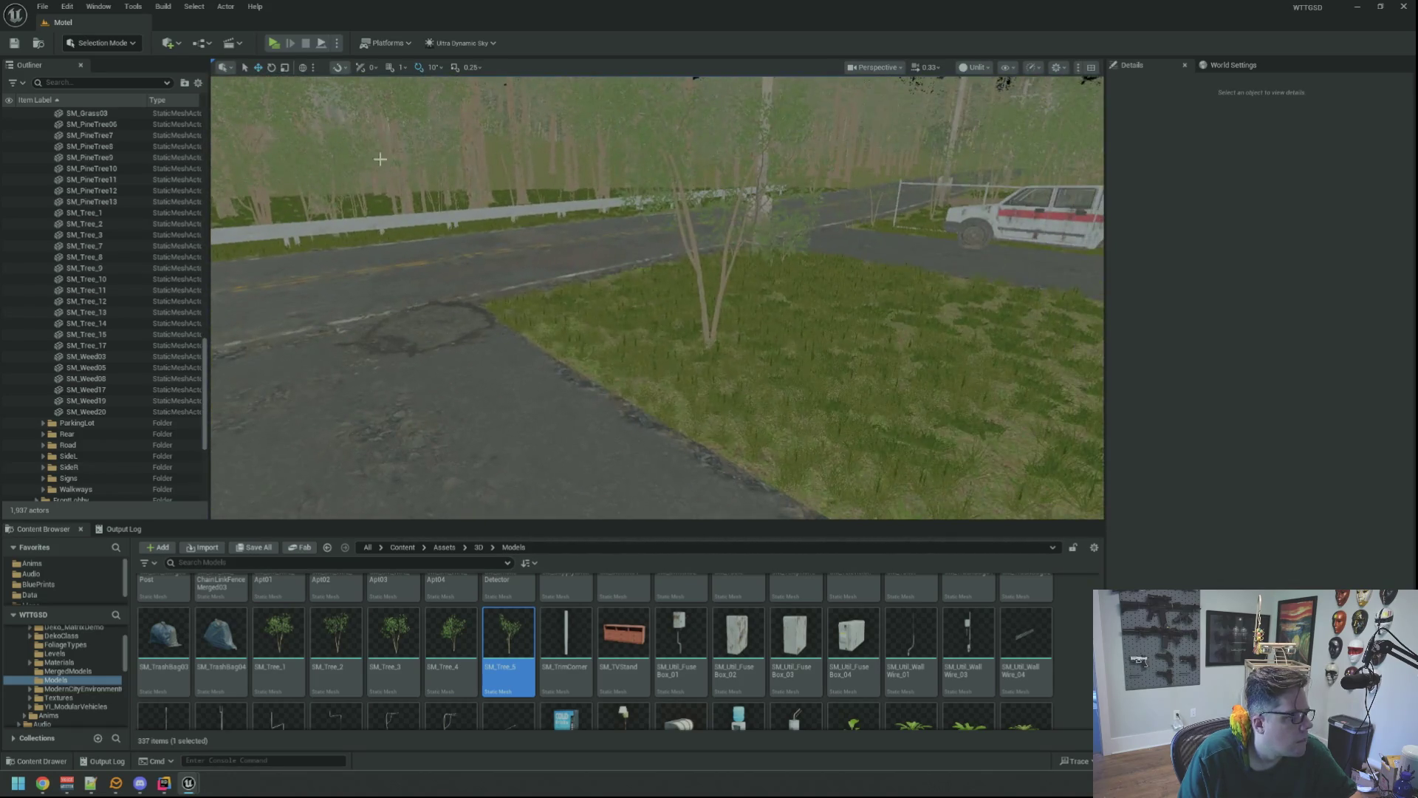
left_click(85, 213)
key("f")
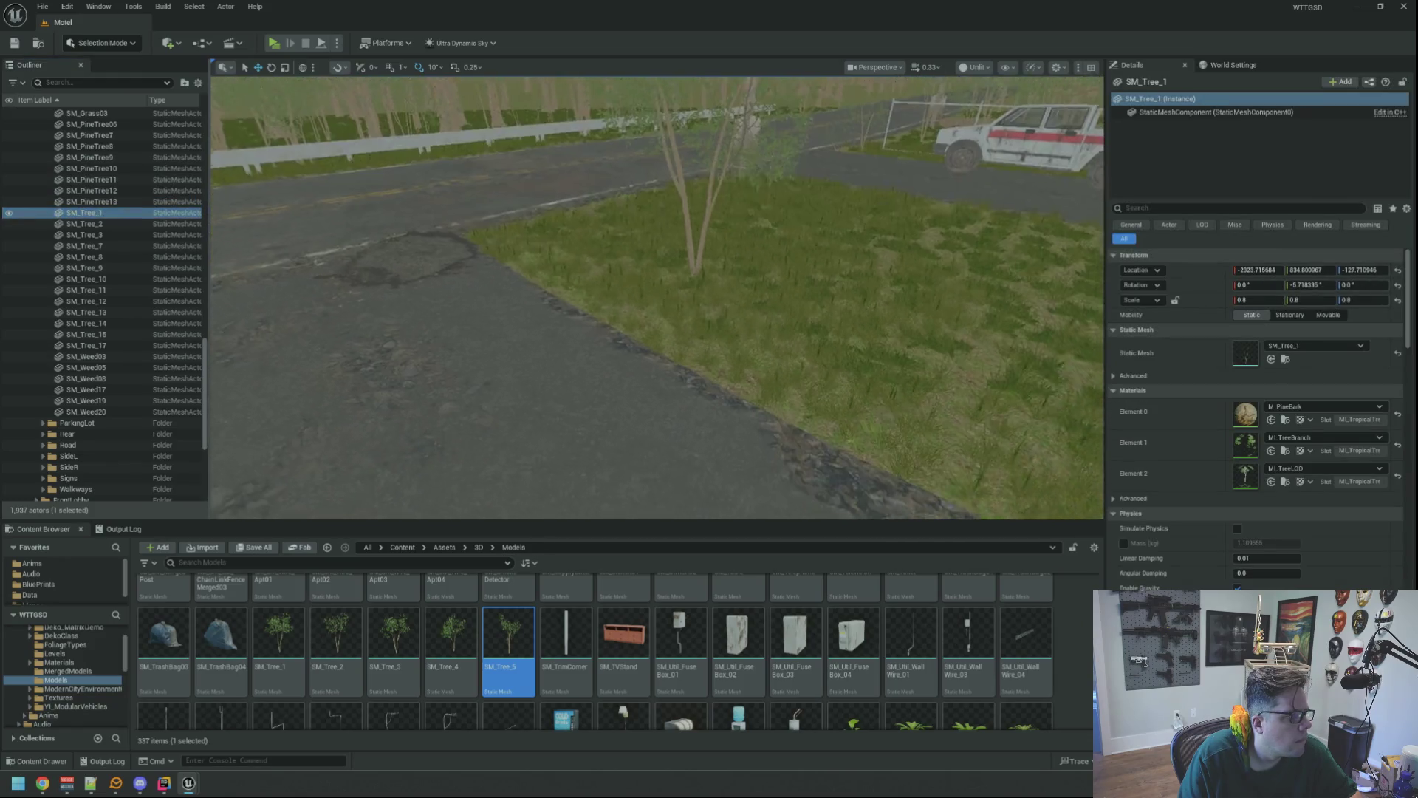
mouse_move(658, 295)
left_mouse_down()
mouse_move(657, 325)
mouse_move(658, 185)
left_mouse_up()
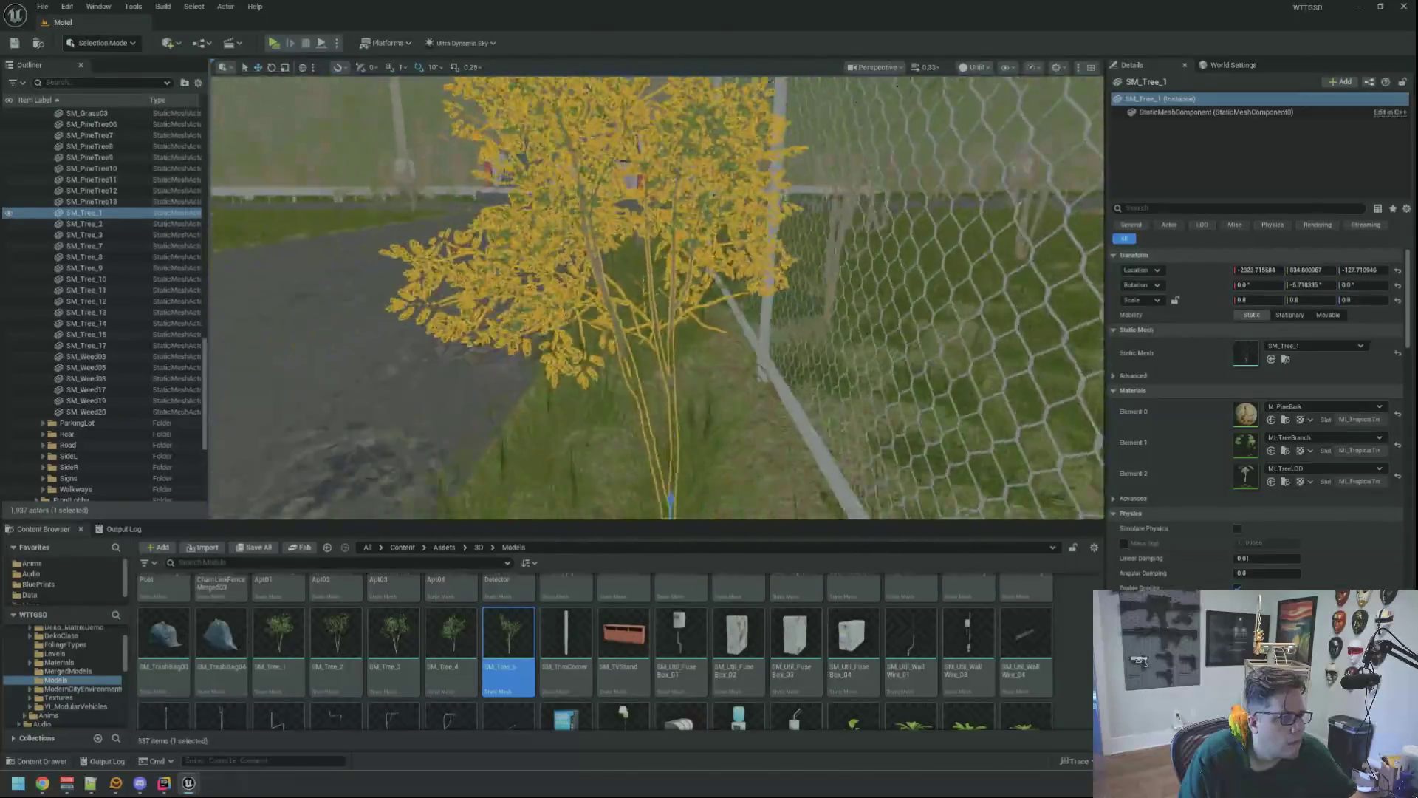
mouse_move(657, 296)
left_mouse_down()
mouse_move(502, 295)
mouse_move(695, 301)
left_mouse_up()
key("Escape")
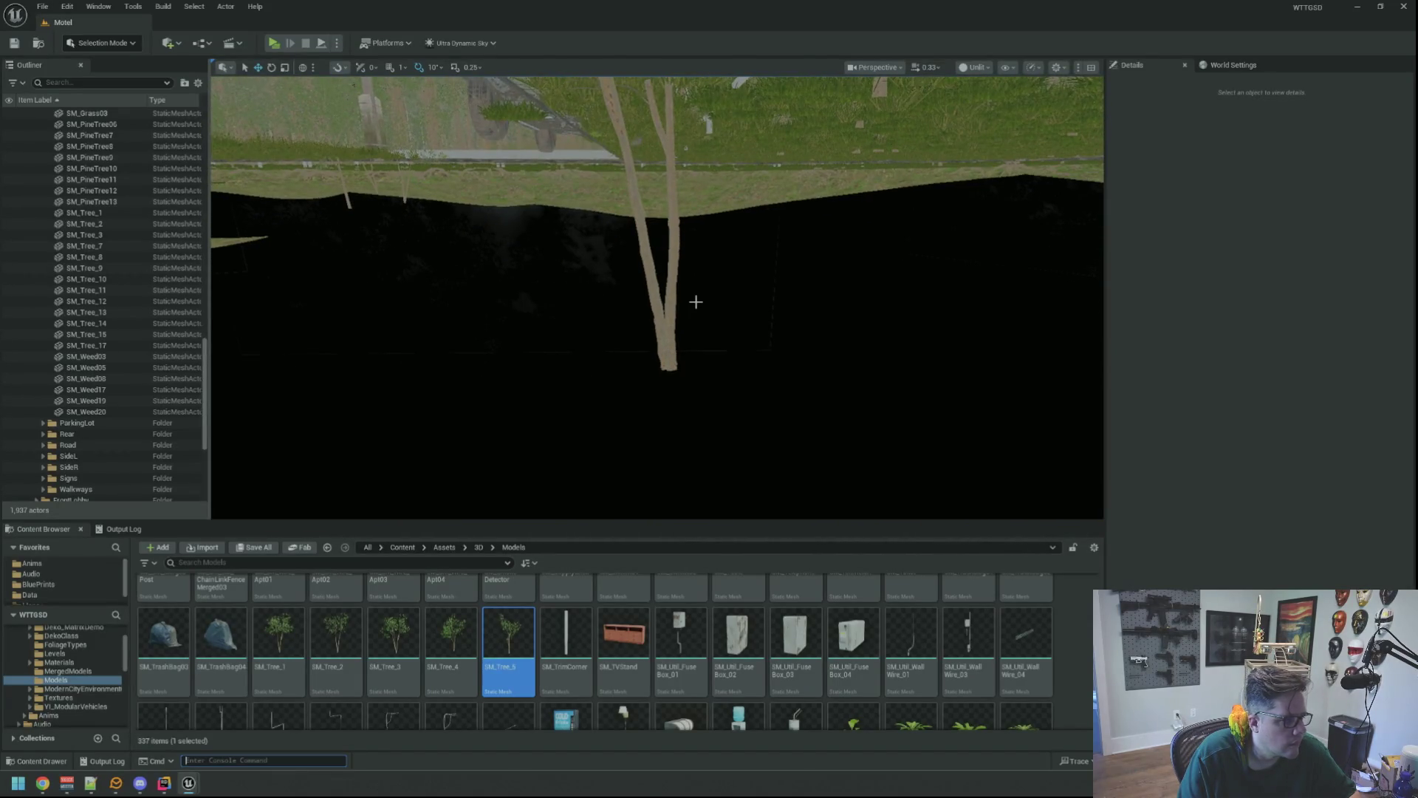
type("show collo")
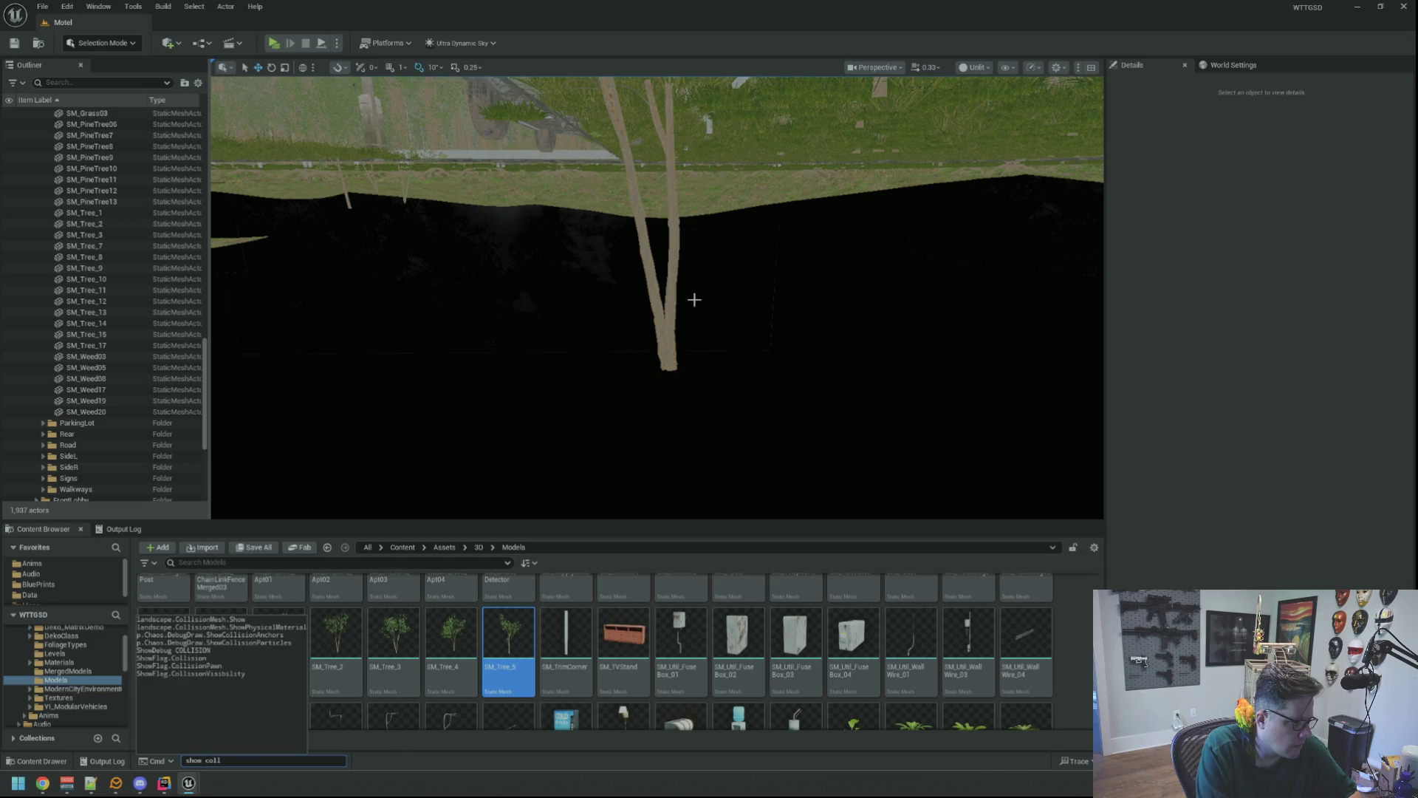
key("Down")
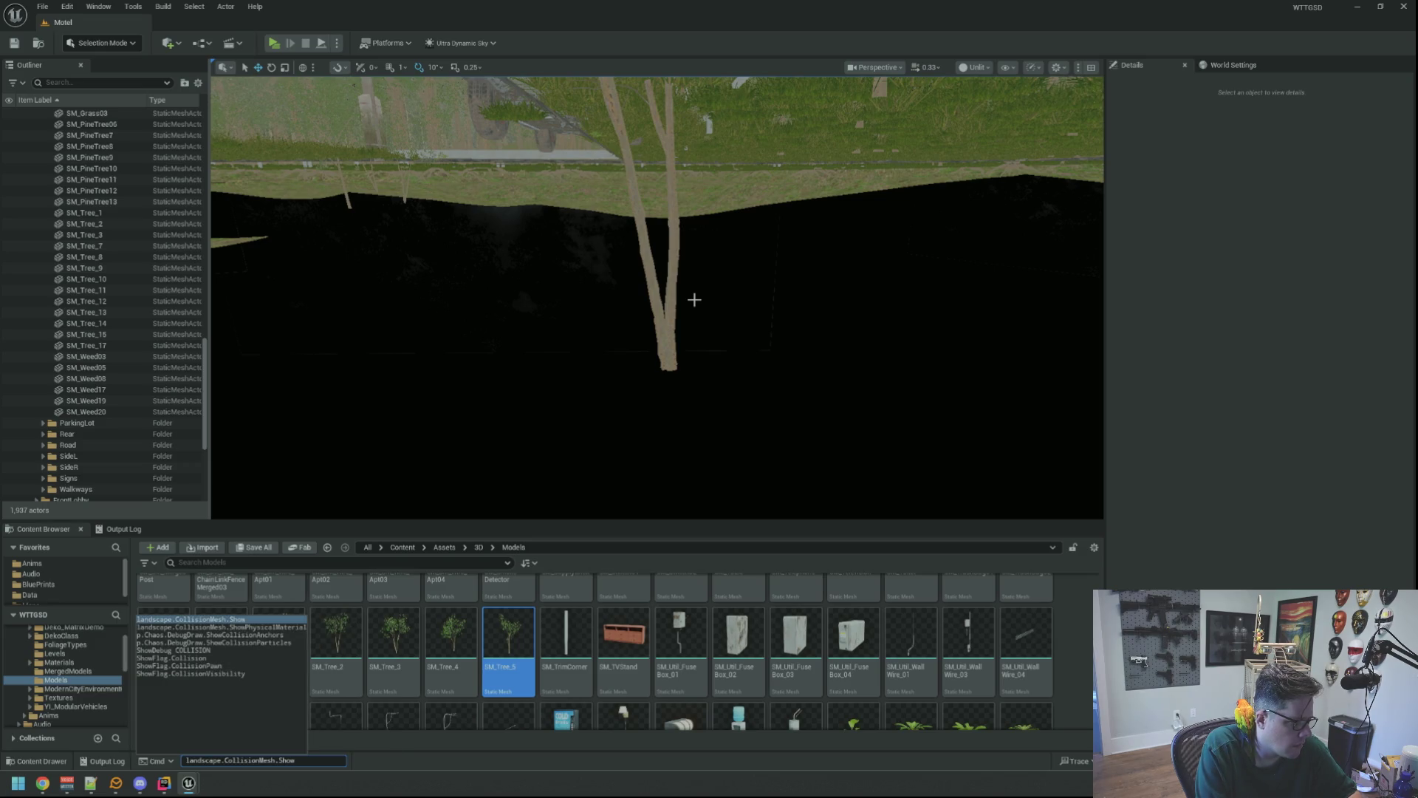
key("Down")
key("Down")
key("Down")
key("Return")
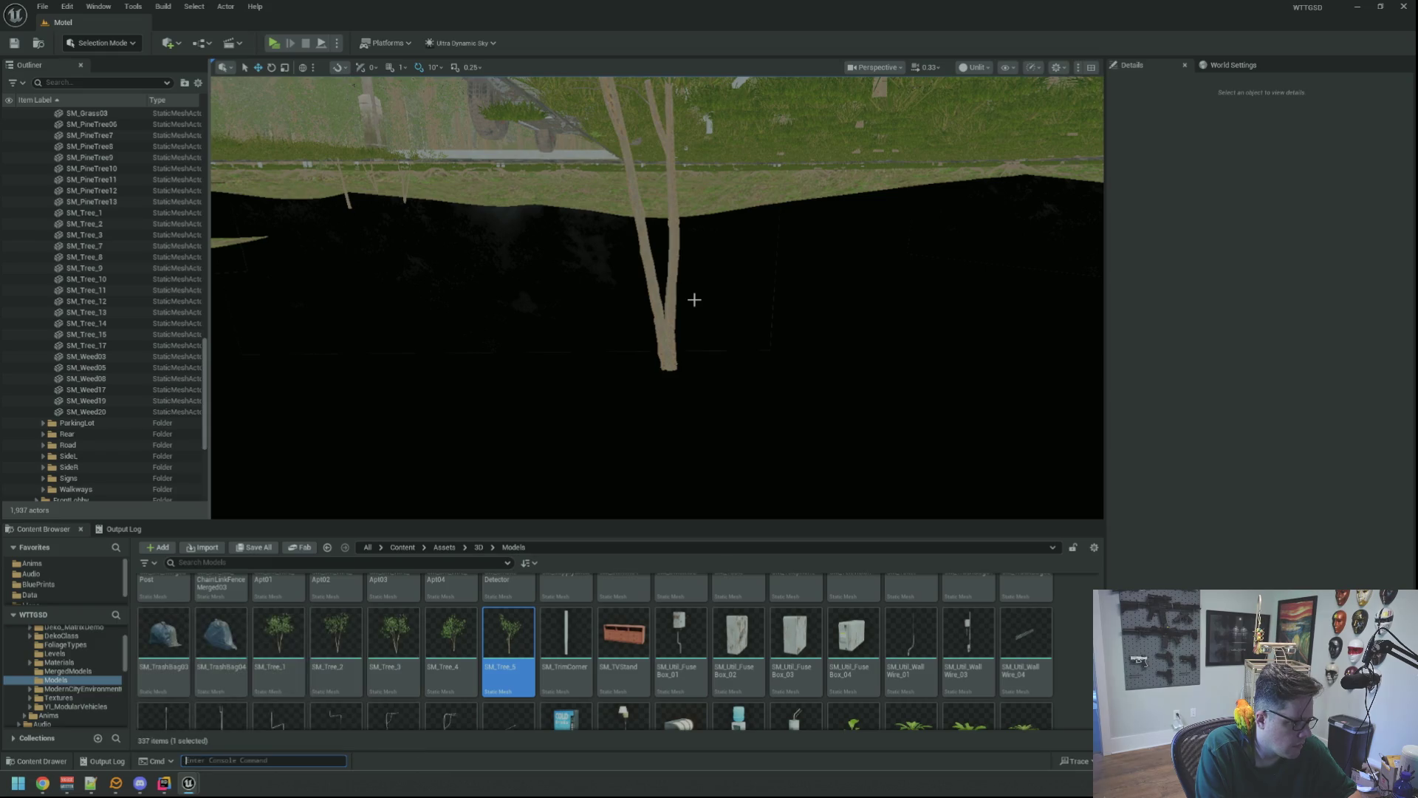
left_click_drag(716, 224, 702, 227)
left_click(973, 68)
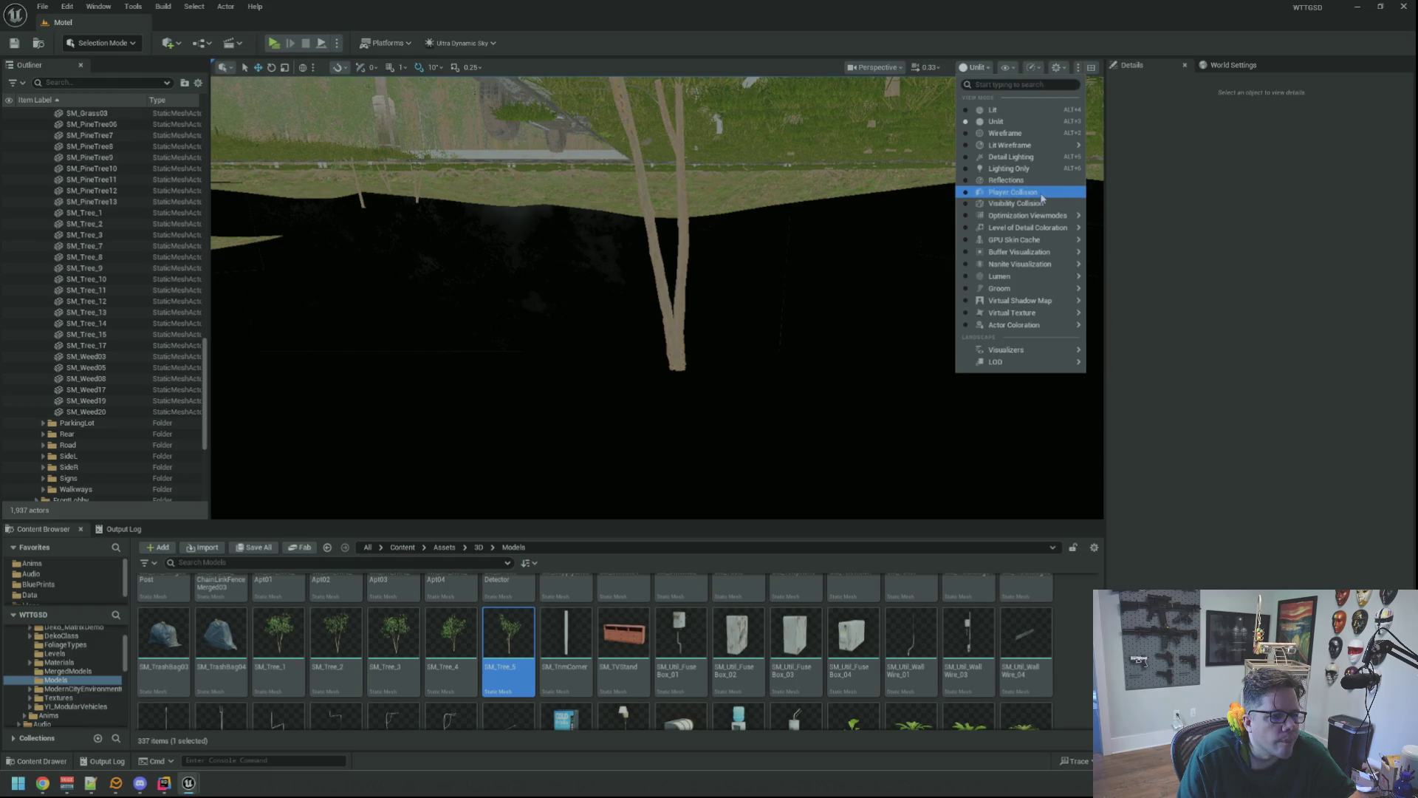
left_click(1040, 192)
left_click_drag(696, 323, 942, 126)
left_click(966, 69)
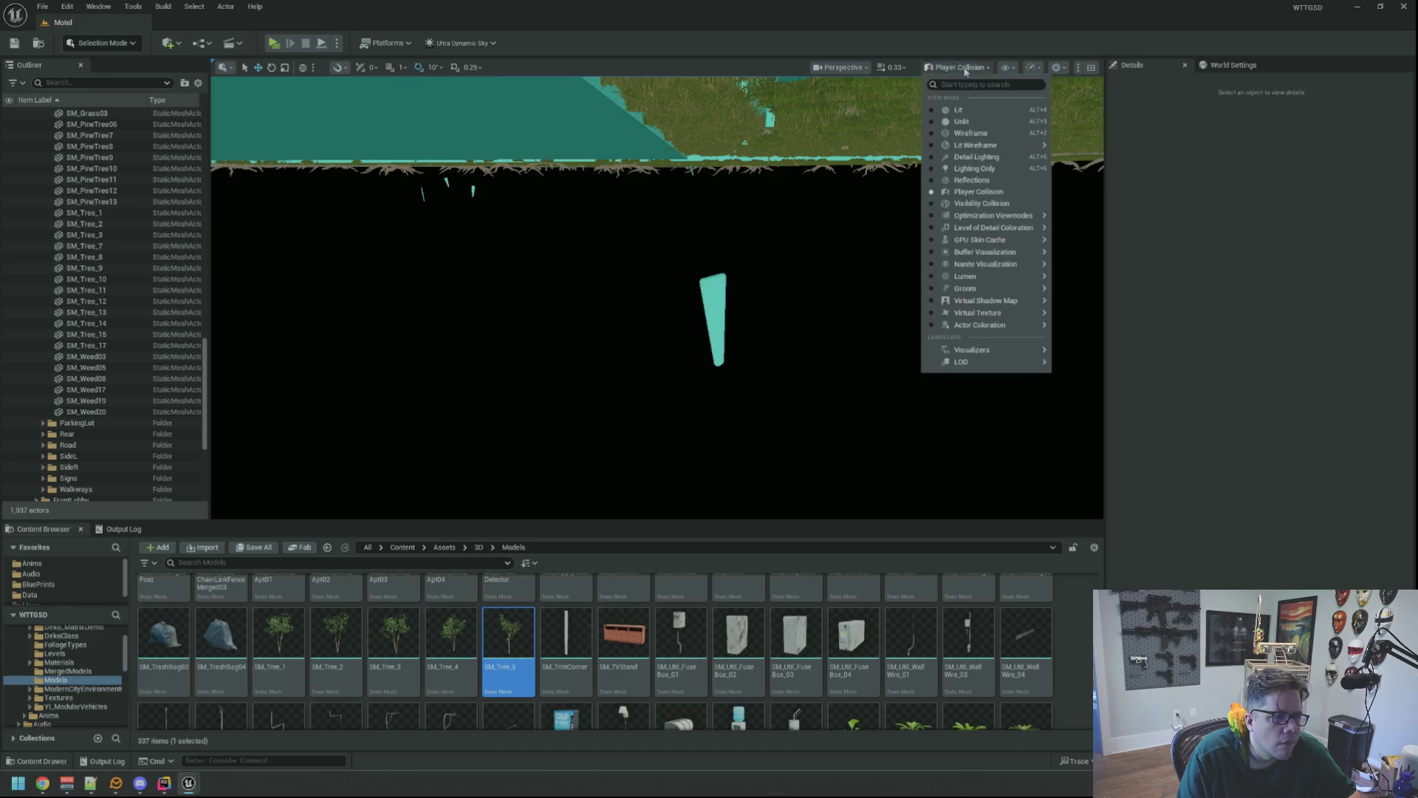
left_click(980, 124)
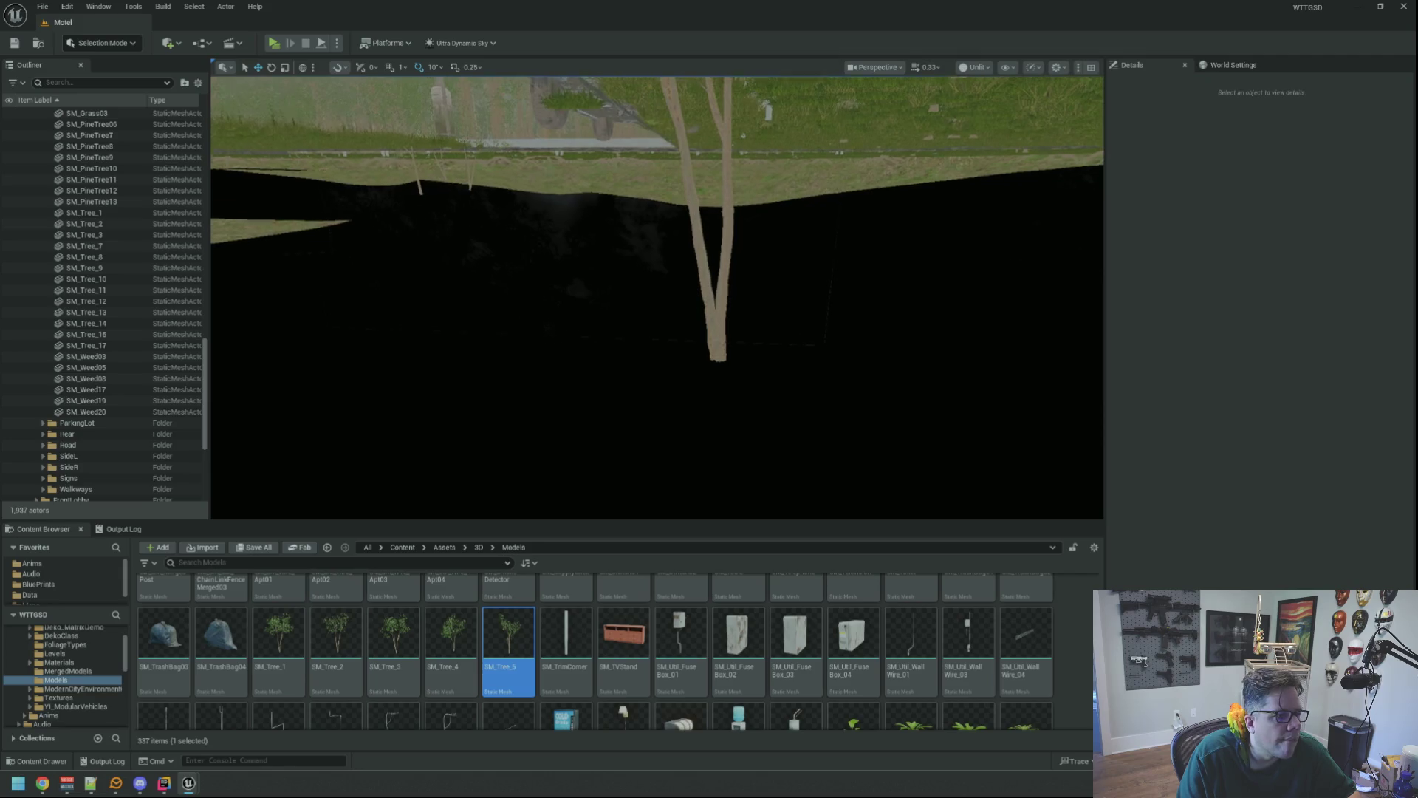
mouse_move(658, 296)
left_mouse_down()
mouse_move(517, 310)
mouse_move(813, 288)
mouse_move(702, 288)
mouse_move(731, 325)
mouse_move(768, 303)
left_mouse_up()
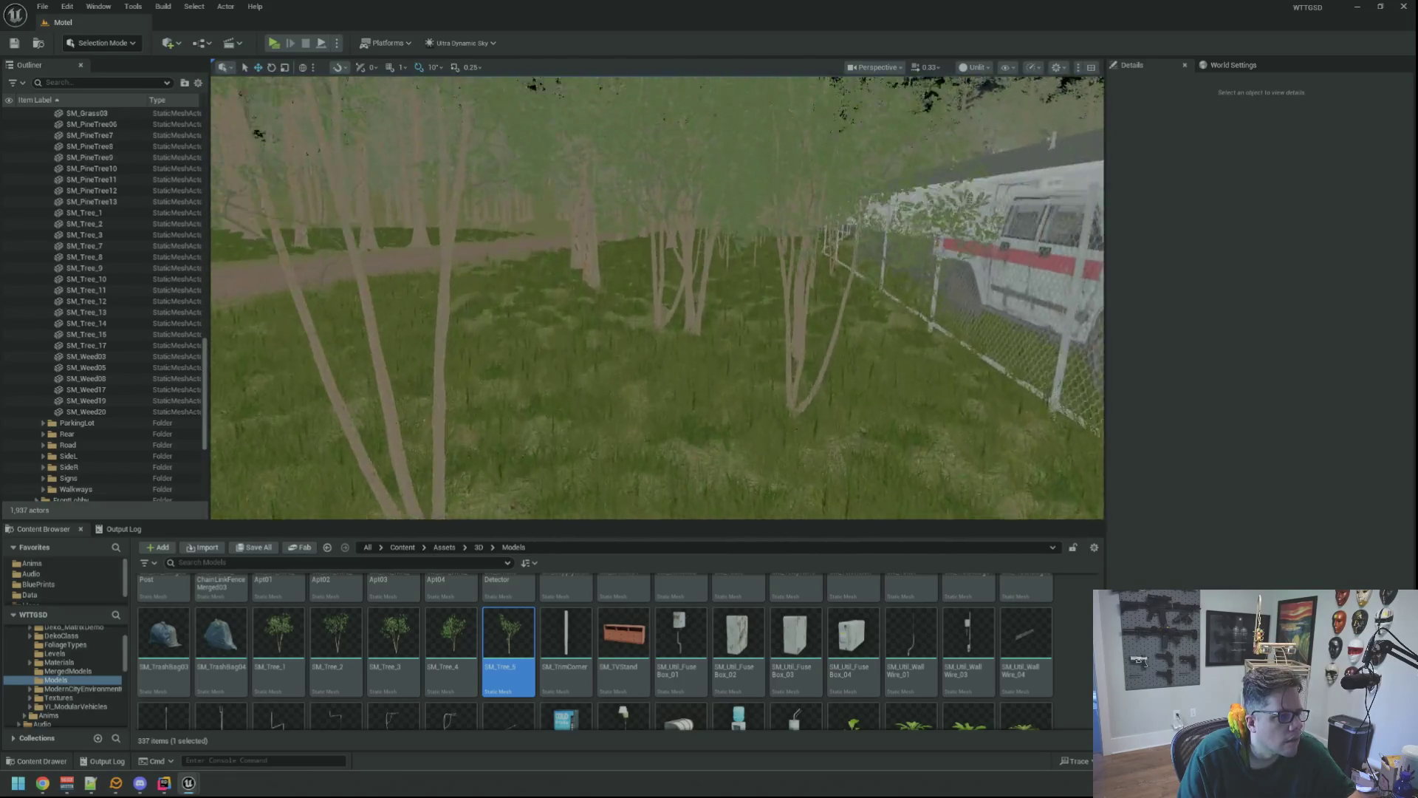
- Select the painted trees to confirm they belong to InstancedFoliageActor0, moving among them
left_click(567, 311)
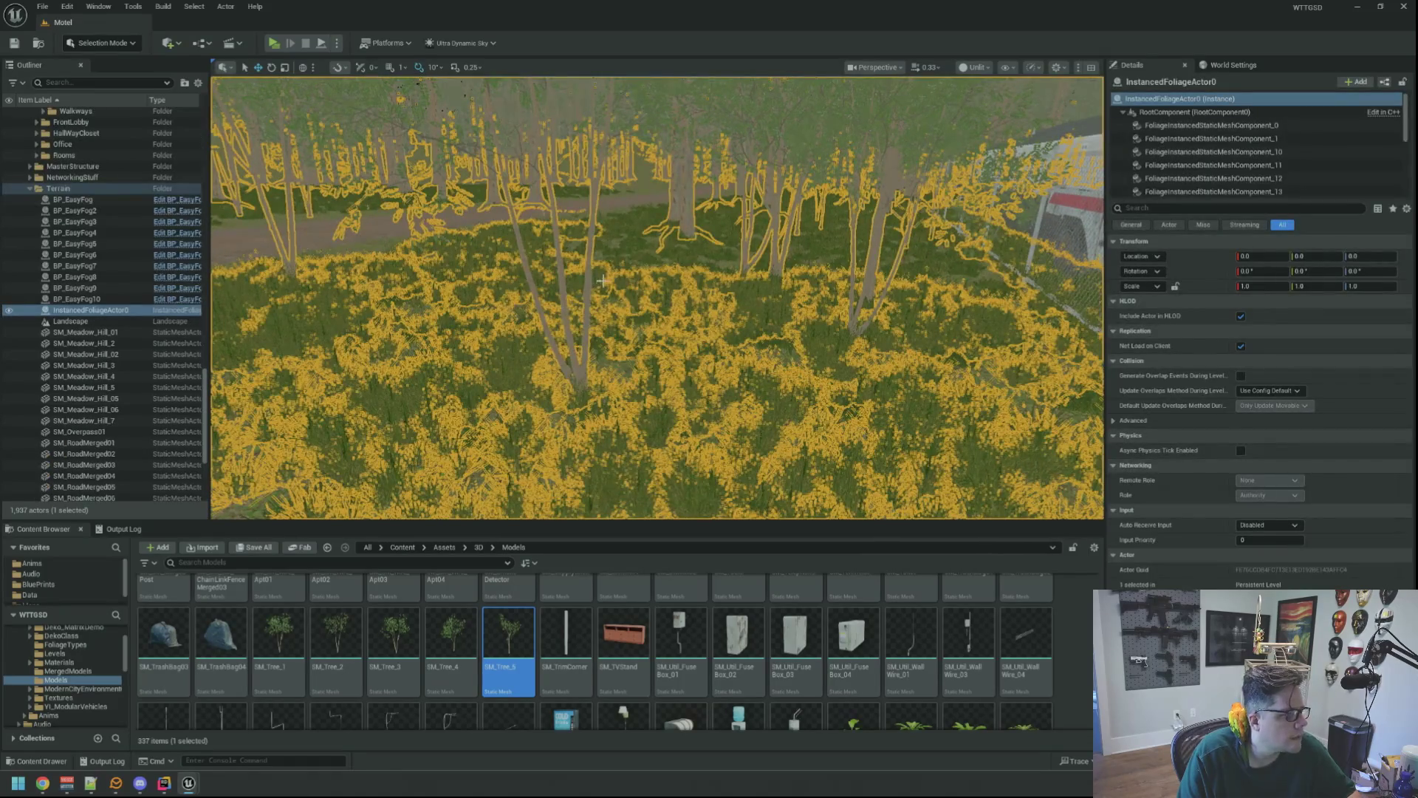
key("Escape")
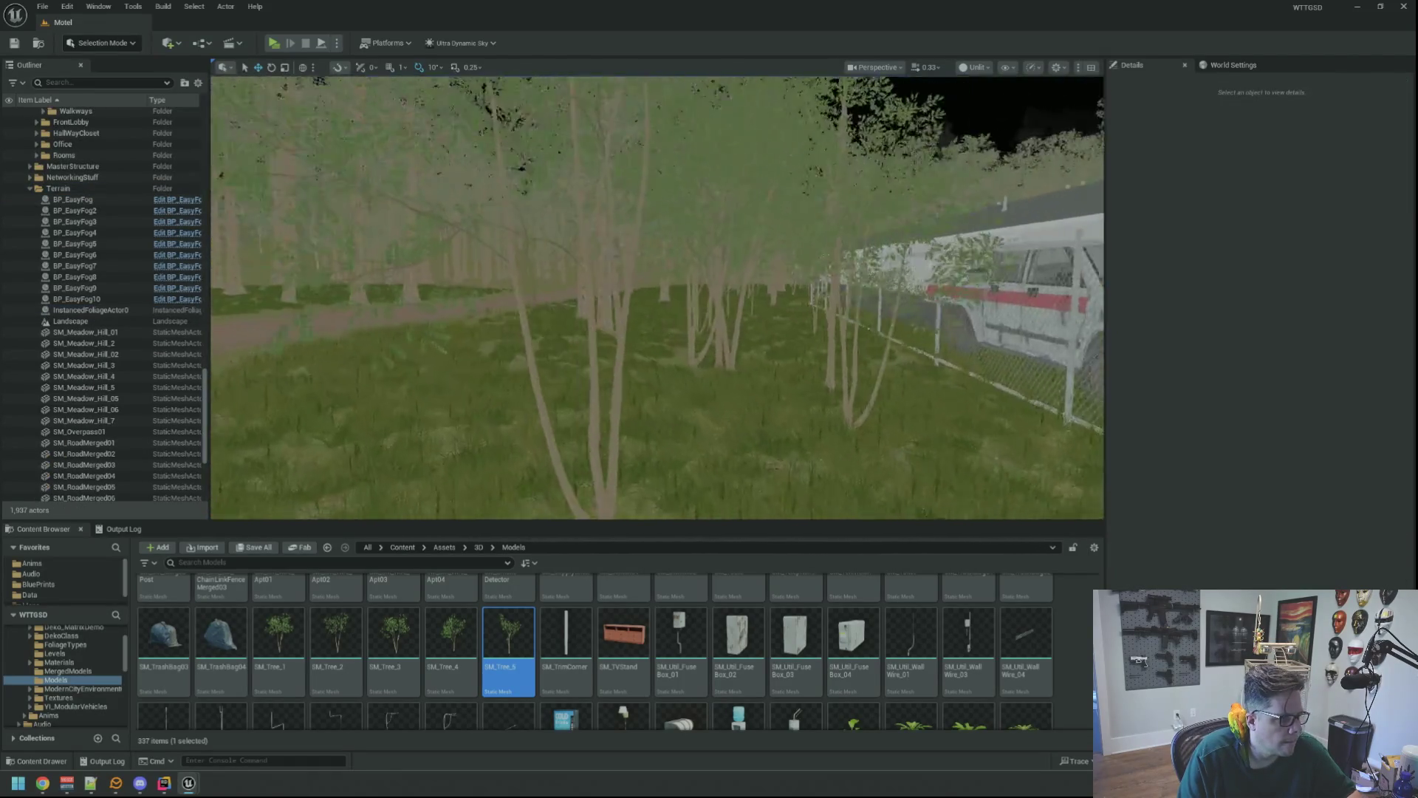
left_click(717, 307)
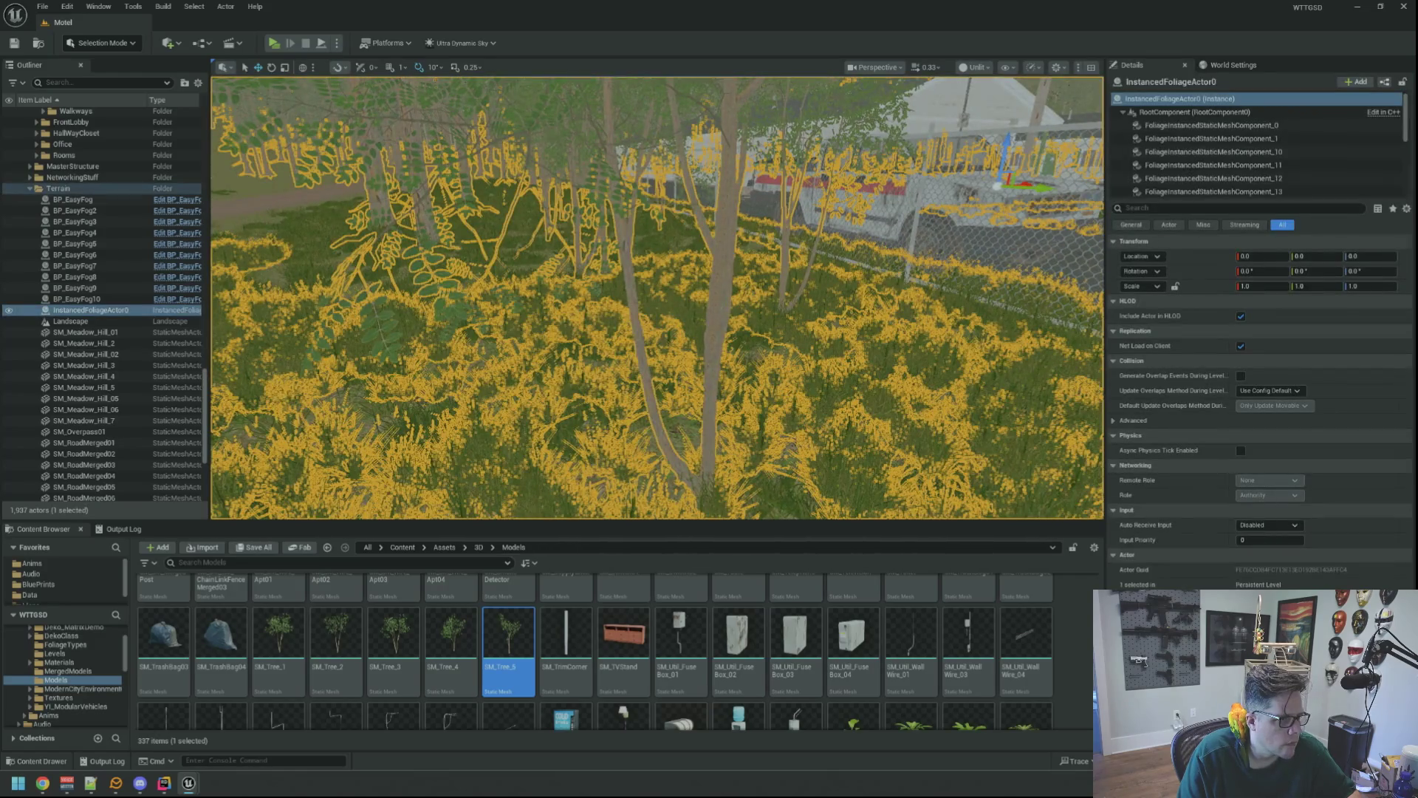
key("Escape")
left_click_drag(717, 307, 754, 278)
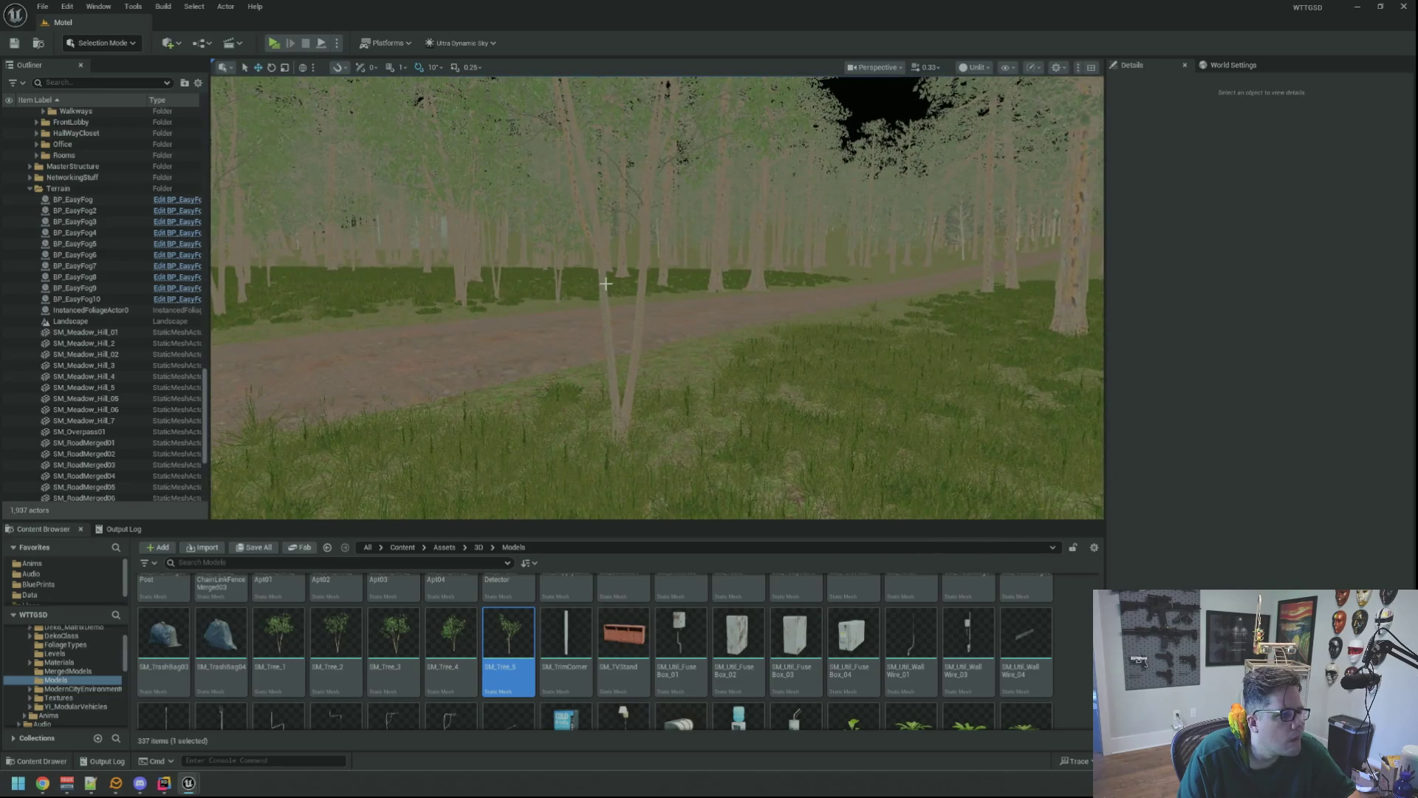
left_click(605, 283)
key("Escape")
mouse_move(693, 294)
left_mouse_down()
mouse_move(693, 273)
mouse_move(629, 317)
mouse_move(636, 237)
mouse_move(629, 296)
mouse_move(650, 296)
mouse_move(635, 266)
mouse_move(623, 306)
left_mouse_up()
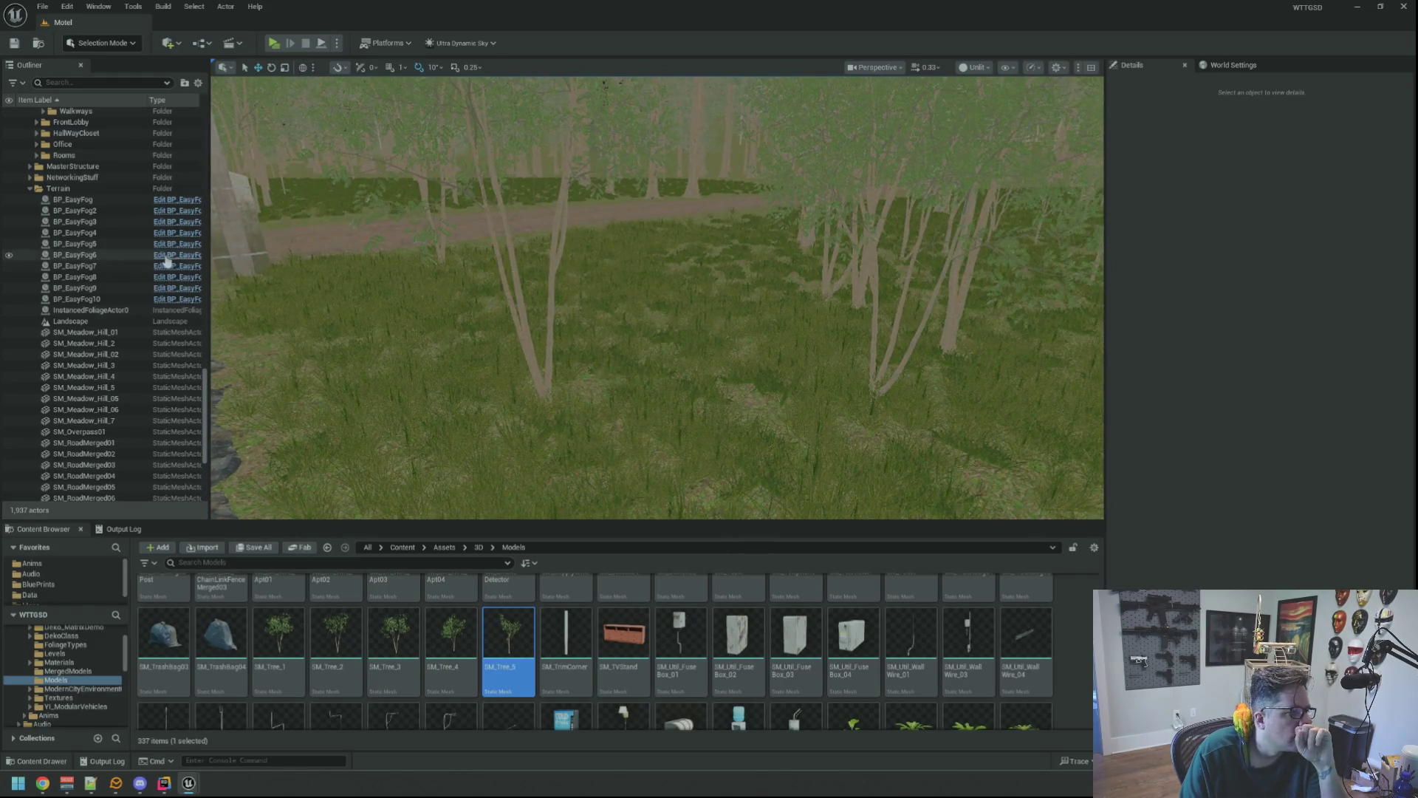
scroll(167, 258, "down", 10)
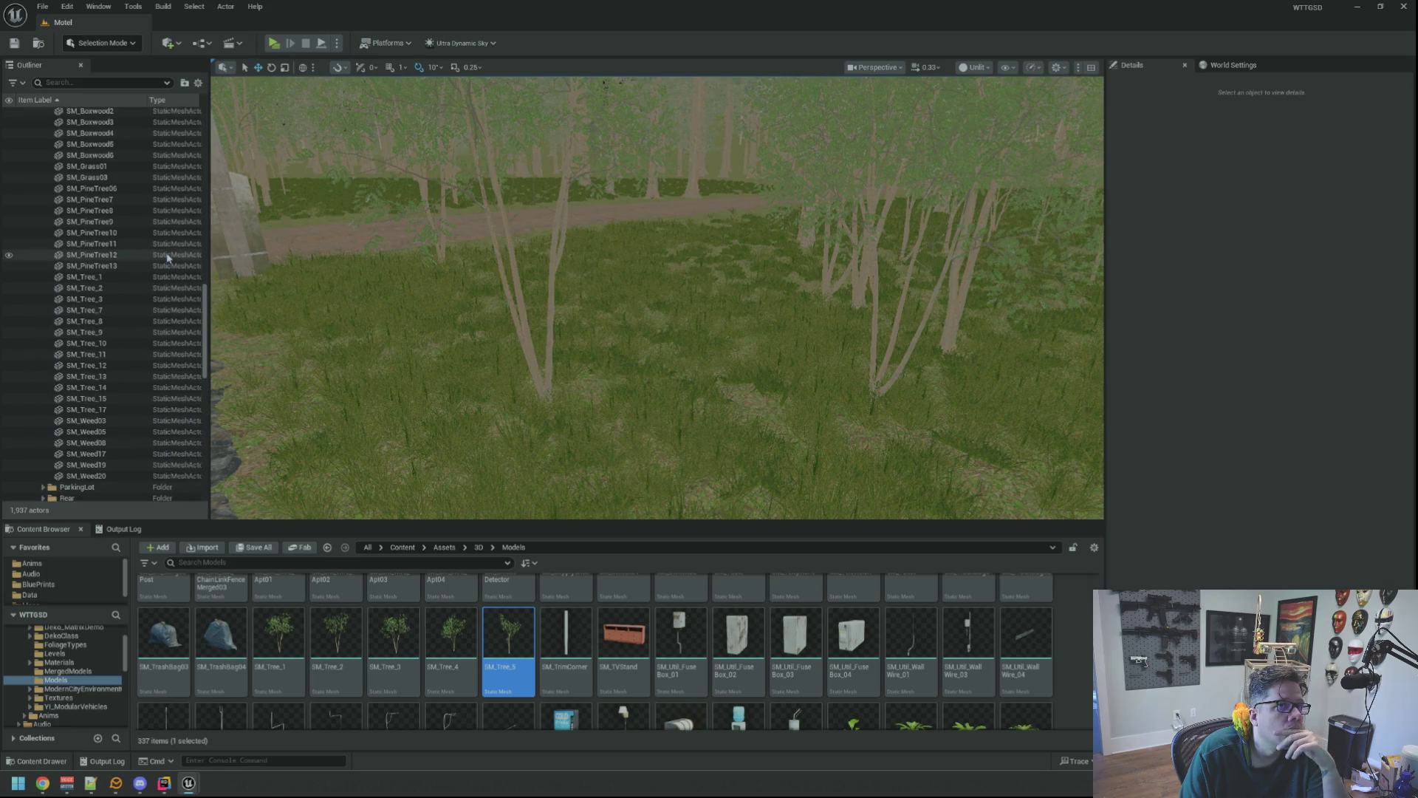
scroll(167, 258, "up", 3)
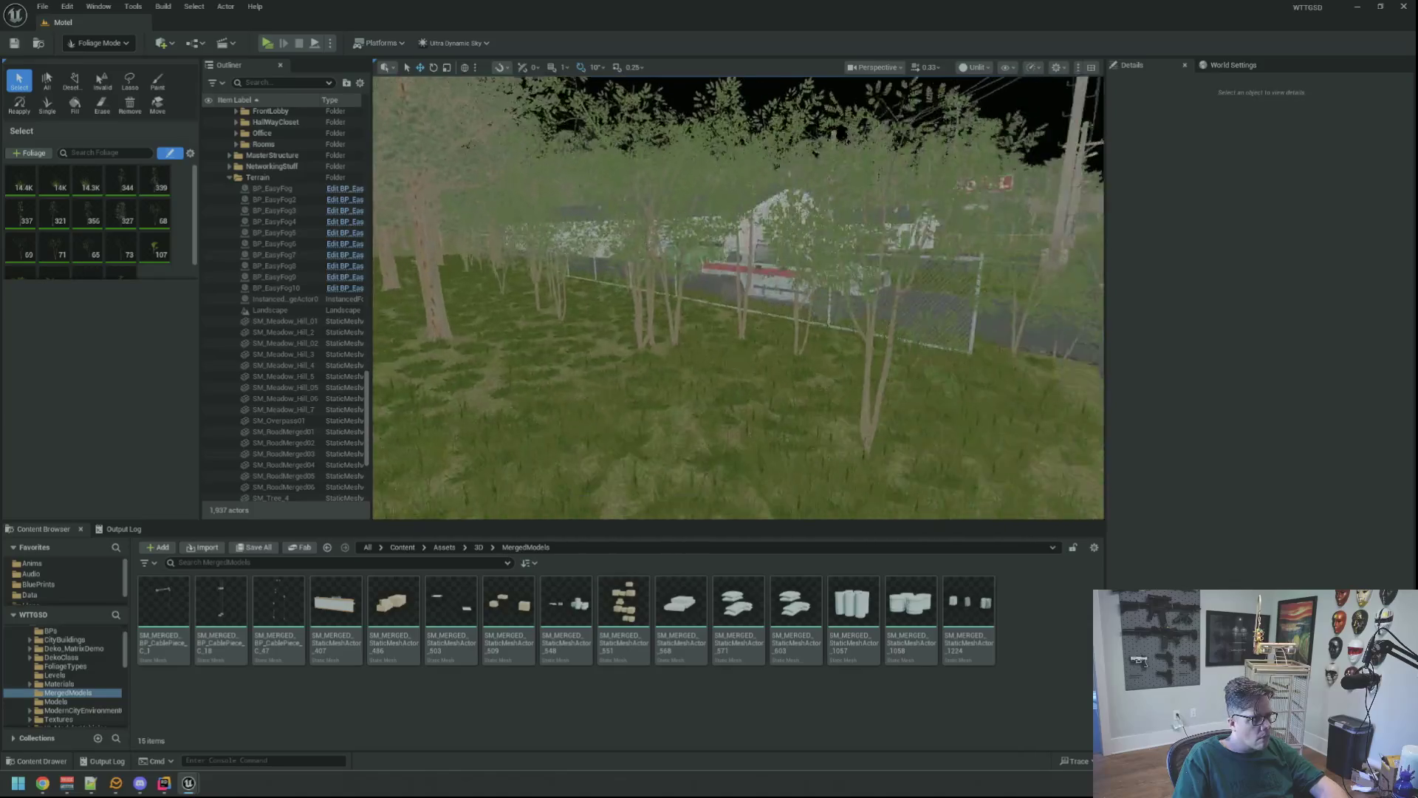
- Select a foliage tree near the fence and frame it with F
left_click_drag(657, 368, 635, 325)
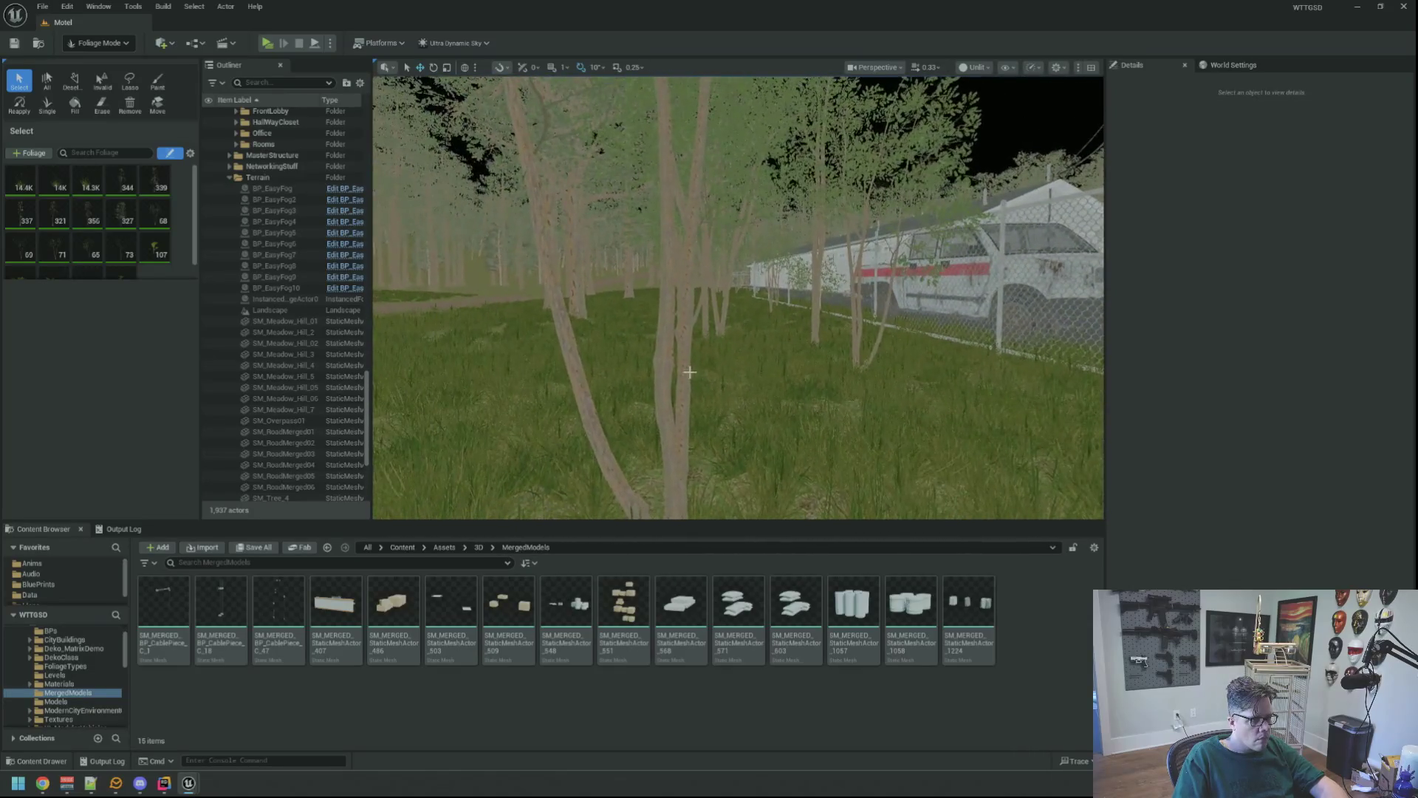
left_click(678, 333)
key("f")
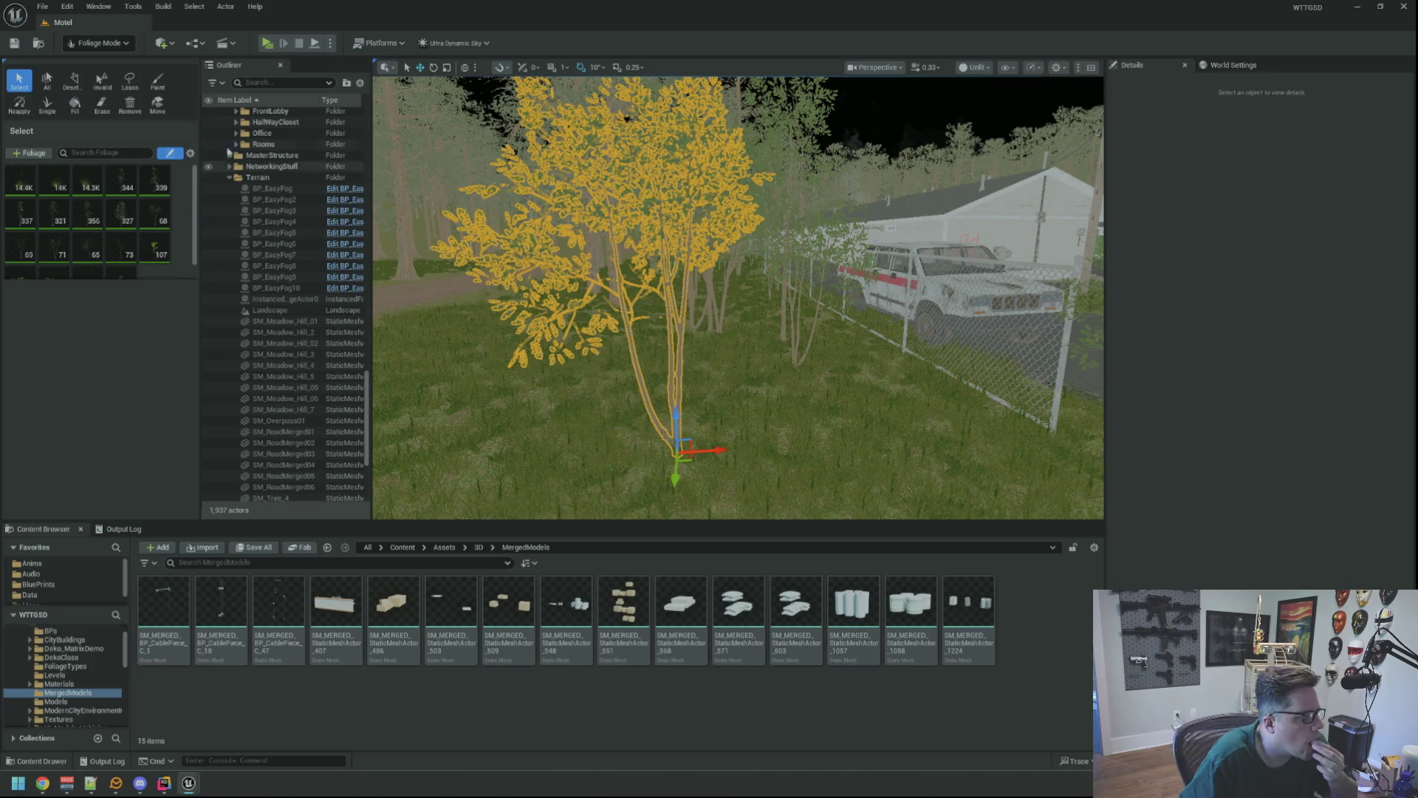
left_click(190, 154)
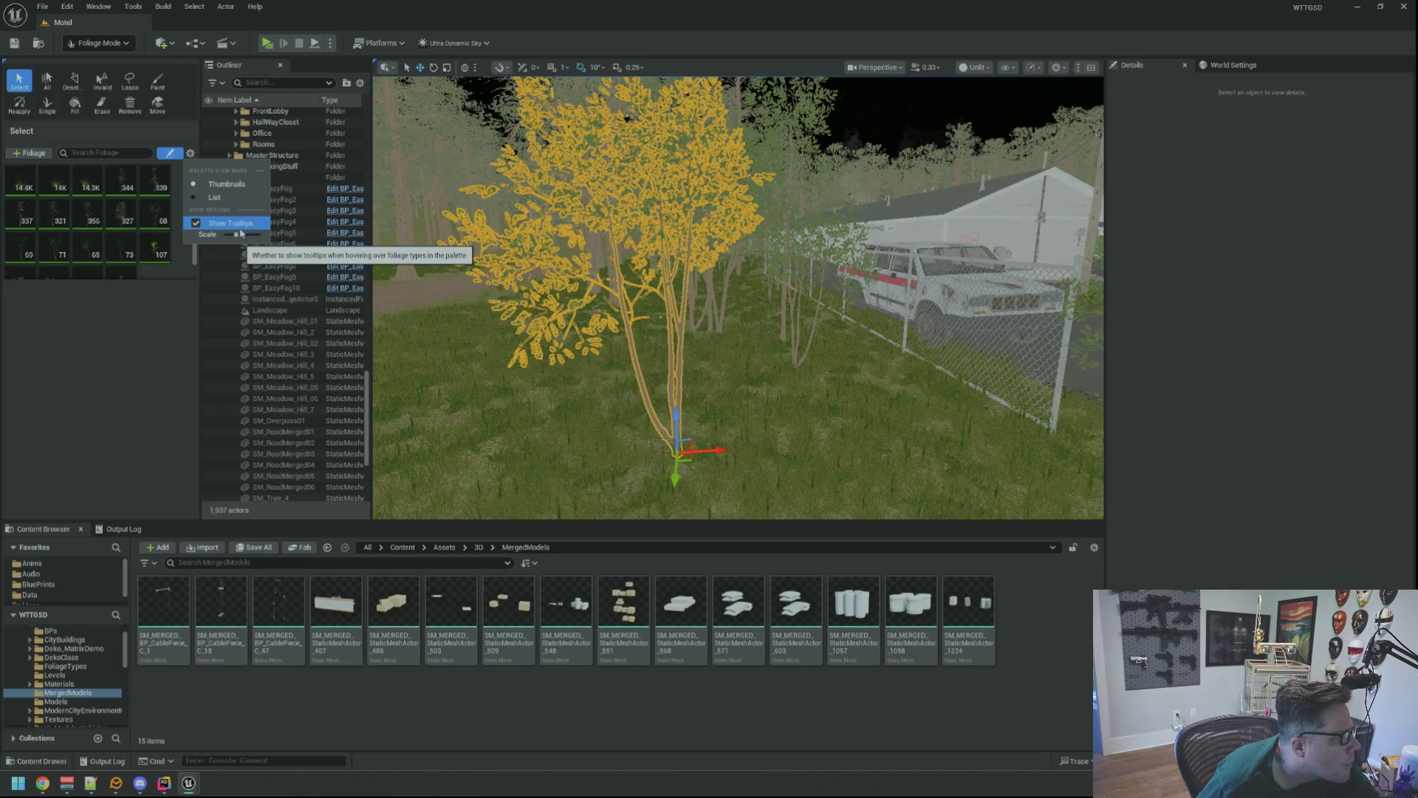
- Show the foliage palette as enlarged thumbnails
left_click(215, 197)
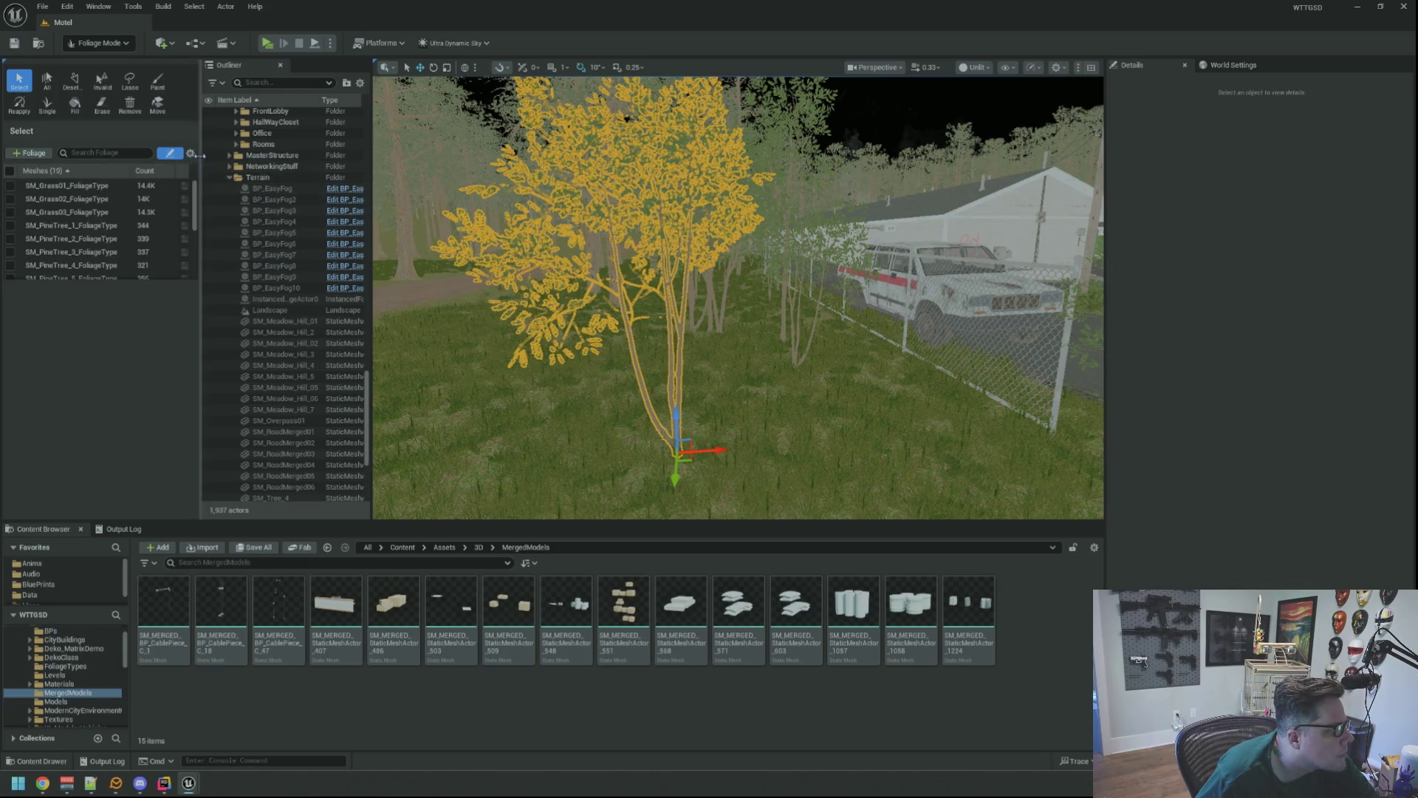
left_click(191, 154)
left_click(225, 184)
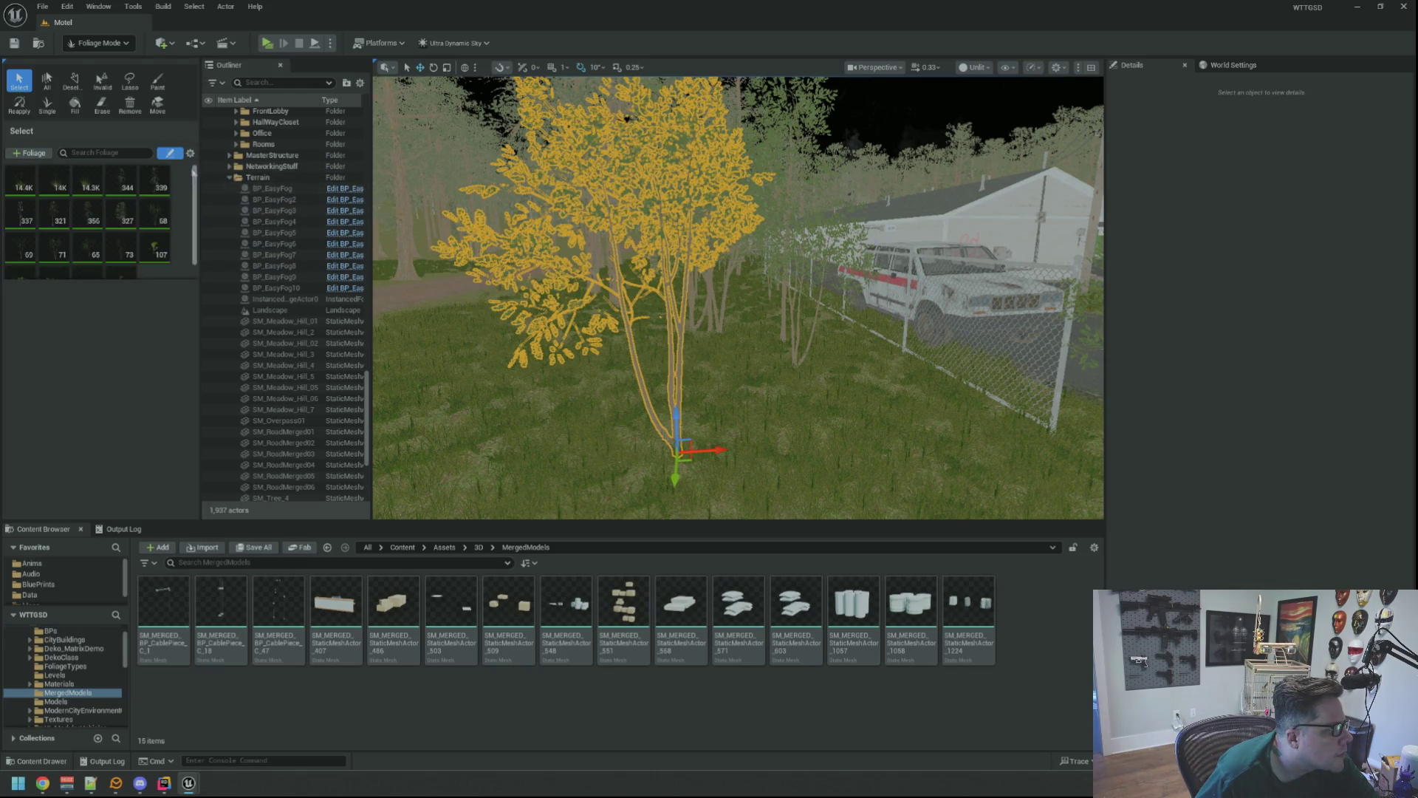
left_click_drag(233, 236, 248, 235)
left_click(184, 269)
left_click_drag(197, 194, 193, 220)
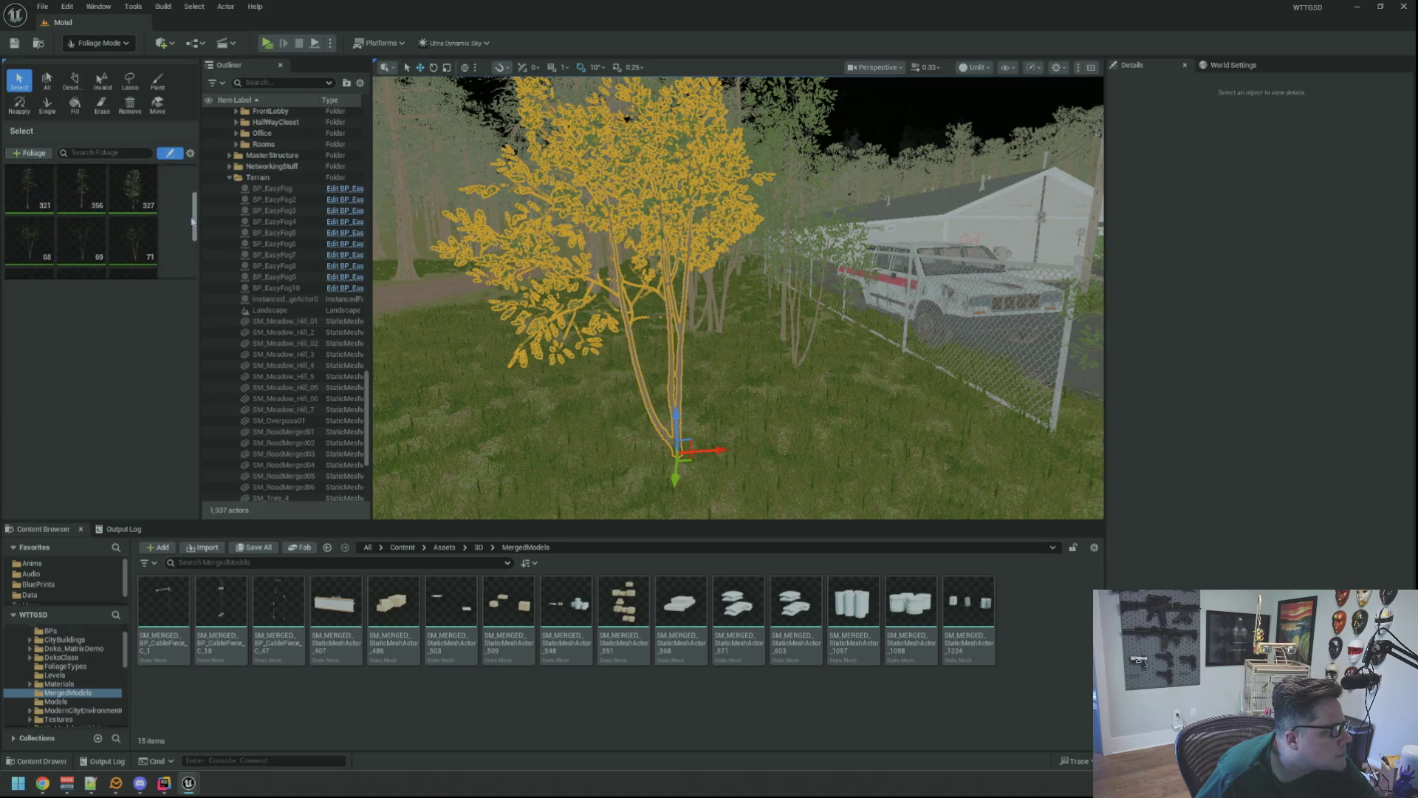
- Pick the SM_Tree_3 foliage type, locate its mesh in the assets, and open it
left_click(148, 245)
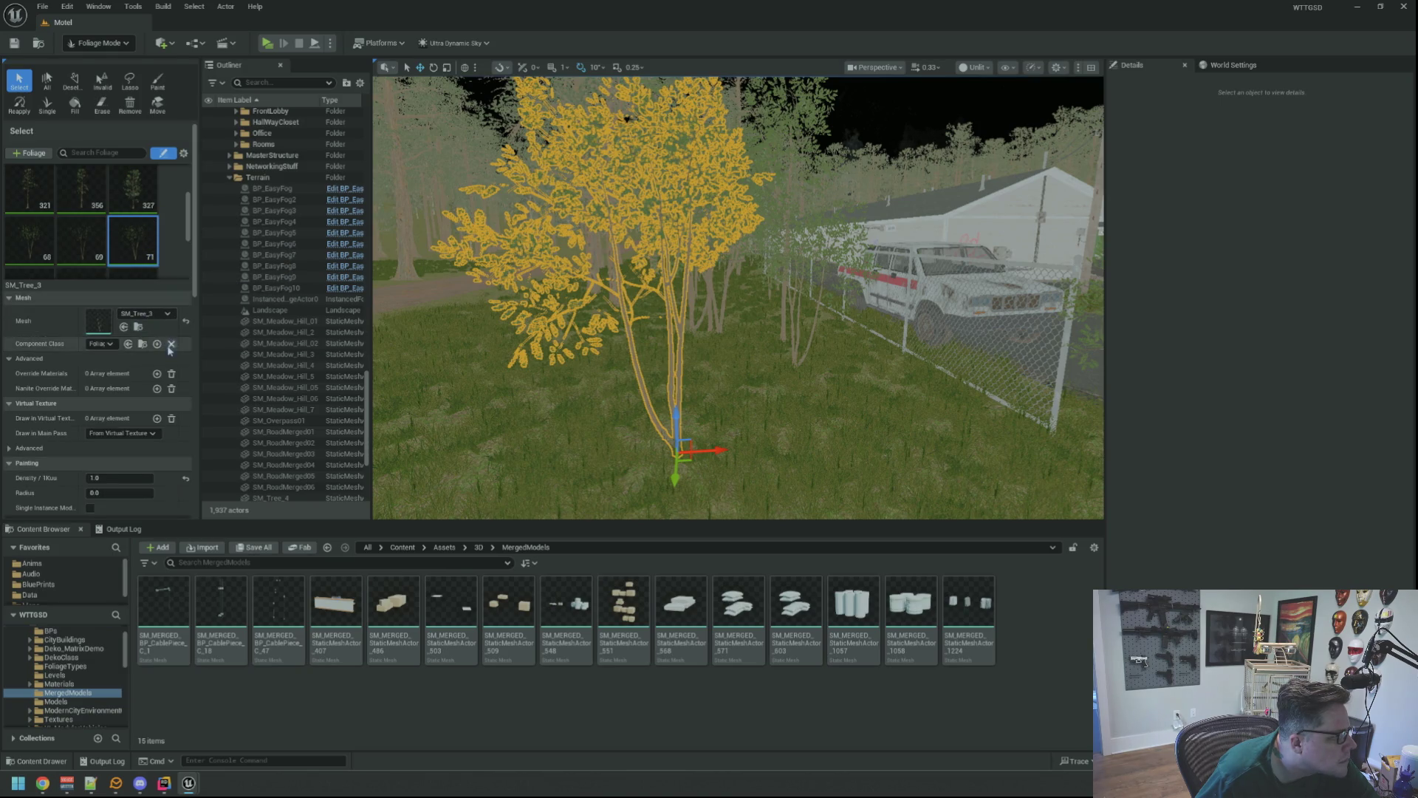
scroll(172, 354, "down", 5)
scroll(173, 362, "up", 5)
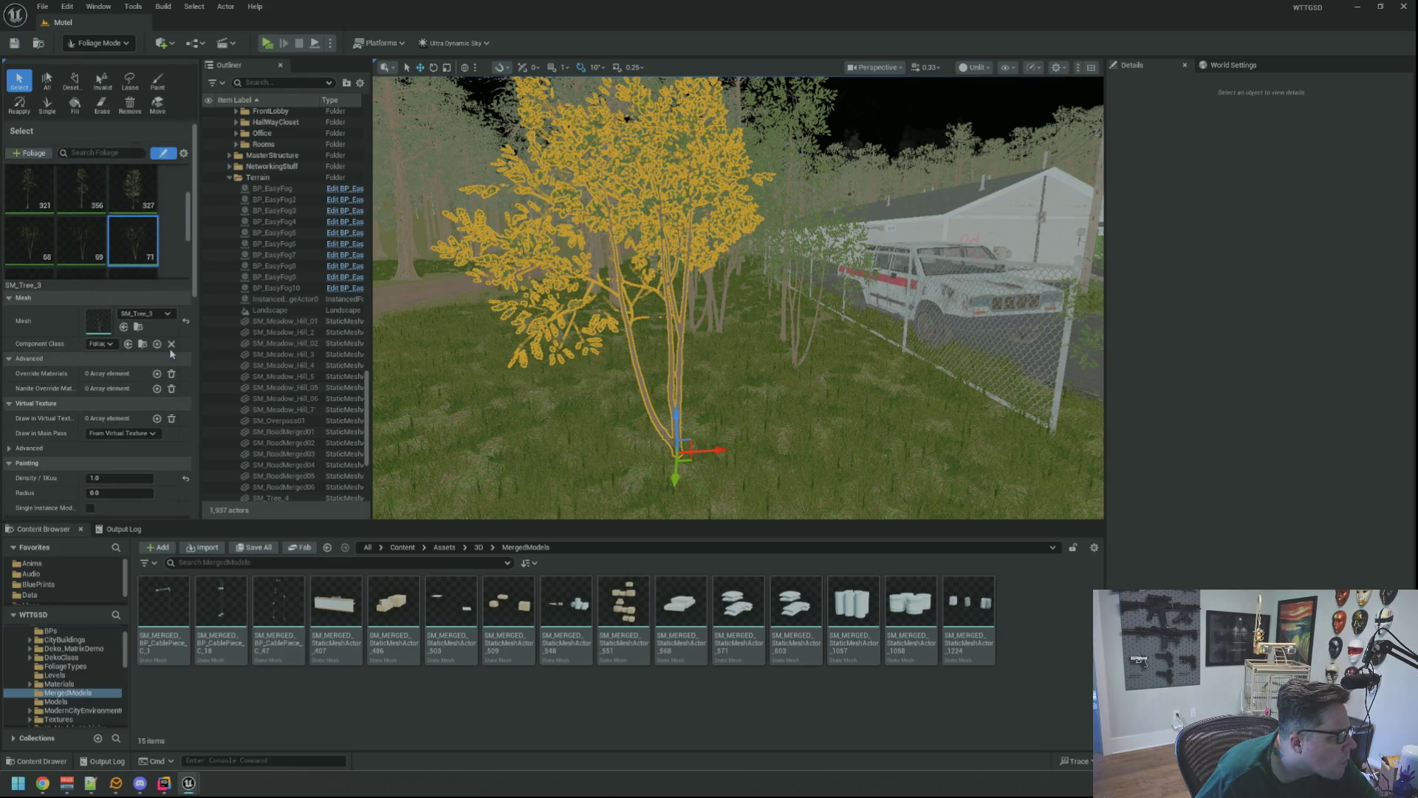
right_click(135, 240)
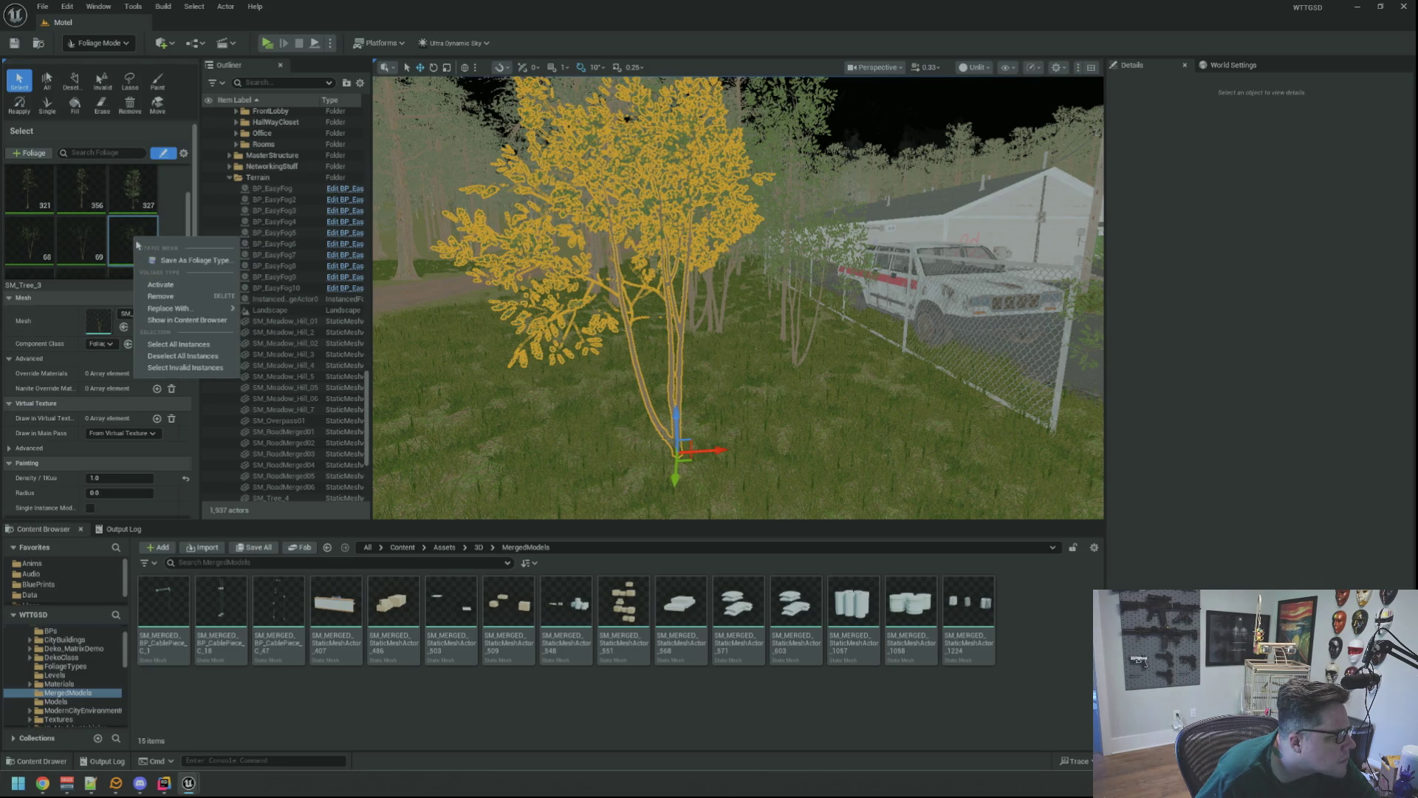
left_click(201, 322)
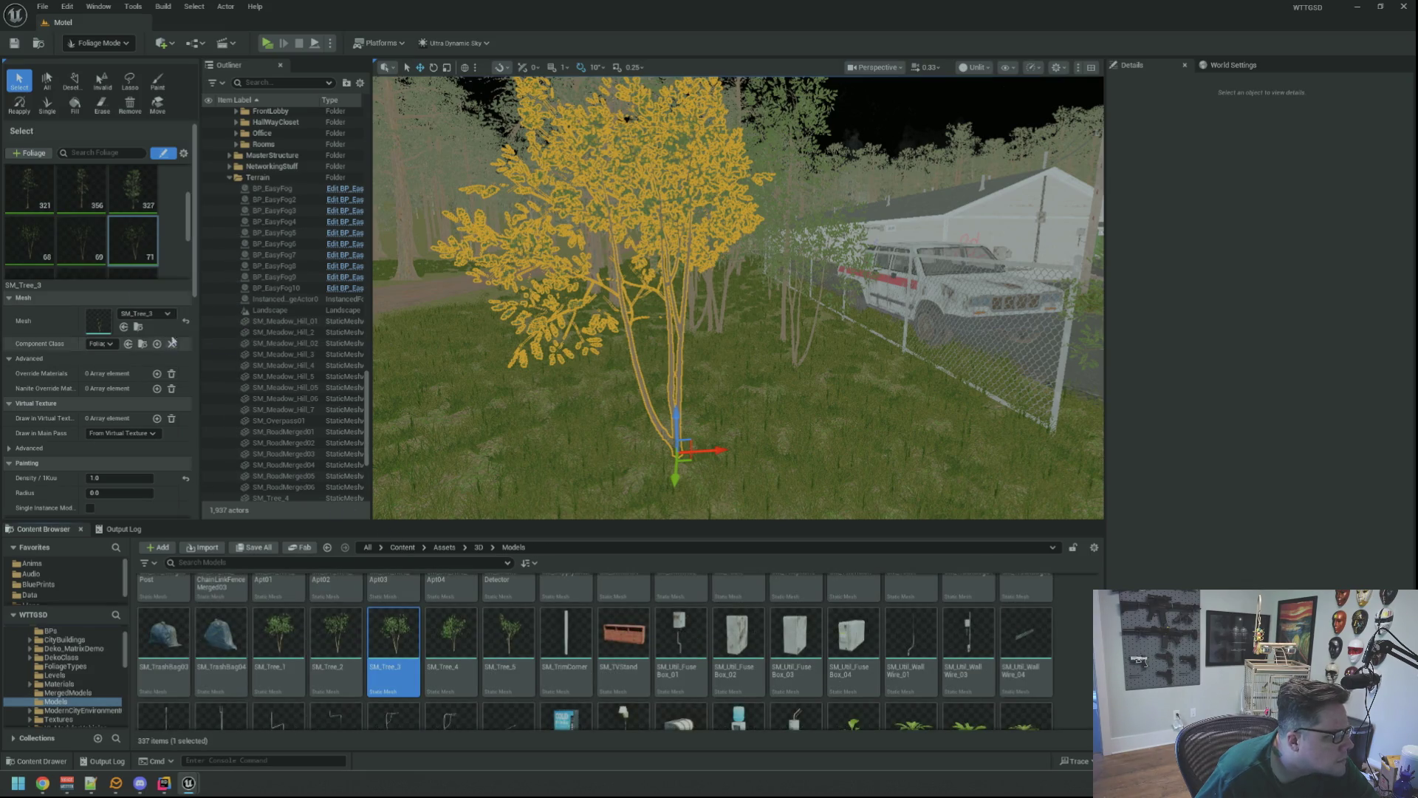
scroll(577, 376, "up", 5)
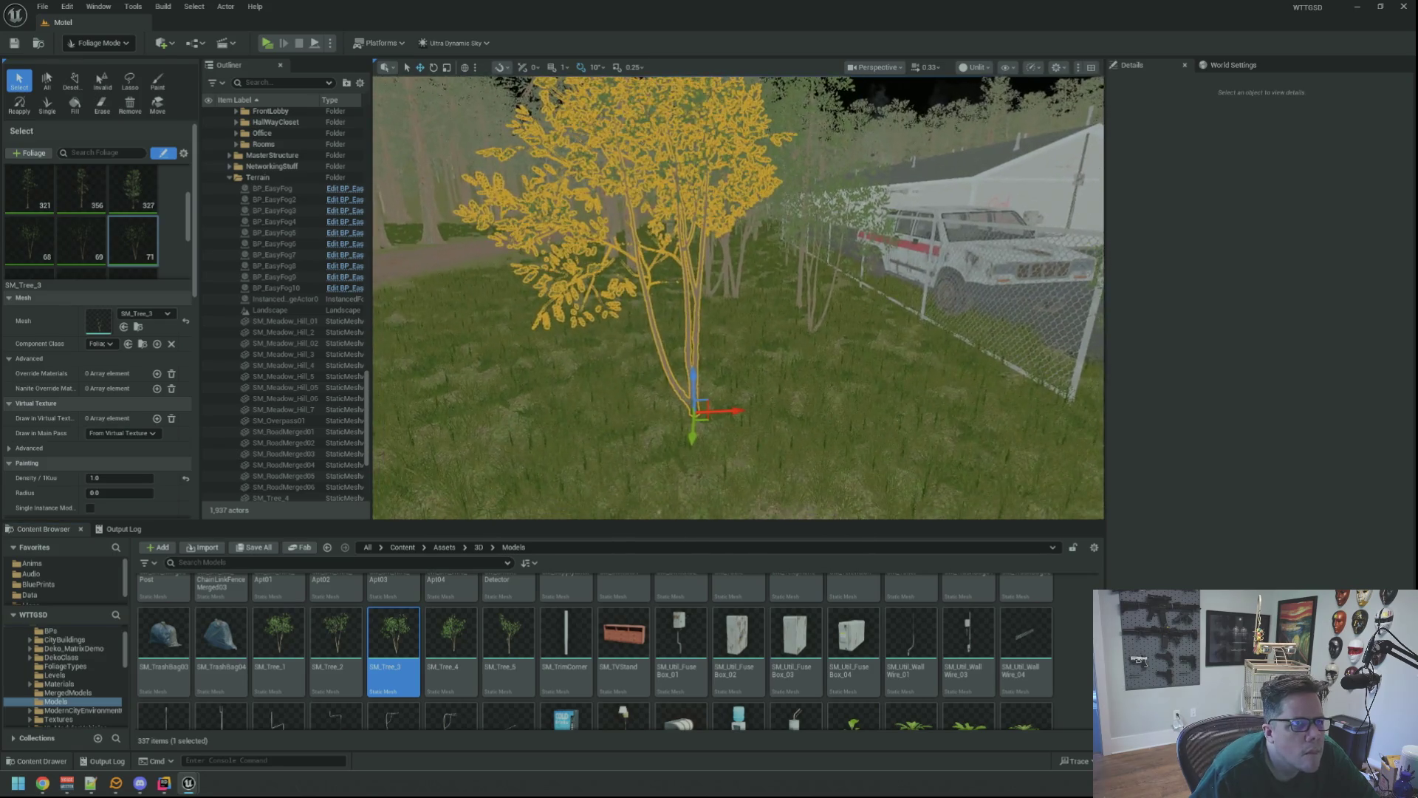
left_click_drag(589, 356, 534, 333)
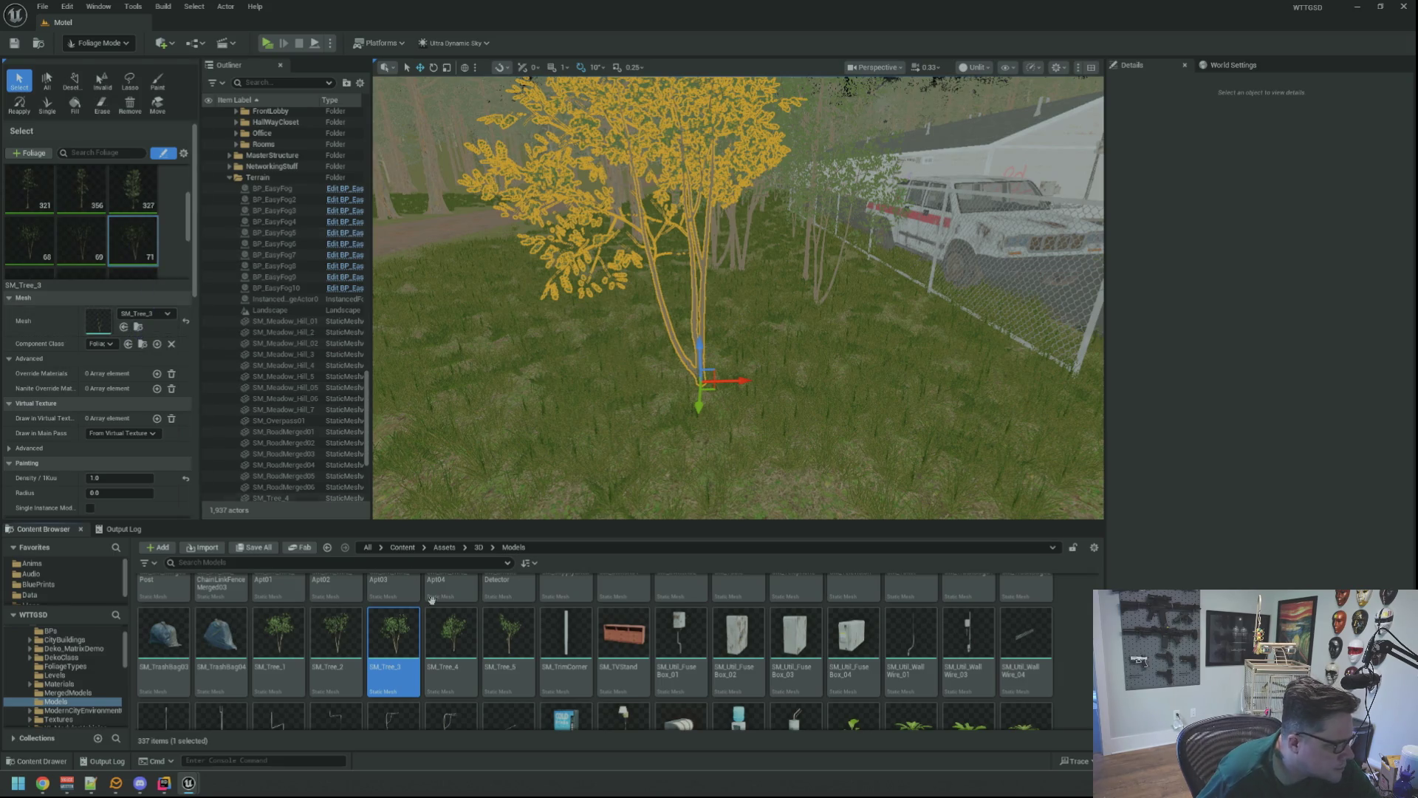
double_click(394, 636)
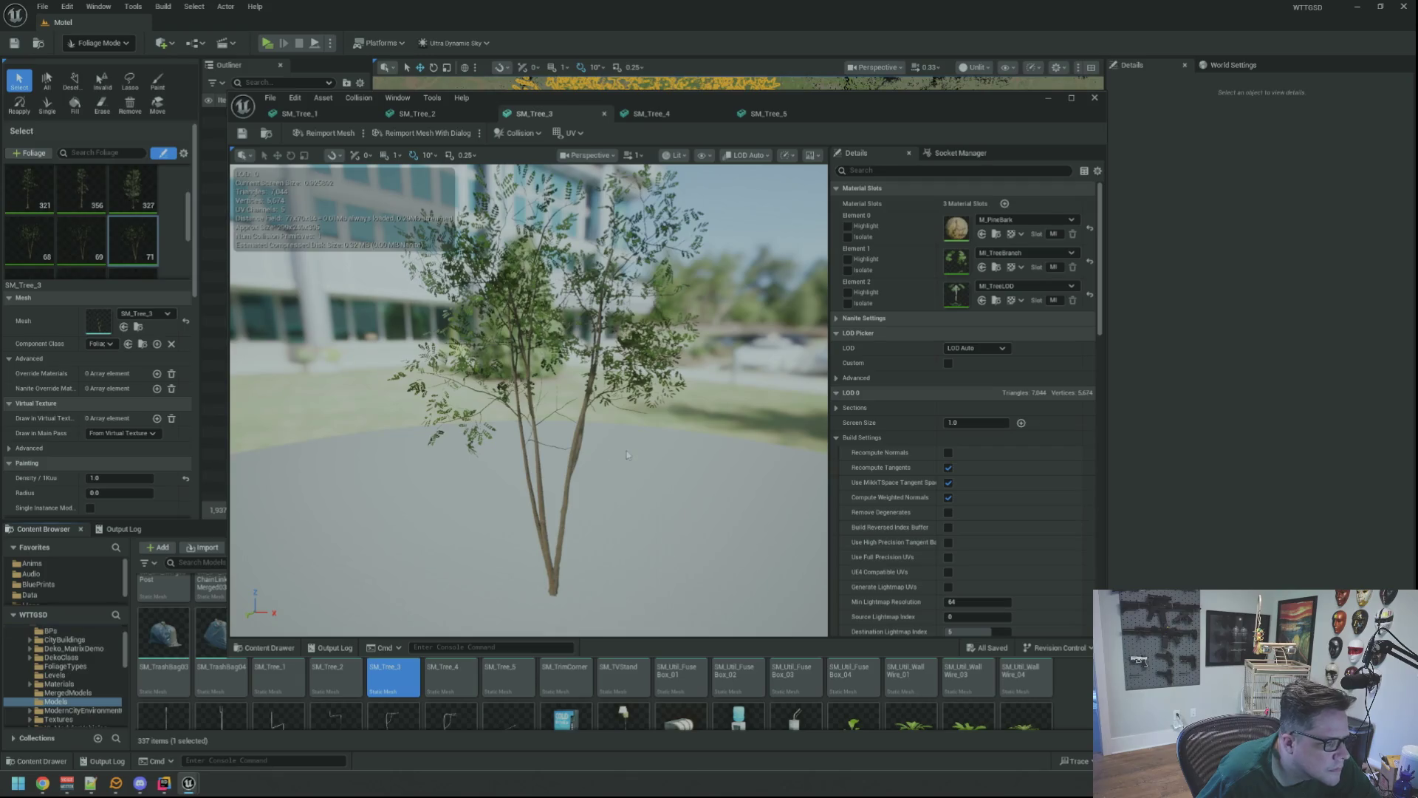
left_click_drag(627, 454, 572, 406)
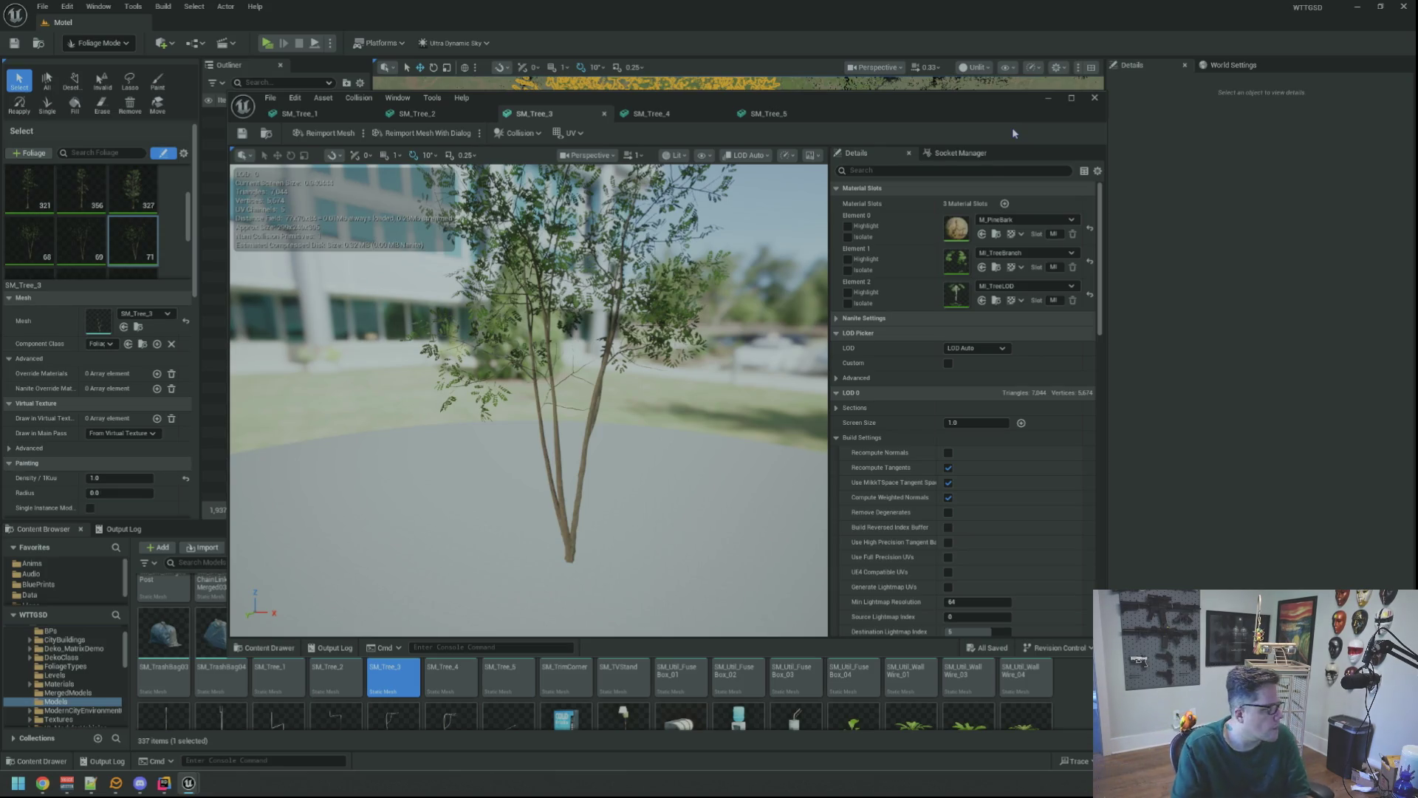
left_click(449, 114)
left_click(529, 114)
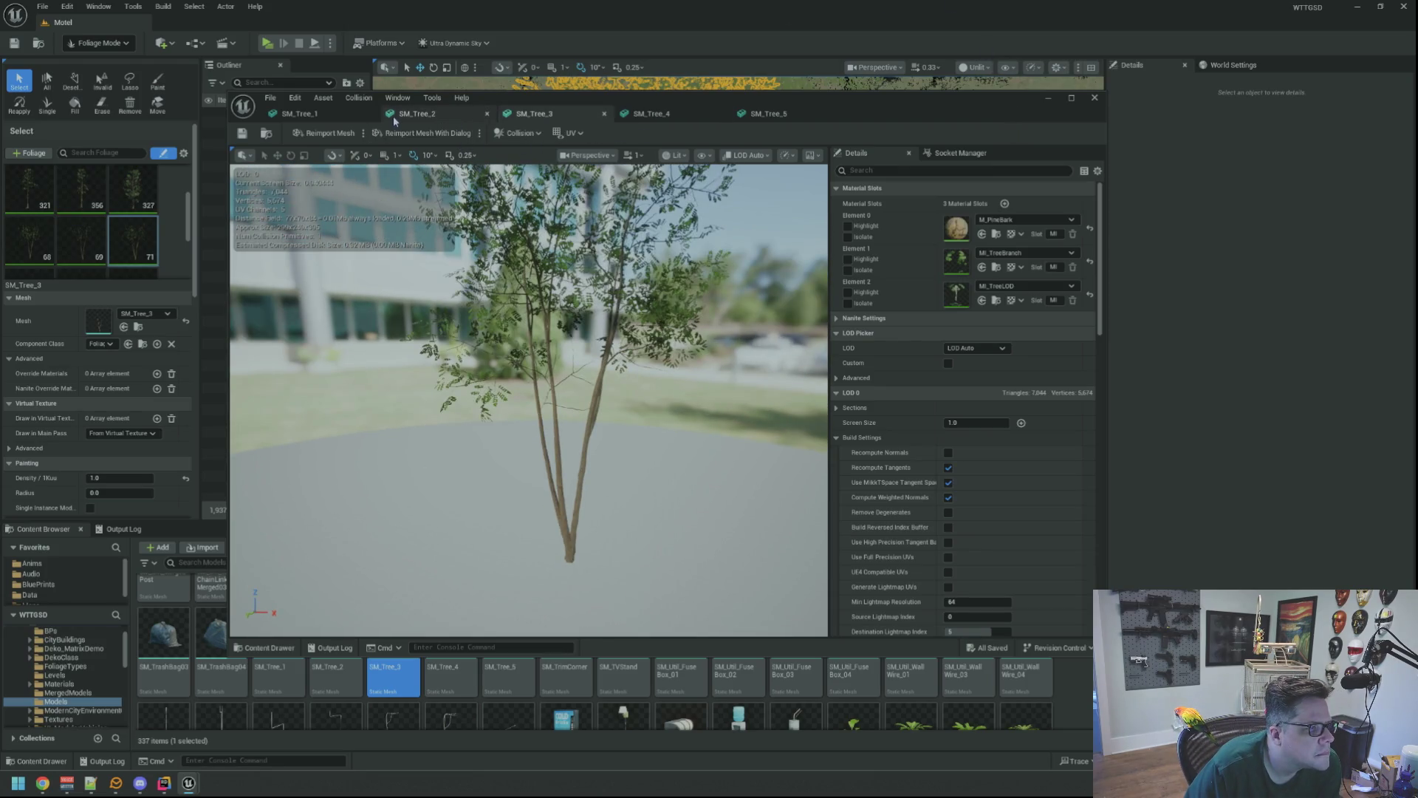
left_click(1049, 100)
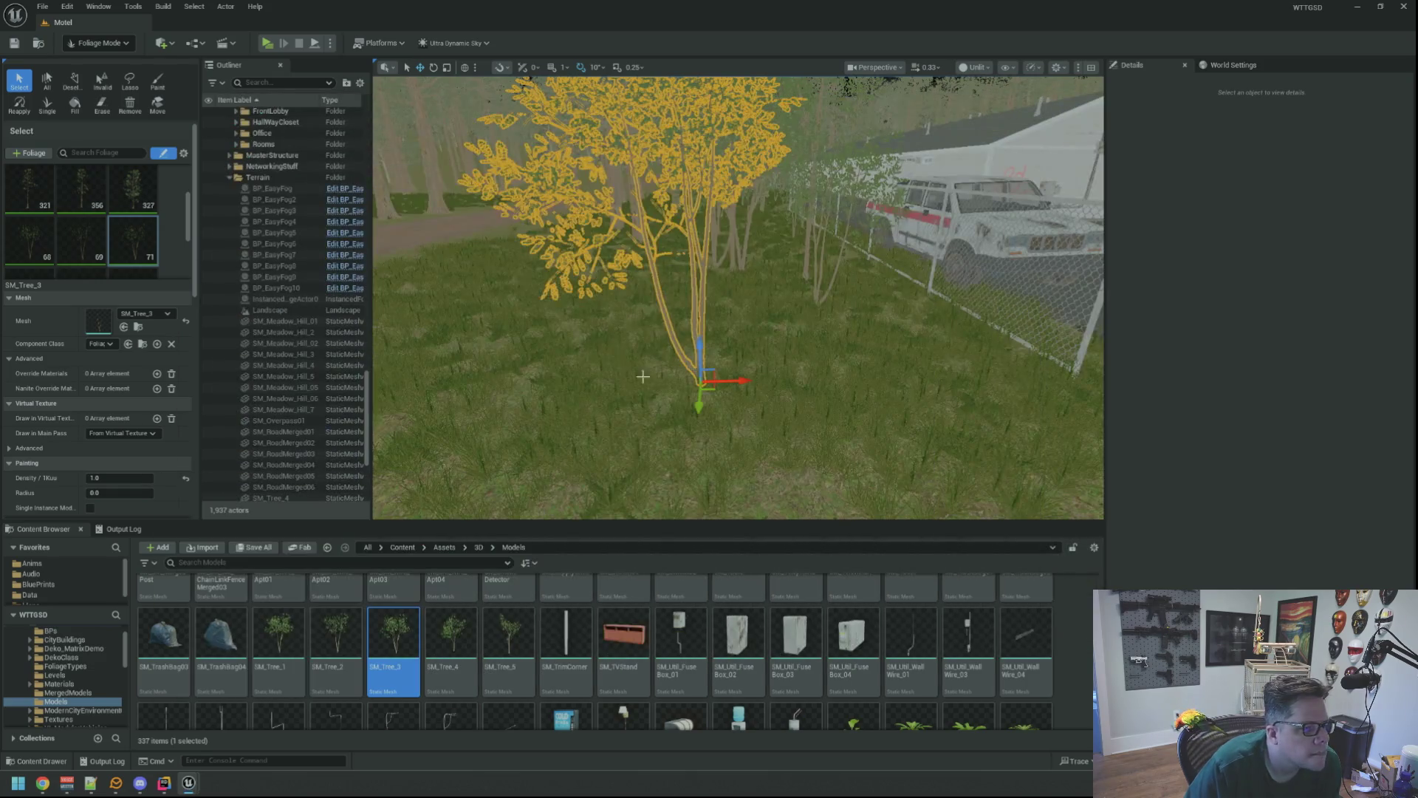
- Change the SM_Tree_3 foliage Collision Presets from NoCollision to BlockAll
scroll(665, 303, "up", 5)
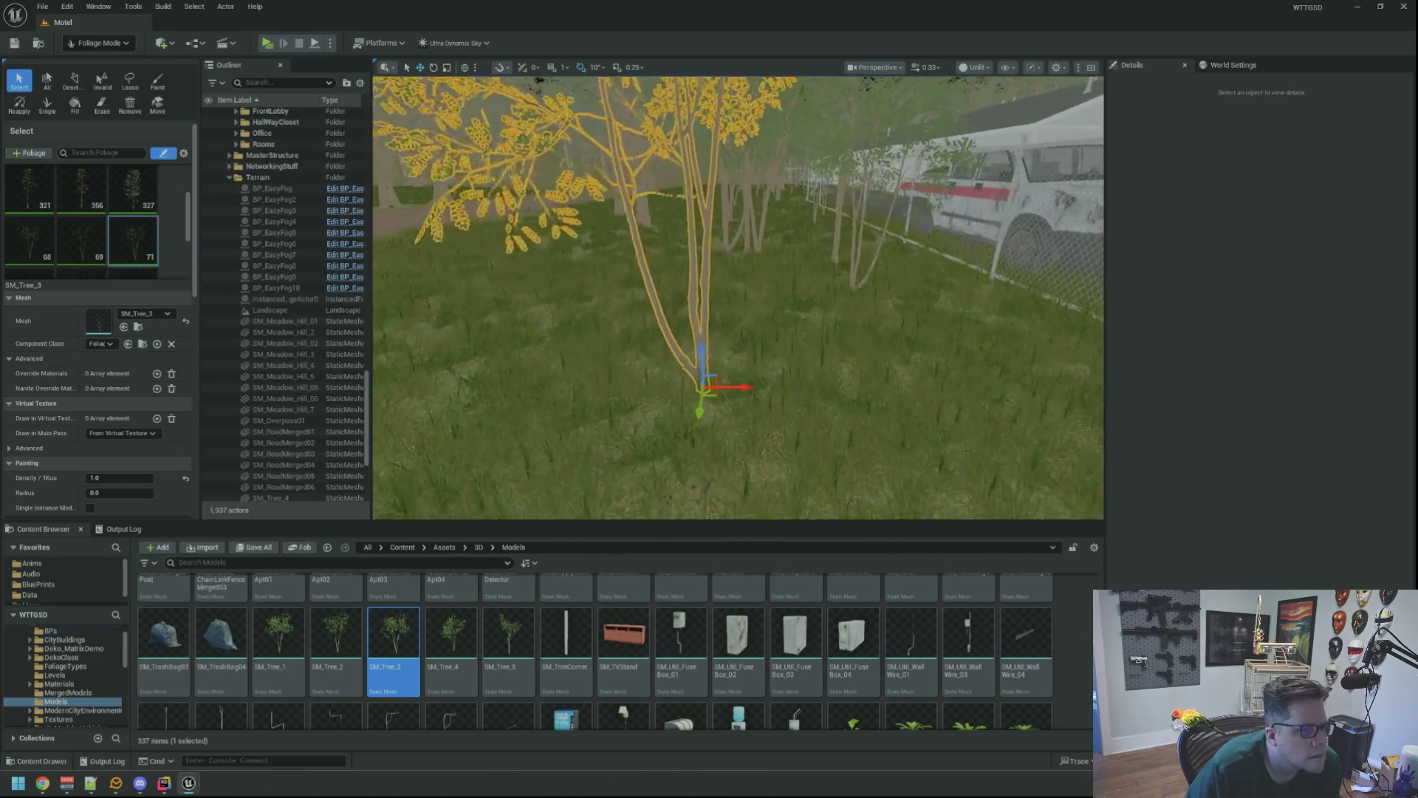
scroll(169, 342, "down", 8)
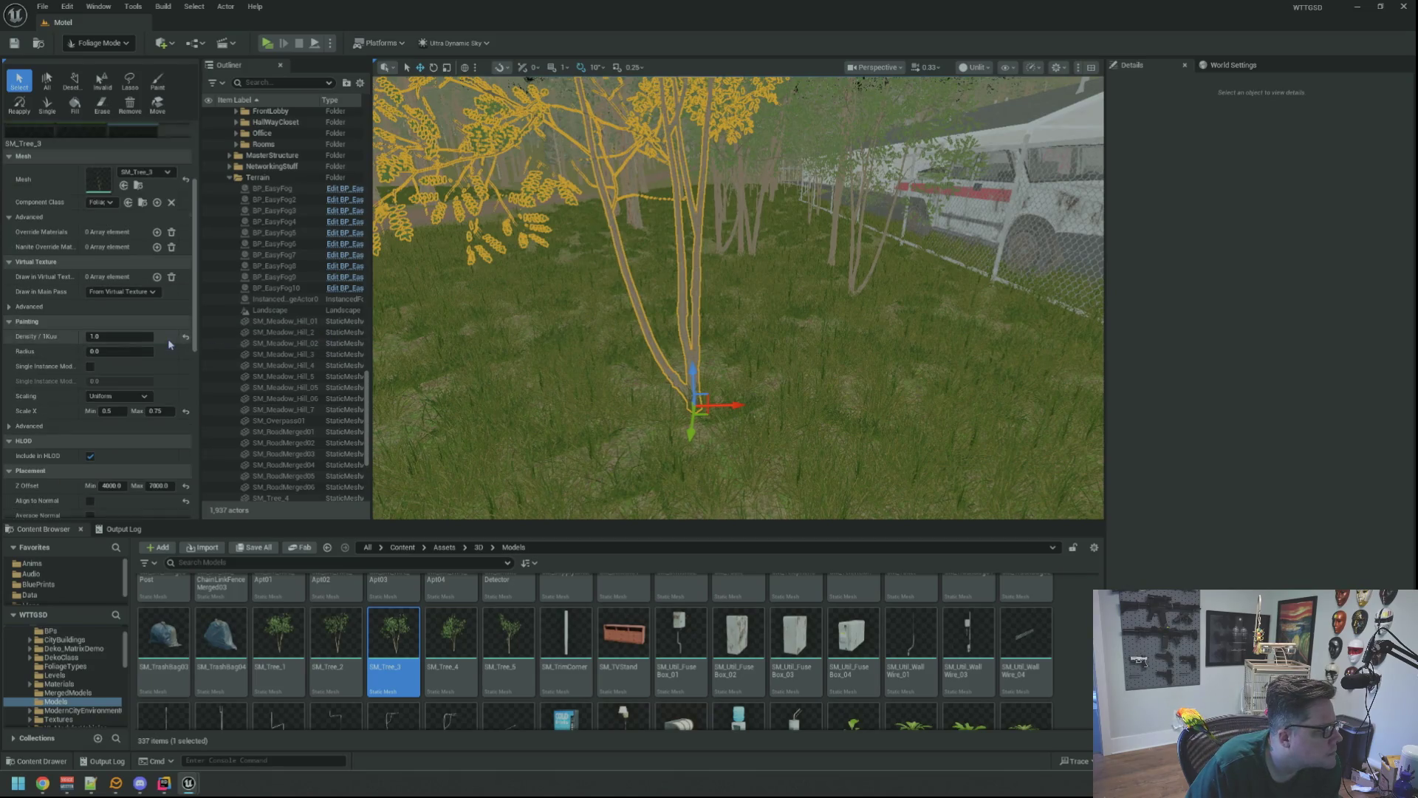
scroll(169, 342, "down", 6)
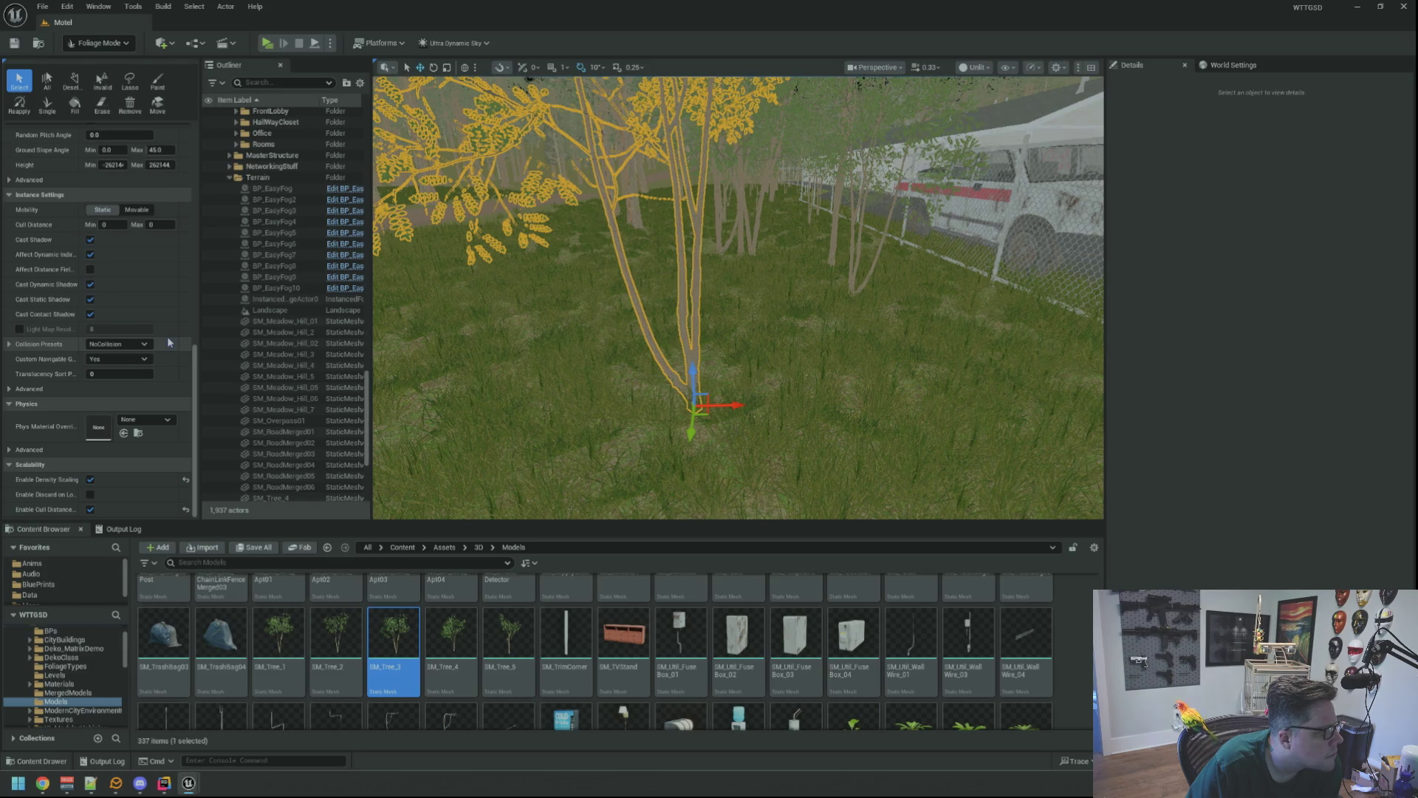
left_click(135, 345)
left_click(137, 376)
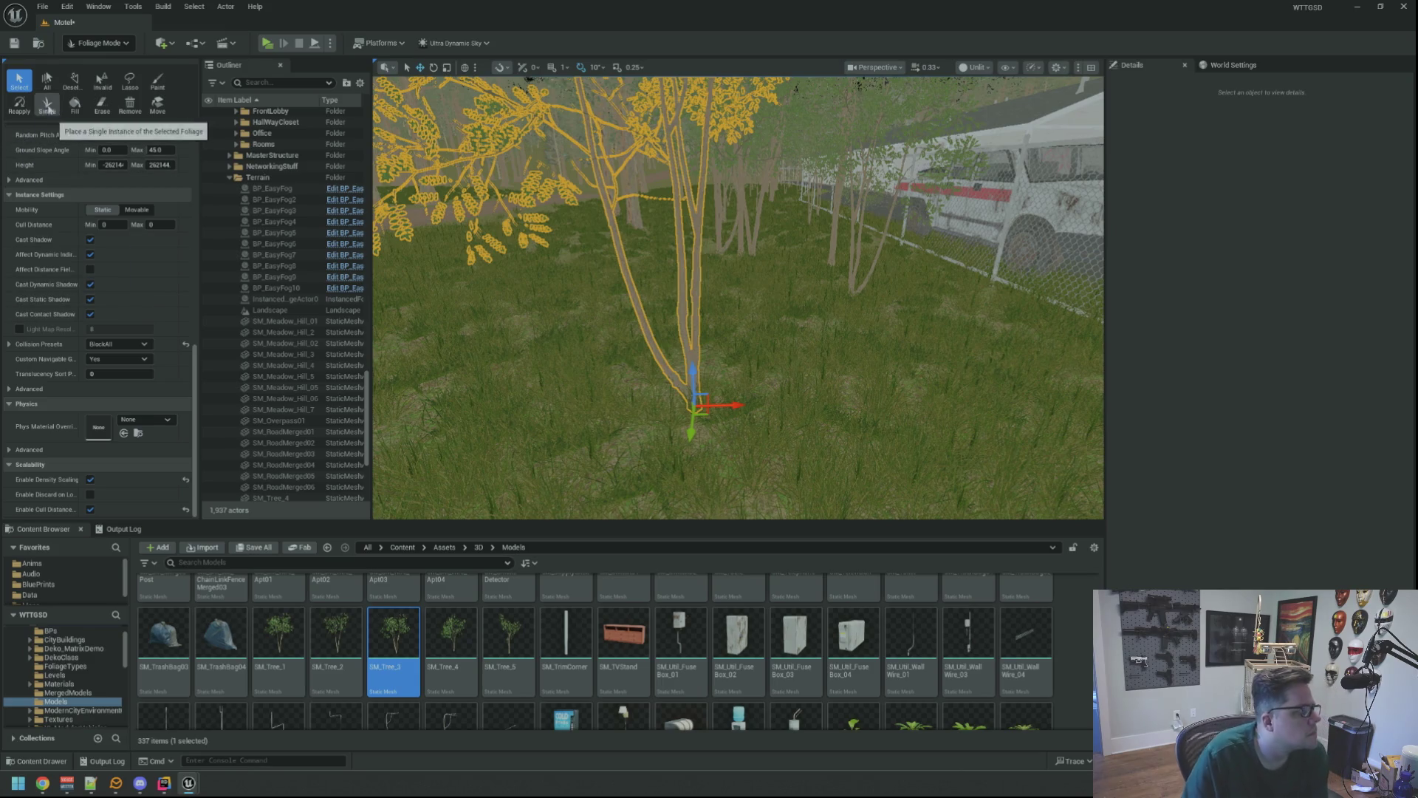
- Save the Motel level and start a test play with Alt+P
left_click(20, 48)
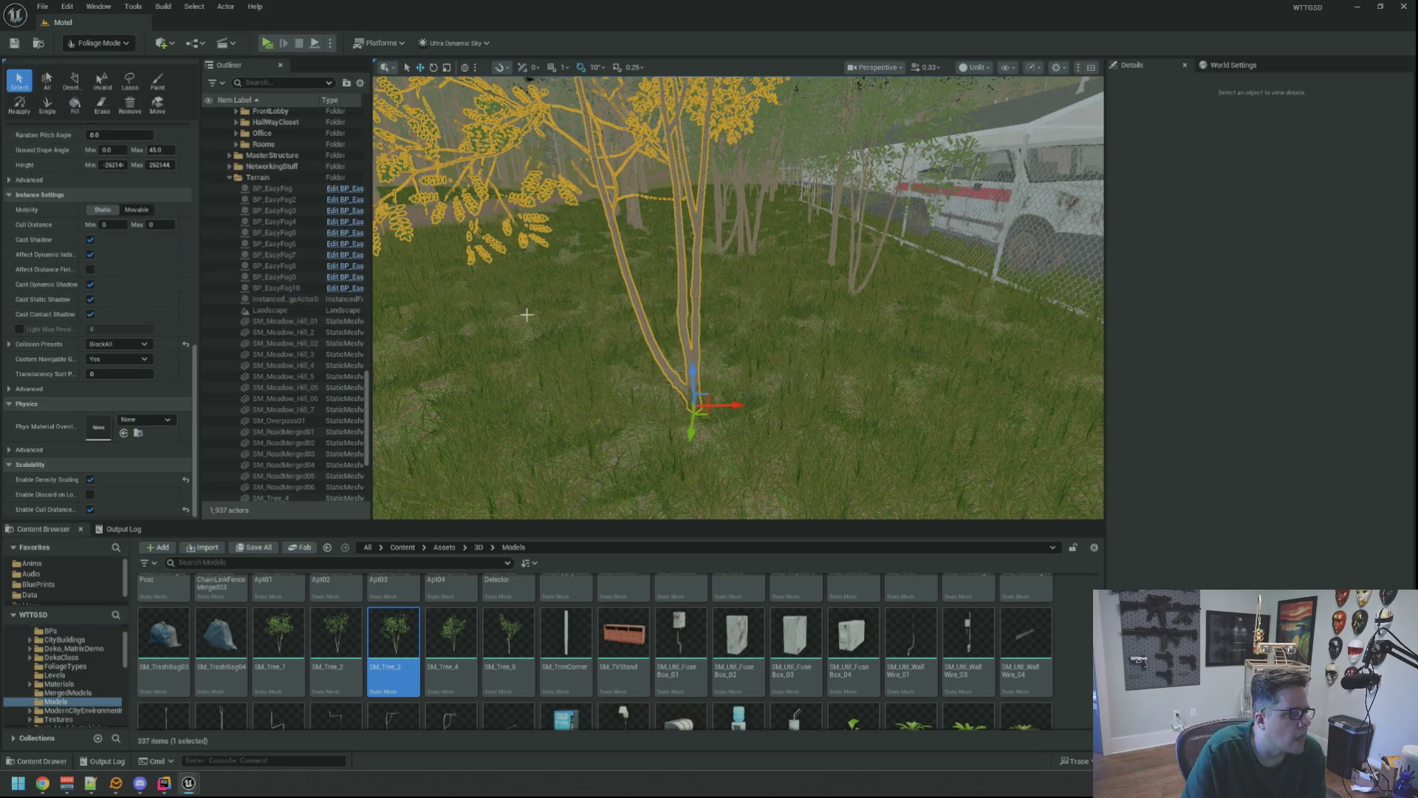
scroll(492, 311, "up", 3)
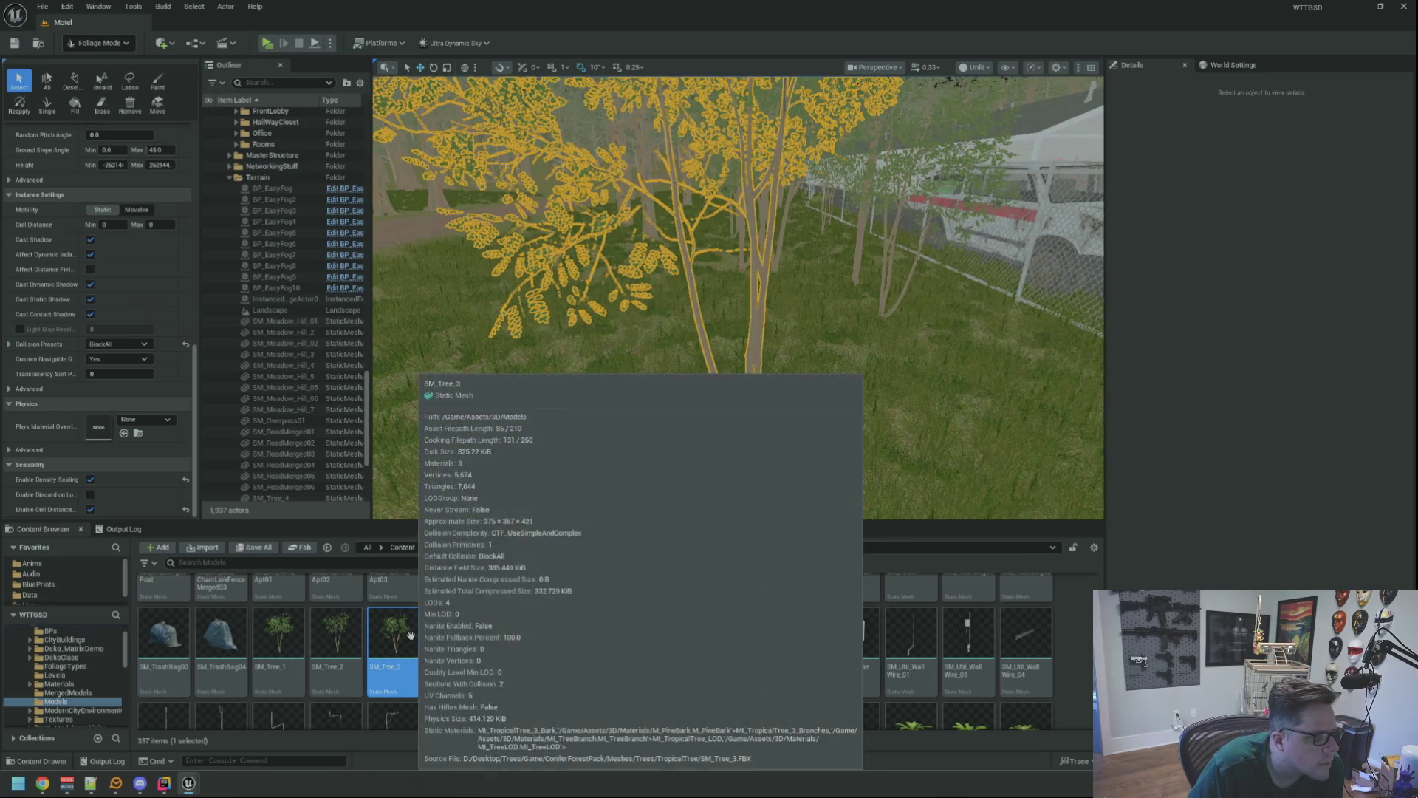
scroll(737, 298, "down", 5)
scroll(738, 298, "up", 3)
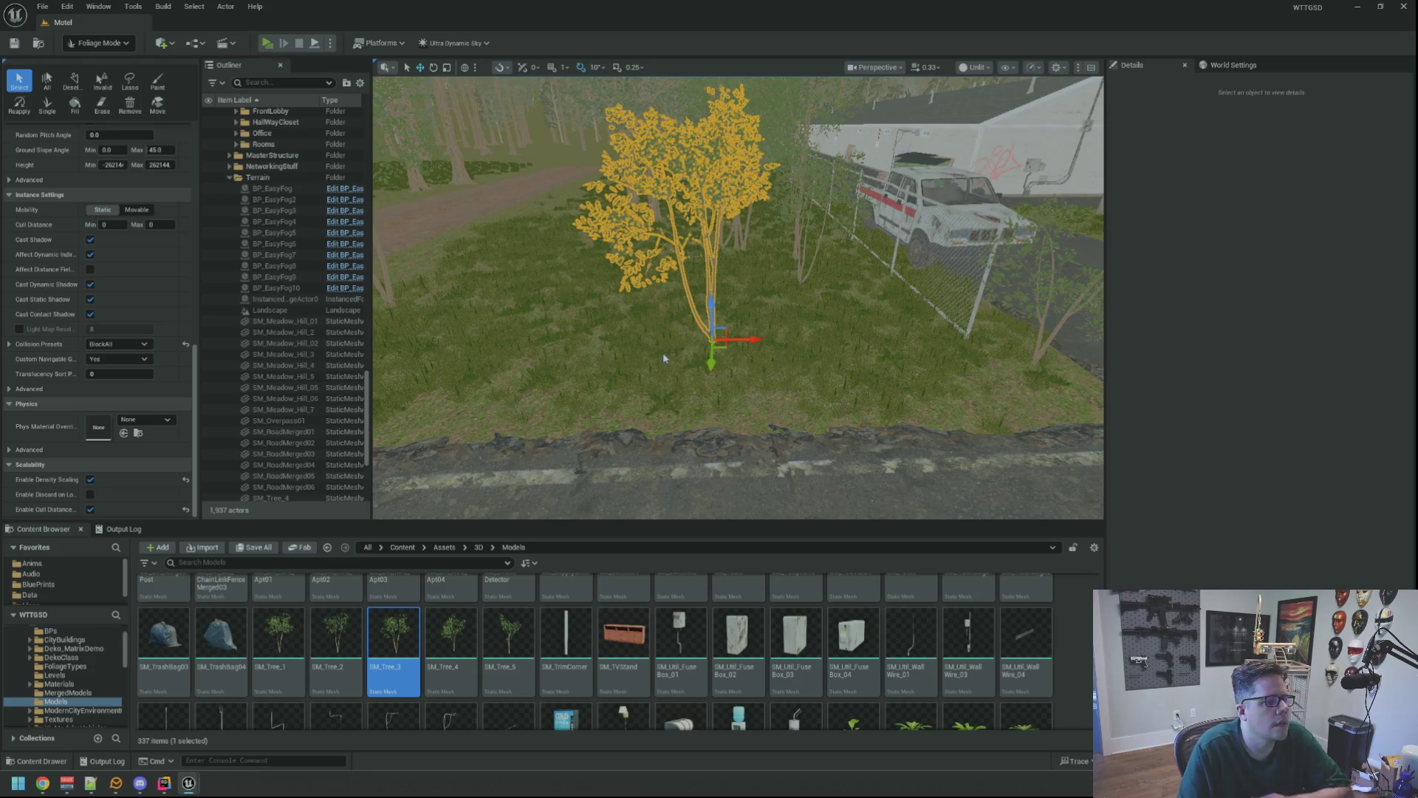
key("alt+p")
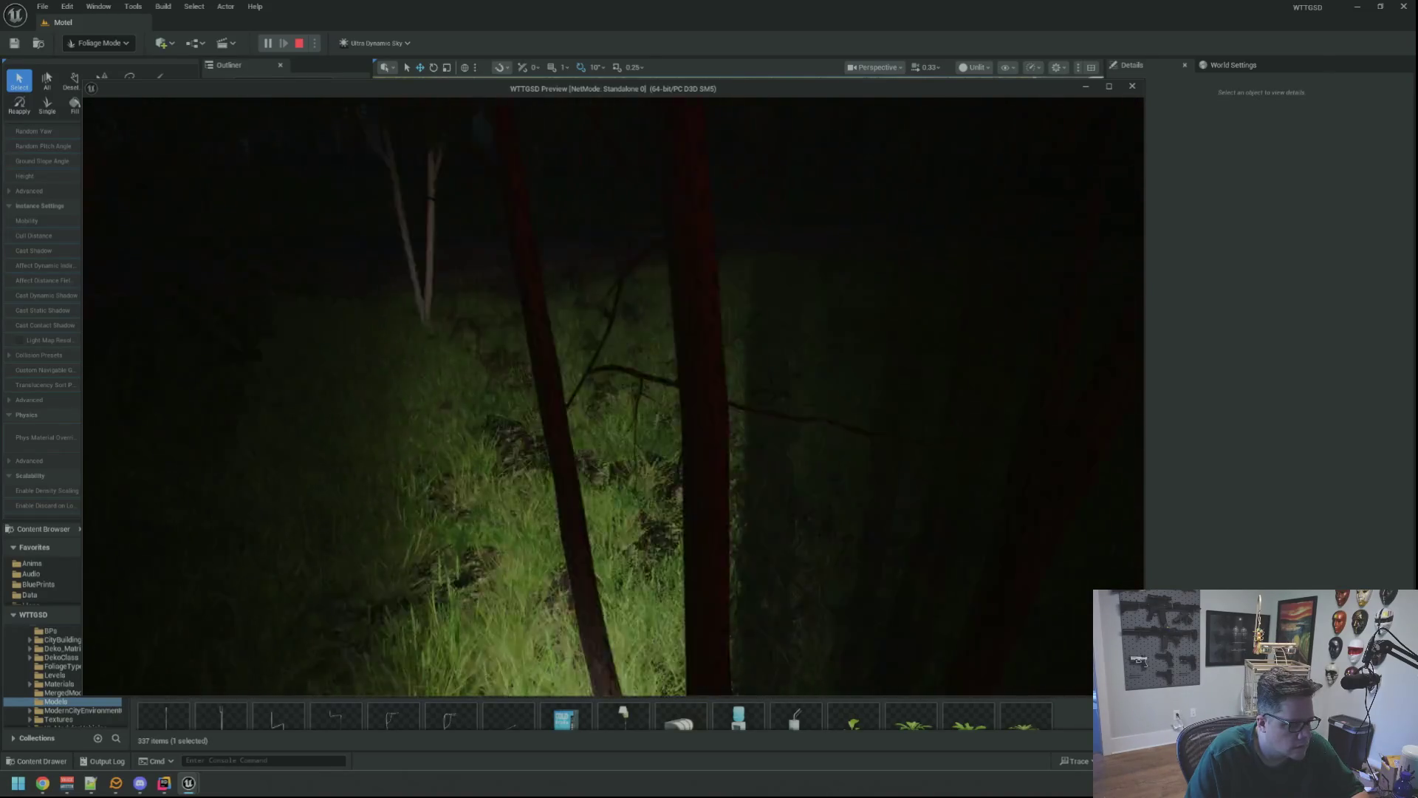
- Pause the Play-In-Editor session with Esc, then stop it to return to the editor
key("Escape")
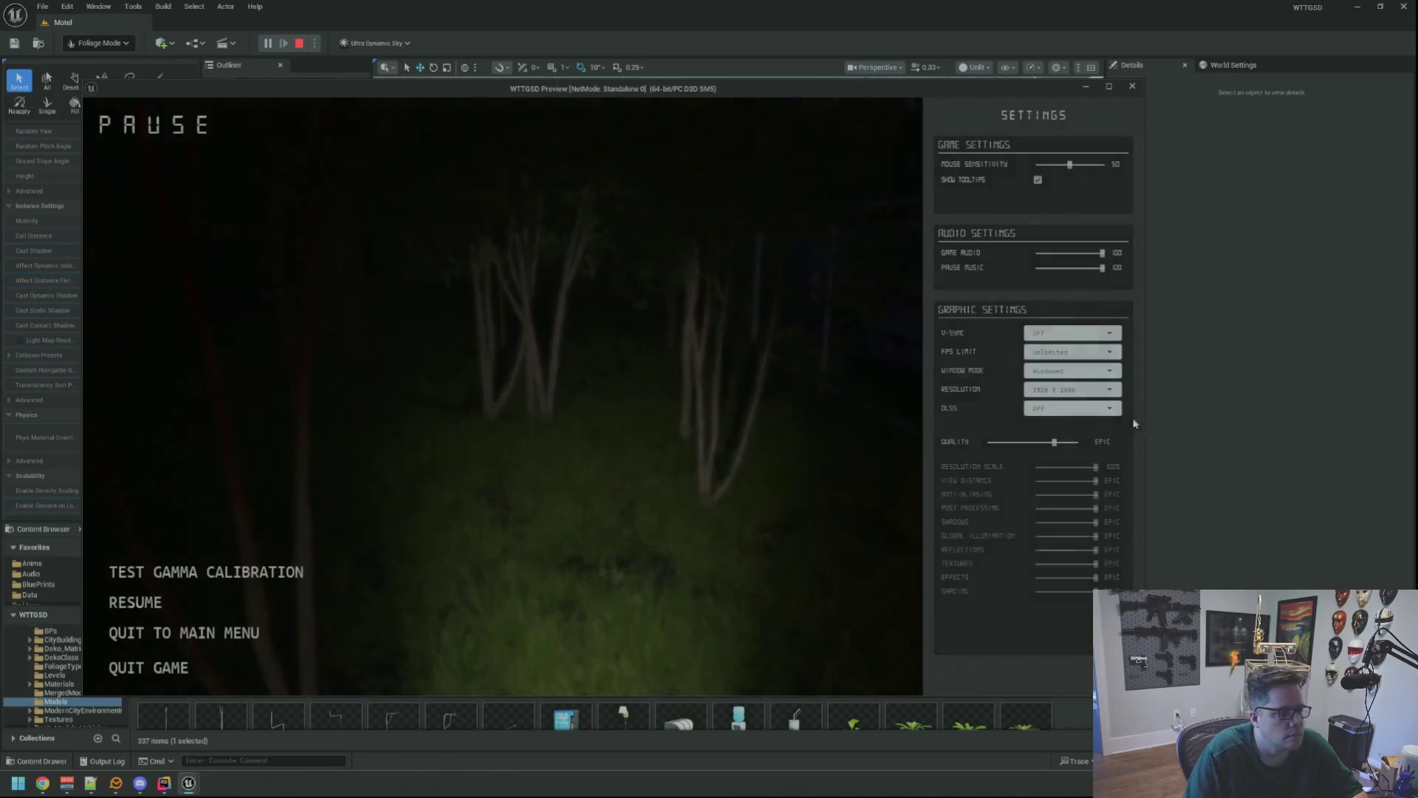
key("Escape")
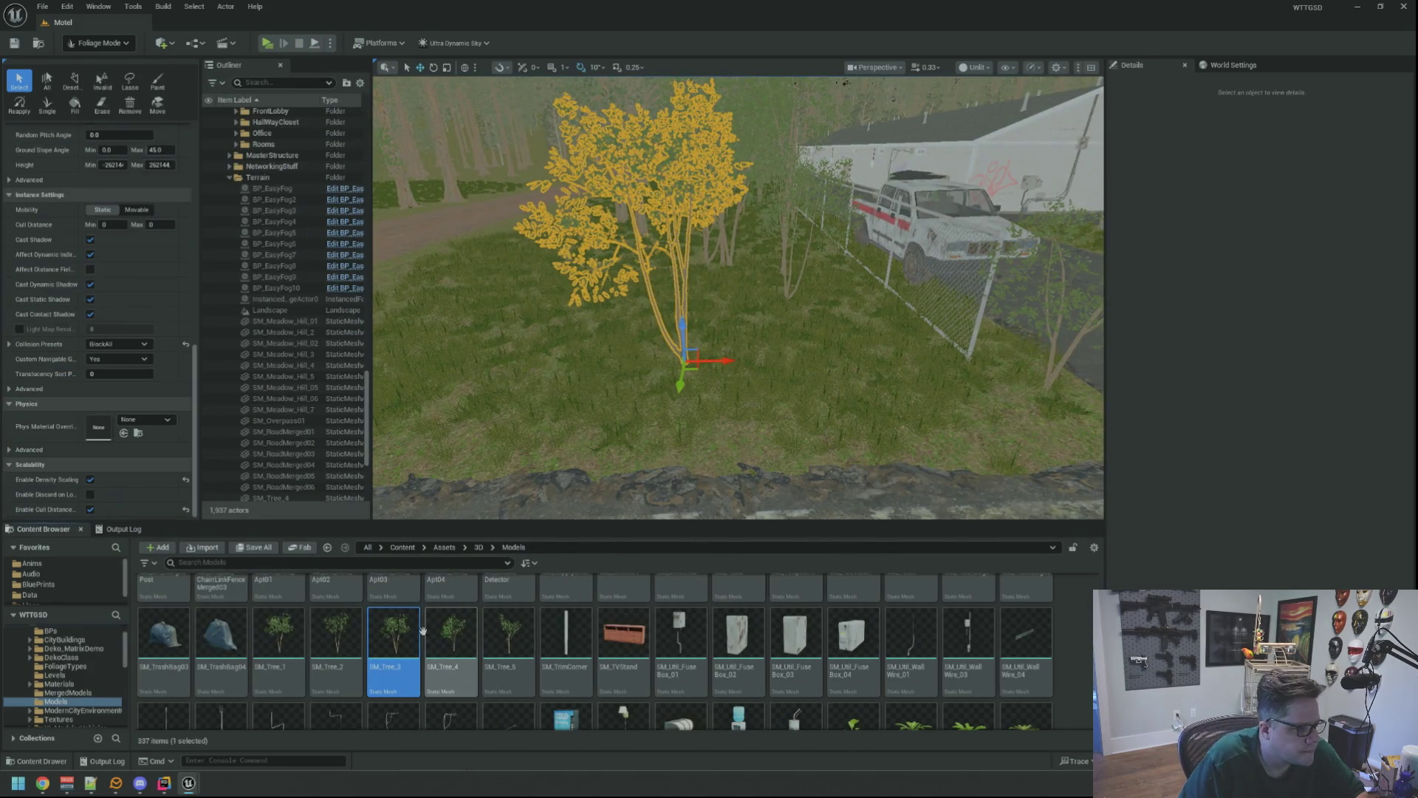
- Open SM_Tree_3 in an enlarged mesh editor and turn on Simple Collision display
double_click(416, 628)
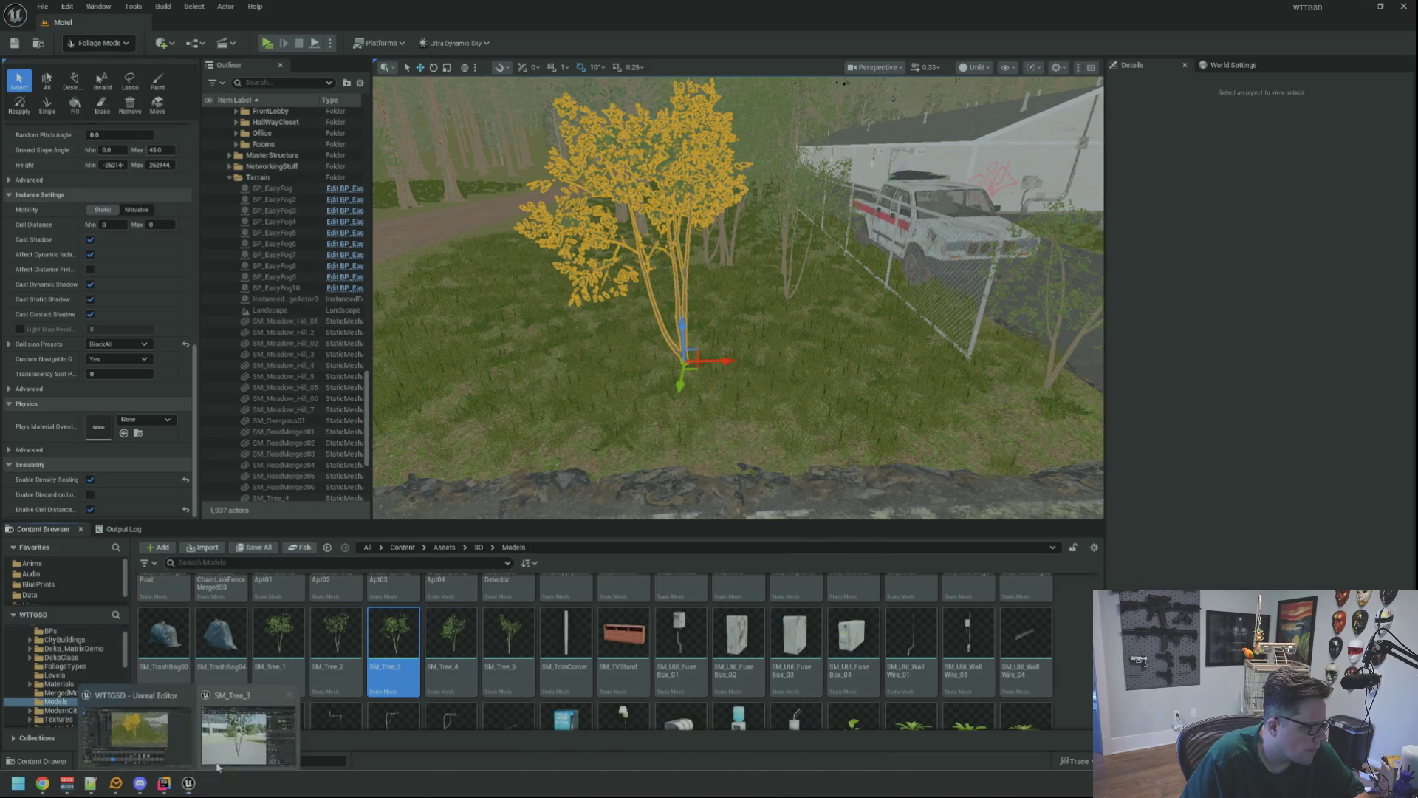
scroll(650, 266, "up", 2)
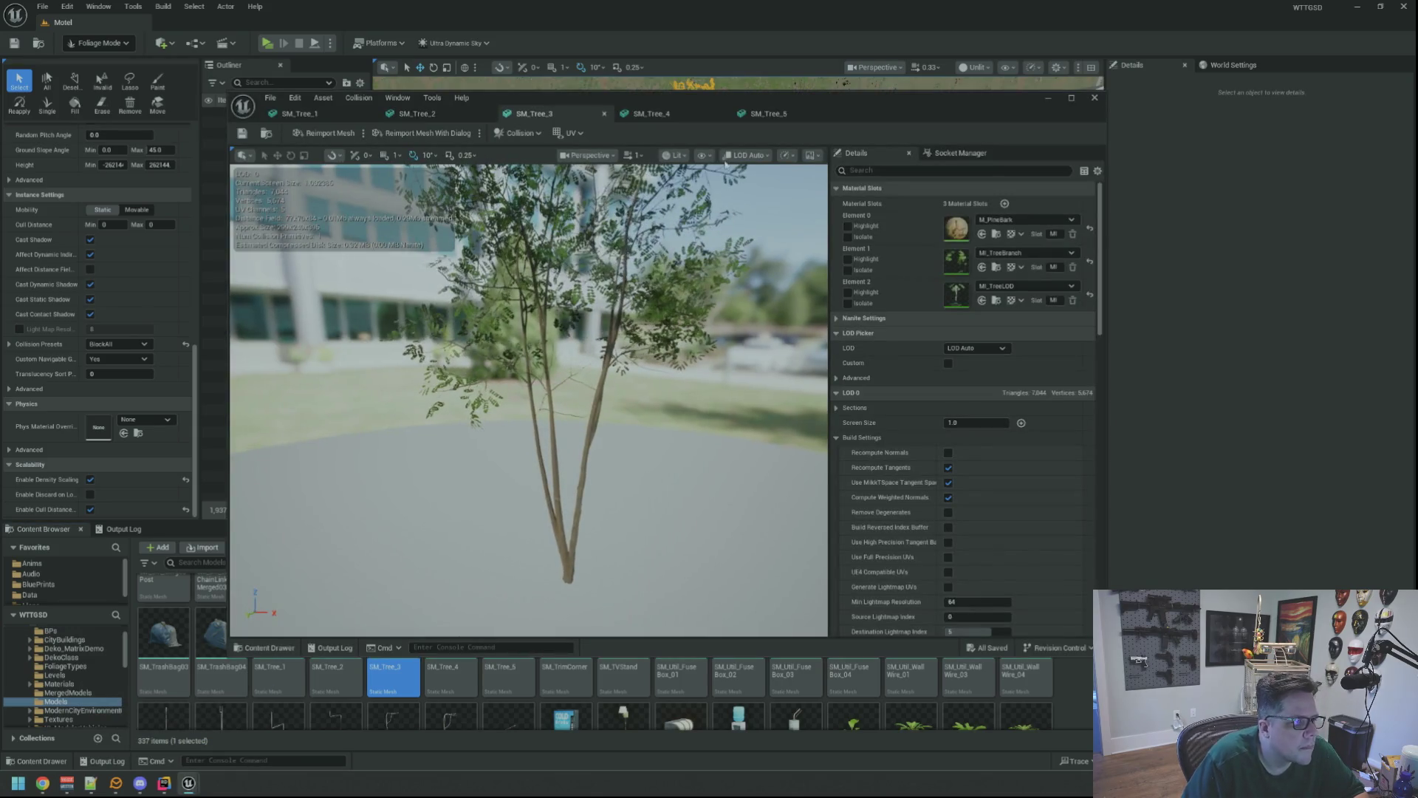
left_click_drag(857, 95, 849, 55)
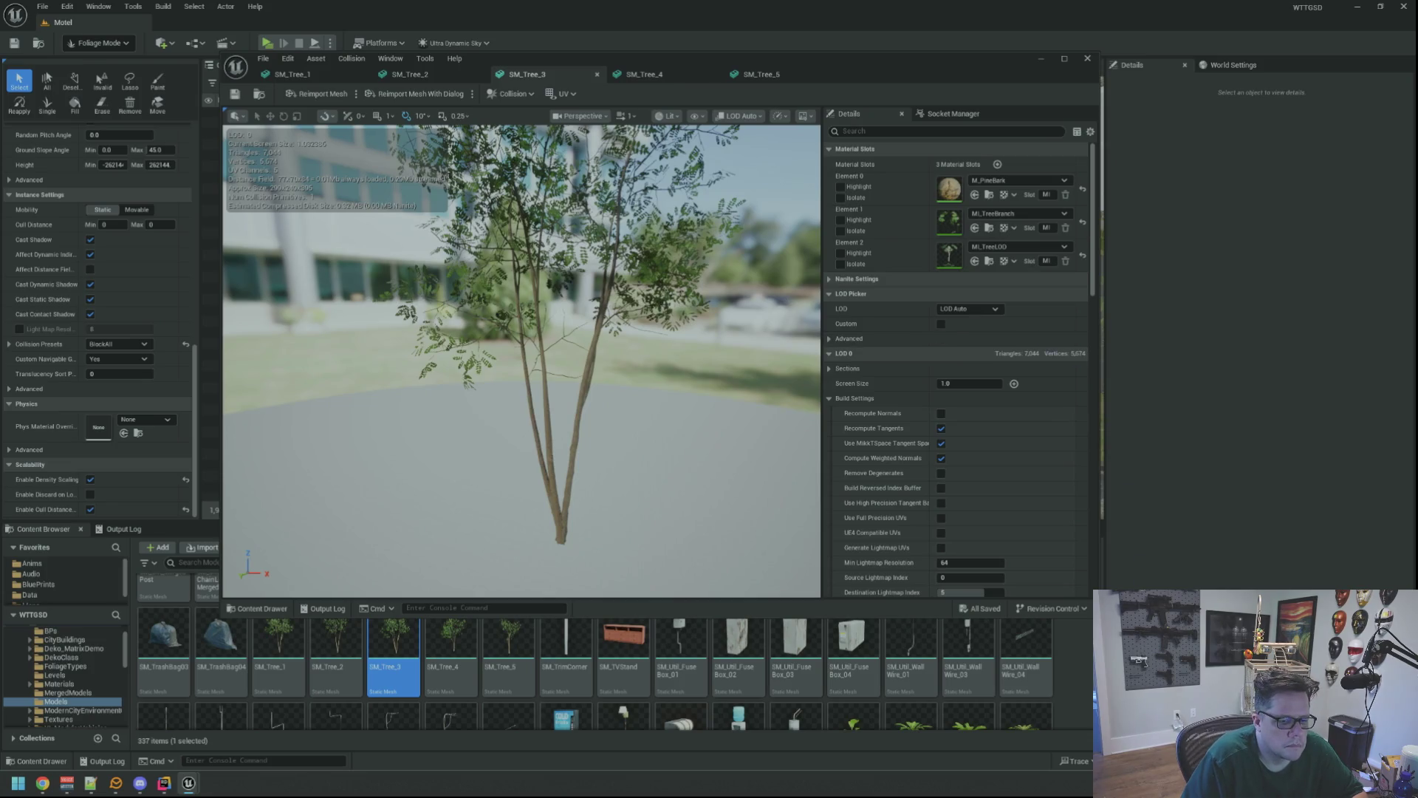
left_click_drag(1096, 618, 1304, 693)
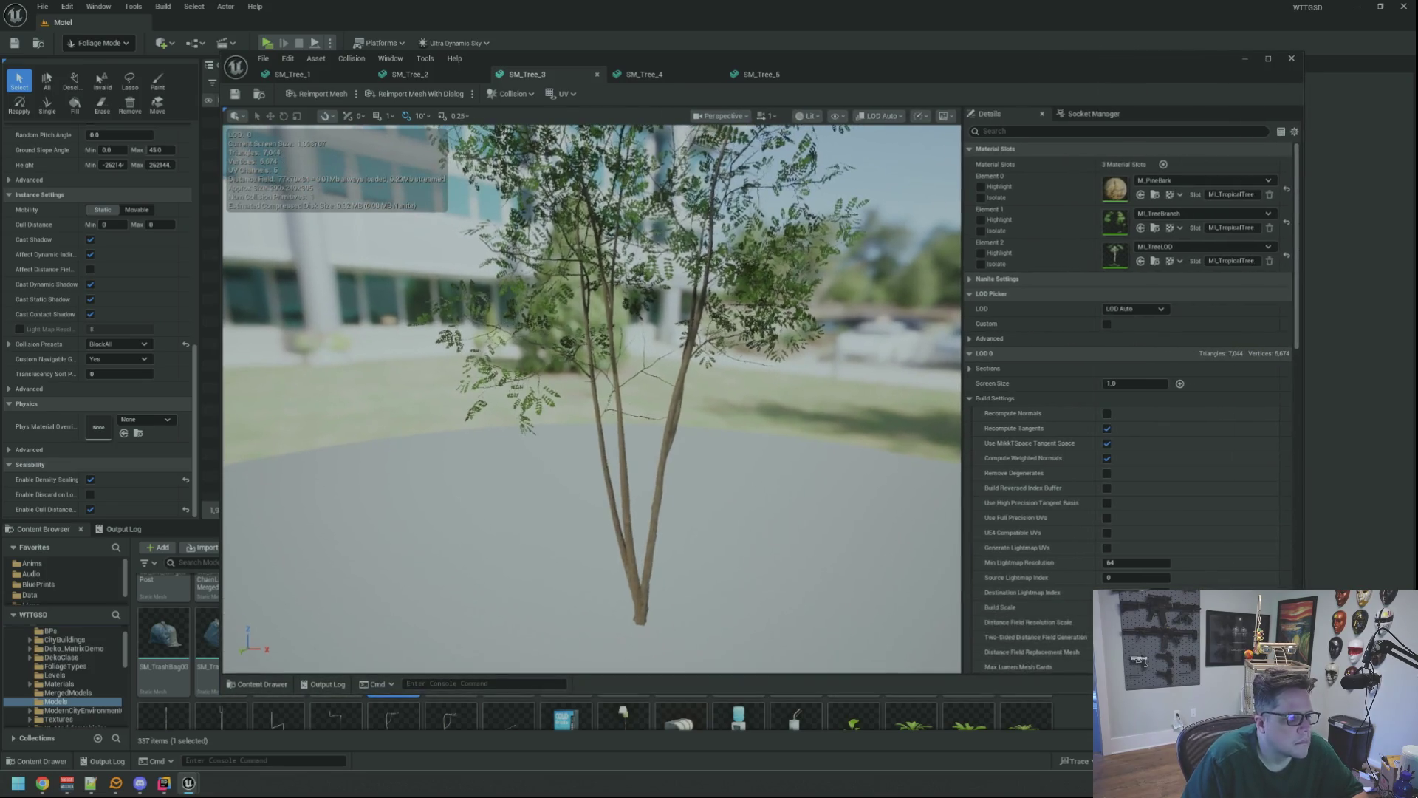
left_click_drag(689, 437, 781, 198)
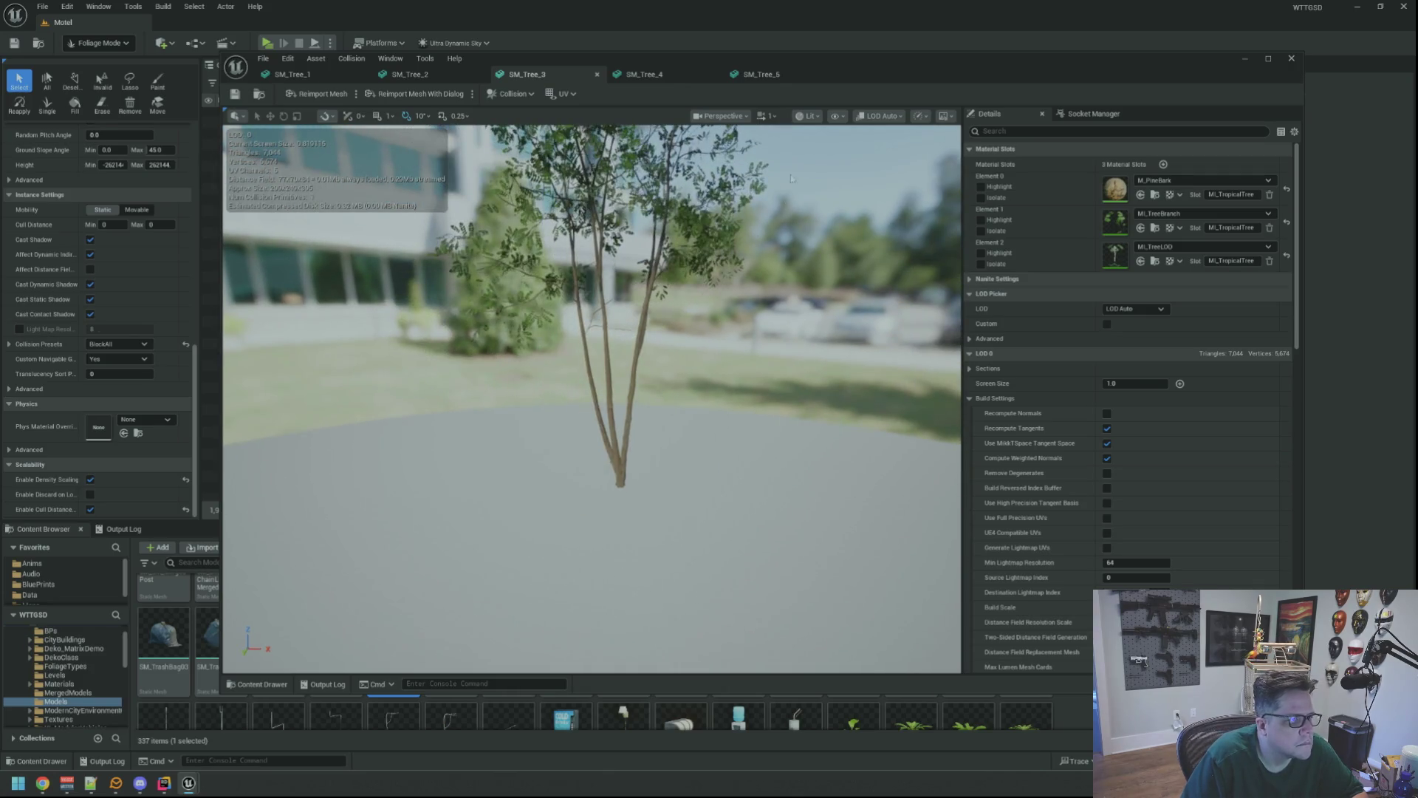
left_click(839, 117)
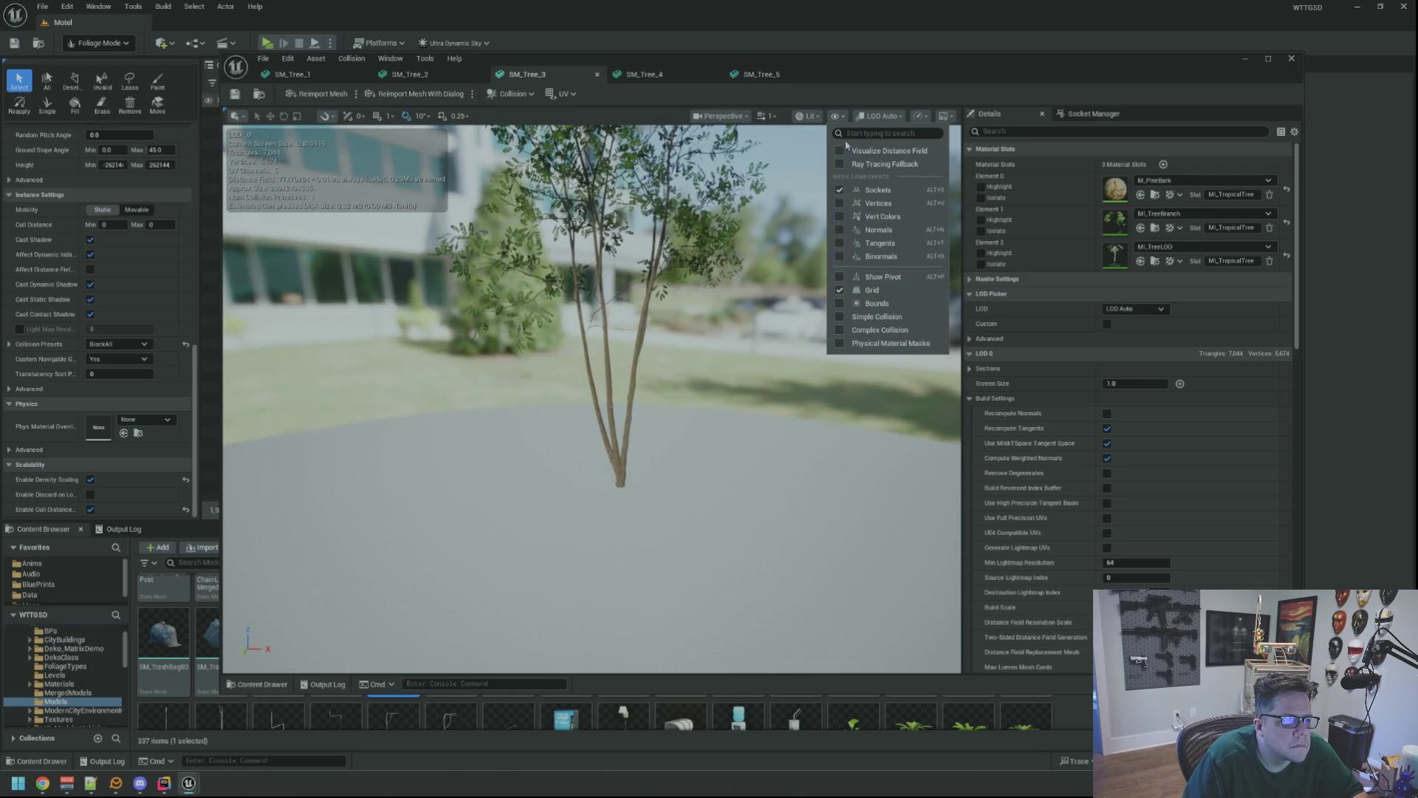
left_click(890, 317)
mouse_move(890, 316)
left_mouse_down()
mouse_move(857, 347)
mouse_move(849, 325)
left_mouse_up()
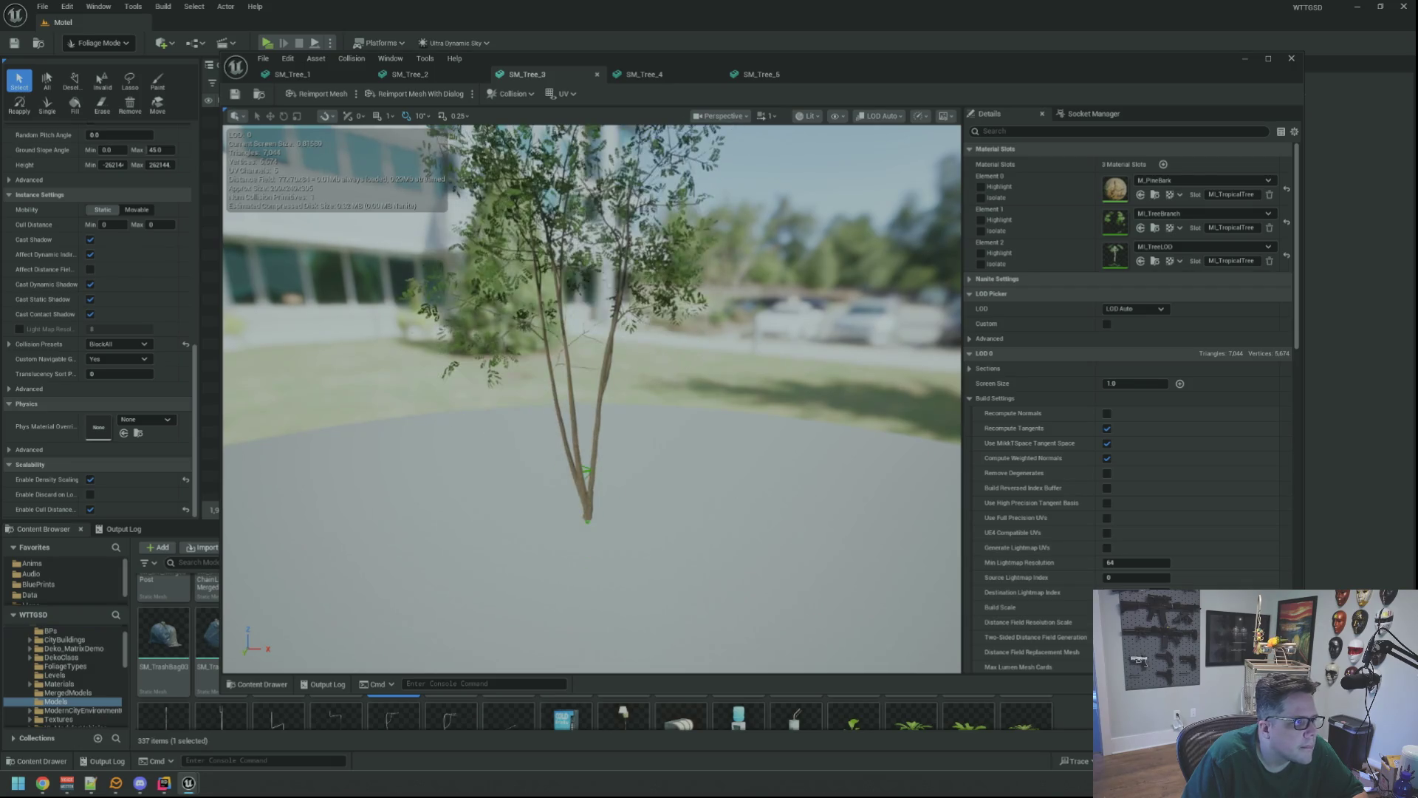
- Remove SM_Tree_3's existing collision and add a capsule simplified collision
left_click(512, 94)
left_click(549, 242)
left_click(512, 94)
left_click(540, 150)
- Inspect the capsule around the lower trunk, then close the mesh editor
mouse_move(591, 399)
left_mouse_down()
mouse_move(546, 370)
mouse_move(605, 380)
left_mouse_up()
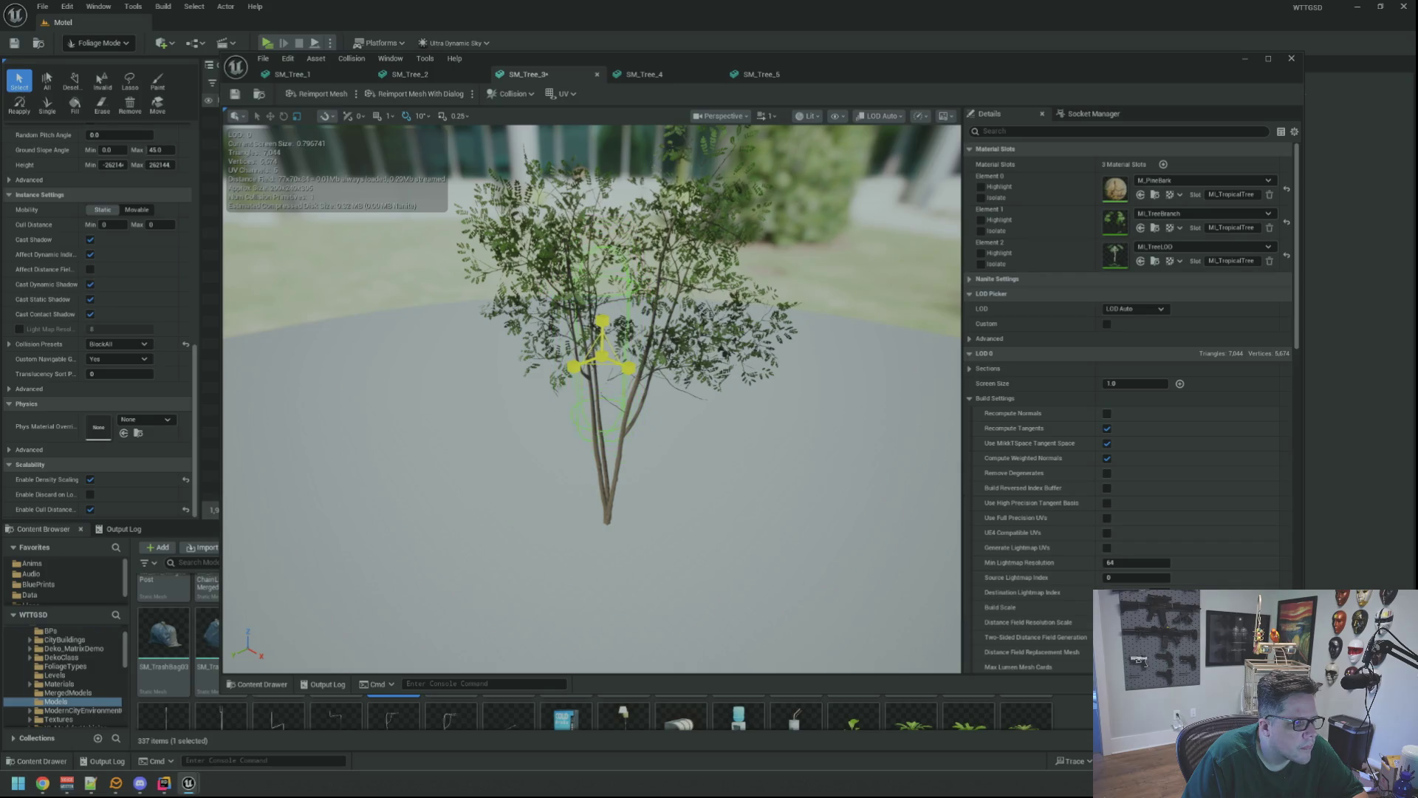
mouse_move(606, 381)
left_mouse_down()
mouse_move(613, 343)
mouse_move(580, 426)
left_mouse_up()
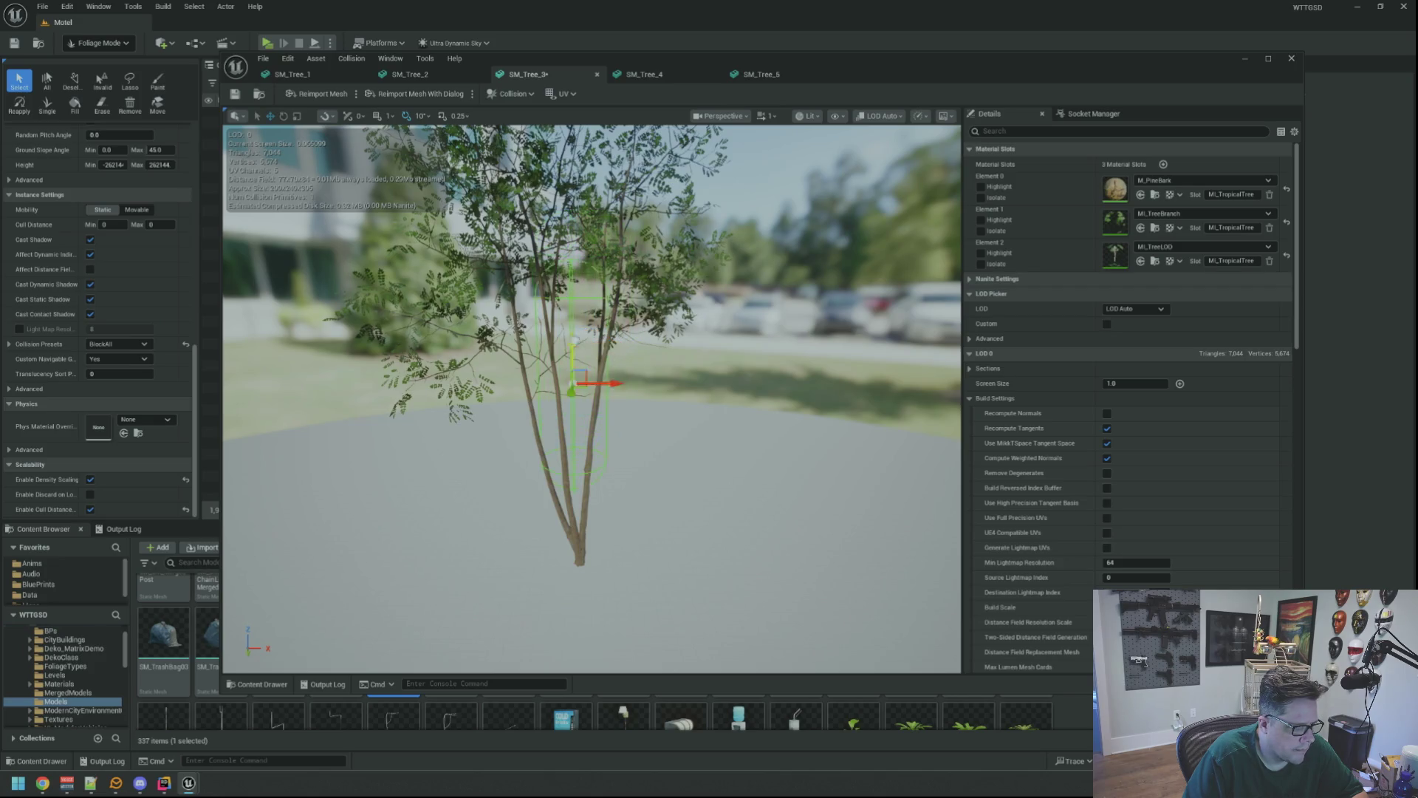
mouse_move(718, 469)
left_mouse_down()
mouse_move(724, 417)
mouse_move(692, 477)
left_mouse_up()
scroll(600, 476, "up", 2)
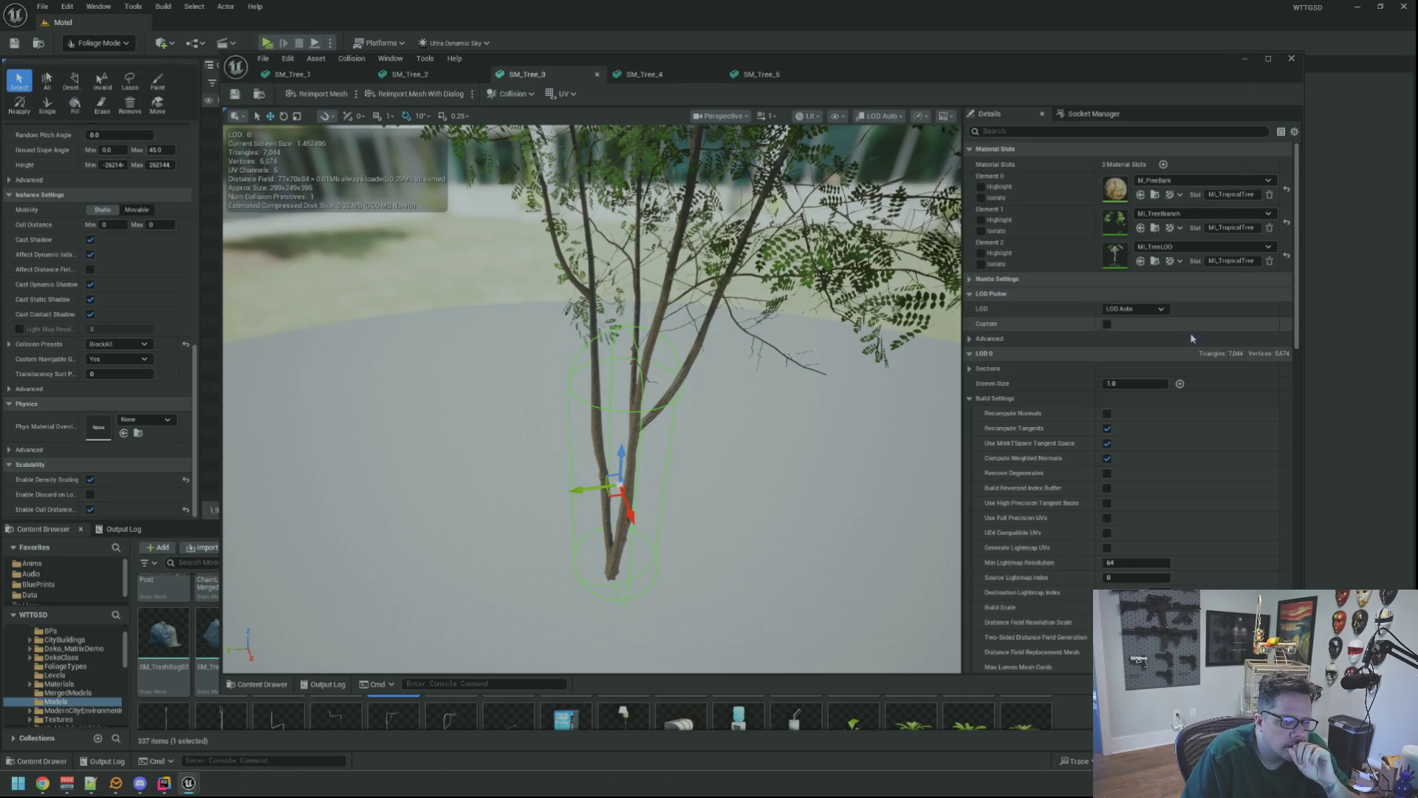
scroll(1191, 334, "down", 10)
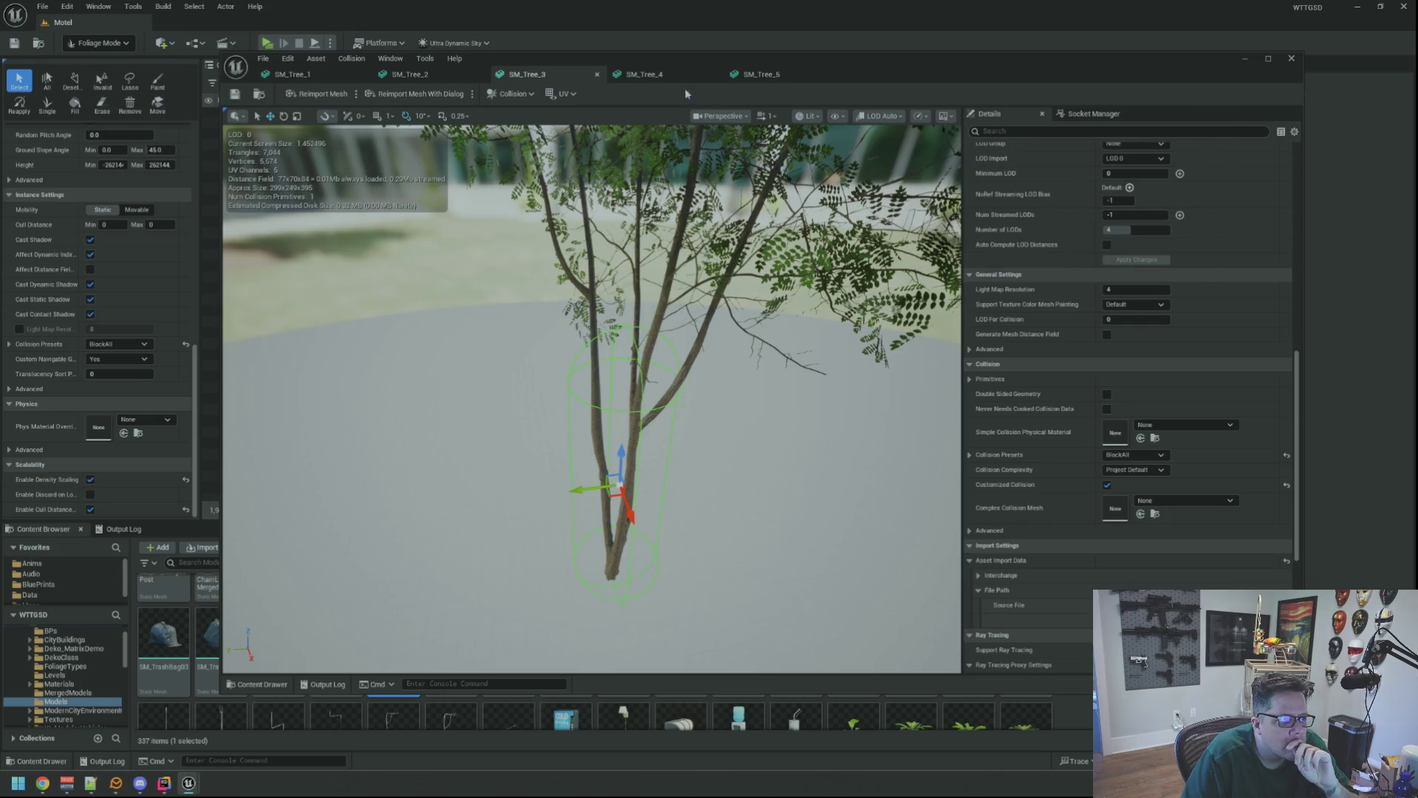
left_click(645, 75)
left_click(556, 75)
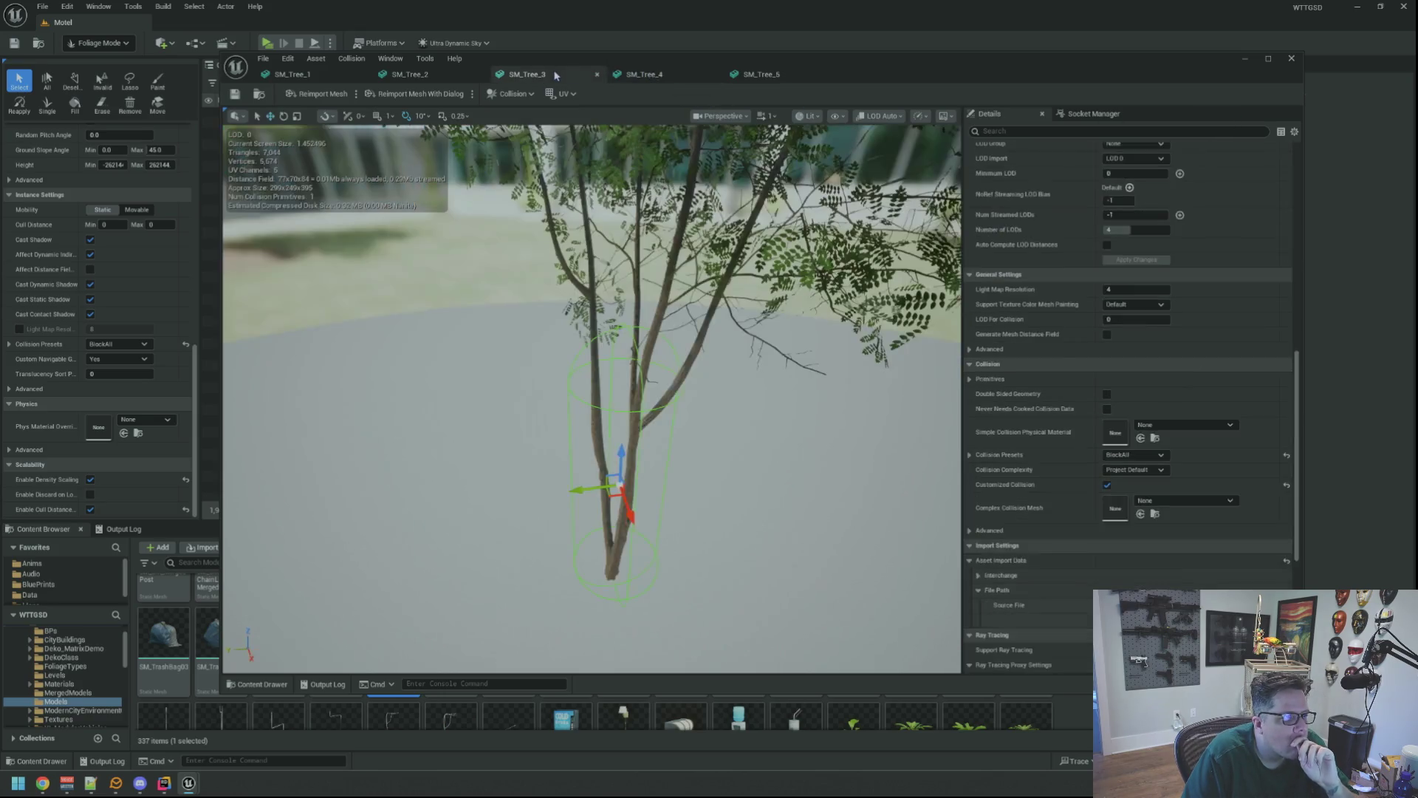
left_click(1291, 58)
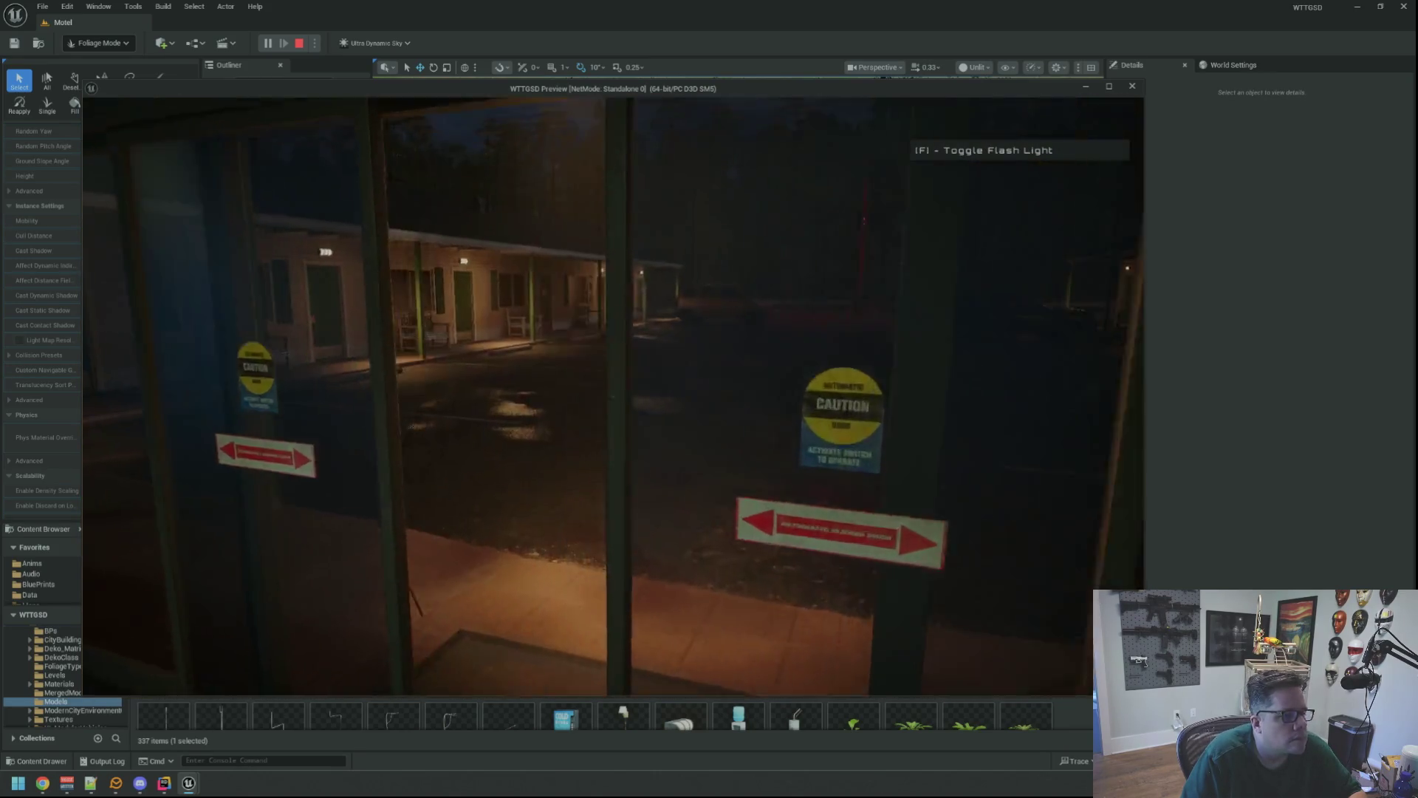
- Walk from the motel parking lot across the grass into the forest, up to a large trunk
key("w")
key("w")
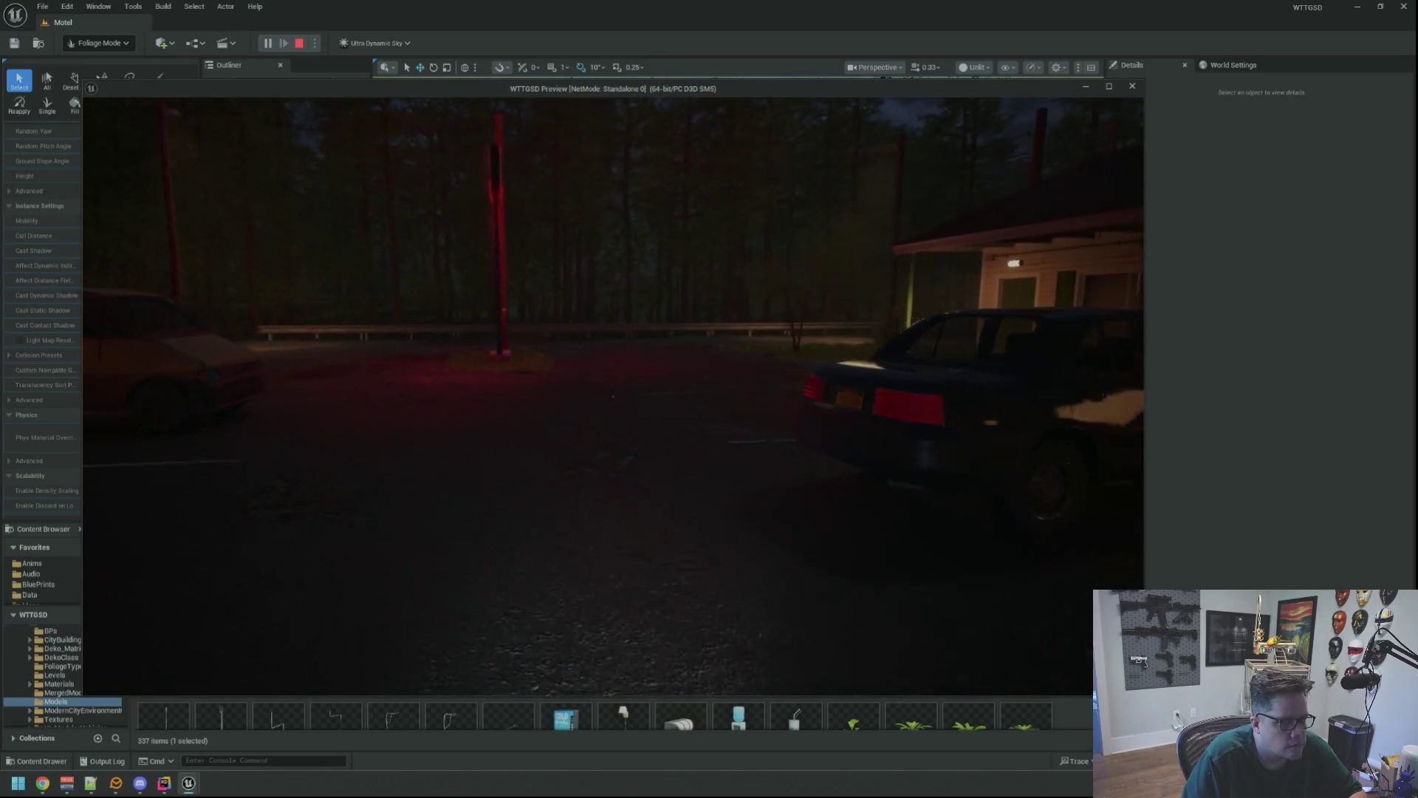
key("w")
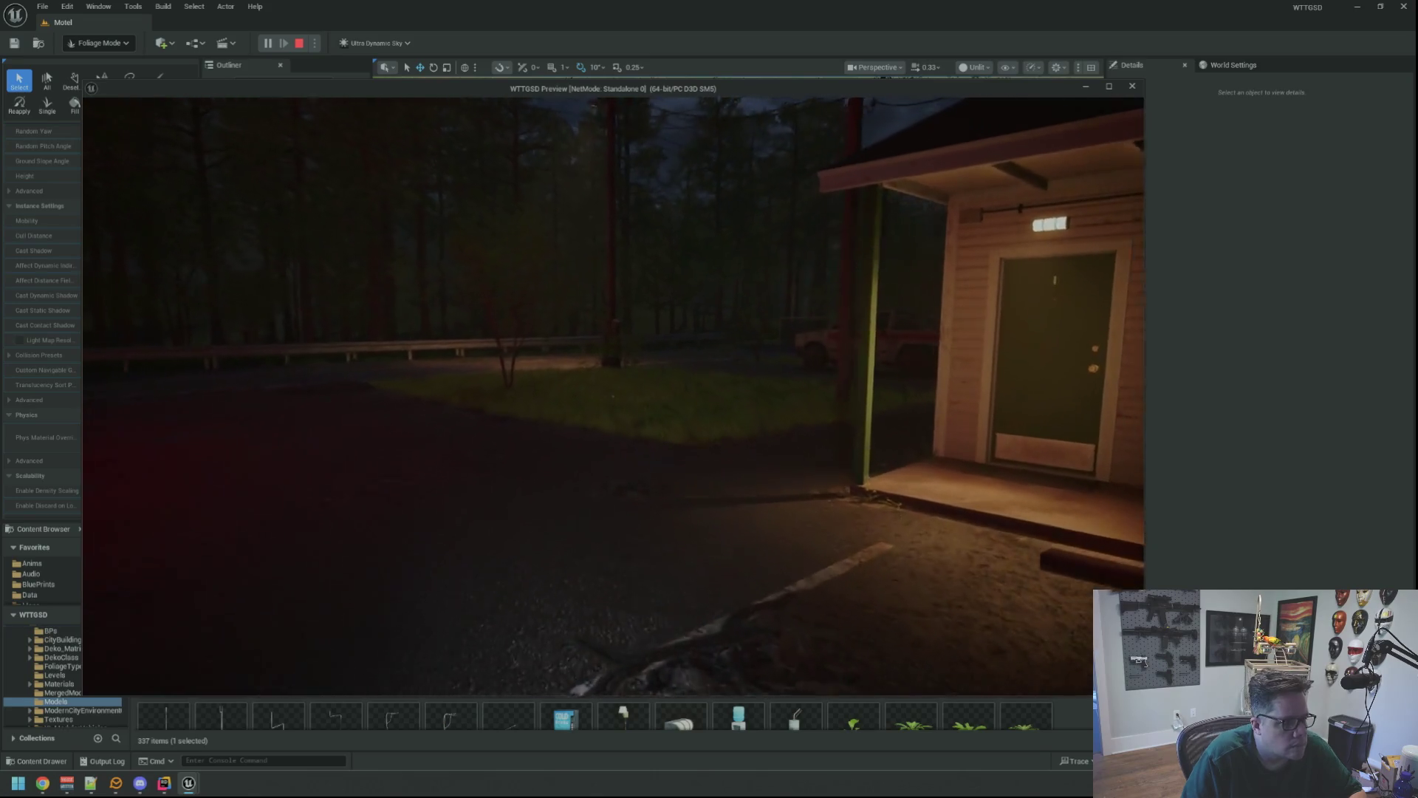
key("w")
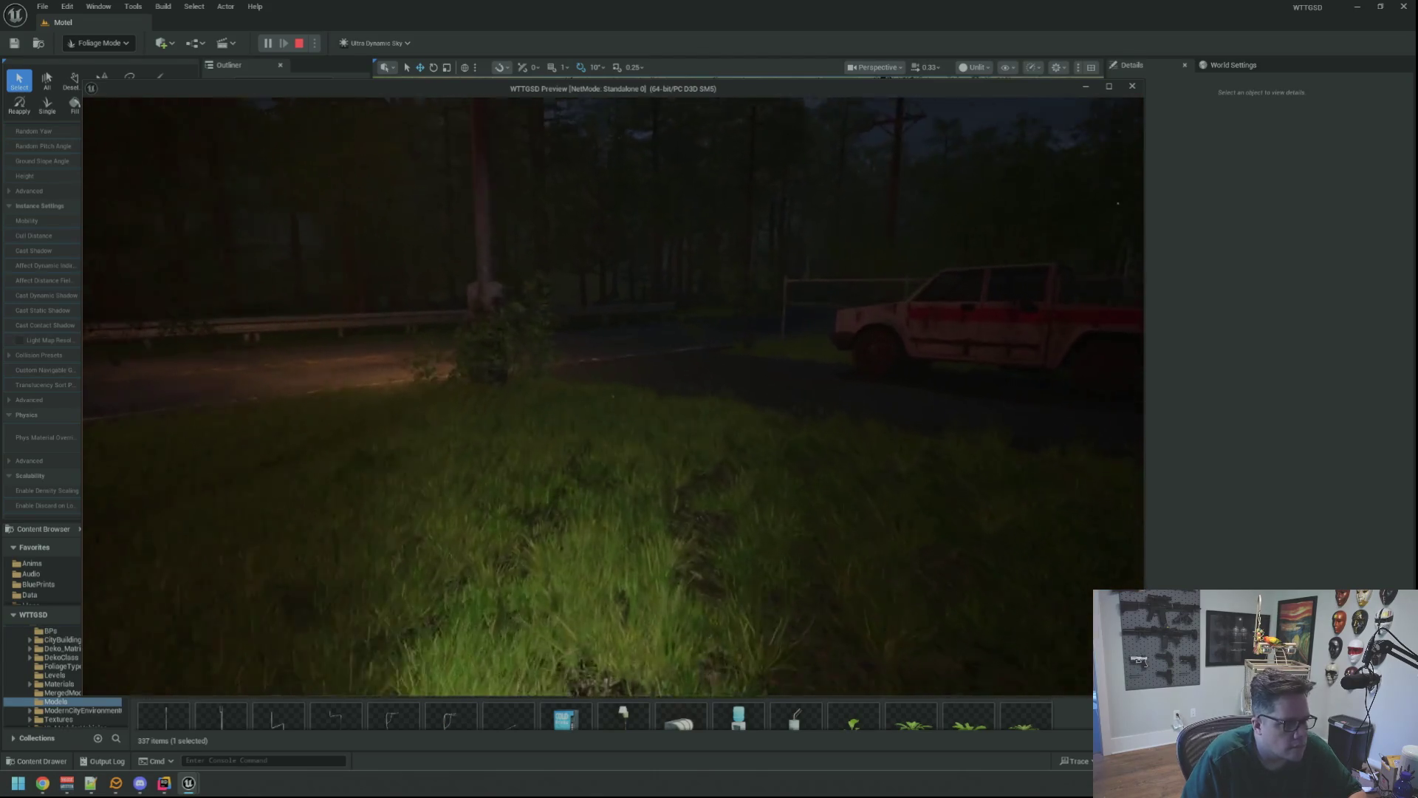
key("w")
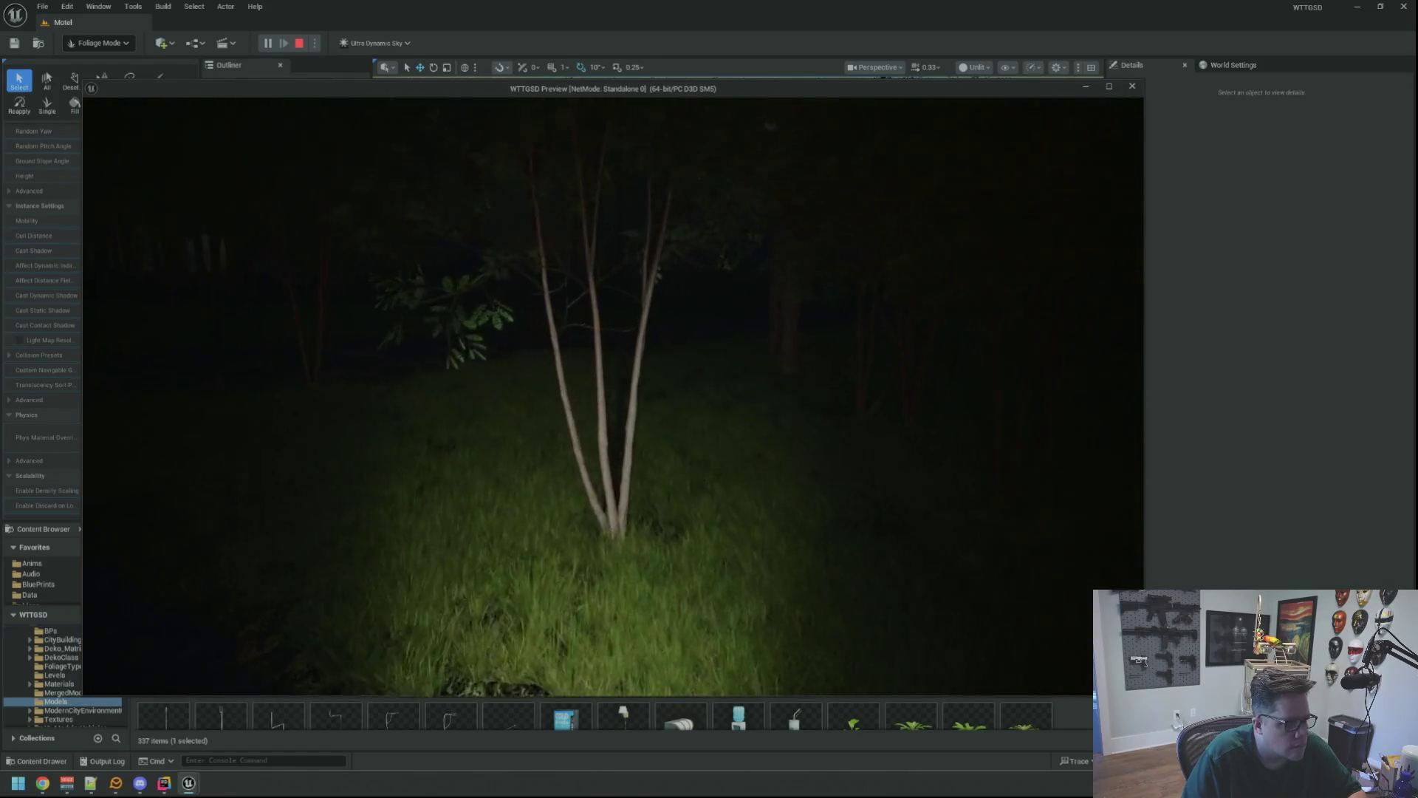
key("w")
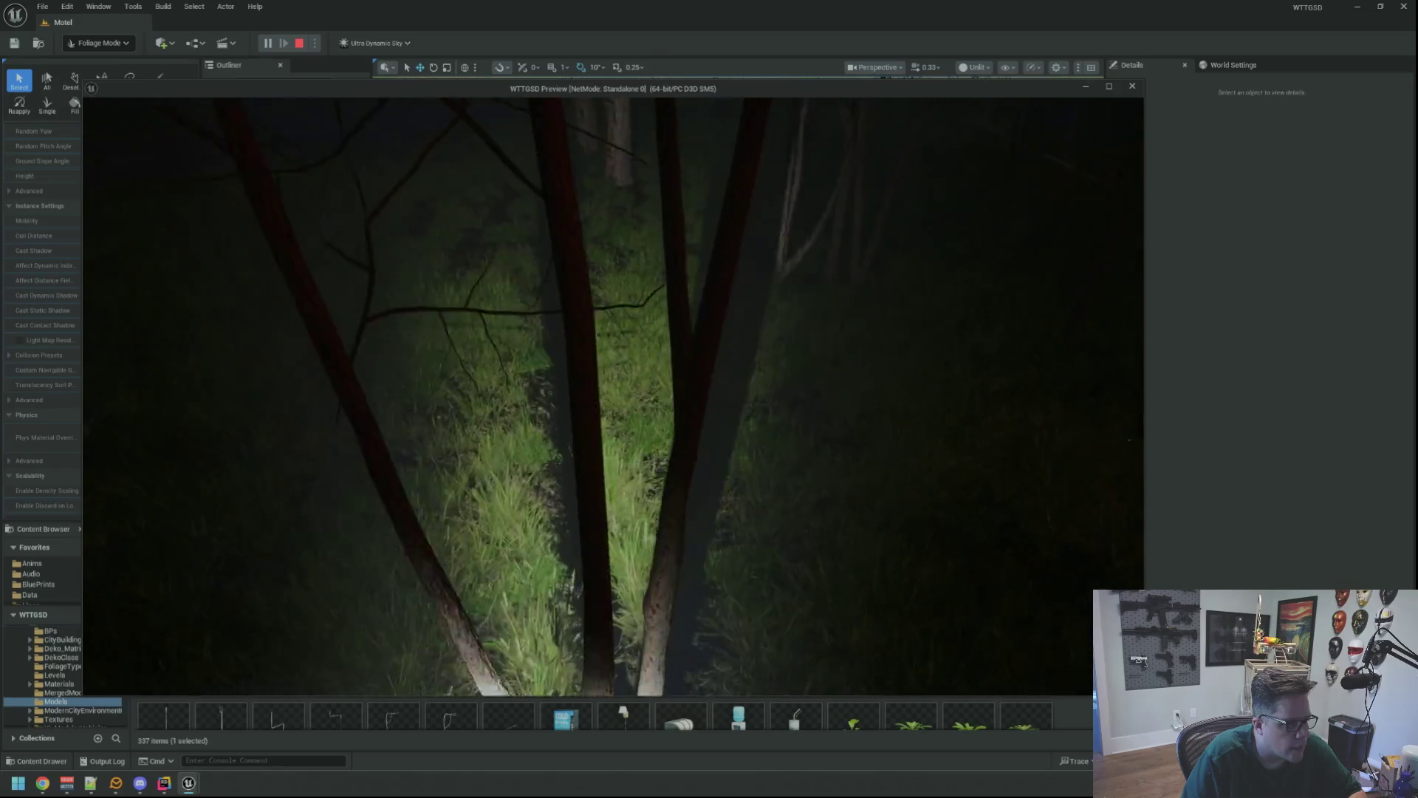
key("w")
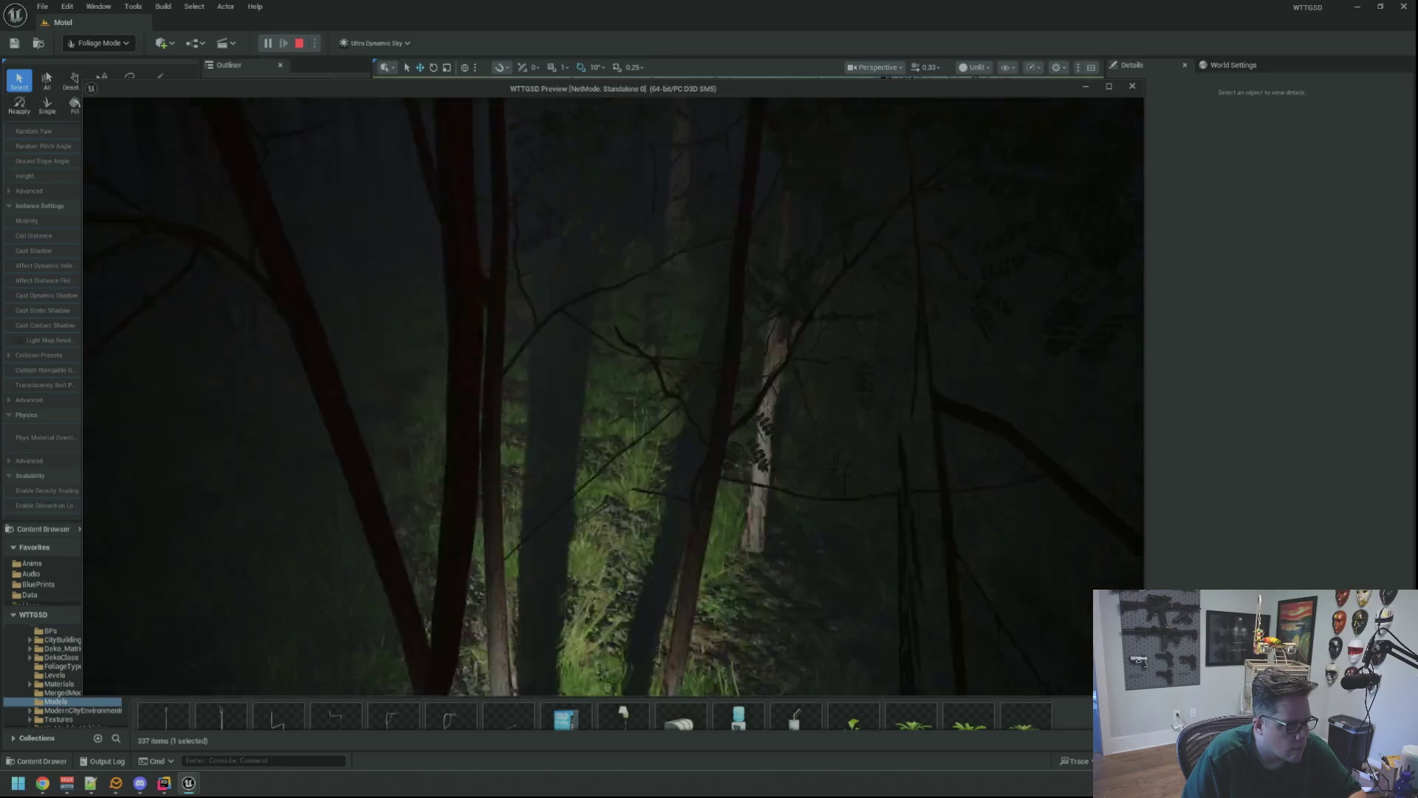
key("w")
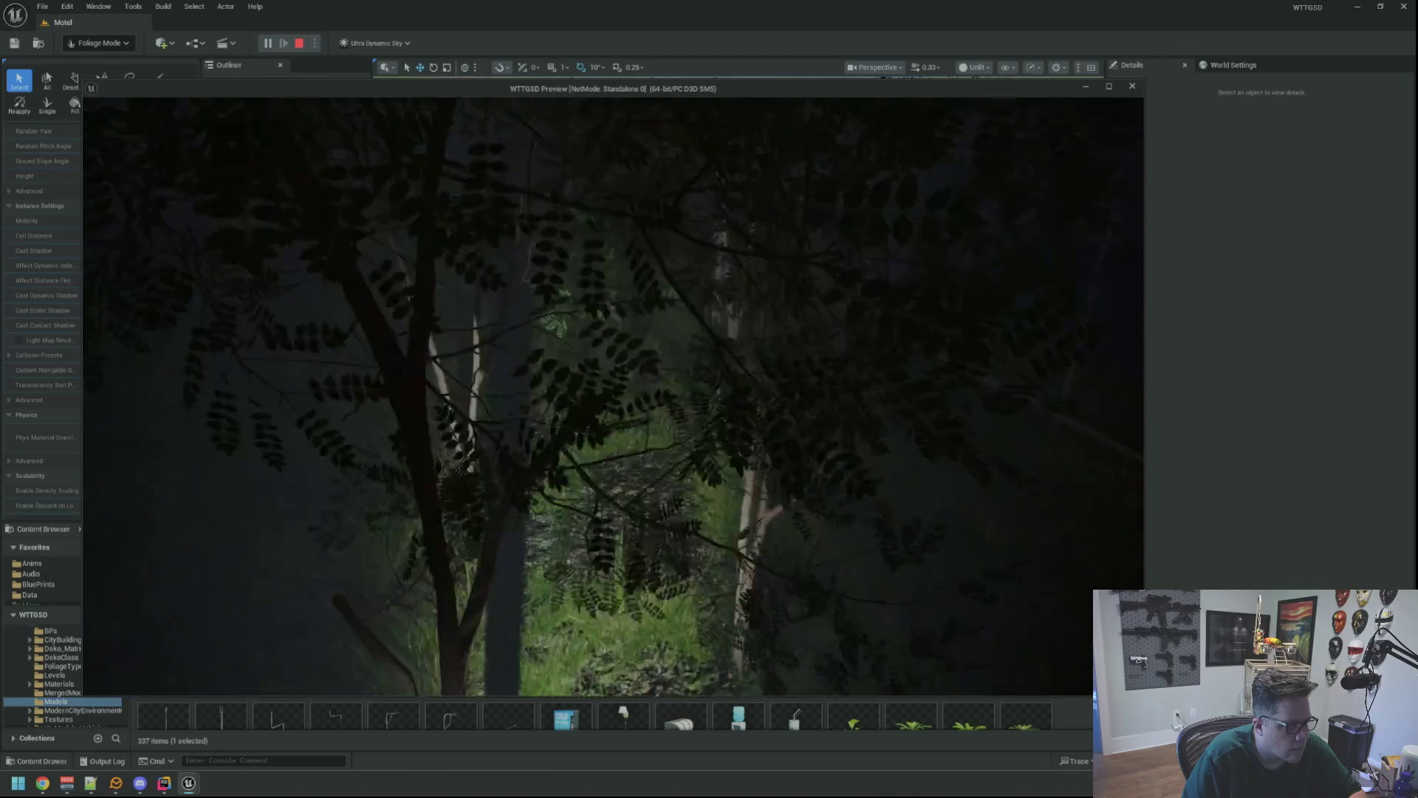
key("w")
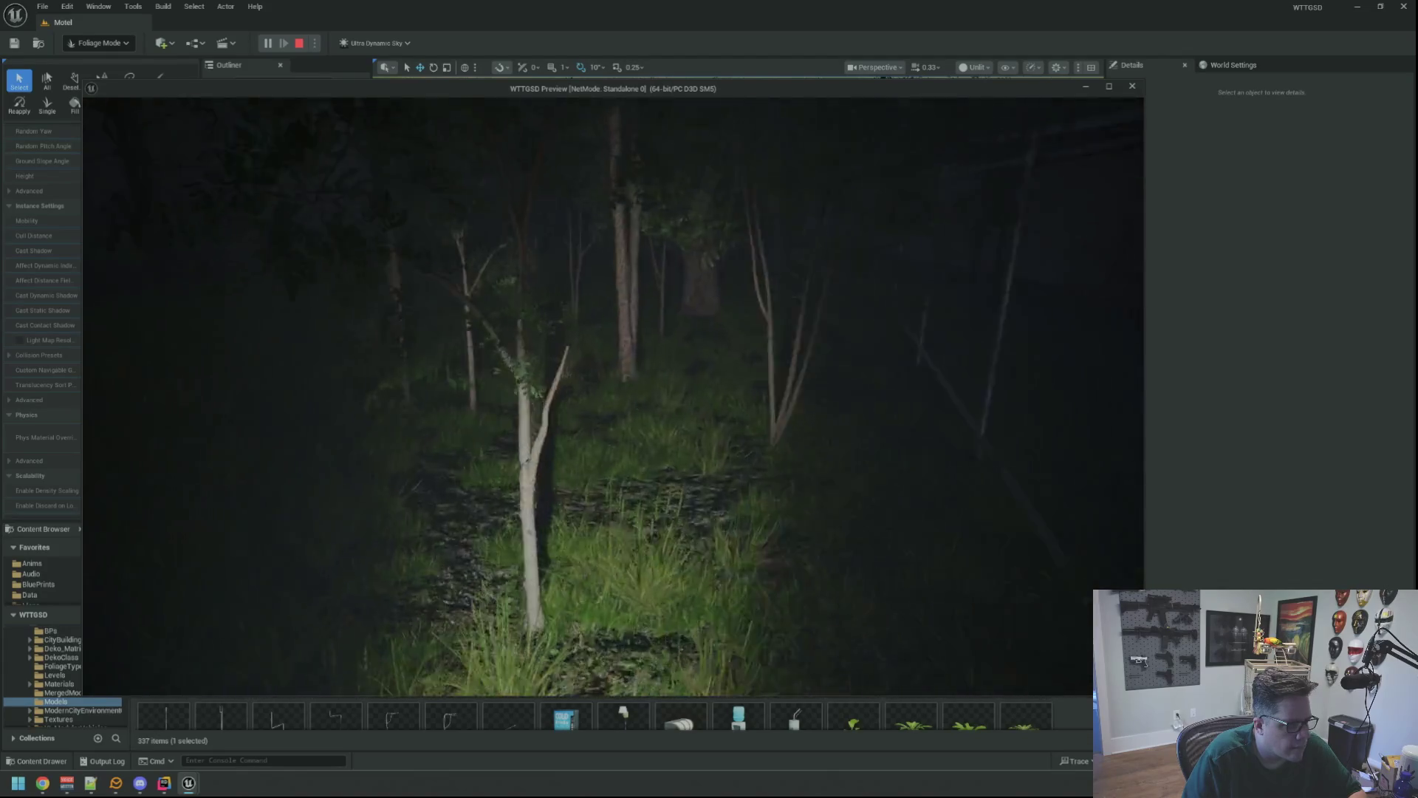
key("w")
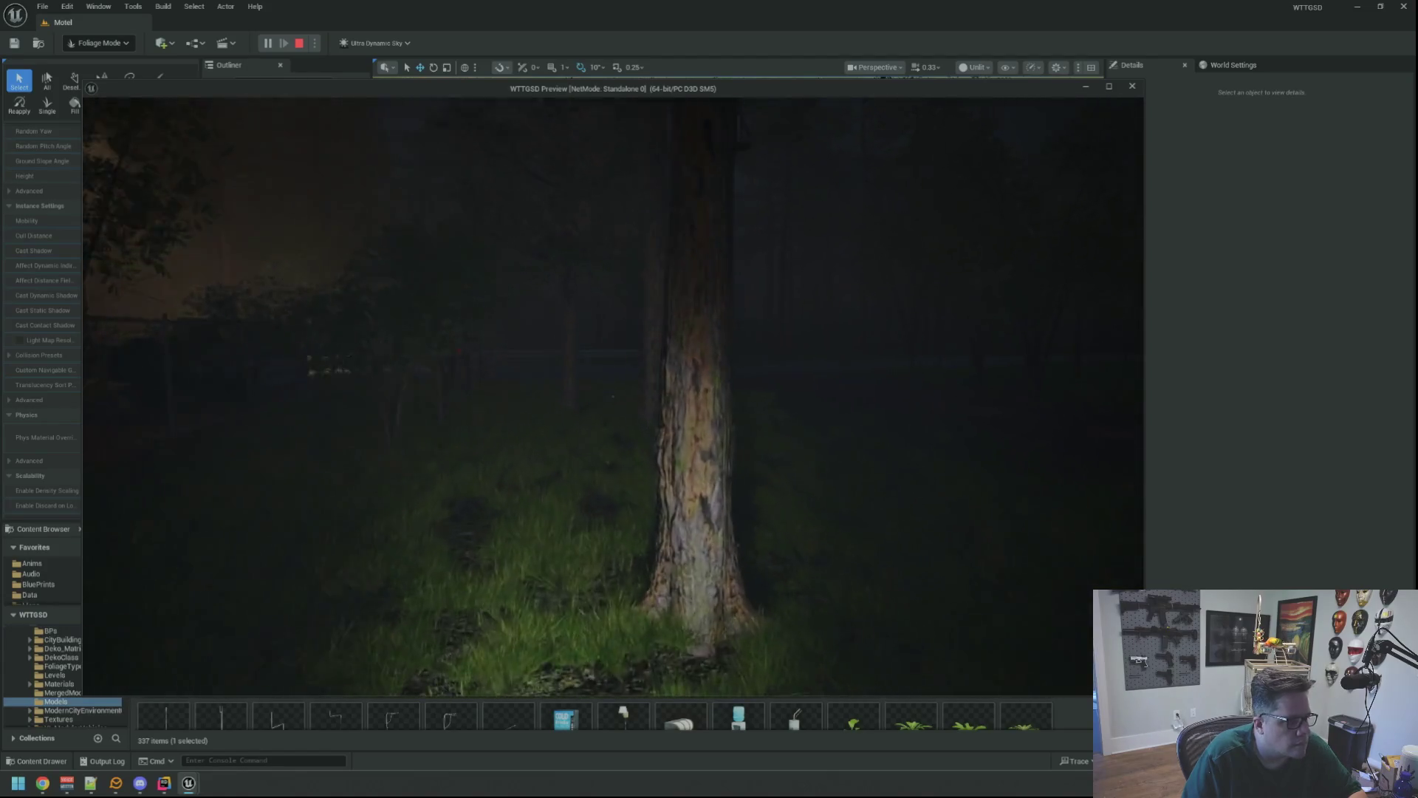
- Walk back out of the woods past the MOTEL sign and along the road
key("w")
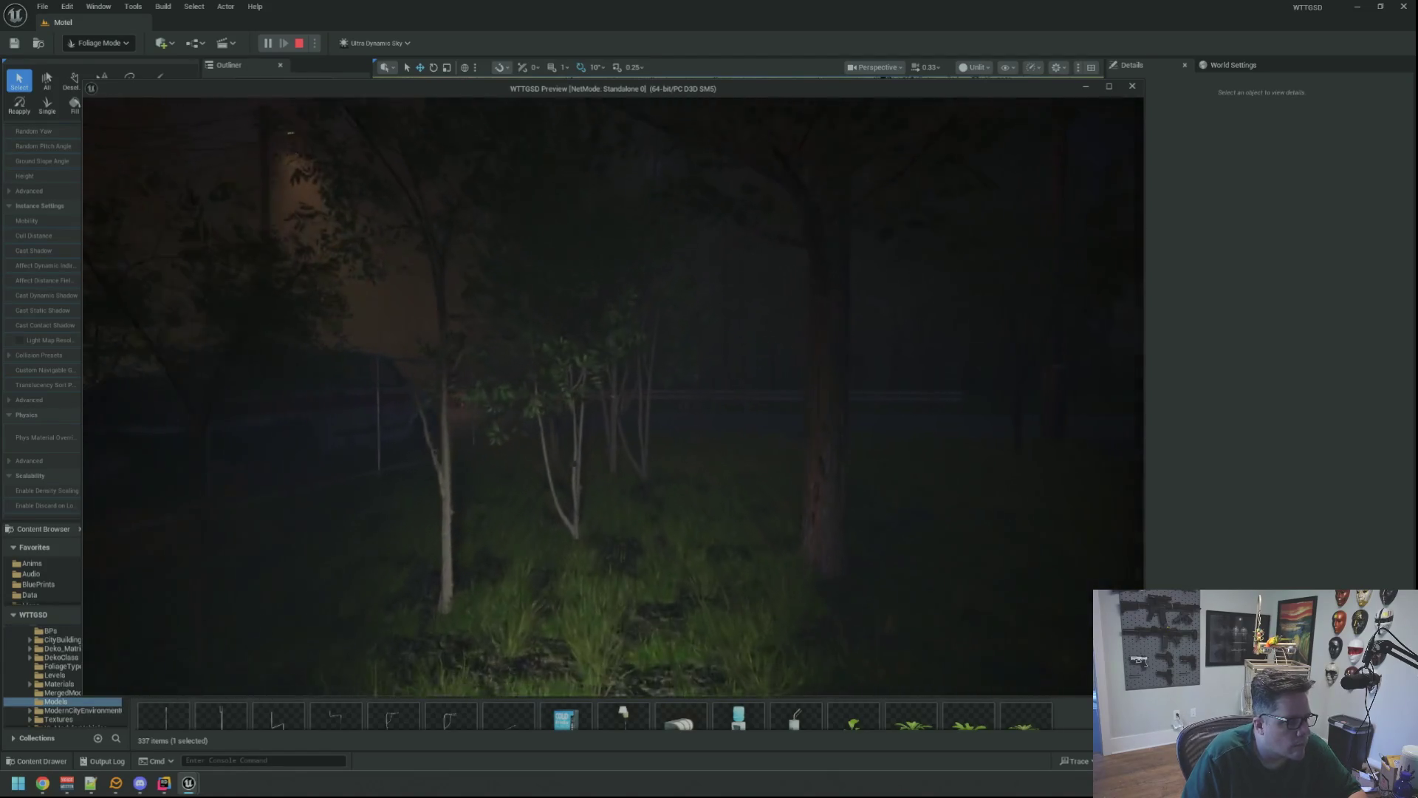
key("w")
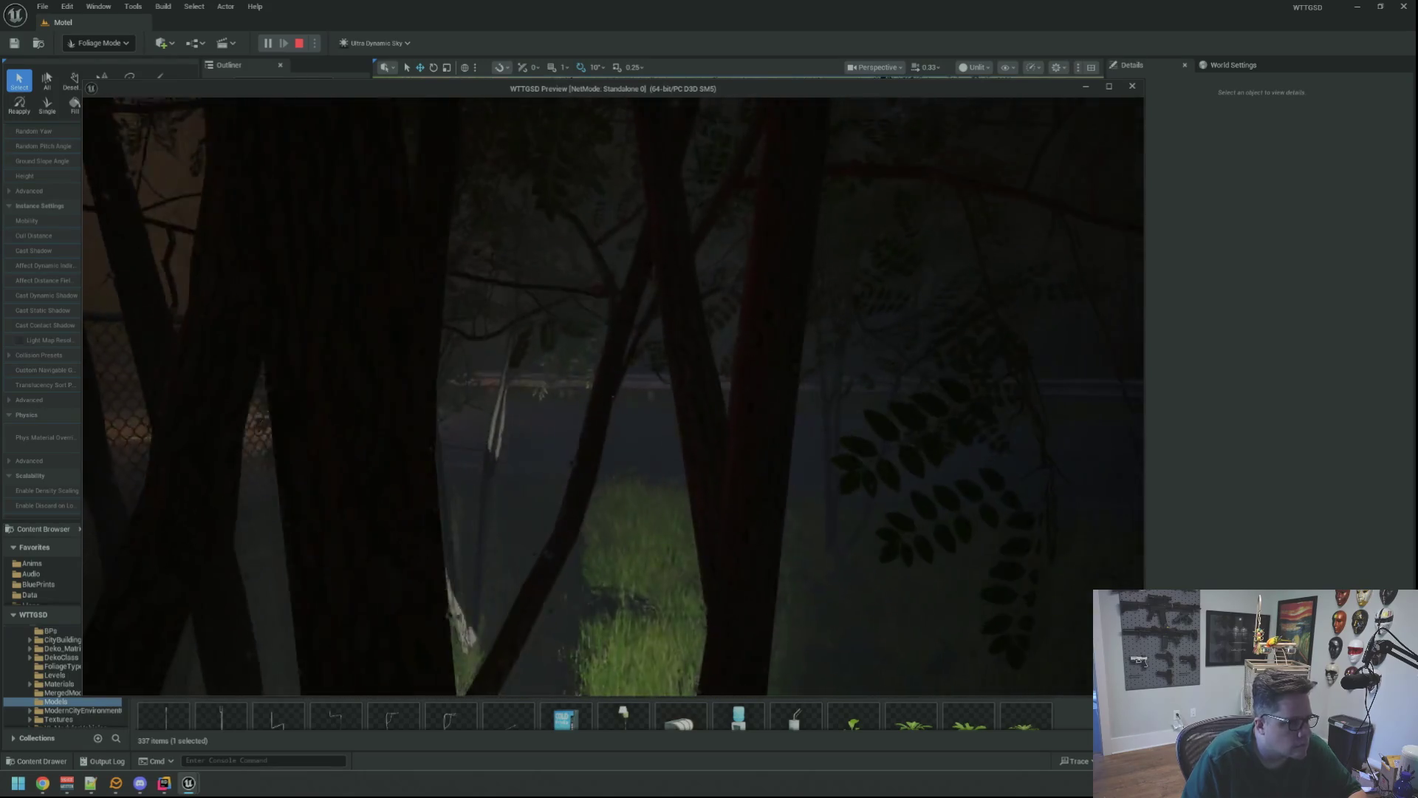
key("w")
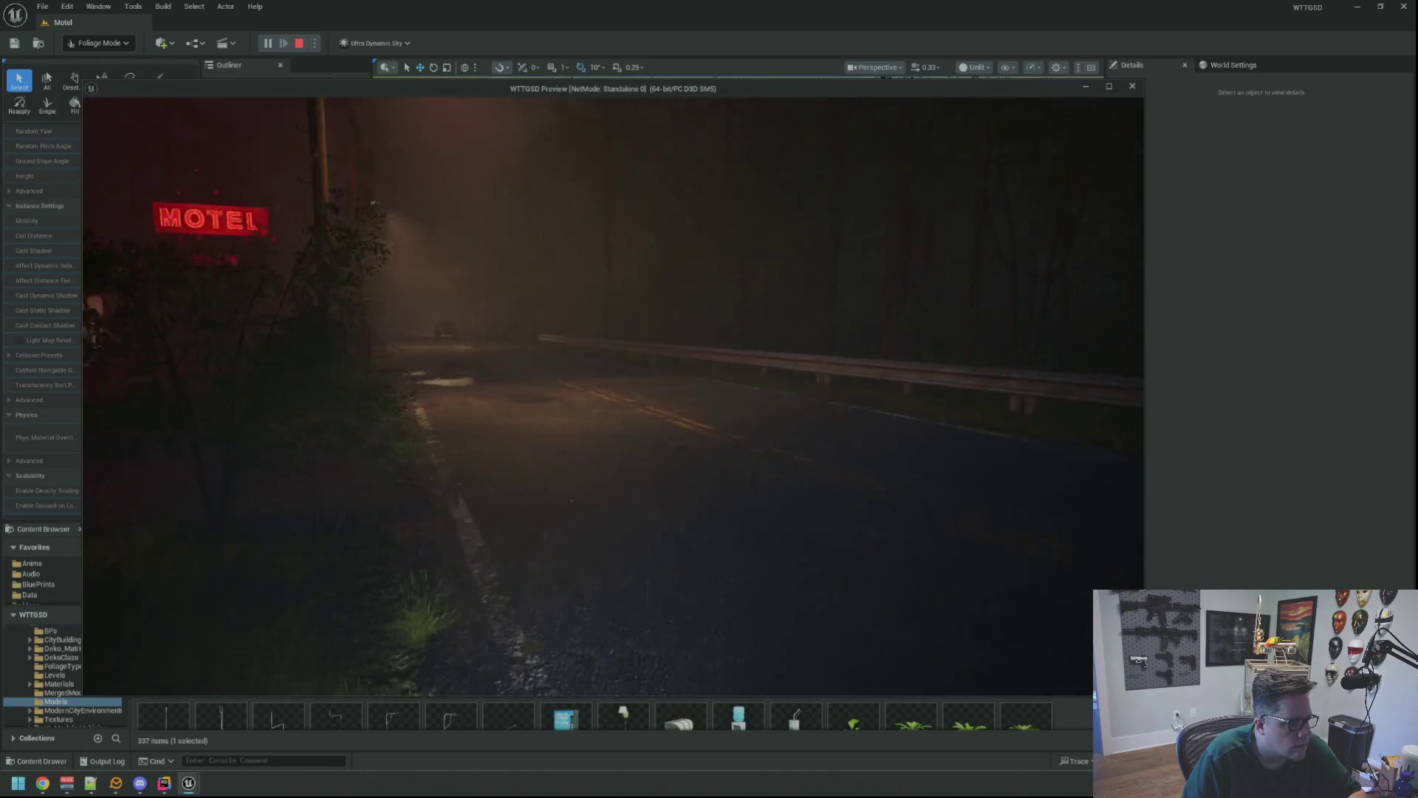
key("w")
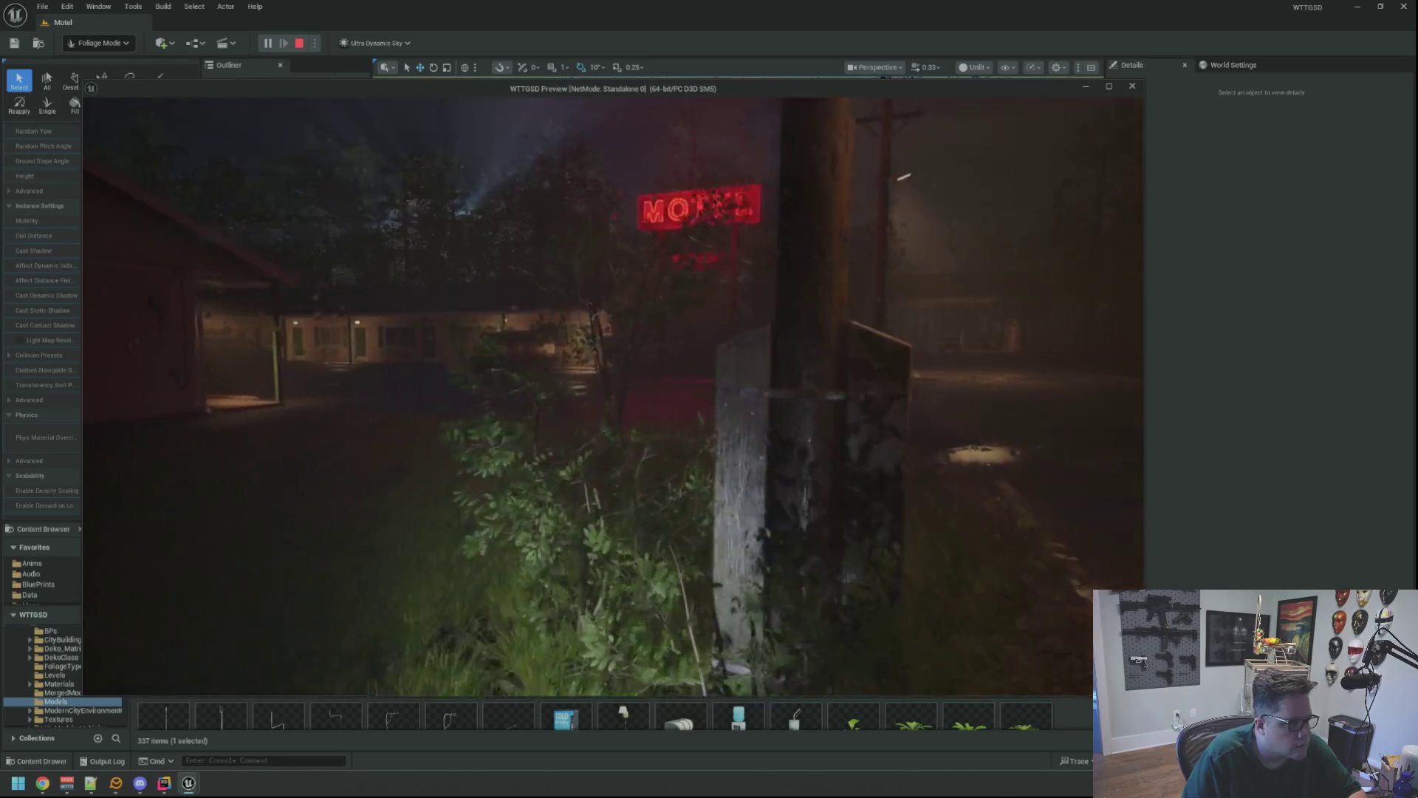
key("w")
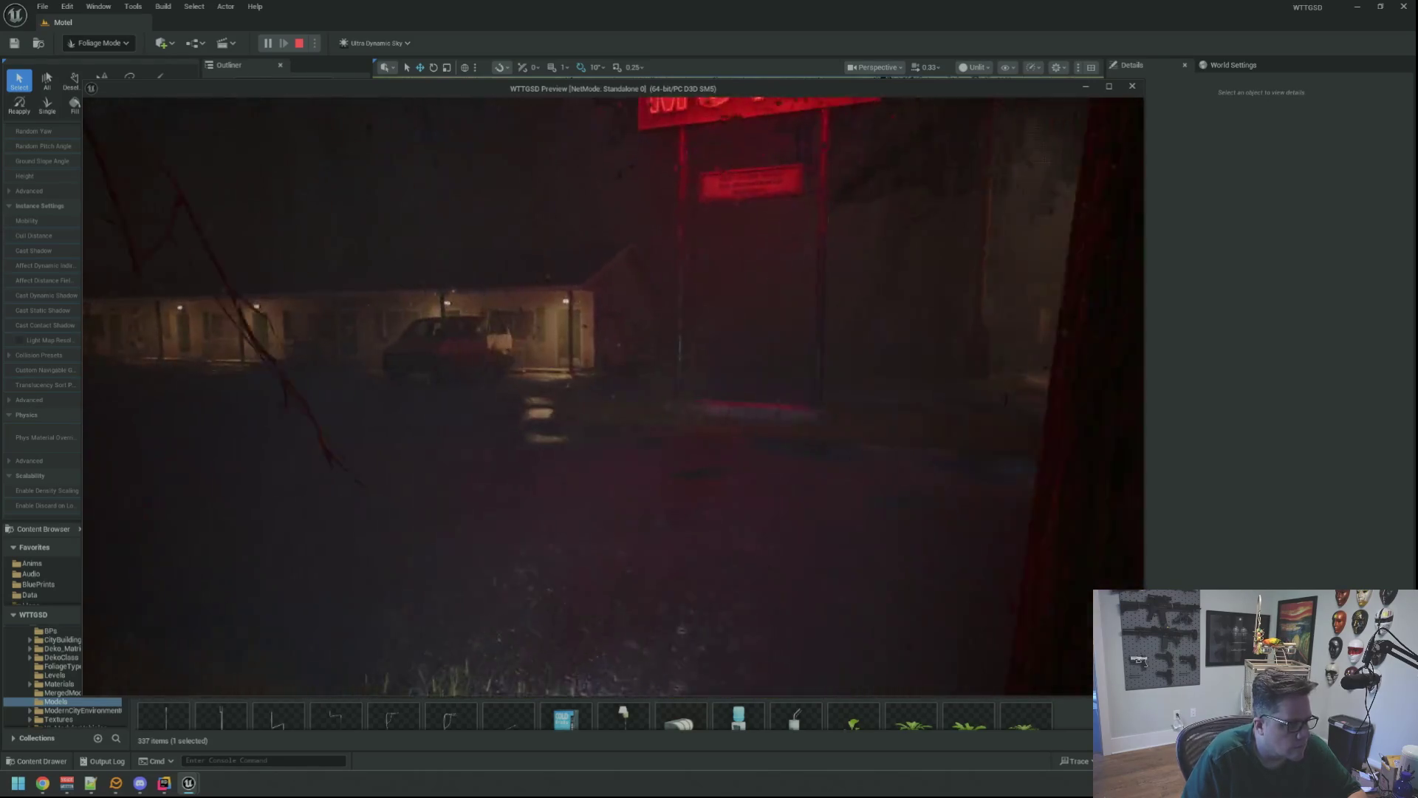
key("w")
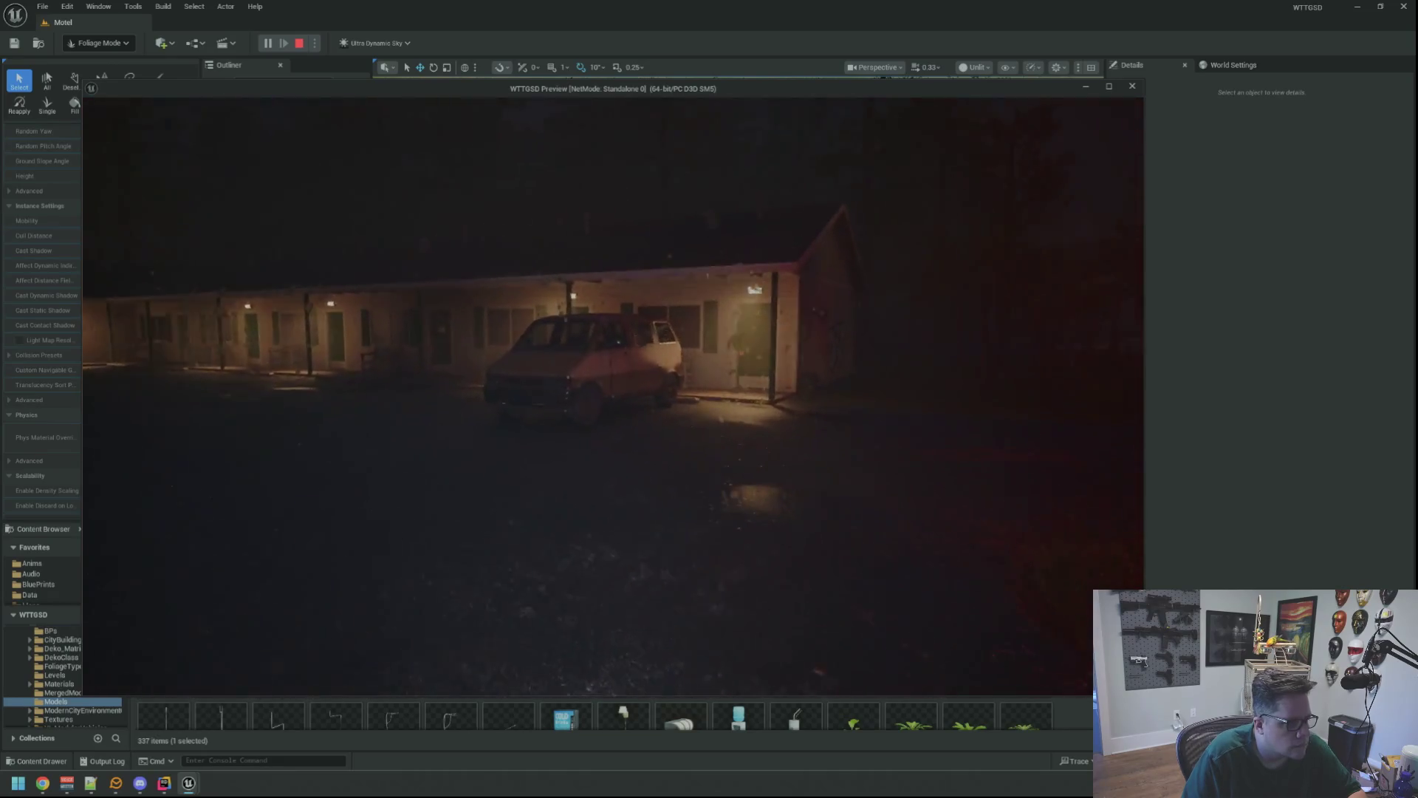
key("w")
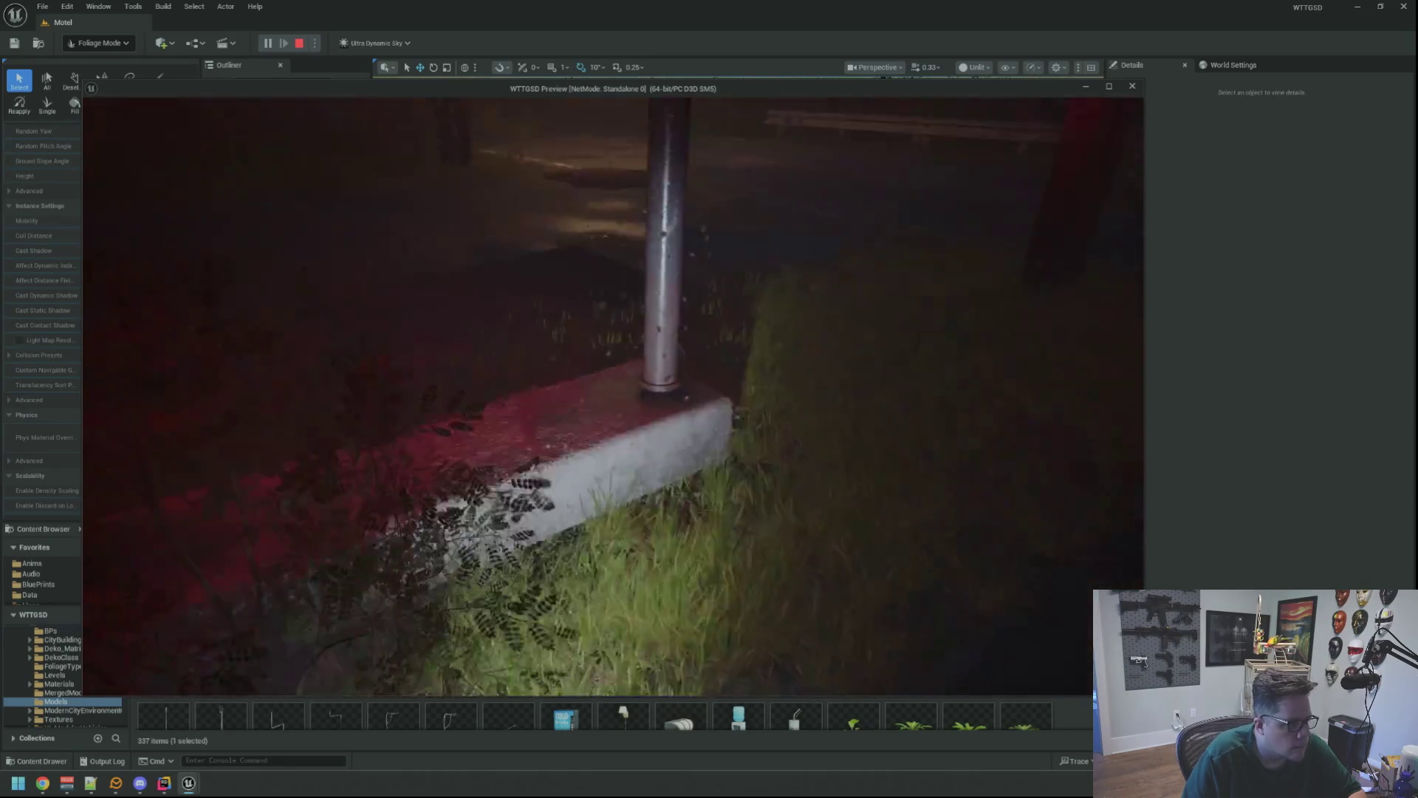
key("w")
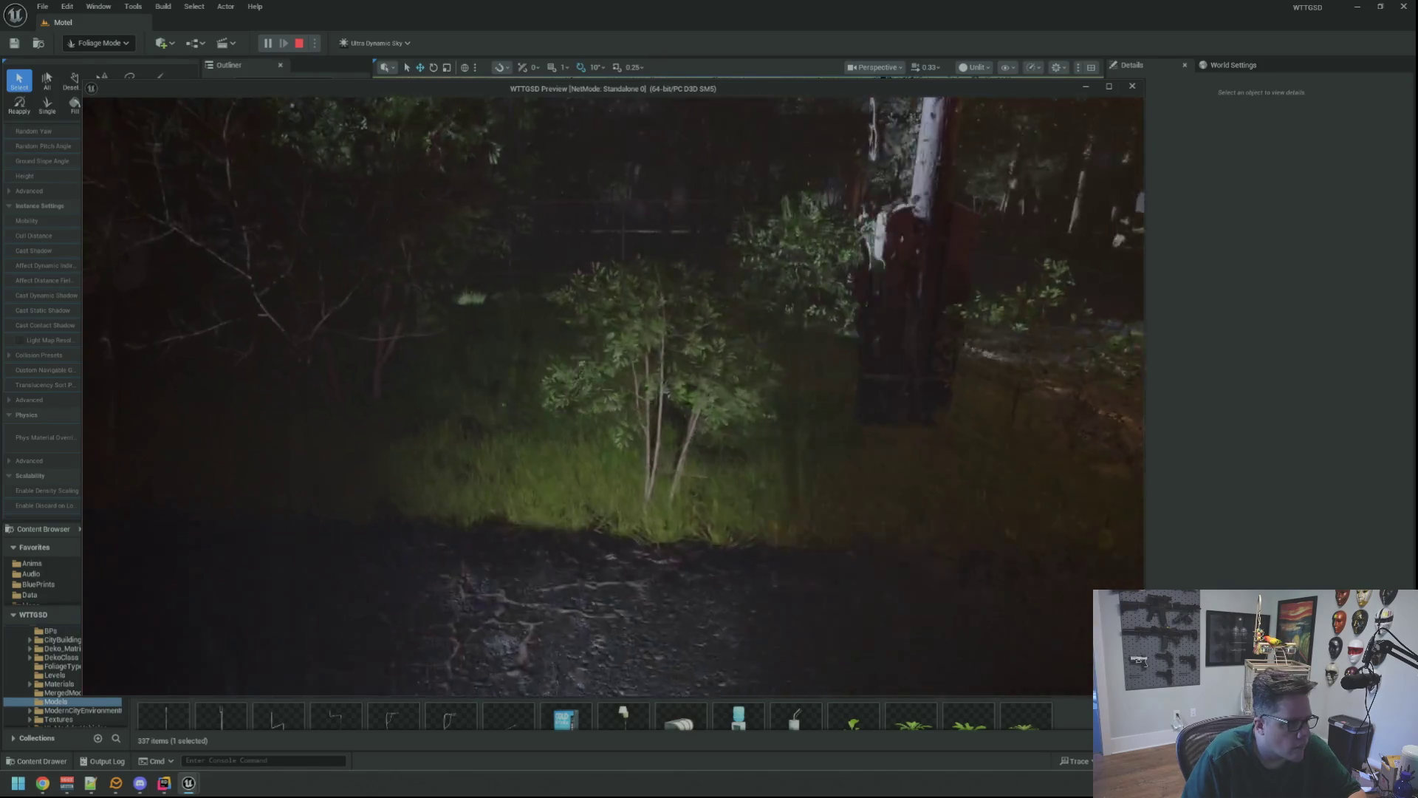
- Test the fence-side trees and forked trunk, then pause and end the play session
key("w")
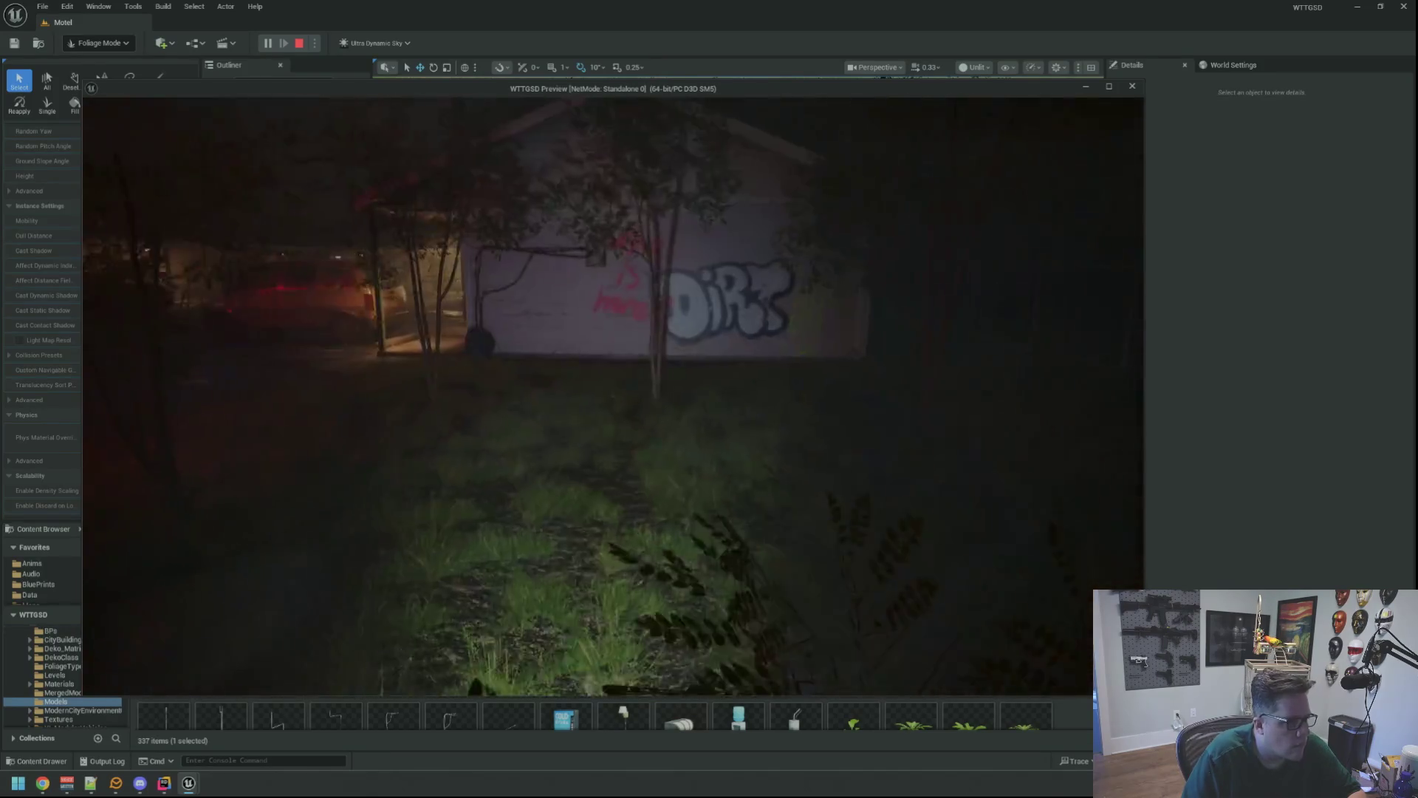
key("w")
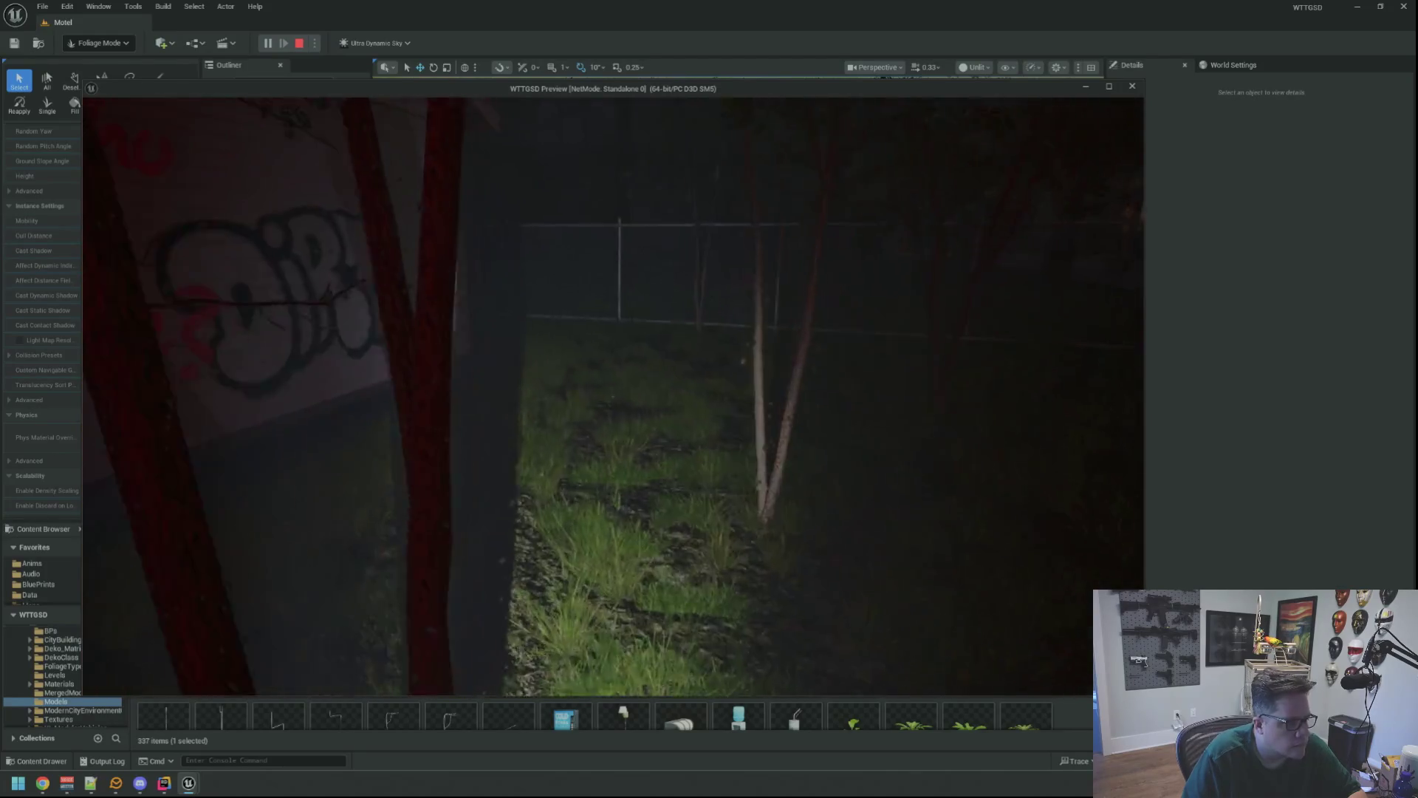
key("w")
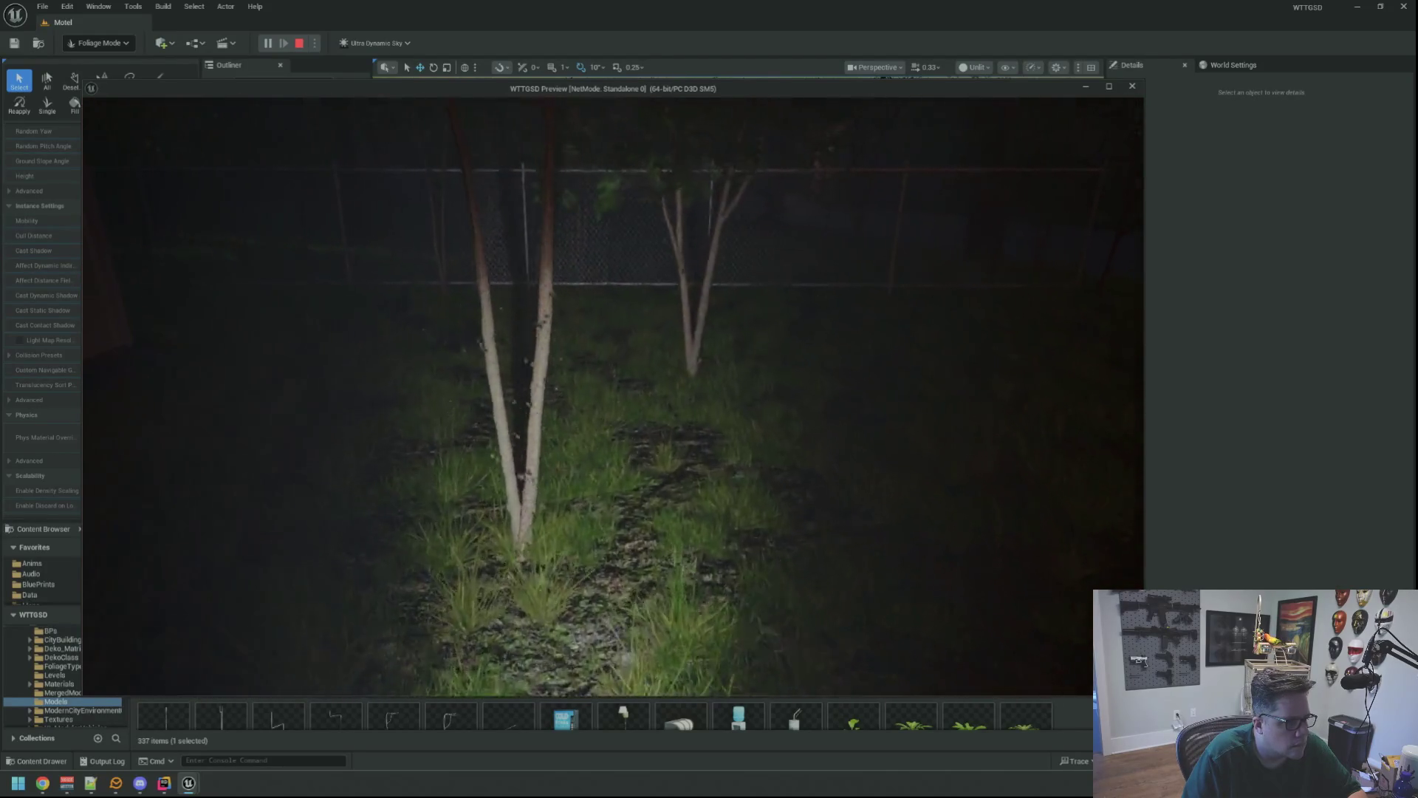
key("w")
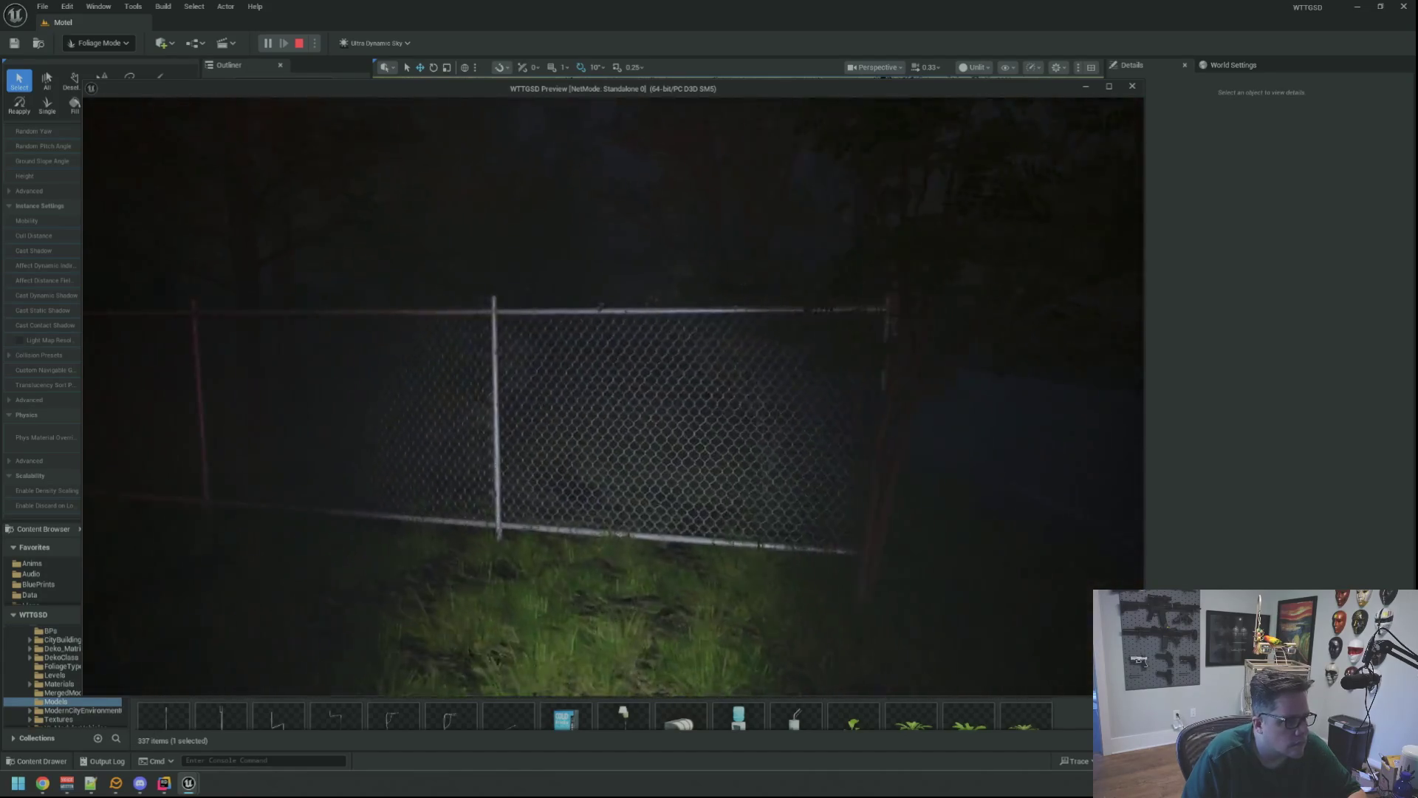
key("w")
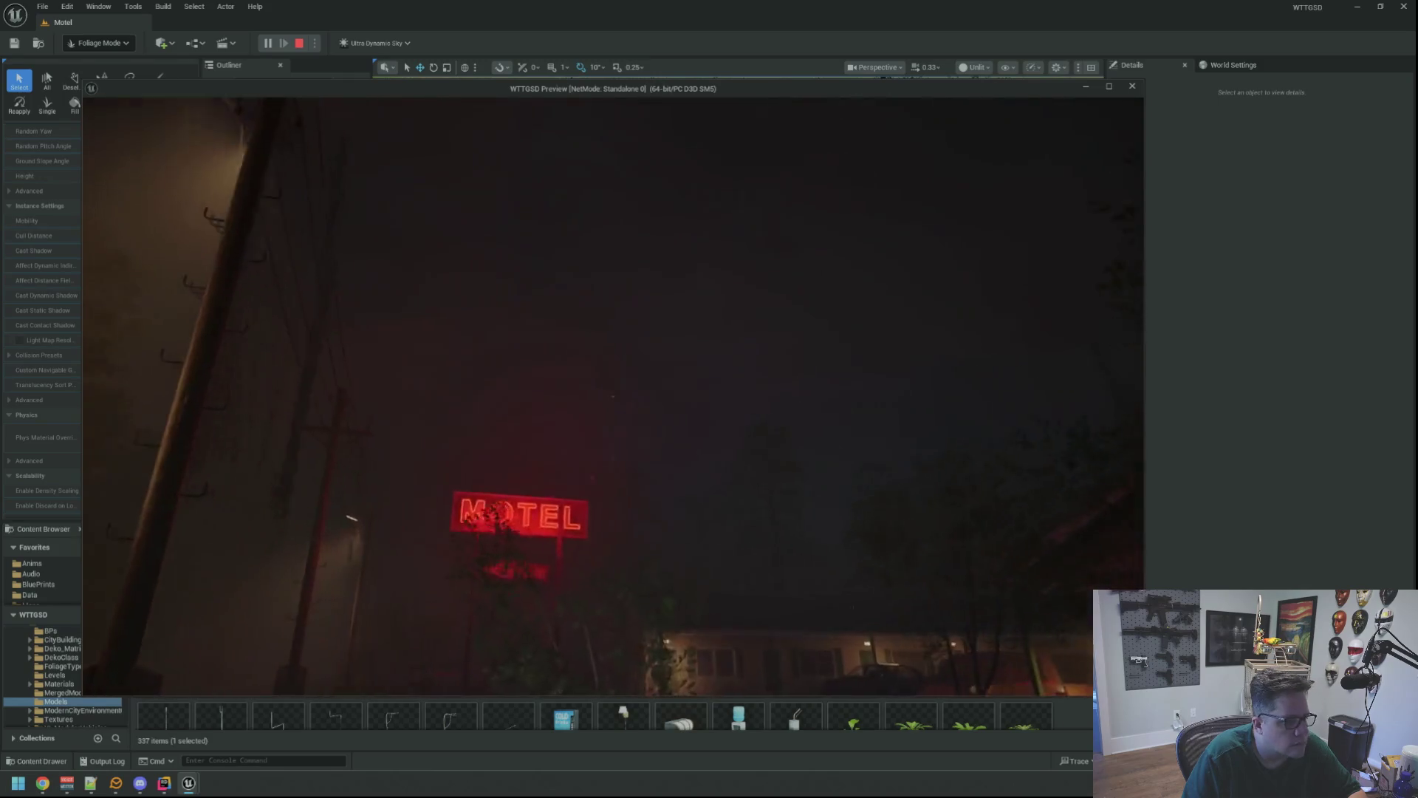
key("w")
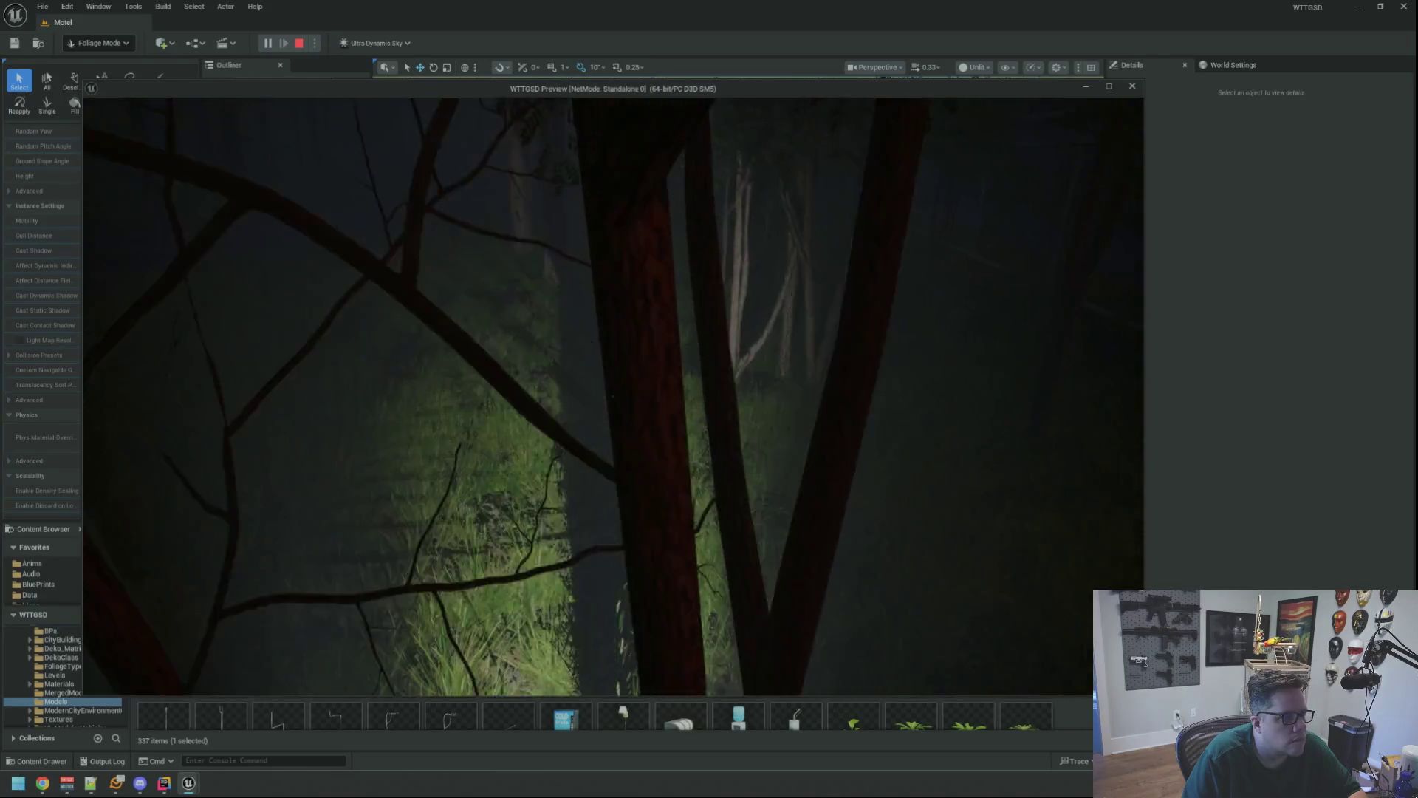
key("Escape")
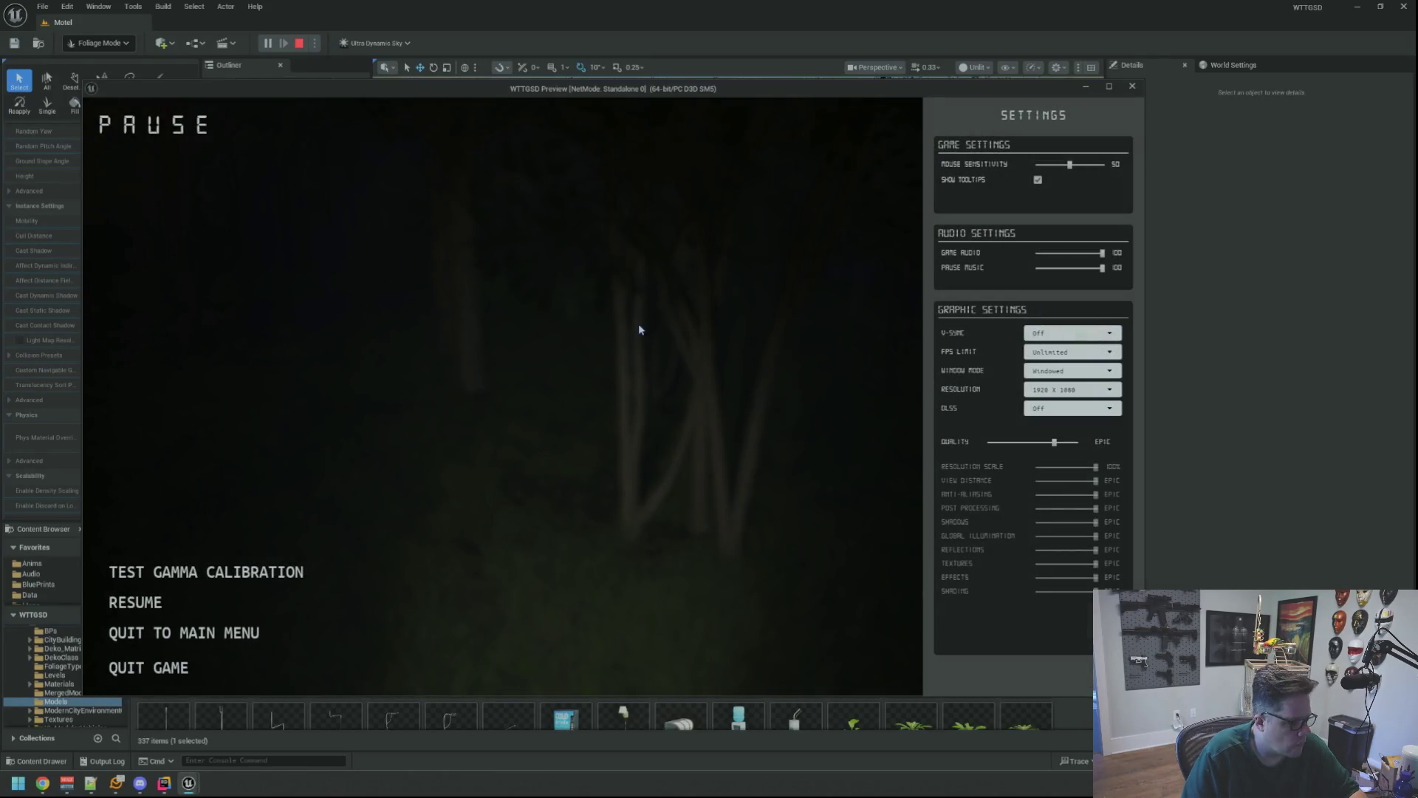
key("Escape")
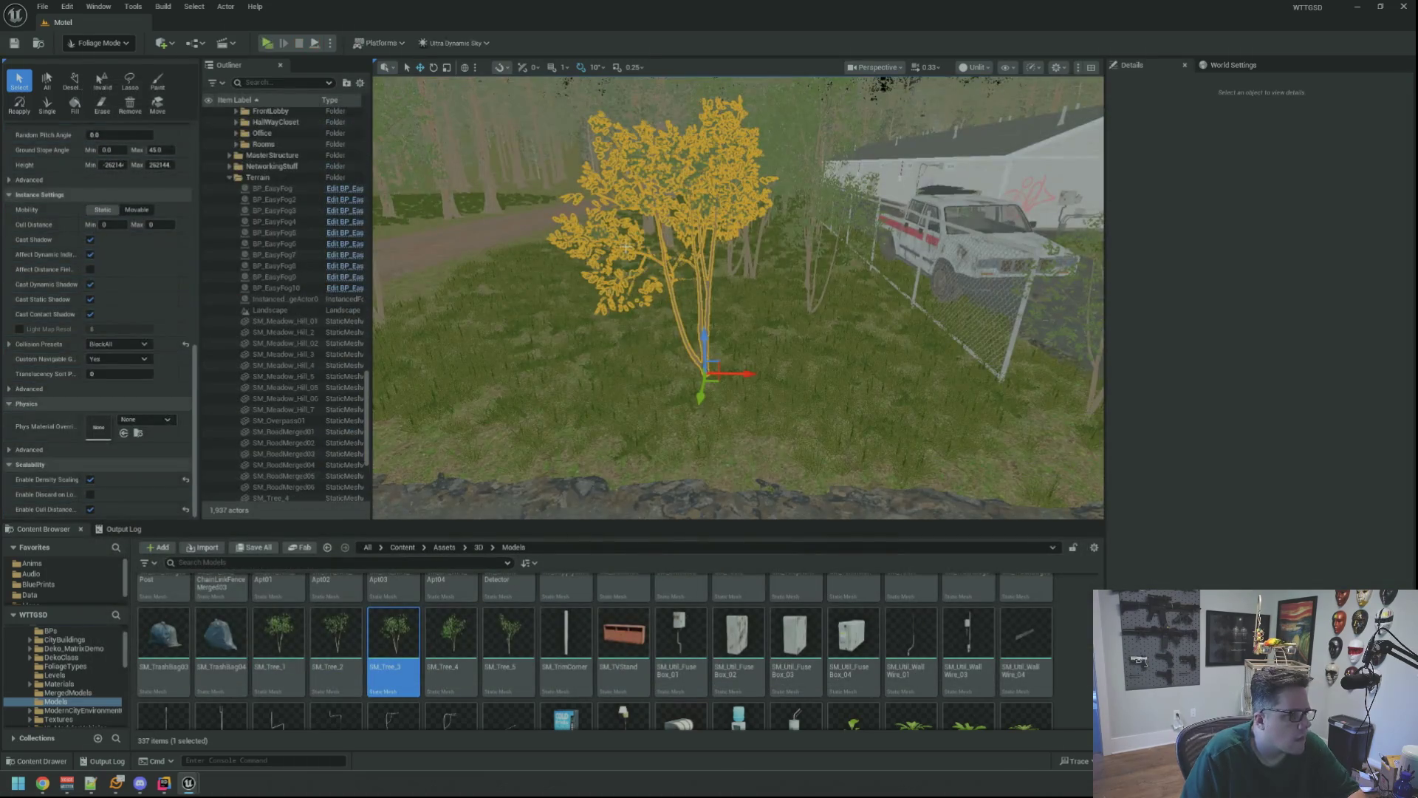
- Set the first two tree foliage types' Collision Presets to BlockAll
scroll(183, 289, "up", 15)
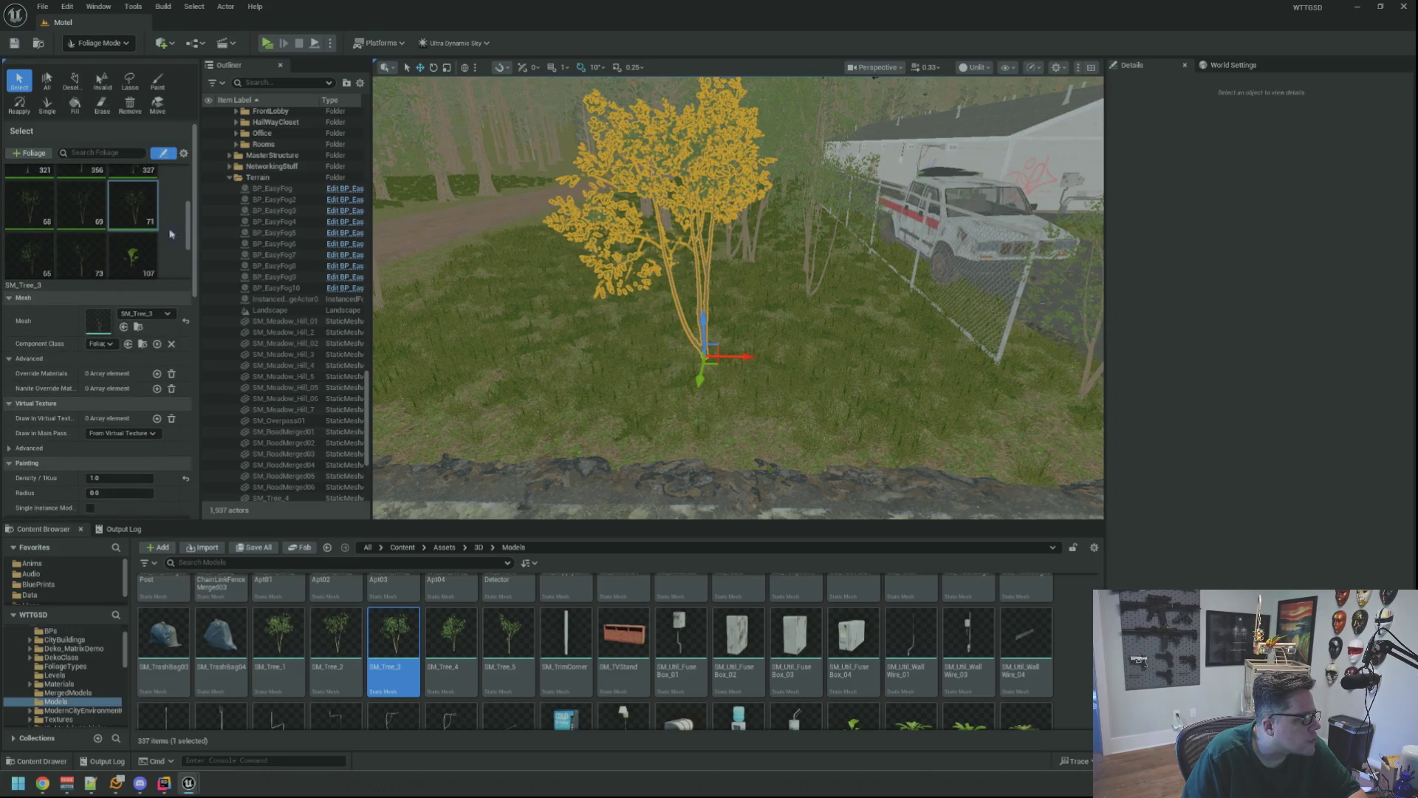
scroll(144, 383, "down", 12)
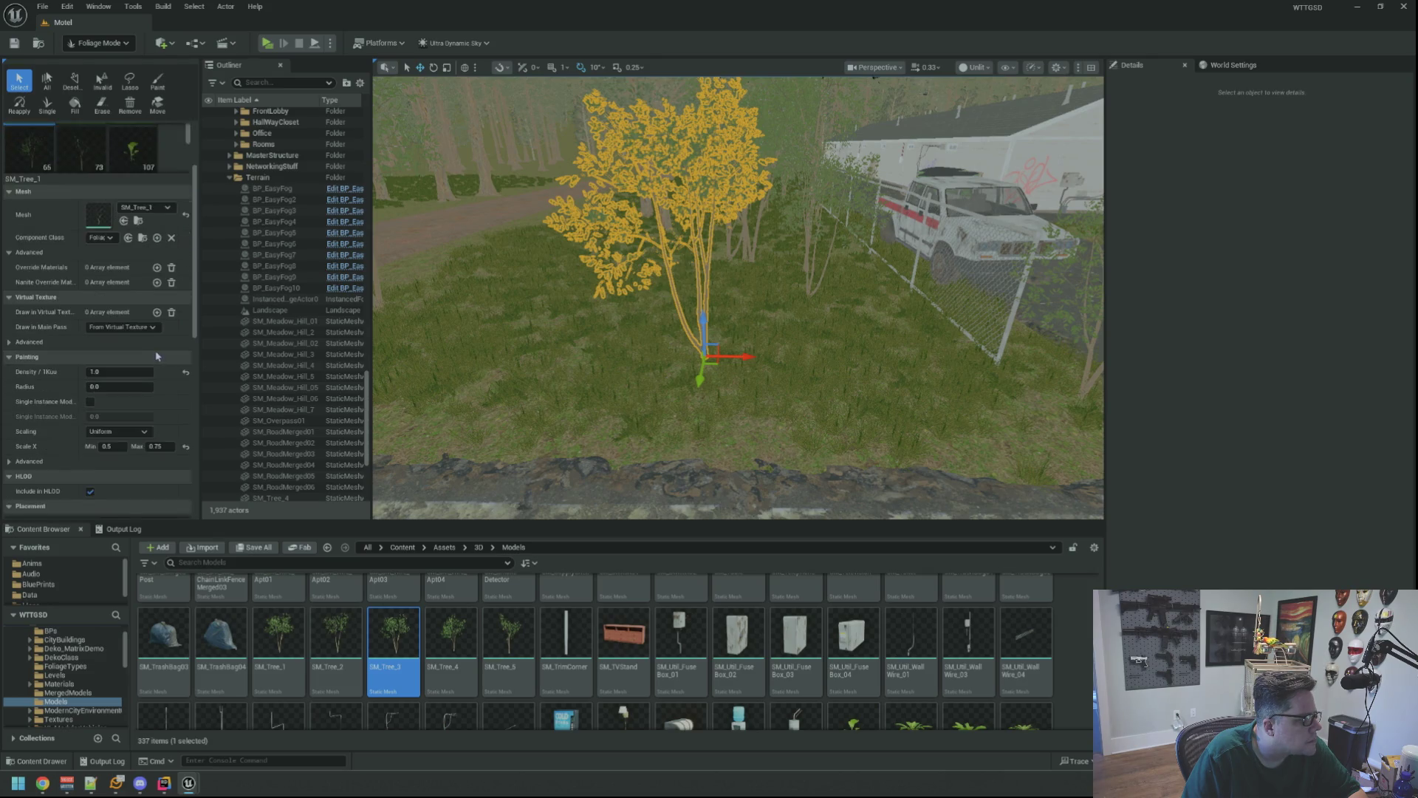
left_click(121, 363)
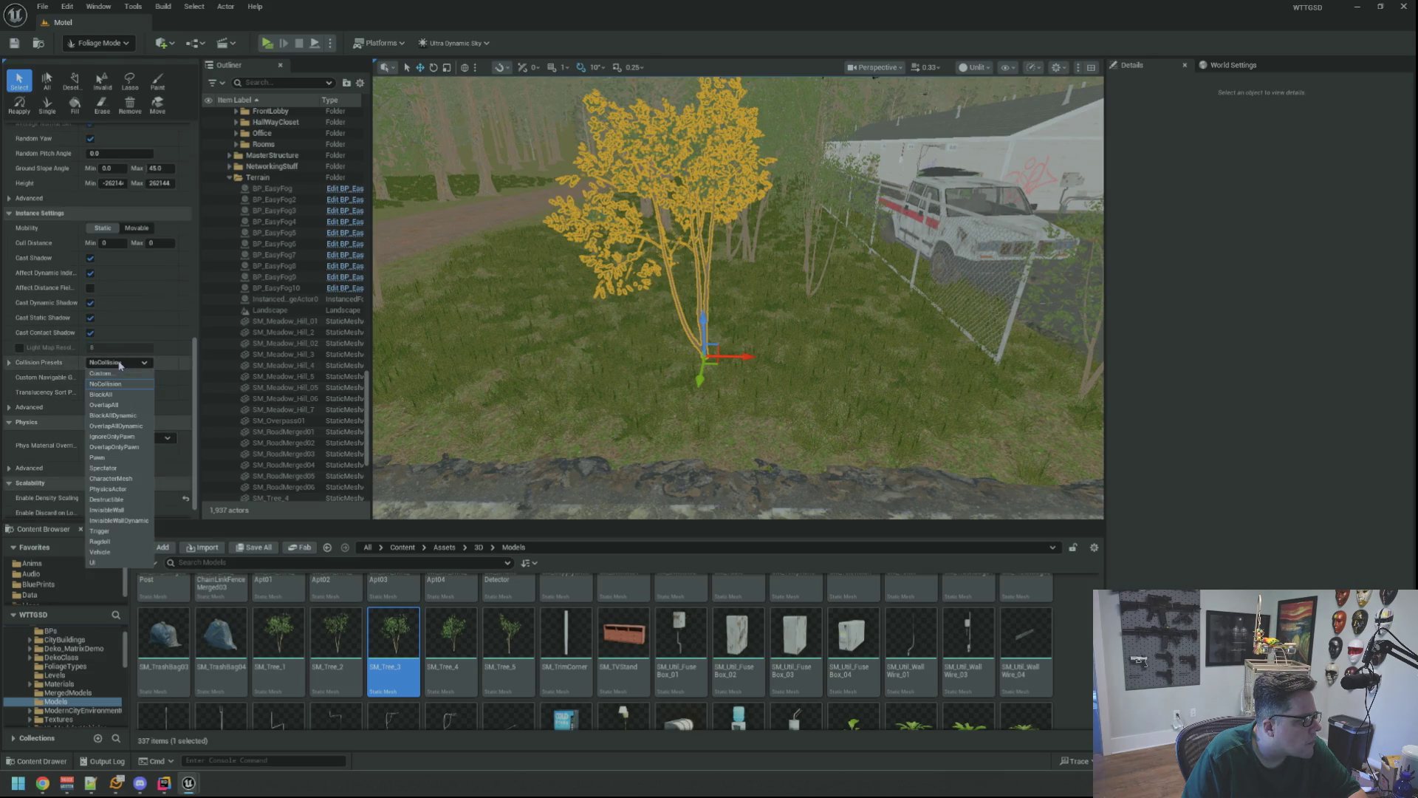
left_click(122, 396)
scroll(134, 347, "up", 15)
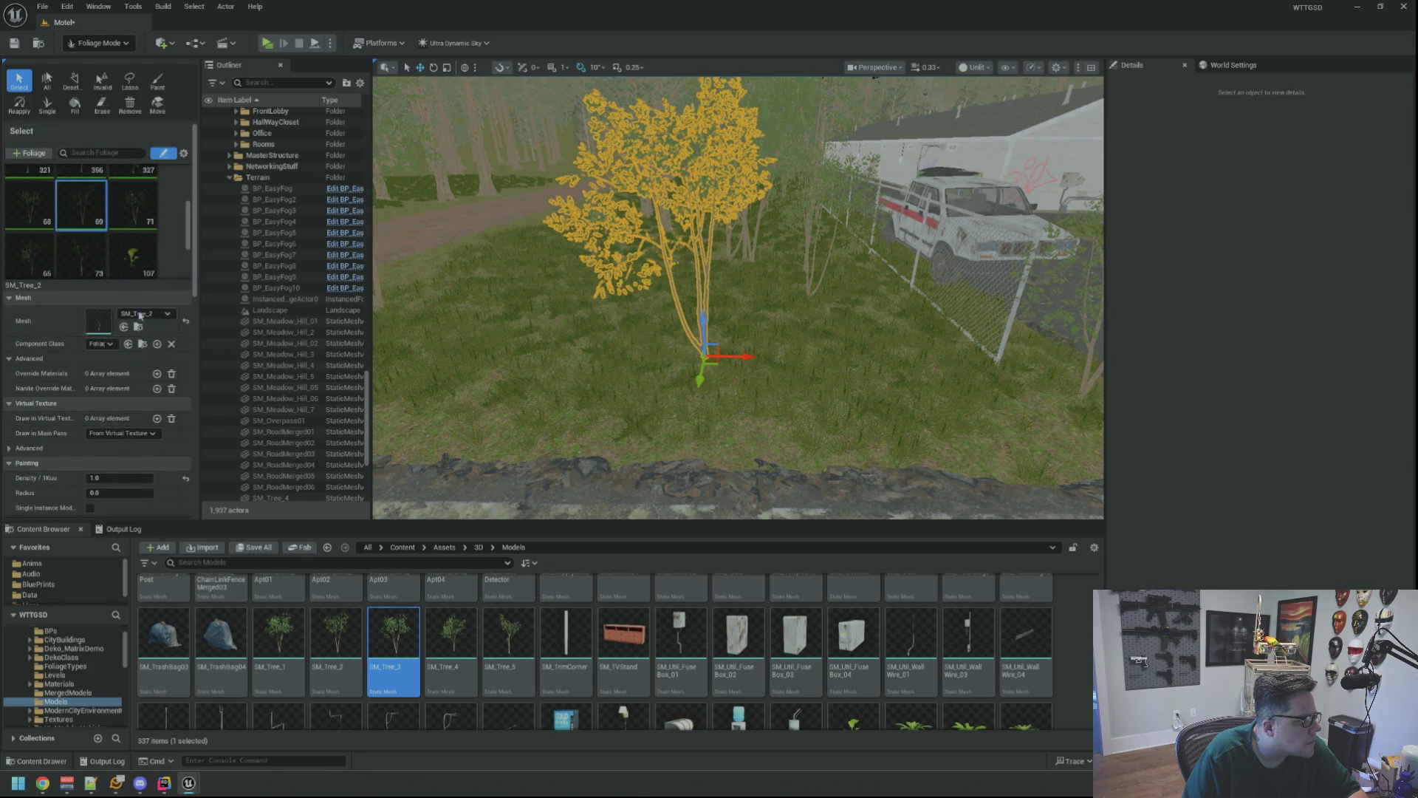
scroll(136, 309, "down", 10)
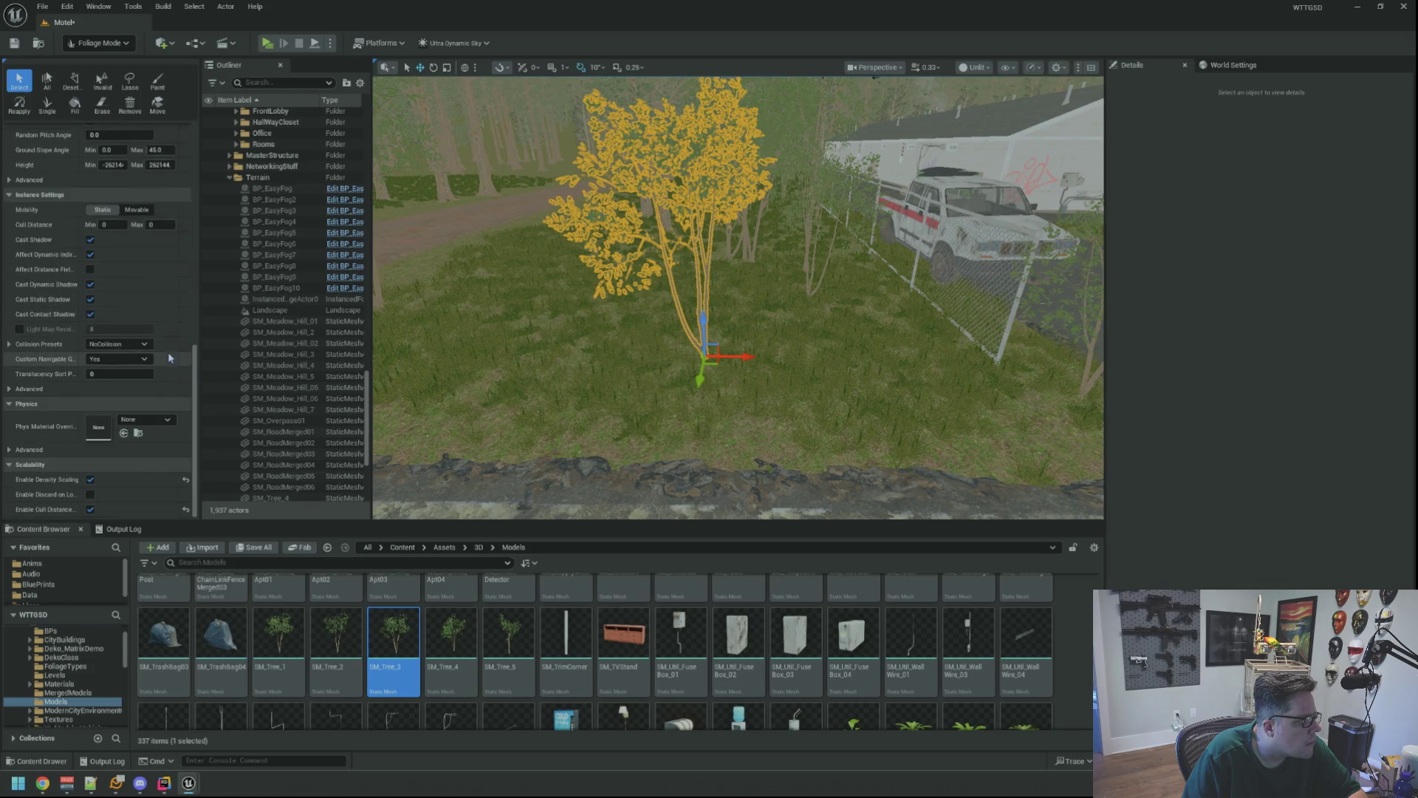
left_click(123, 378)
- Set two more tree foliage types' Collision Presets to BlockAll
scroll(136, 340, "up", 12)
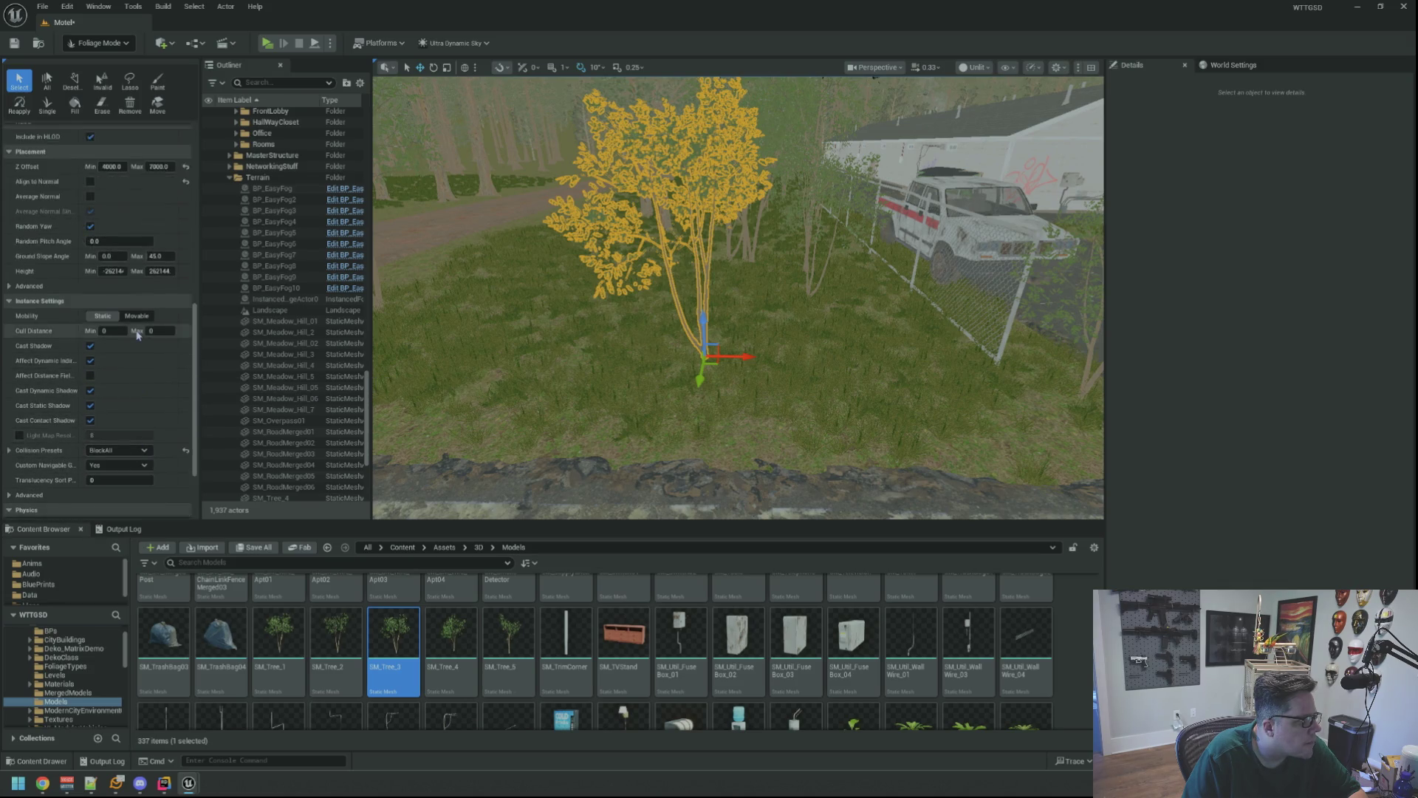
scroll(136, 325, "up", 3)
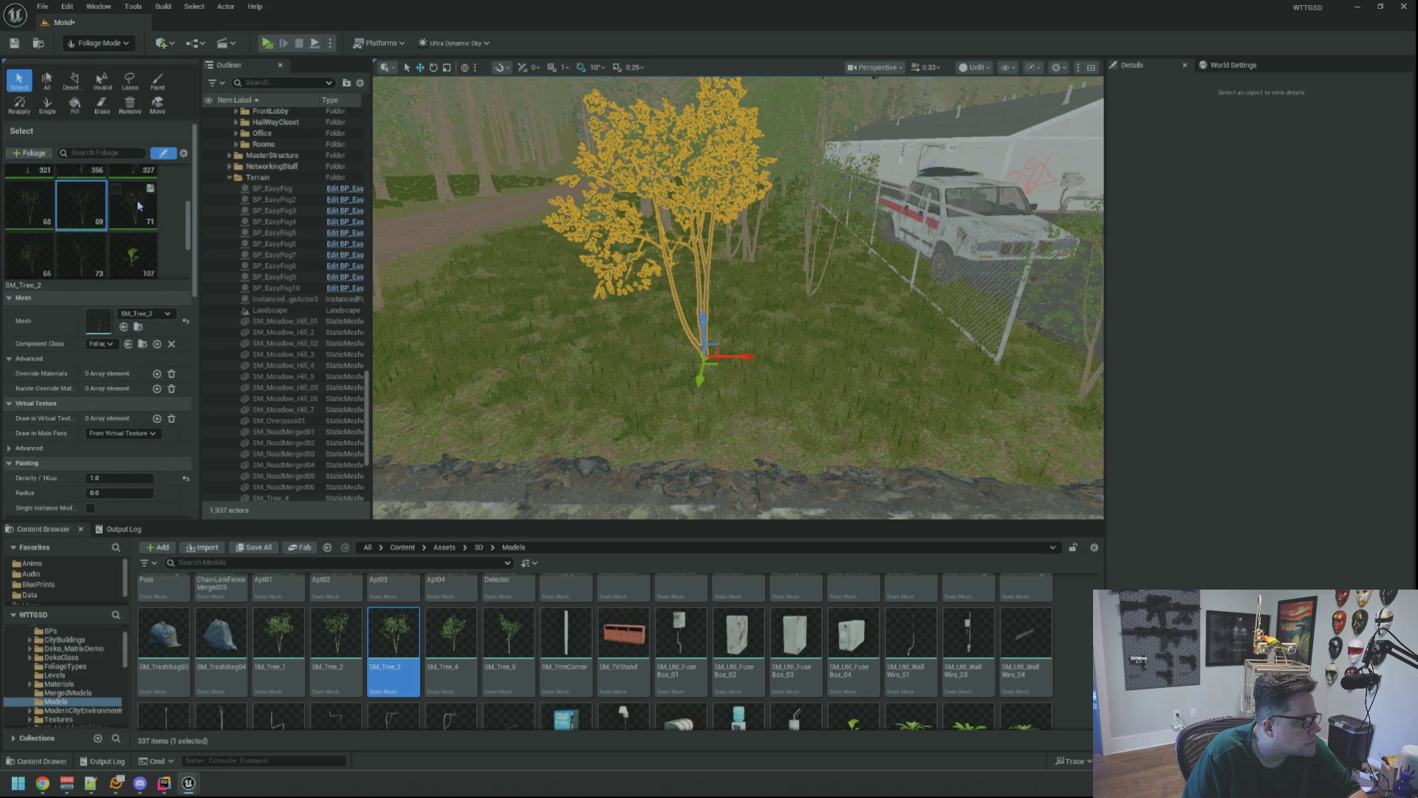
scroll(143, 339, "down", 15)
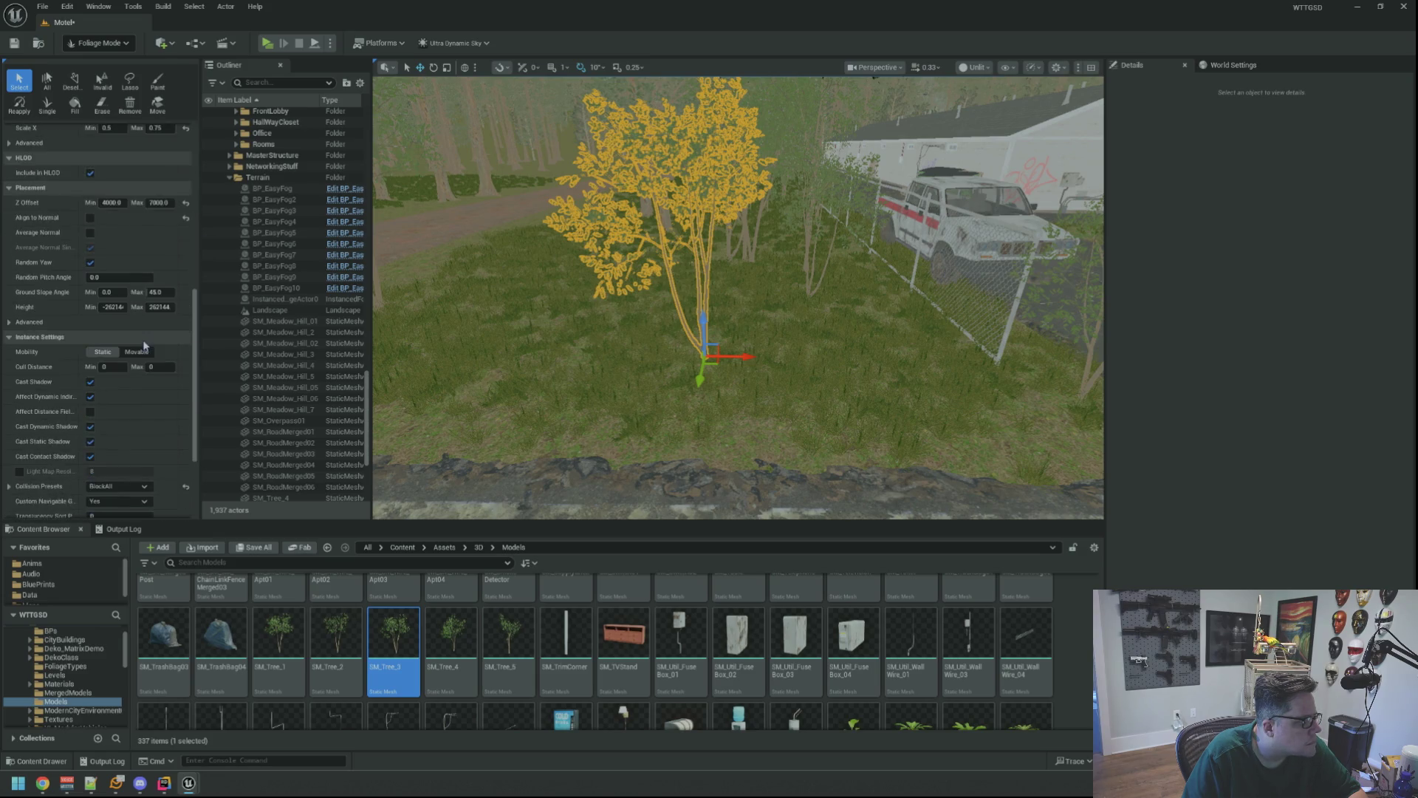
scroll(144, 341, "up", 15)
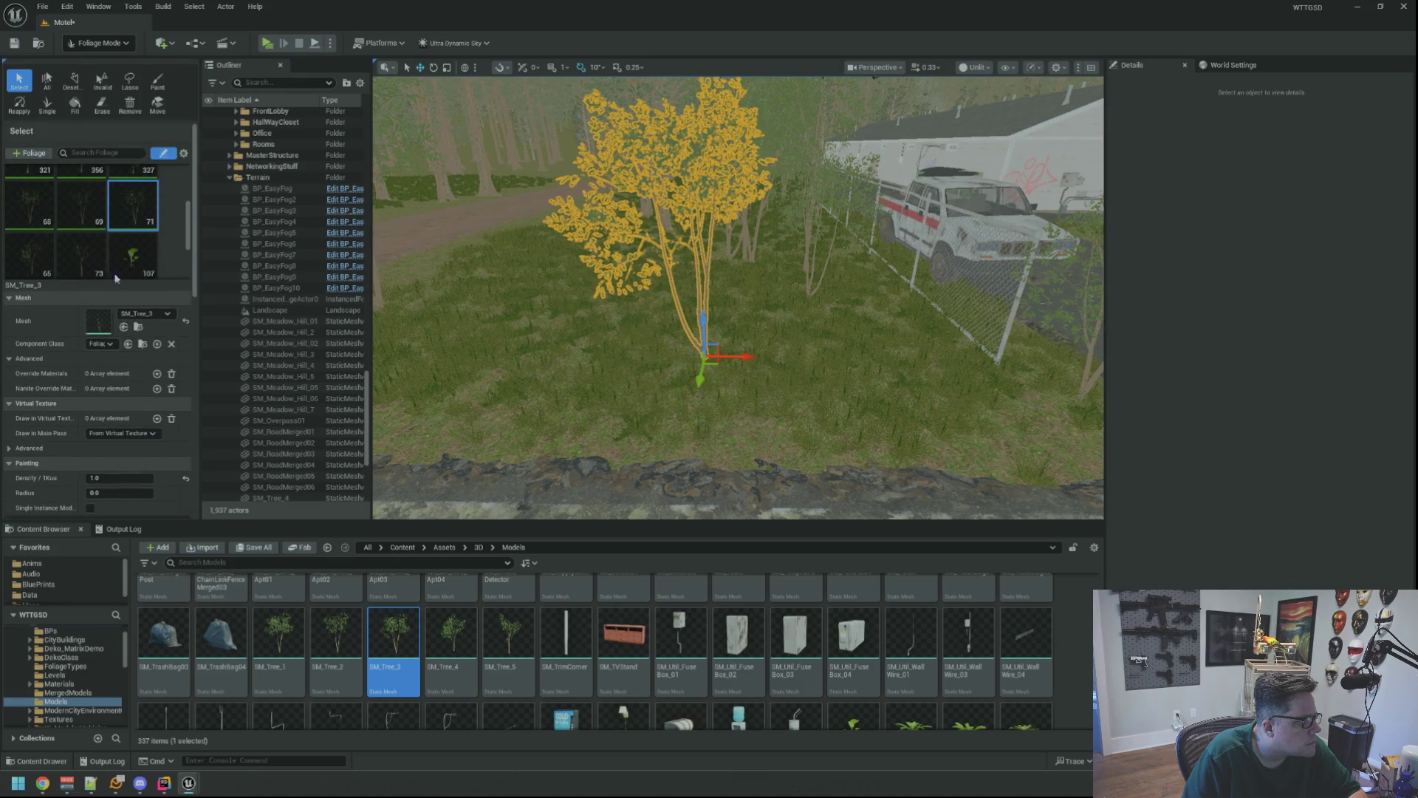
scroll(146, 323, "down", 15)
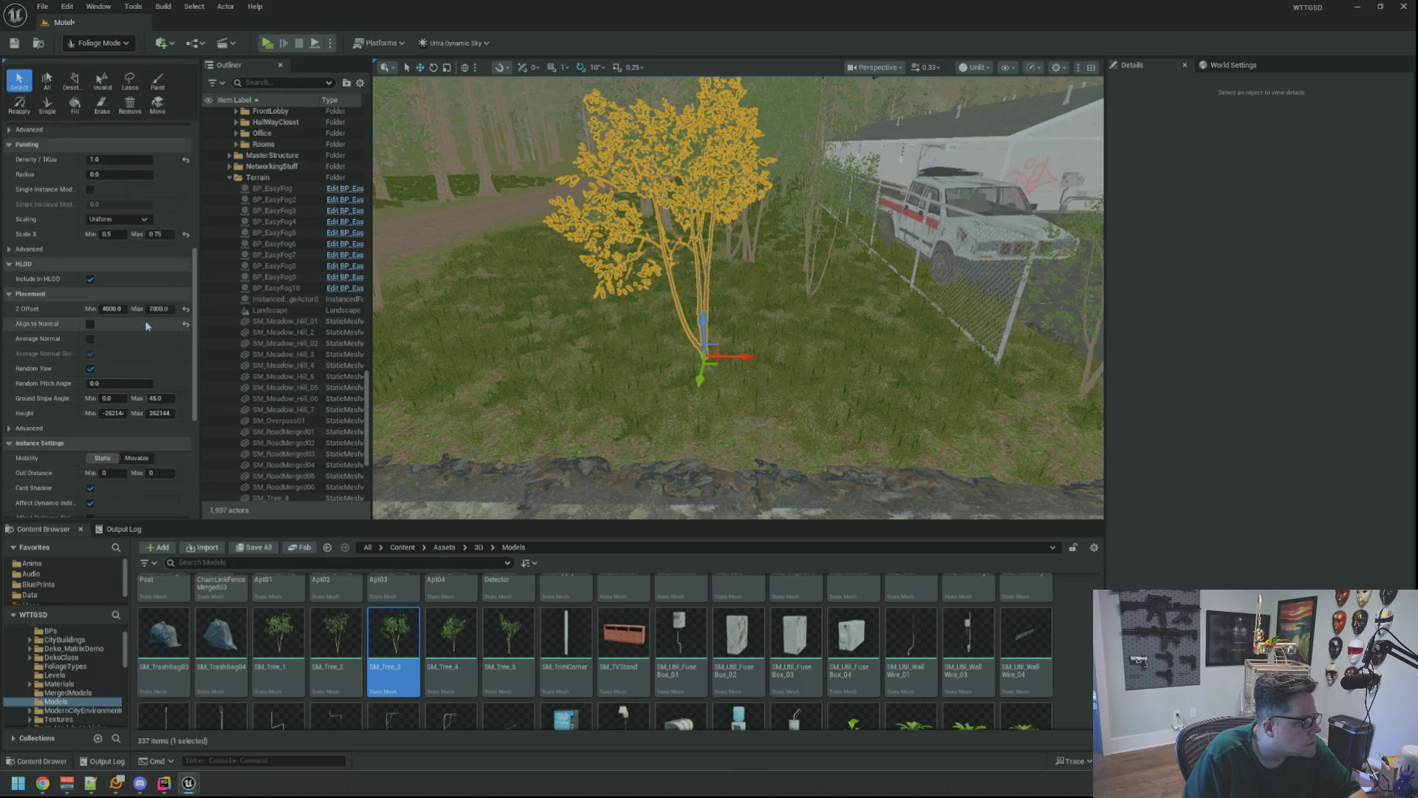
left_click(113, 346)
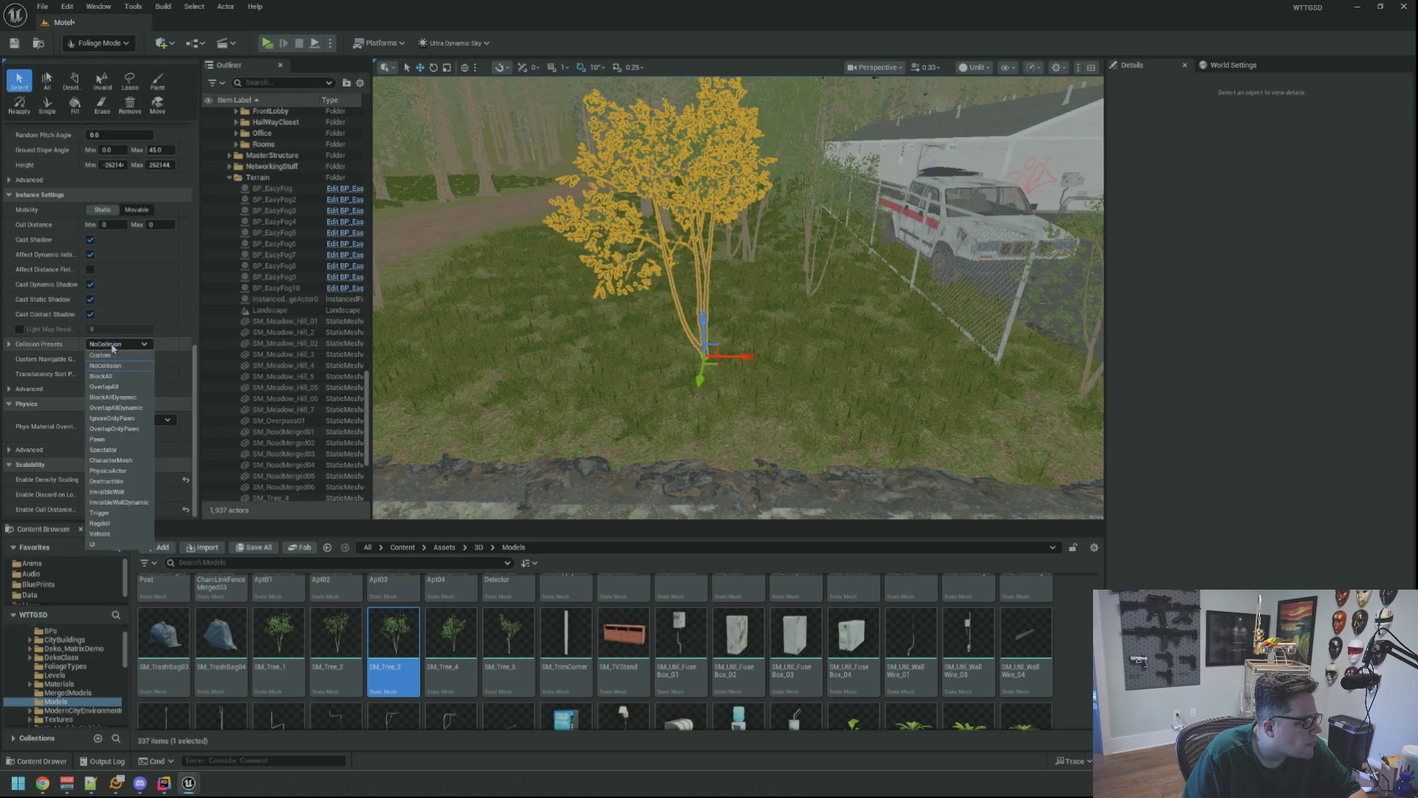
left_click(113, 377)
scroll(126, 344, "up", 15)
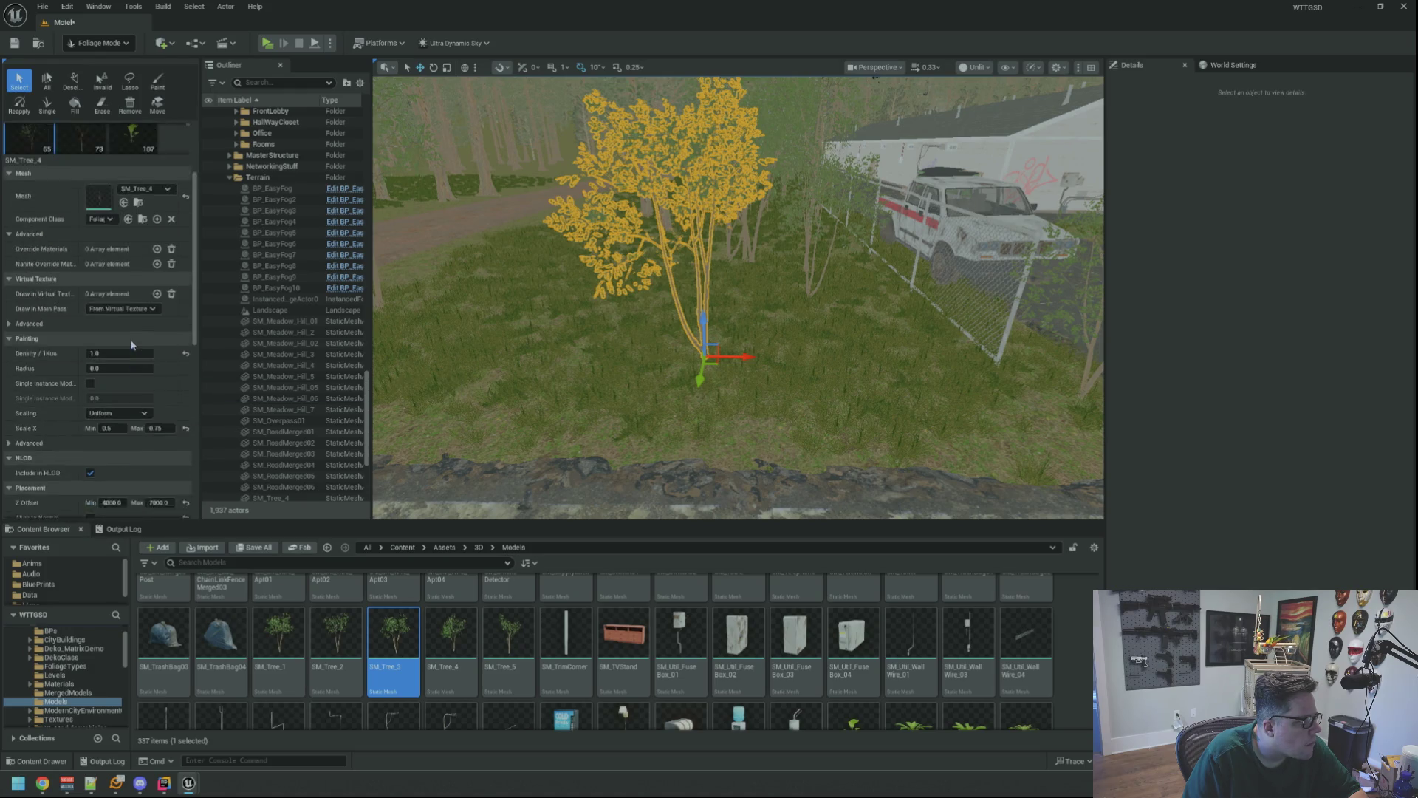
scroll(154, 312, "down", 12)
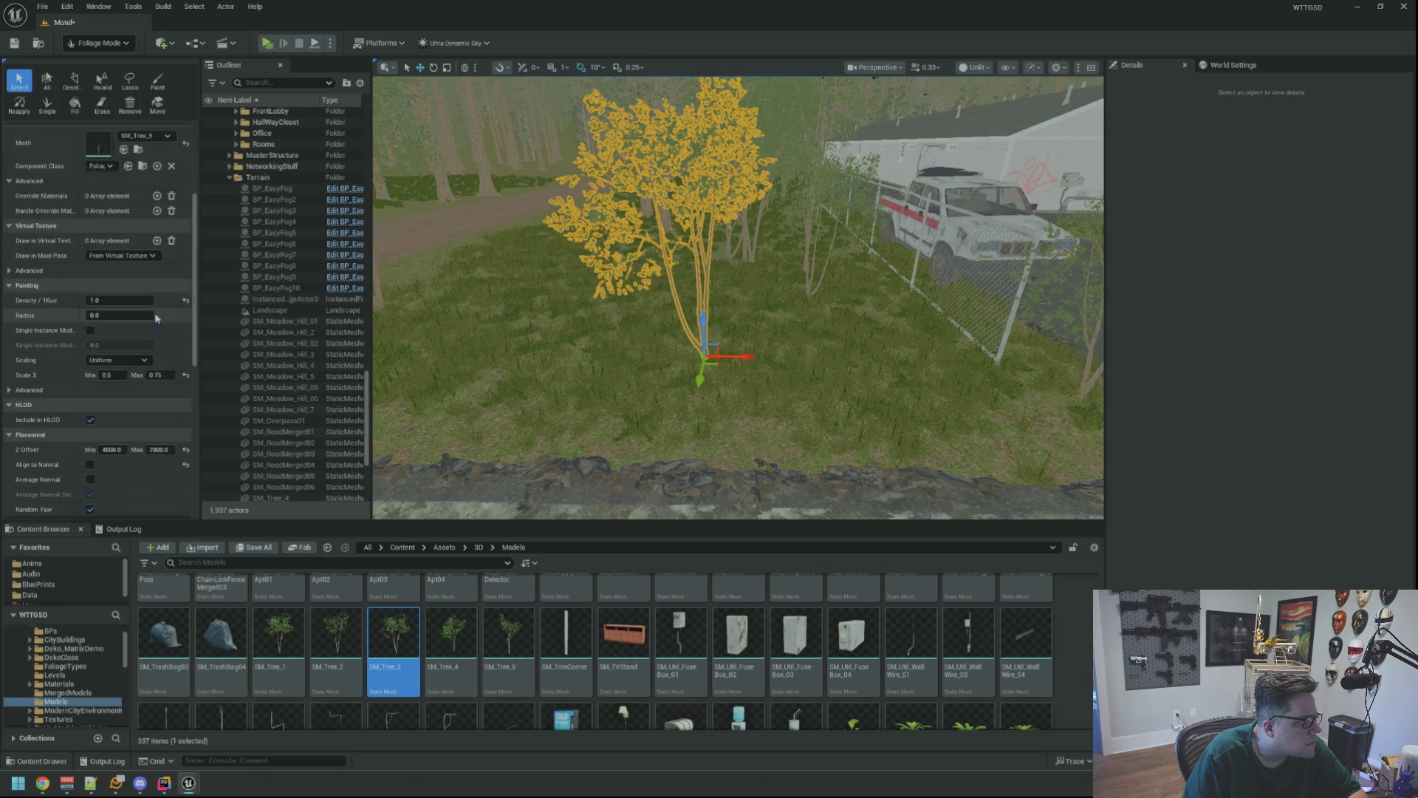
scroll(154, 312, "down", 1)
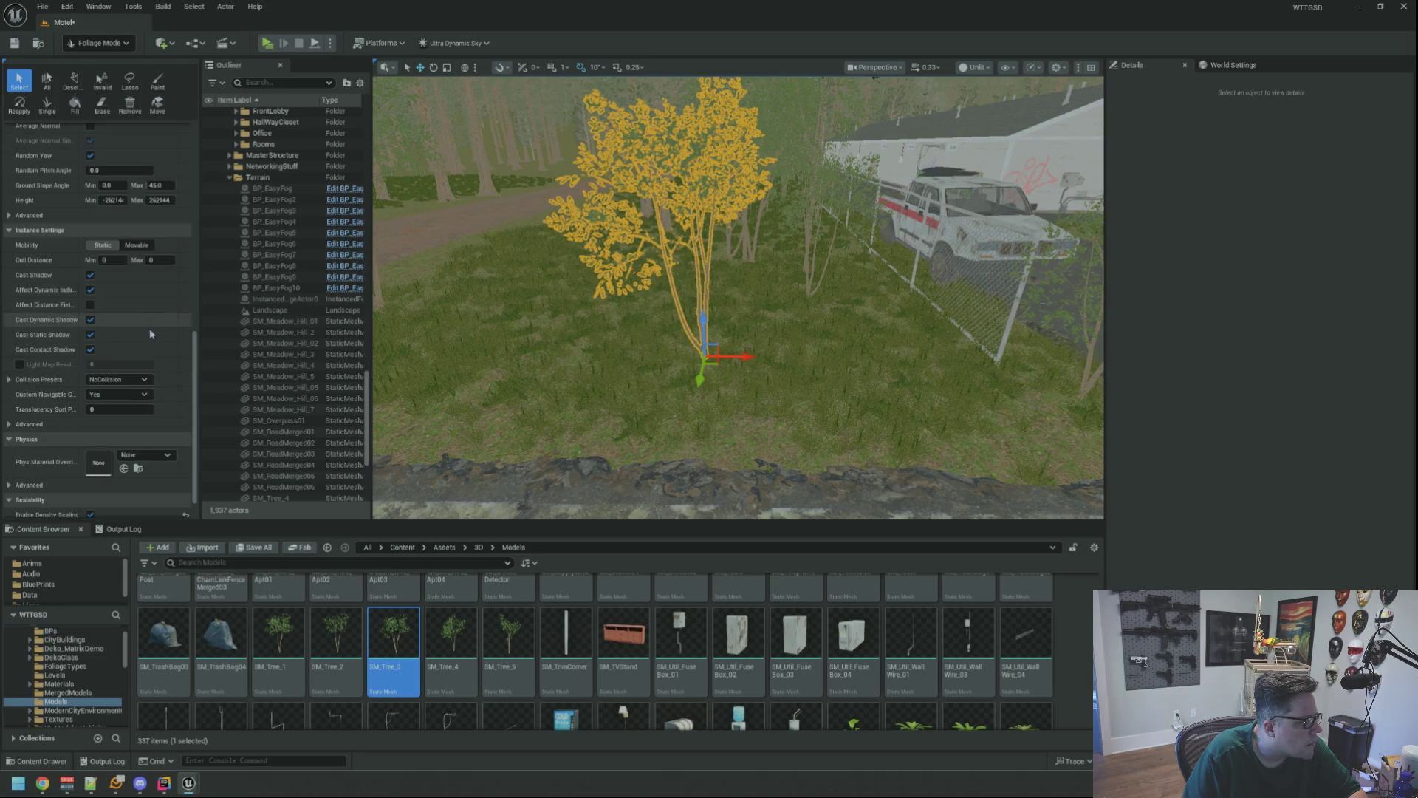
left_click(120, 379)
left_click(127, 412)
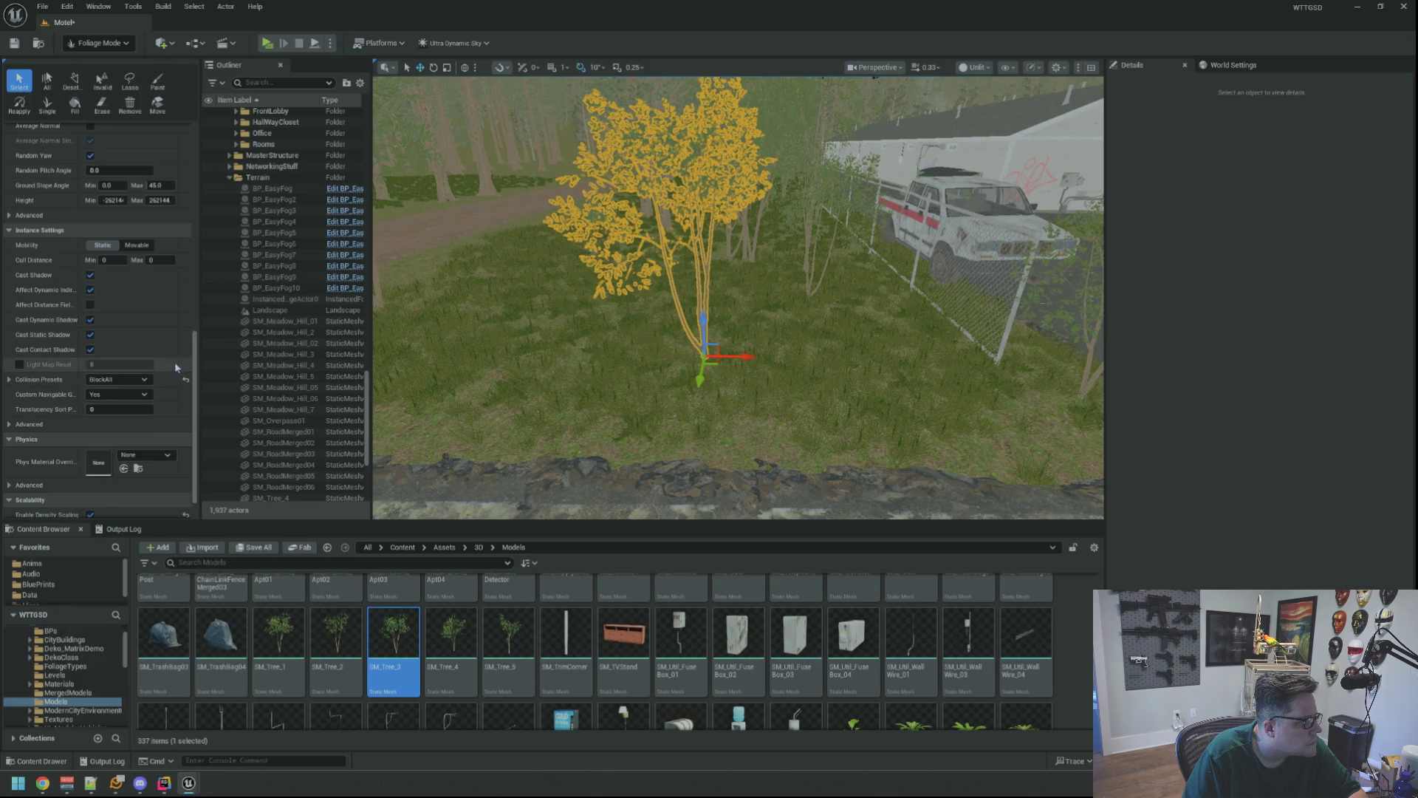
- Review the foliage list, save the Motel level, and switch to Selection Mode
scroll(174, 361, "up", 12)
scroll(163, 325, "up", 1)
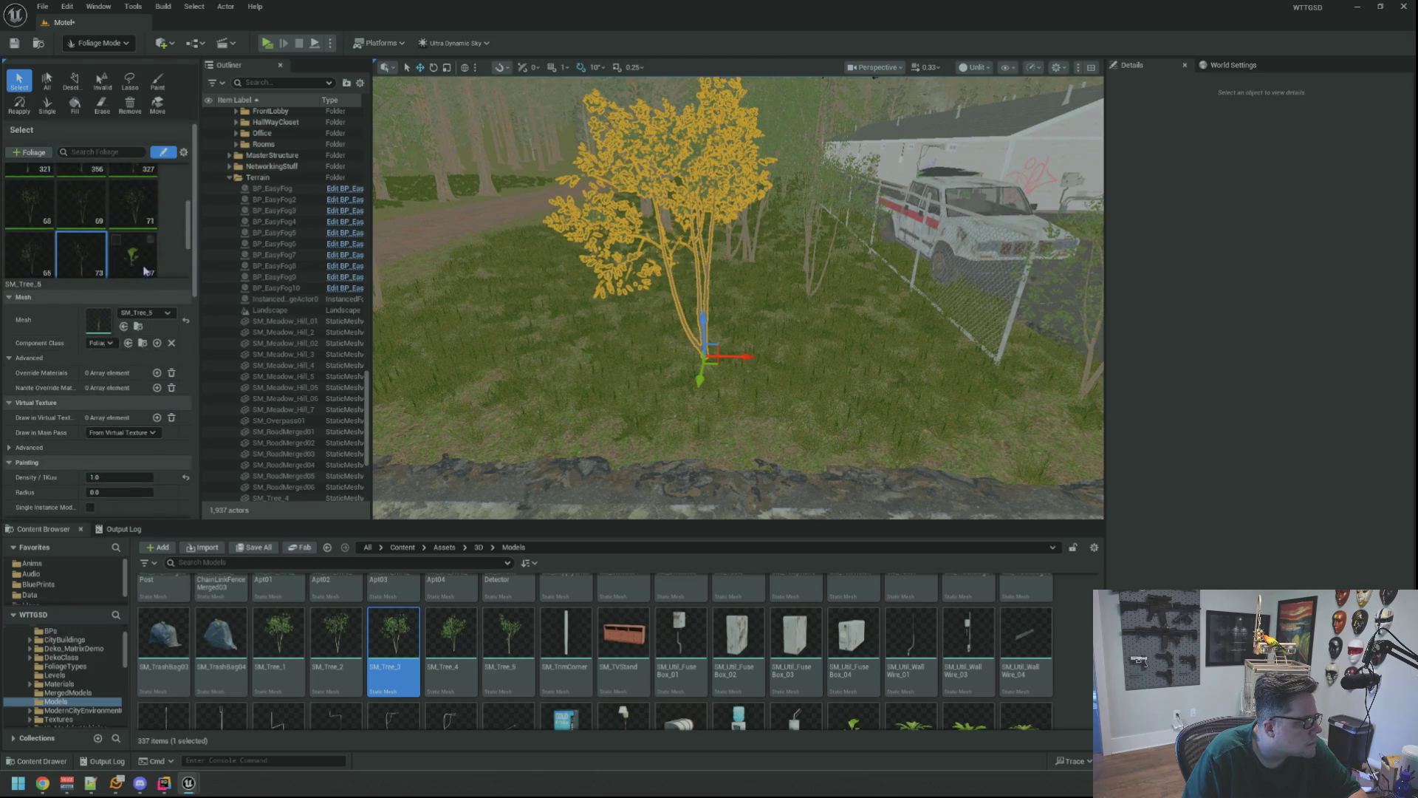
scroll(152, 266, "down", 1)
scroll(149, 263, "up", 2)
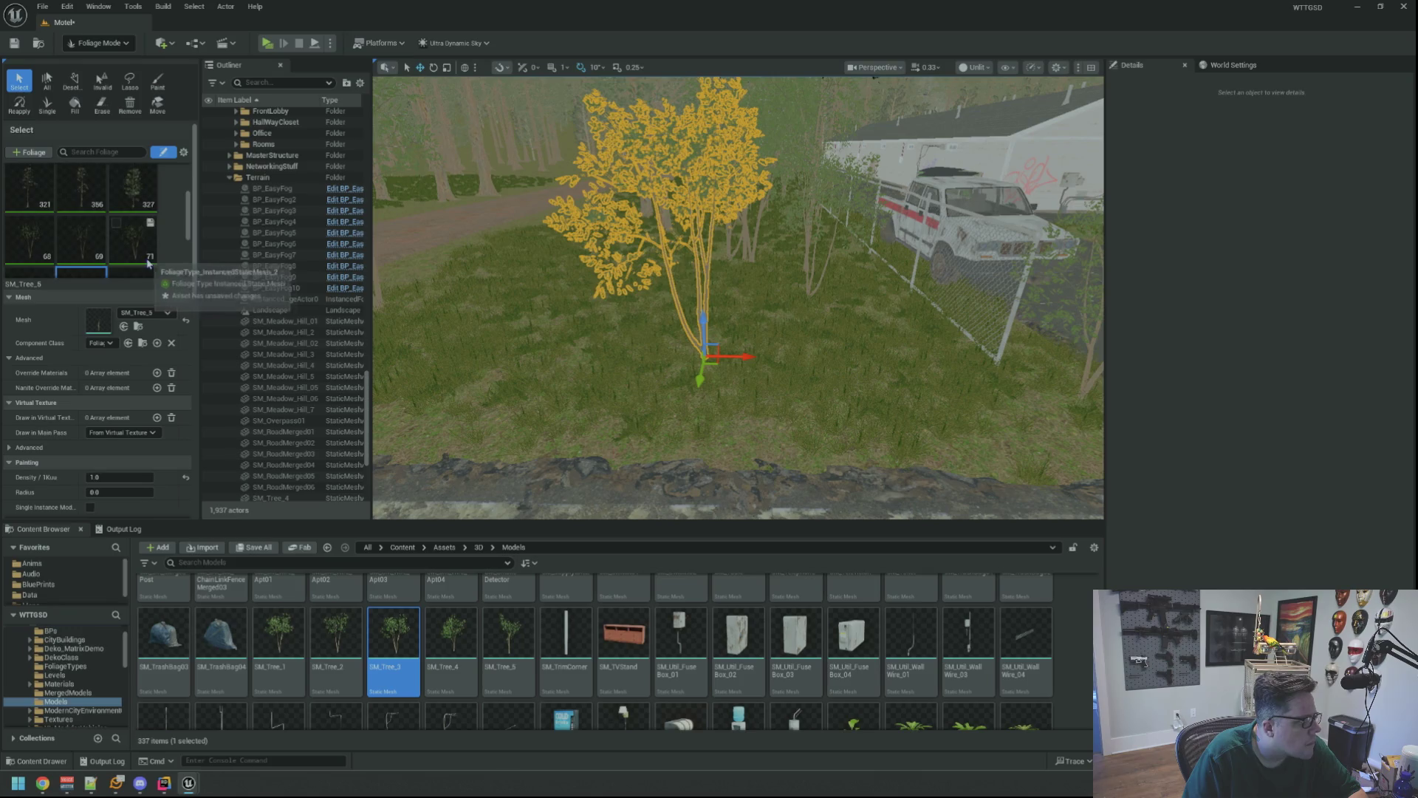
scroll(149, 260, "down", 1)
scroll(151, 258, "down", 1)
scroll(147, 257, "up", 1)
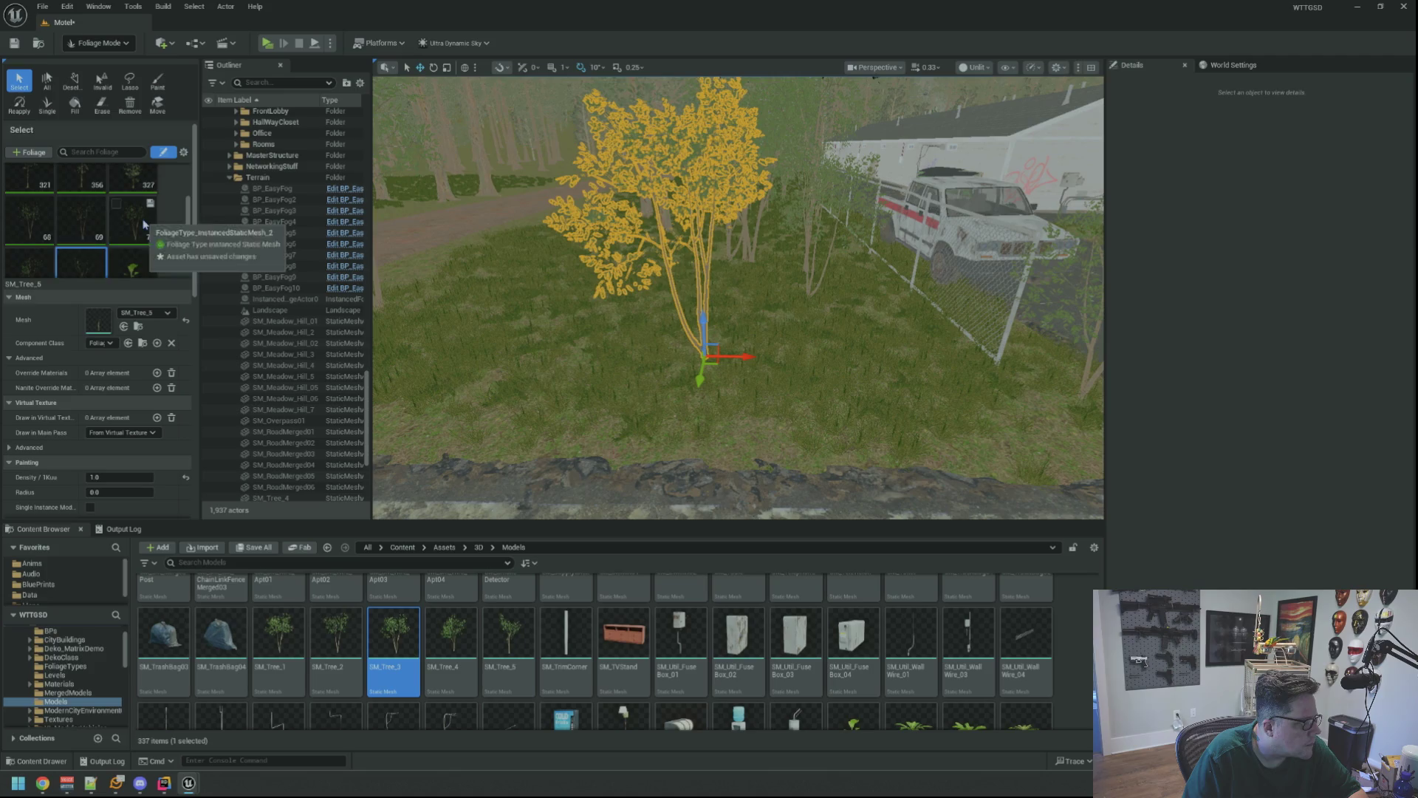
scroll(144, 232, "down", 15)
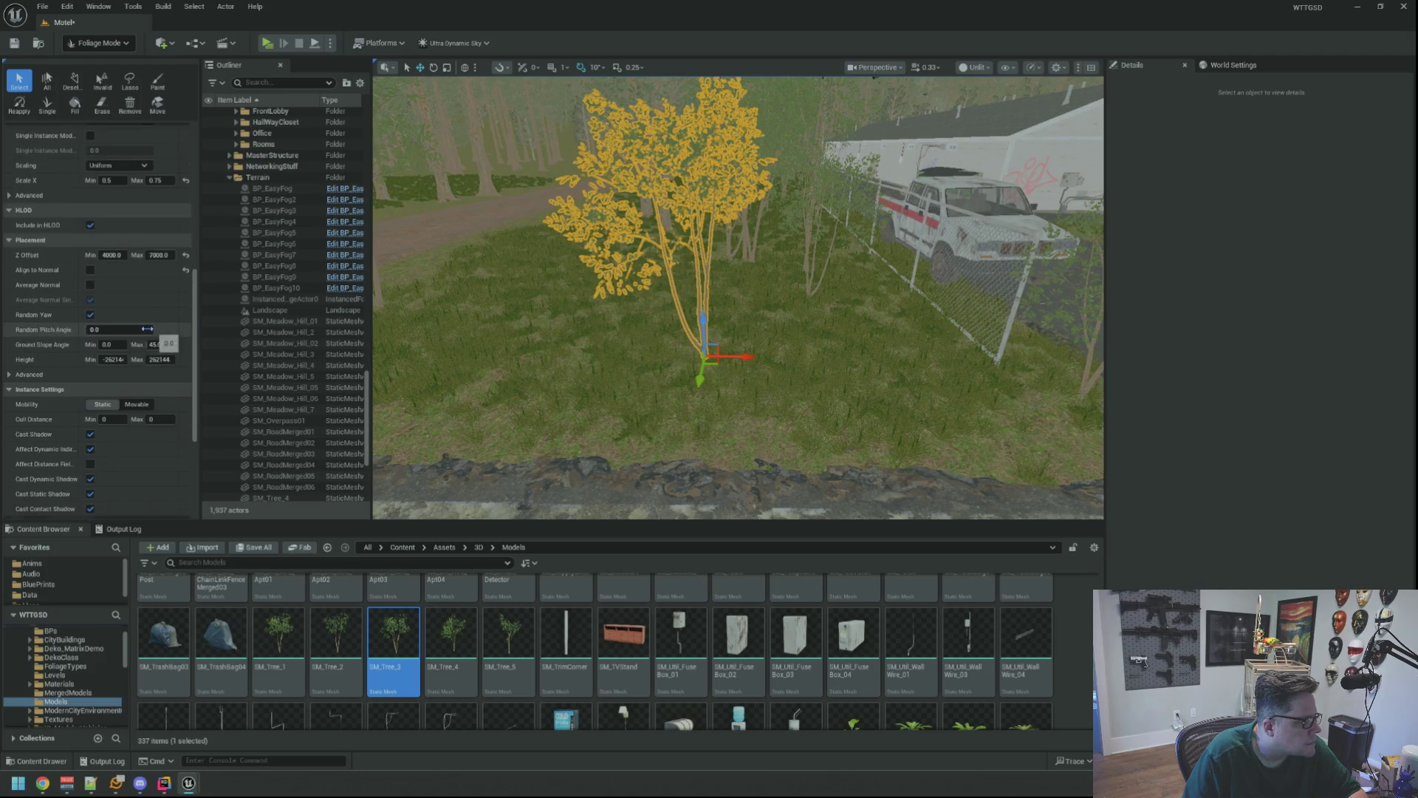
scroll(149, 333, "up", 15)
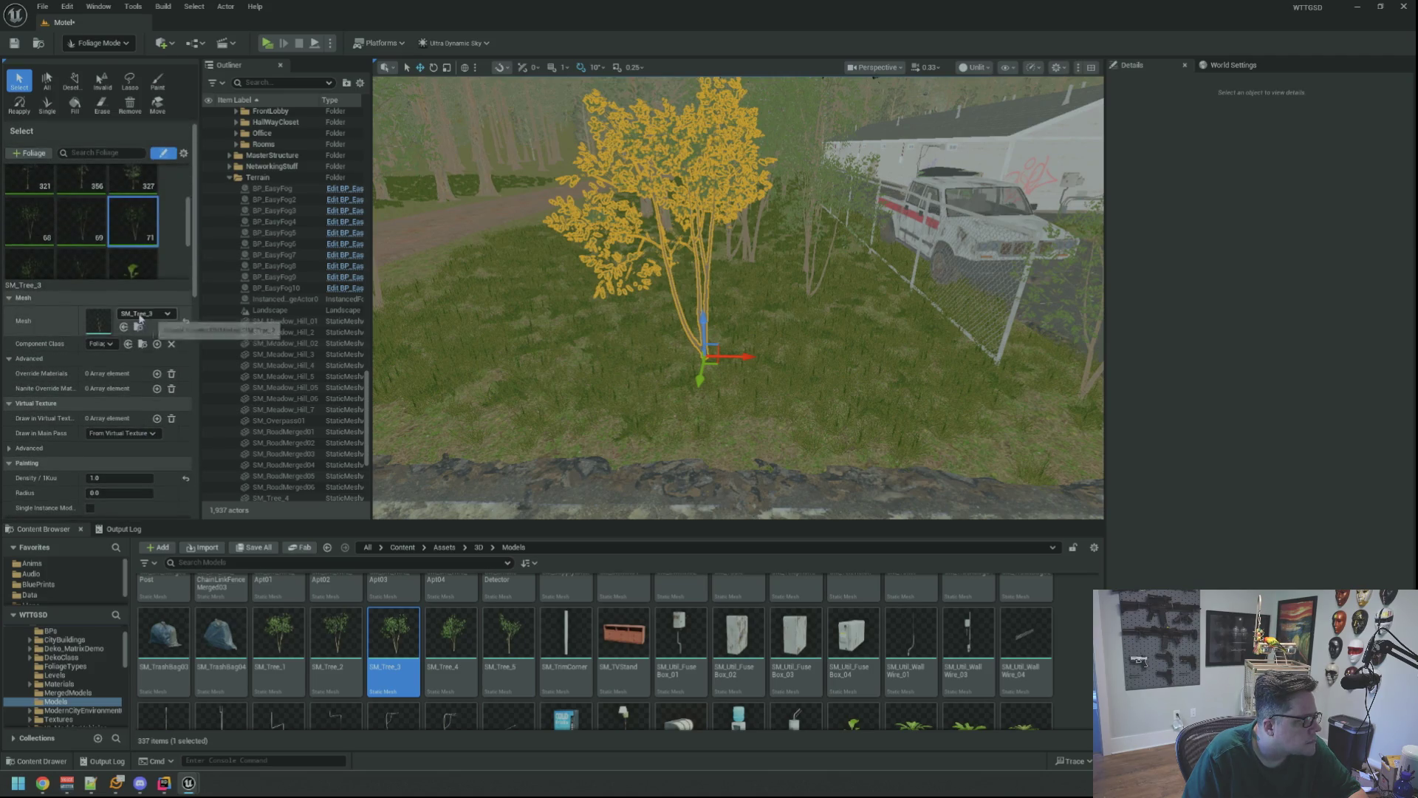
scroll(136, 360, "down", 12)
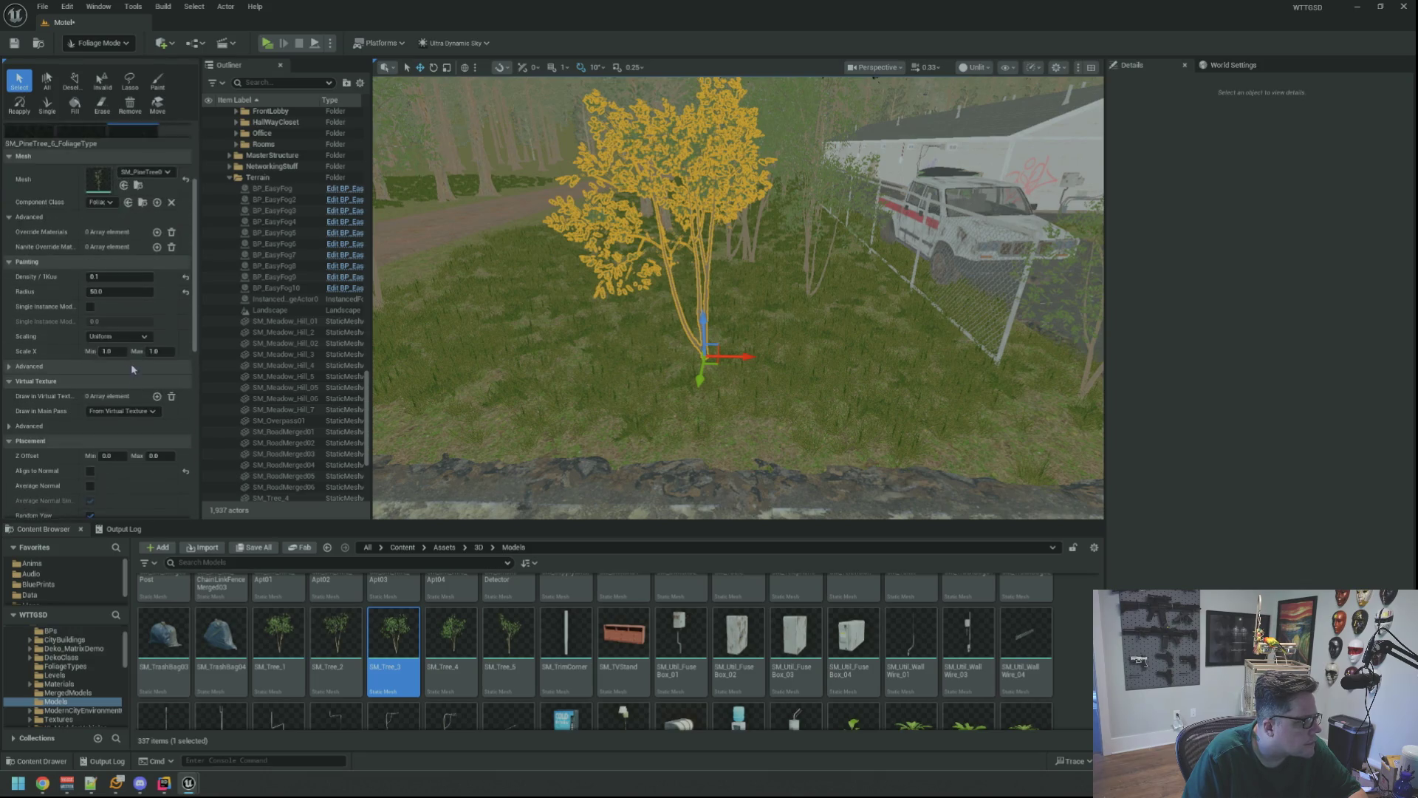
scroll(136, 360, "up", 15)
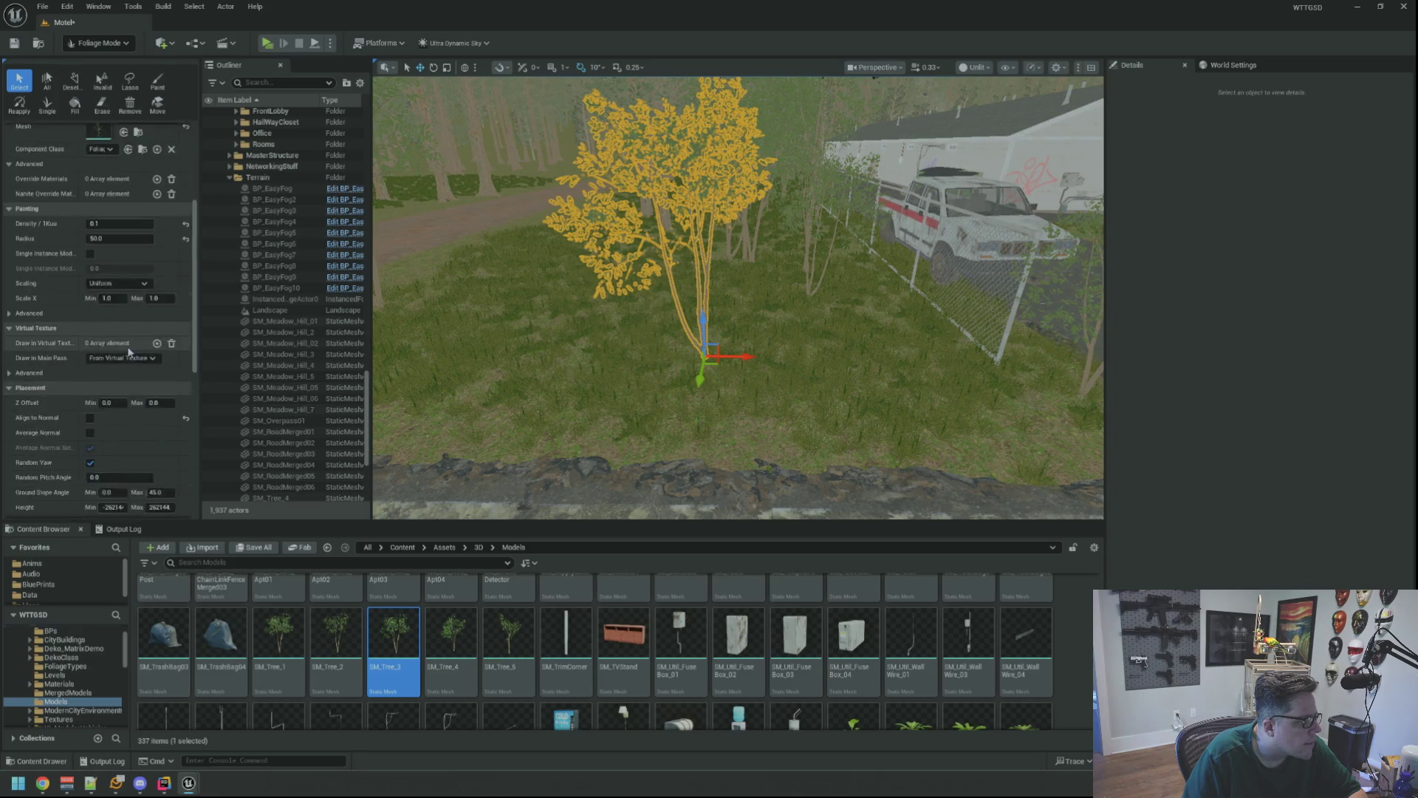
scroll(129, 351, "up", 1)
scroll(131, 320, "down", 12)
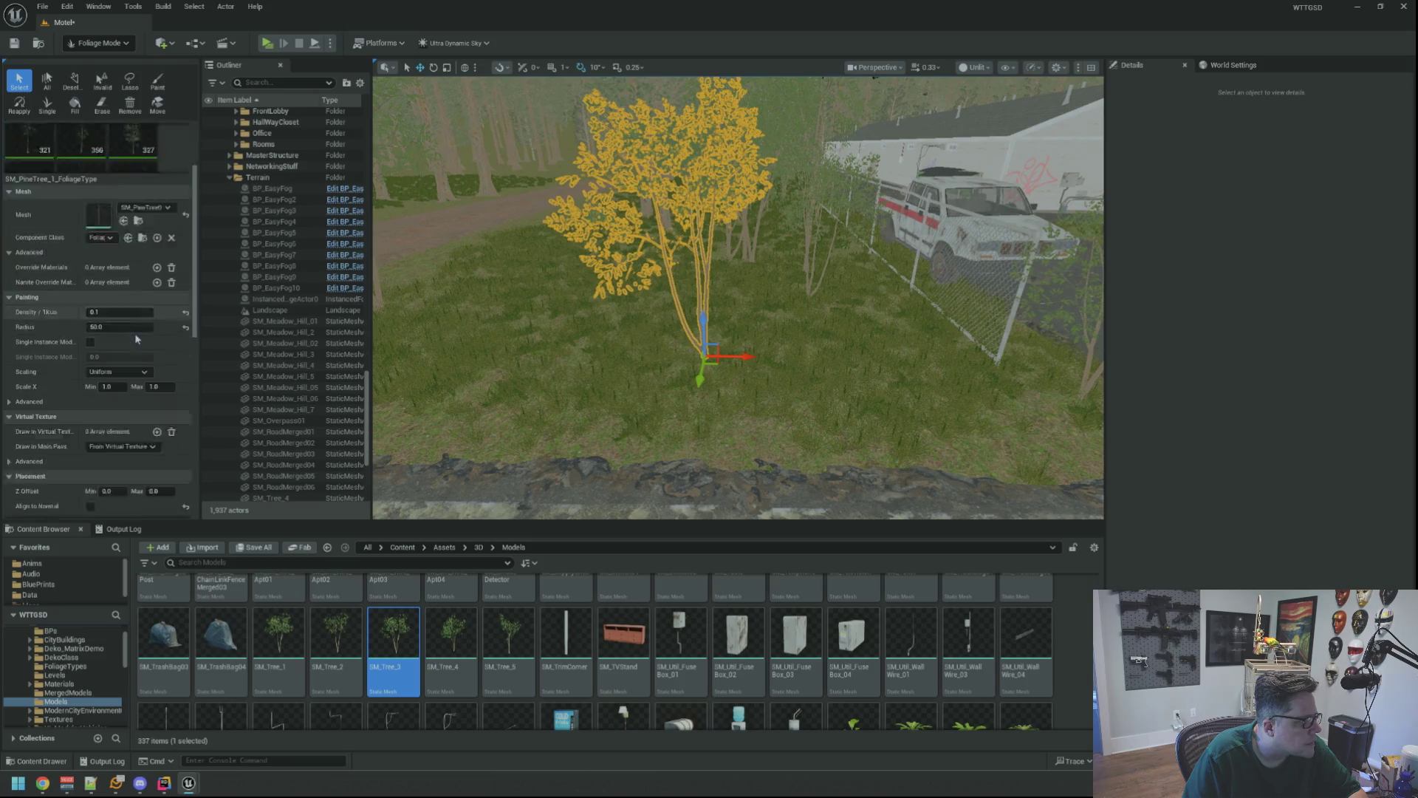
left_click(14, 42)
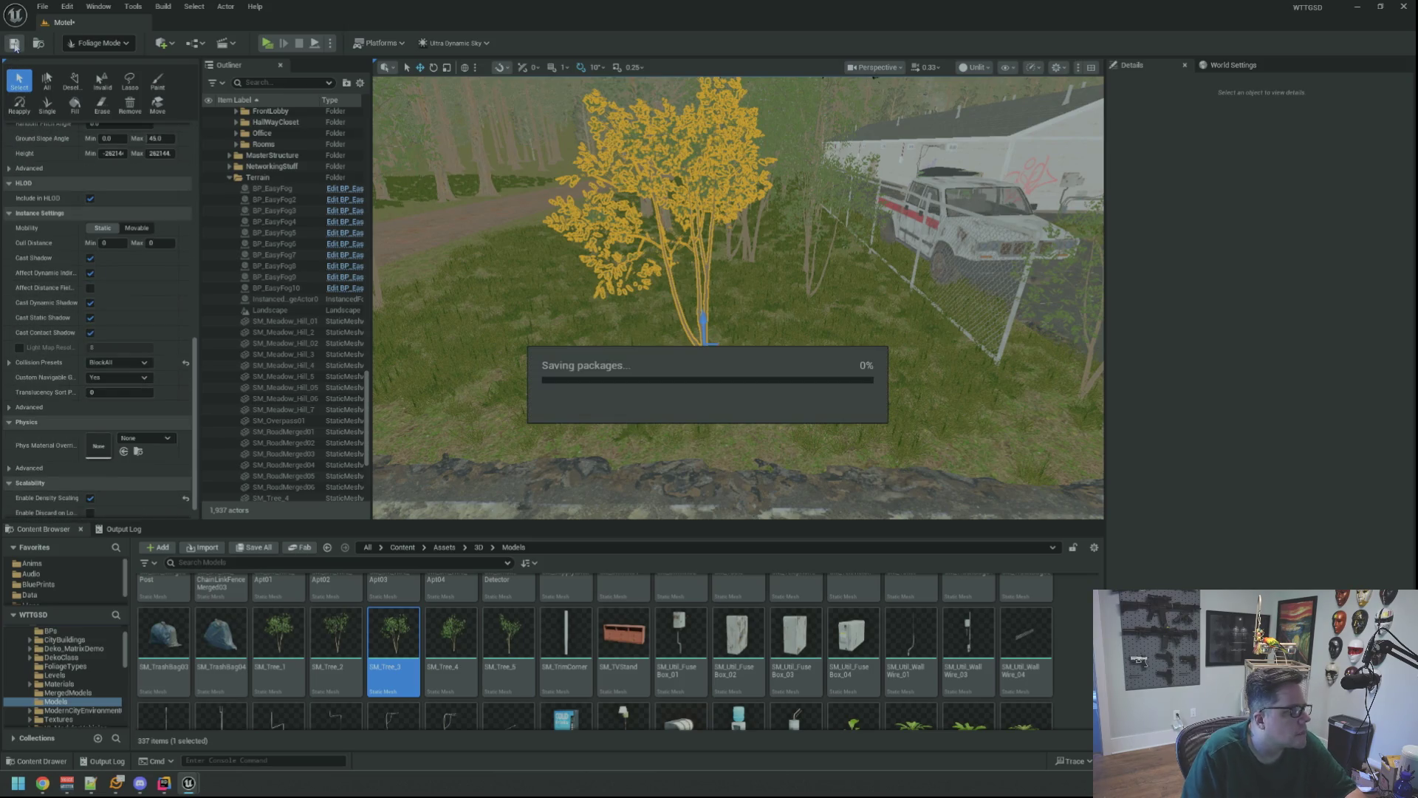
left_click(100, 43)
left_click(103, 64)
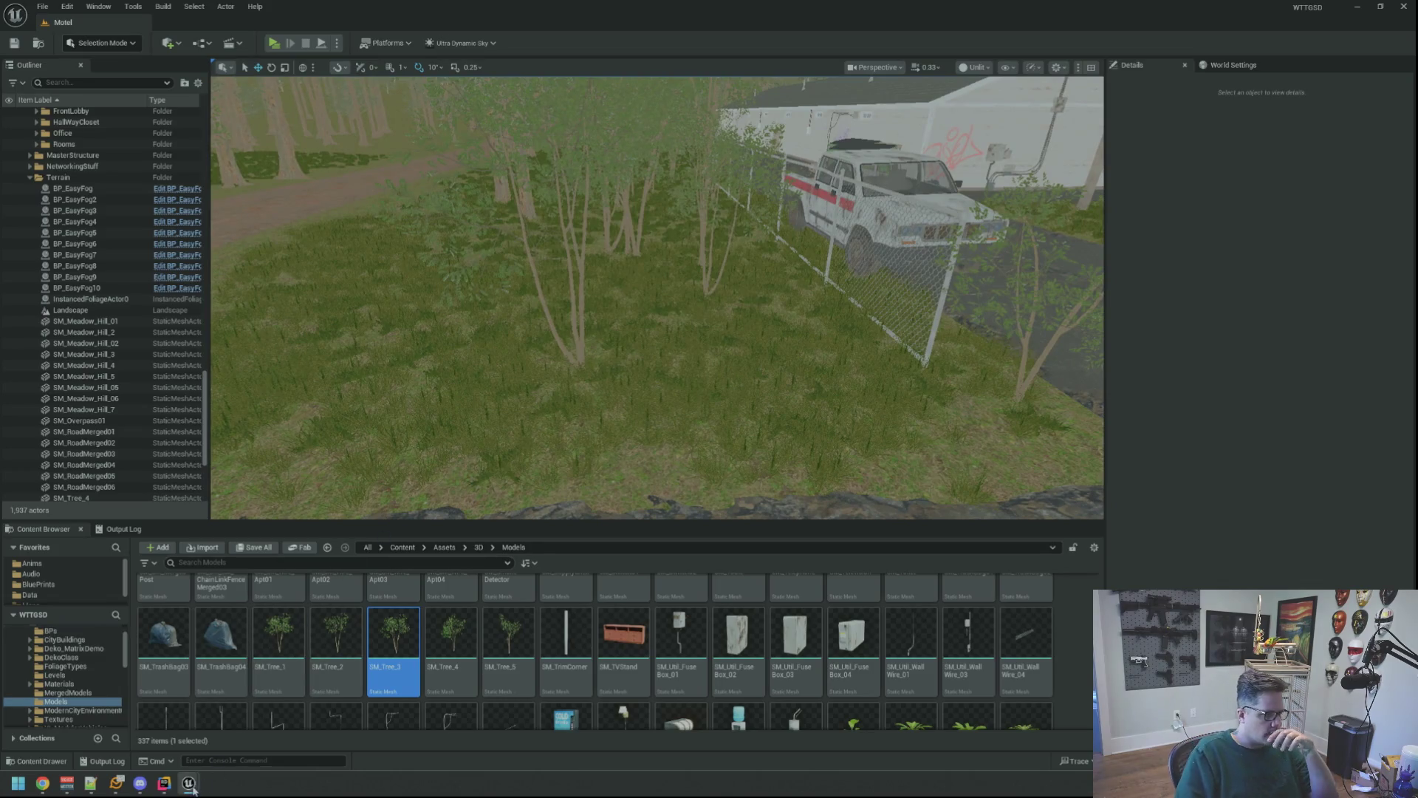
- Bring the SM_Tree_3 mesh editor forward and orbit to inspect its capsule collision
mouse_move(191, 788)
left_click(250, 726)
scroll(574, 314, "up", 5)
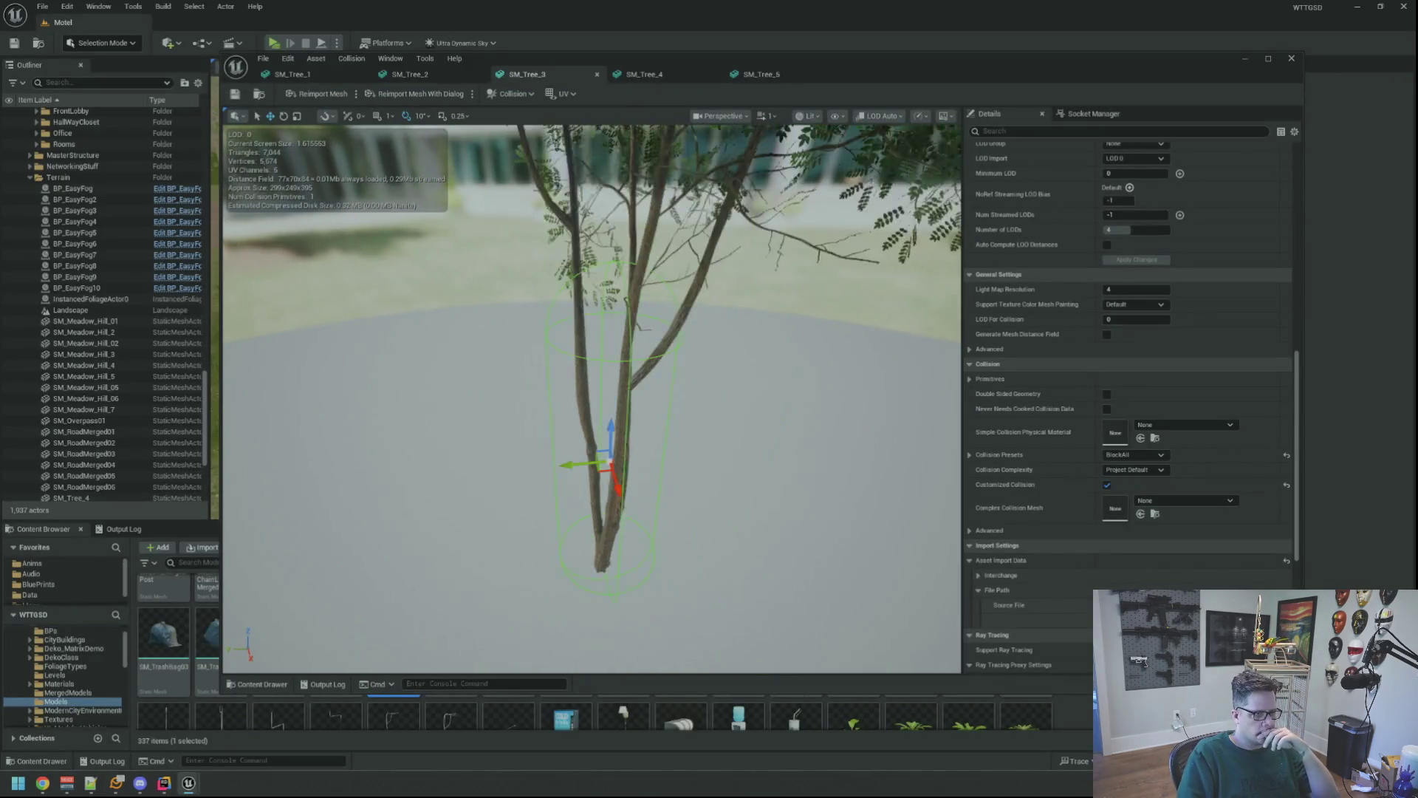
left_click_drag(574, 314, 562, 354)
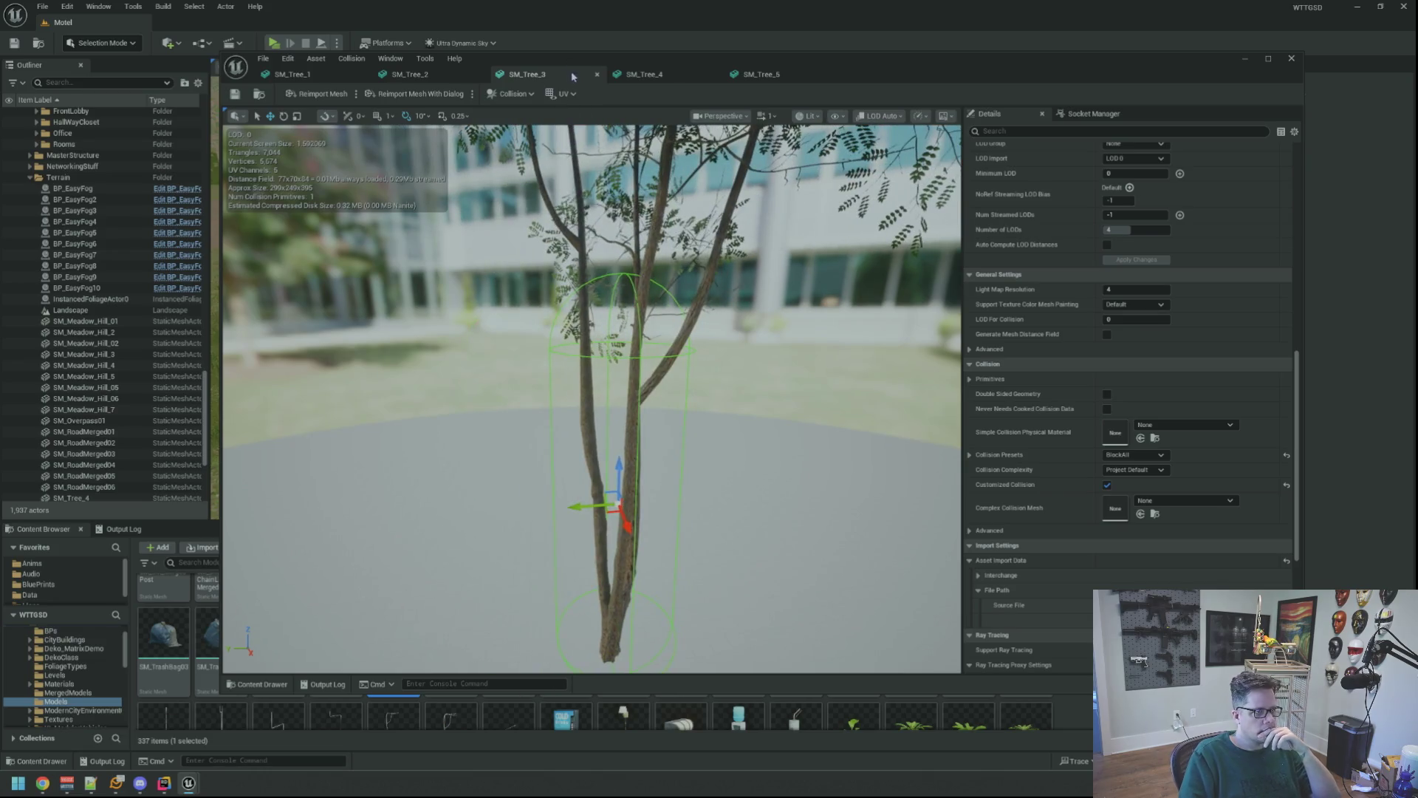
- Close SM_Tree_3 and view SM_Tree_1's trunk with its box collision
left_click(597, 74)
left_click(303, 77)
mouse_move(599, 295)
left_mouse_down()
mouse_move(600, 333)
mouse_move(598, 266)
mouse_move(599, 296)
mouse_move(583, 299)
mouse_move(608, 283)
left_mouse_up()
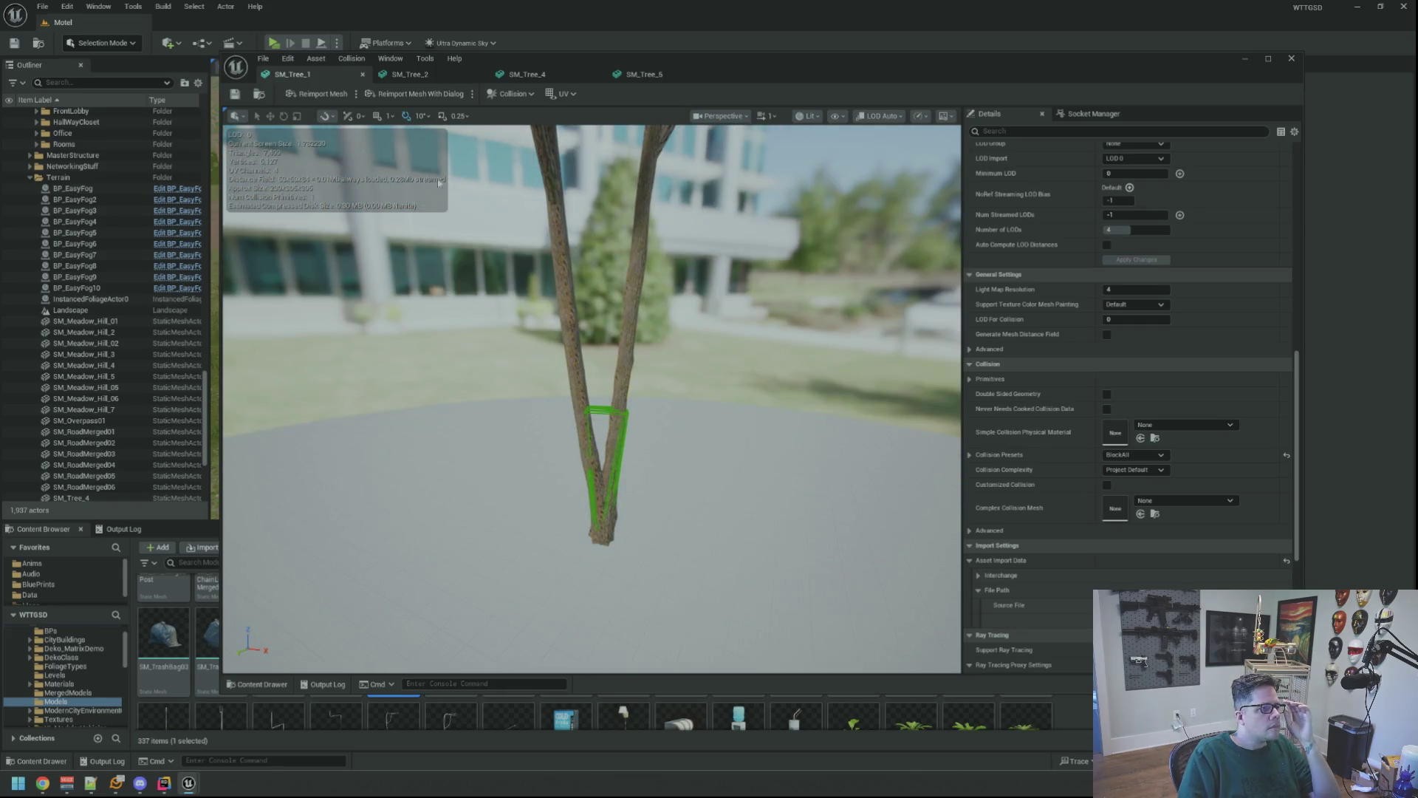
- Remove SM_Tree_1's existing collision and add a capsule simplified collision
left_click(522, 96)
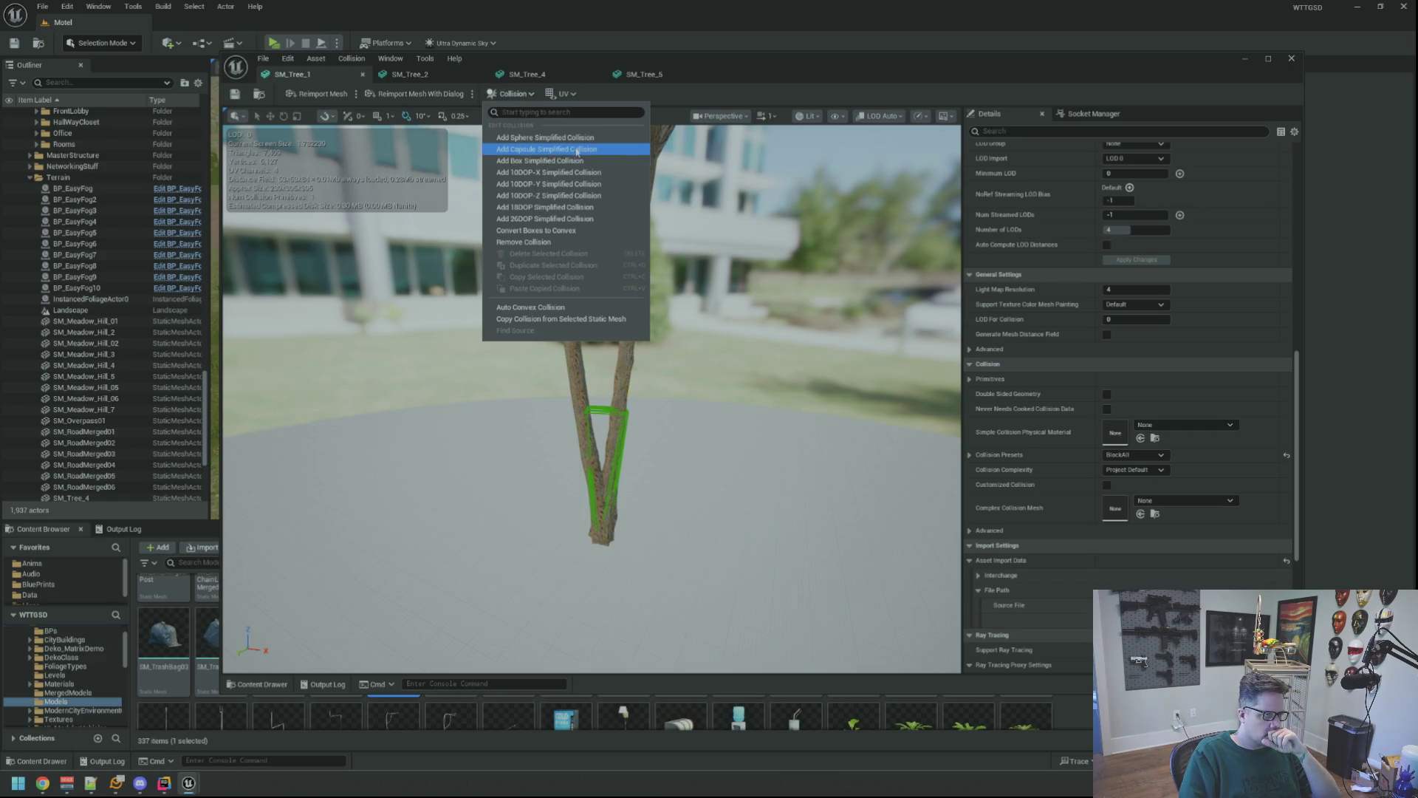
left_click(563, 246)
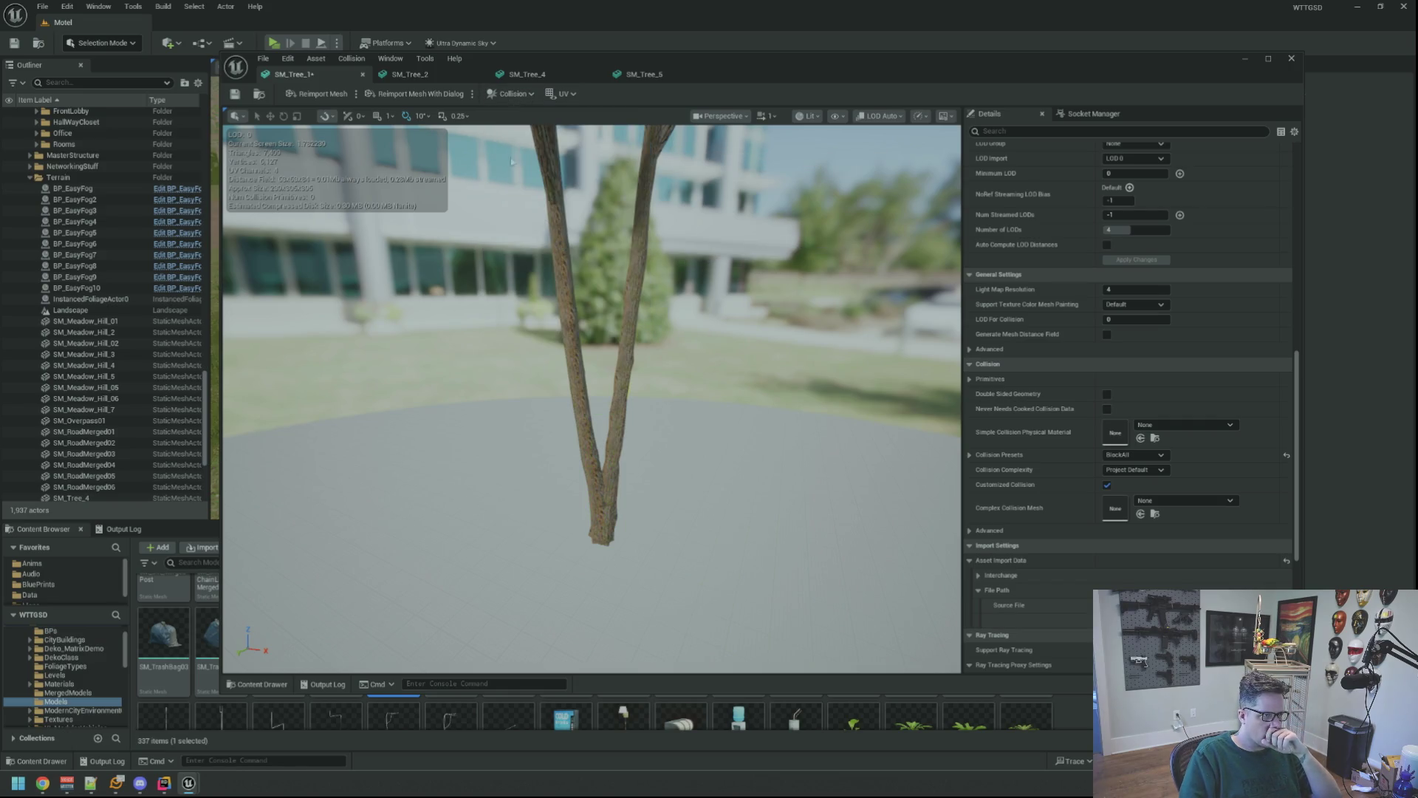
left_click(510, 94)
left_click(529, 150)
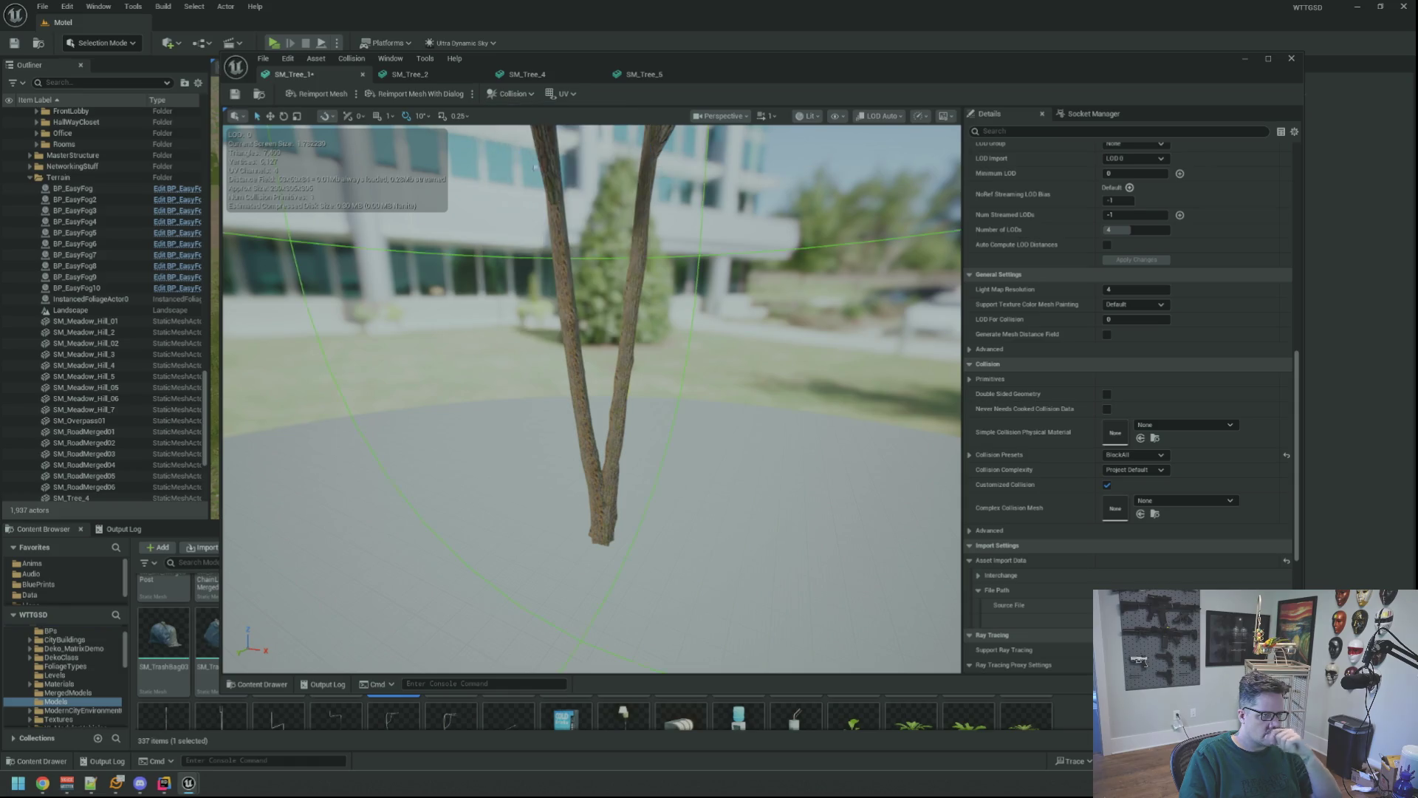
- Check the new trunk capsule, then bring up the Notepad++ to-do notes
scroll(643, 313, "down", 5)
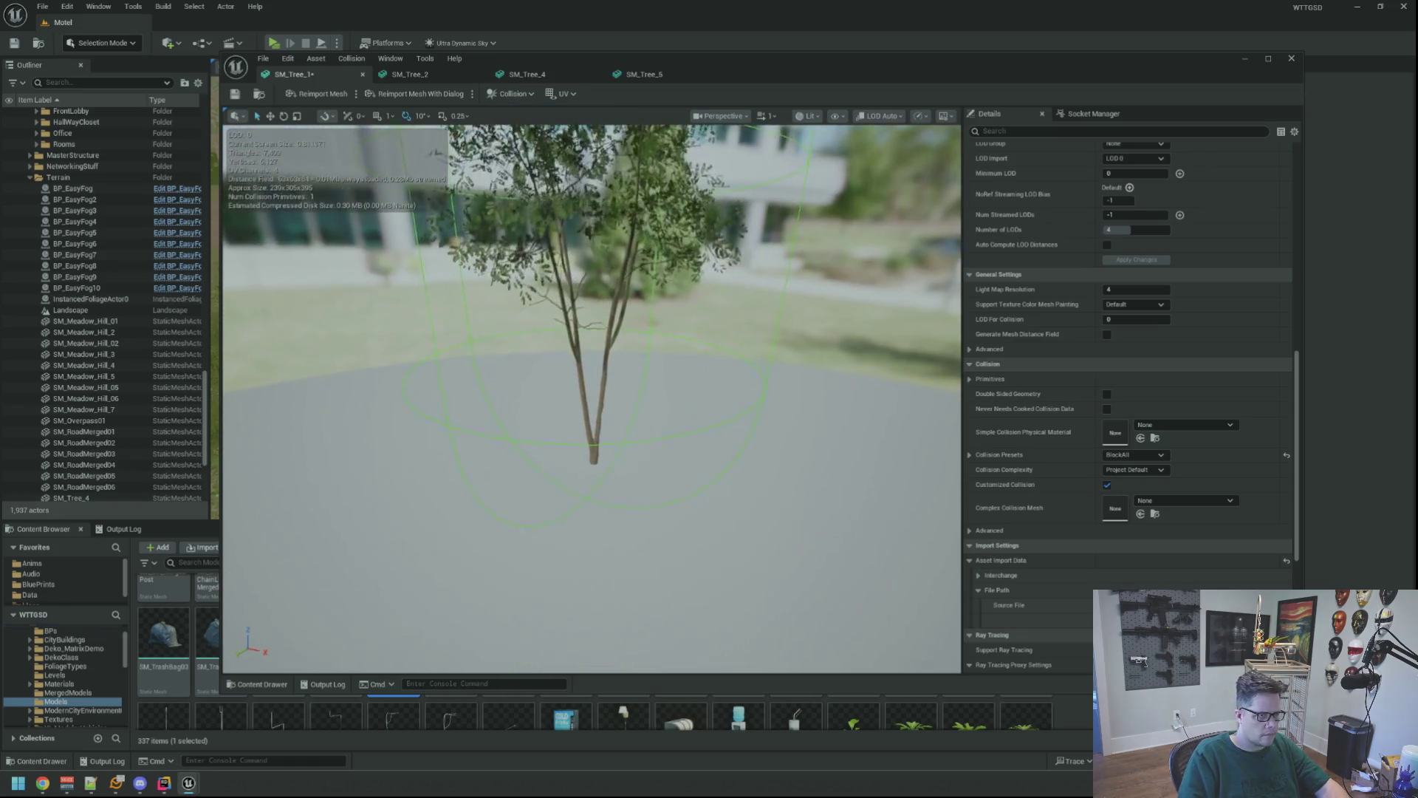
scroll(672, 281, "up", 1)
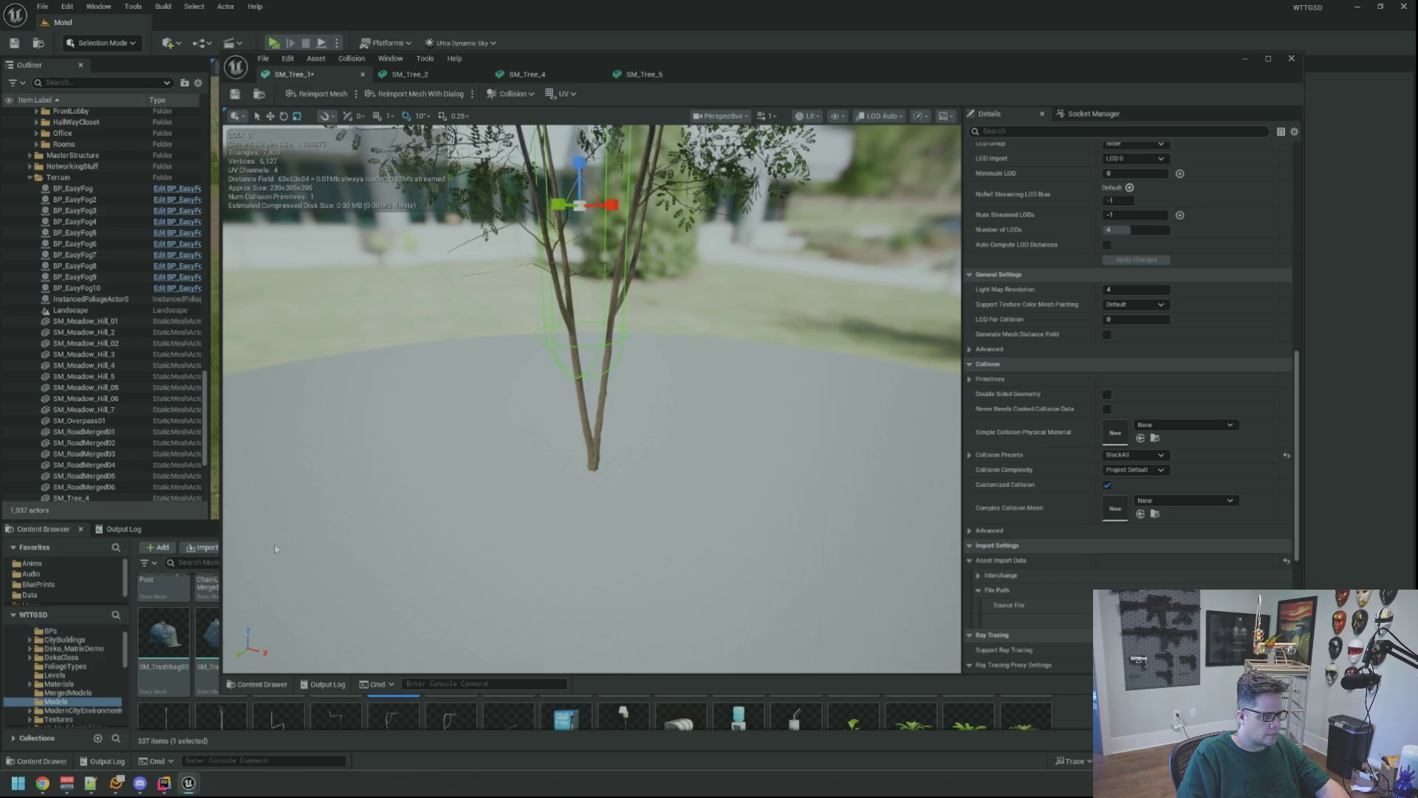
left_click(91, 783)
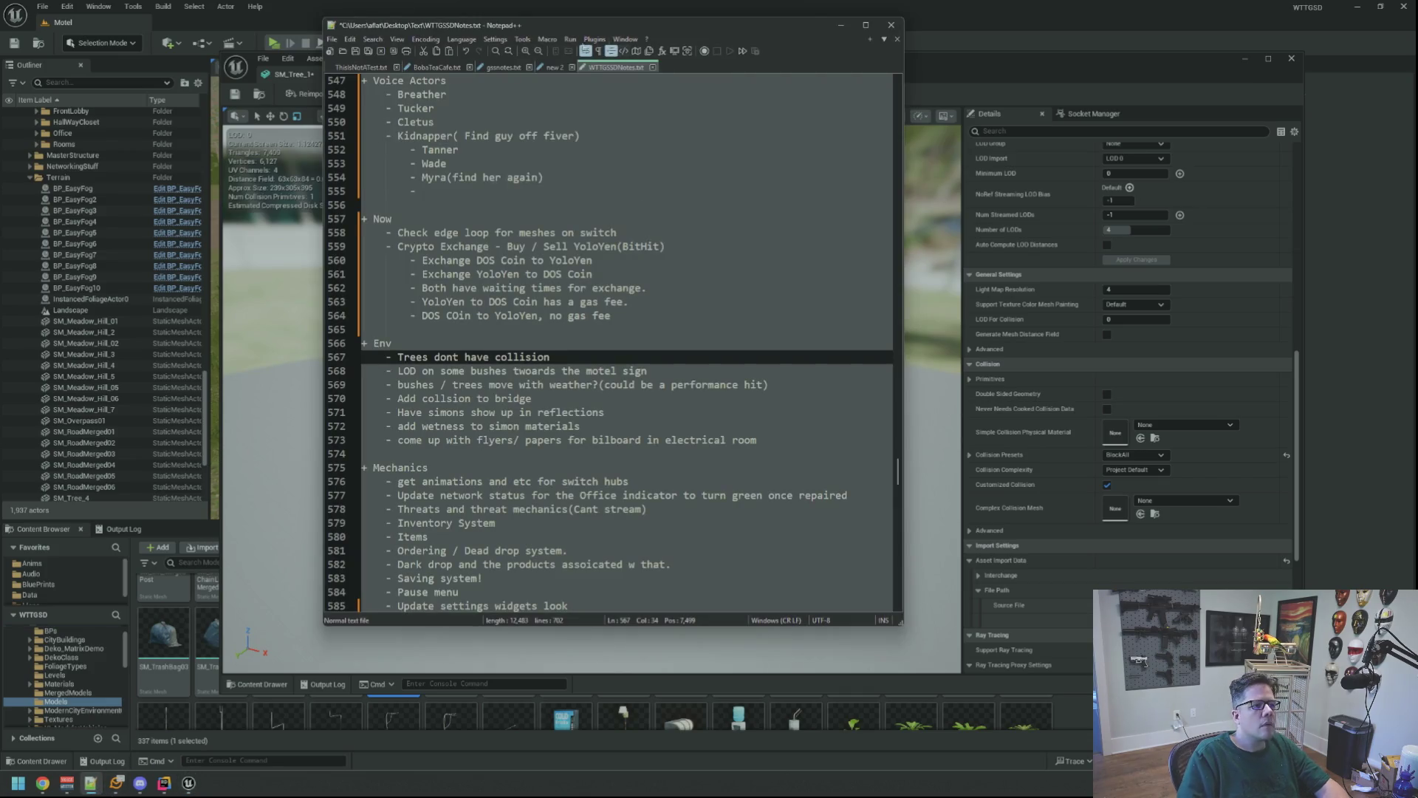
- Minimise Notepad++ after reading the 'Trees dont have collision' entry to return to the mesh
left_click(91, 783)
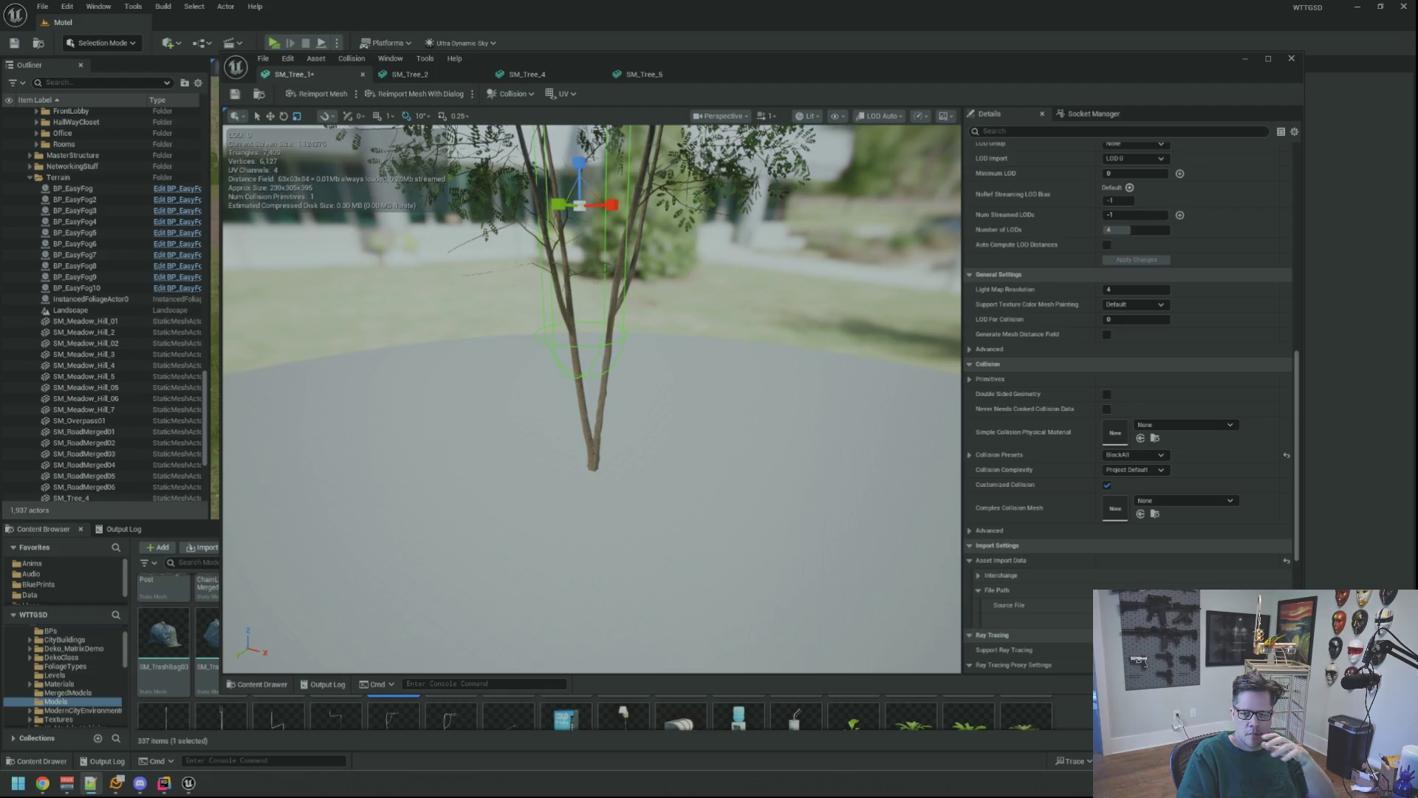
- Orbit around SM_Tree_1 from canopy to trunk checking its capsule, then switch to SM_Tree_2
left_click_drag(717, 209, 712, 261)
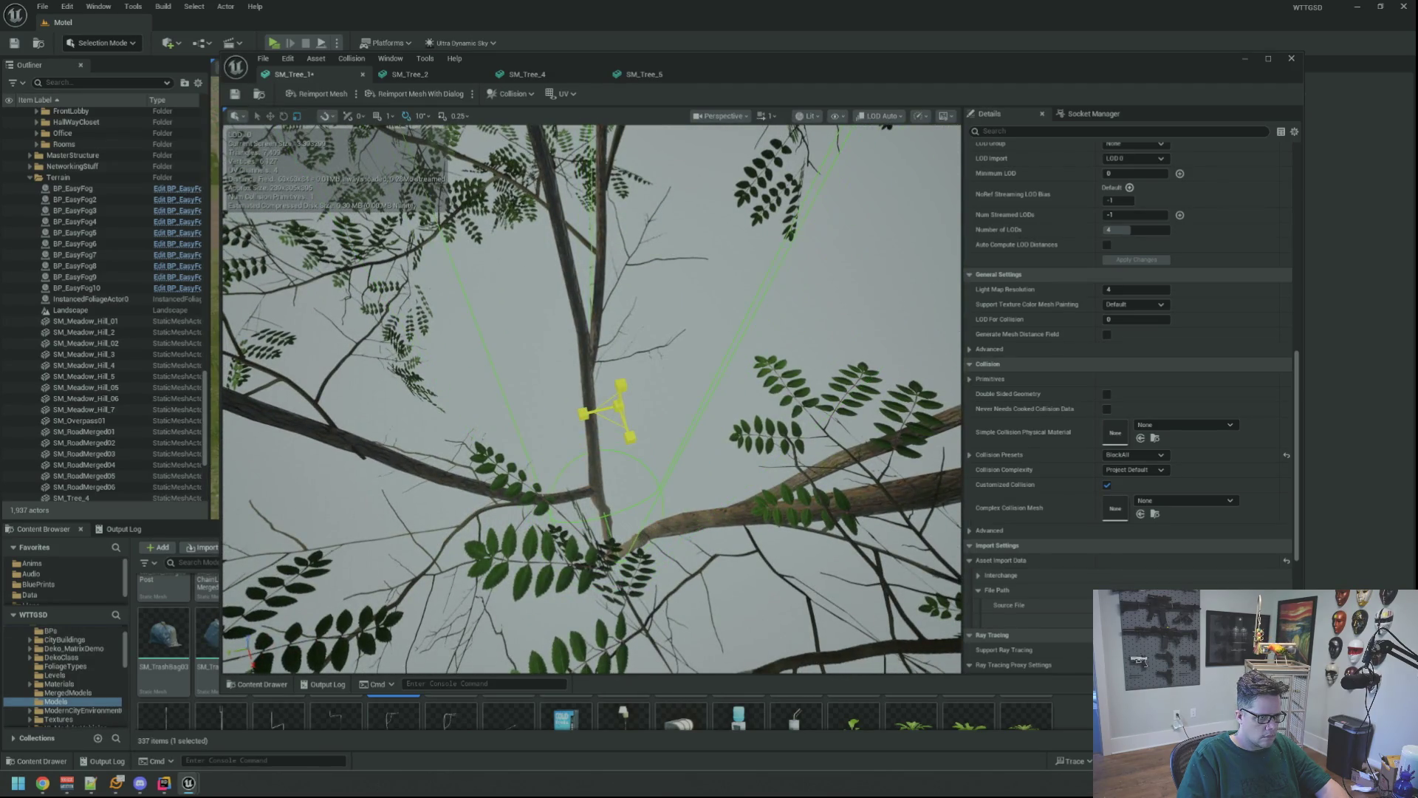
left_click_drag(577, 398, 595, 401)
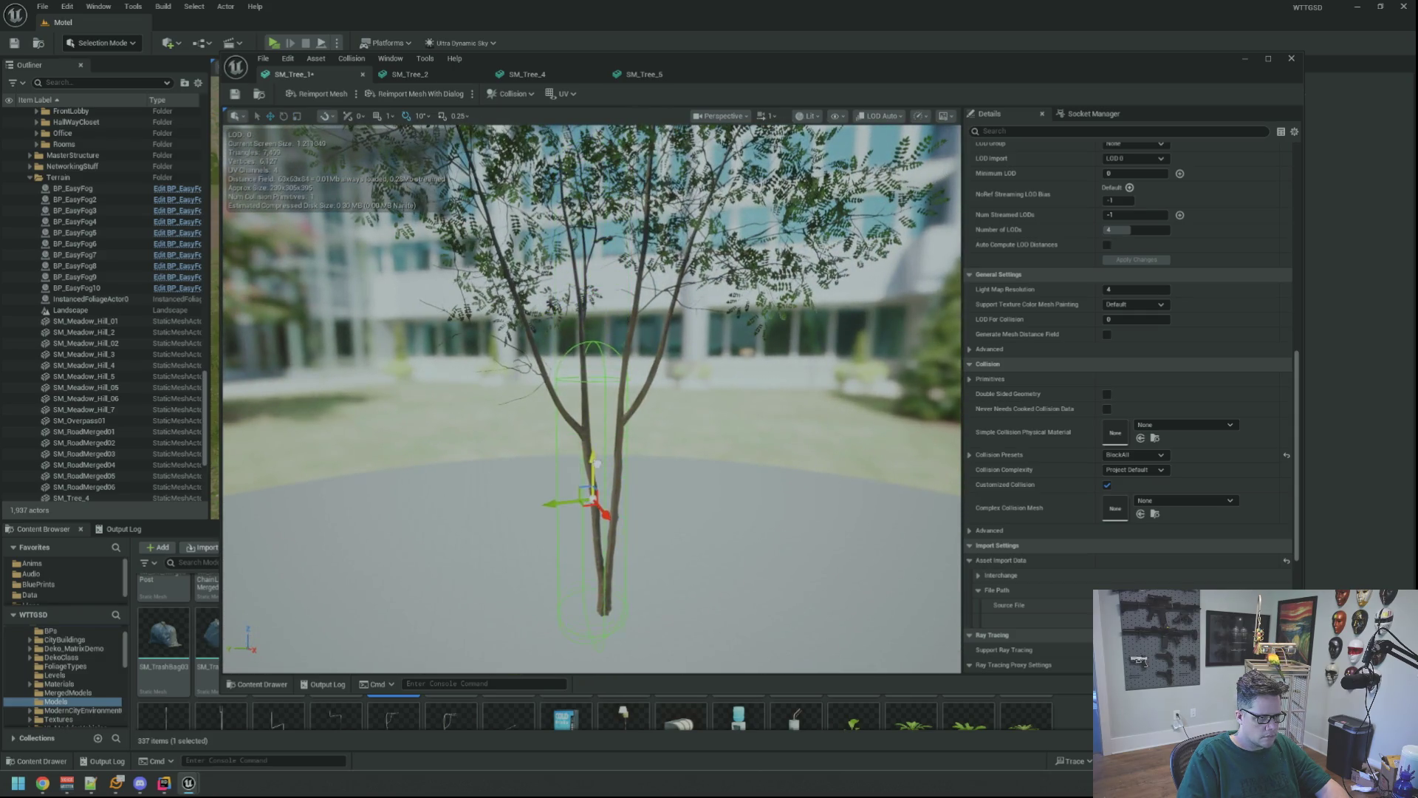
mouse_move(597, 429)
left_mouse_down()
mouse_move(517, 425)
mouse_move(562, 427)
mouse_move(547, 428)
mouse_move(552, 380)
mouse_move(595, 474)
mouse_move(554, 428)
mouse_move(556, 452)
mouse_move(569, 452)
mouse_move(511, 447)
left_mouse_up()
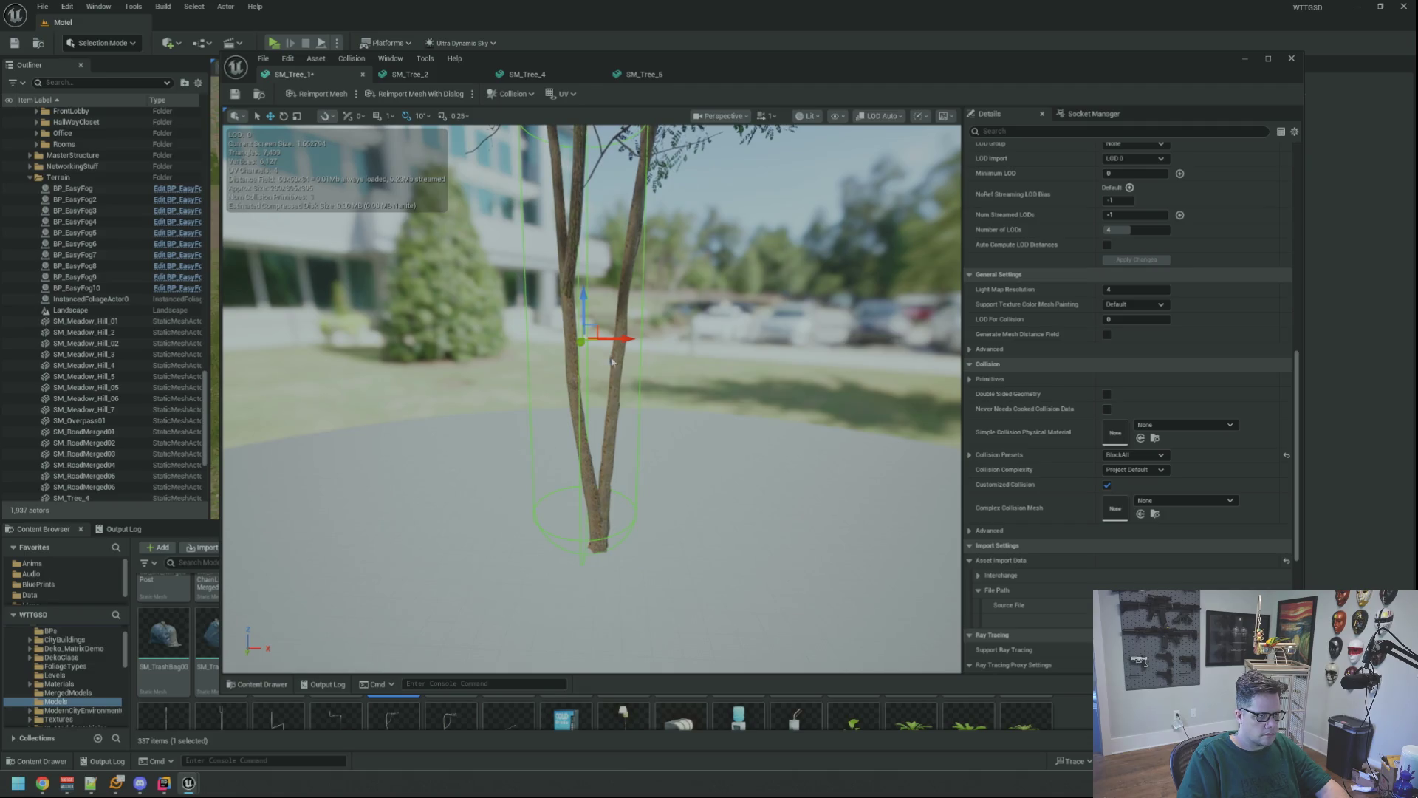
left_click_drag(640, 345, 605, 369)
left_click(410, 74)
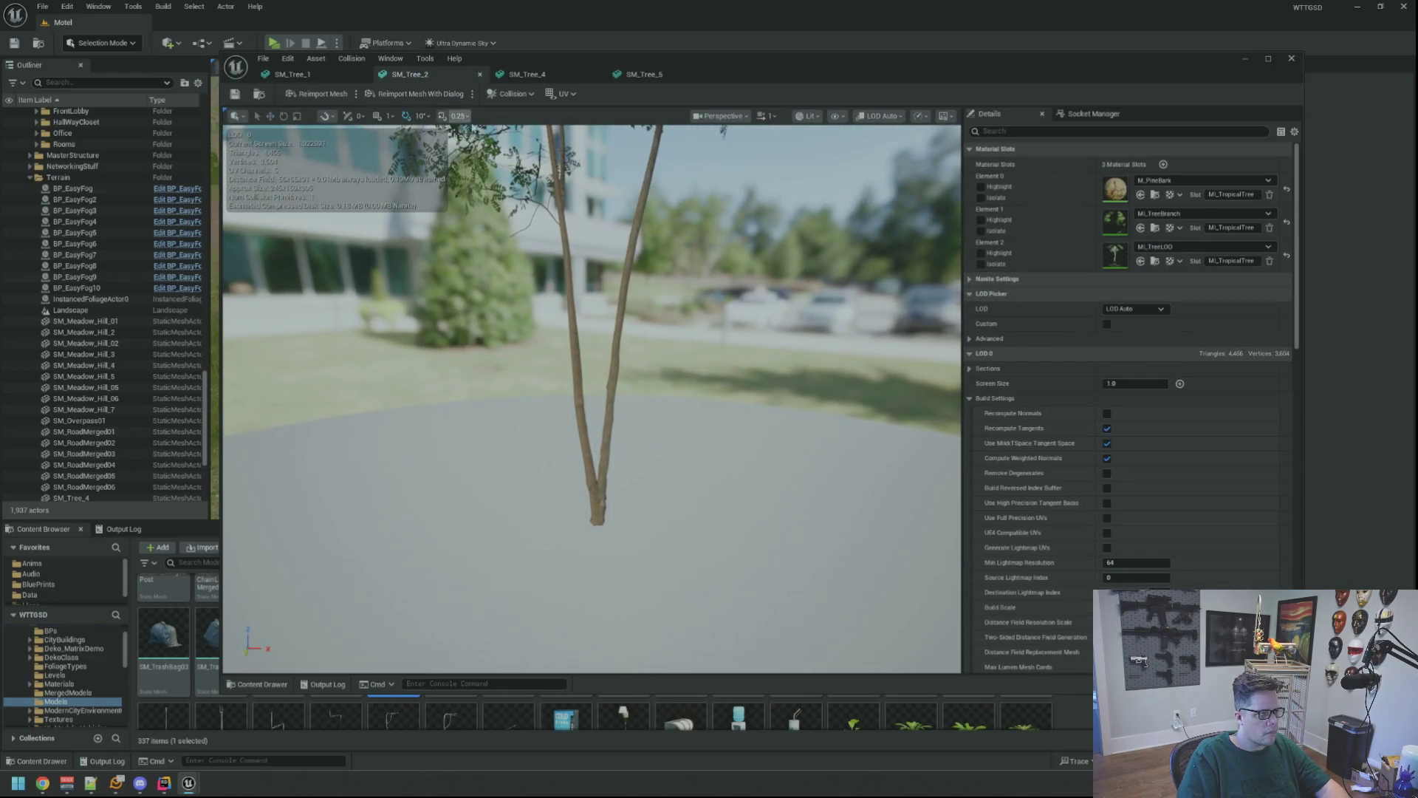
- Show simple collision on SM_Tree_2 and inspect its existing trunk collision shape
left_click(836, 120)
left_click(842, 316)
scroll(816, 307, "up", 5)
scroll(816, 307, "down", 3)
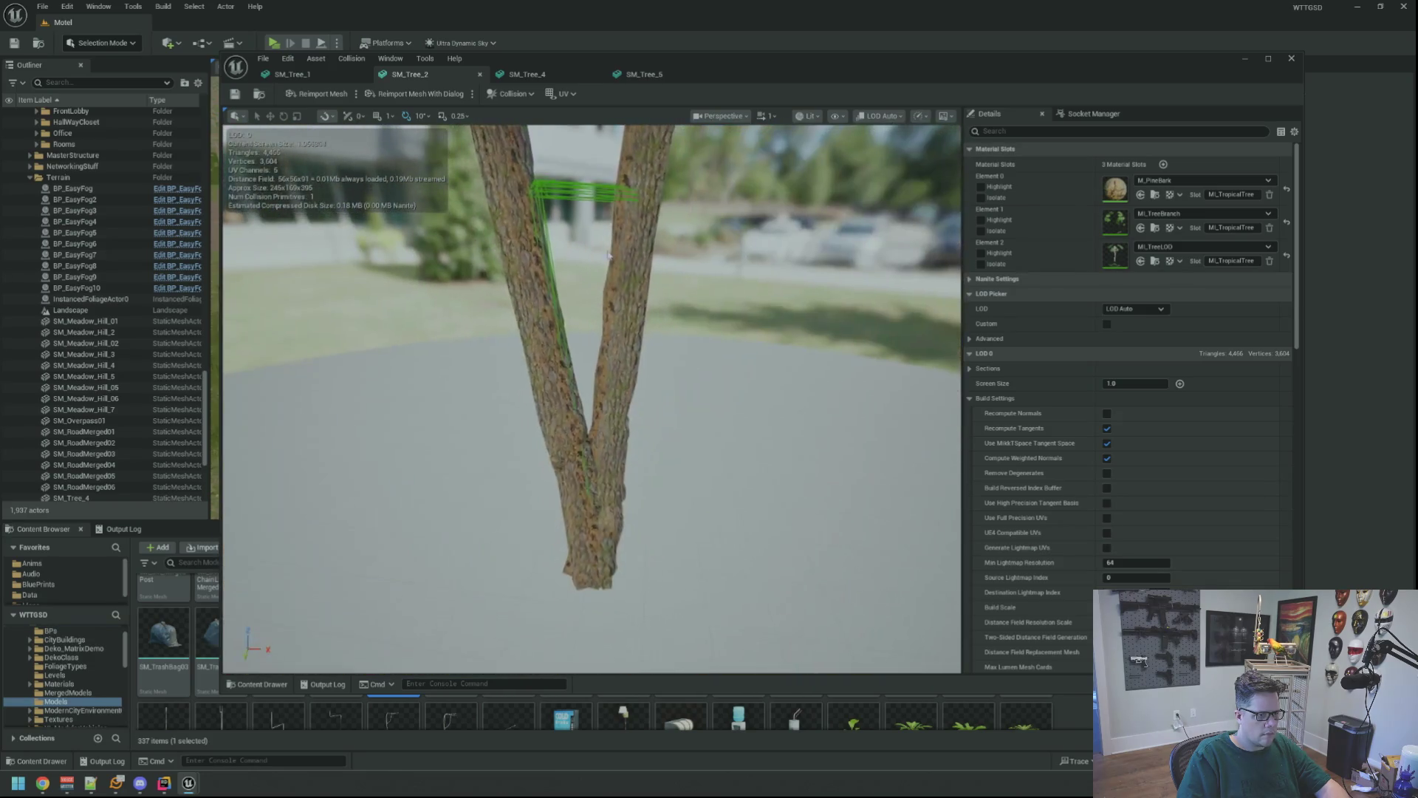
scroll(566, 307, "up", 3)
left_click(567, 307)
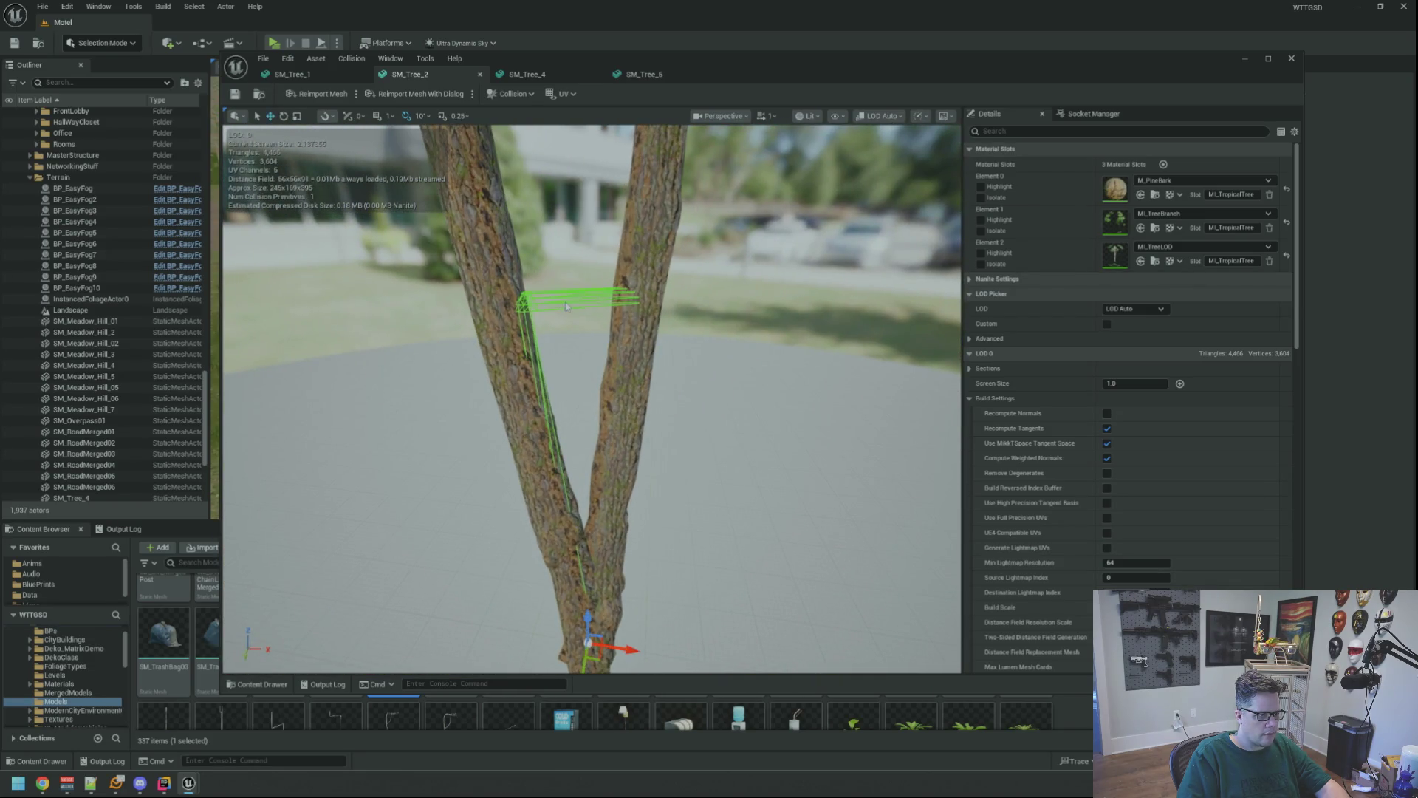
scroll(598, 351, "down", 5)
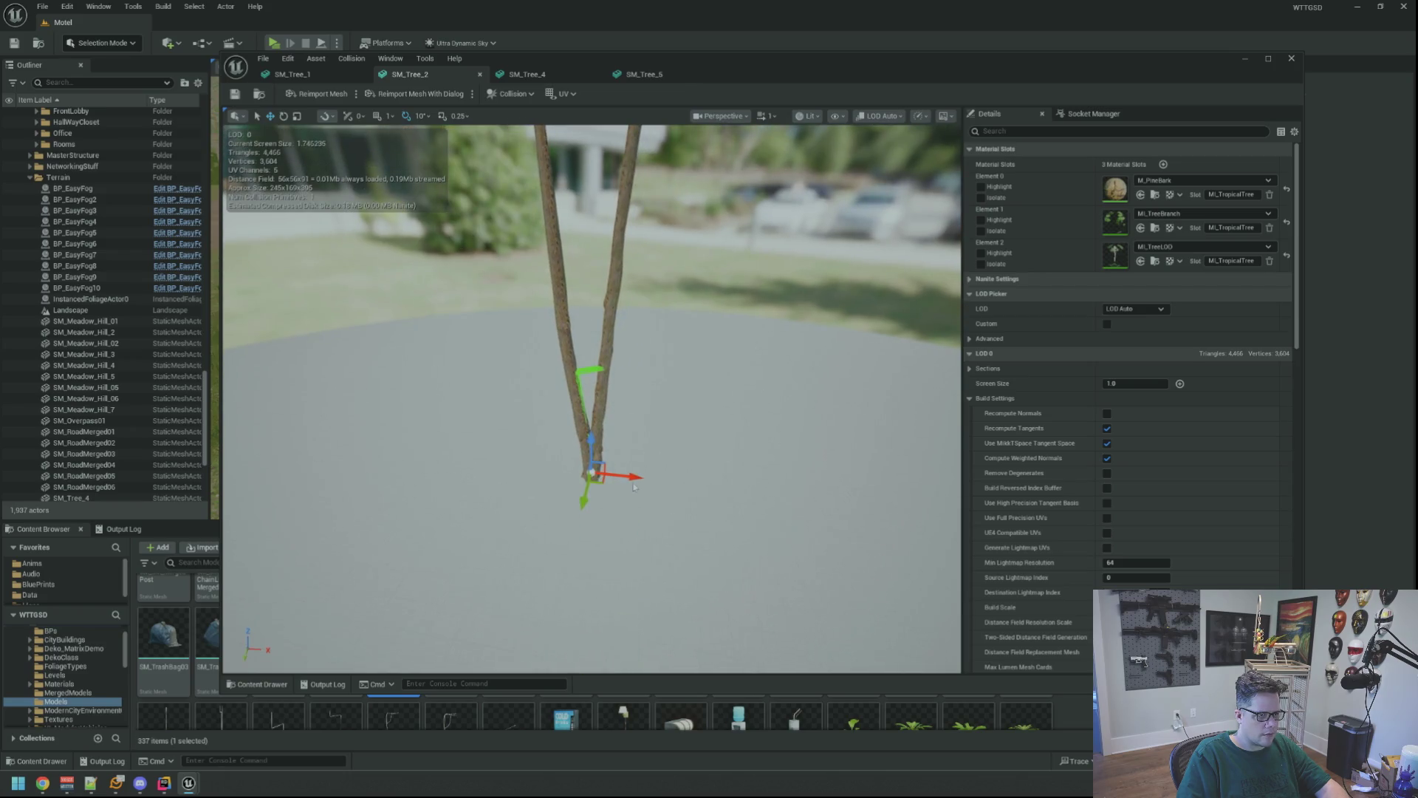
mouse_move(634, 487)
left_mouse_down()
mouse_move(767, 499)
mouse_move(606, 487)
left_mouse_up()
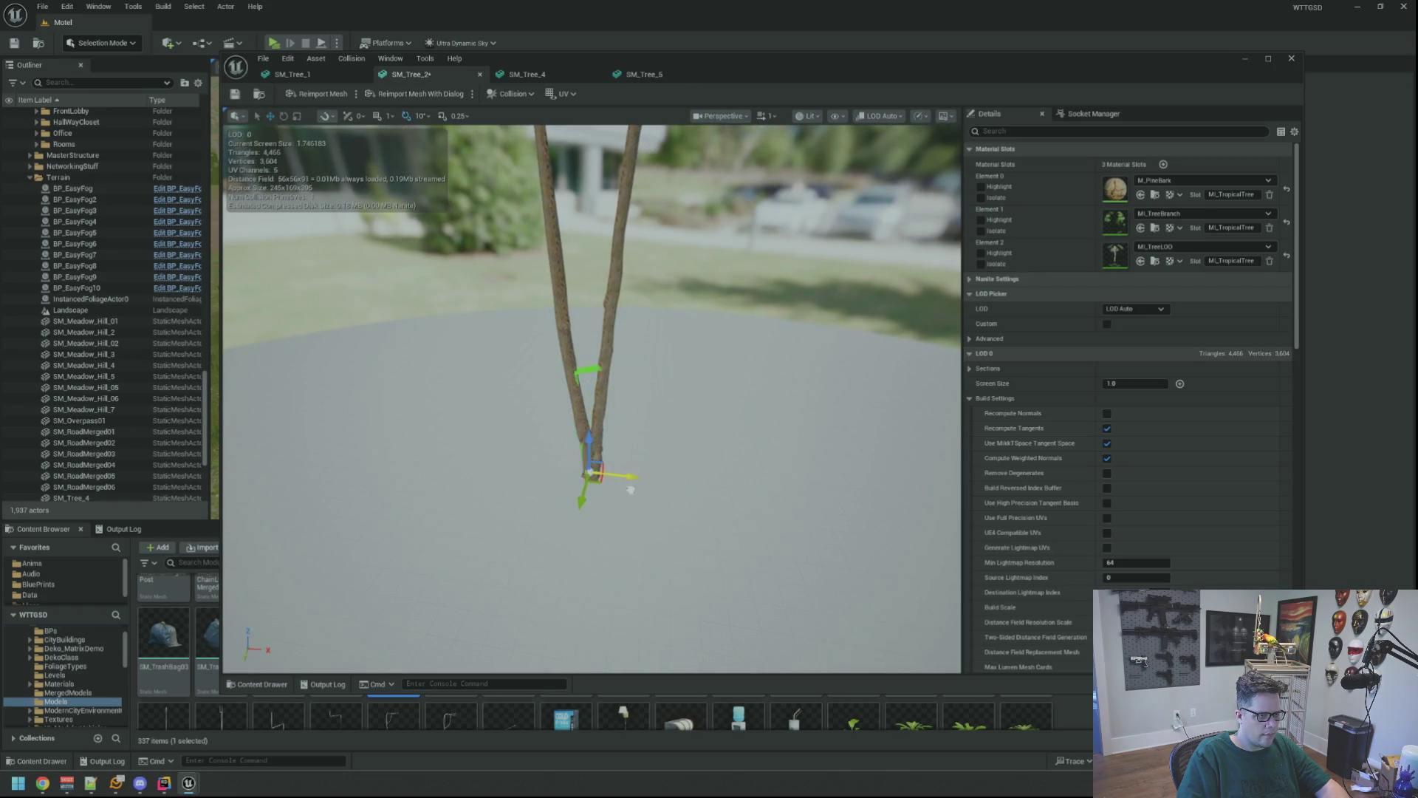
- Remove SM_Tree_2's old collision and add a capsule simplified collision
left_click(510, 94)
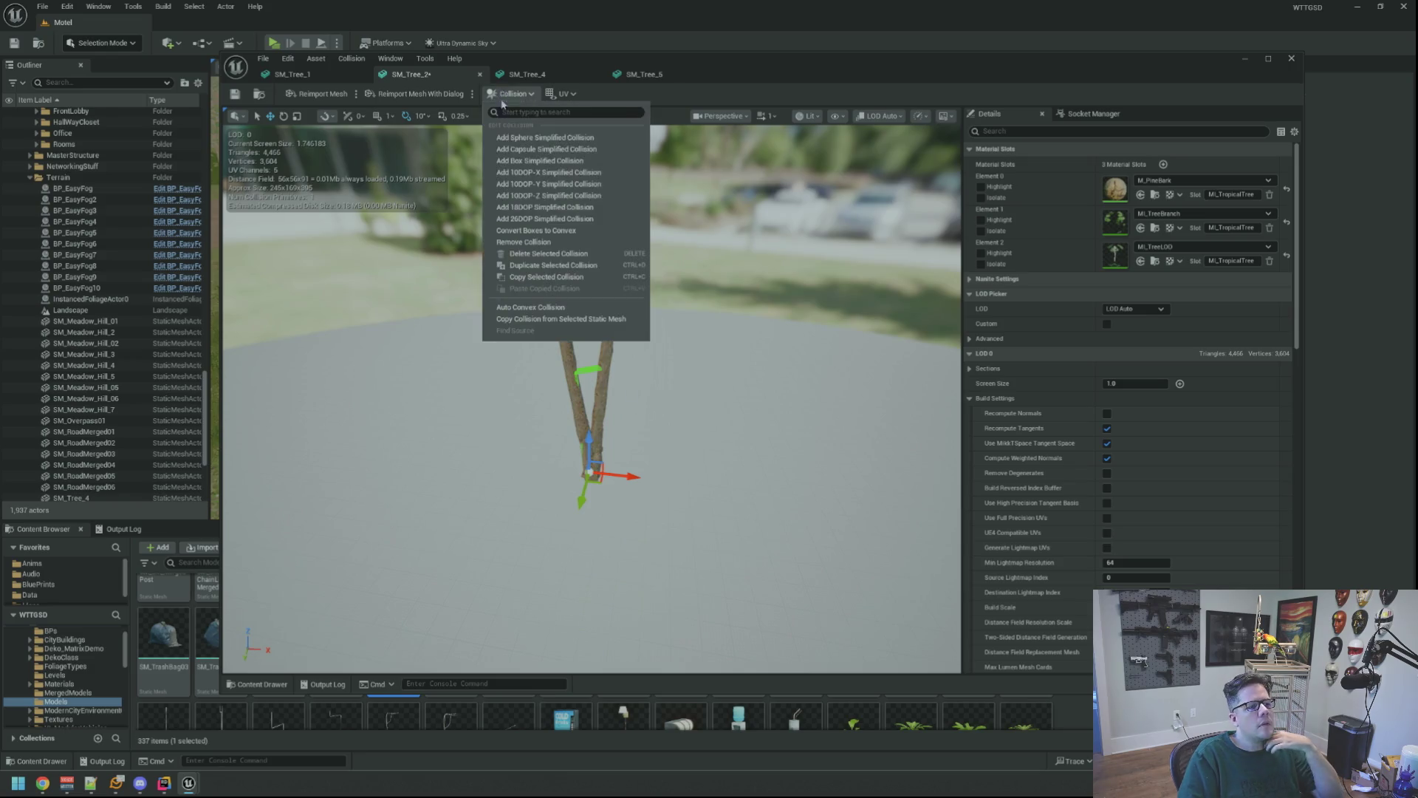
left_click(565, 244)
scroll(552, 220, "up", 5)
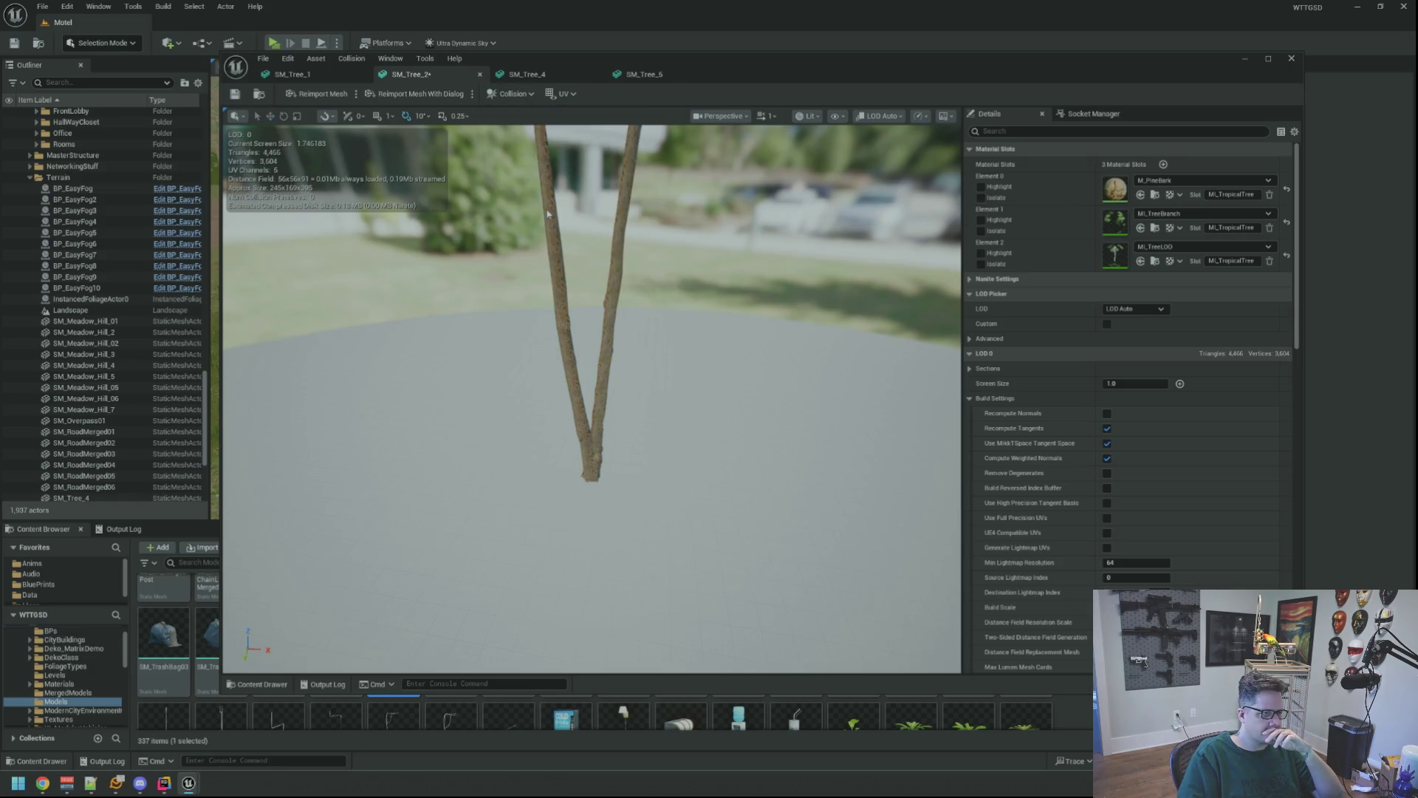
left_click(514, 94)
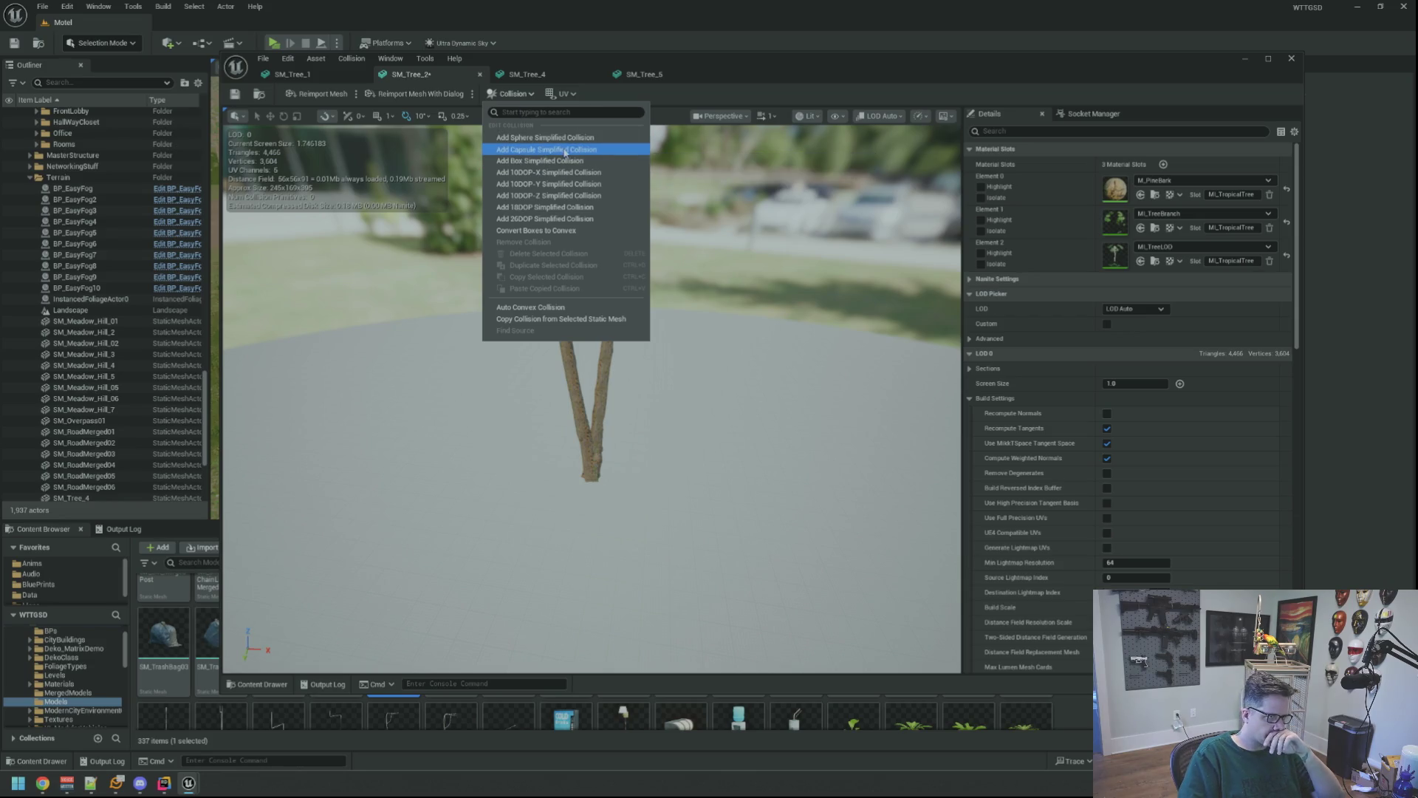
left_click(565, 150)
mouse_move(644, 288)
left_mouse_down()
mouse_move(658, 333)
mouse_move(643, 289)
left_mouse_up()
- Scale the capsule slimmer and taller, then lower it to the trunk base
key("r")
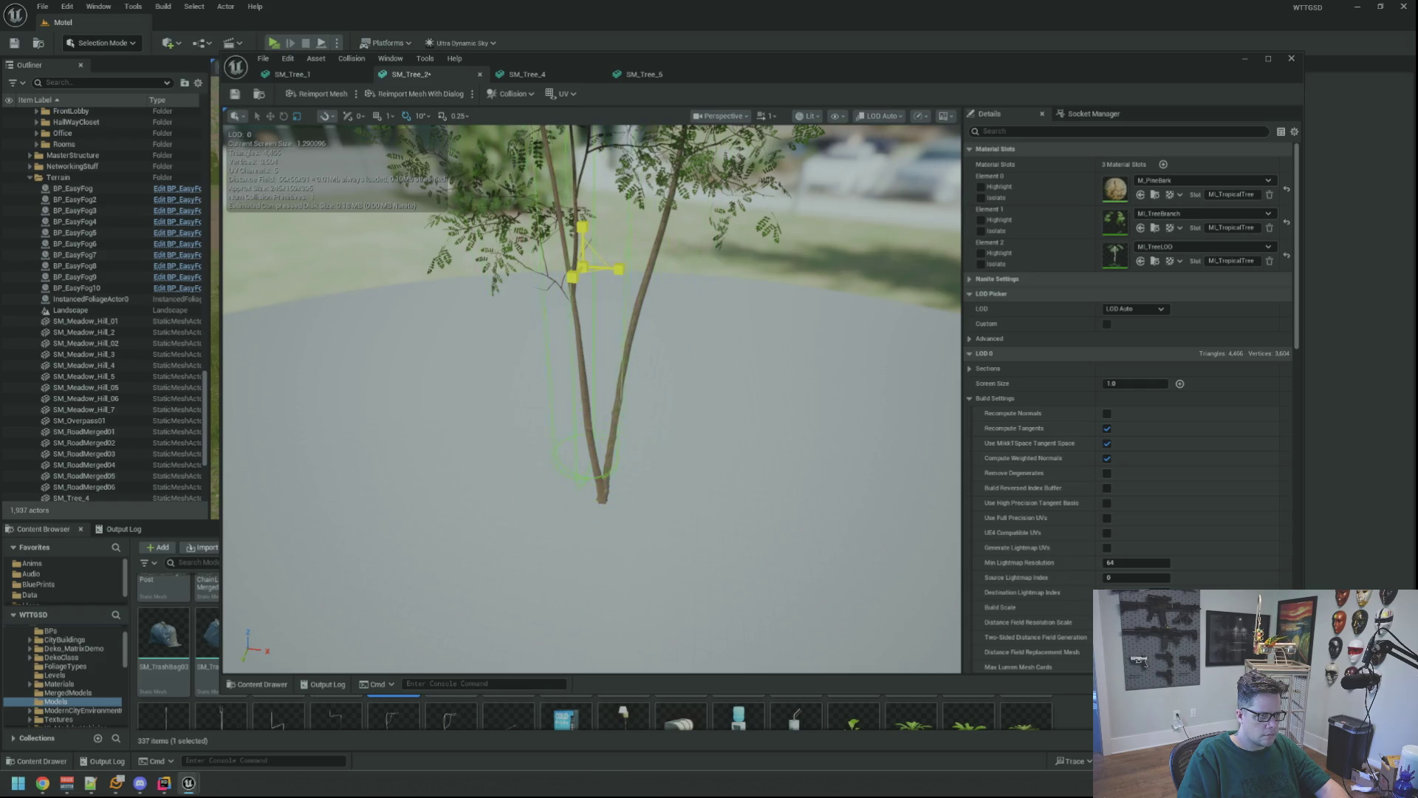
left_click_drag(617, 270, 646, 275)
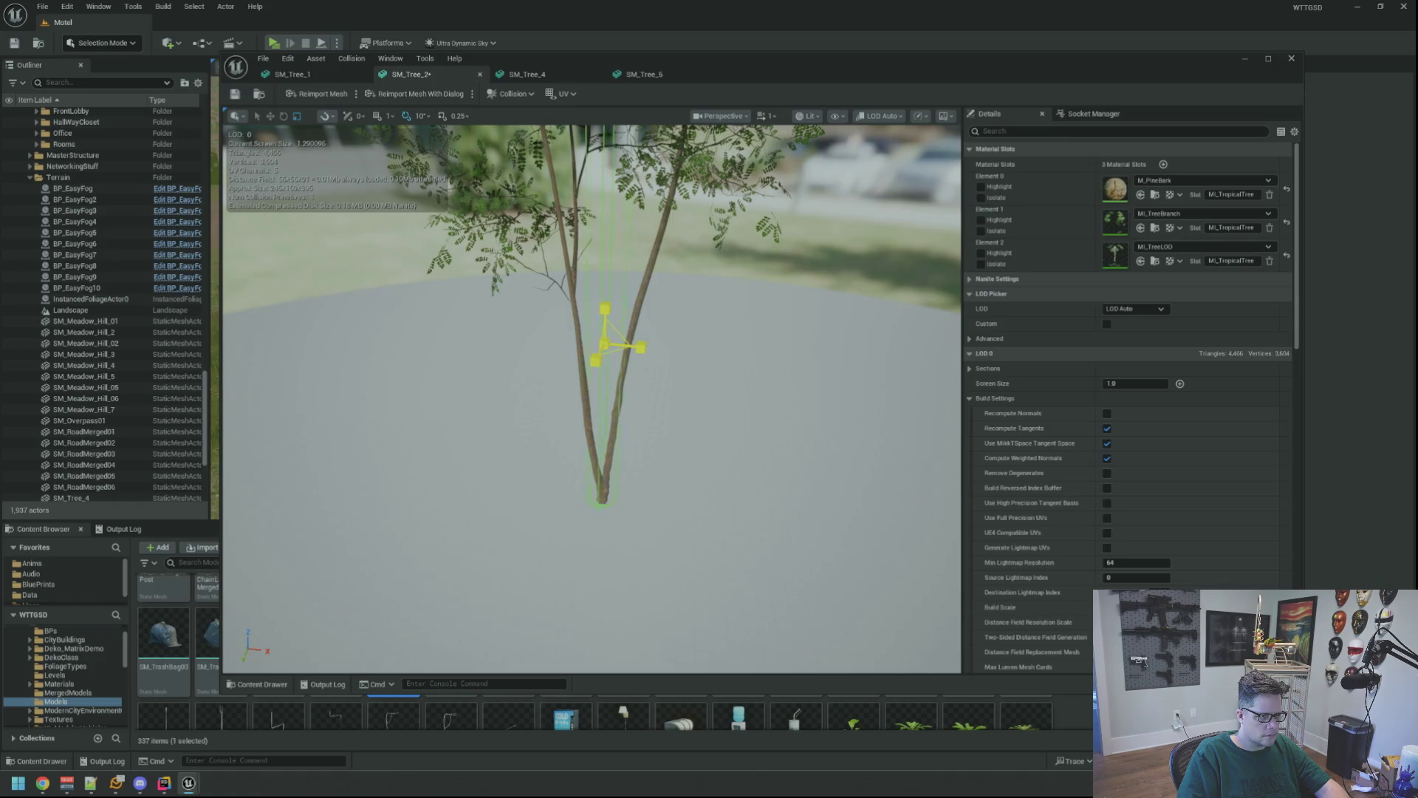
left_click_drag(675, 273, 674, 272)
key("r")
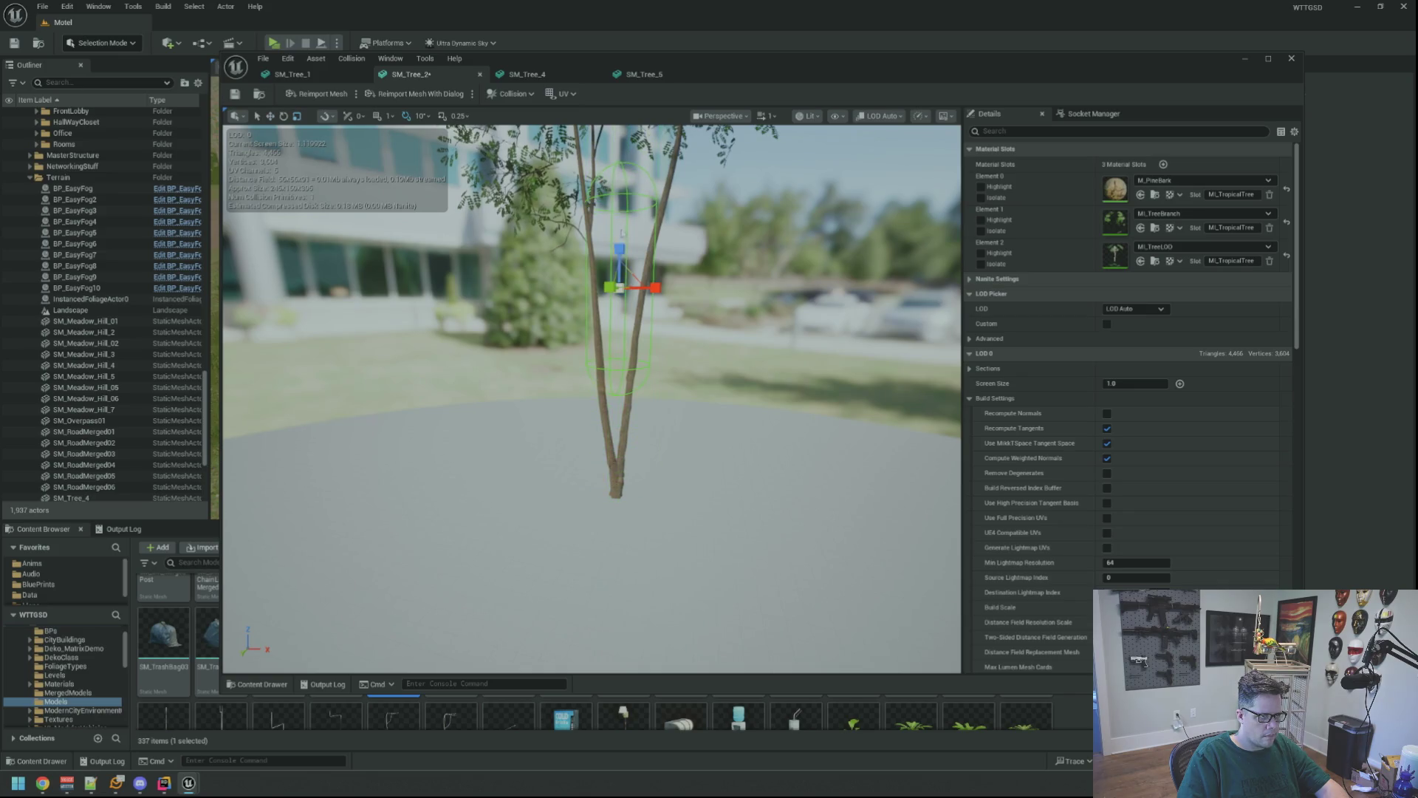
left_click_drag(620, 241, 628, 384)
left_click_drag(686, 322, 686, 322)
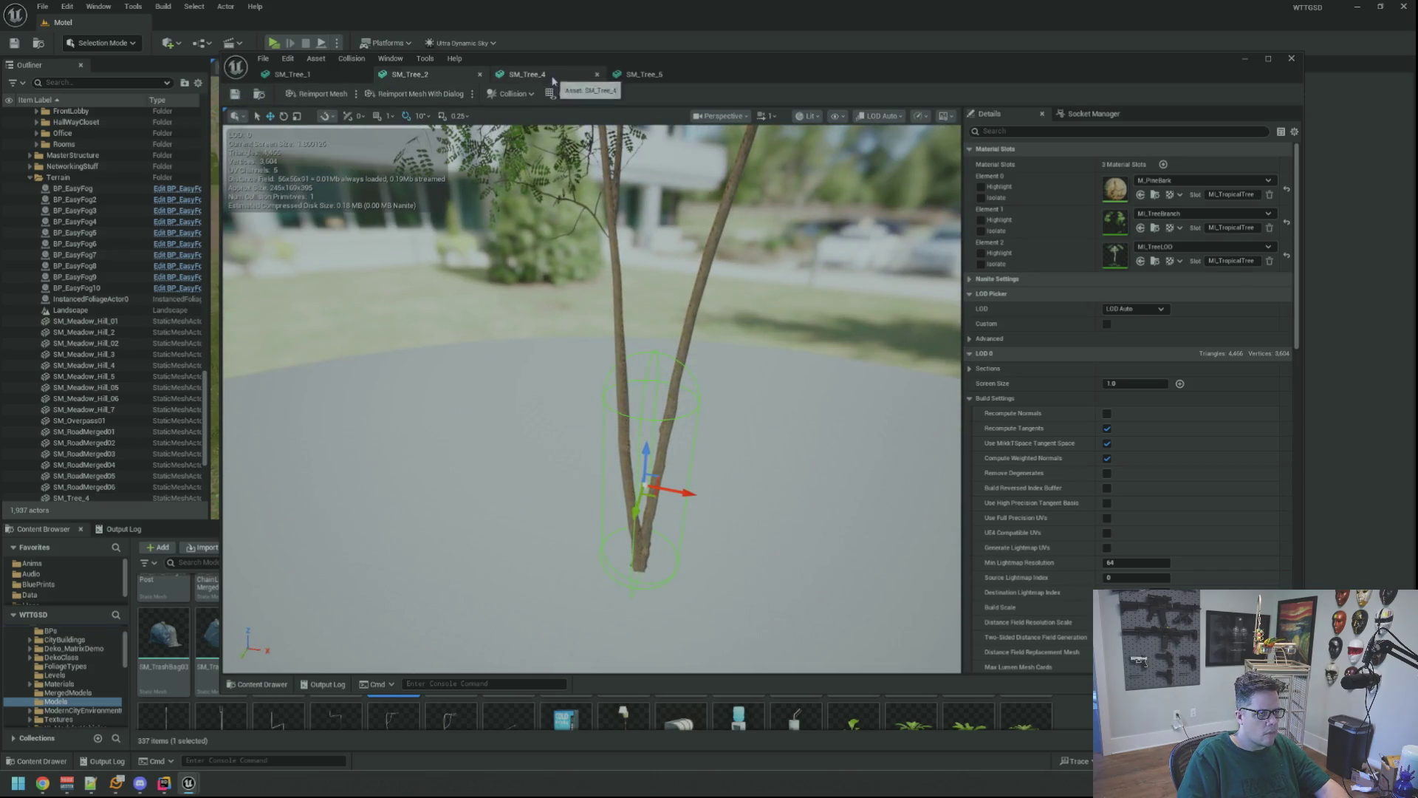
- On SM_Tree_4, remove the existing collision and add a capsule simplified collision
left_click(528, 75)
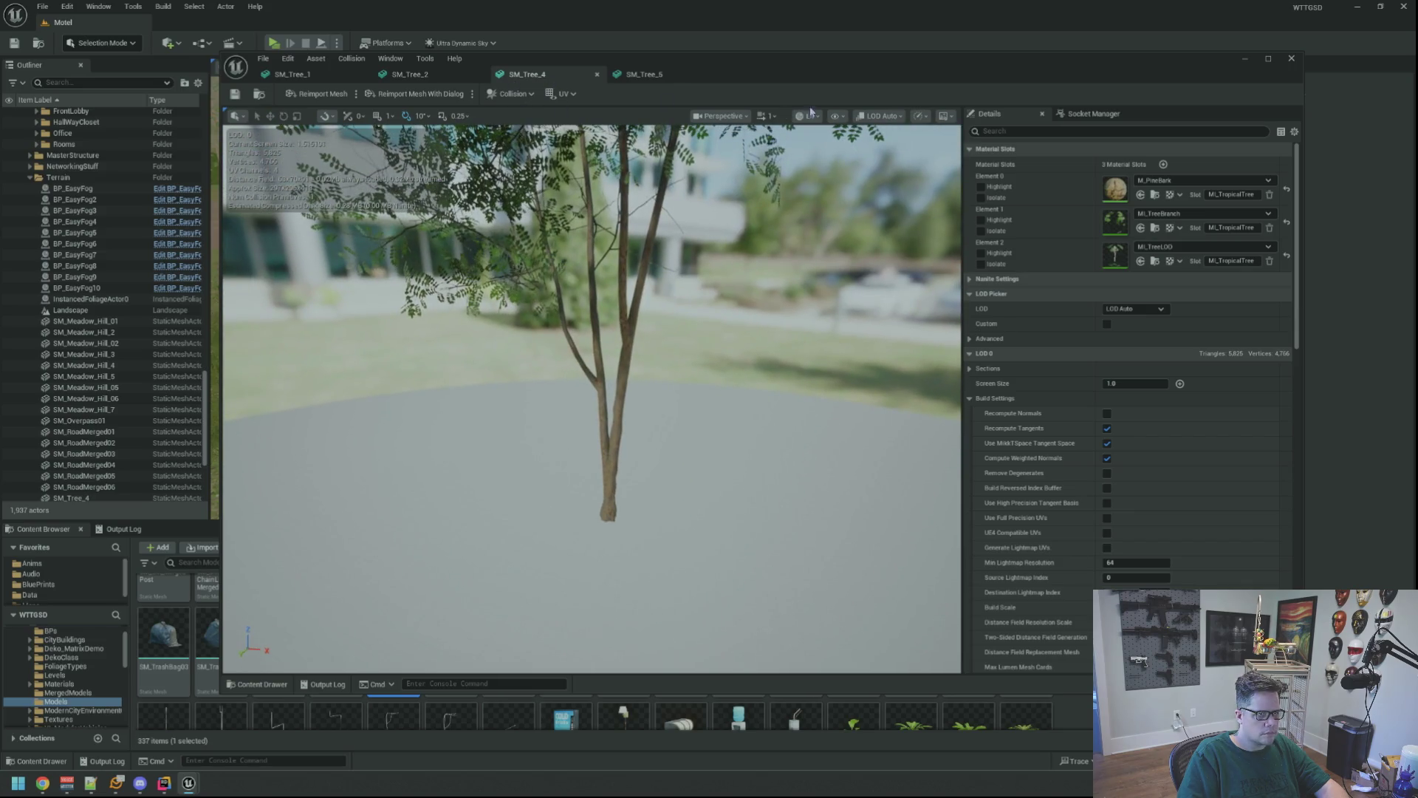
left_click(808, 116)
left_click(867, 318)
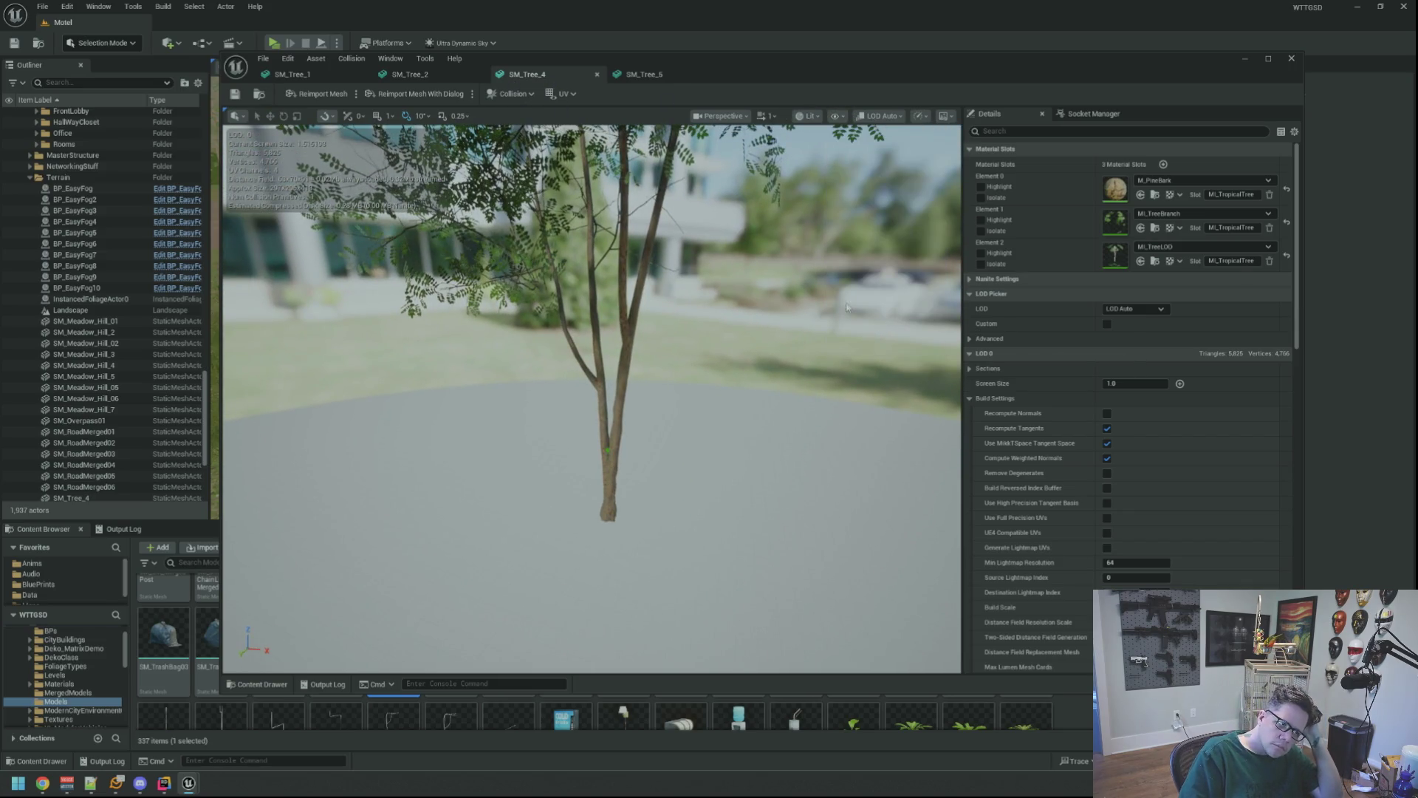
left_click(510, 94)
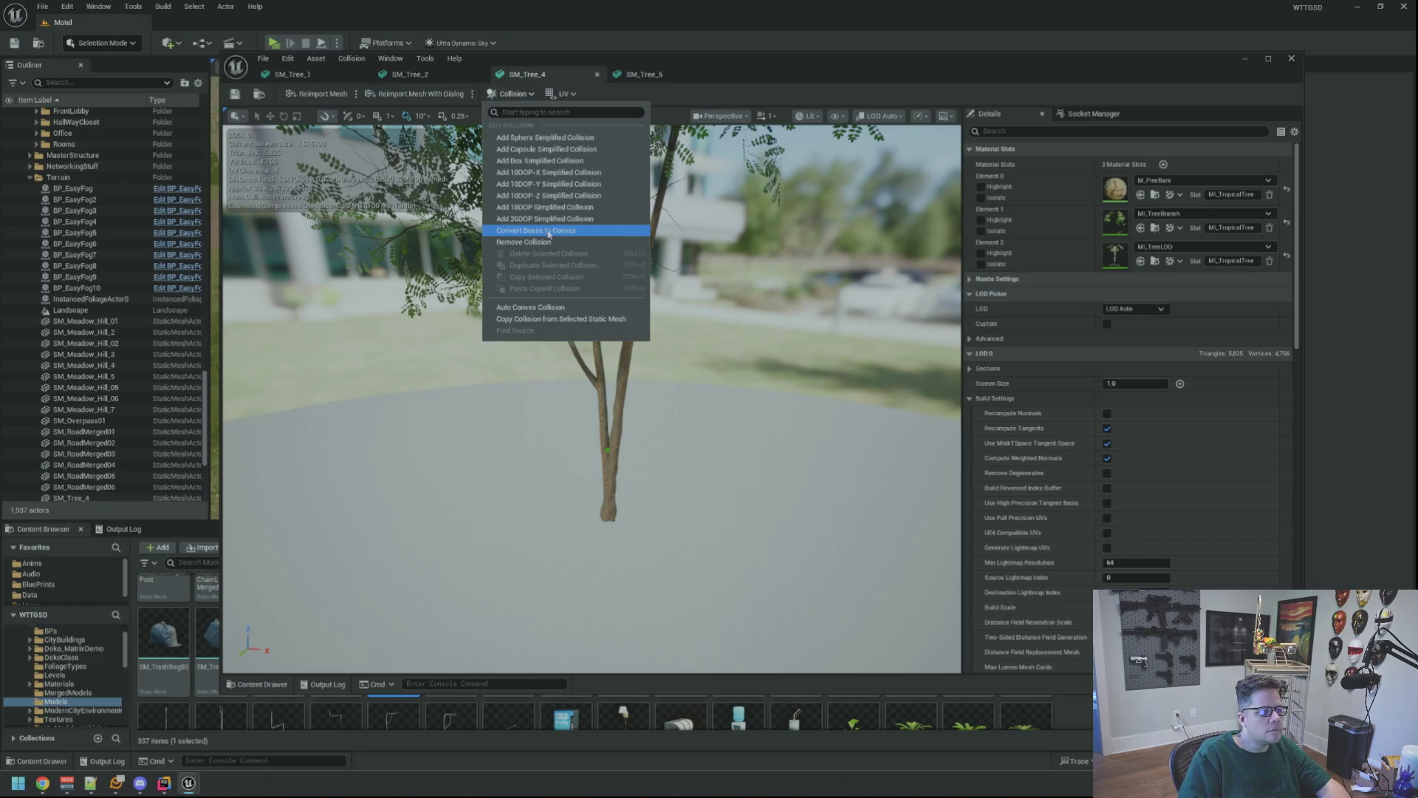
left_click(565, 238)
left_click(510, 94)
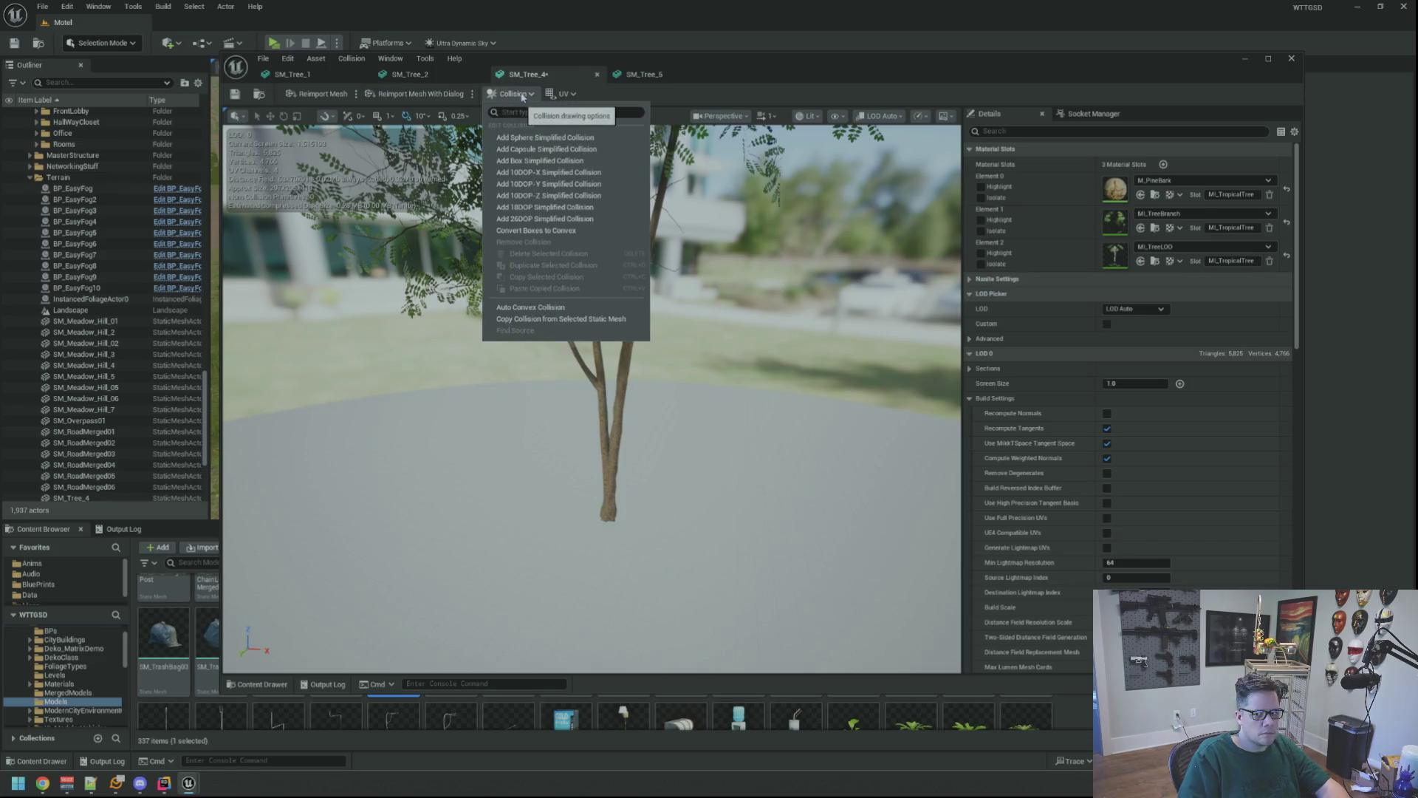
left_click(548, 150)
- Select the new capsule and move it onto the trunk
mouse_move(619, 223)
left_mouse_down()
mouse_move(782, 415)
mouse_move(710, 380)
left_mouse_up()
left_click(771, 404)
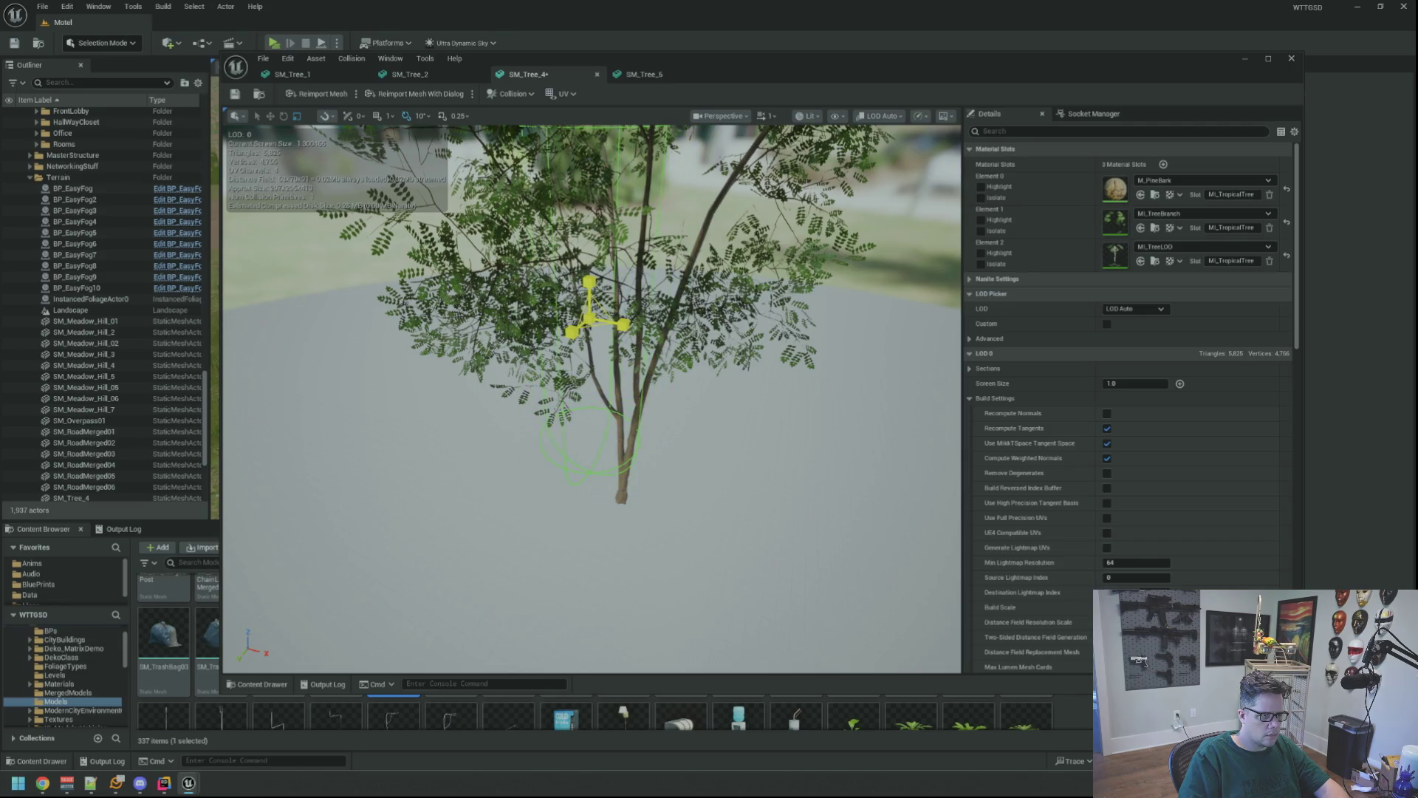
key("w")
mouse_move(591, 318)
left_mouse_down()
mouse_move(648, 310)
mouse_move(650, 329)
left_mouse_up()
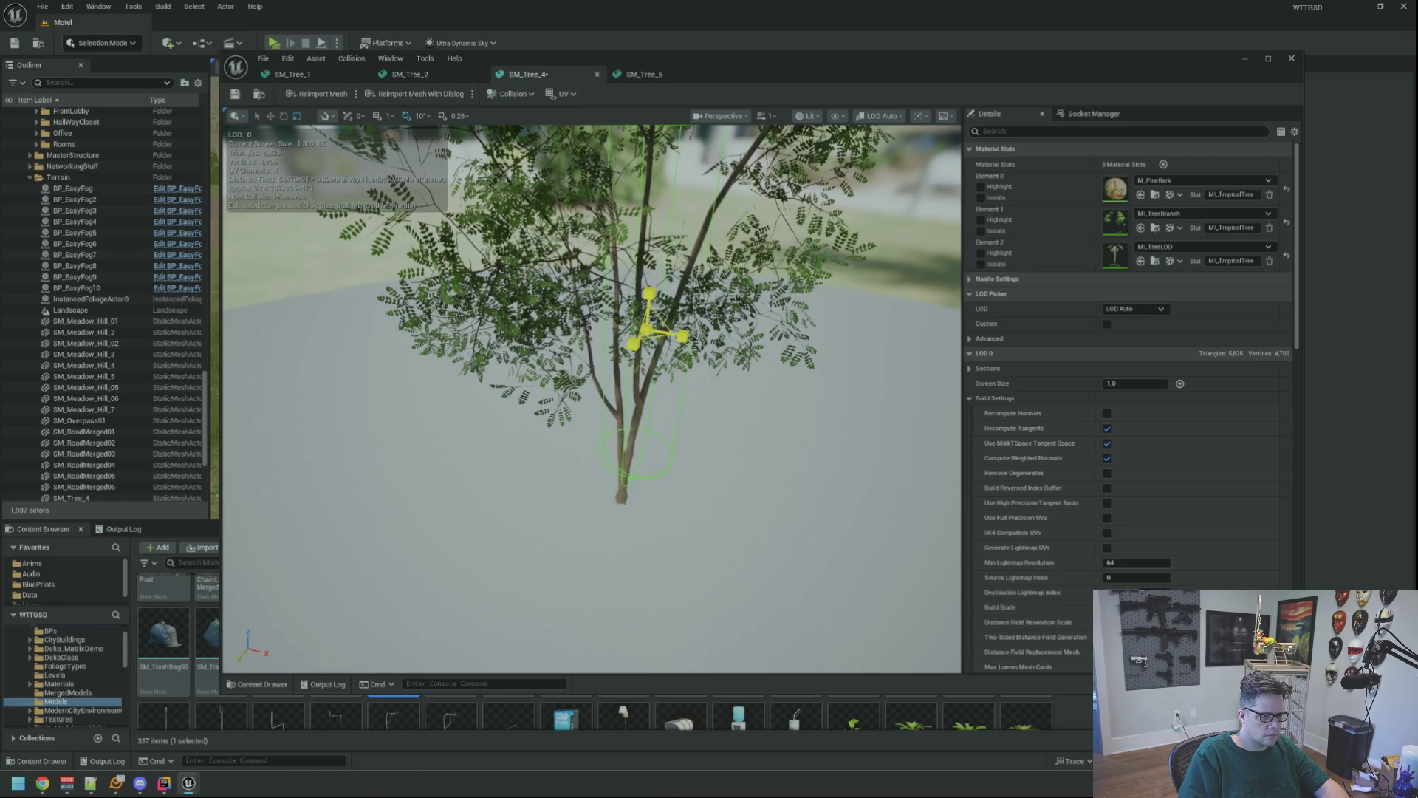
- Orbit around the trunk to check the capsule fit from several sides
mouse_move(650, 328)
left_mouse_down()
mouse_move(650, 347)
mouse_move(635, 303)
mouse_move(720, 296)
mouse_move(640, 270)
left_mouse_up()
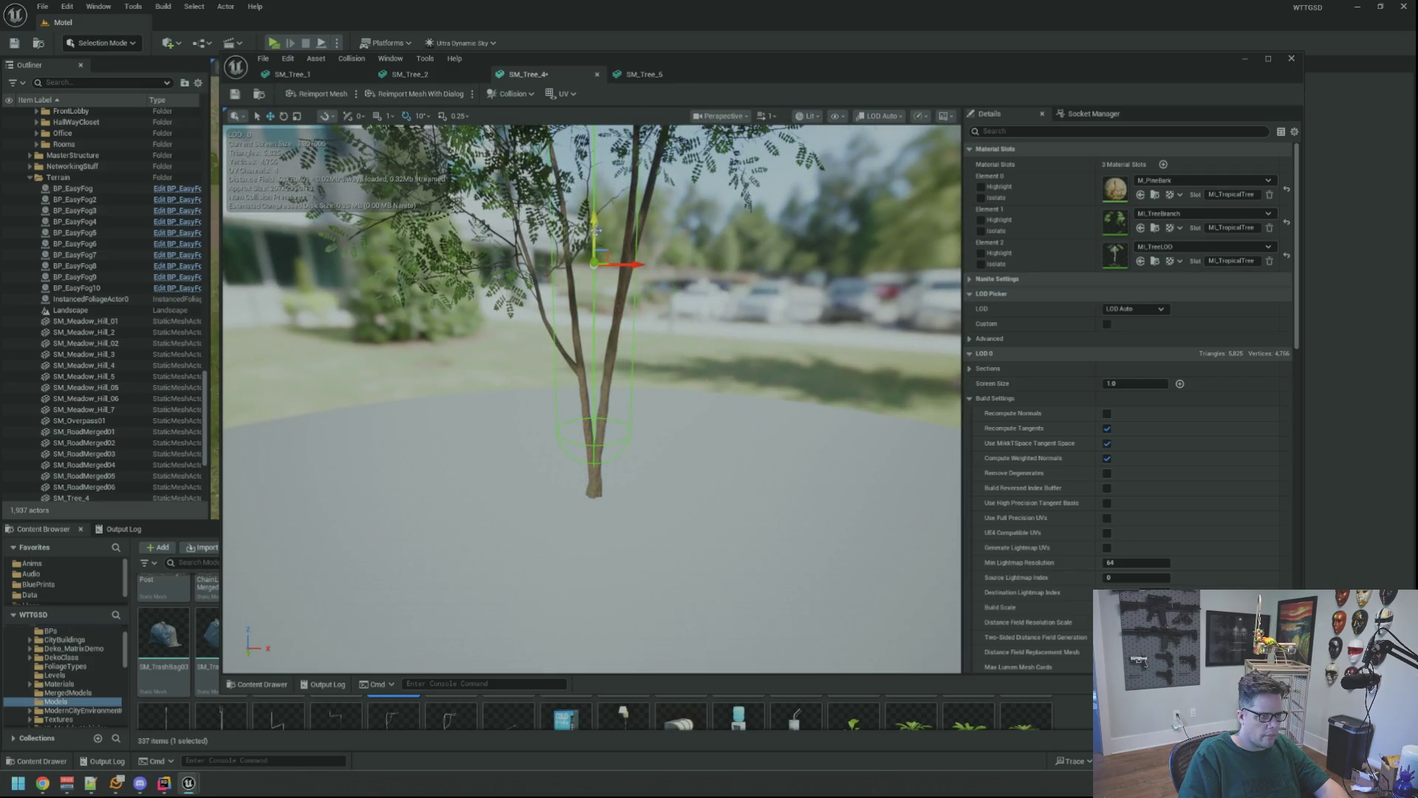
left_click_drag(593, 278, 632, 231)
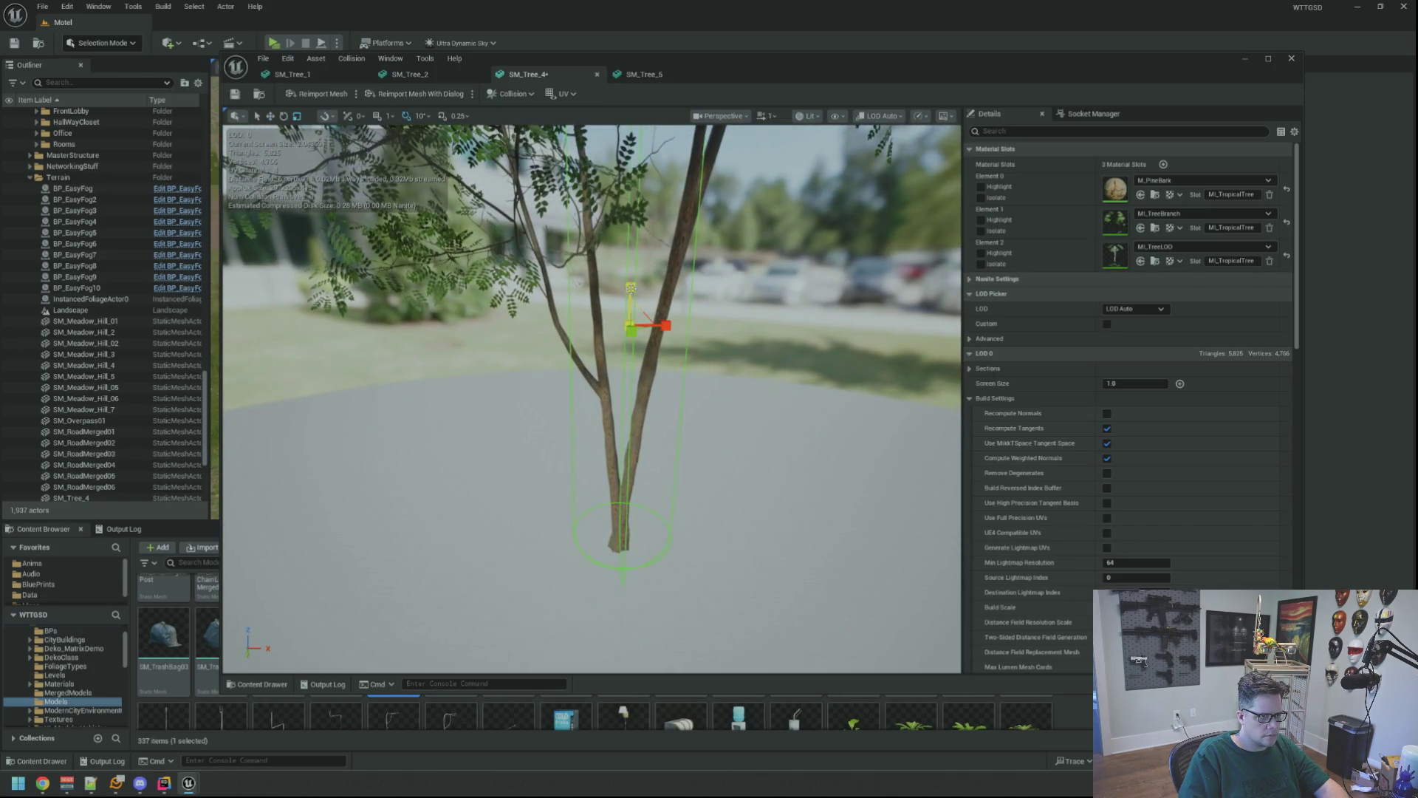
mouse_move(696, 322)
left_mouse_down()
mouse_move(696, 296)
mouse_move(727, 284)
mouse_move(500, 350)
left_mouse_up()
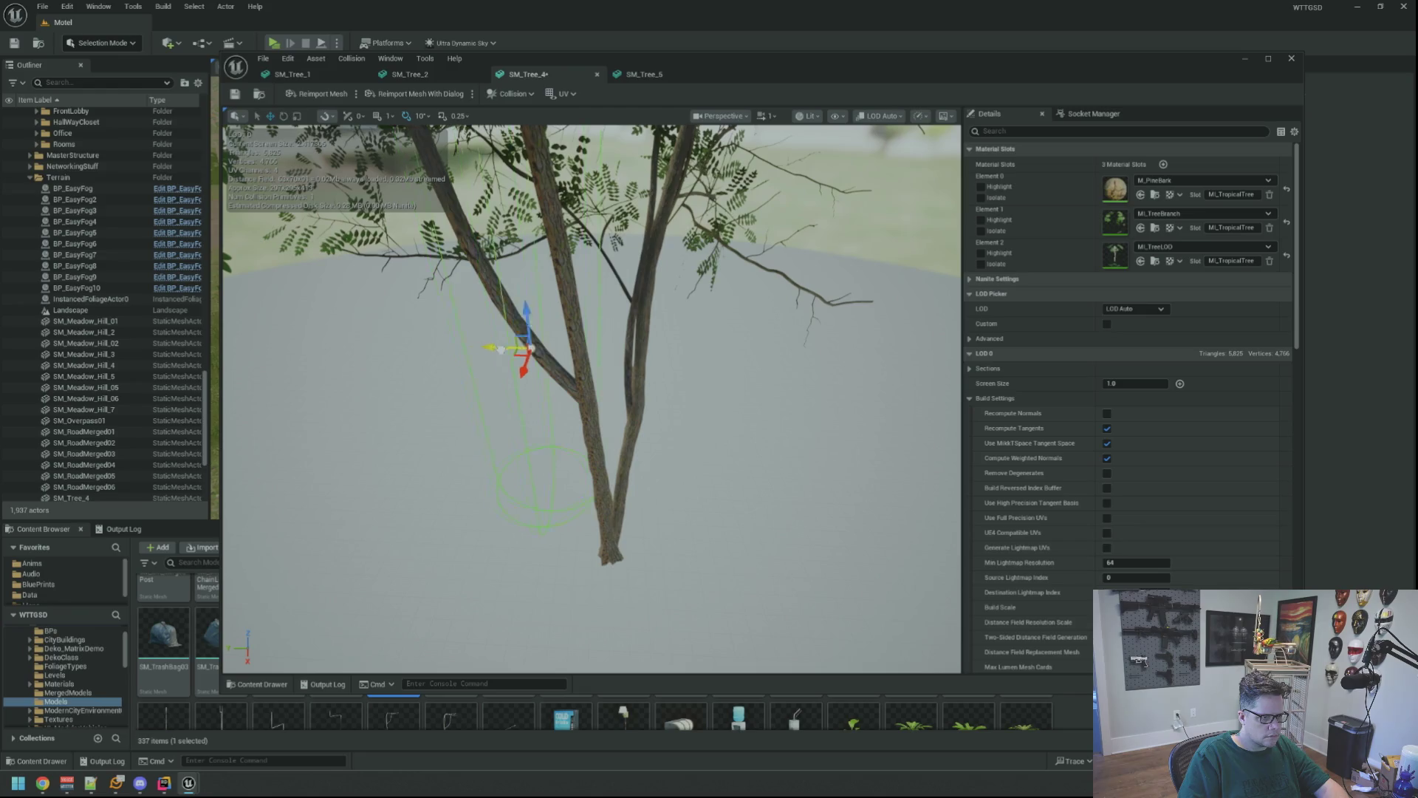
left_click_drag(660, 342, 699, 317)
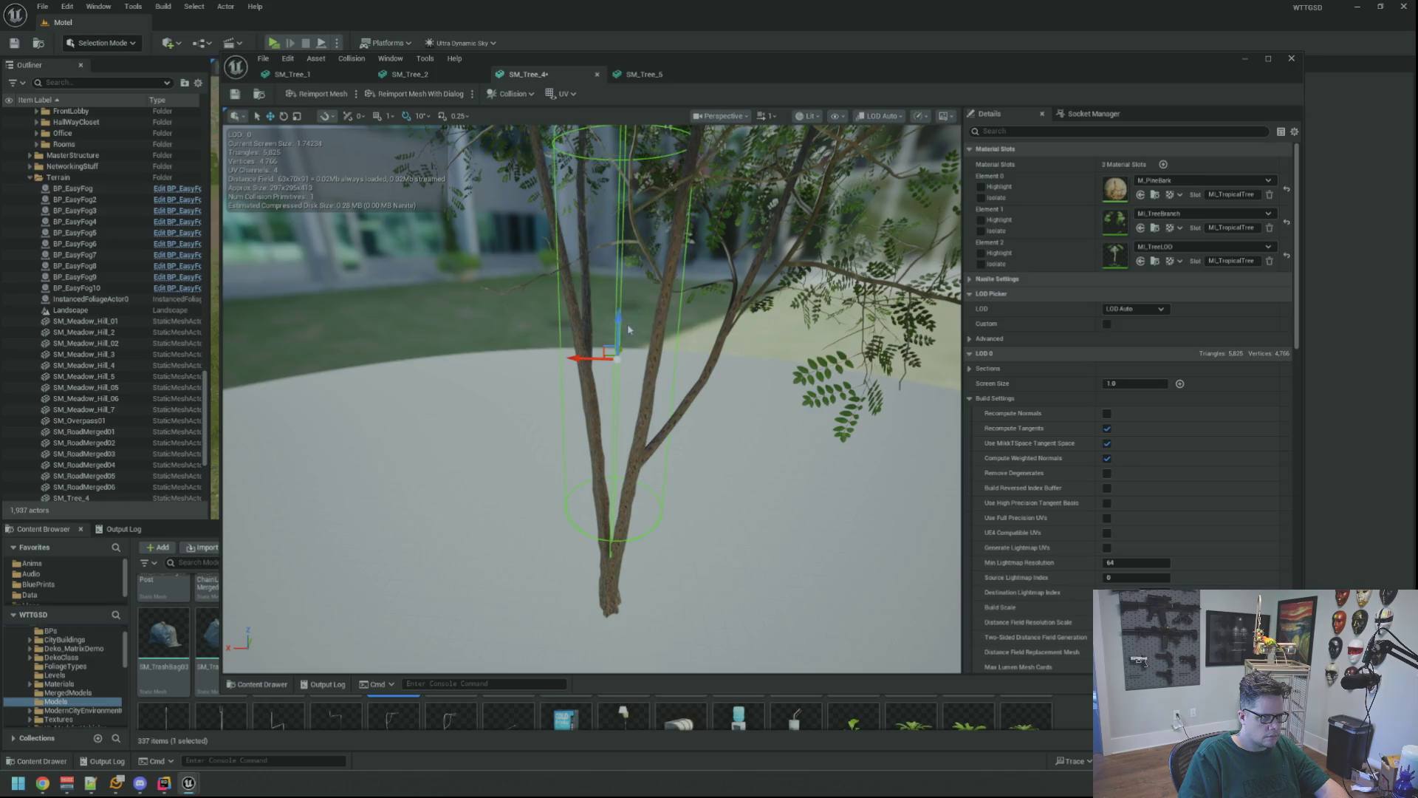
left_click_drag(693, 383, 764, 336)
left_click_drag(445, 207, 464, 196)
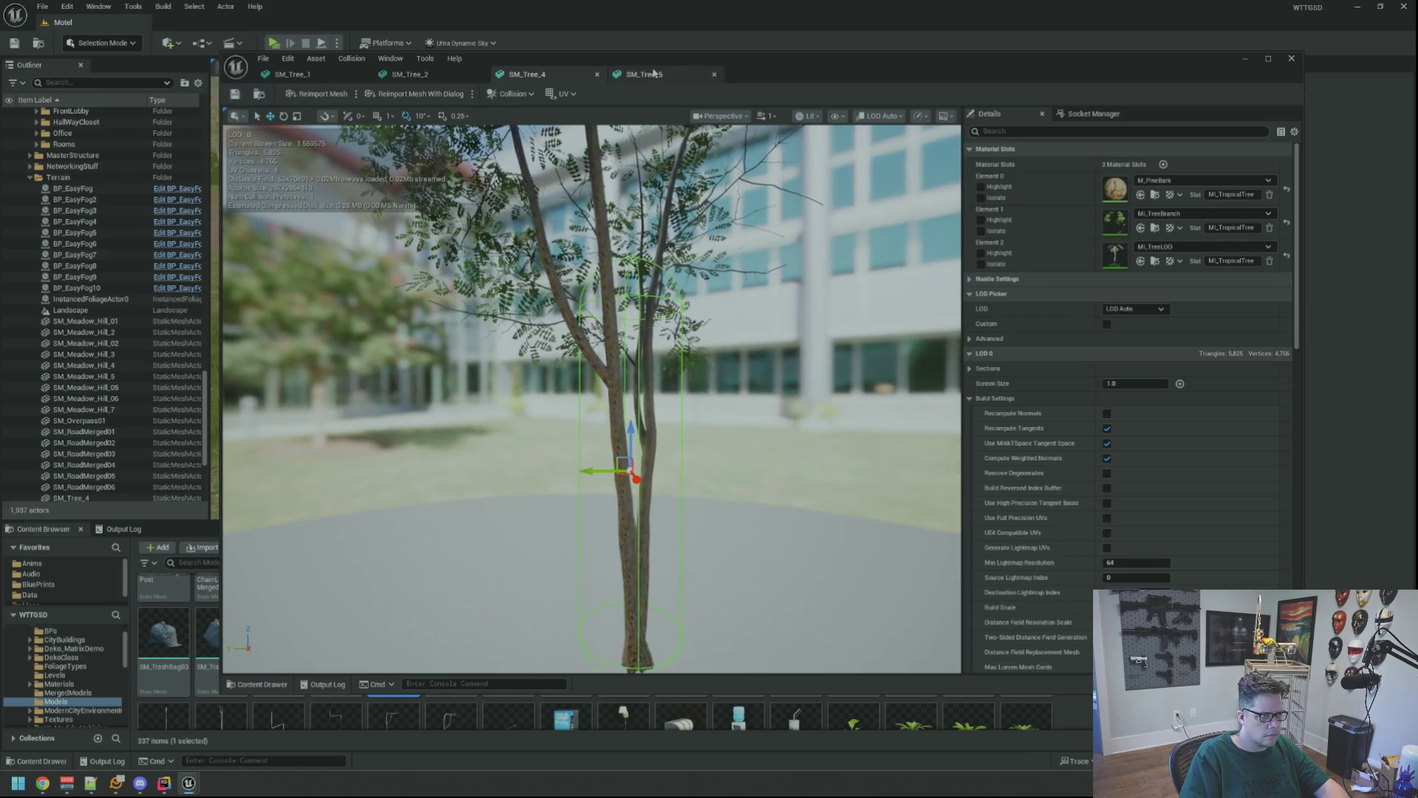
- Clear SM_Tree_5's existing collision and turn on the Simple Collision display
left_click(660, 74)
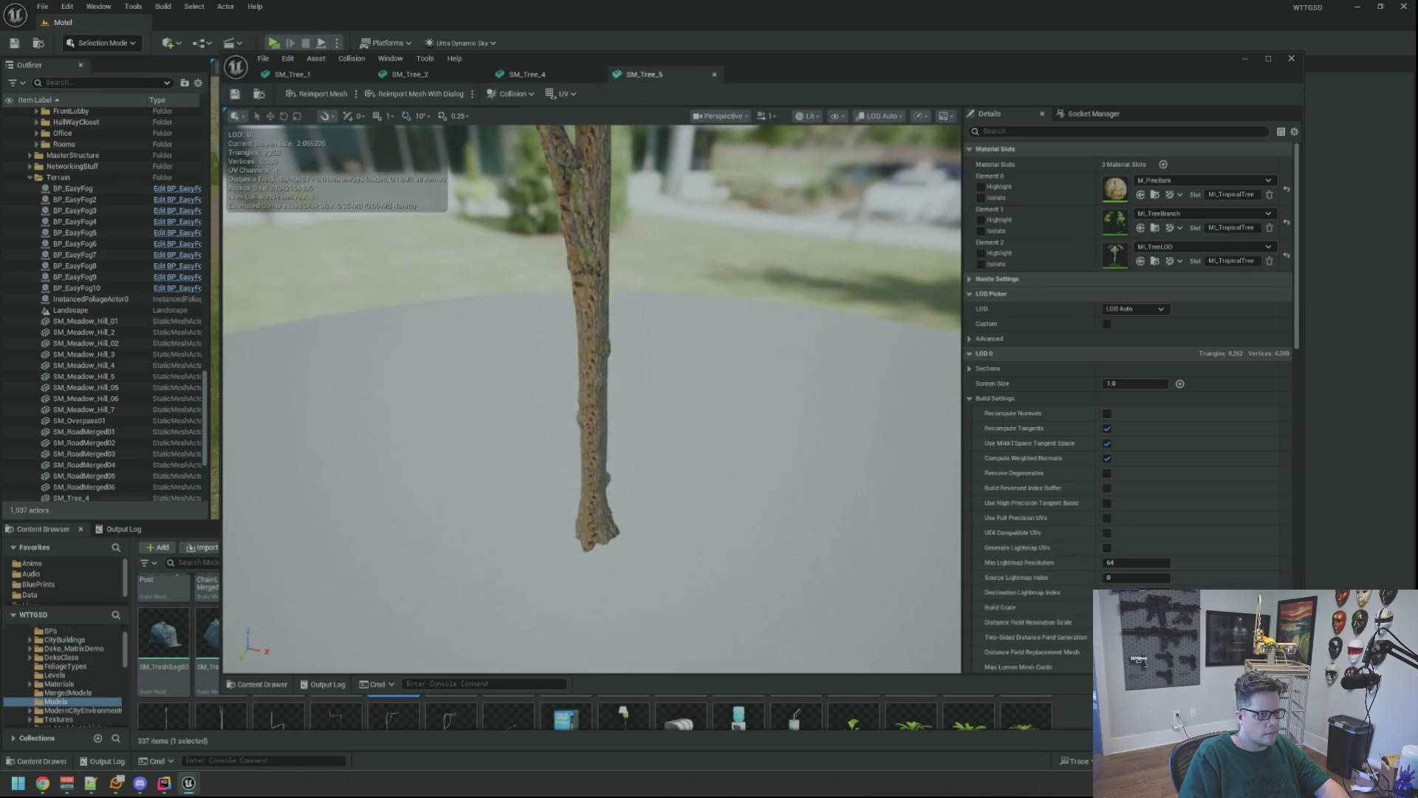
left_click_drag(571, 232, 571, 232)
left_click(505, 94)
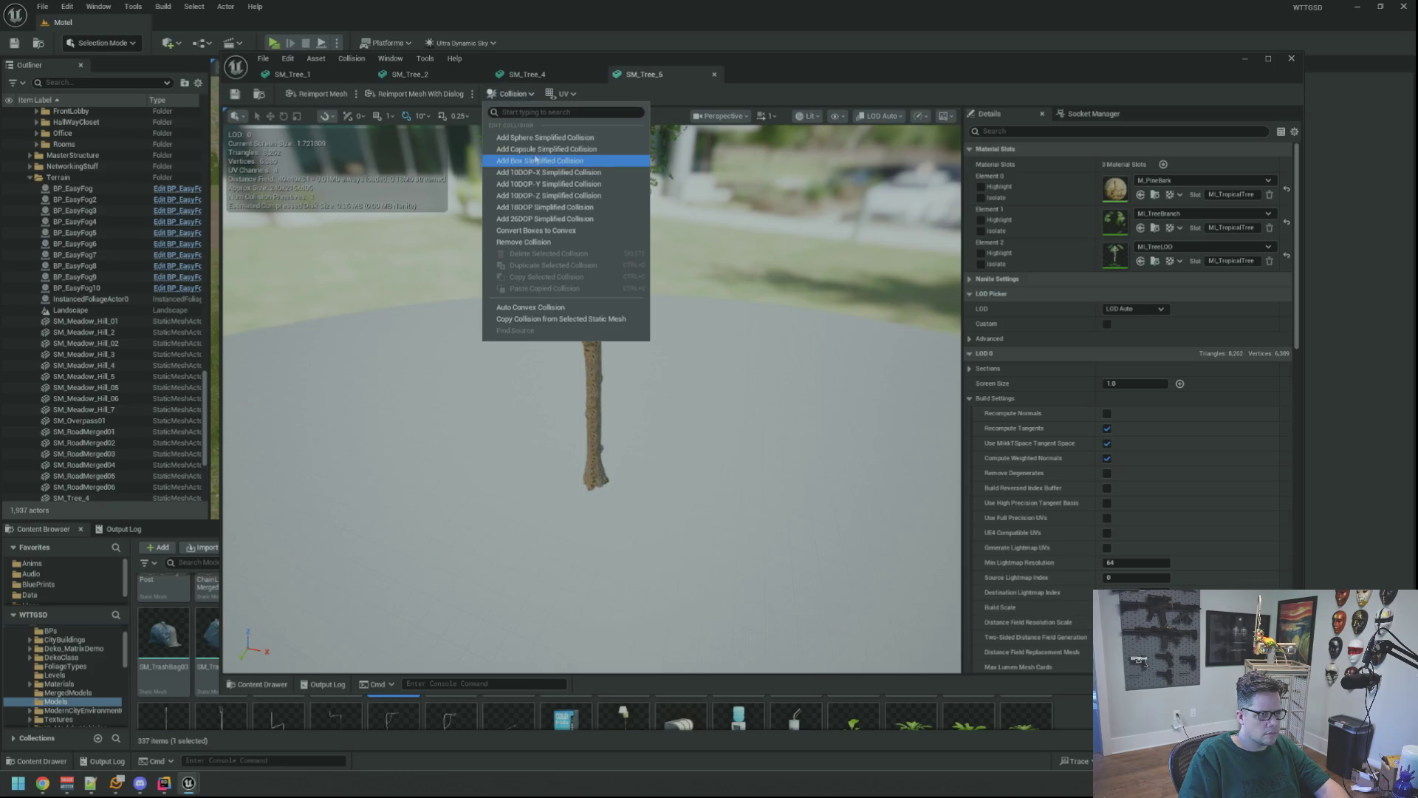
left_click(541, 243)
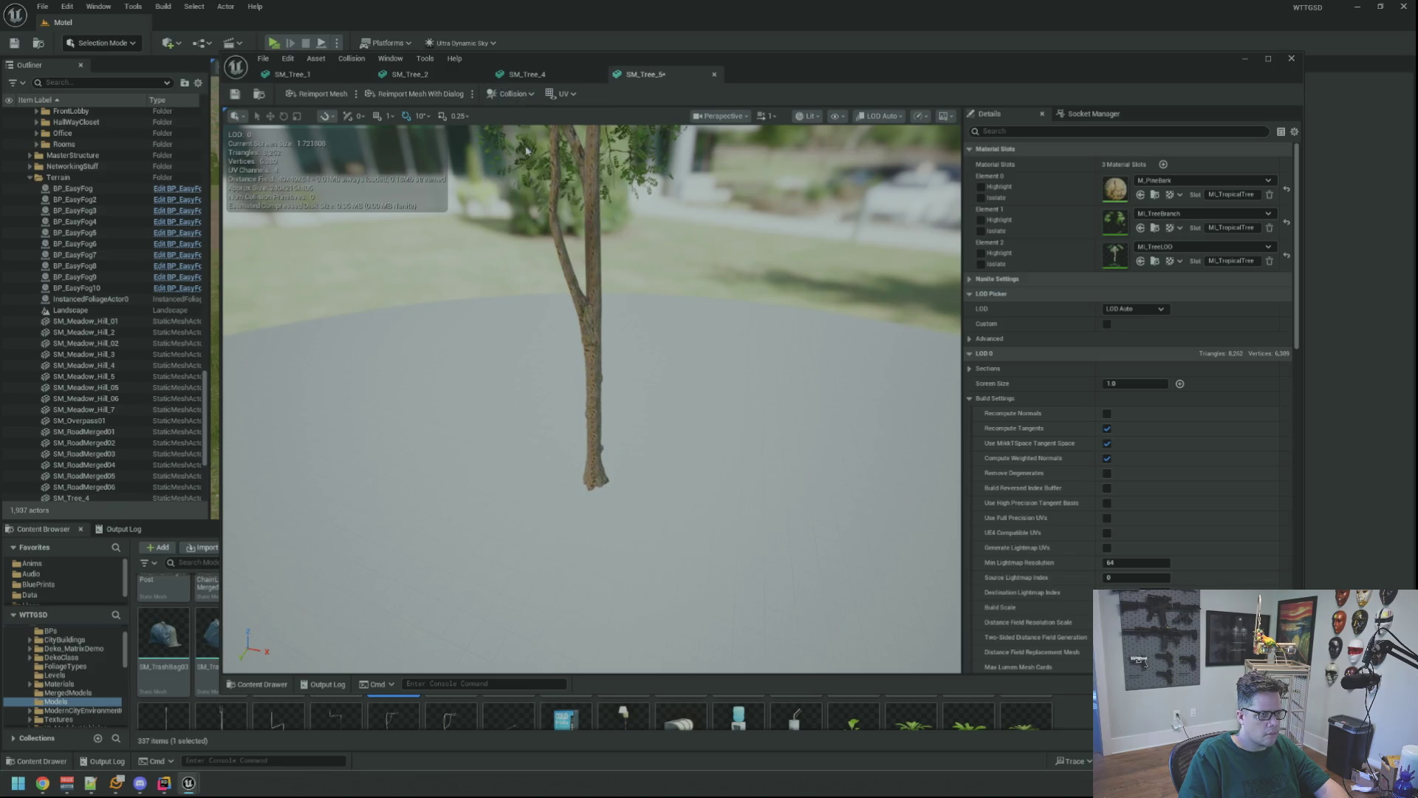
left_click(837, 116)
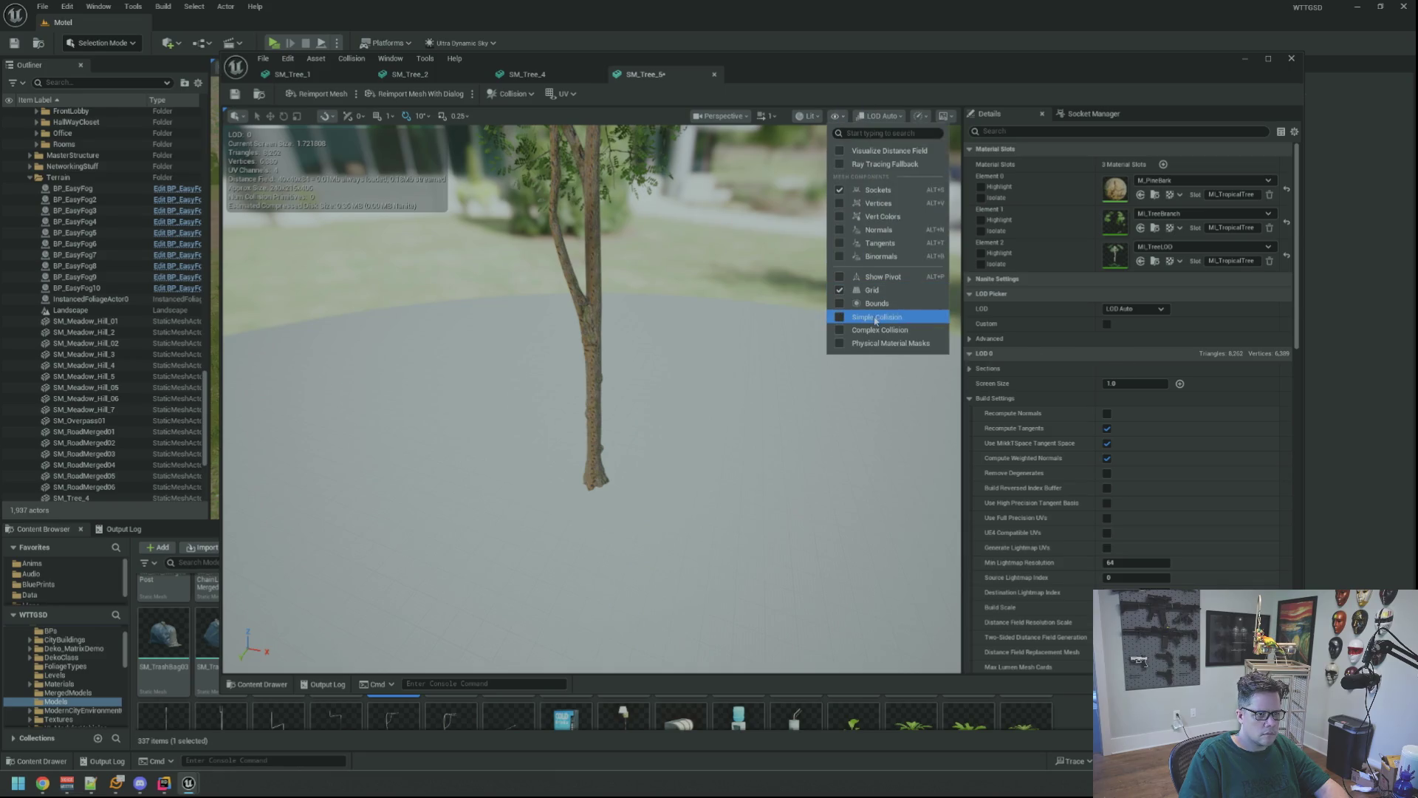
left_click(887, 314)
- Add a capsule simplified collision to SM_Tree_5 and check its fit around the trunk
left_click(511, 94)
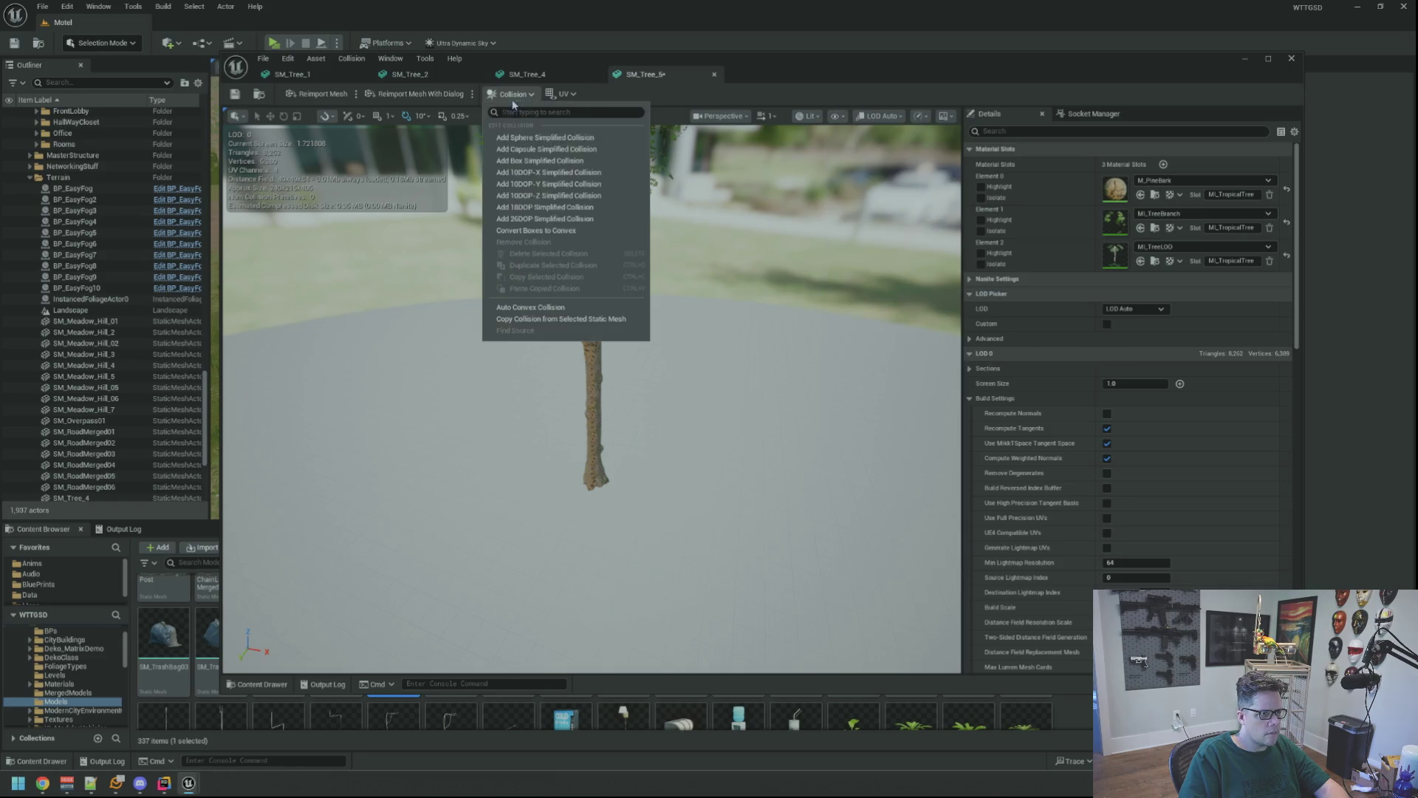
left_click(535, 150)
scroll(639, 301, "down", 2)
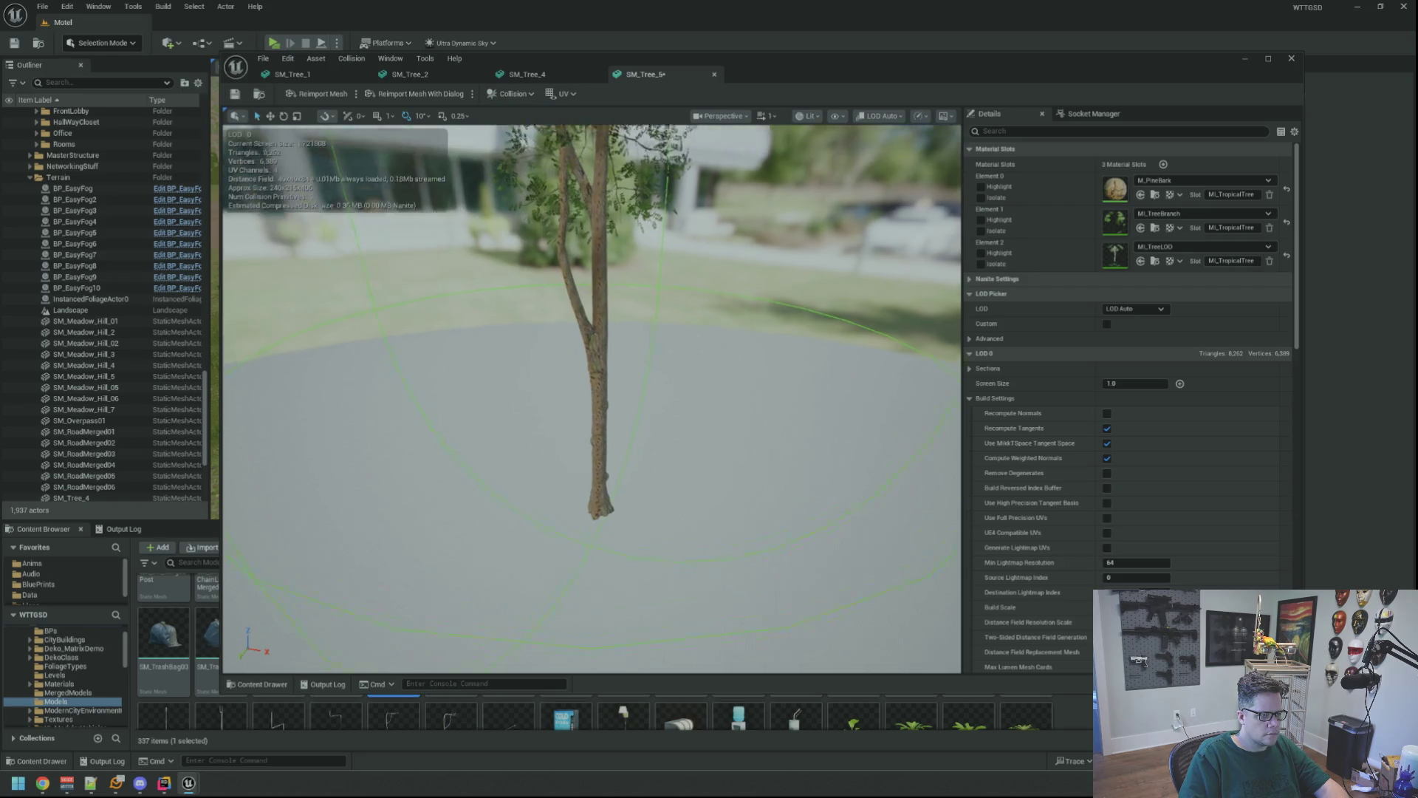
scroll(639, 296, "up", 3)
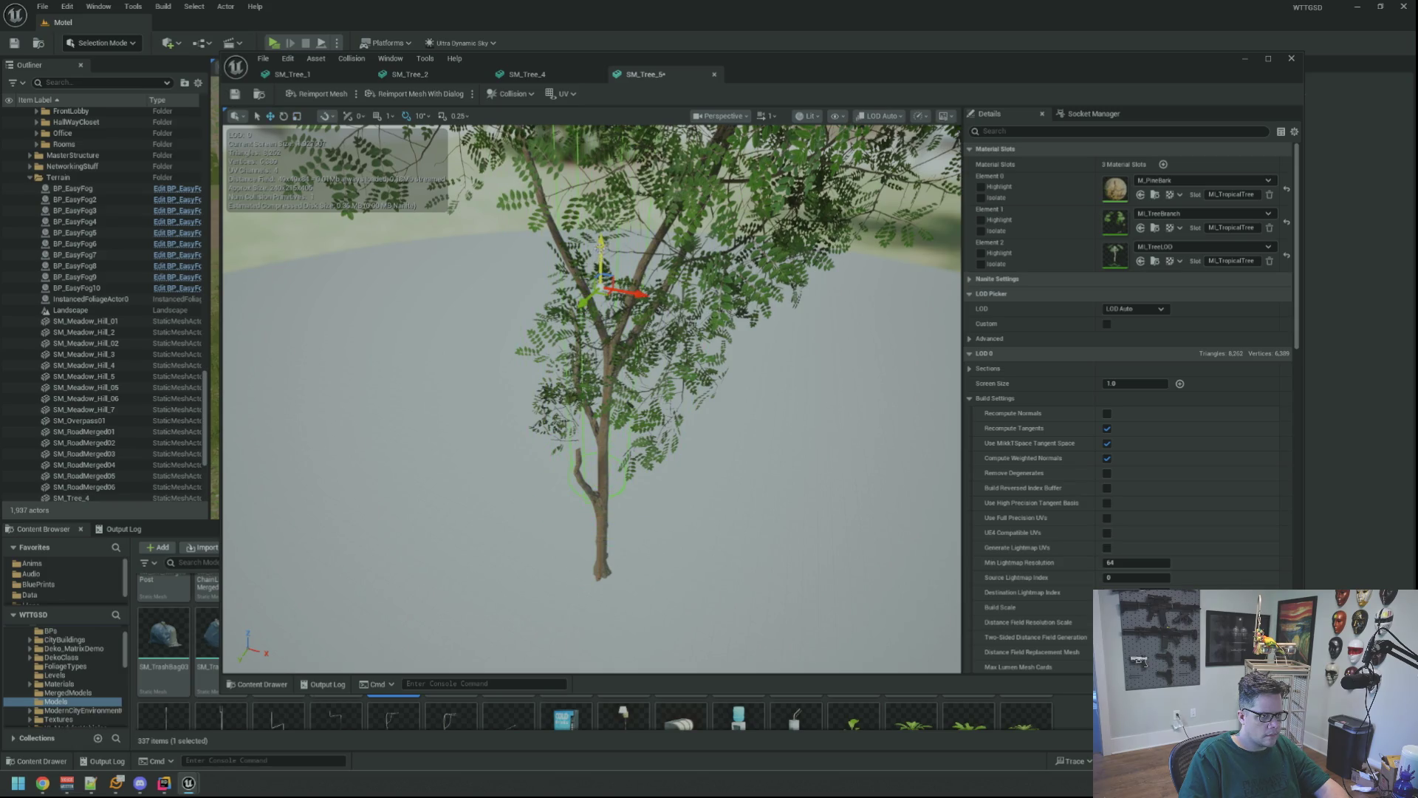
scroll(639, 296, "up", 5)
mouse_move(639, 296)
left_mouse_down()
mouse_move(613, 399)
mouse_move(710, 295)
mouse_move(650, 332)
left_mouse_up()
mouse_move(569, 275)
left_mouse_down()
mouse_move(583, 310)
mouse_move(583, 221)
mouse_move(583, 339)
left_mouse_up()
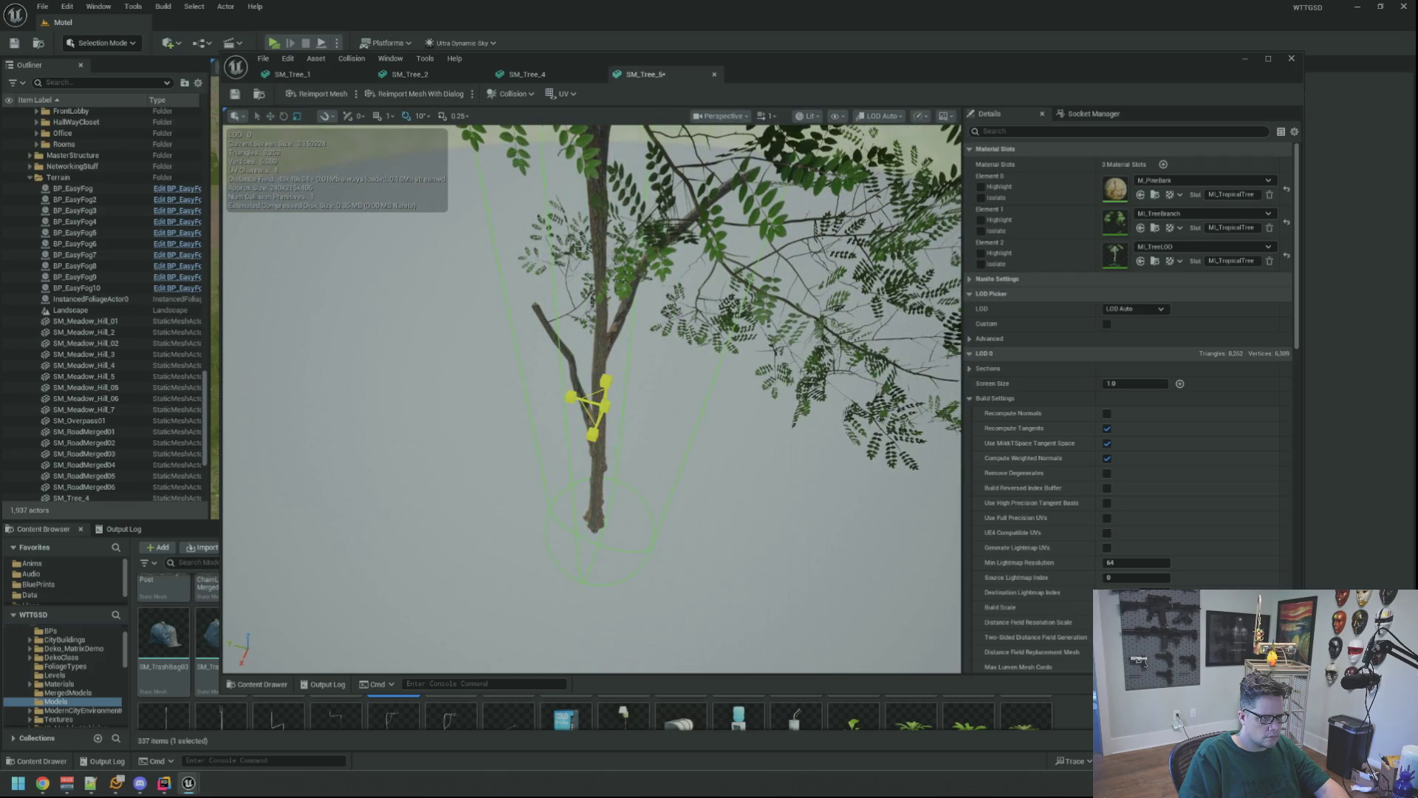